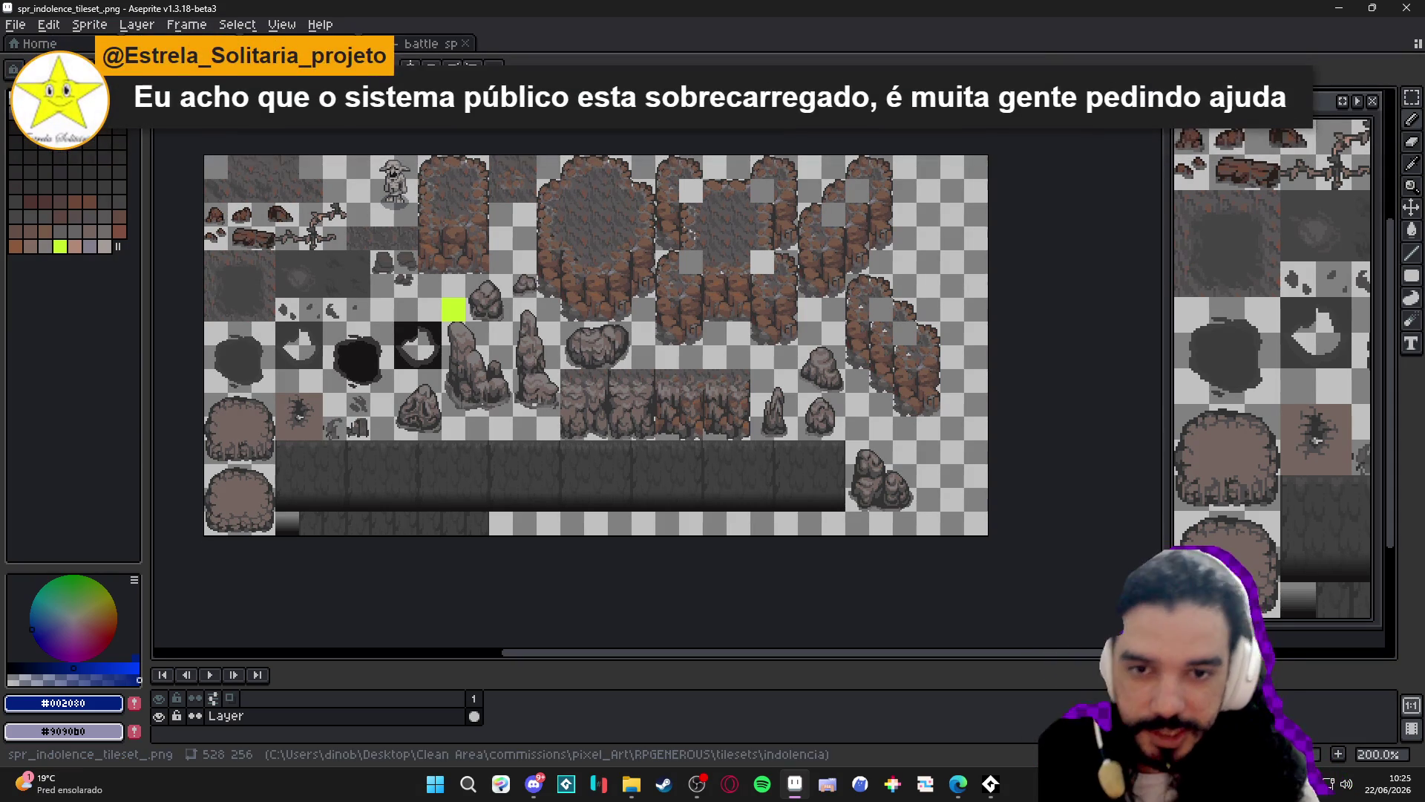
Switch to the Move tool and turn on the tile grid over the rock tileset with Ctrl+'.
key(v)
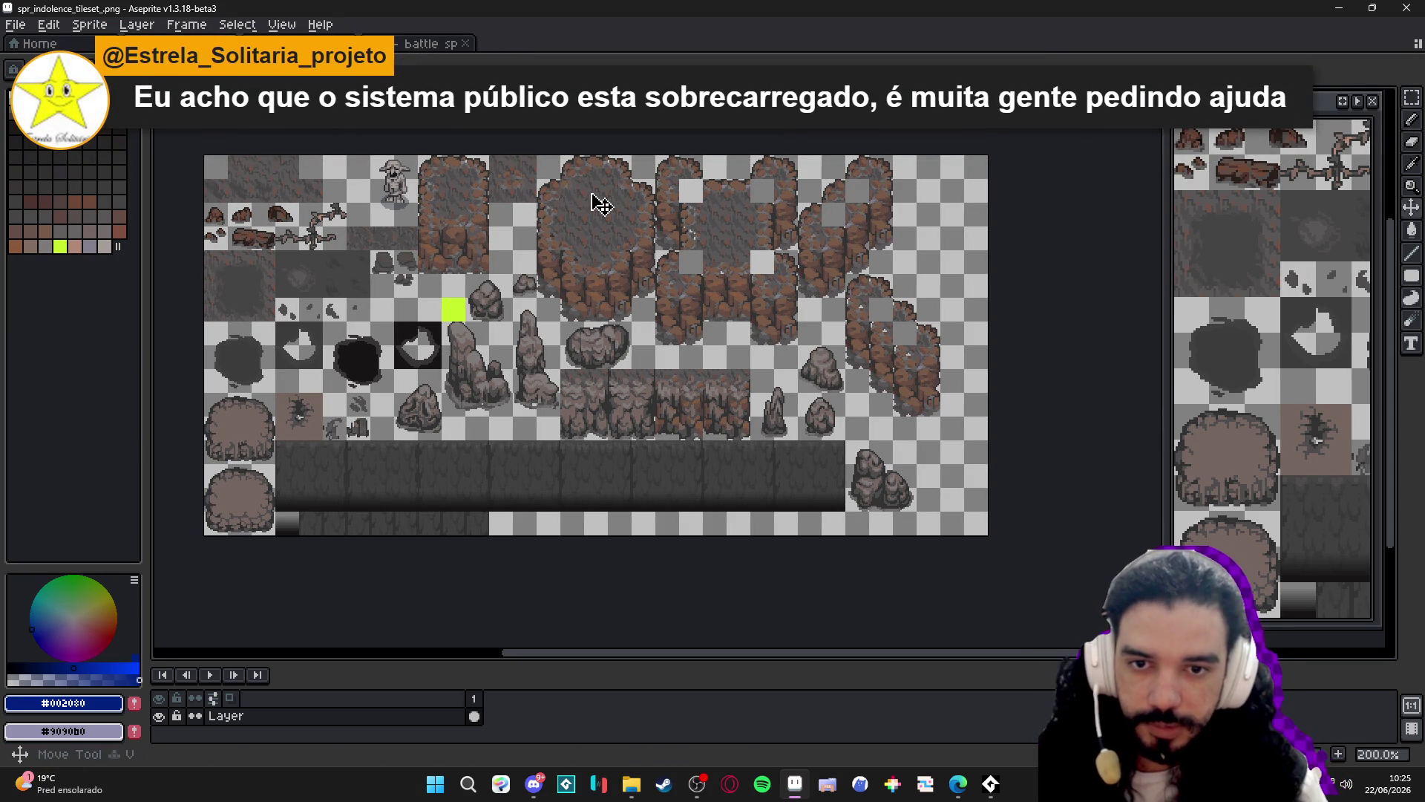
key(ctrl+apostrophe)
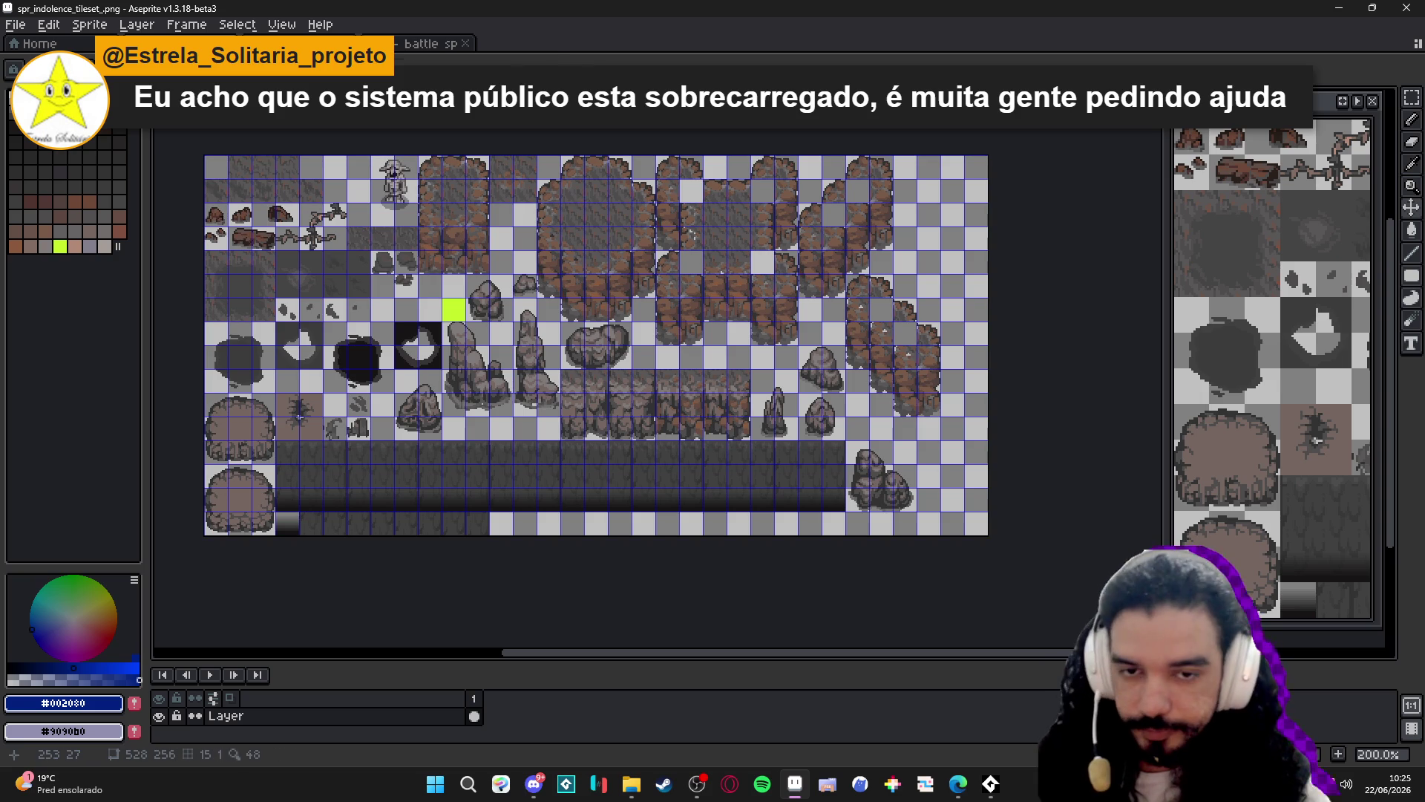
key(m)
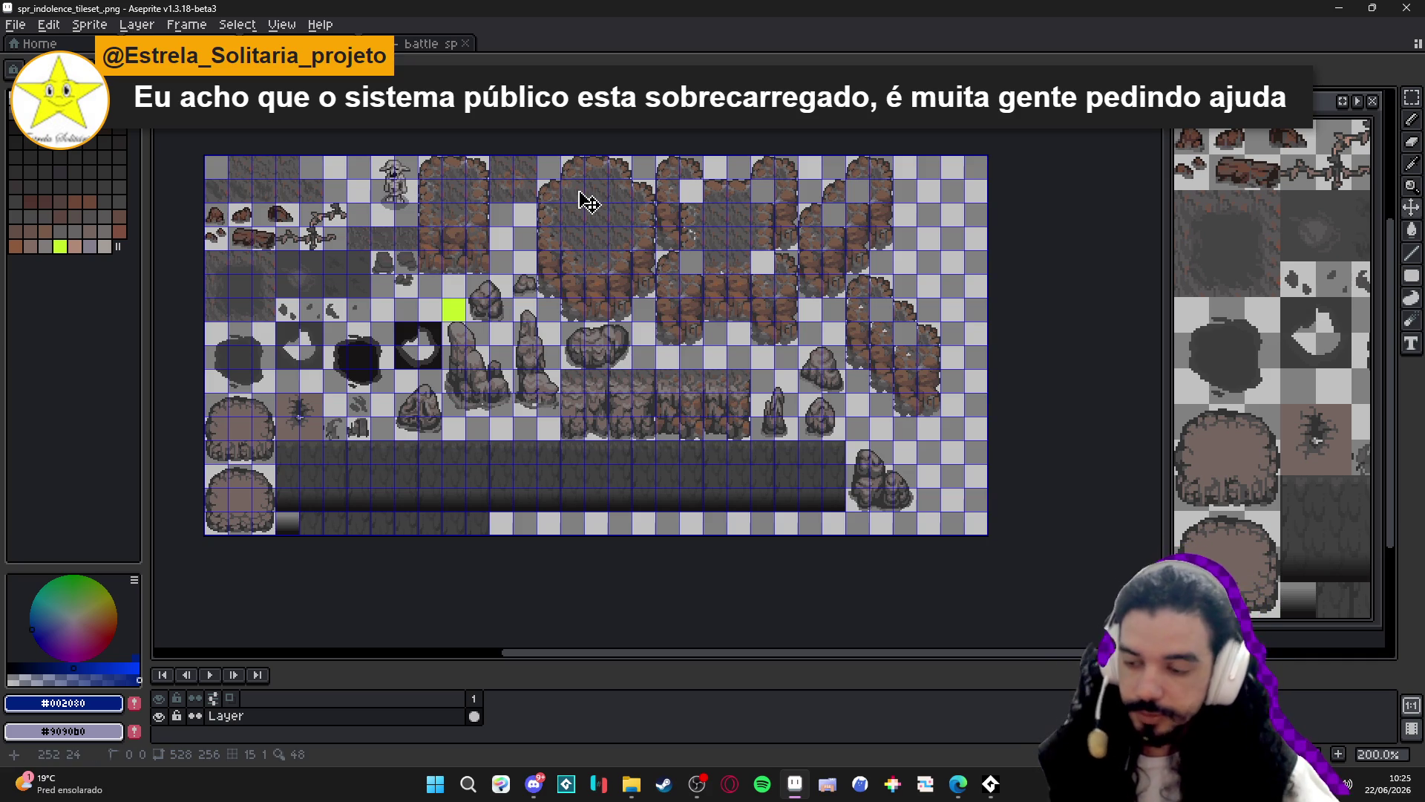
key(m)
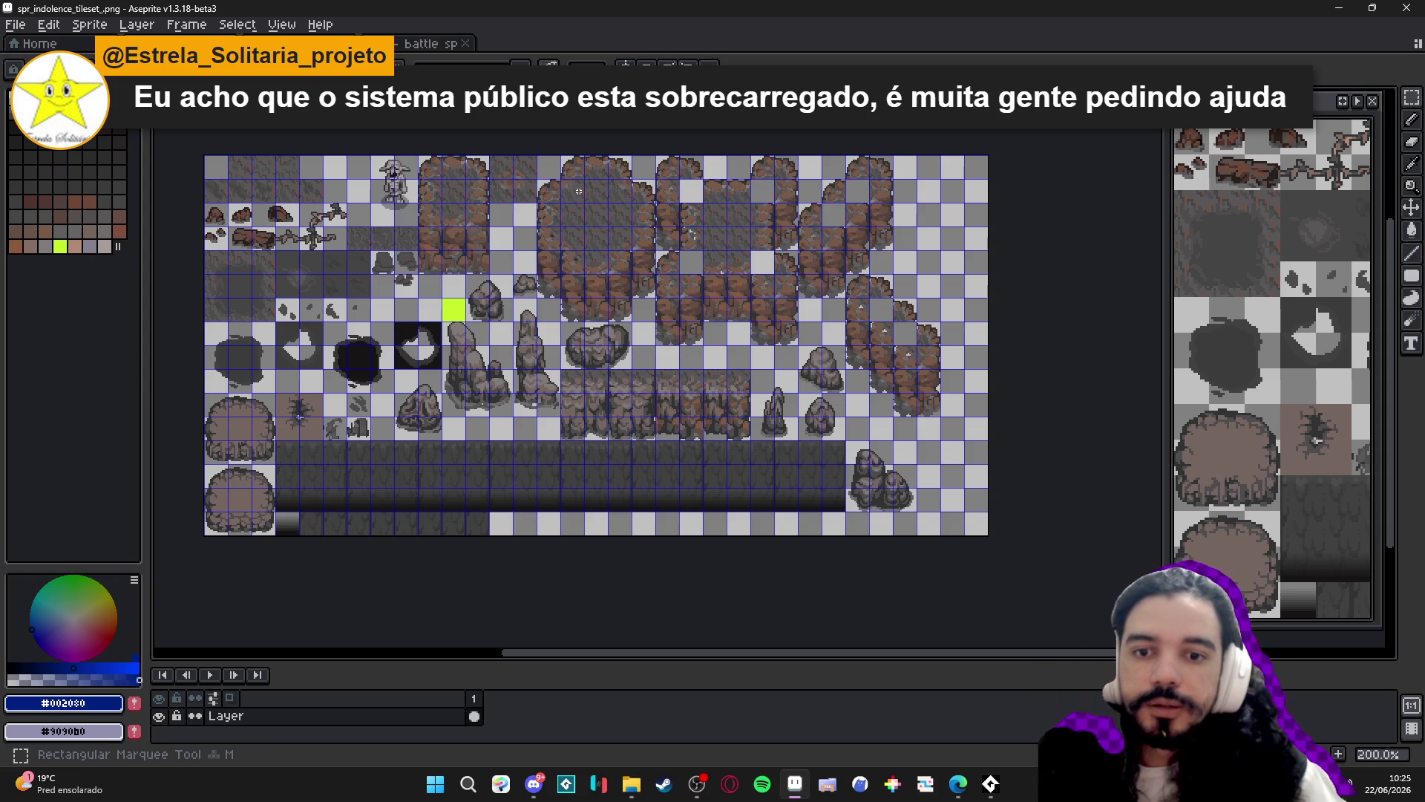
key(v)
key(m)
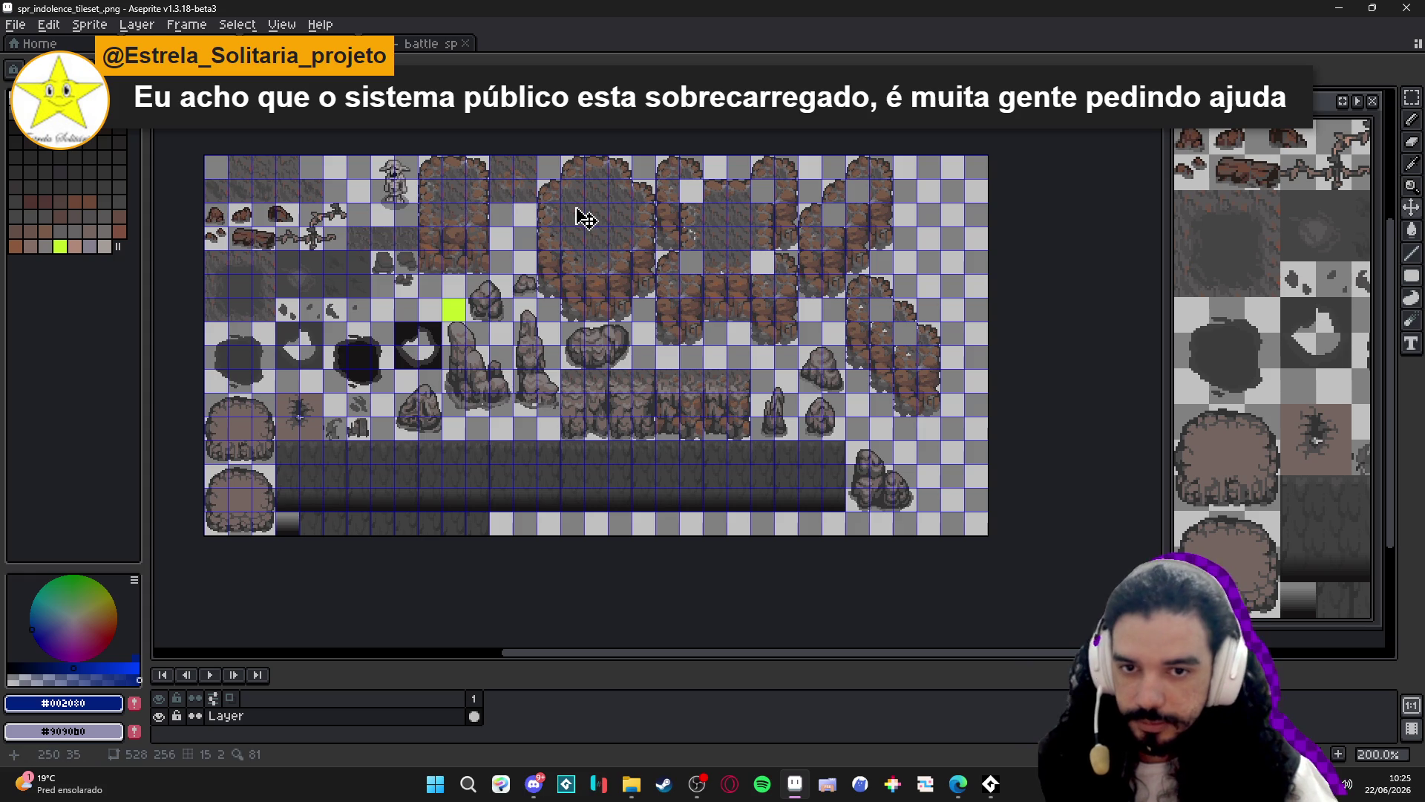
key(v)
key(m)
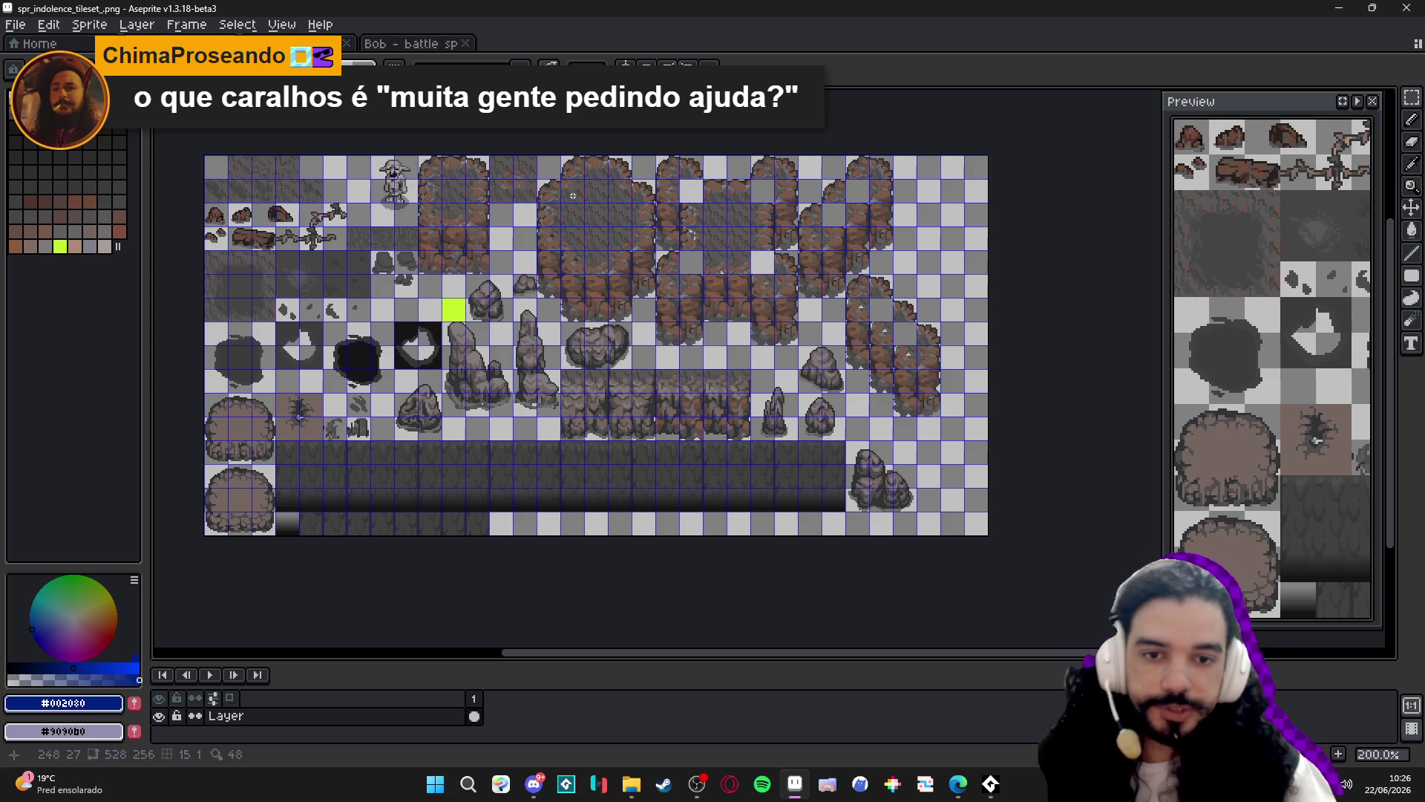
key(m)
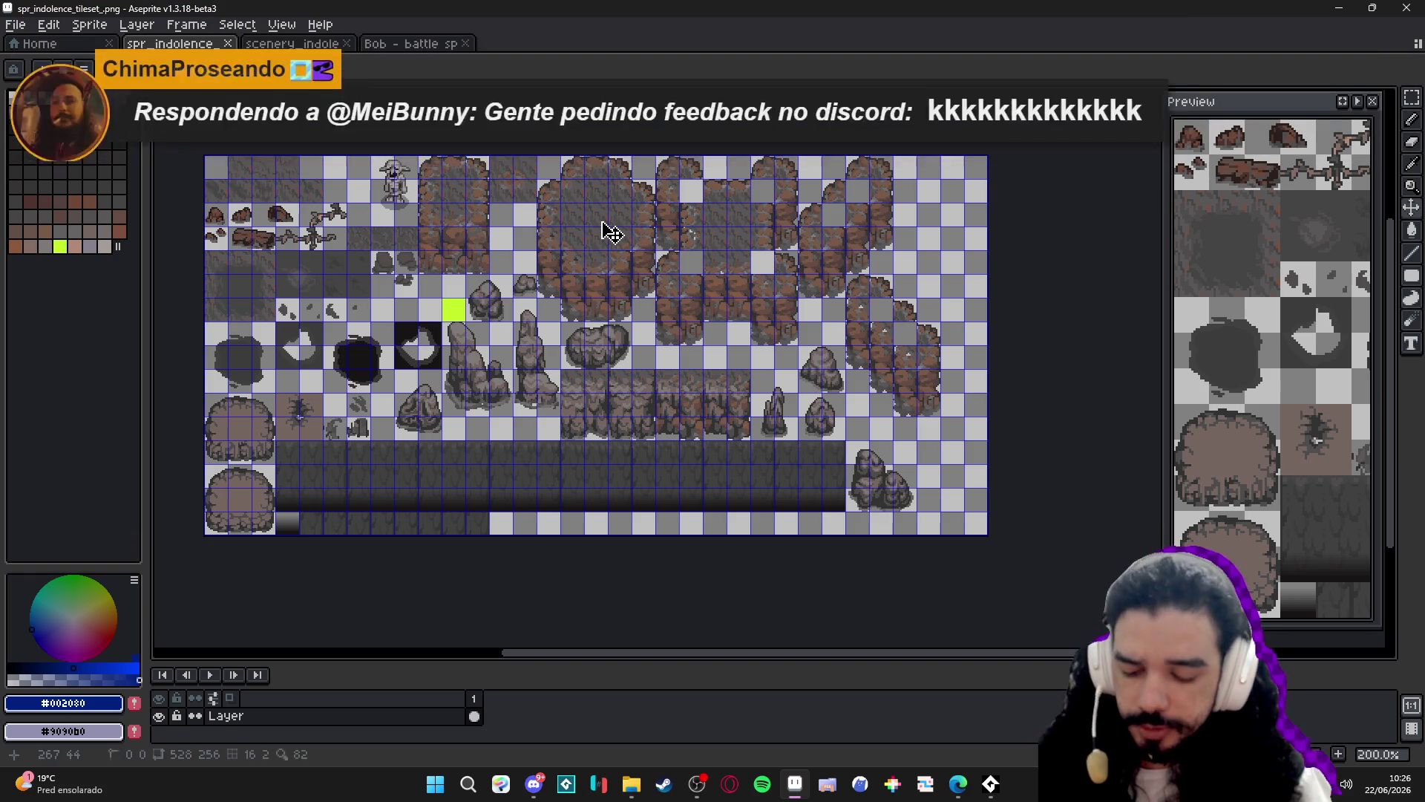
key(m)
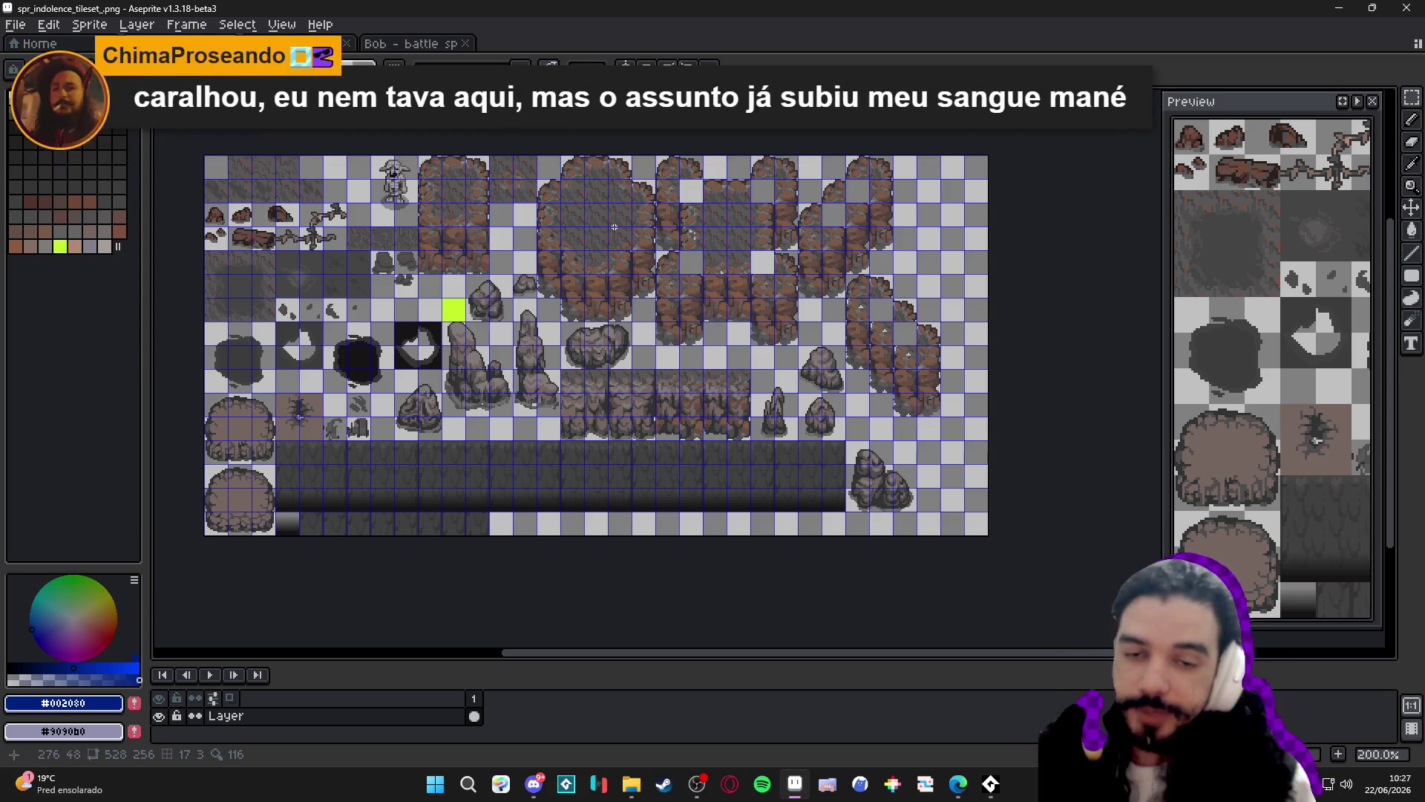
key(v)
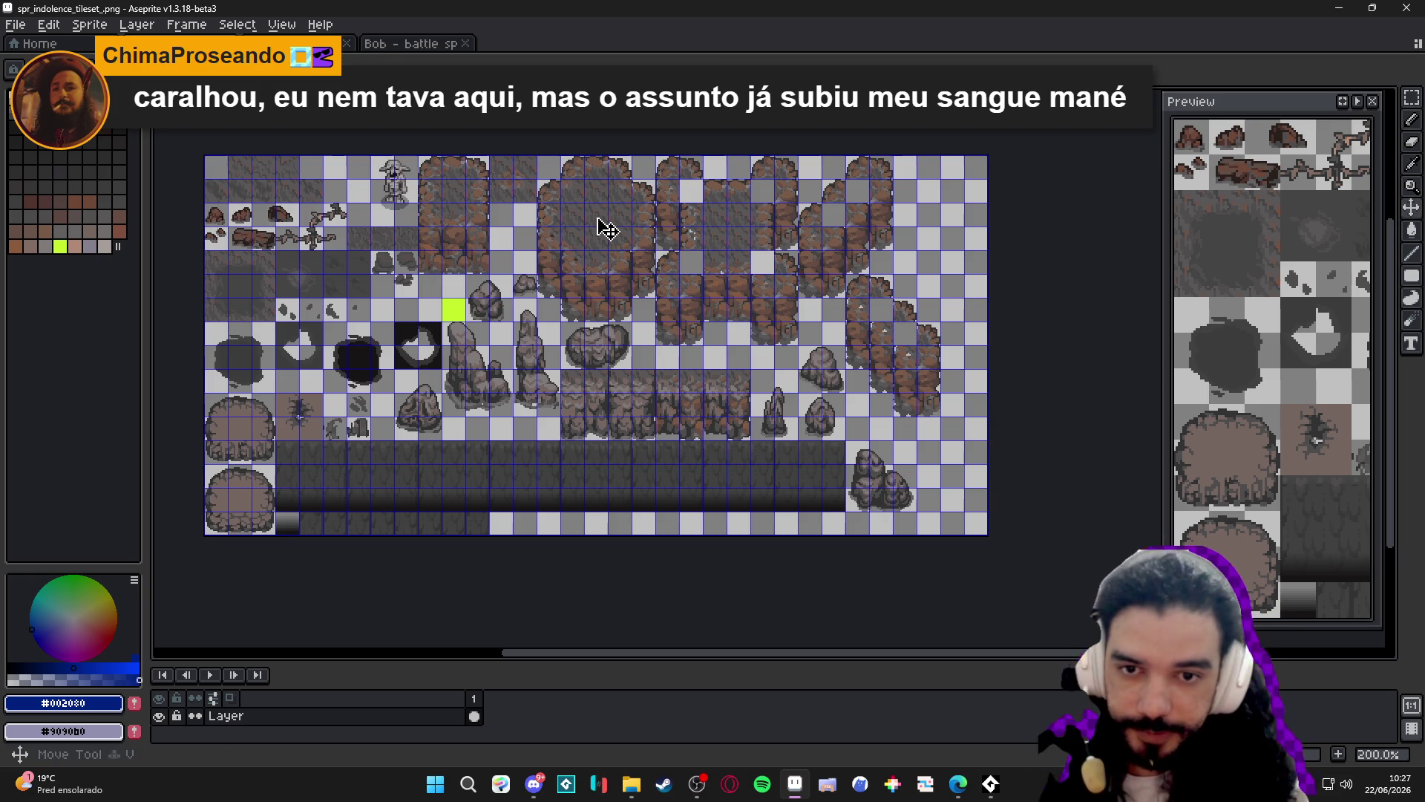
key(m)
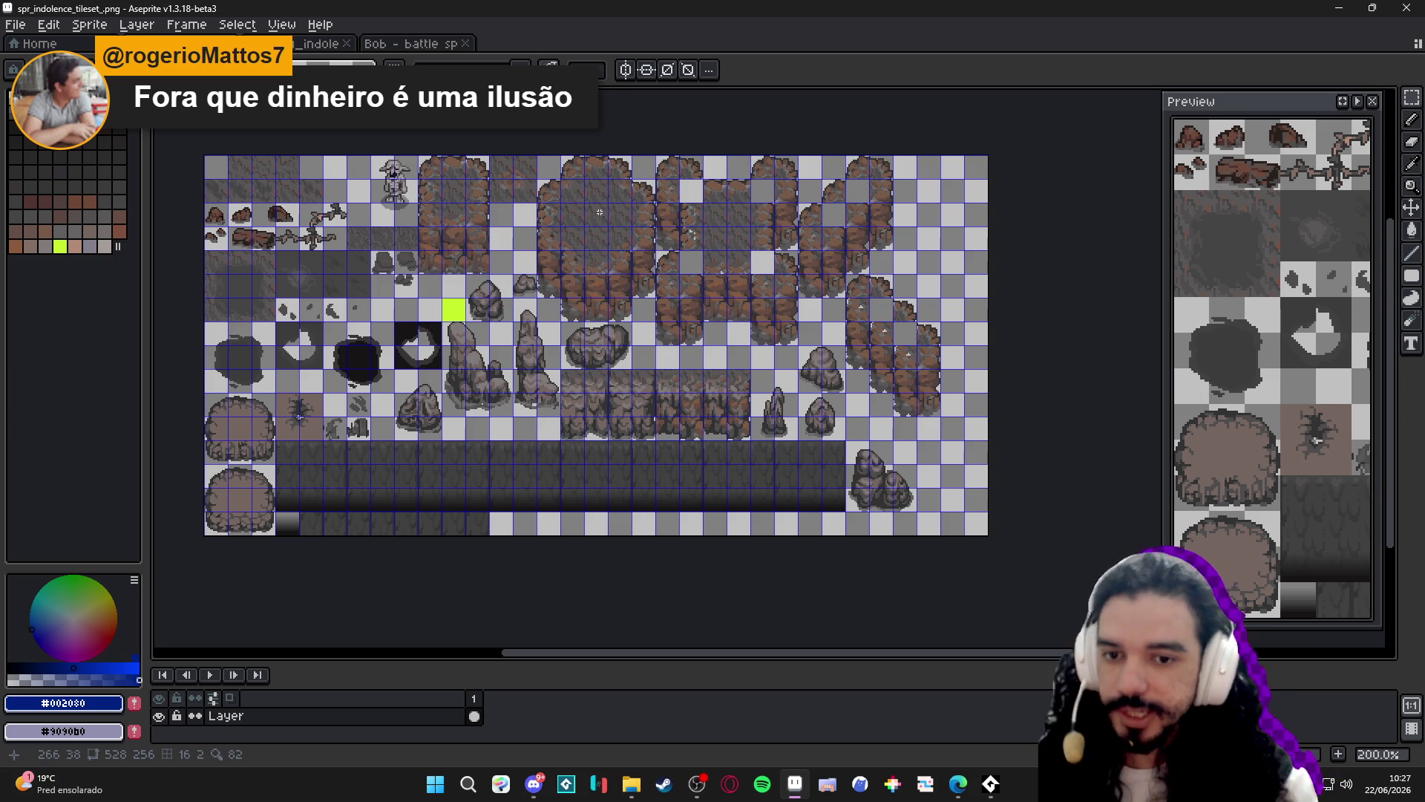
key(v)
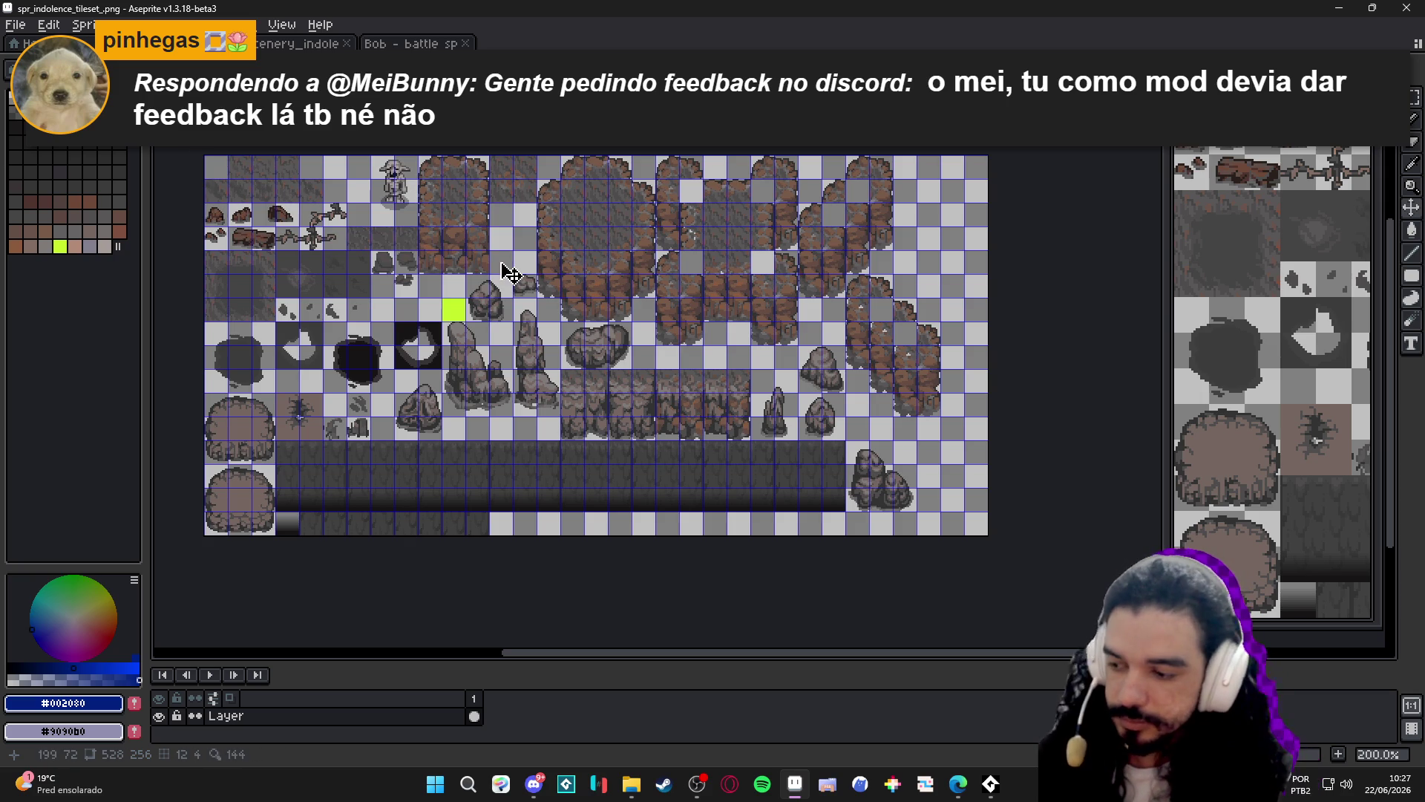
key(v)
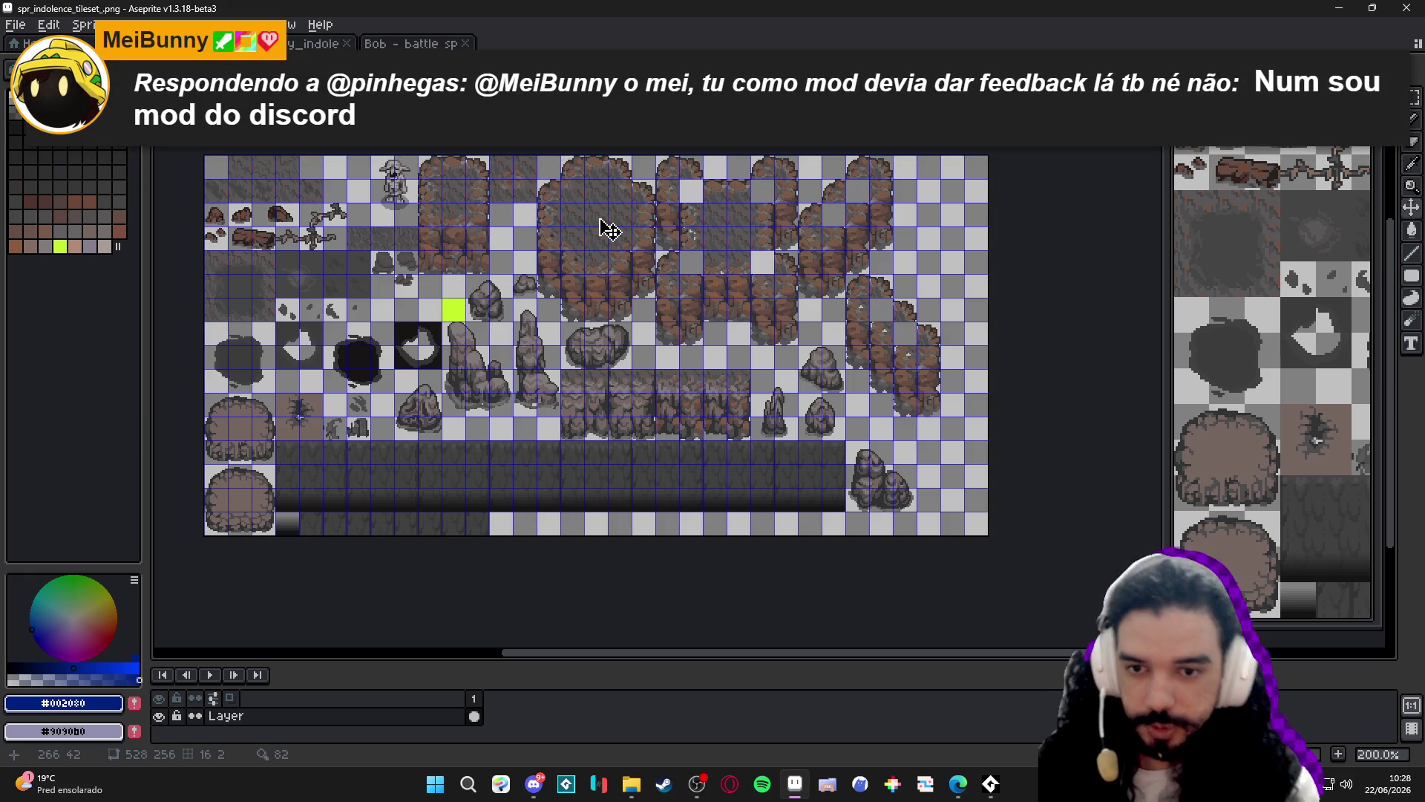
key(m)
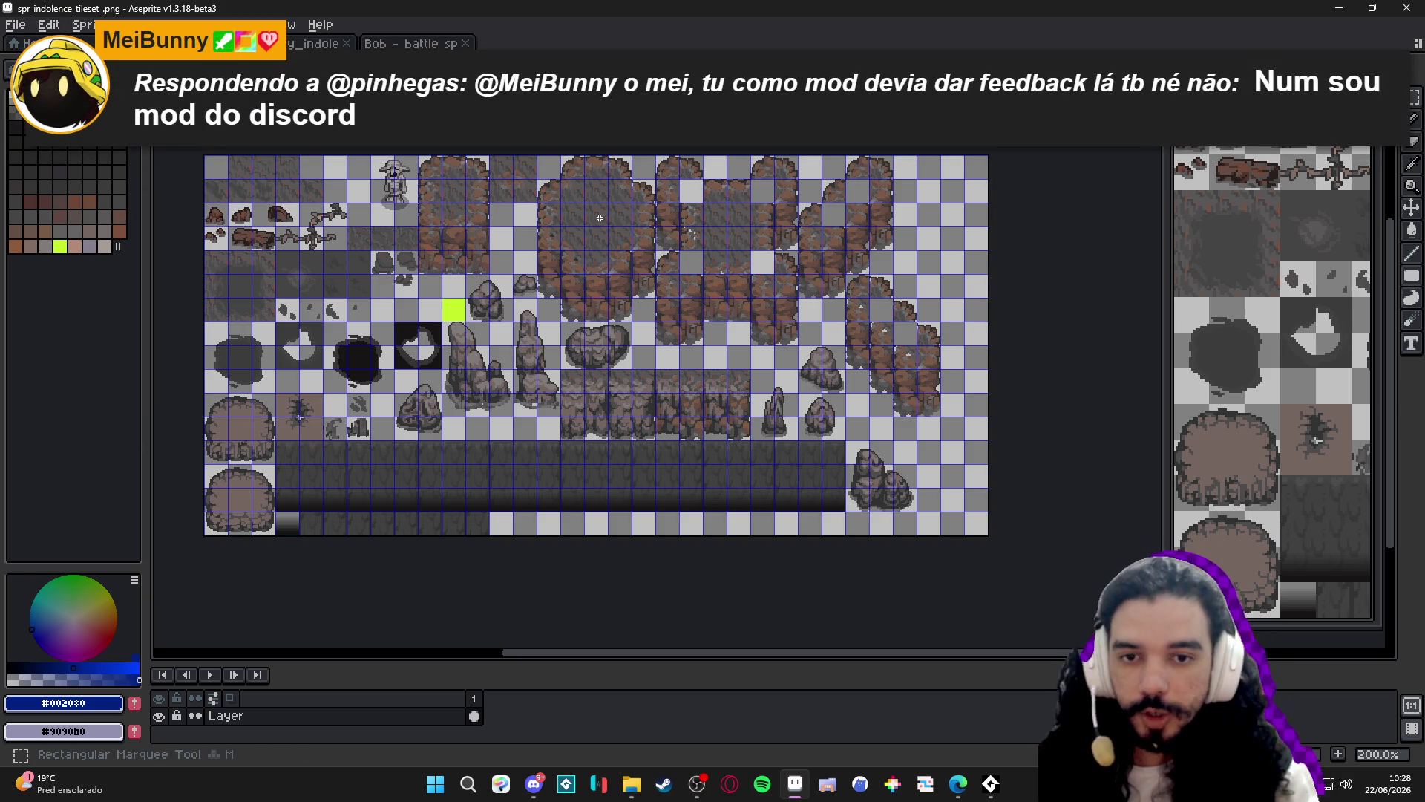
key(v)
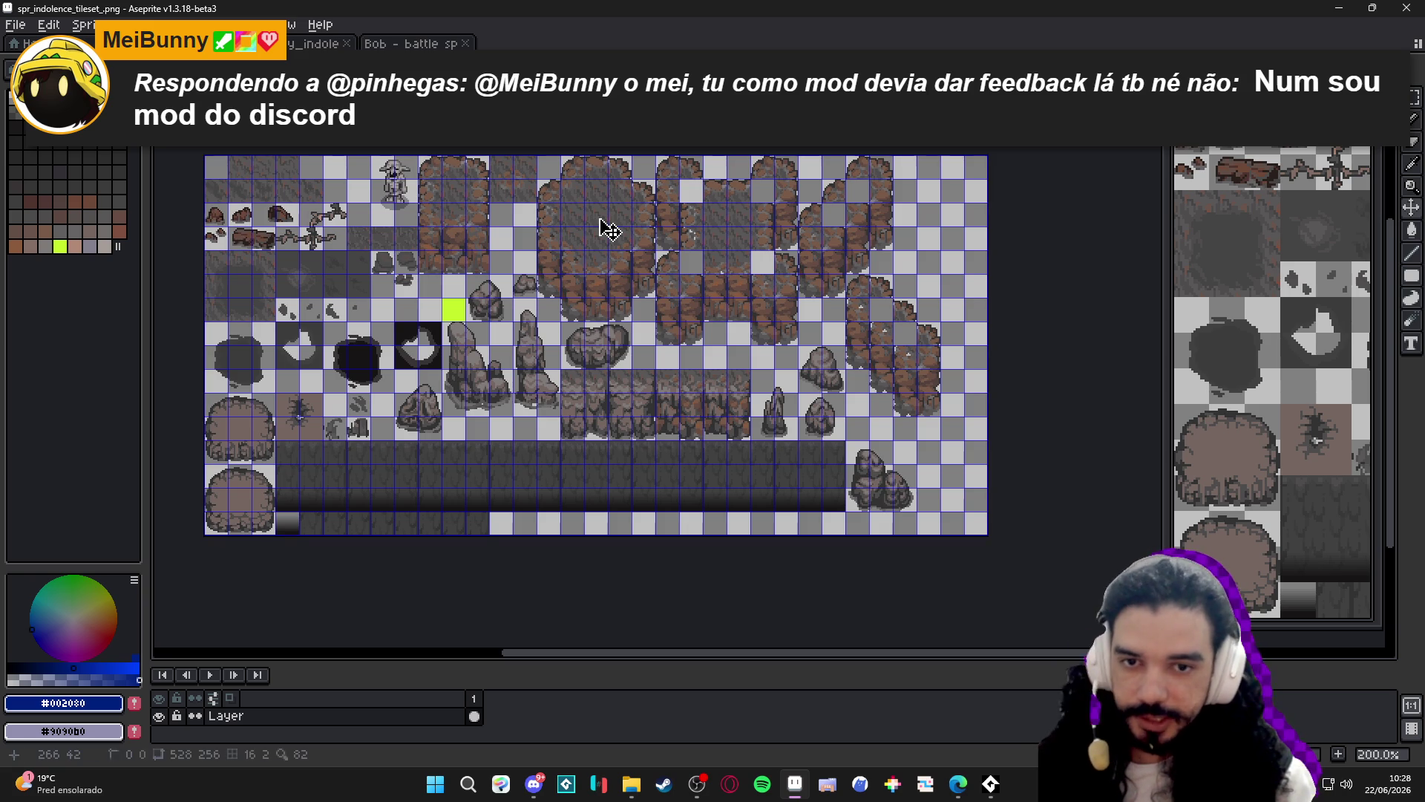
key(m)
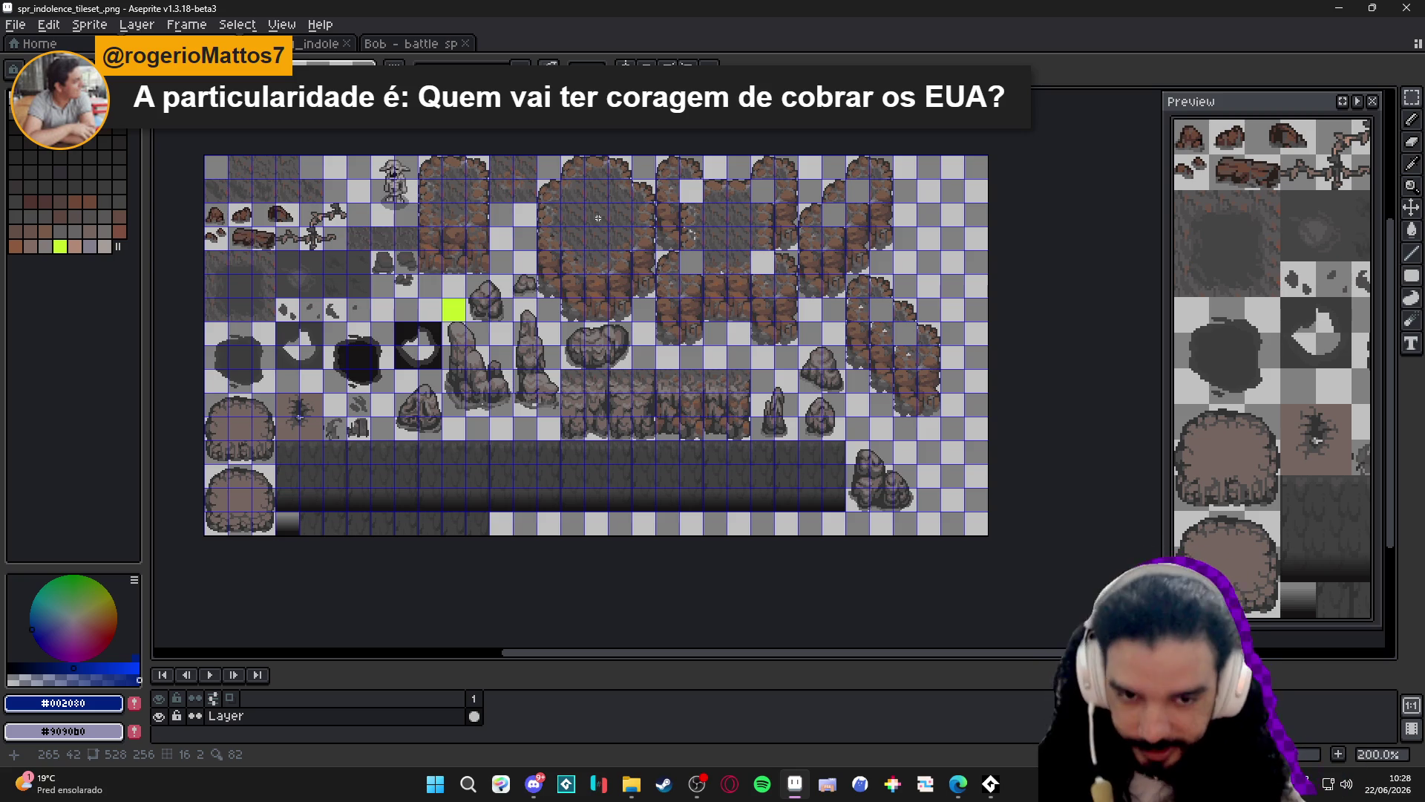
key(m)
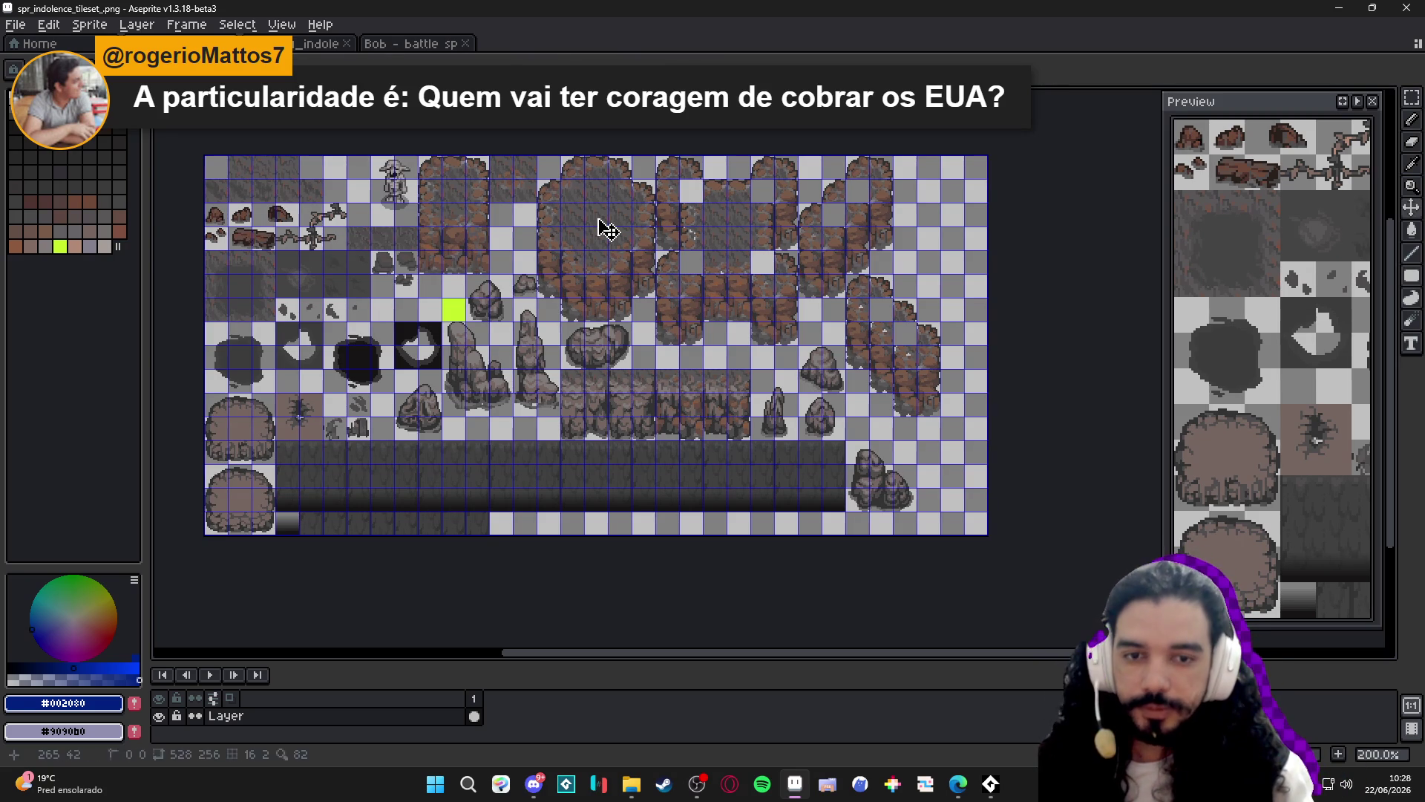
key(v)
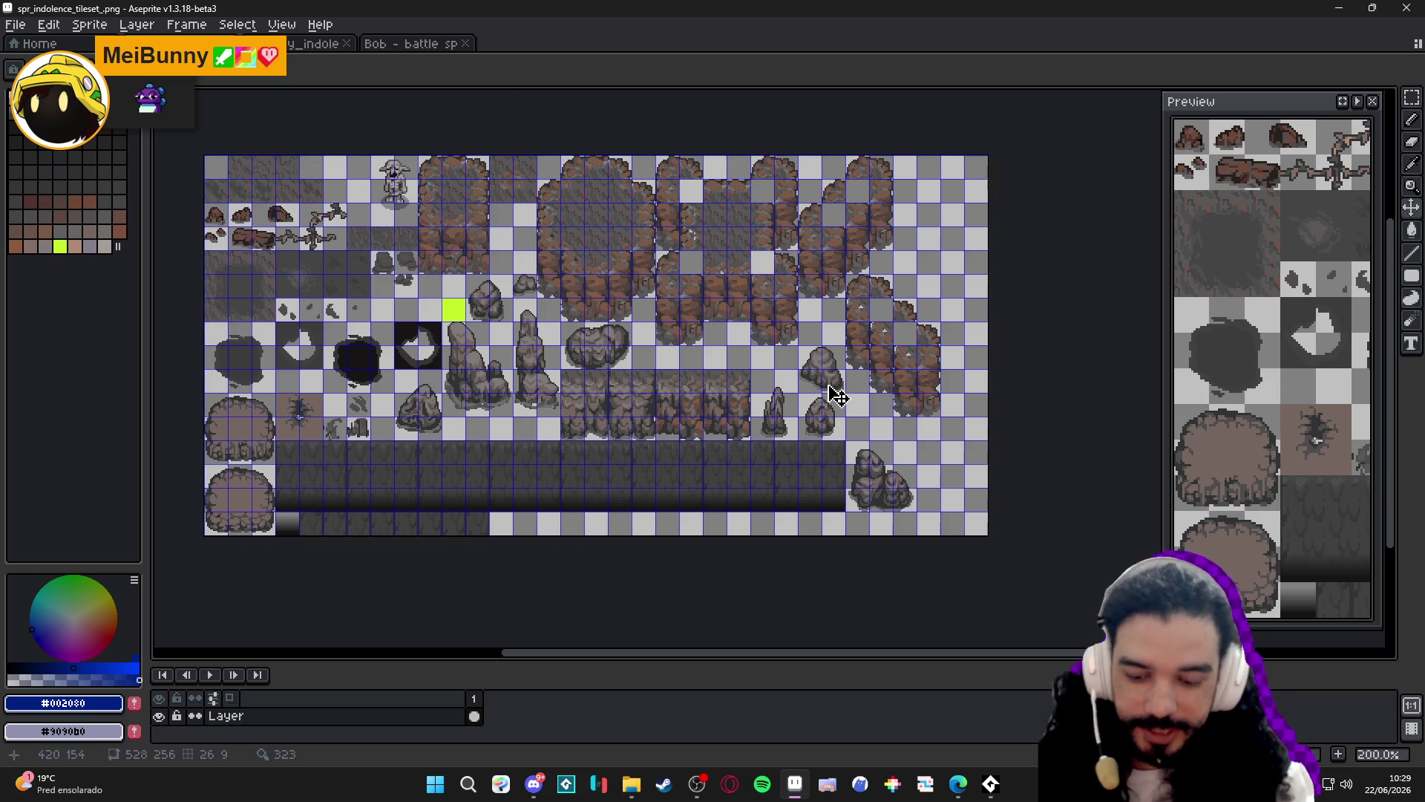
With the Rectangular Marquee, test grid-snapped selections around the right rock tiles, clearing each one.
key(m)
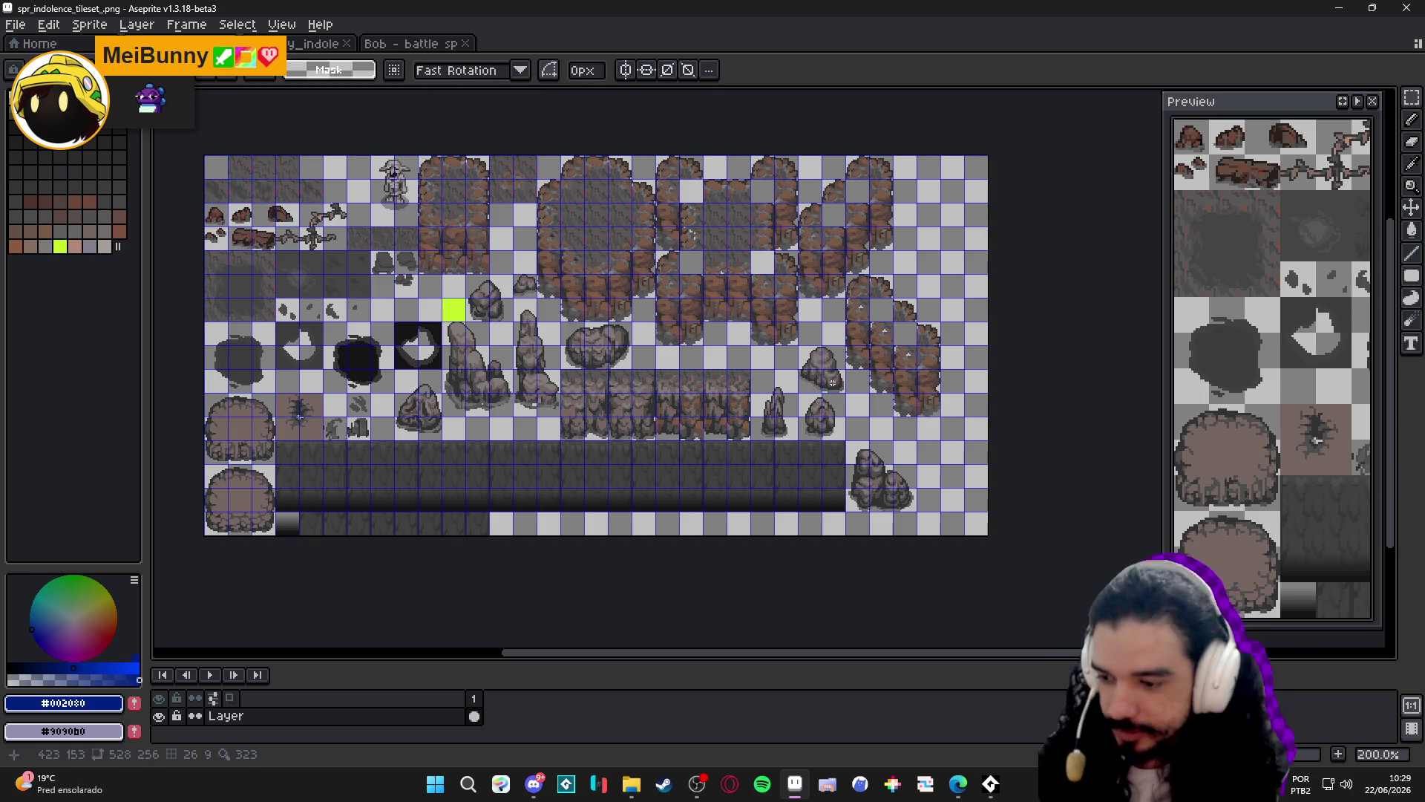
drag(833, 383, 789, 345)
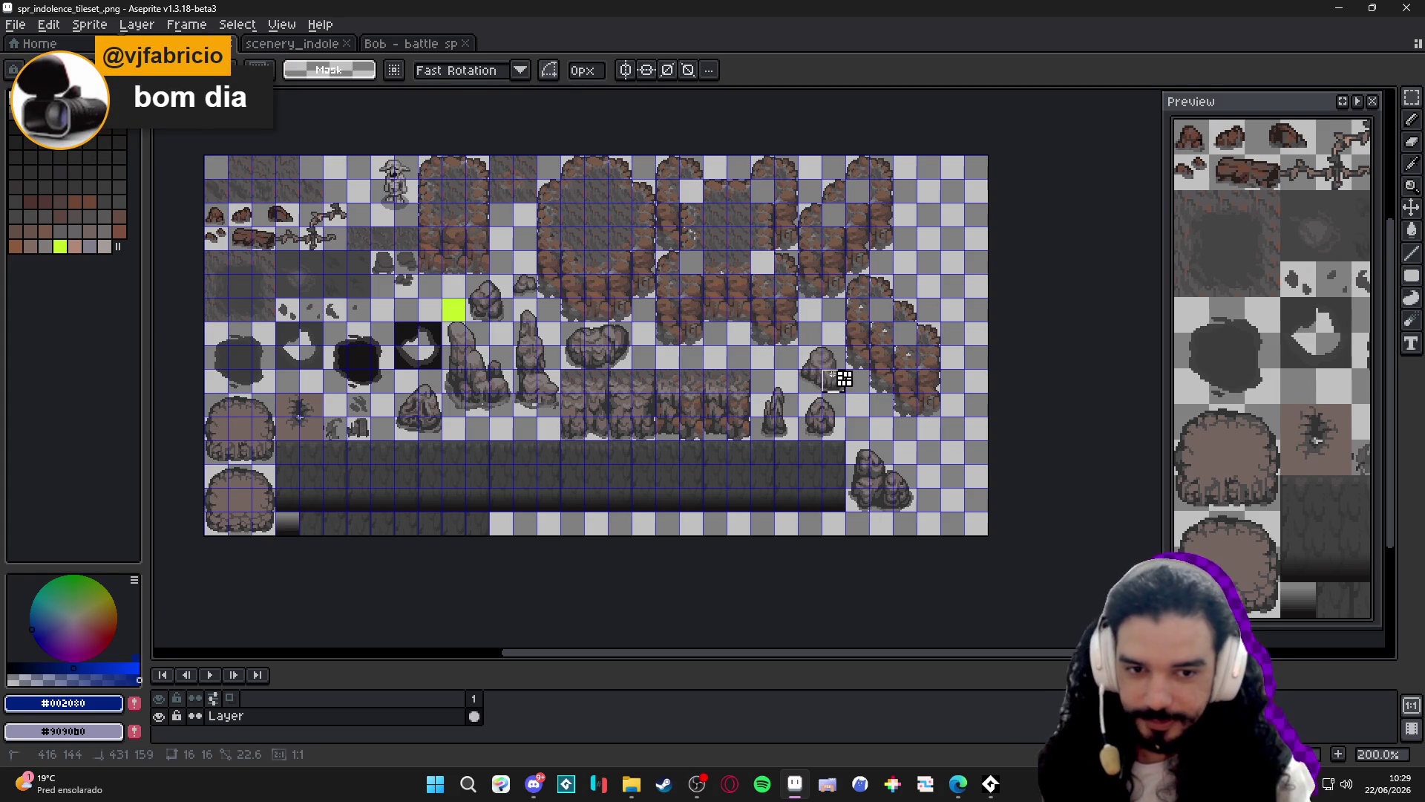
click(820, 368)
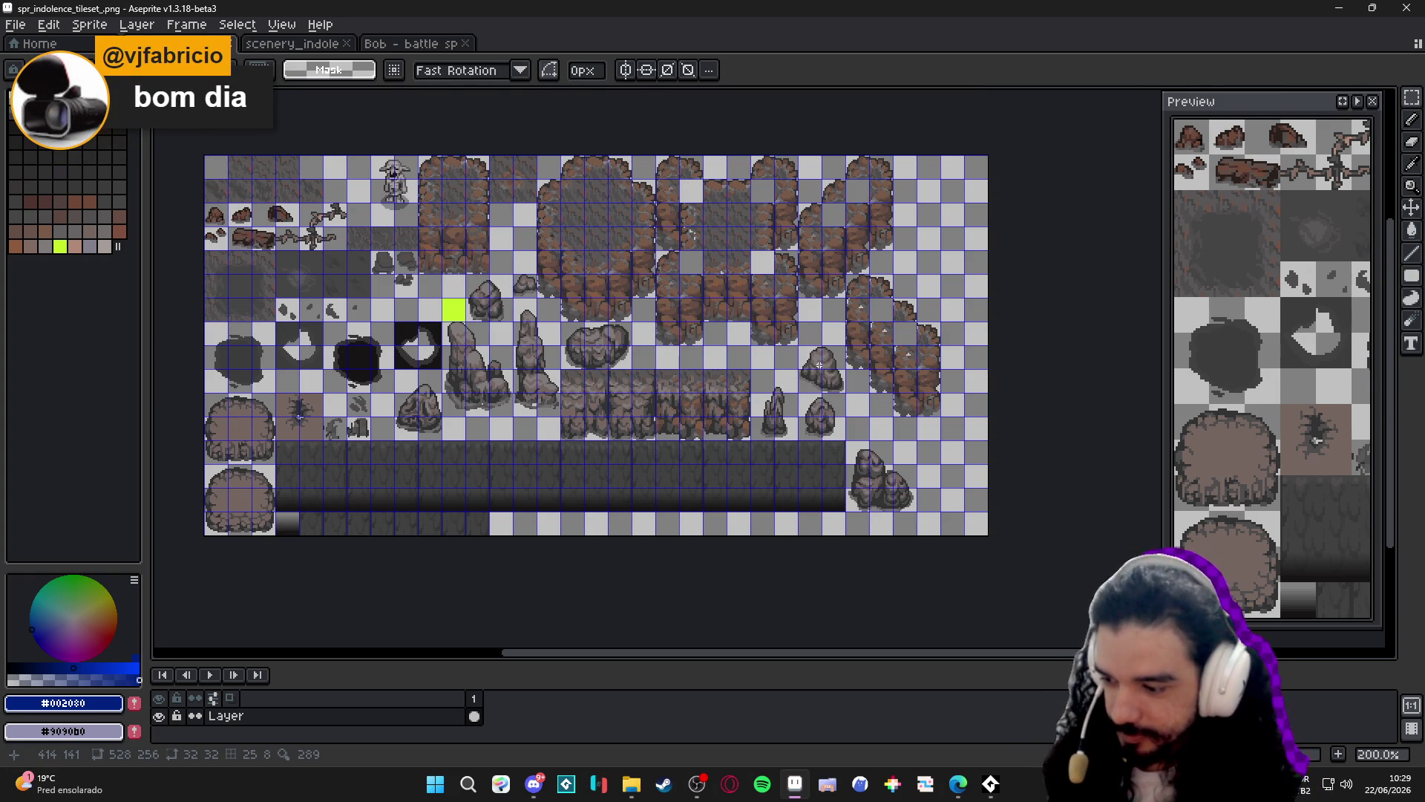
scroll(819, 365, up, 3)
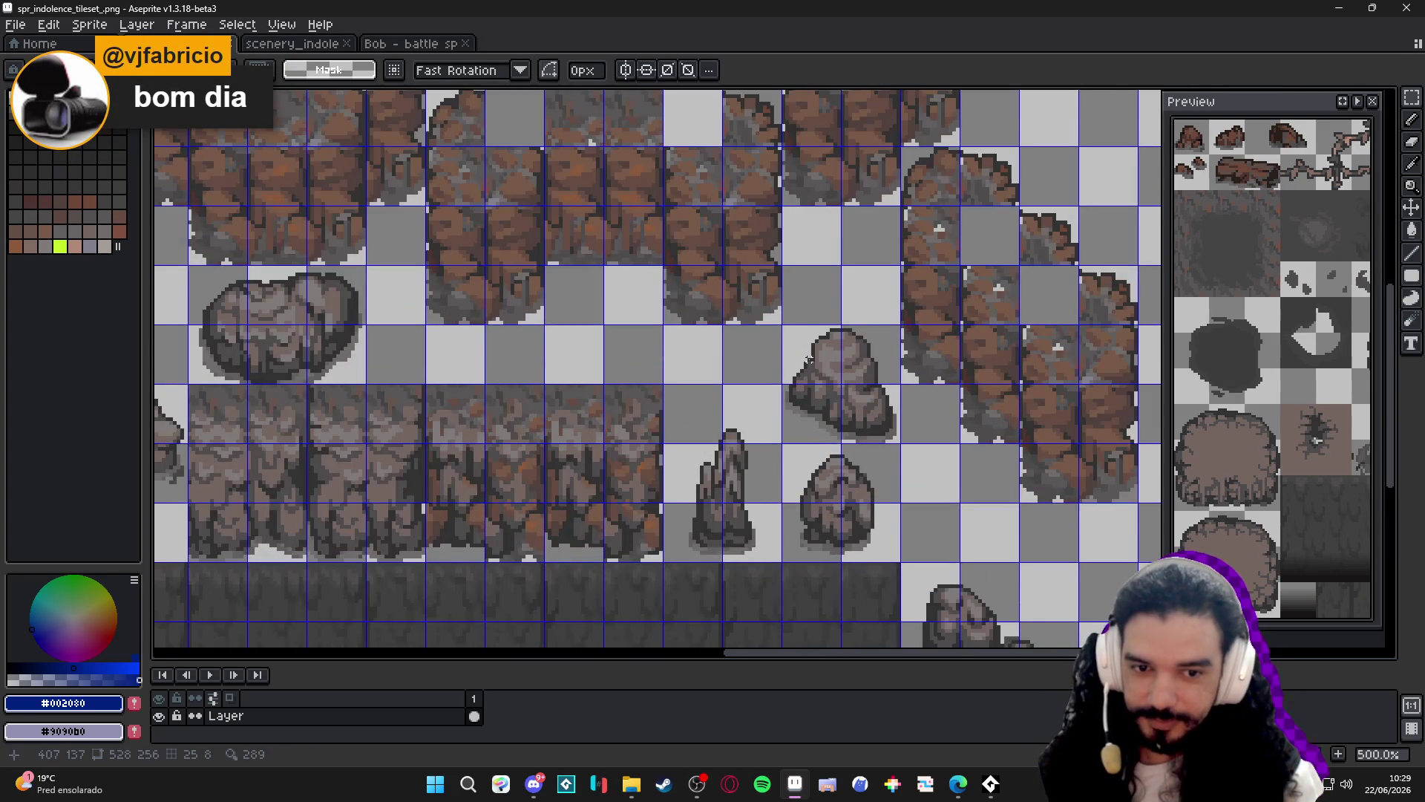
scroll(808, 361, down, 1)
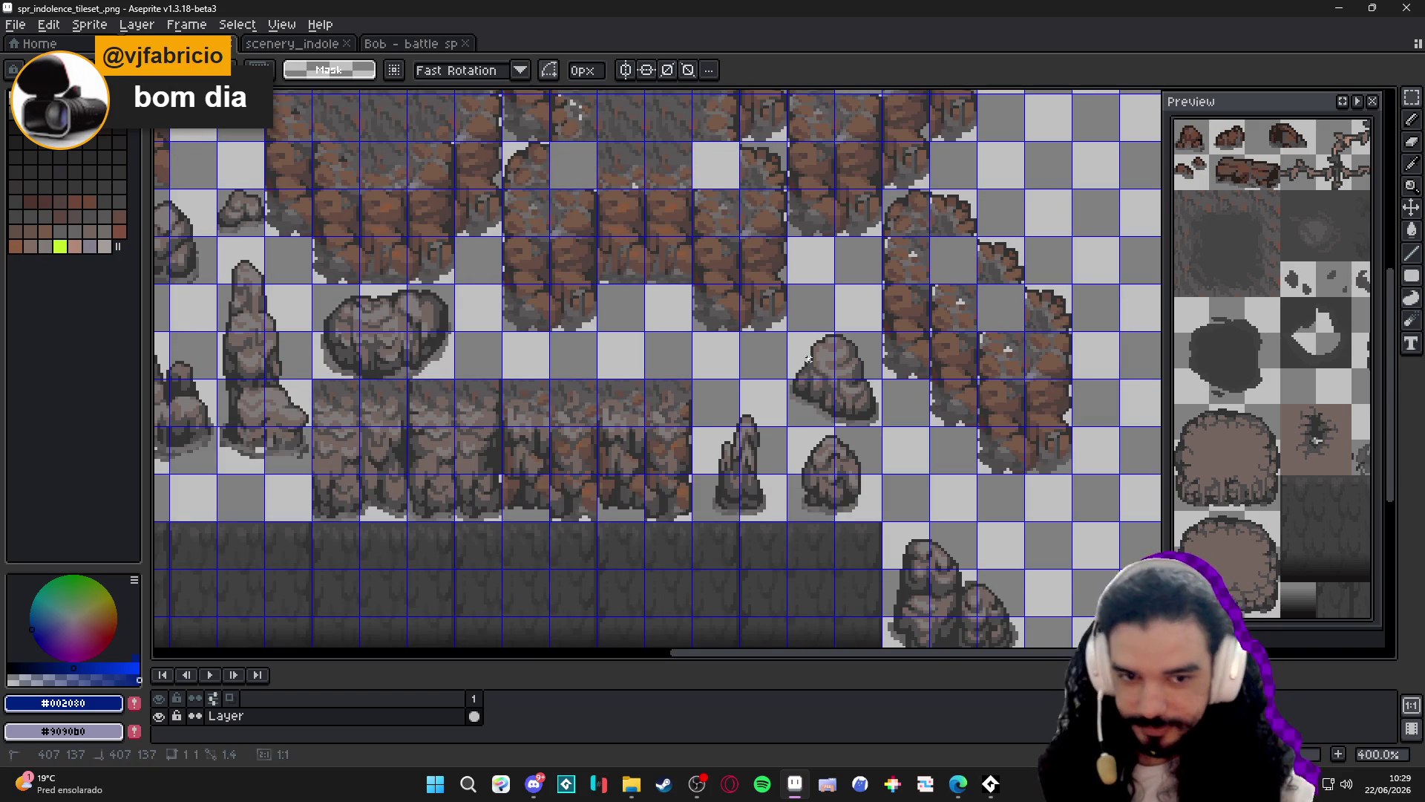
mouse_move(853, 404)
mouse_down()
mouse_move(809, 453)
mouse_move(853, 416)
mouse_move(805, 366)
mouse_up()
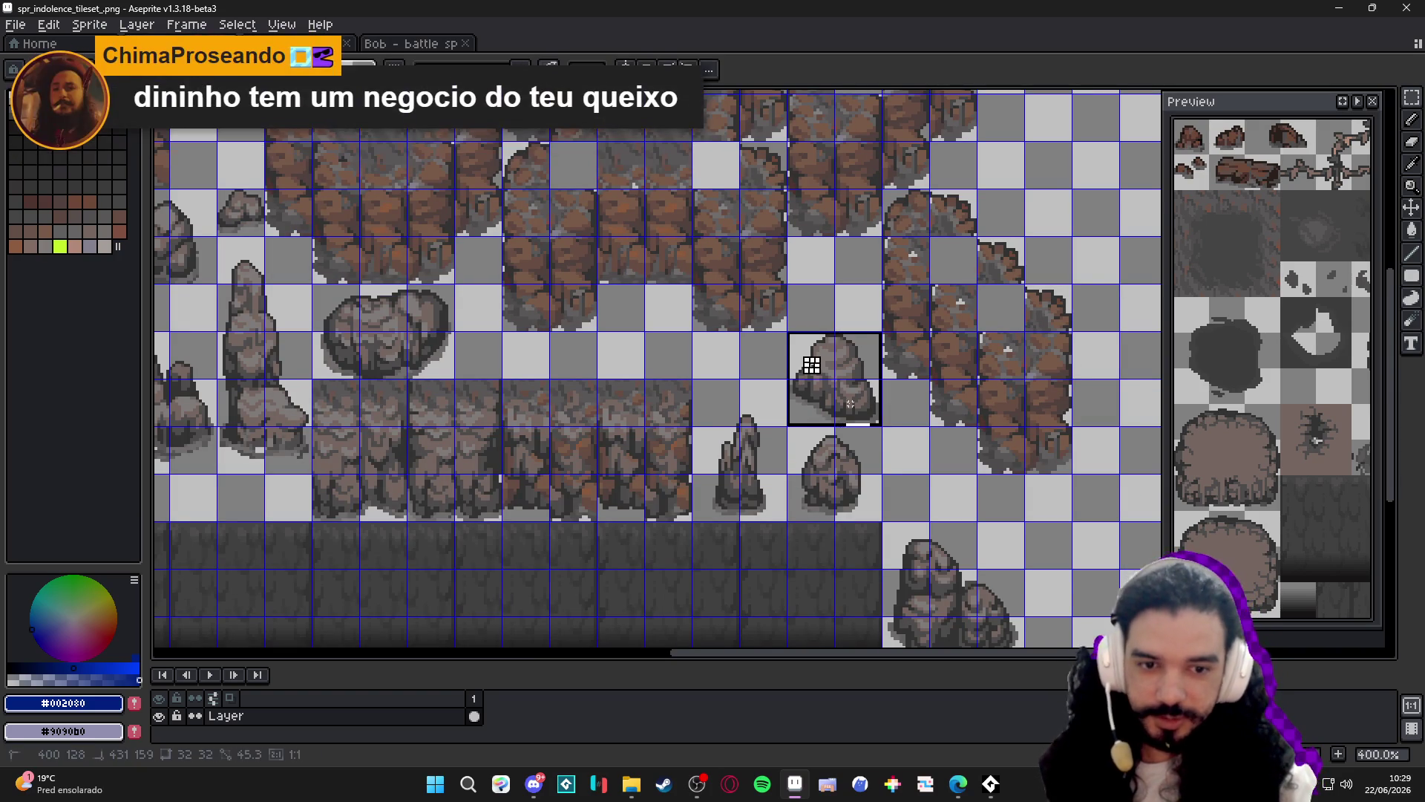
click(773, 344)
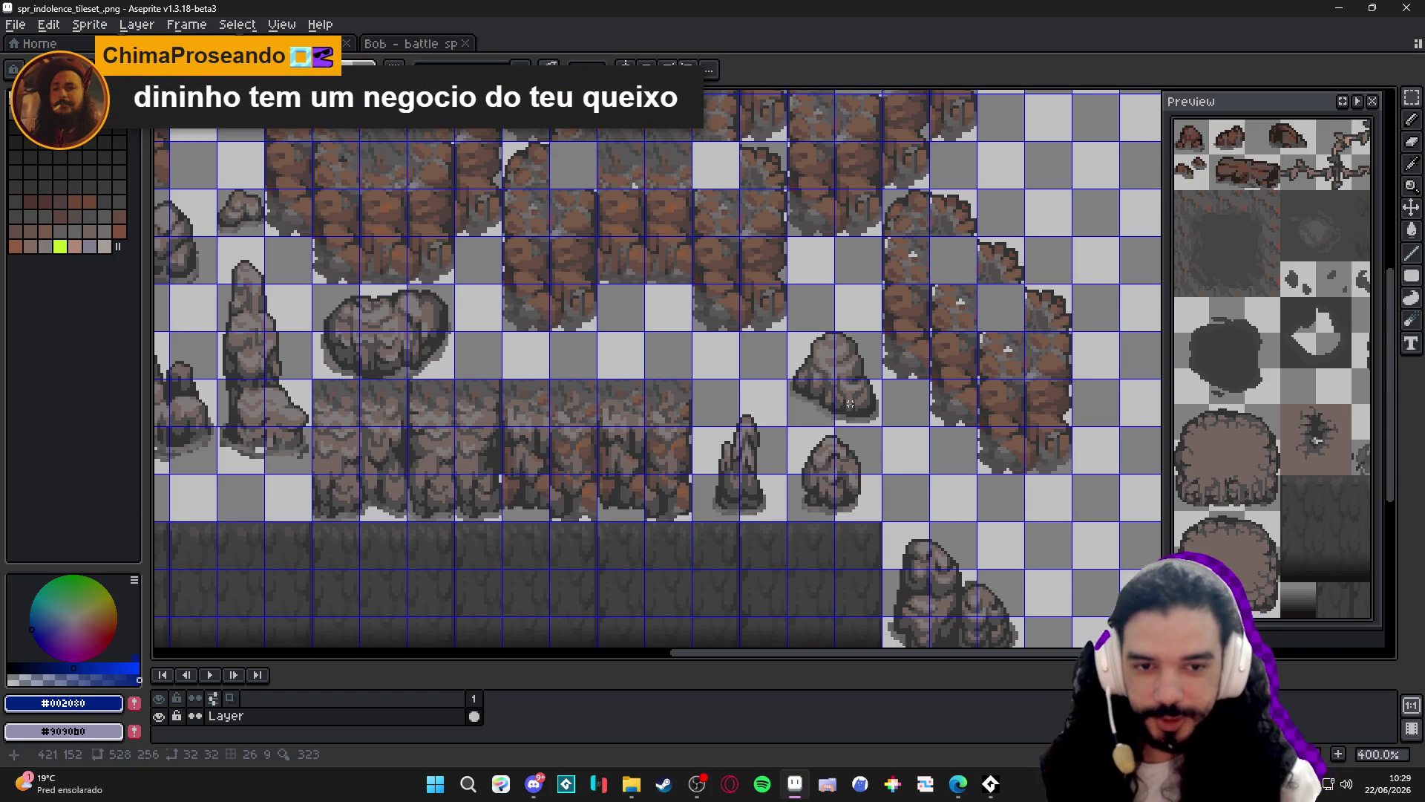
scroll(815, 353, down, 1)
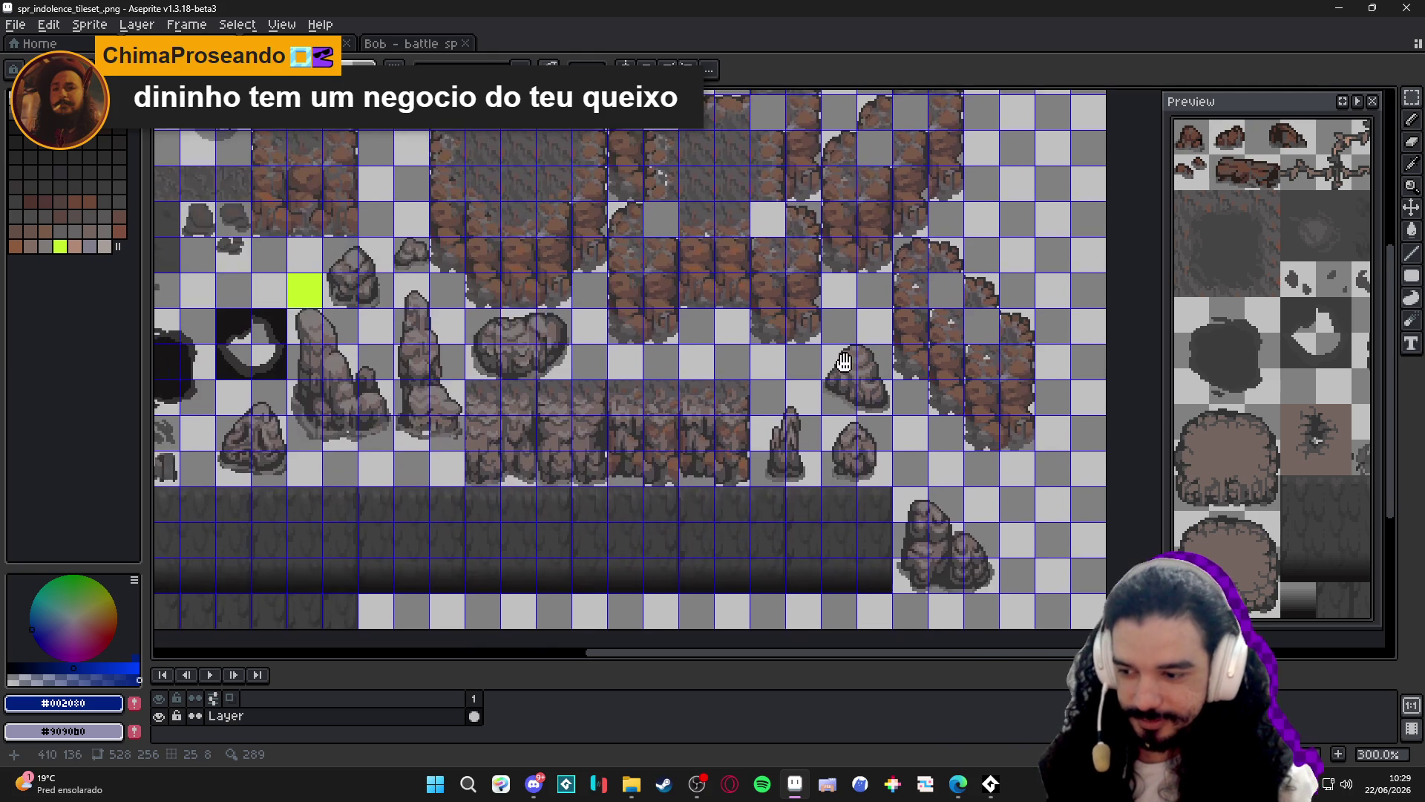
Save the tileset file, then return to Aseprite with the Rectangular Marquee active.
key(ctrl+s)
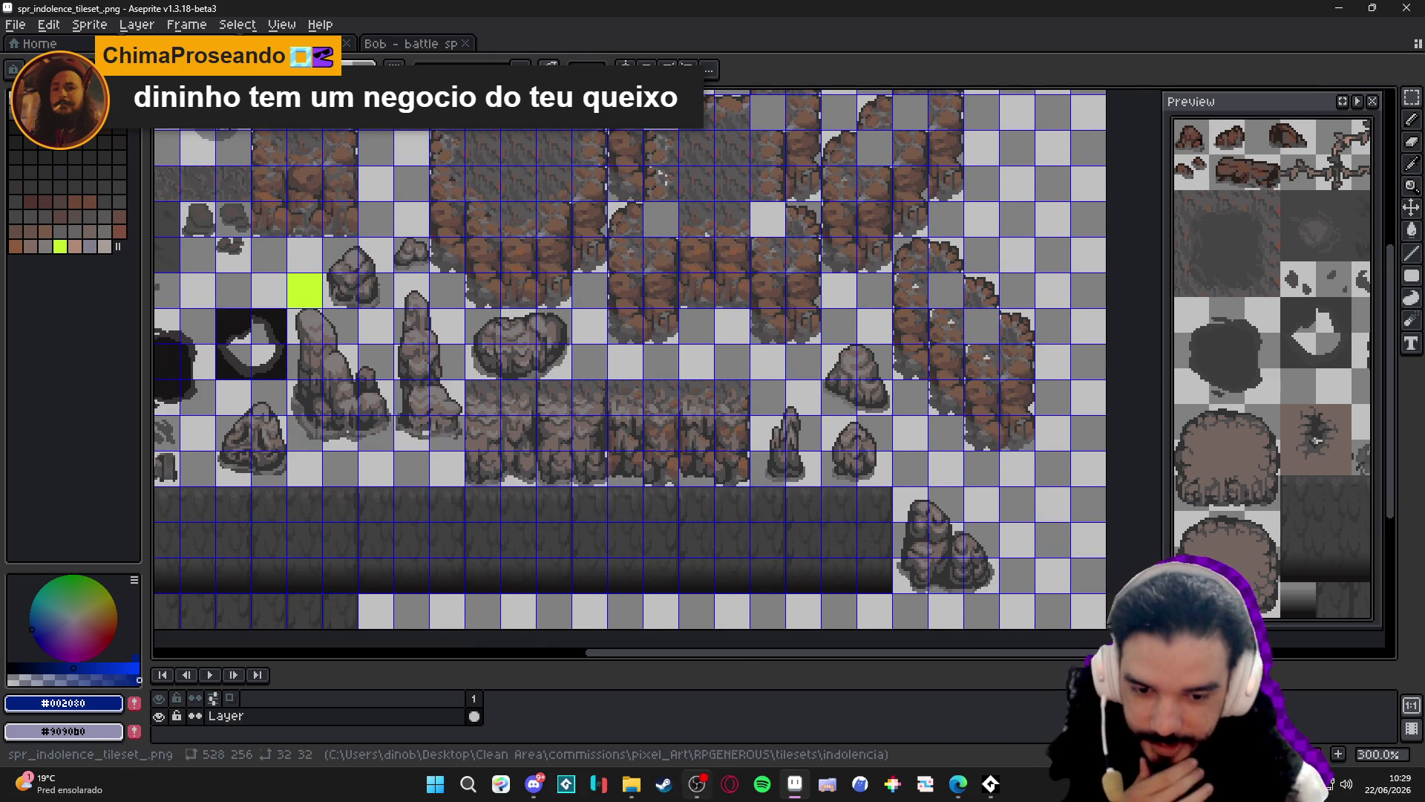
click(692, 793)
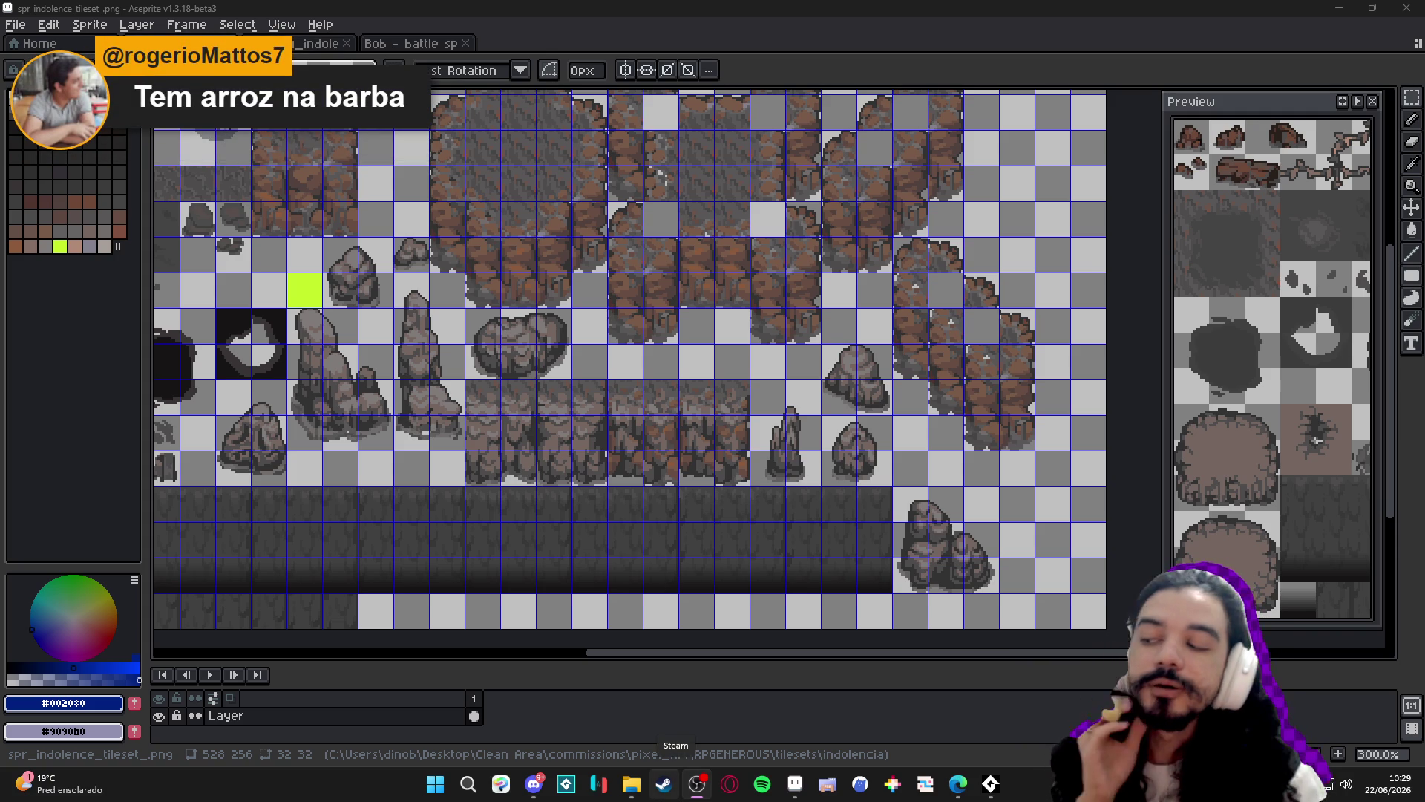
key(alt+Tab)
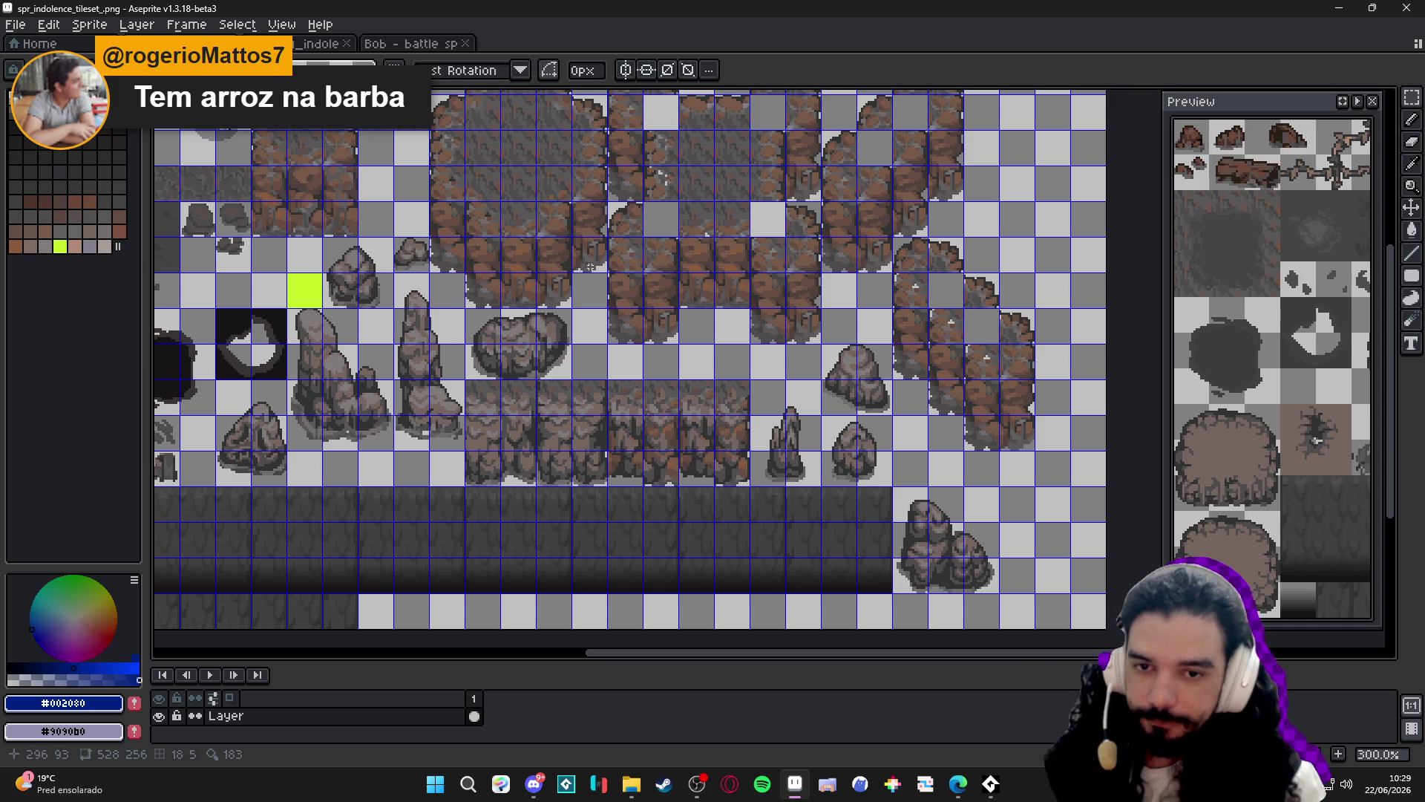
key(v)
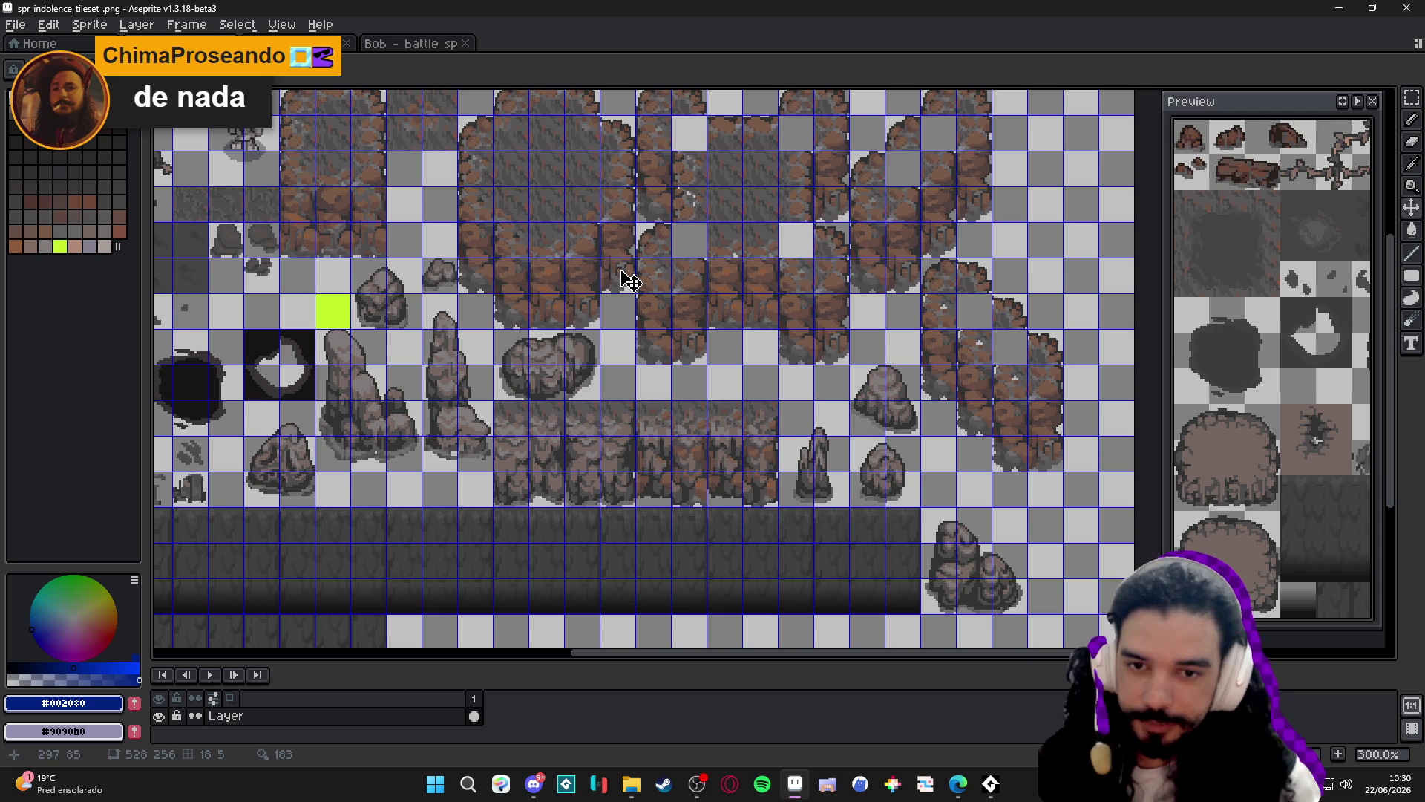
key(m)
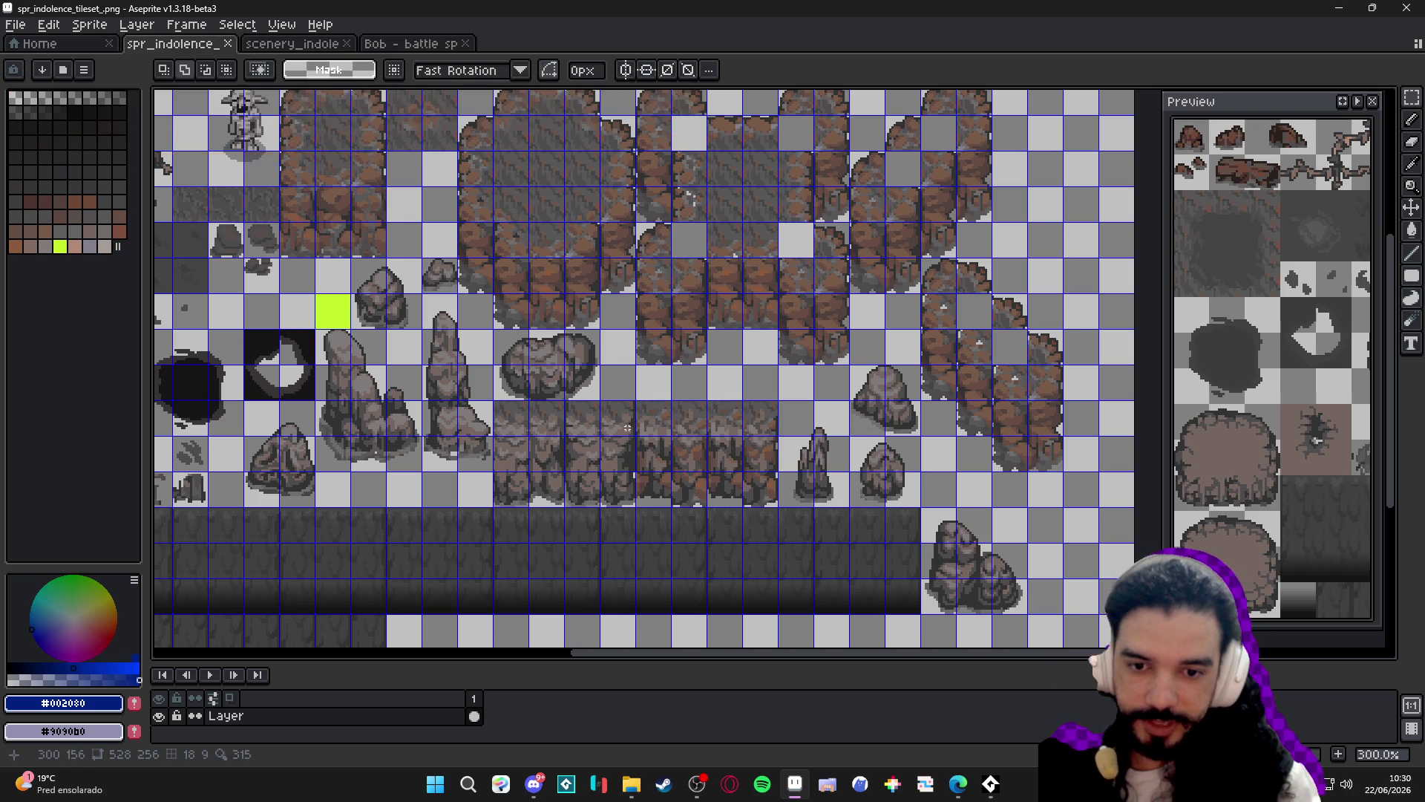
Hide the tile grid after looking over the tileset's upper-left area.
scroll(609, 452, down, 1)
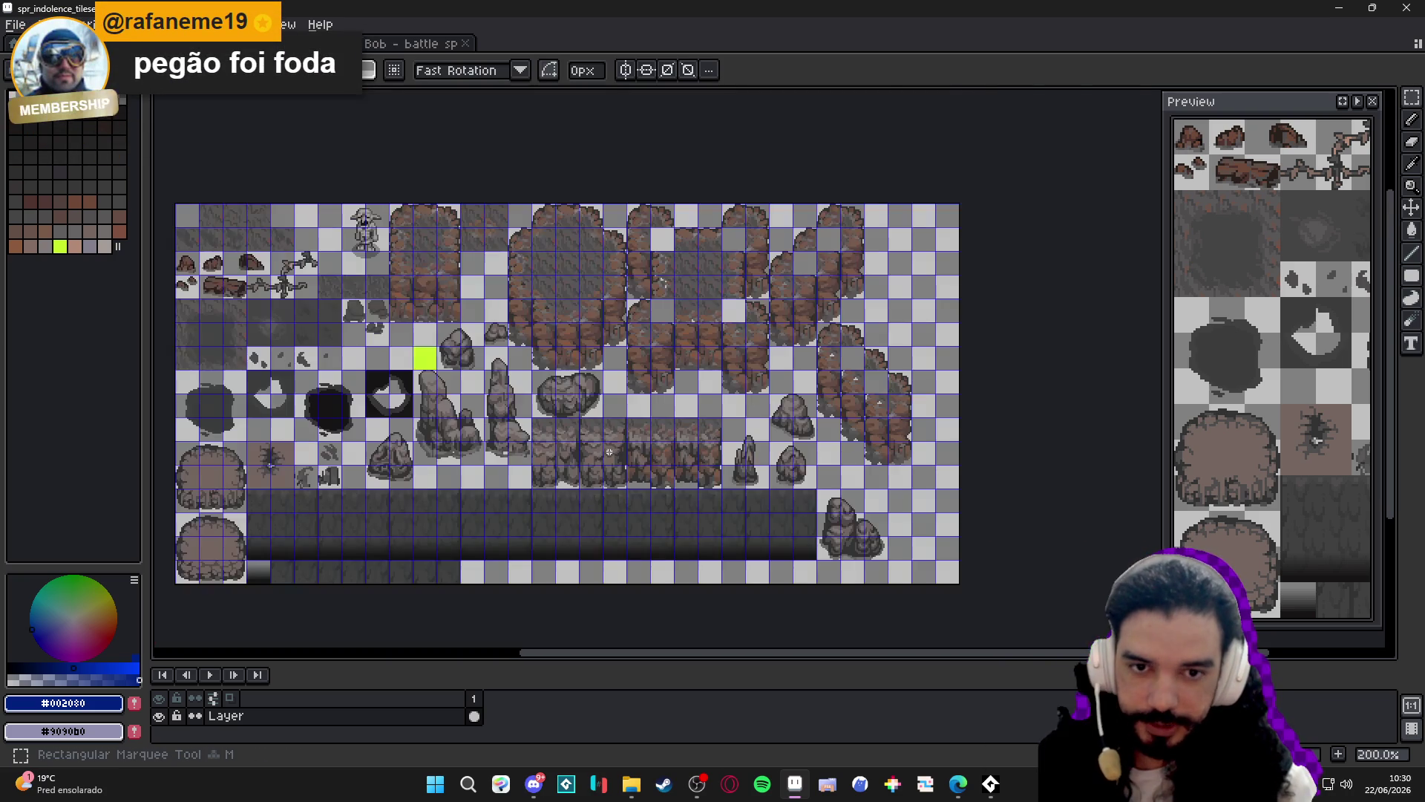
scroll(637, 467, up, 1)
scroll(637, 467, down, 1)
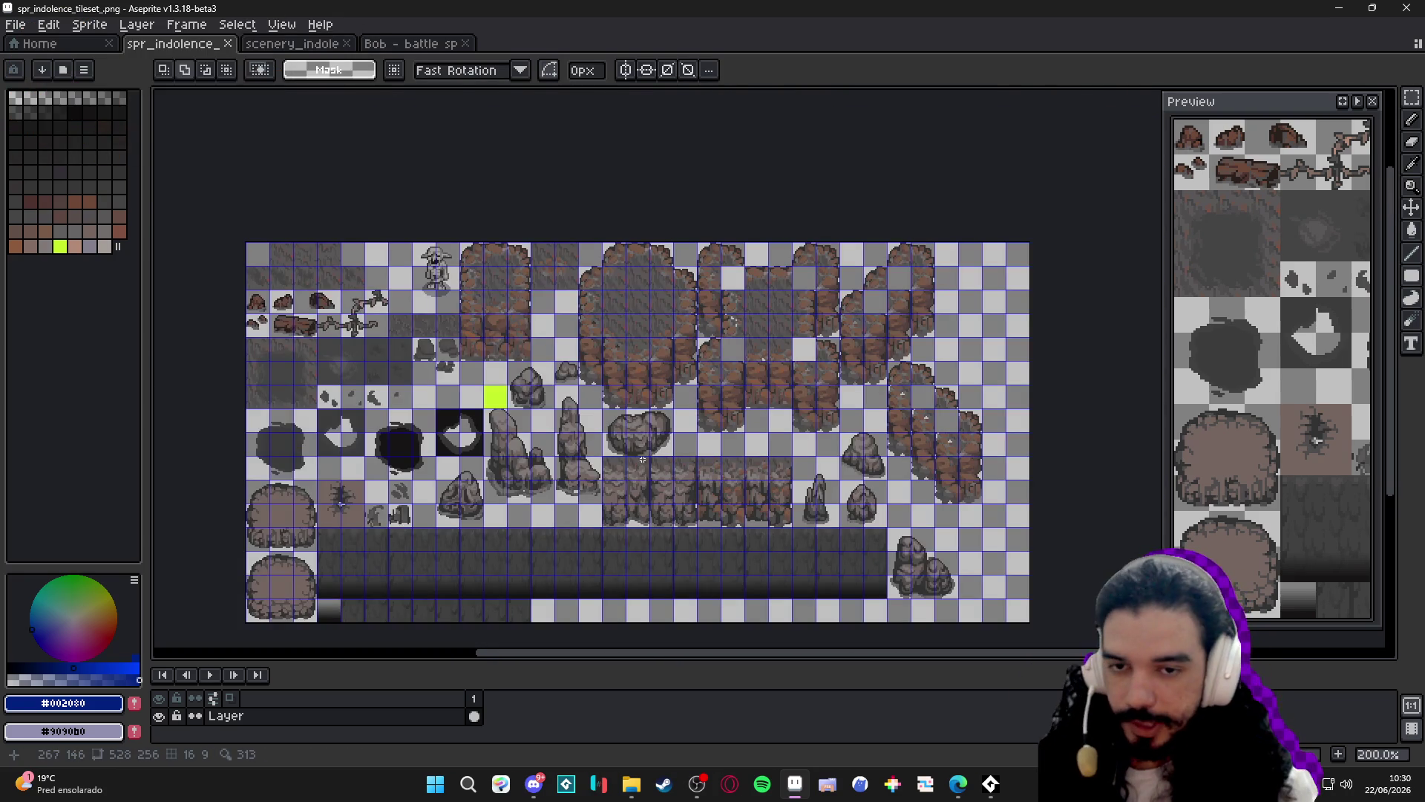
scroll(366, 319, up, 1)
drag(366, 318, 348, 242)
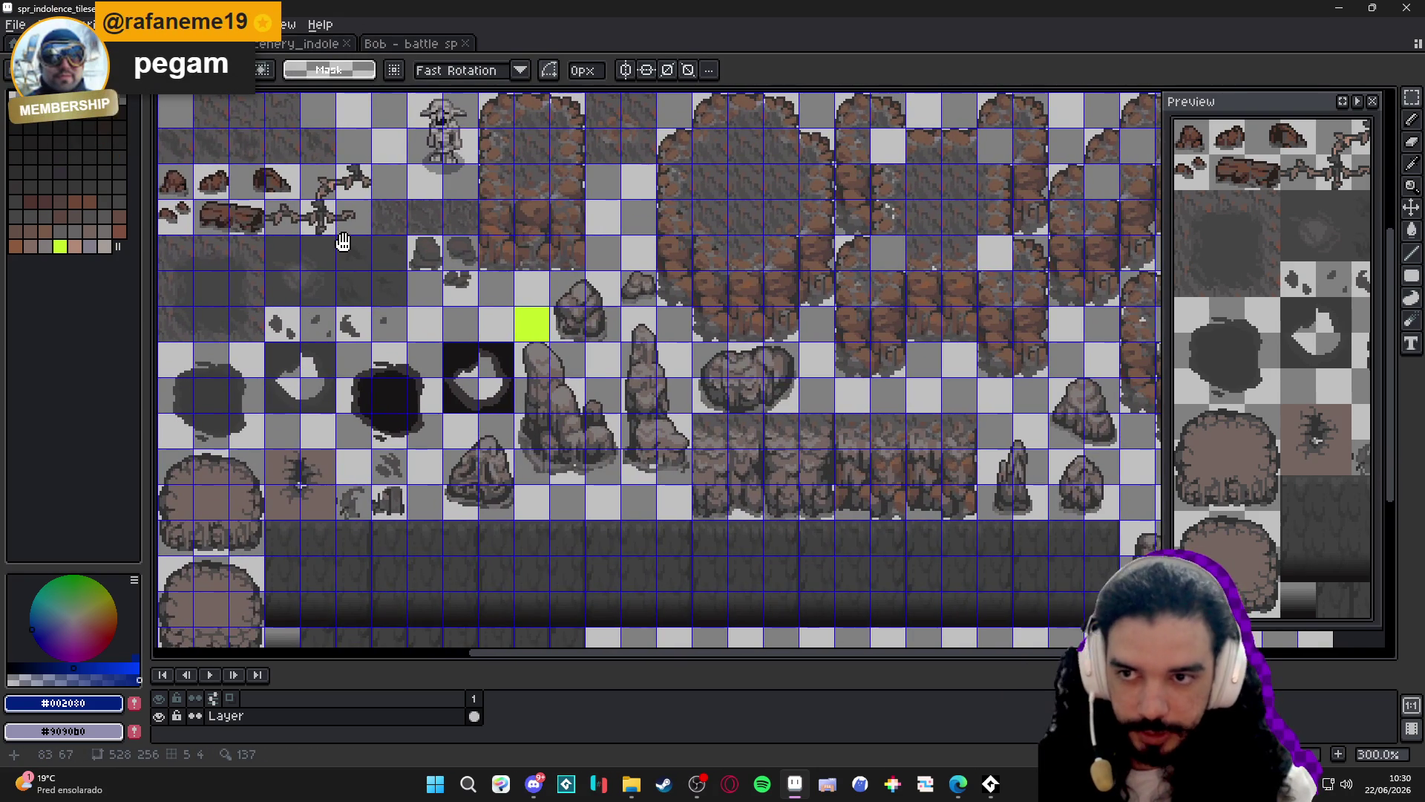
scroll(735, 465, down, 1)
scroll(816, 463, up, 1)
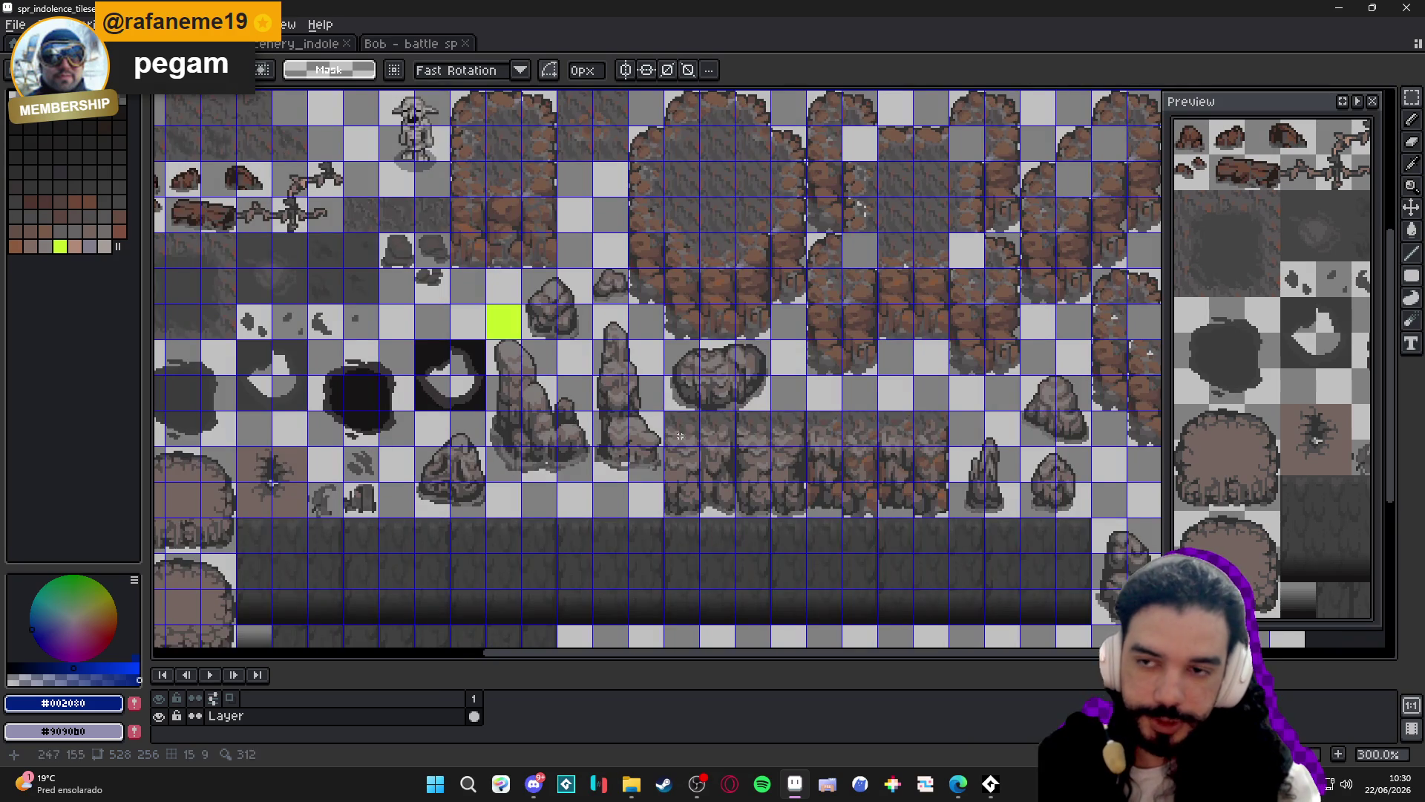
scroll(192, 131, down, 1)
scroll(192, 132, up, 1)
scroll(192, 132, down, 1)
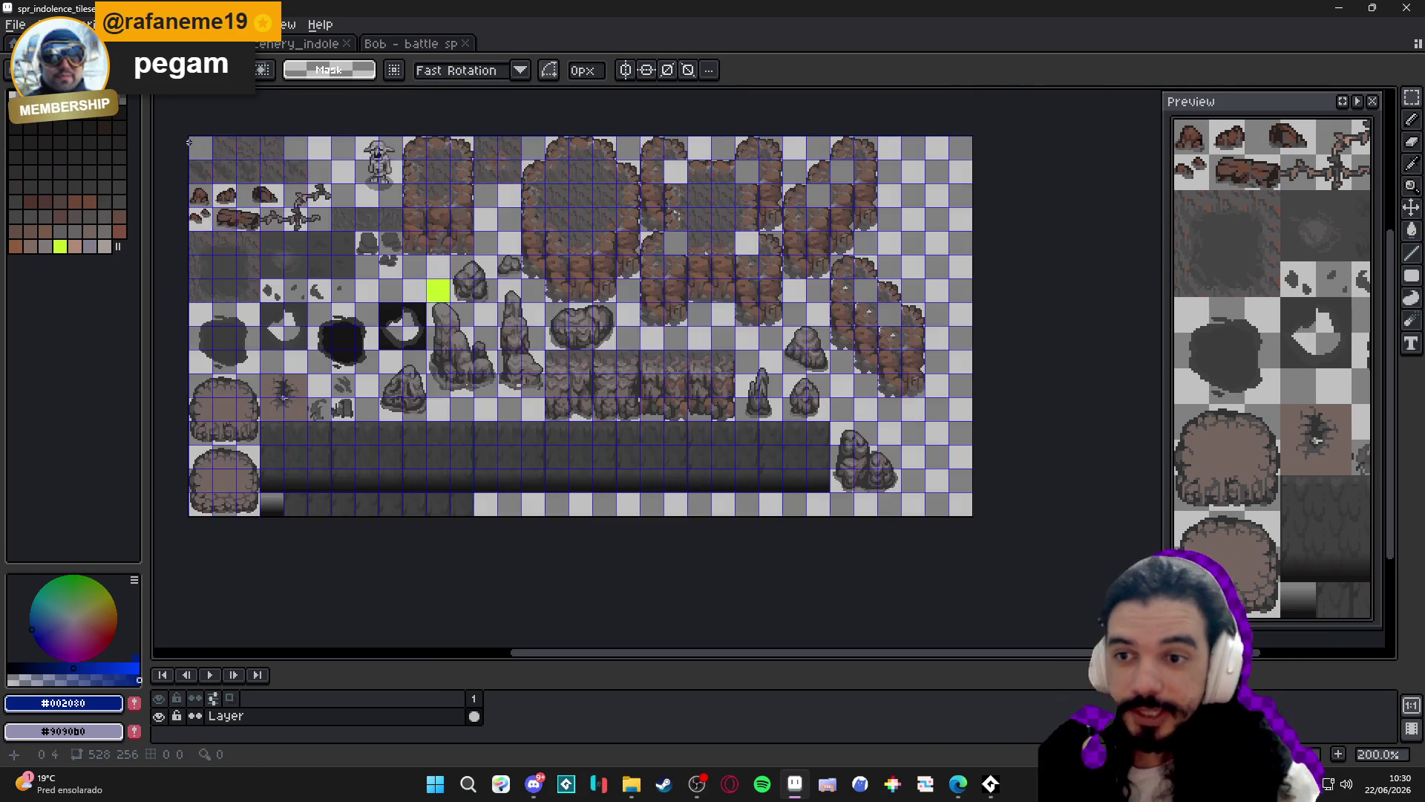
scroll(192, 131, up, 1)
drag(213, 162, 182, 125)
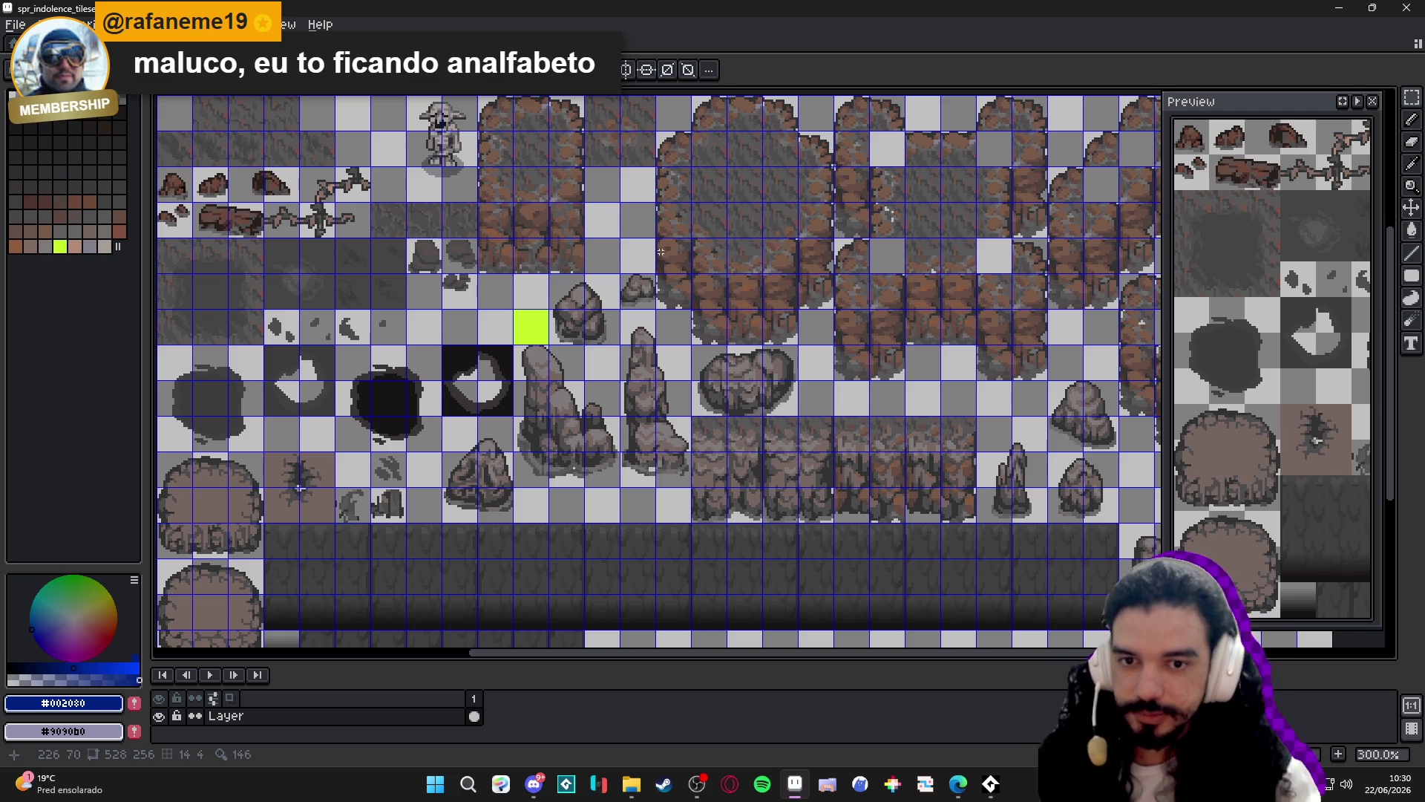
scroll(666, 272, down, 1)
scroll(665, 272, right, 1)
key(ctrl+')
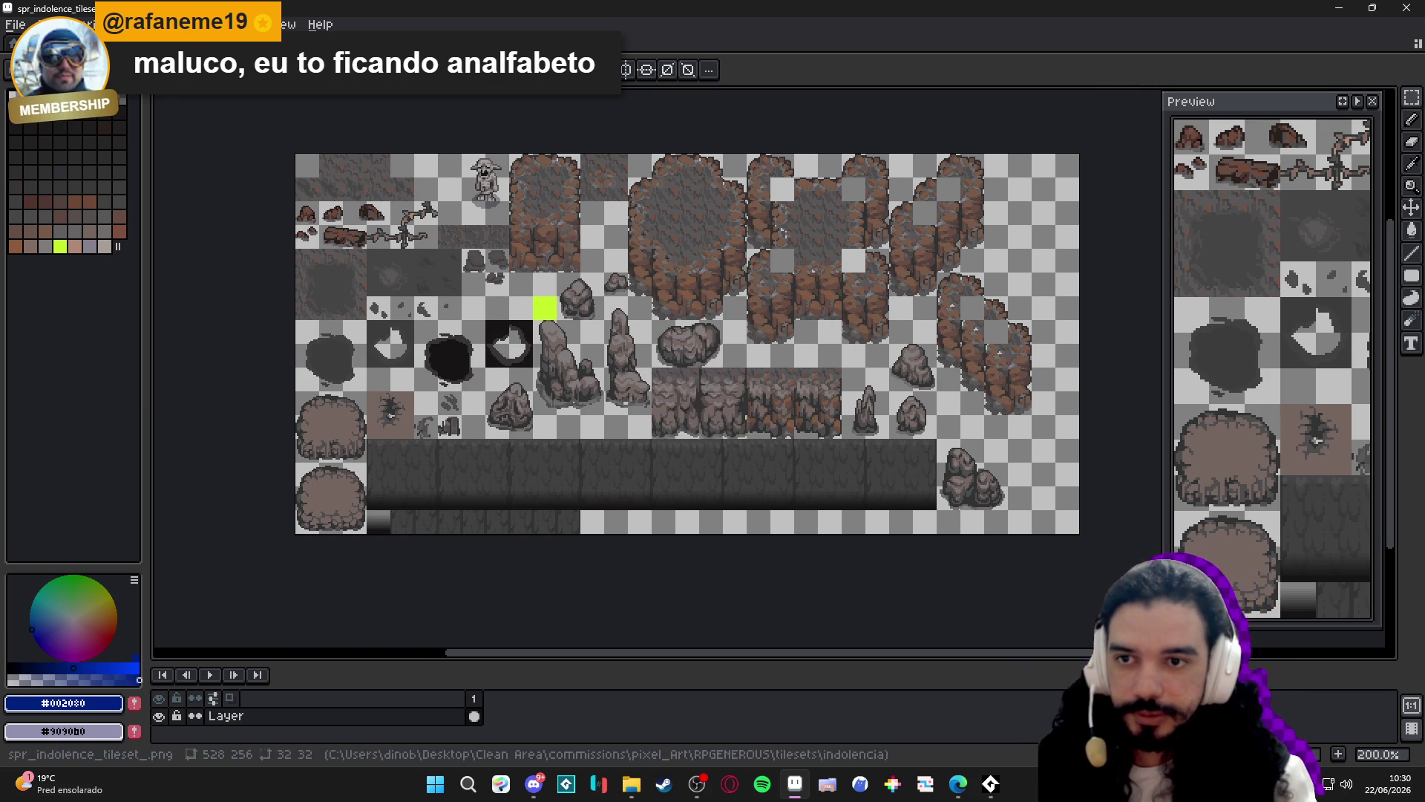
Cycle through the open sprites, then bring up the File Explorer windows.
key(ctrl+Tab)
key(ctrl+Tab)
click(66, 42)
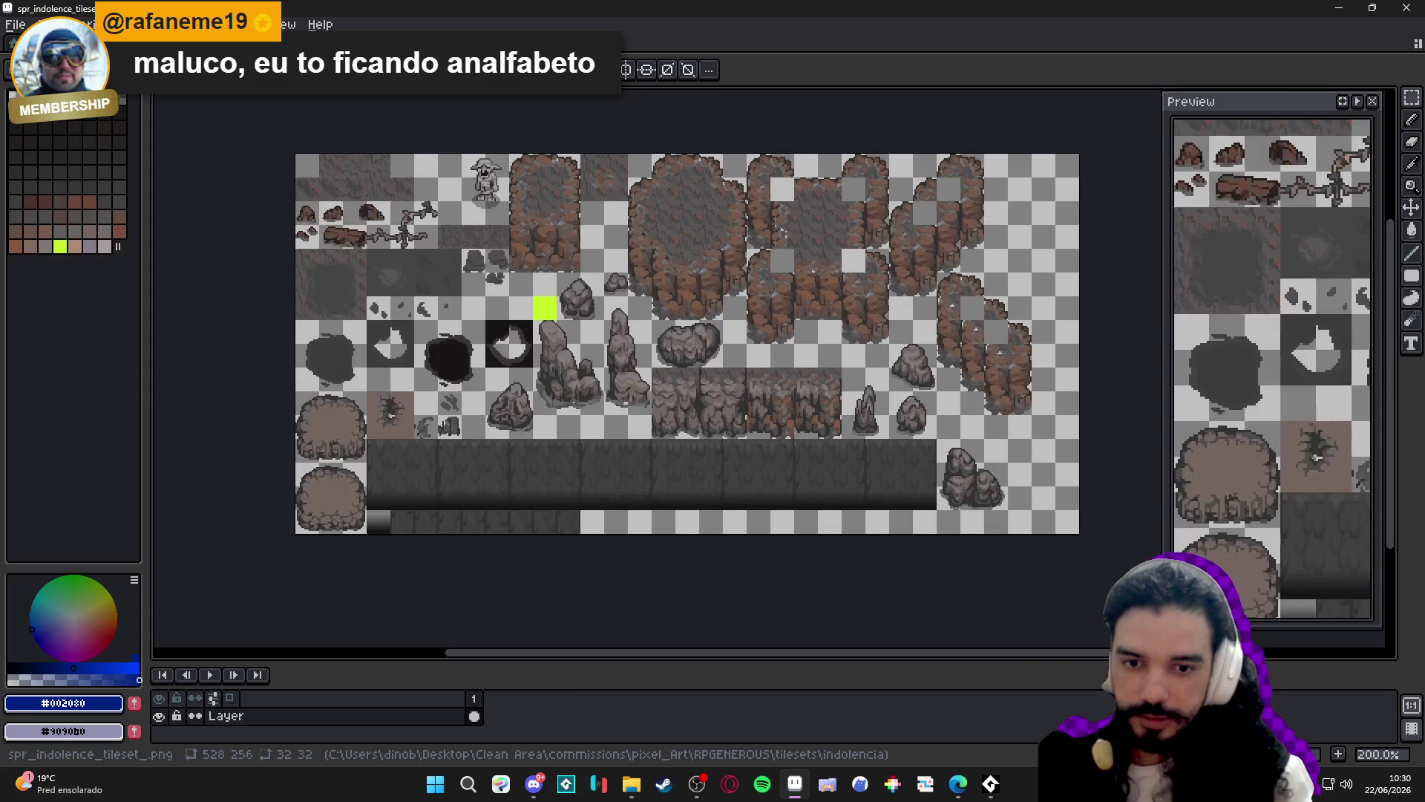
mouse_move(631, 783)
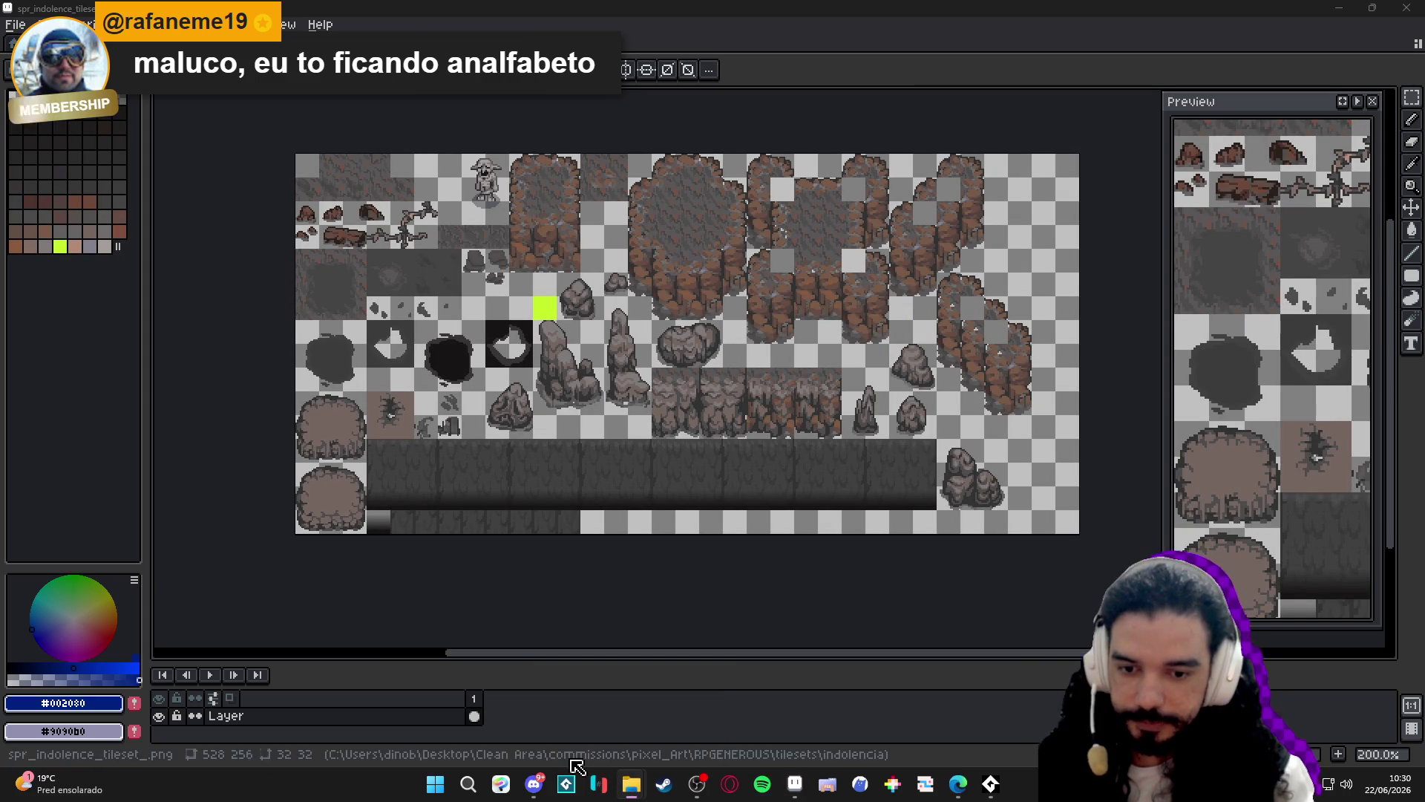
click(586, 709)
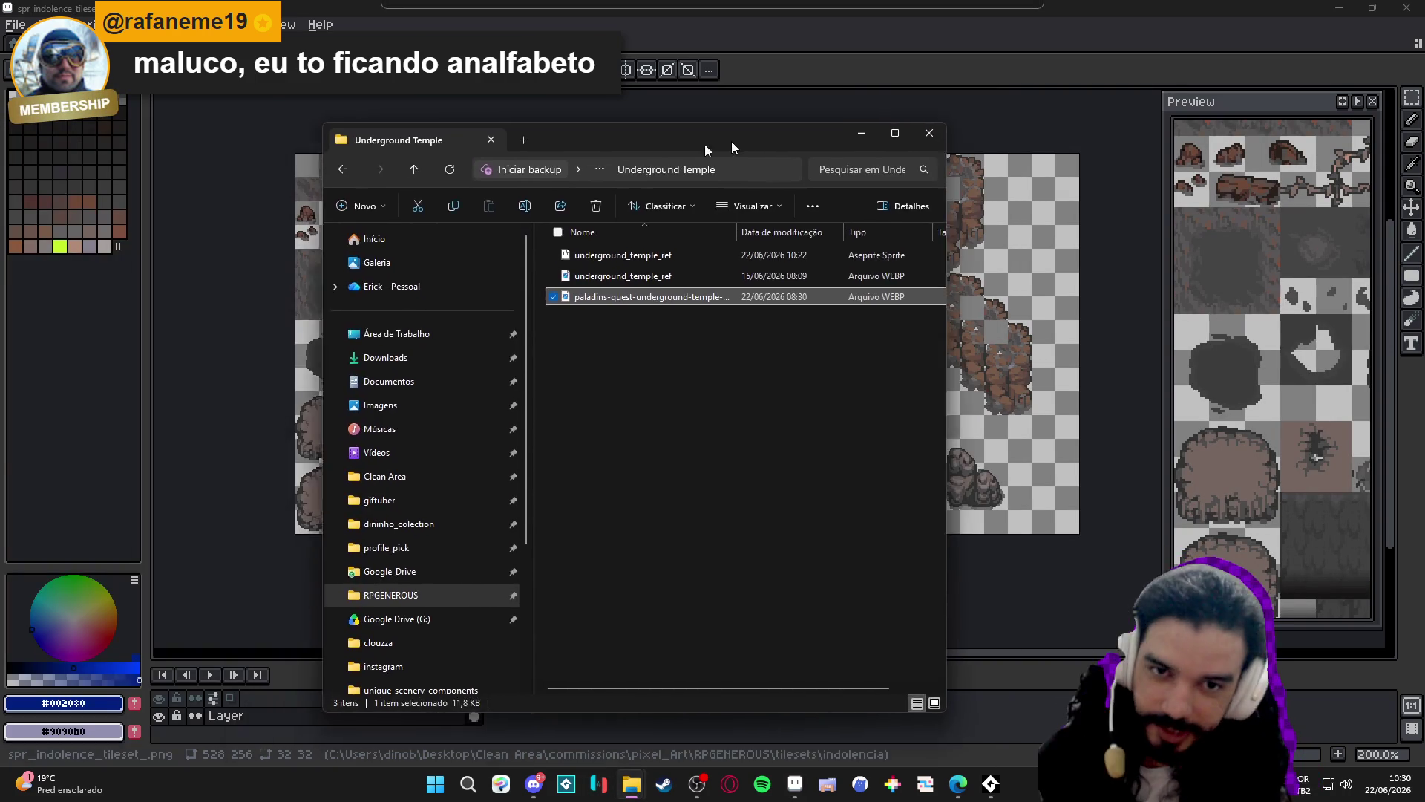
click(732, 141)
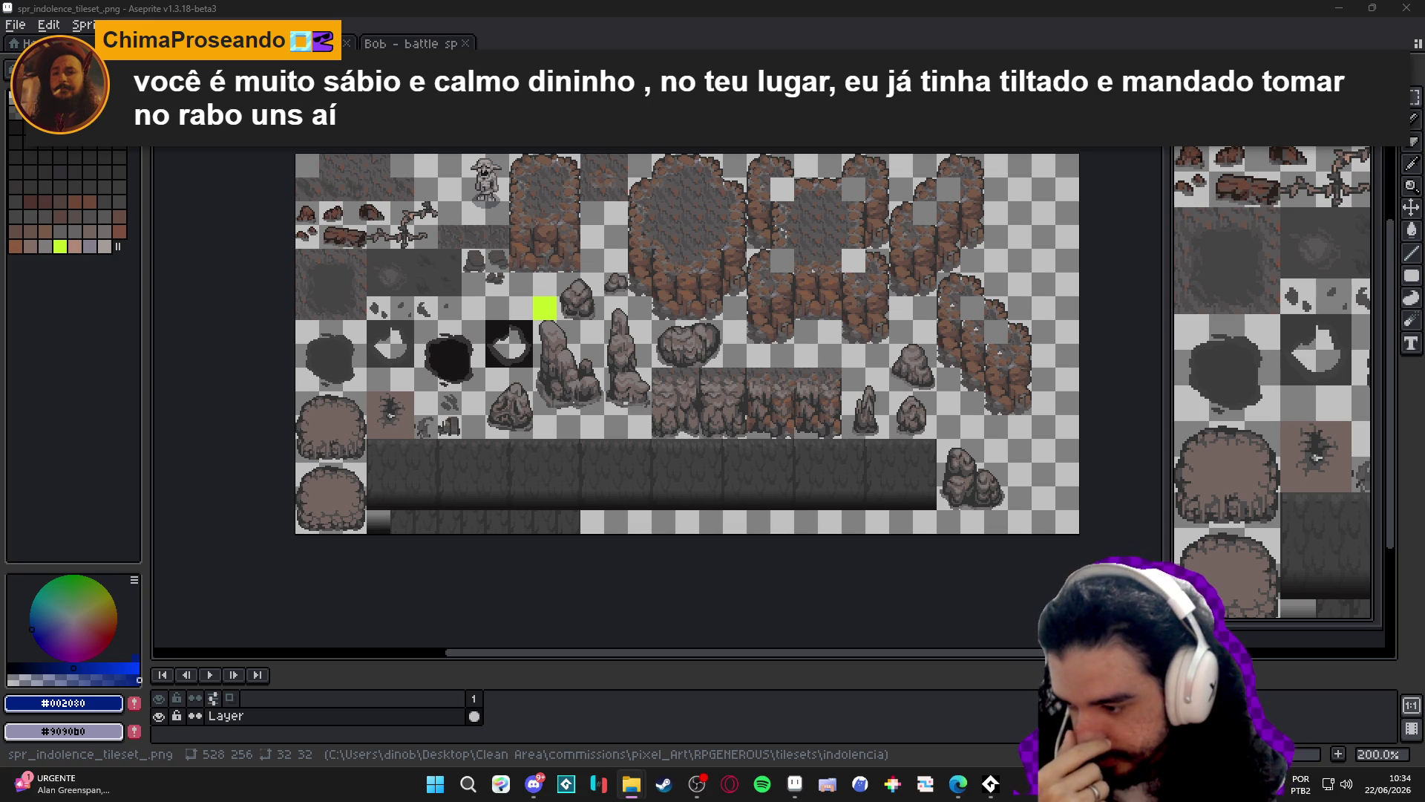
drag(680, 363, 666, 401)
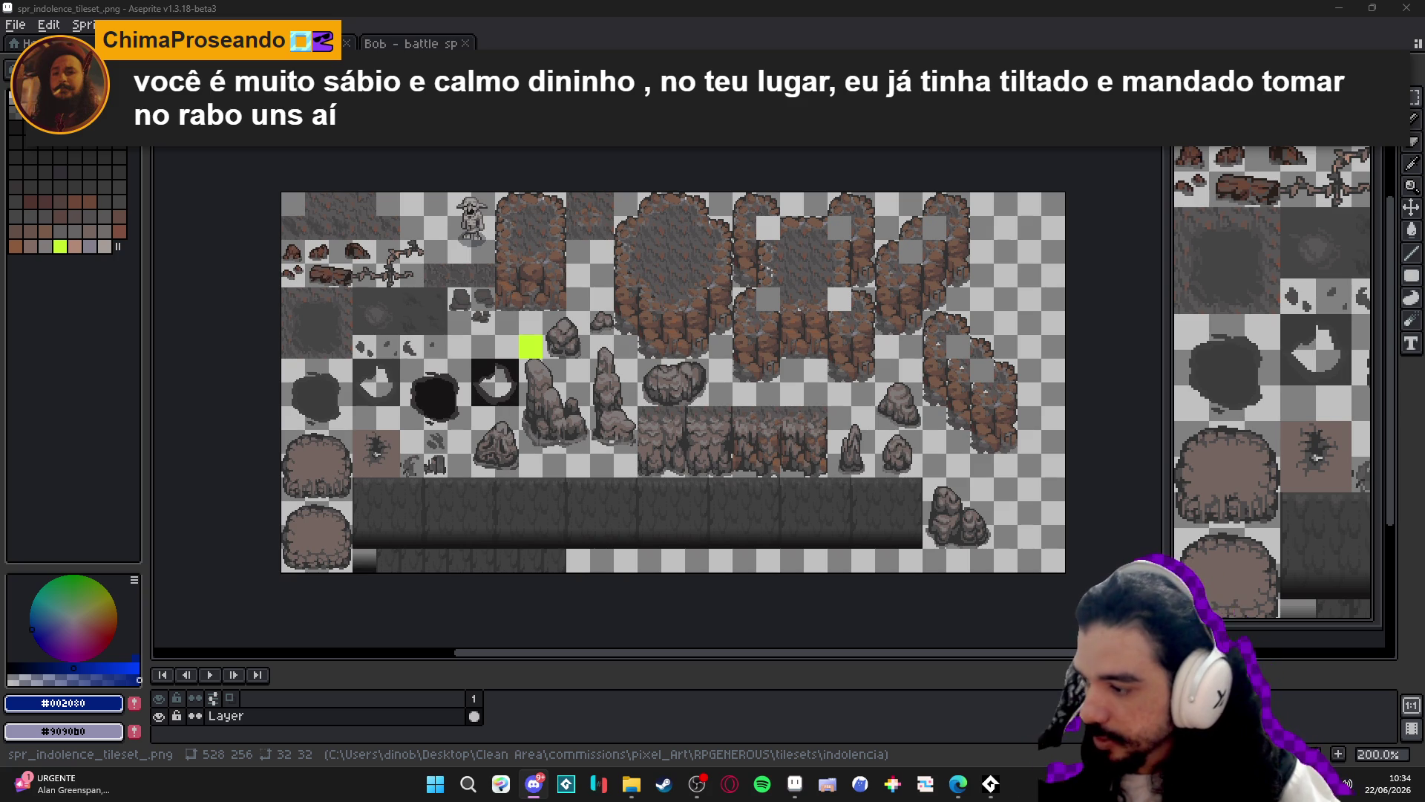
Create a 1159×566 sprite, paste the two creatures into it, and return to the Bob battle sprite.
key(alt+f)
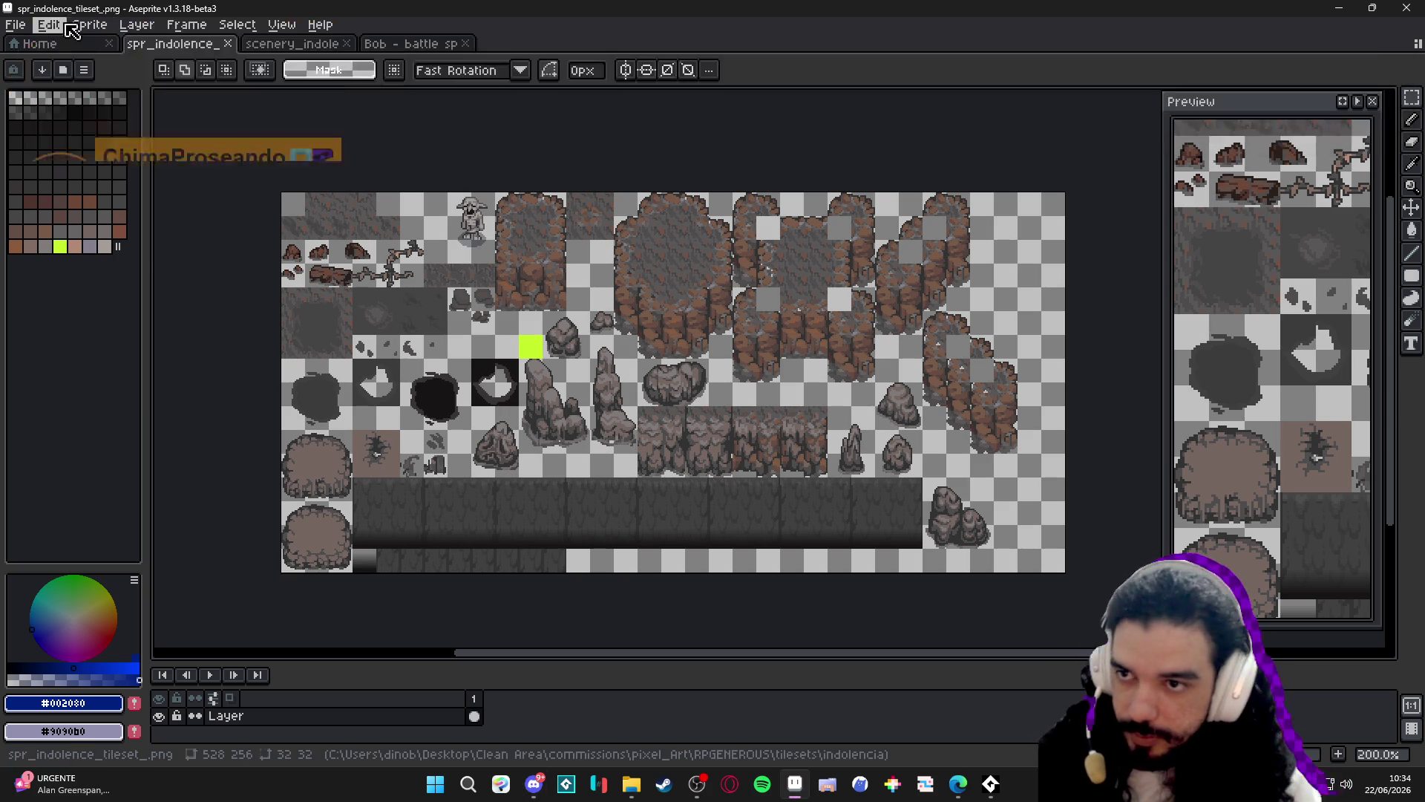
key(n)
click(667, 549)
key(ctrl+v)
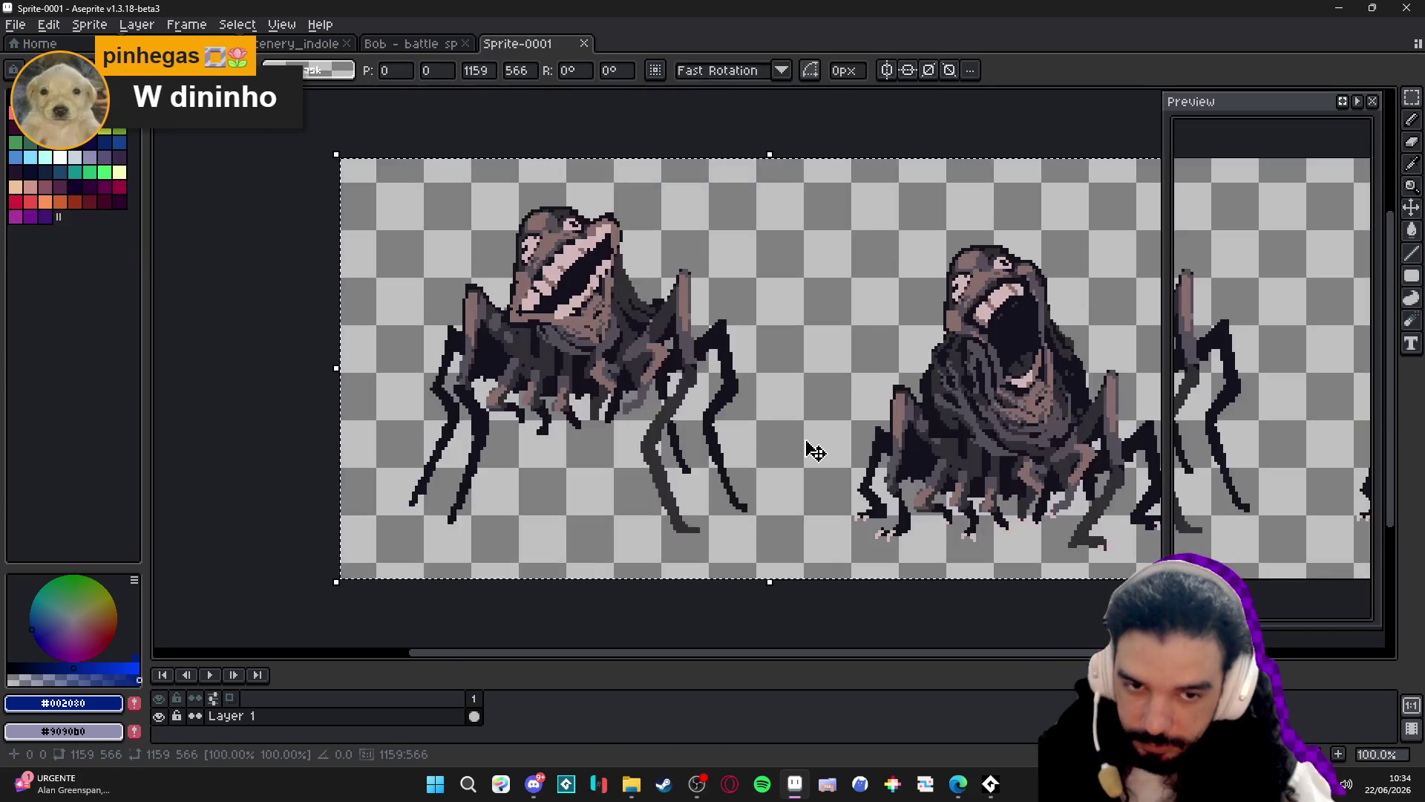
scroll(782, 448, down, 2)
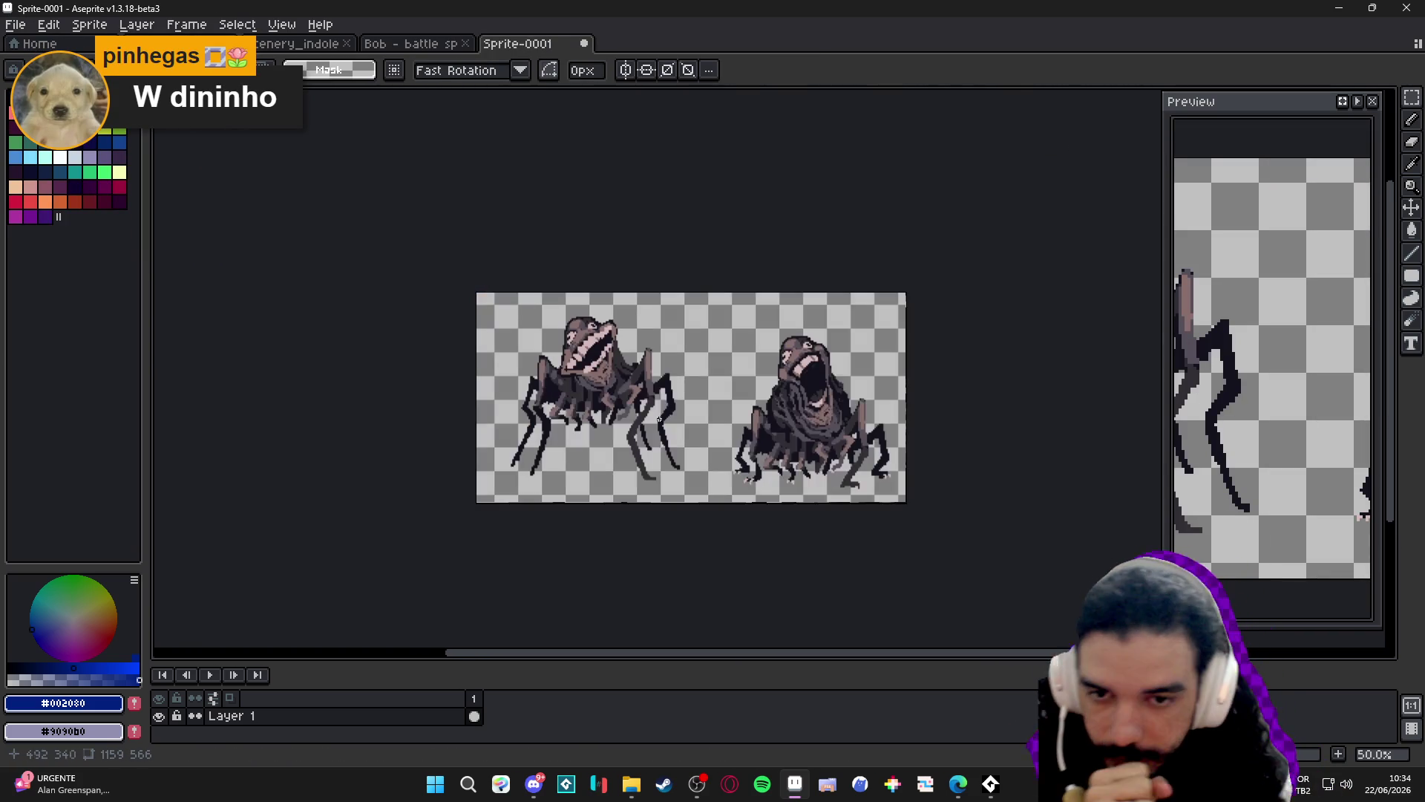
scroll(650, 396, up, 2)
click(414, 43)
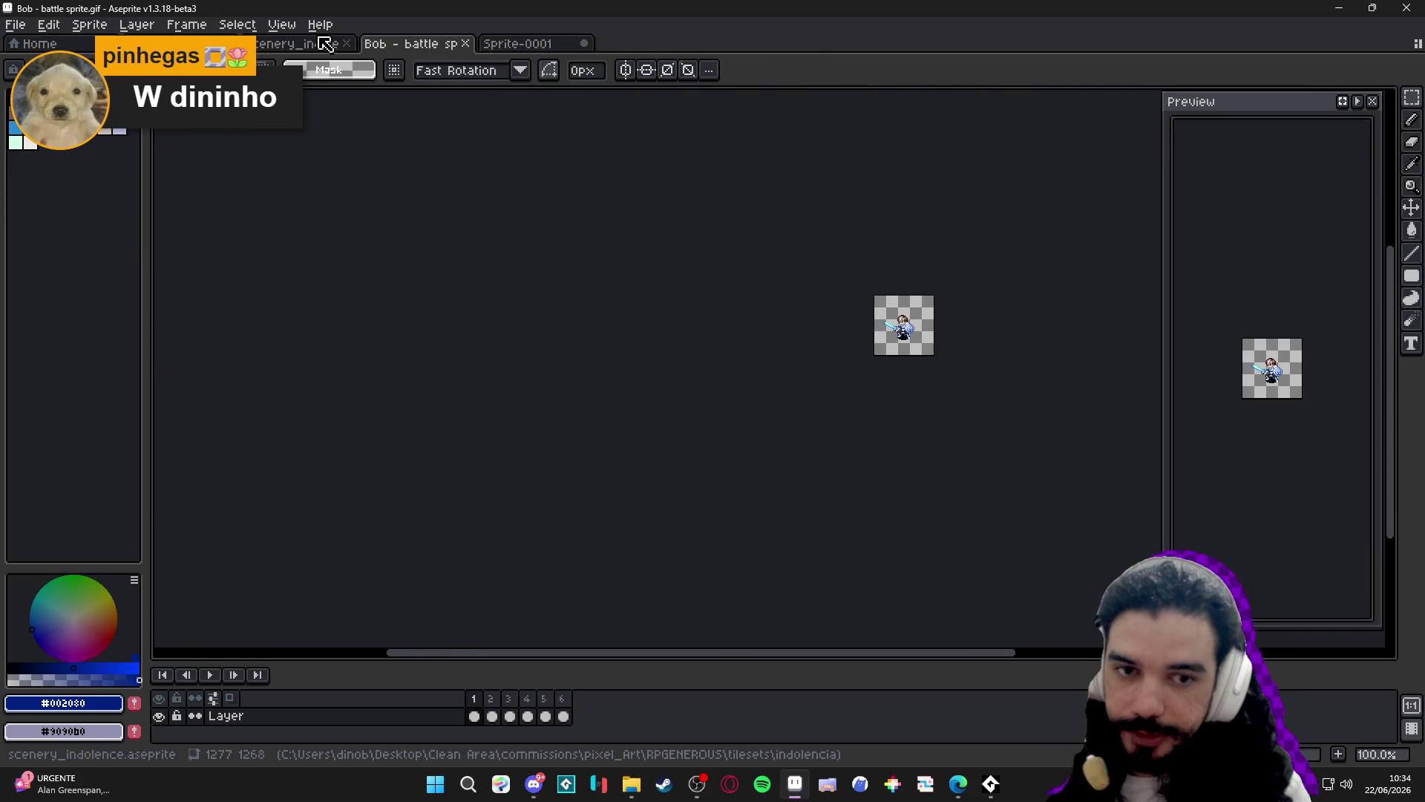
scroll(958, 333, up, 2)
Resize Sprite-0001 to width 1159/4 with locked ratio (289×141), then show the Bob sprite.
click(533, 45)
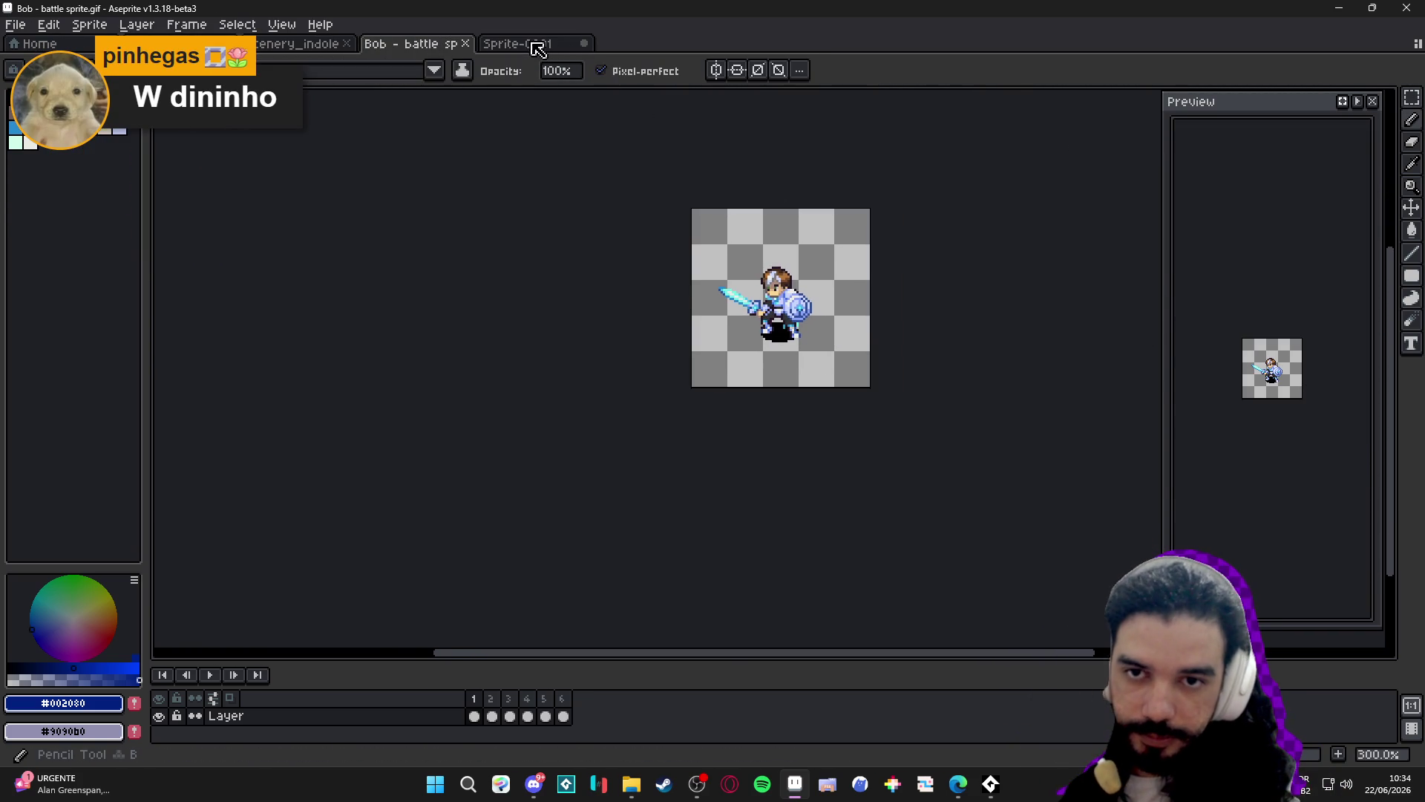
scroll(505, 245, up, 8)
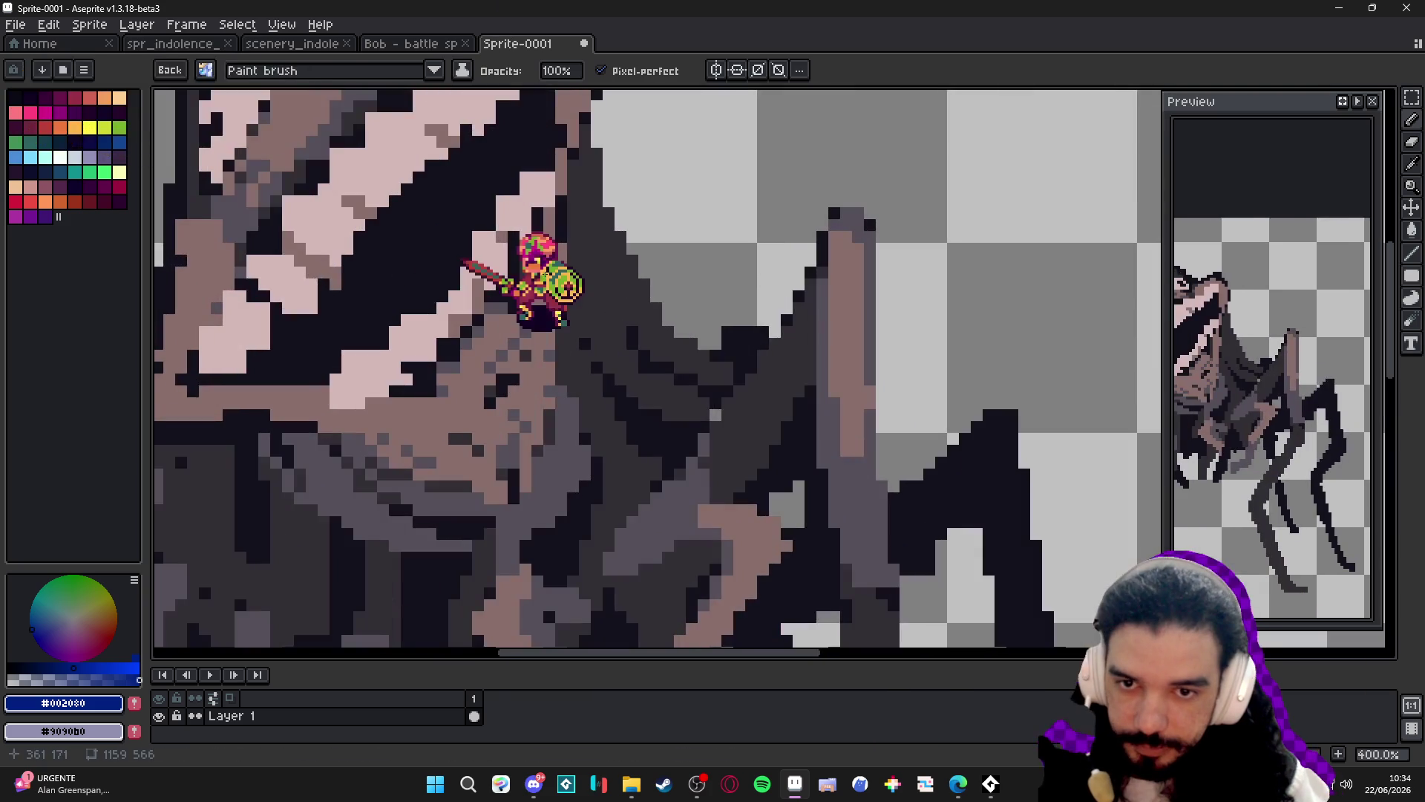
key(m)
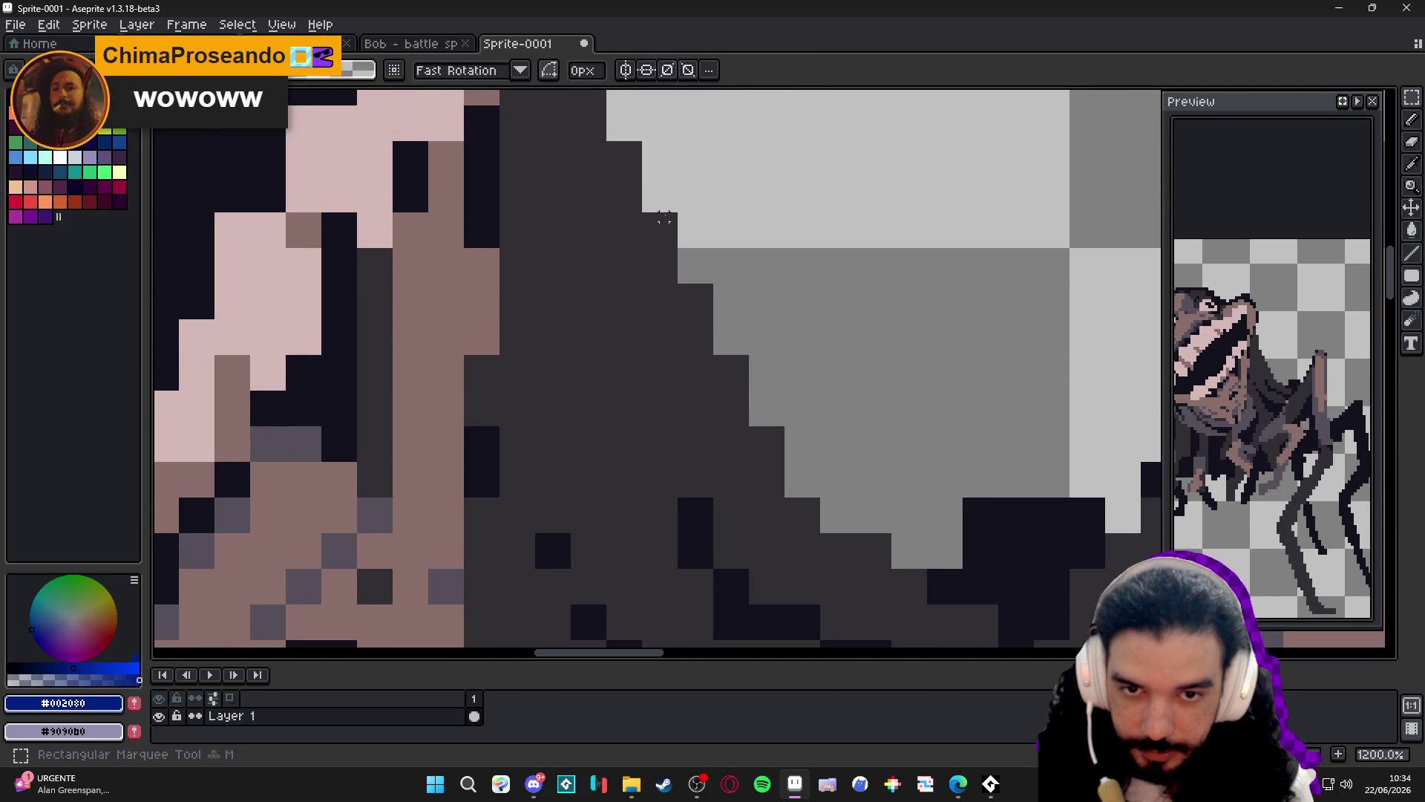
drag(672, 217, 645, 256)
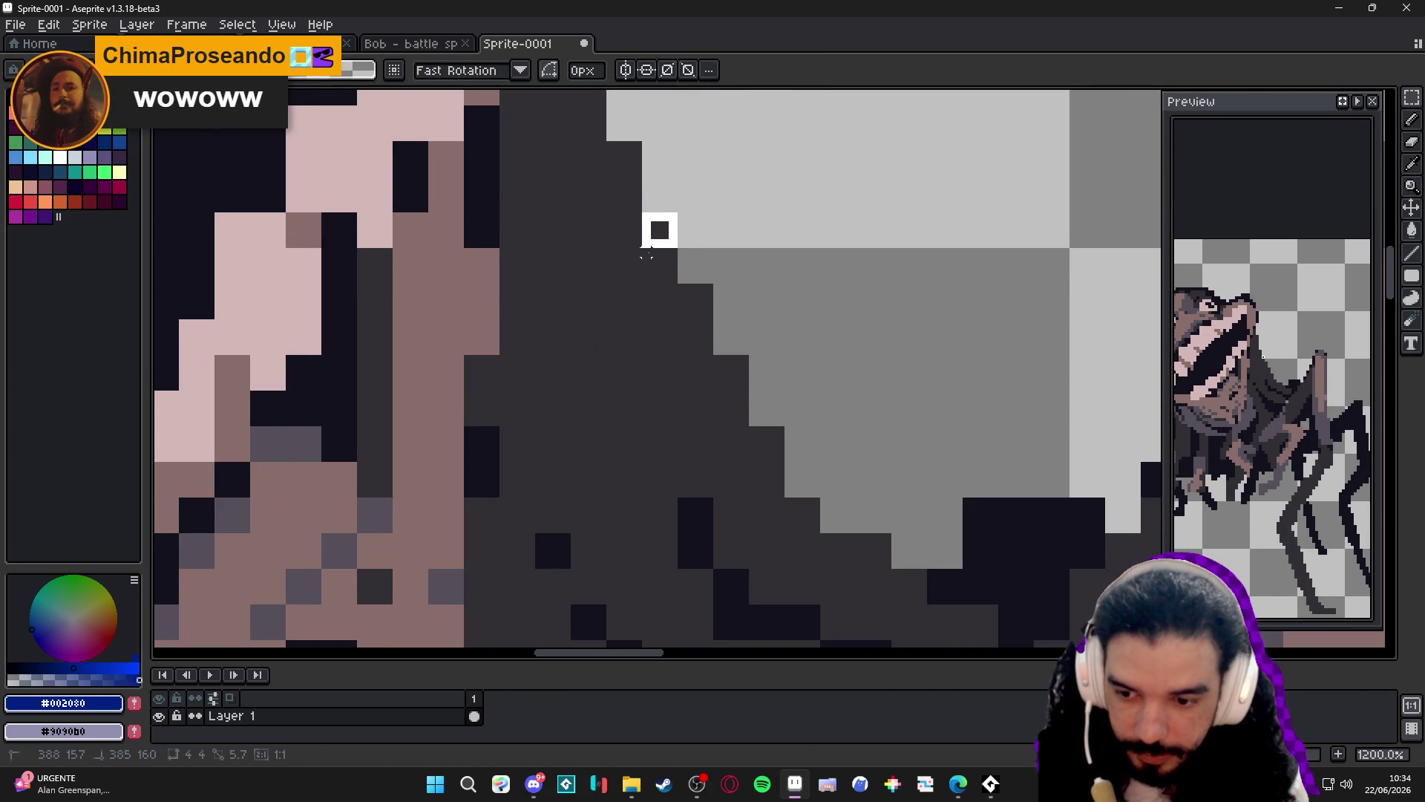
key(alt+s)
key(z)
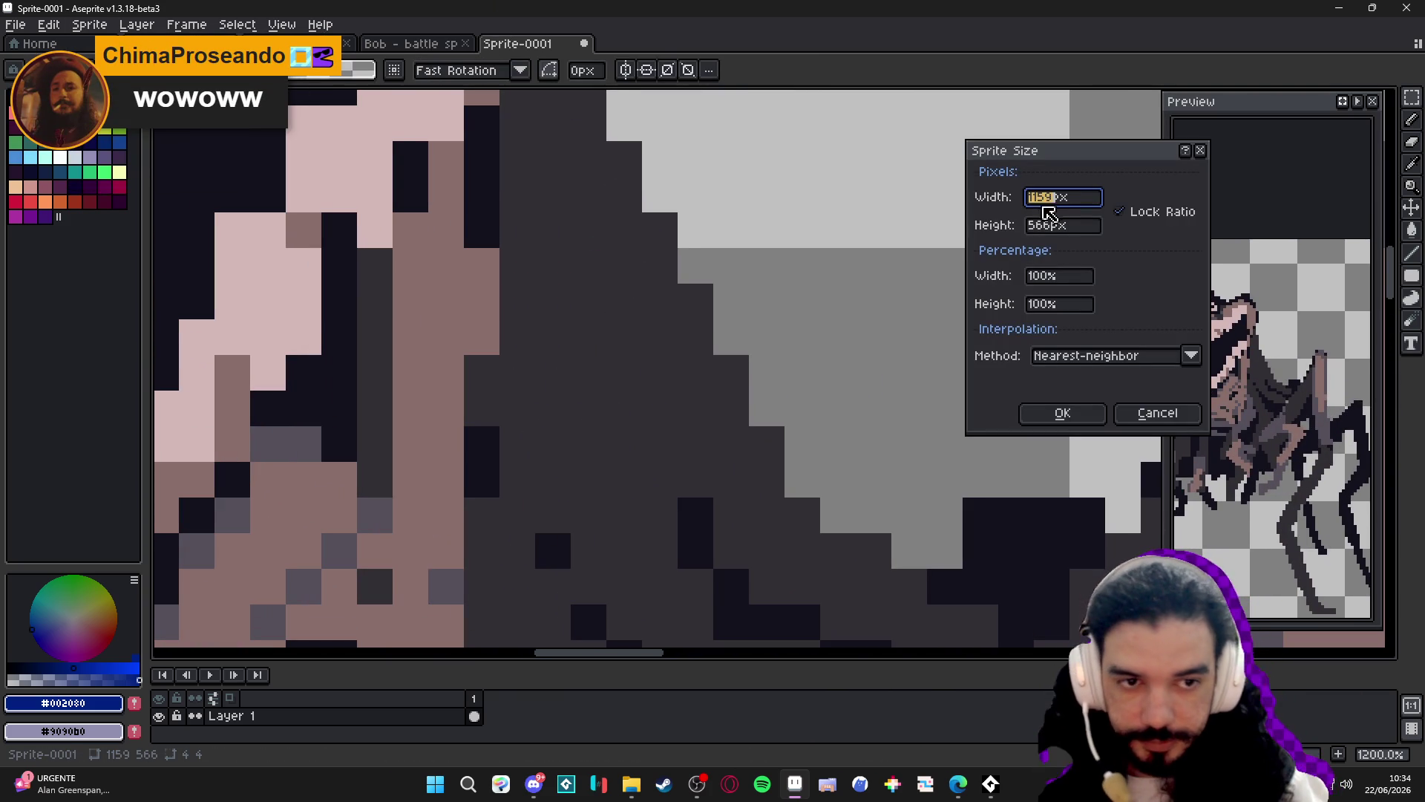
key(End)
text(/4)
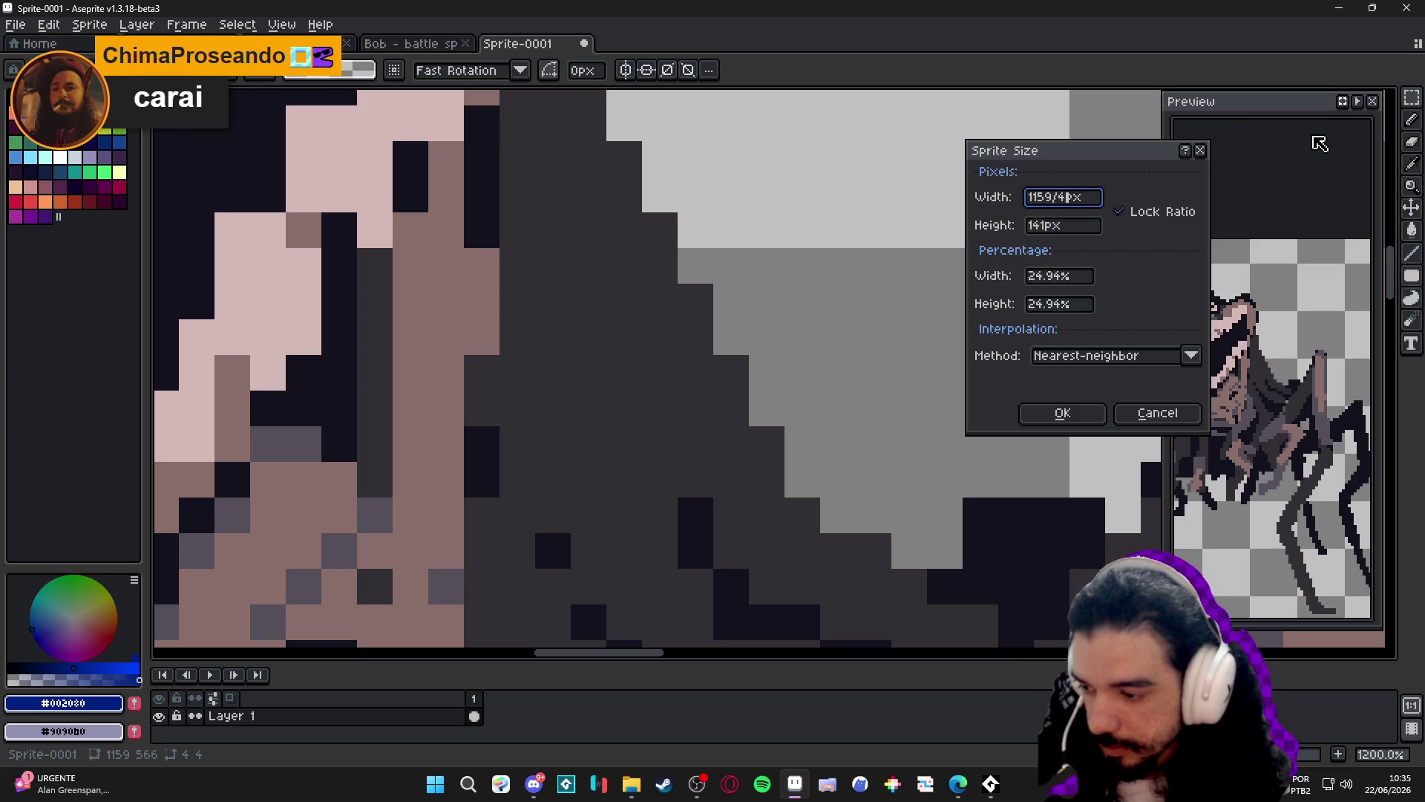
key(Return)
scroll(1040, 267, down, 5)
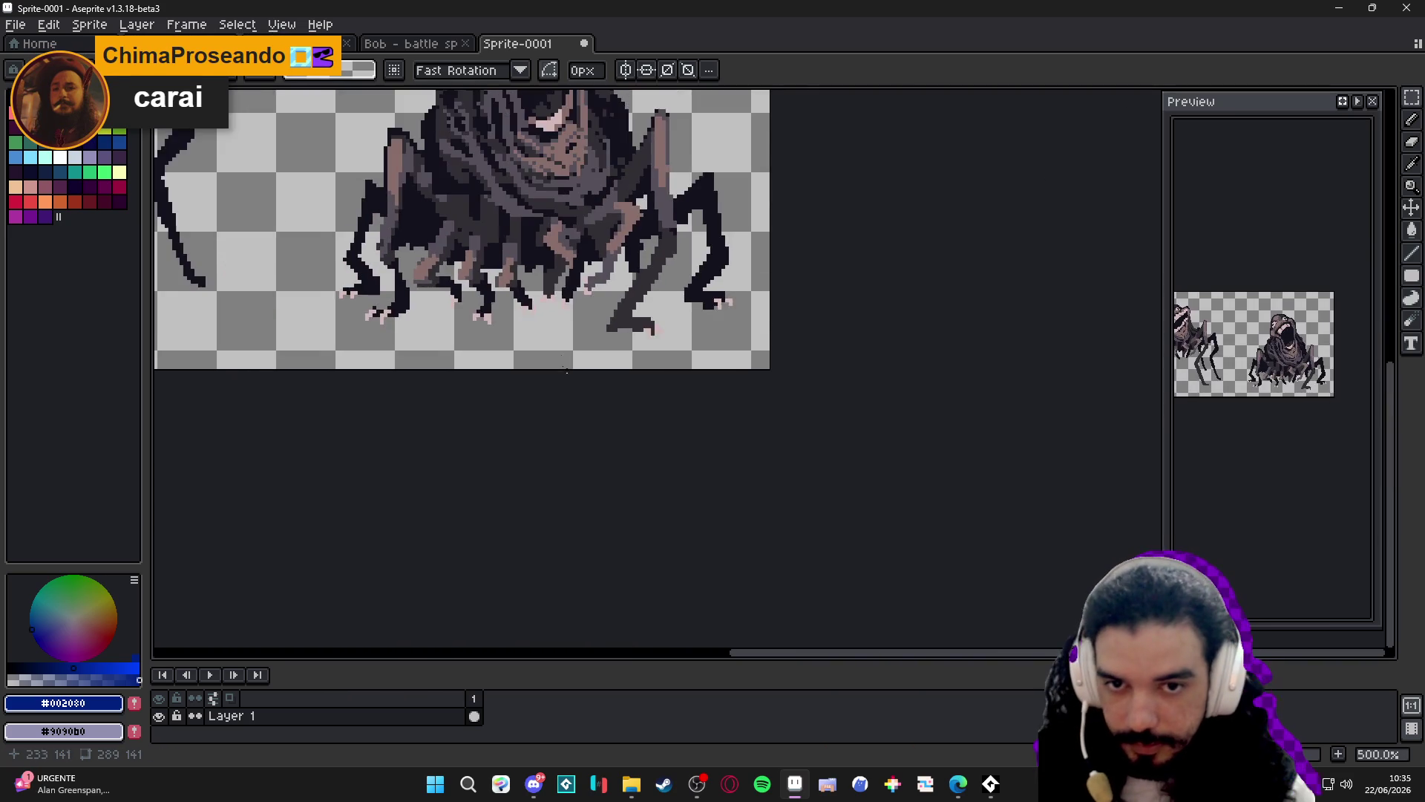
click(434, 42)
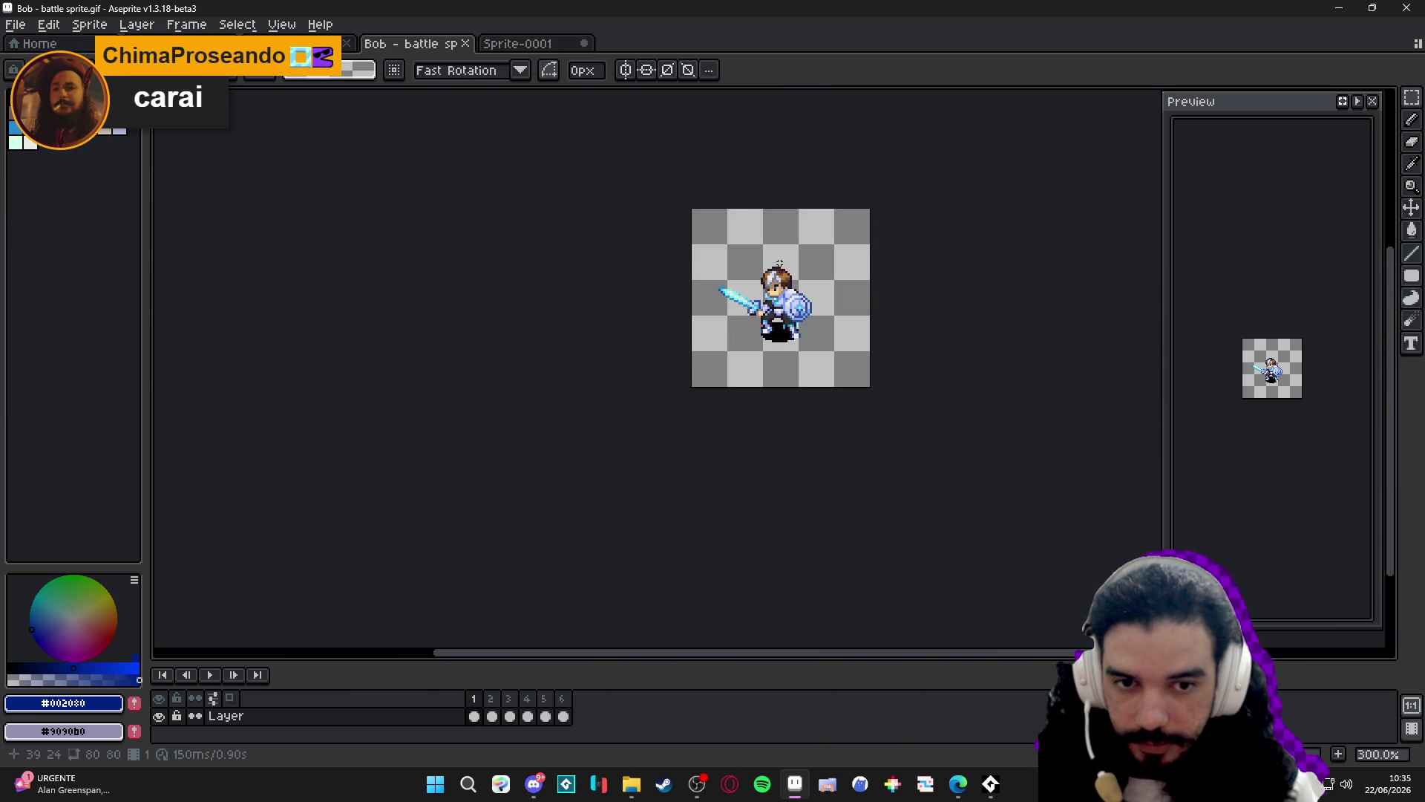
Stamp the knight between the two creatures in Sprite-0001, flipping between the sprite tabs.
key(b)
click(520, 44)
mouse_move(445, 343)
mouse_down()
mouse_move(684, 366)
mouse_move(673, 412)
mouse_up()
click(657, 423)
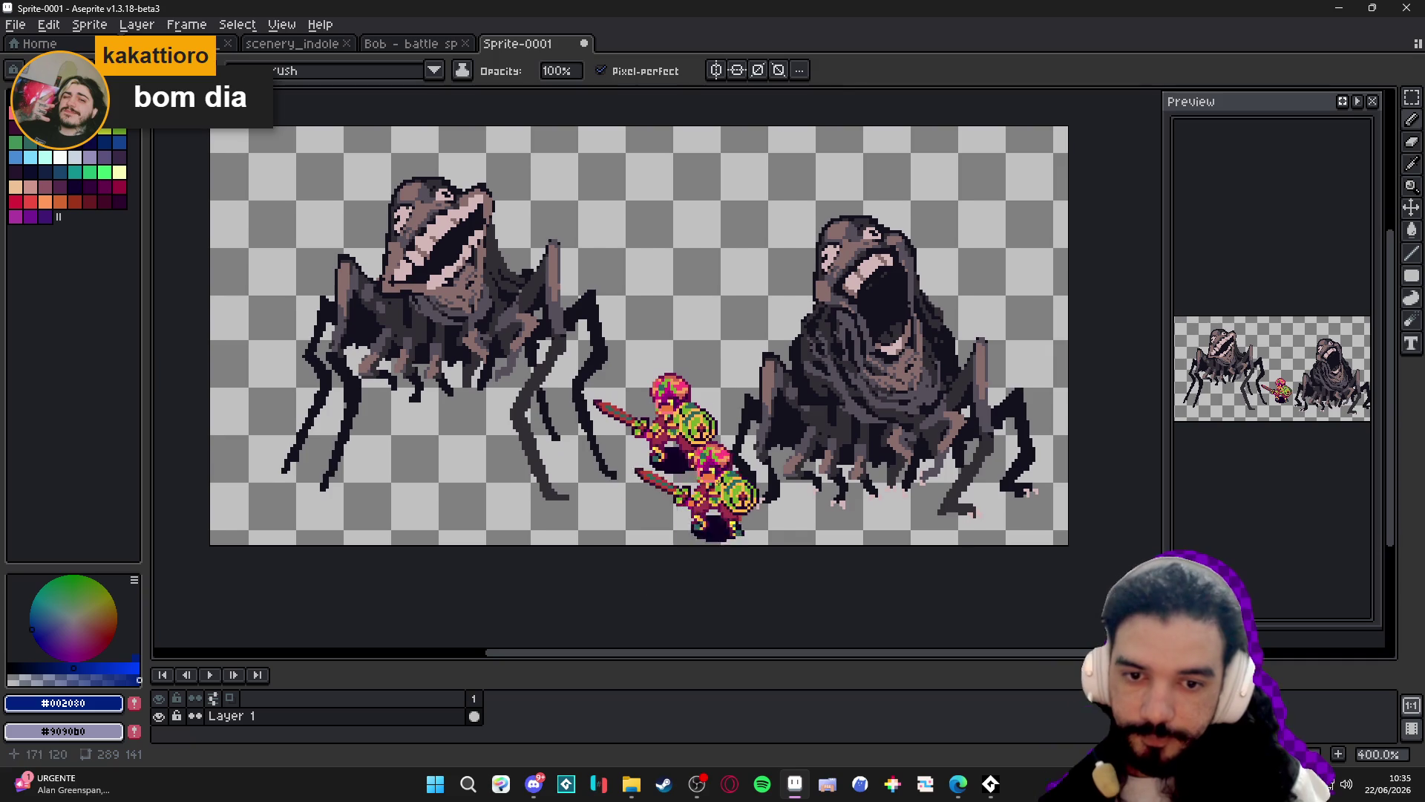
click(89, 25)
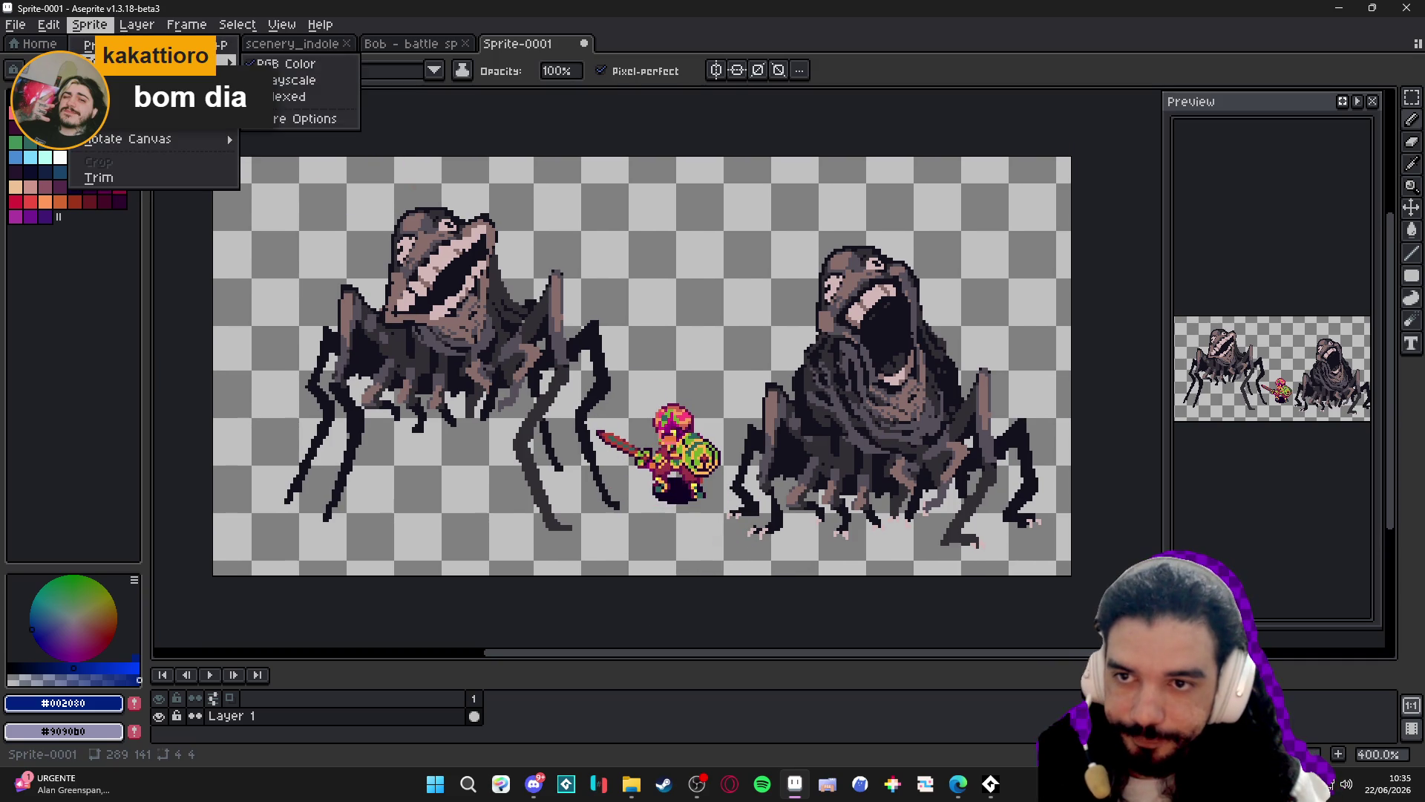
click(455, 49)
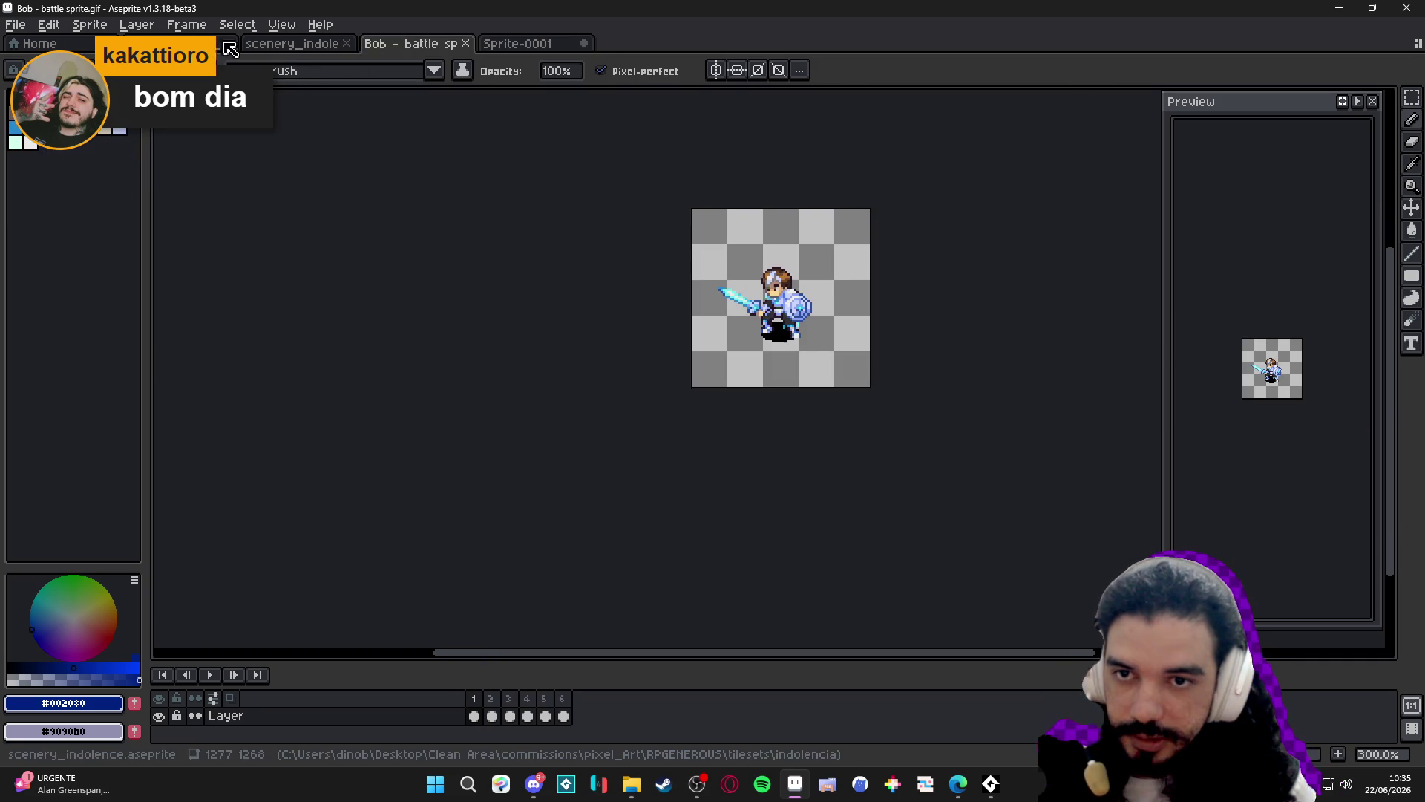
click(454, 47)
click(540, 49)
scroll(665, 325, down, 2)
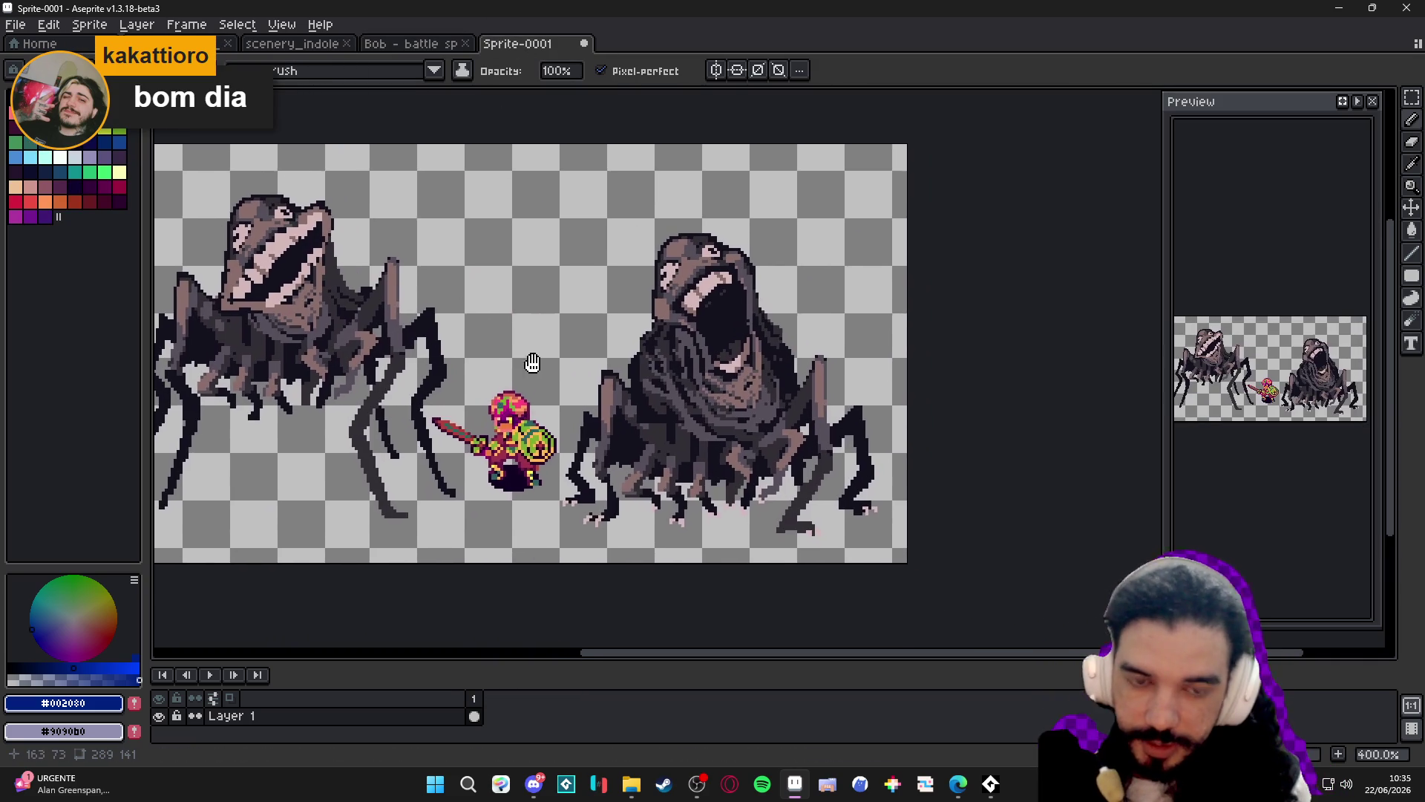
Paste test copies of the knight into the monster scene and discard them.
key(ctrl+v)
mouse_move(632, 346)
mouse_down()
mouse_move(365, 303)
mouse_move(369, 446)
mouse_move(433, 283)
mouse_move(373, 446)
mouse_move(519, 341)
mouse_move(344, 310)
mouse_move(384, 438)
mouse_move(464, 319)
mouse_up()
key(Escape)
mouse_move(464, 319)
mouse_down()
mouse_move(411, 304)
mouse_move(542, 320)
mouse_move(573, 375)
mouse_move(550, 370)
mouse_up()
key(ctrl+v)
key(Escape)
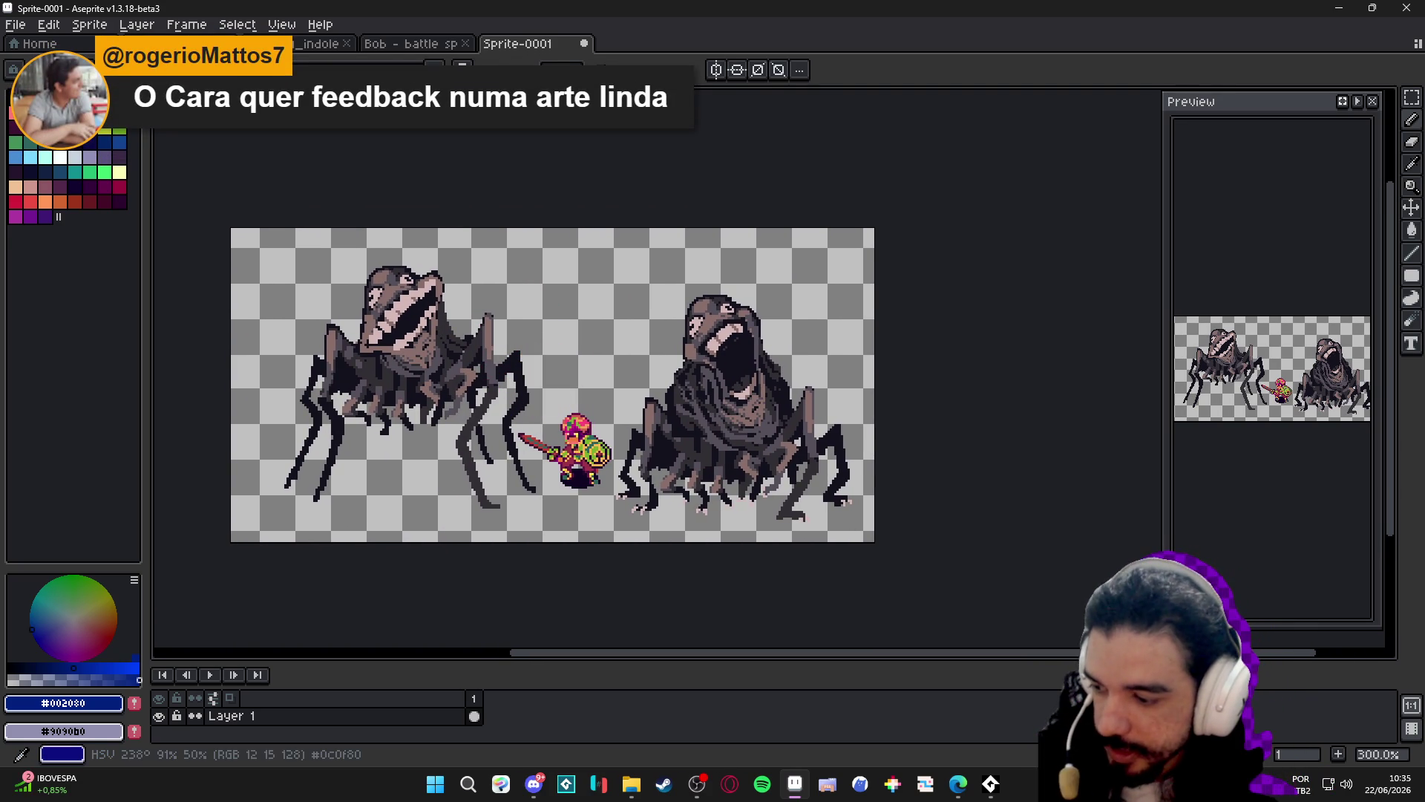
drag(545, 391, 522, 377)
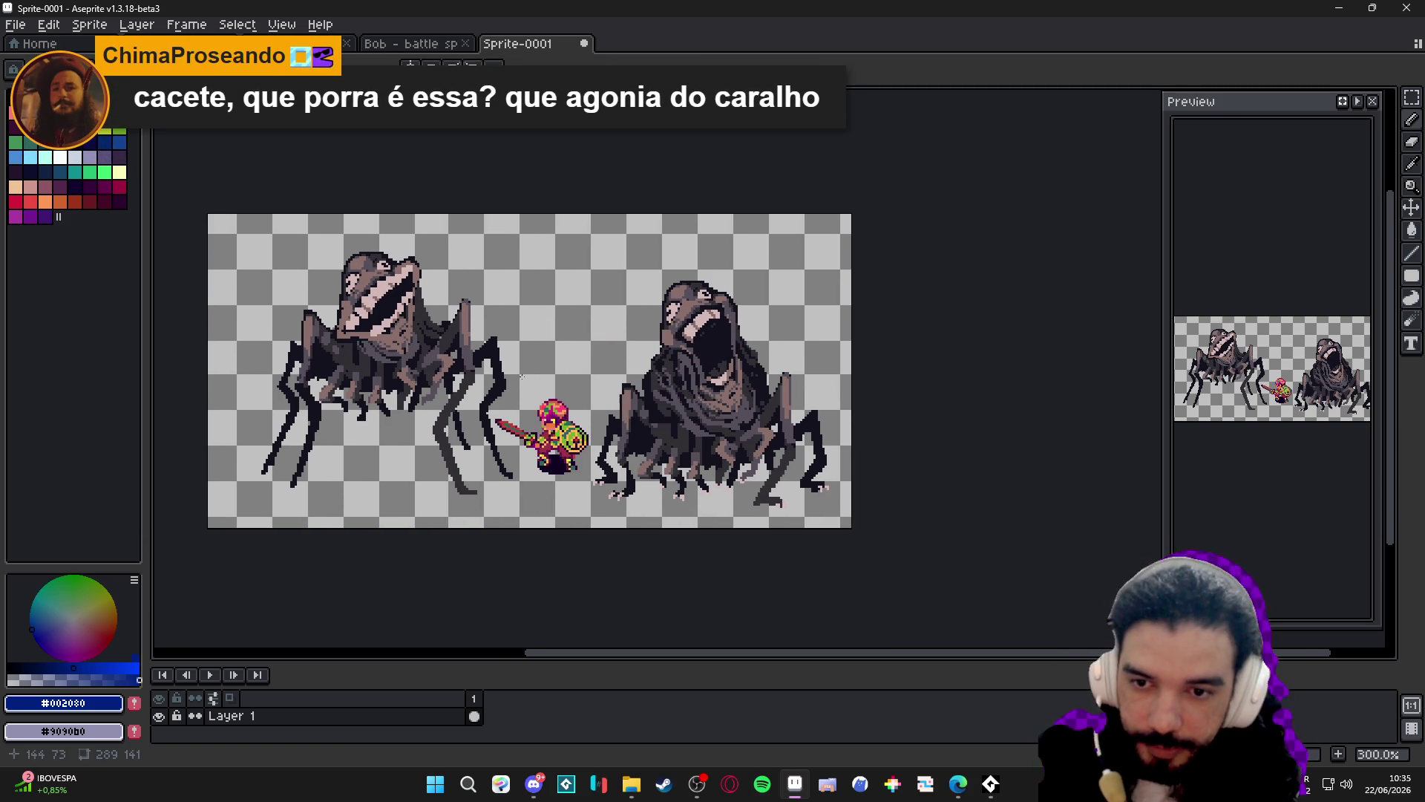
Box the knight with a rectangular selection, delete it, and undo the leftover strokes.
key(u)
scroll(573, 380, up, 1)
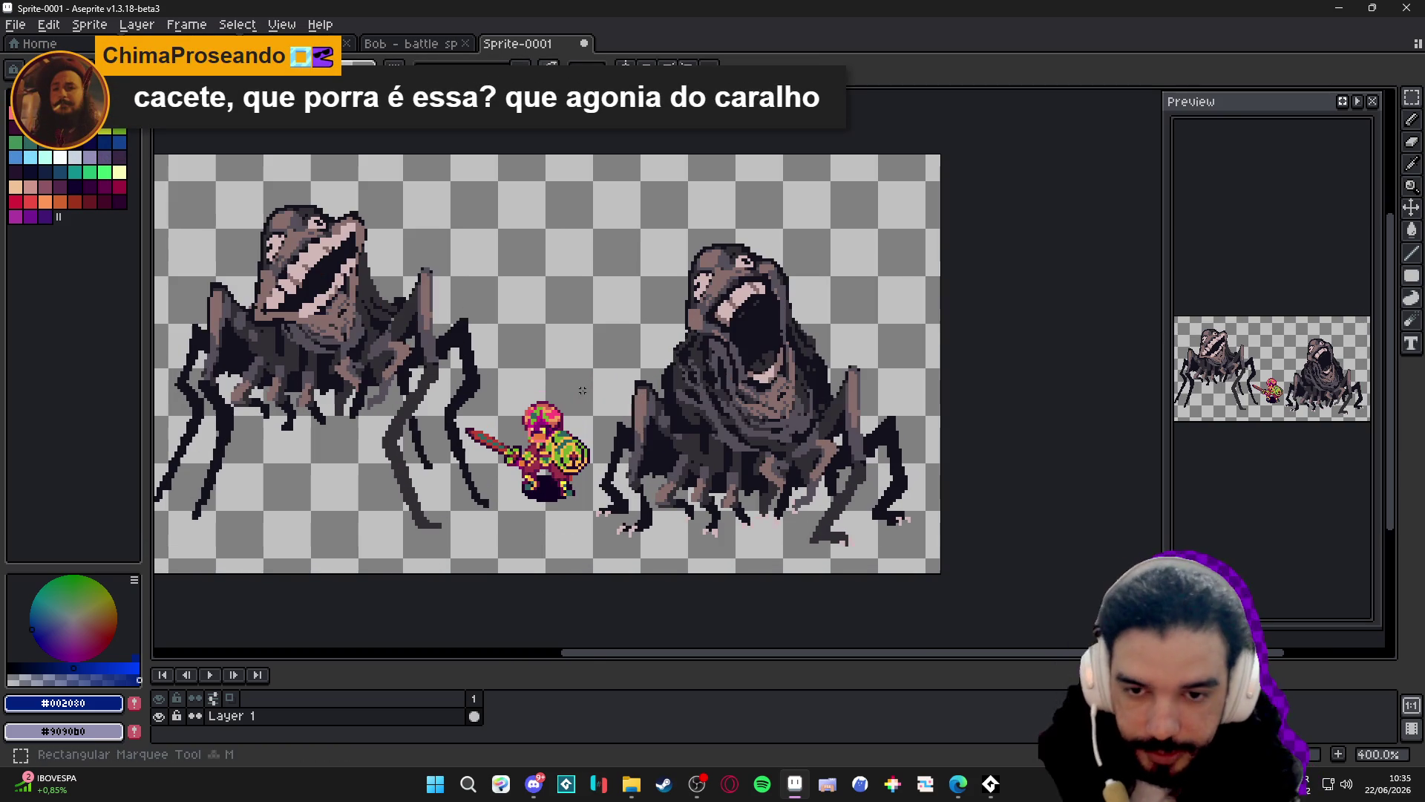
mouse_move(576, 384)
mouse_down()
mouse_move(573, 445)
mouse_move(517, 515)
mouse_up()
key(Delete)
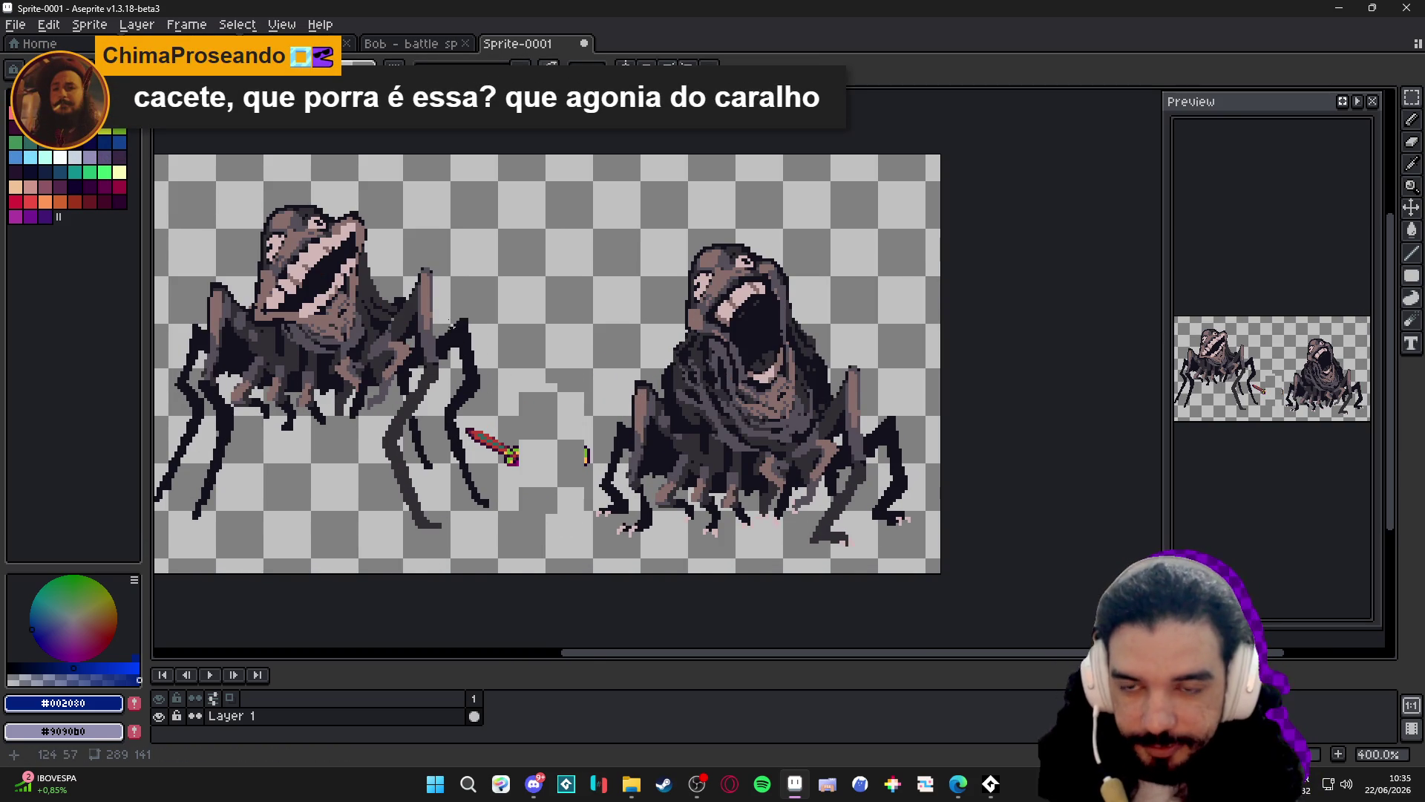
key(ctrl+z)
key(ctrl+z)
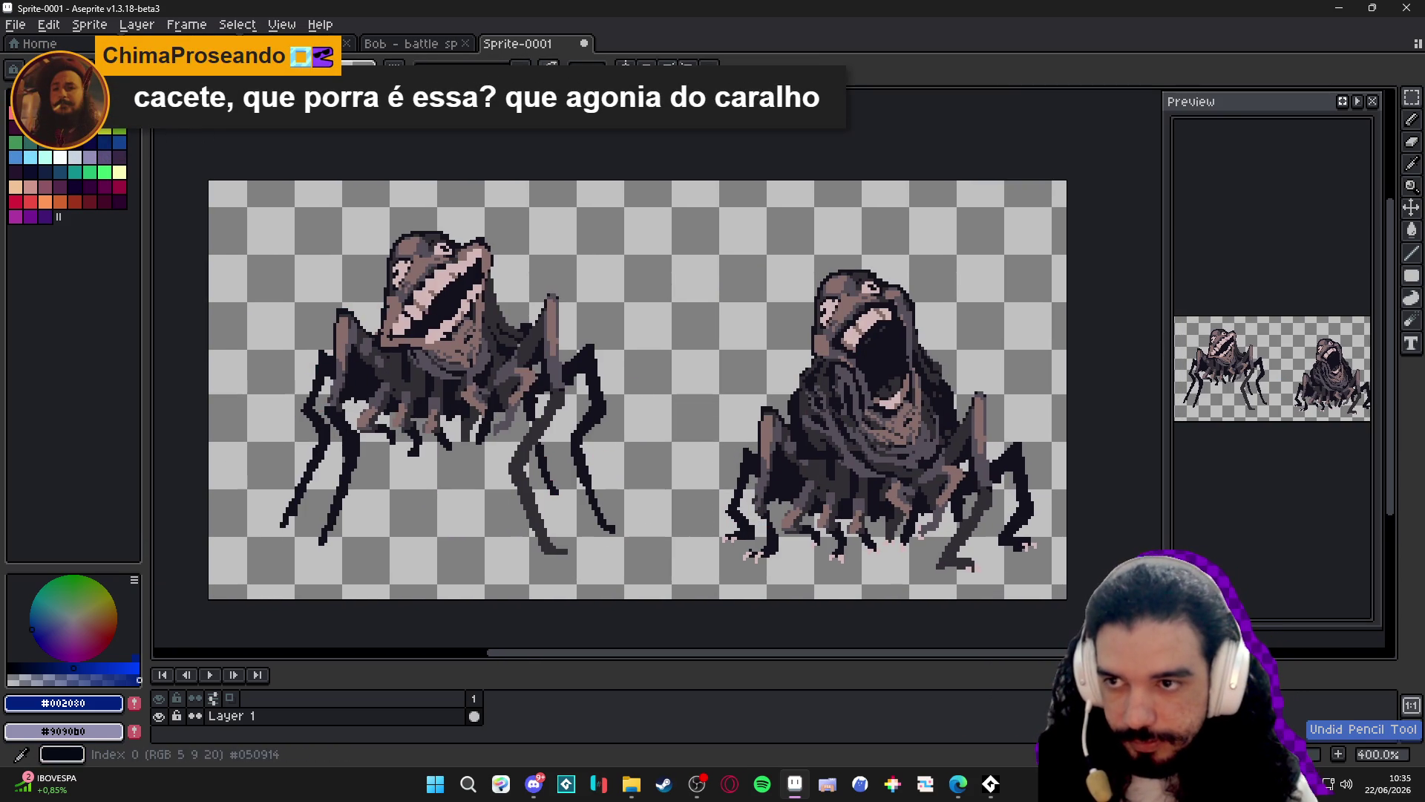
click(14, 98)
mouse_move(286, 255)
mouse_down()
mouse_move(307, 221)
mouse_move(311, 288)
mouse_move(332, 284)
mouse_up()
scroll(671, 312, up, 1)
scroll(650, 311, down, 1)
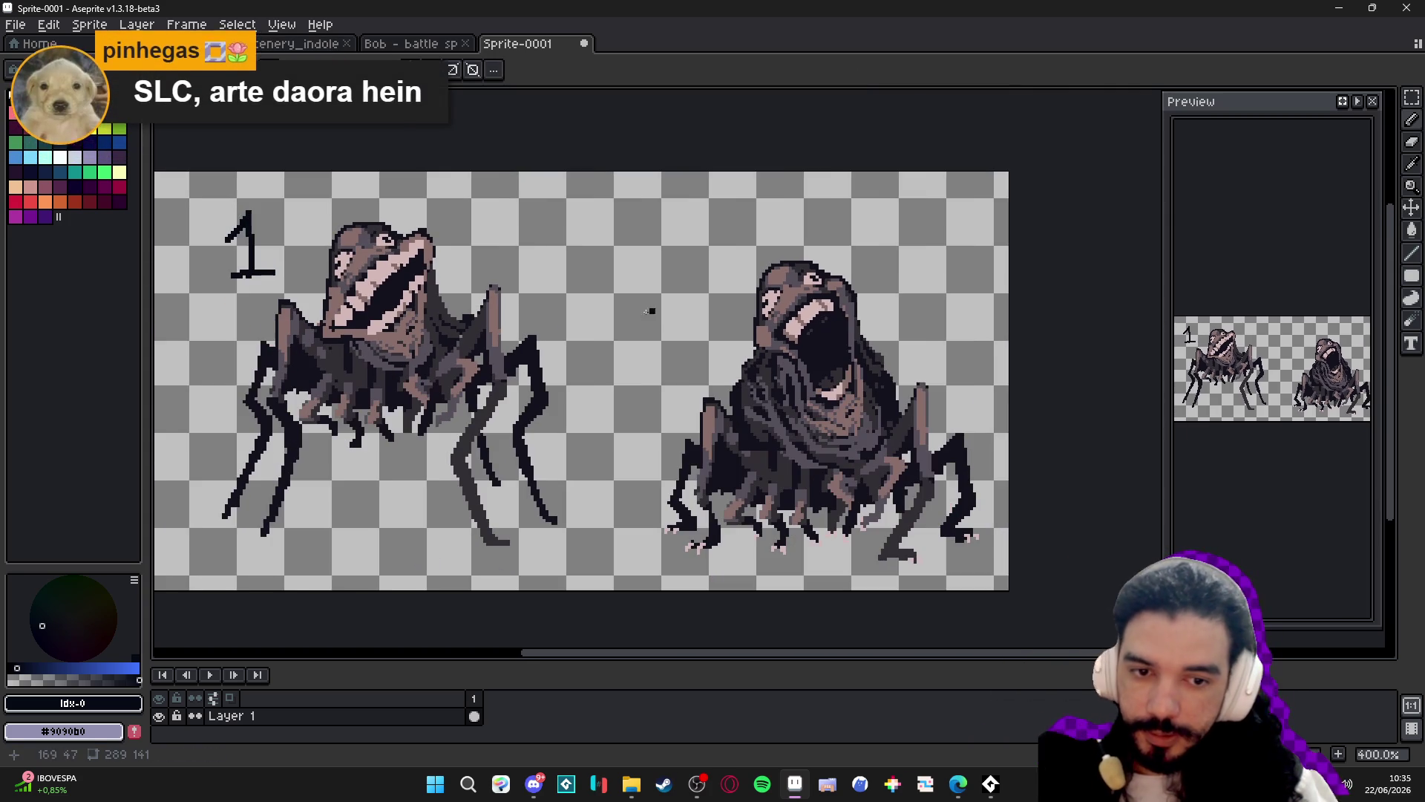
key(ctrl+z)
key(ctrl+z)
key(ctrl+z)
key(ctrl+y)
scroll(719, 277, down, 1)
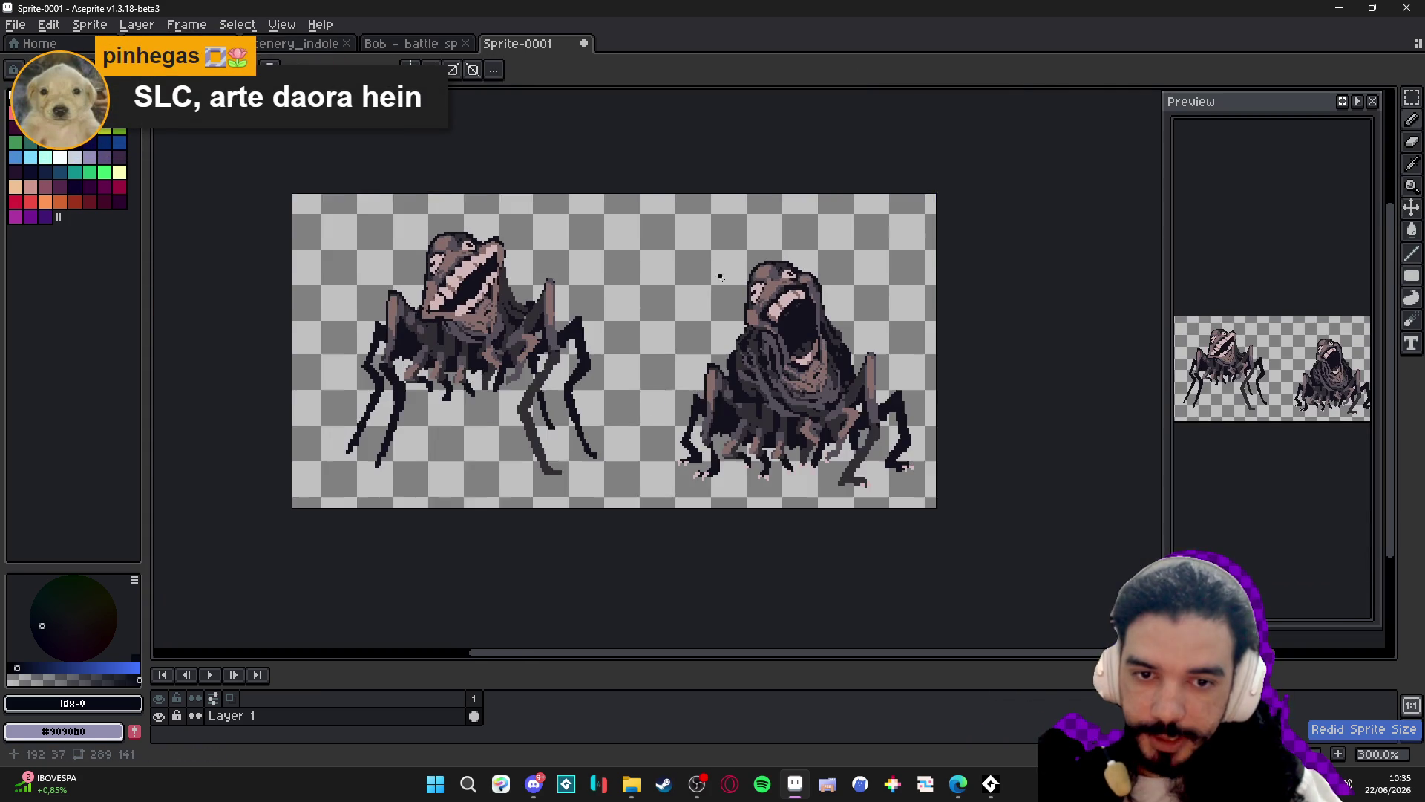
scroll(713, 282, up, 2)
scroll(668, 294, down, 1)
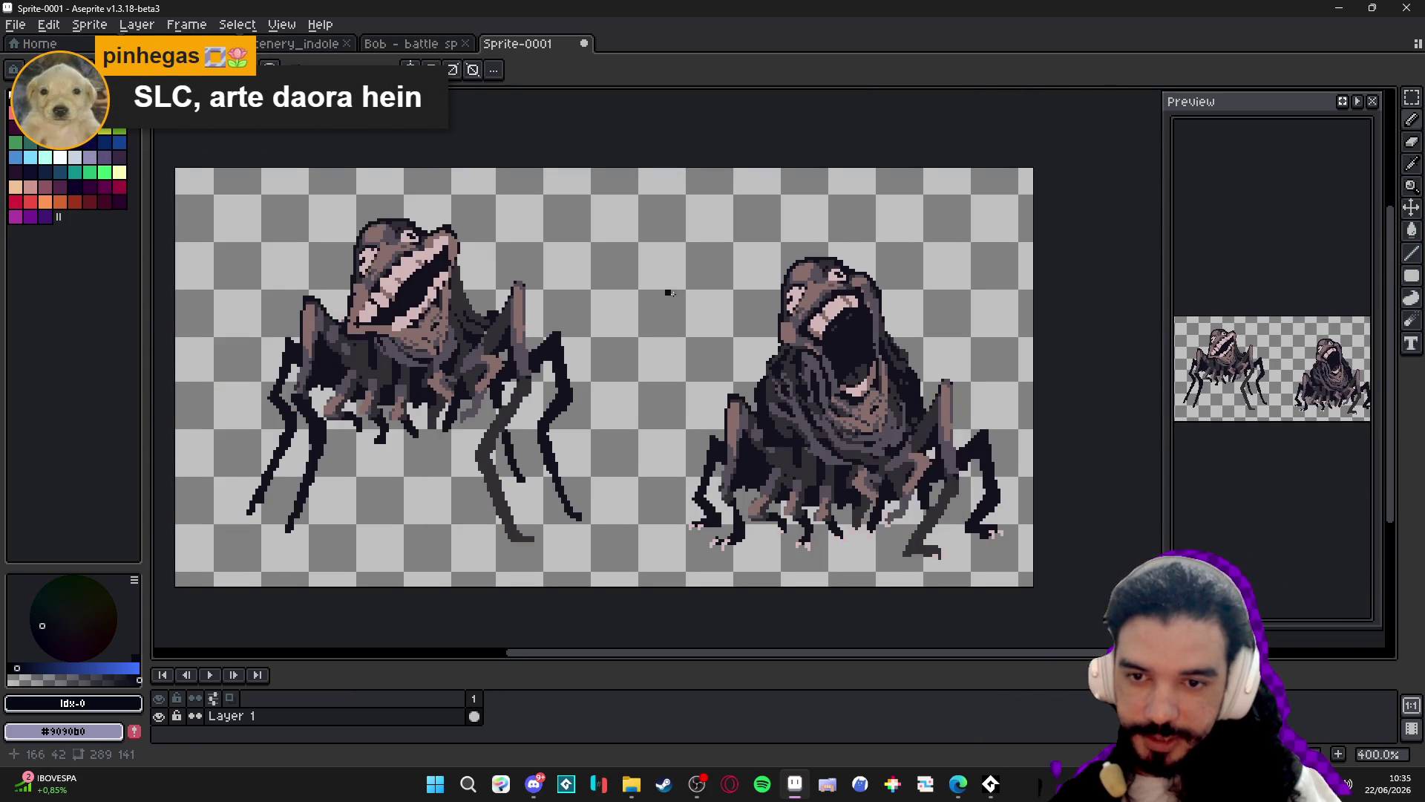
mouse_move(697, 255)
mouse_down()
mouse_move(750, 300)
mouse_move(713, 311)
mouse_move(763, 315)
mouse_move(731, 297)
mouse_move(735, 260)
mouse_move(841, 292)
mouse_up()
key(ctrl+z)
key(ctrl+z)
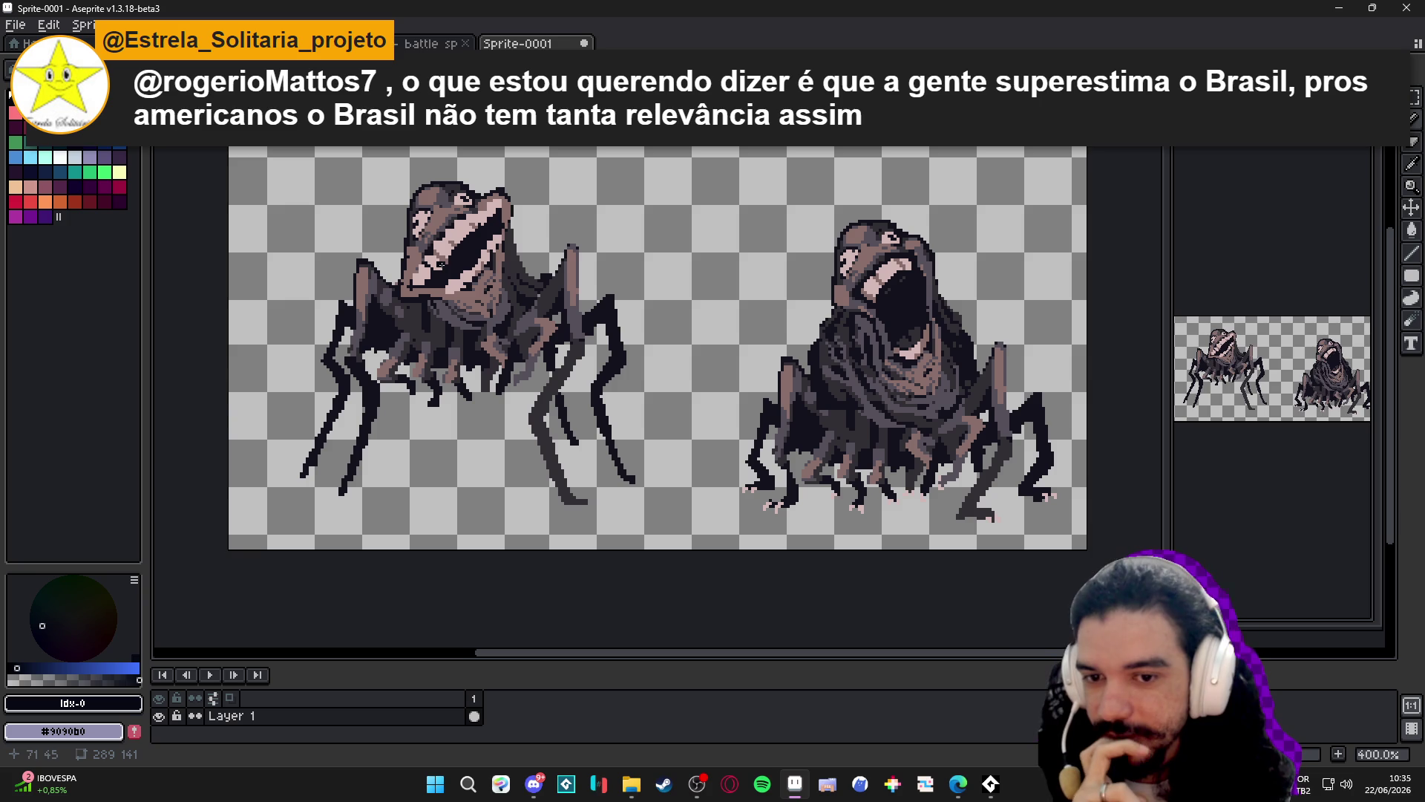
drag(441, 265, 493, 297)
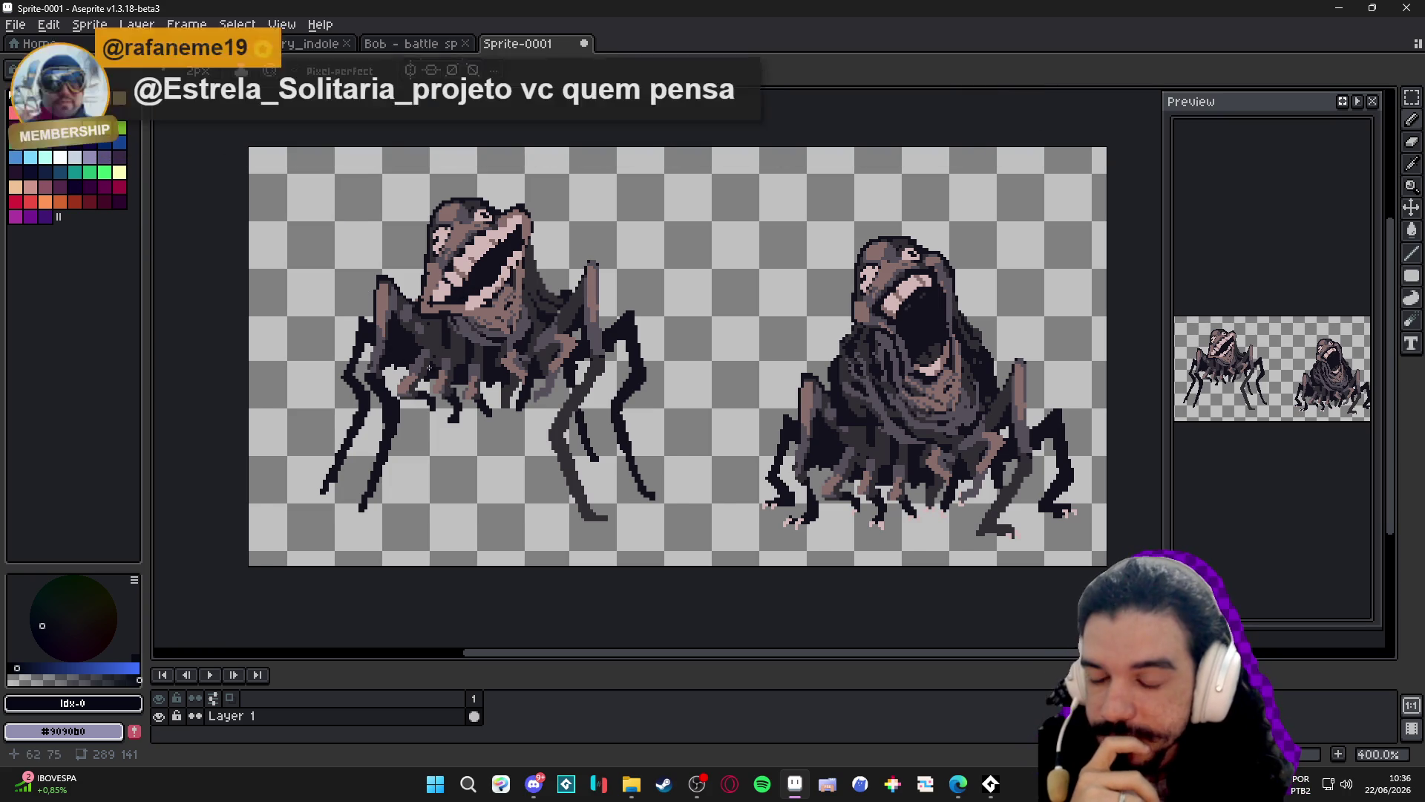
scroll(429, 367, up, 2)
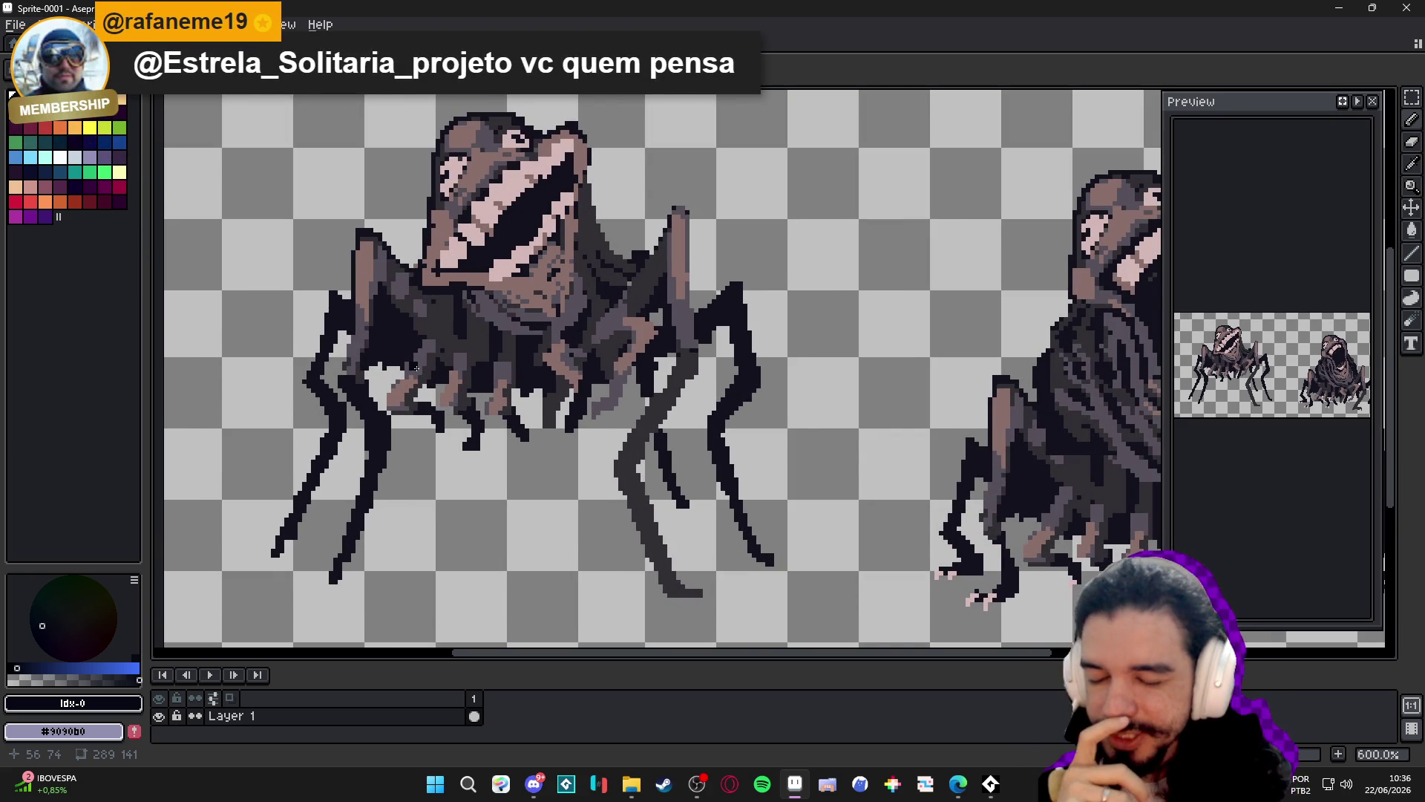
scroll(430, 367, down, 2)
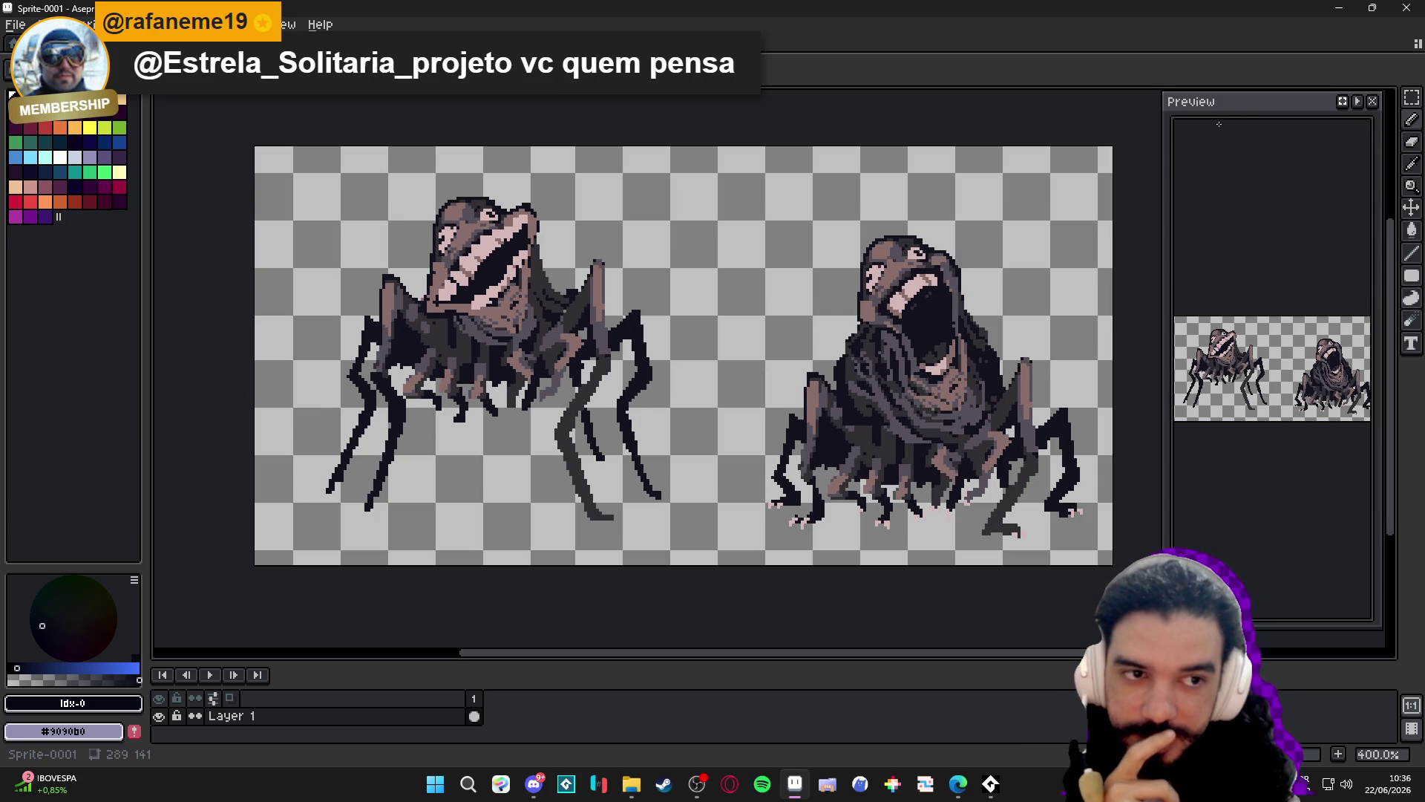
scroll(1218, 343, up, 2)
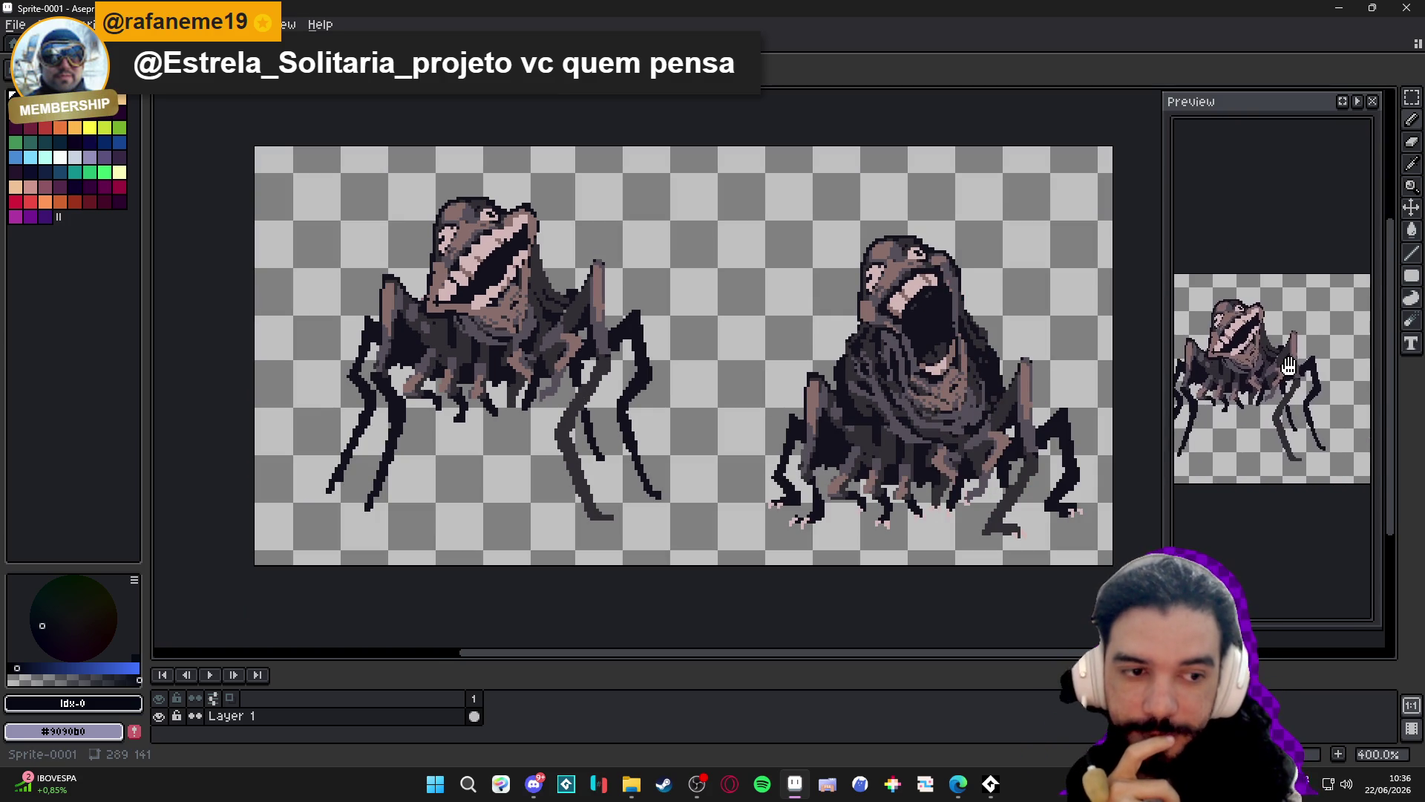
scroll(1066, 344, right, 2)
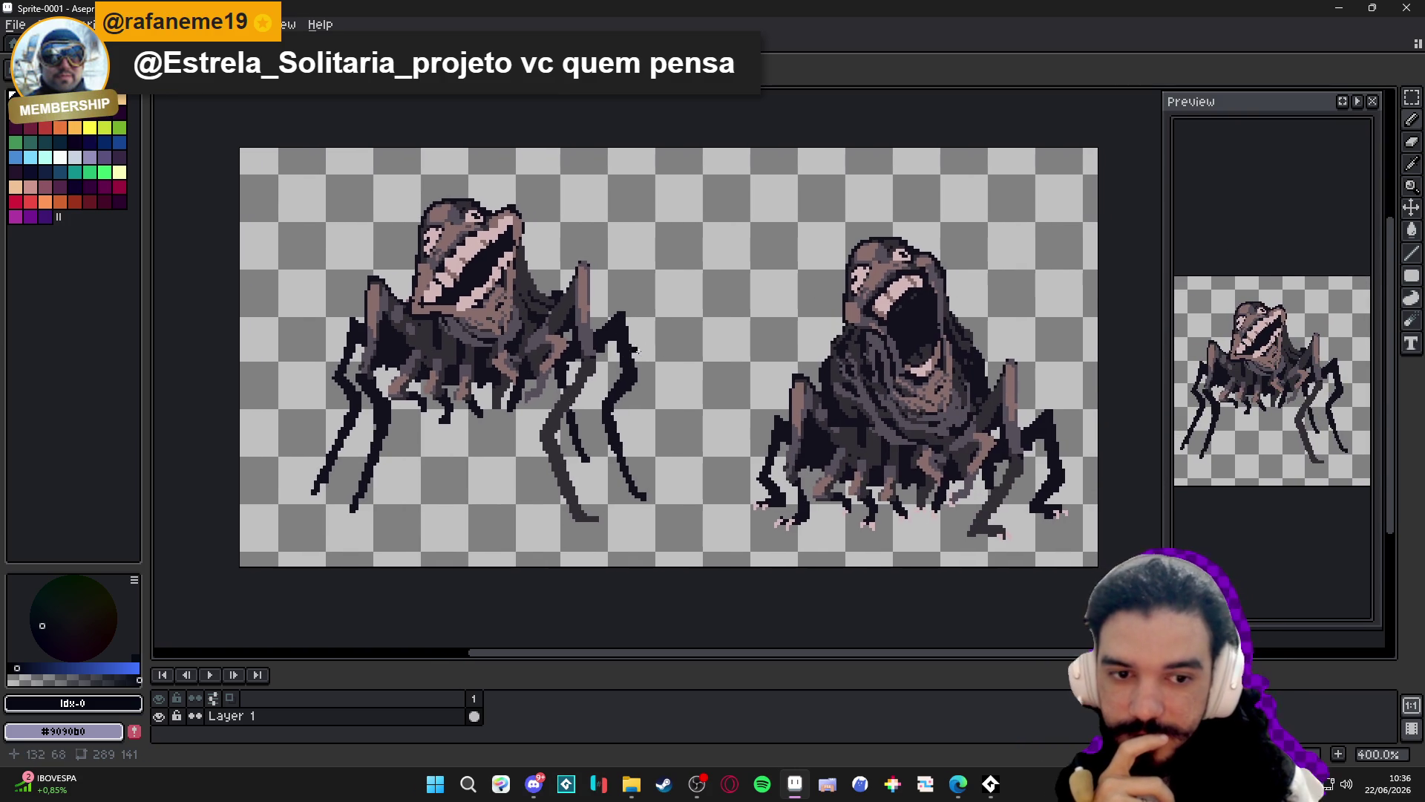
scroll(519, 393, right, 2)
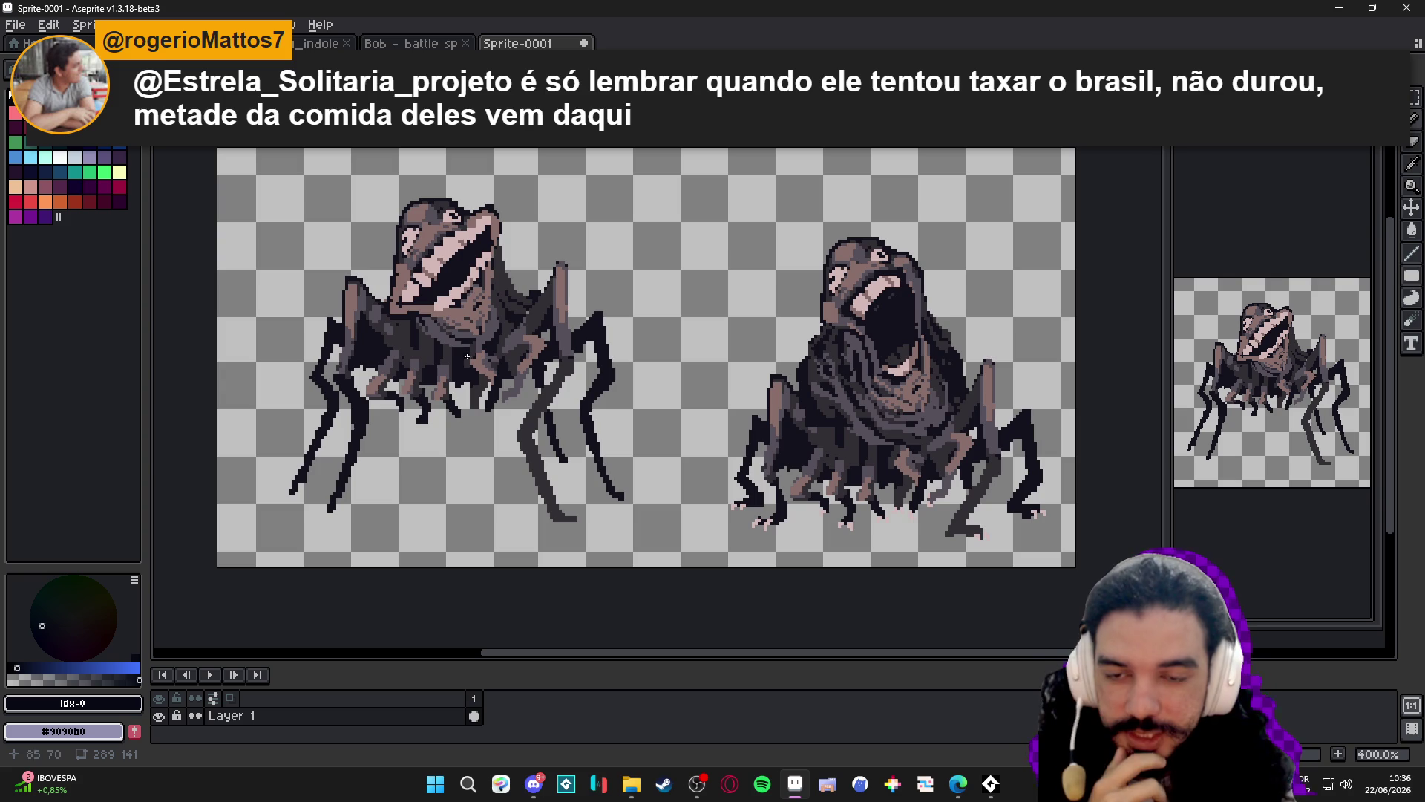
scroll(423, 325, up, 2)
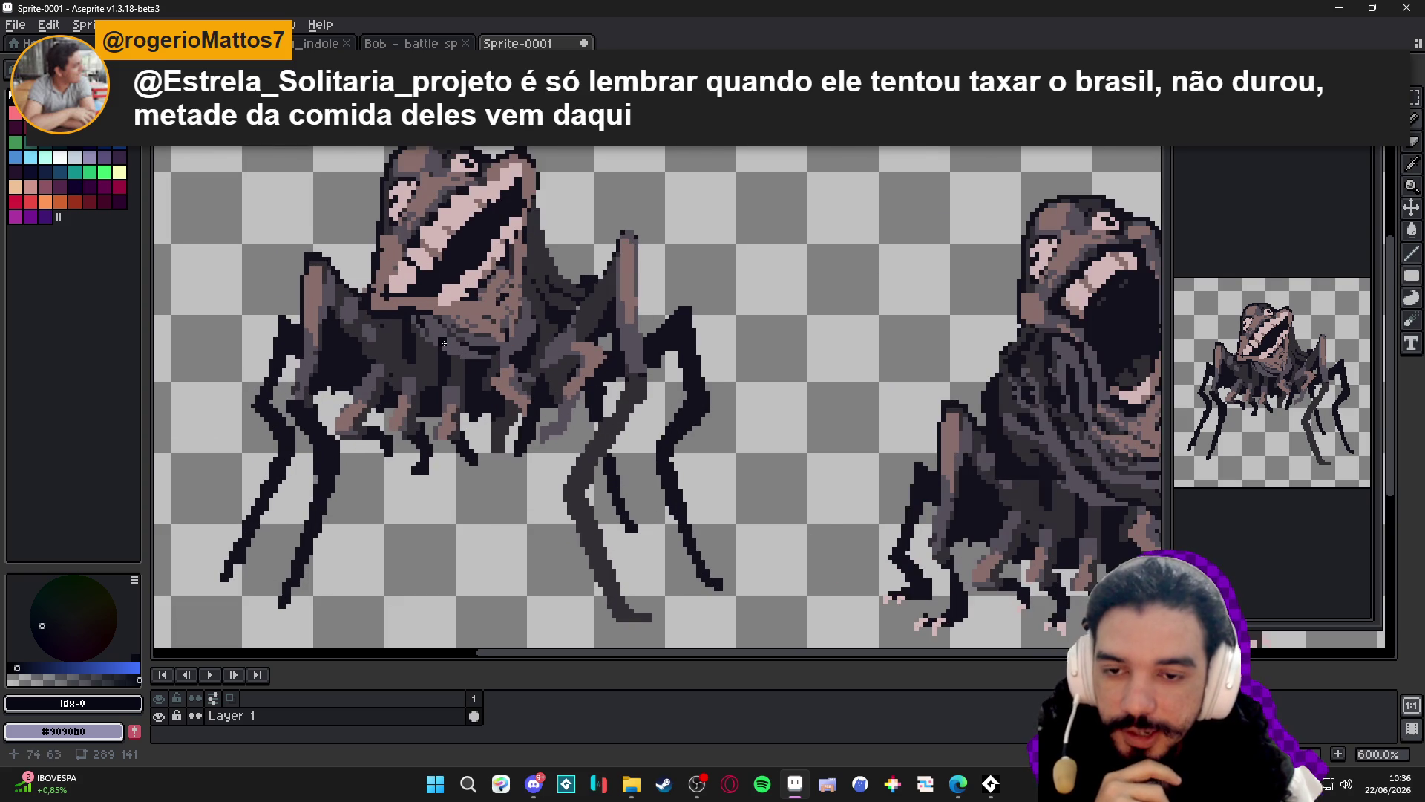
scroll(443, 343, down, 2)
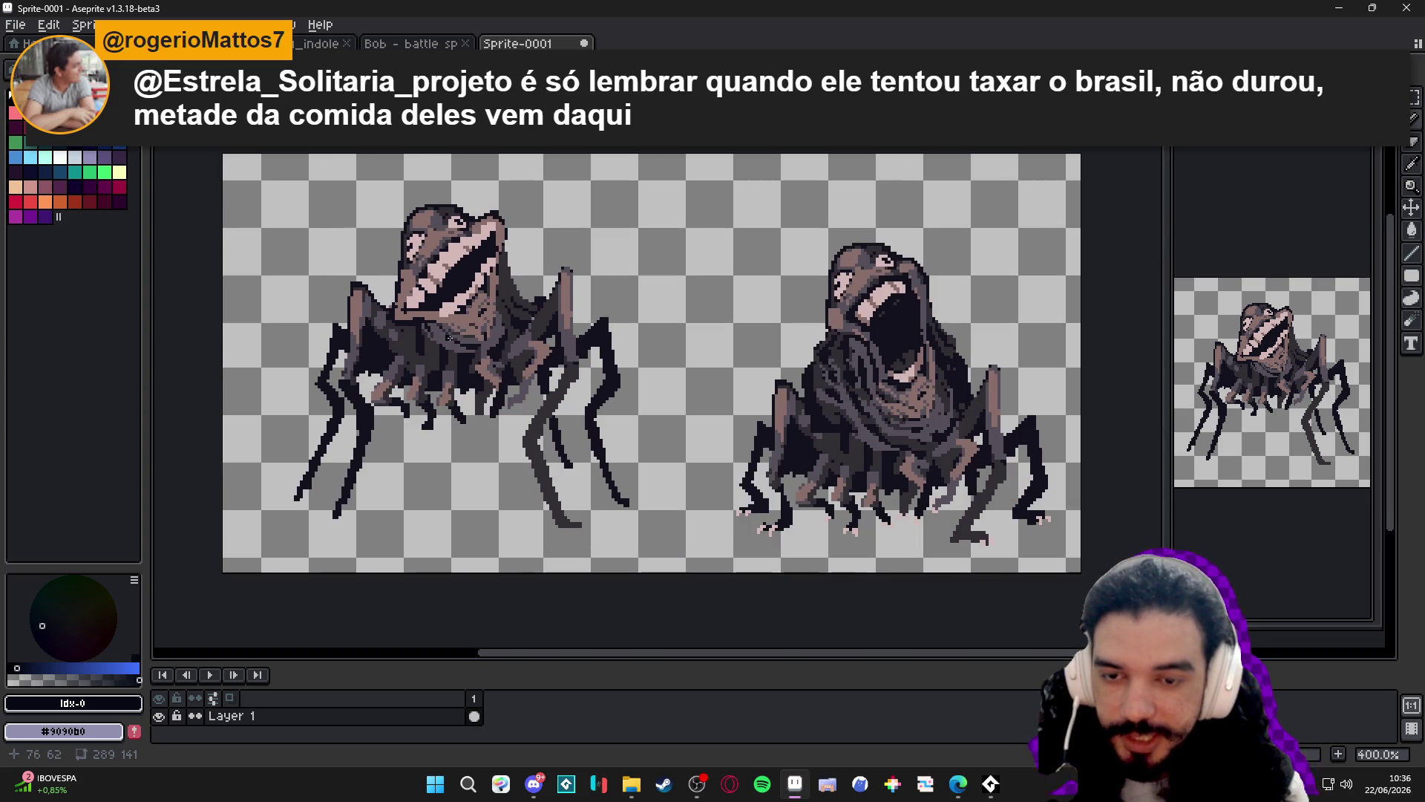
scroll(445, 335, up, 2)
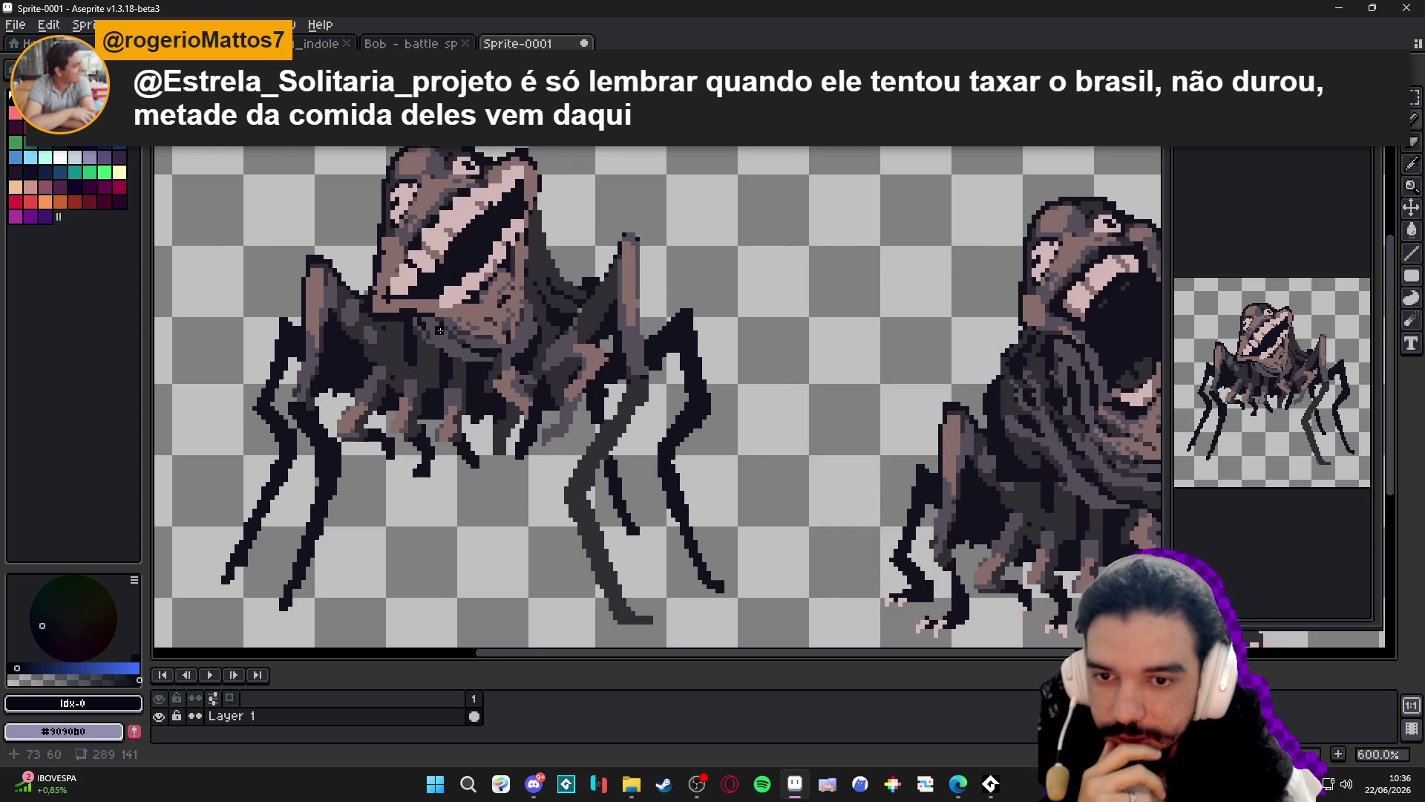
scroll(441, 330, down, 1)
scroll(440, 331, down, 1)
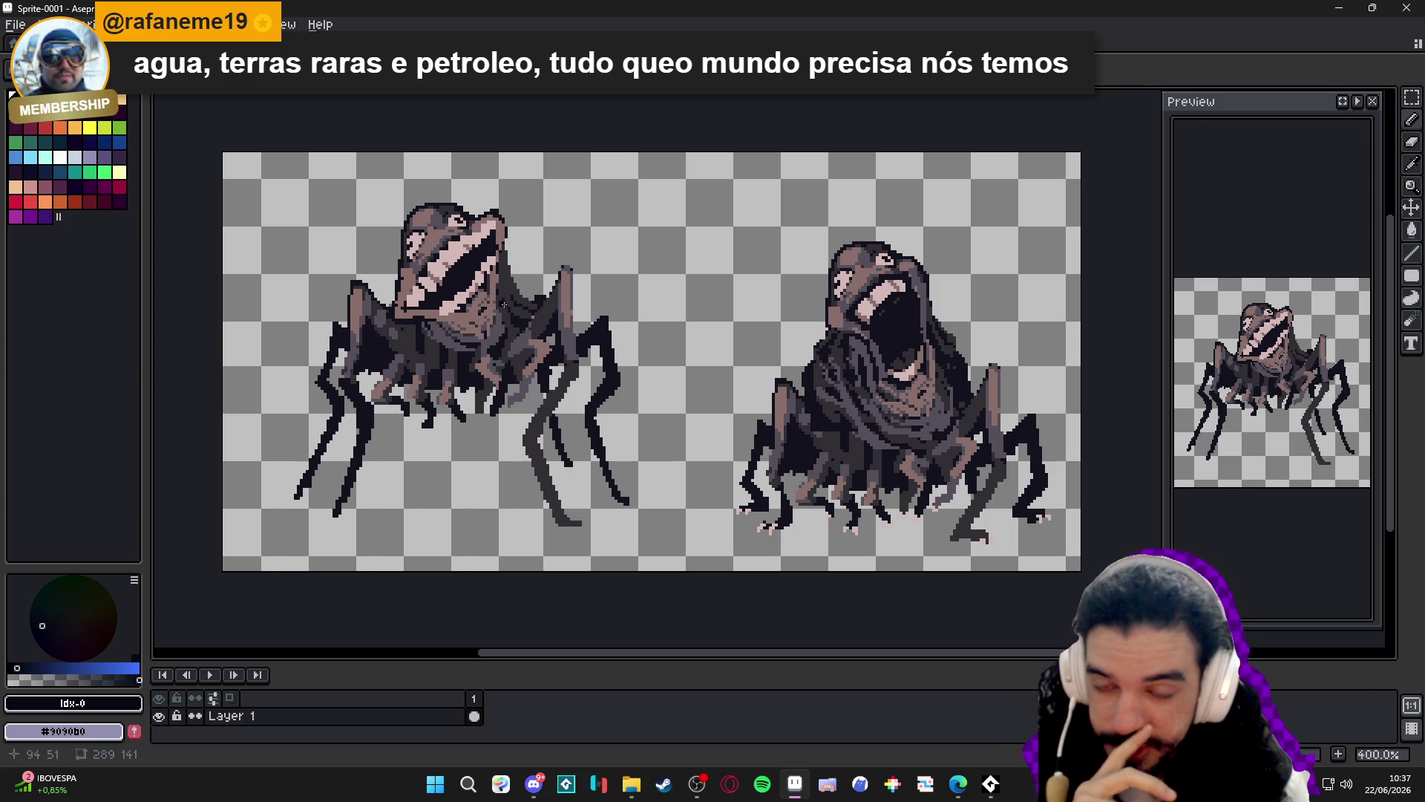
scroll(494, 298, left, 2)
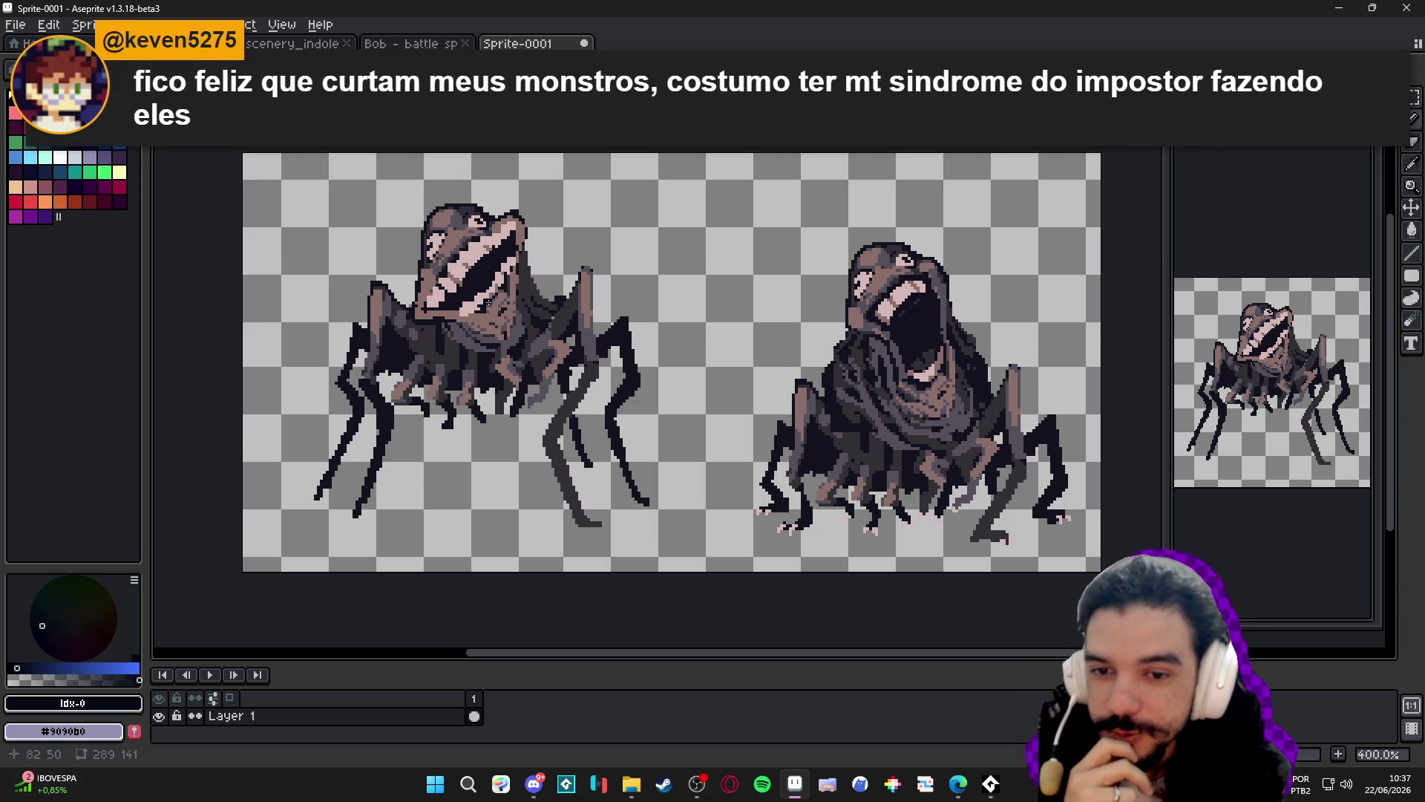
drag(712, 201, 616, 242)
drag(648, 205, 655, 251)
key(ctrl+a)
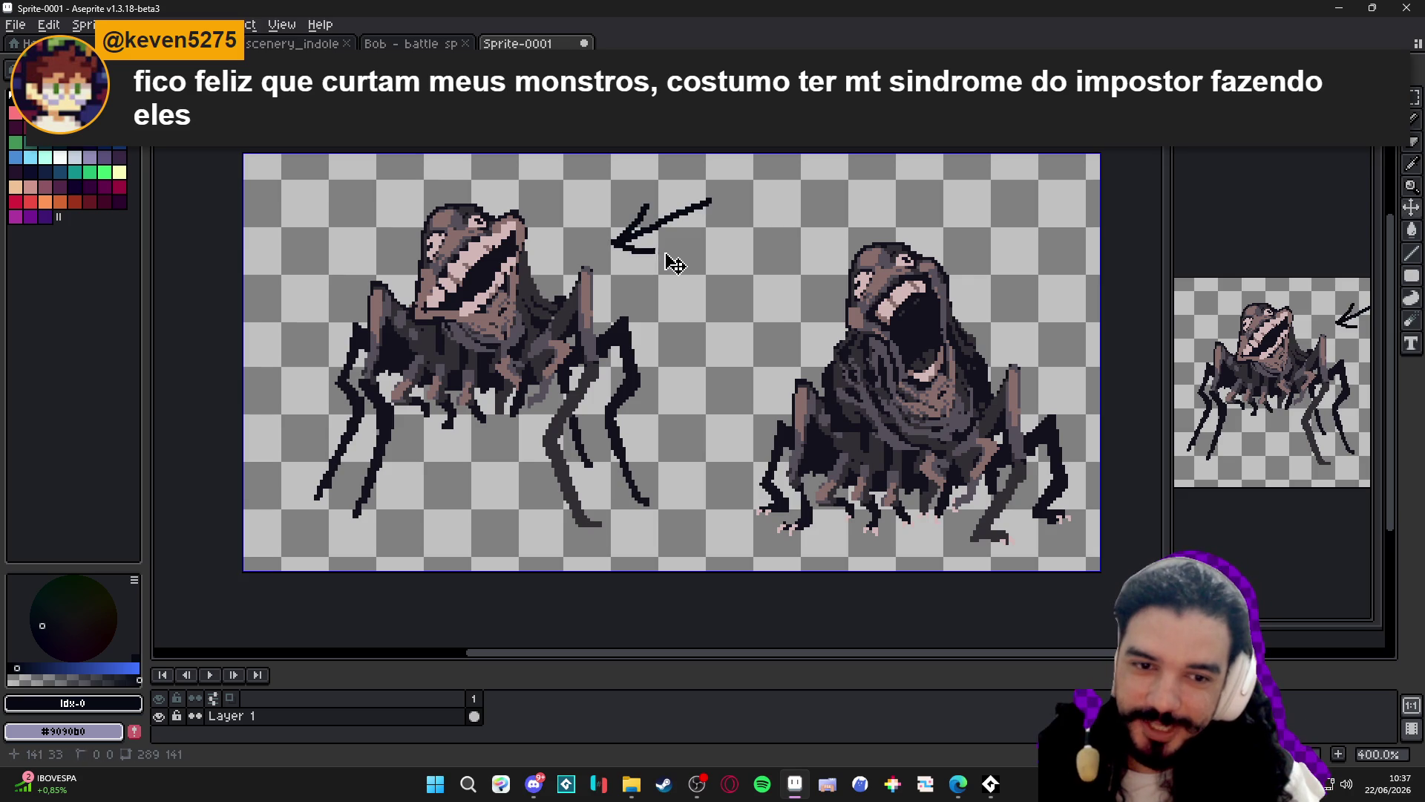
key(ctrl+z)
key(ctrl+z)
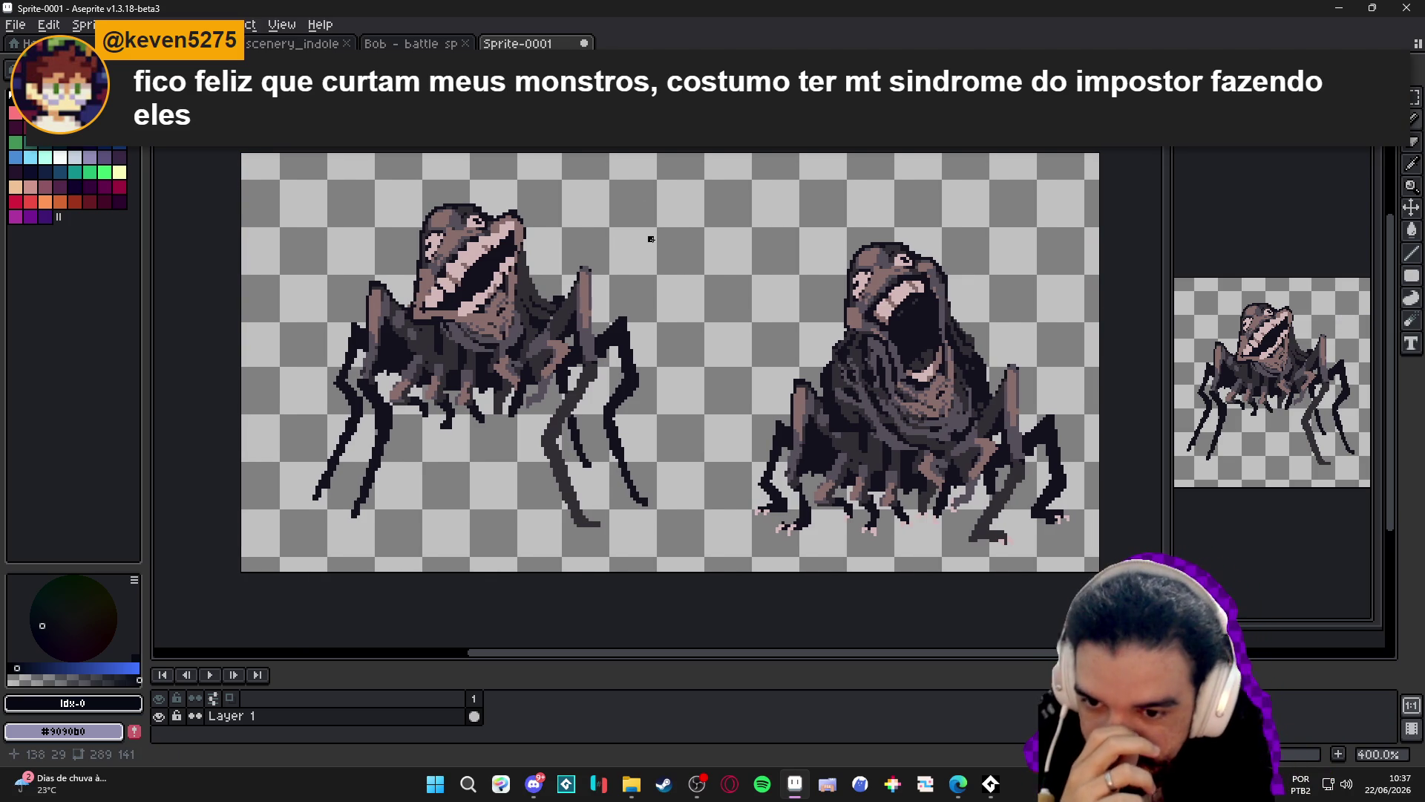
drag(743, 252, 512, 219)
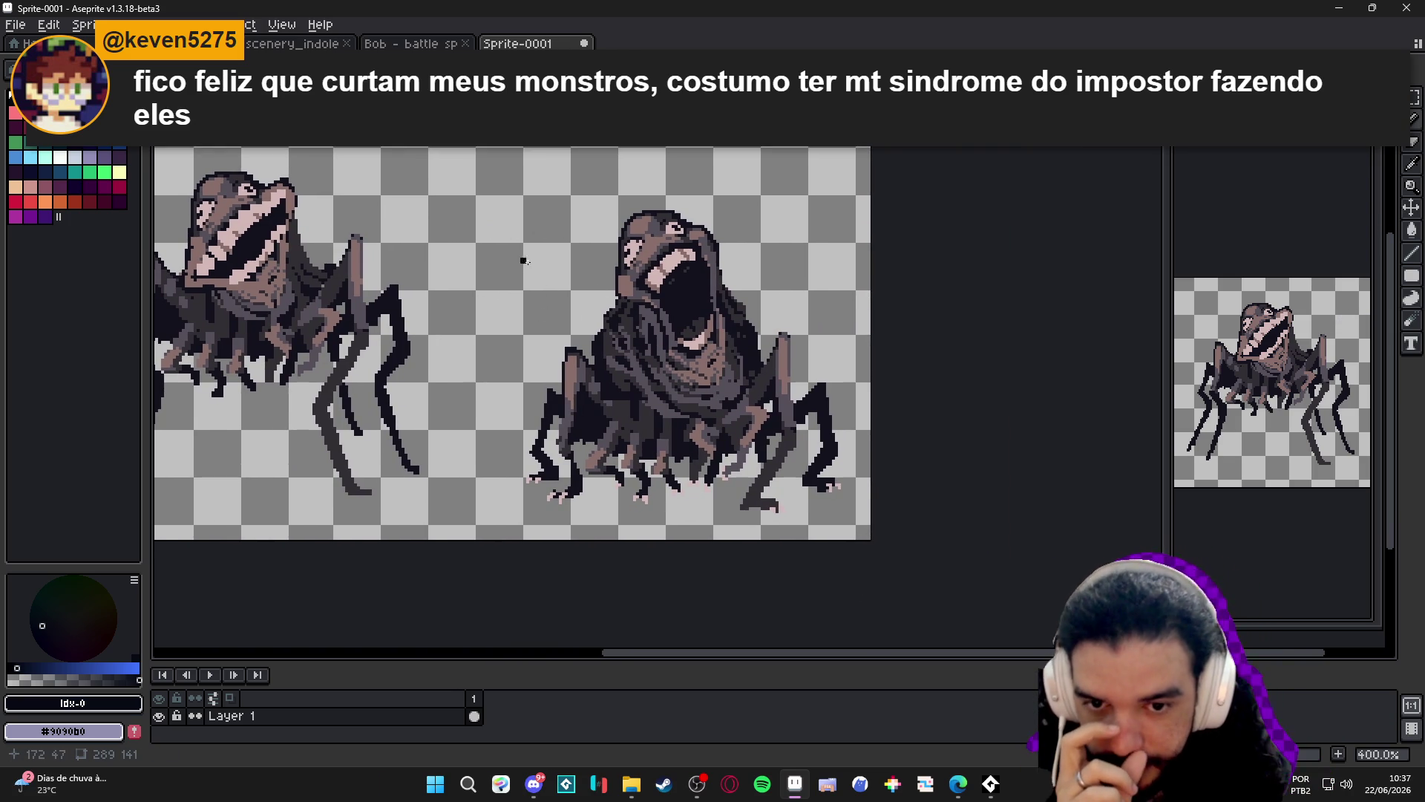
scroll(490, 260, left, 2)
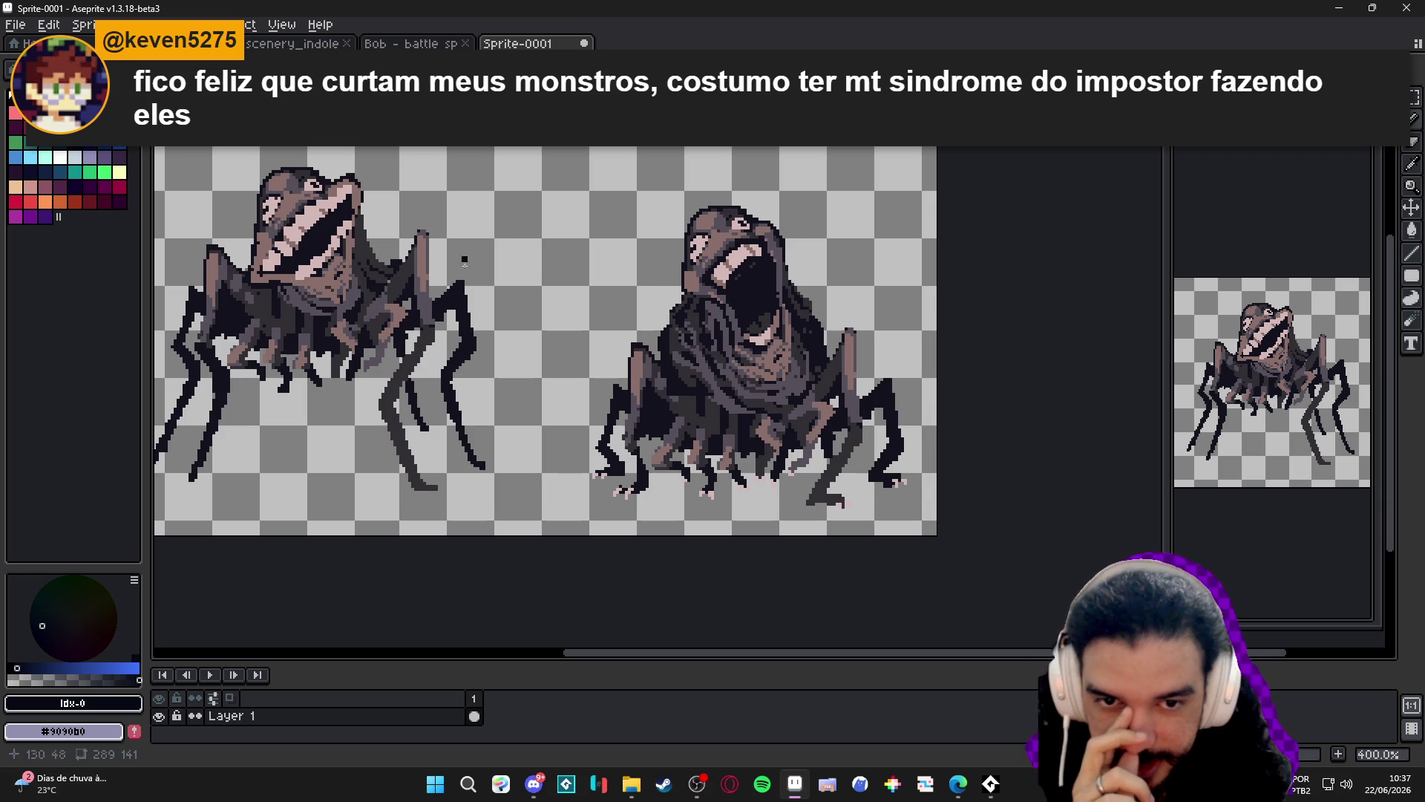
drag(557, 220, 656, 303)
mouse_move(636, 250)
mouse_down()
mouse_move(656, 301)
mouse_move(650, 280)
mouse_up()
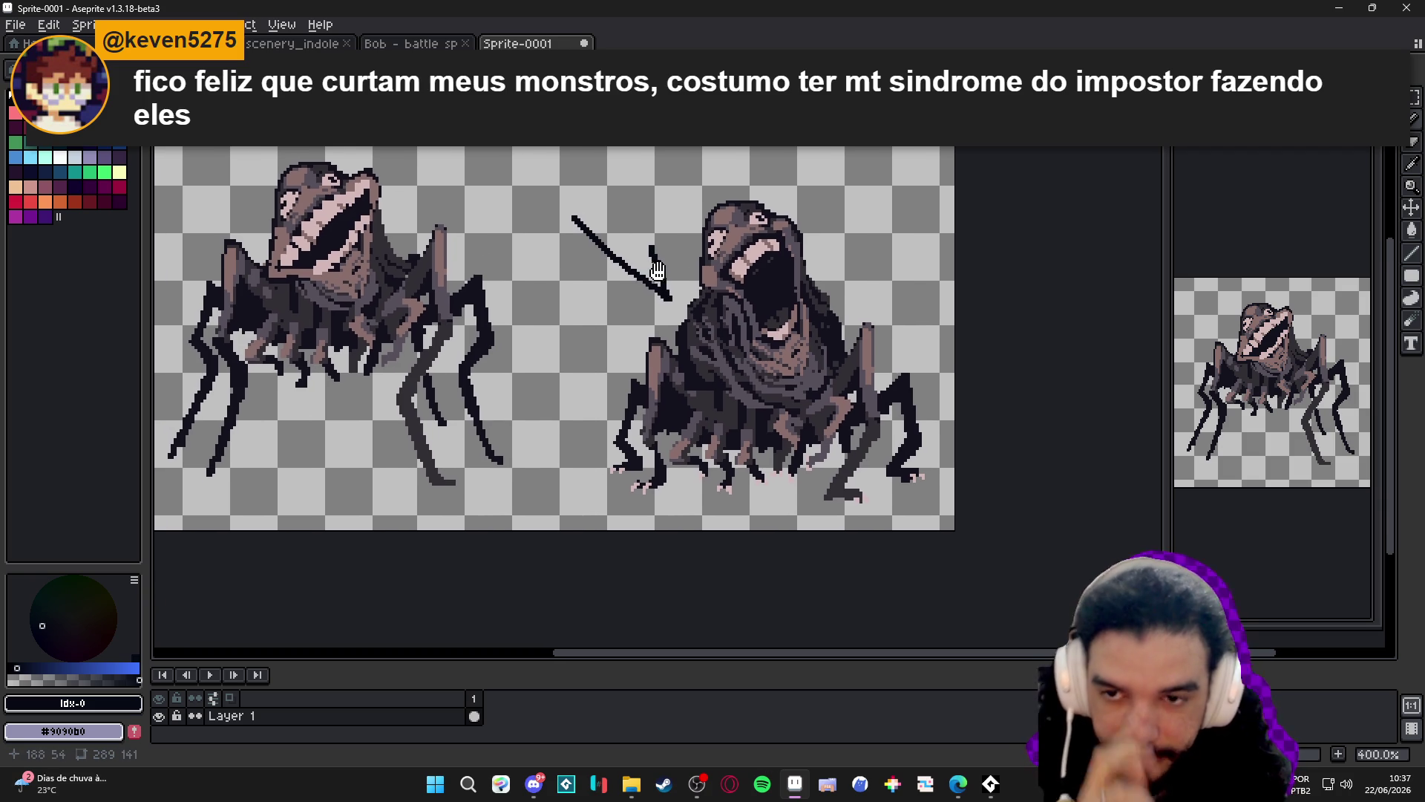
key(ctrl+z)
scroll(646, 266, up, 4)
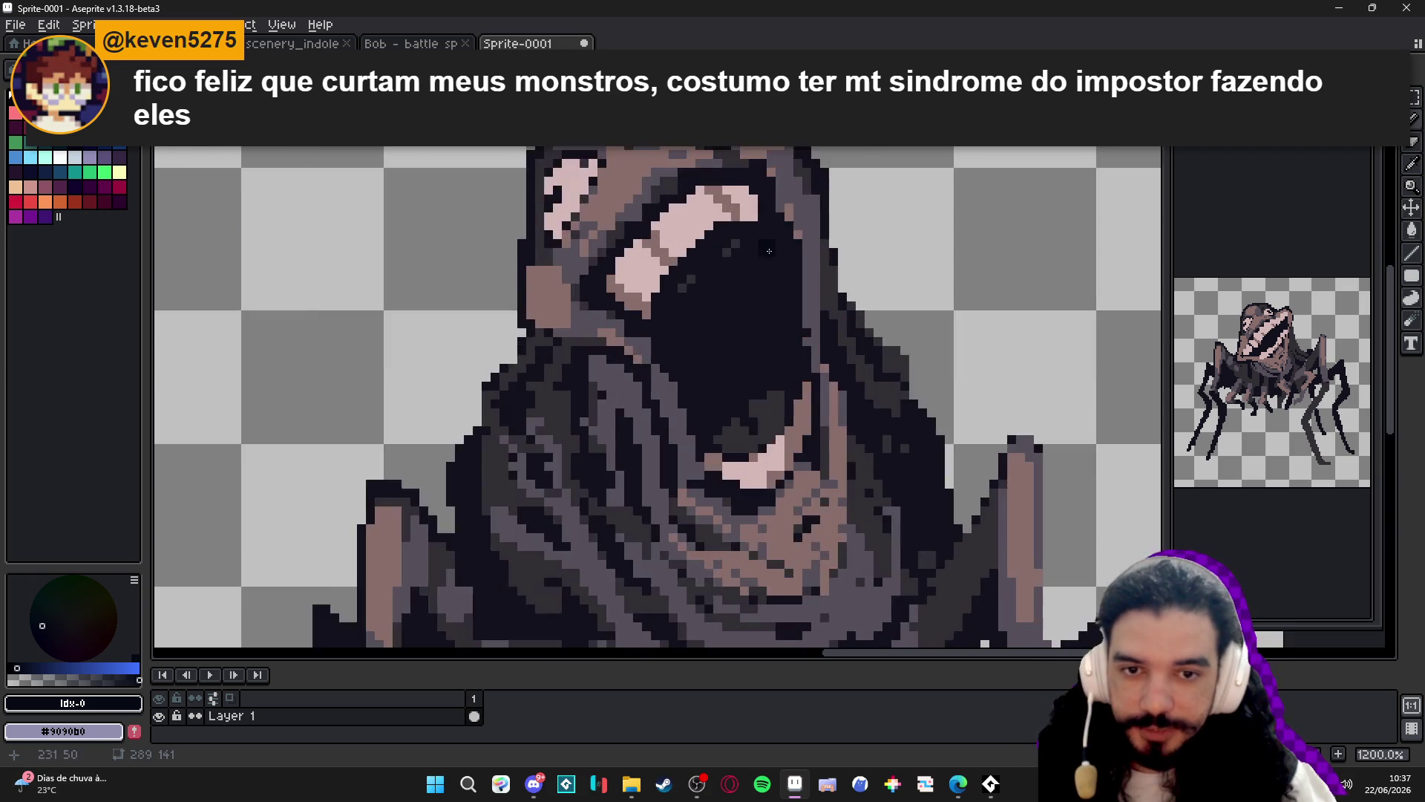
Sample colours from the right monster and paint pink tooth pixels into its open mouth.
scroll(646, 266, down, 3)
scroll(646, 266, up, 2)
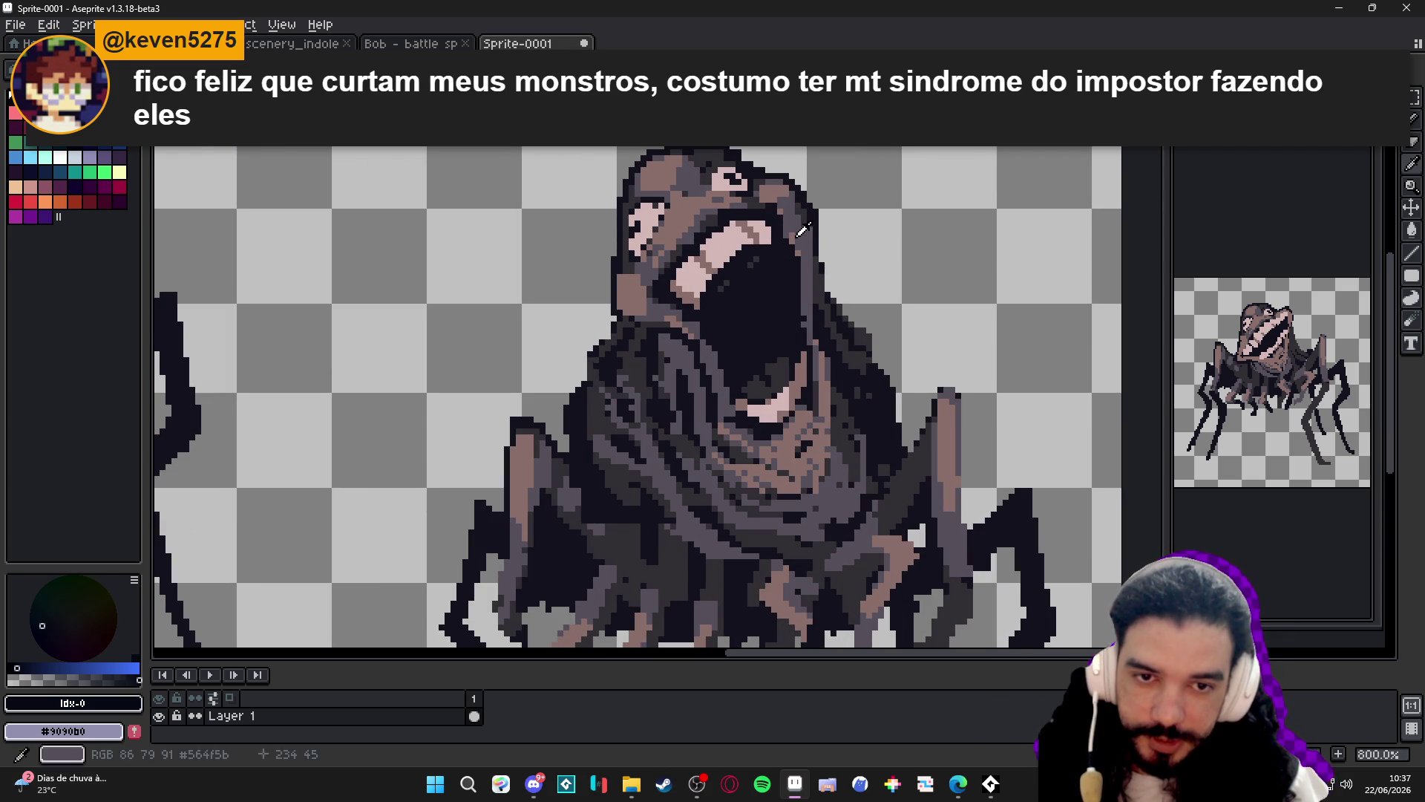
alt+click(799, 244)
drag(724, 345, 729, 417)
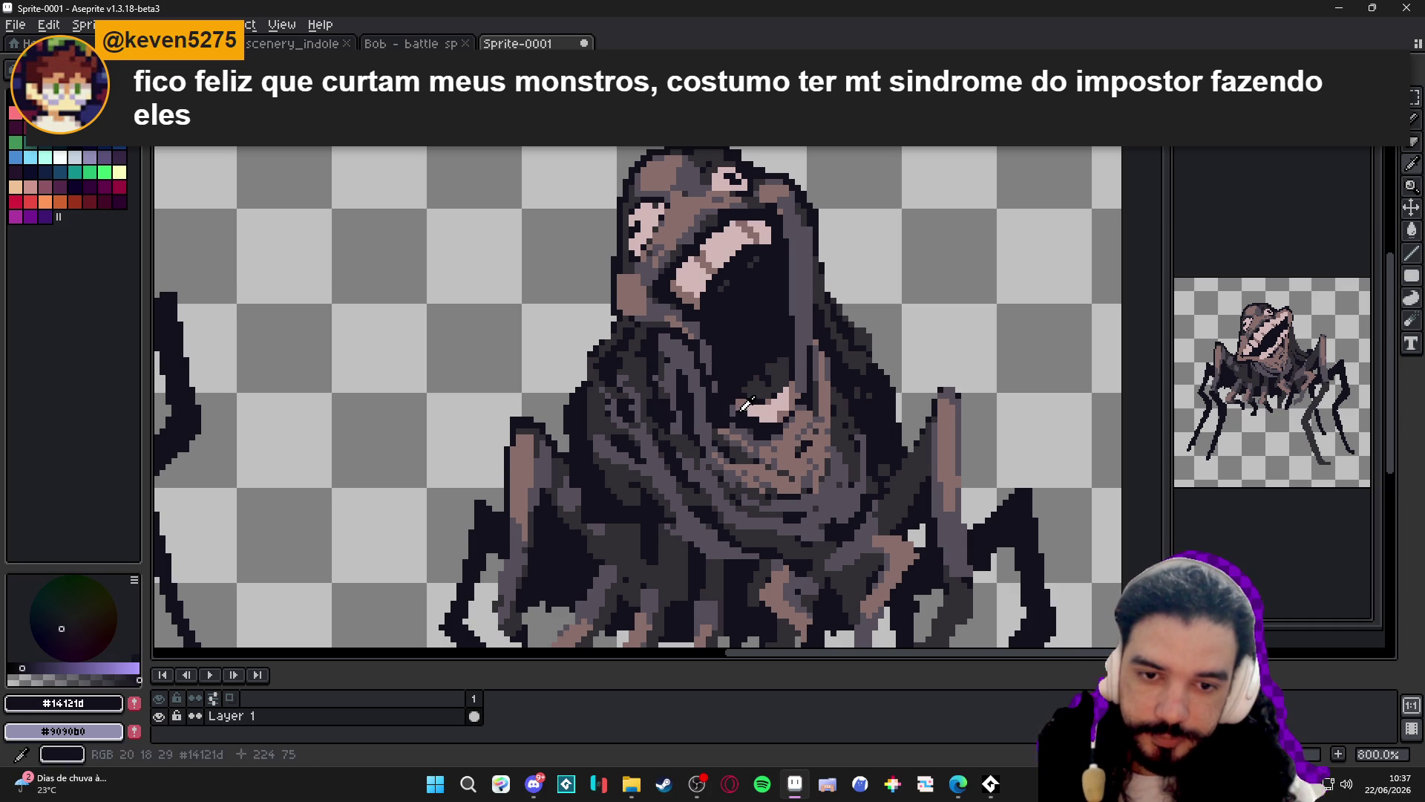
alt+click(761, 409)
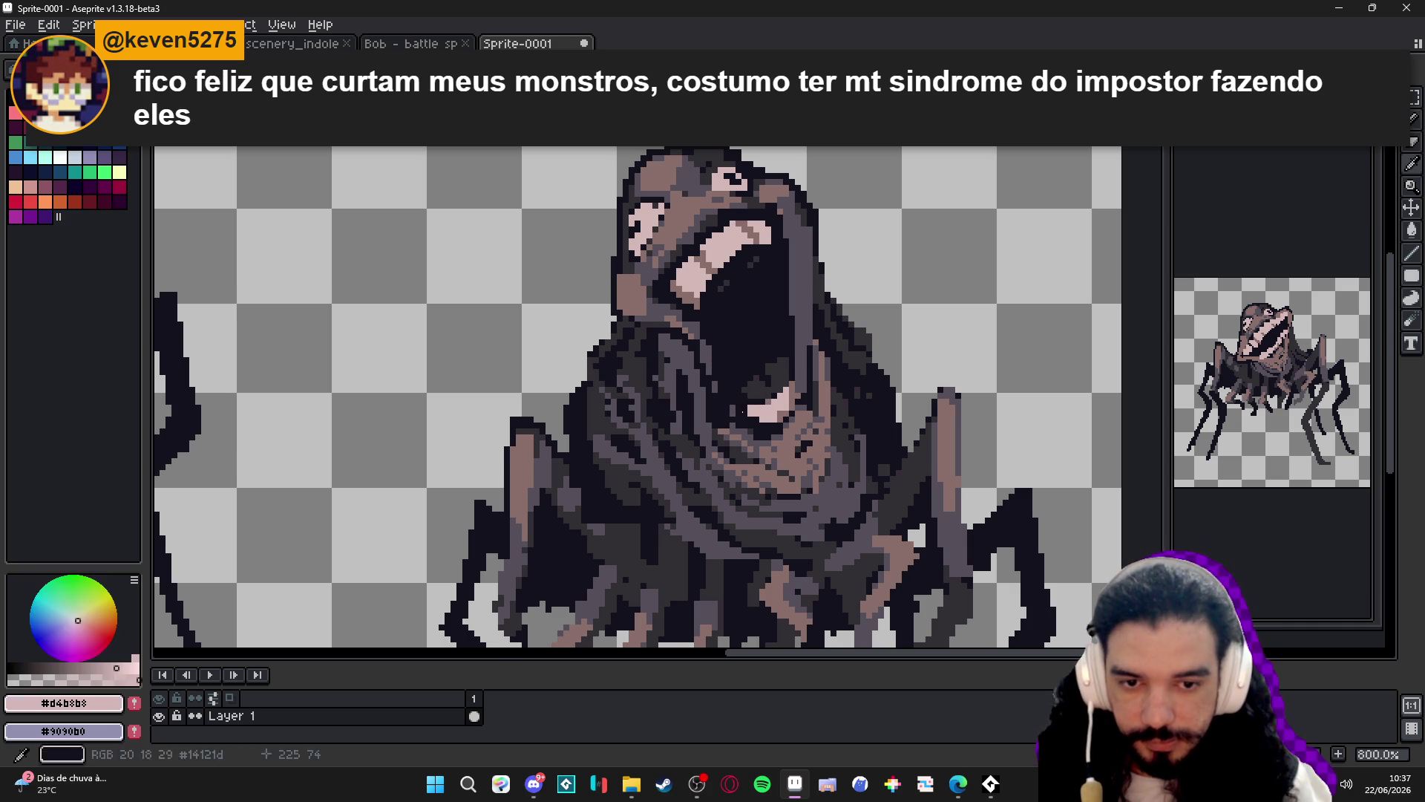
drag(735, 411, 769, 398)
alt+click(757, 393)
alt+click(742, 408)
Shade the mouth pixels with a darker brown sampled from near the mouth.
alt+click(787, 387)
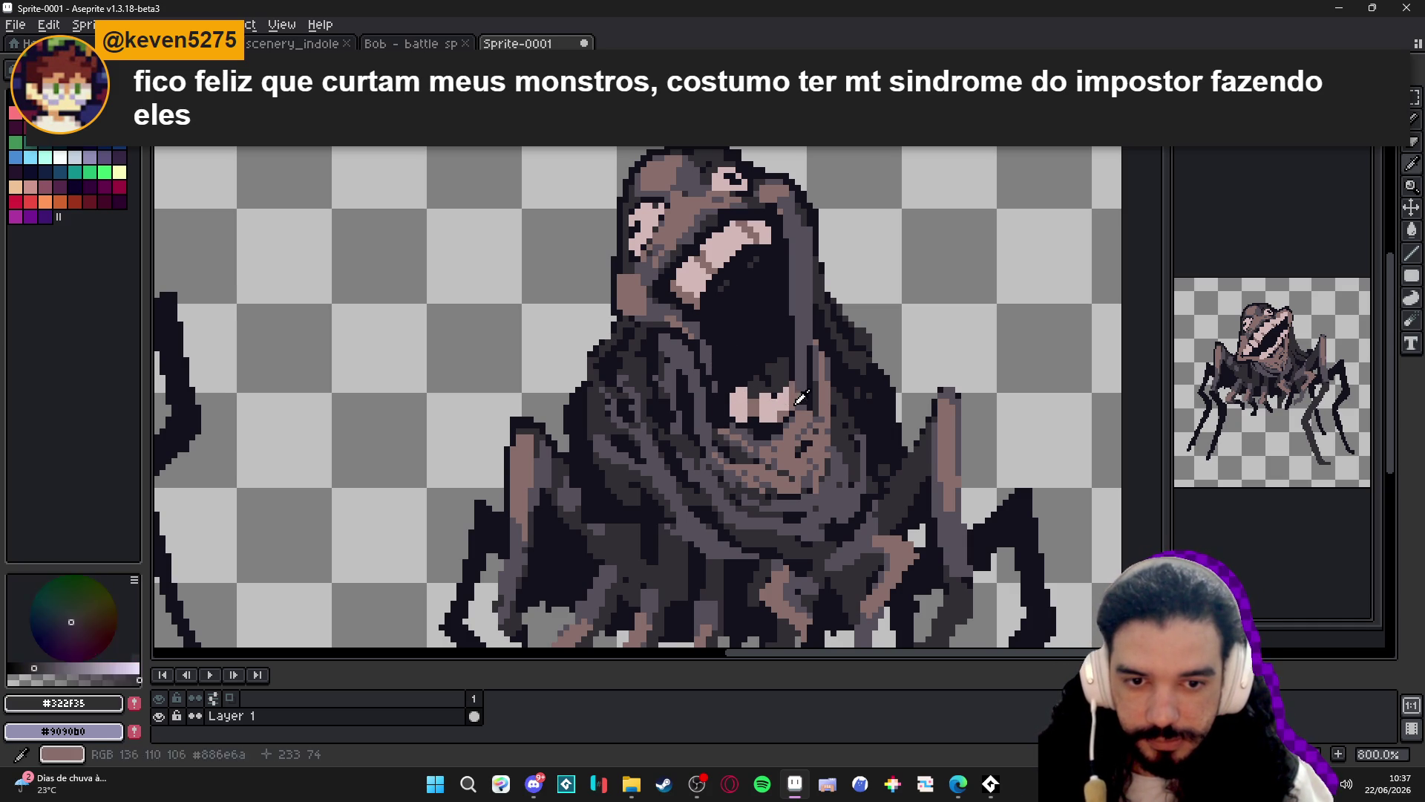
alt+click(782, 407)
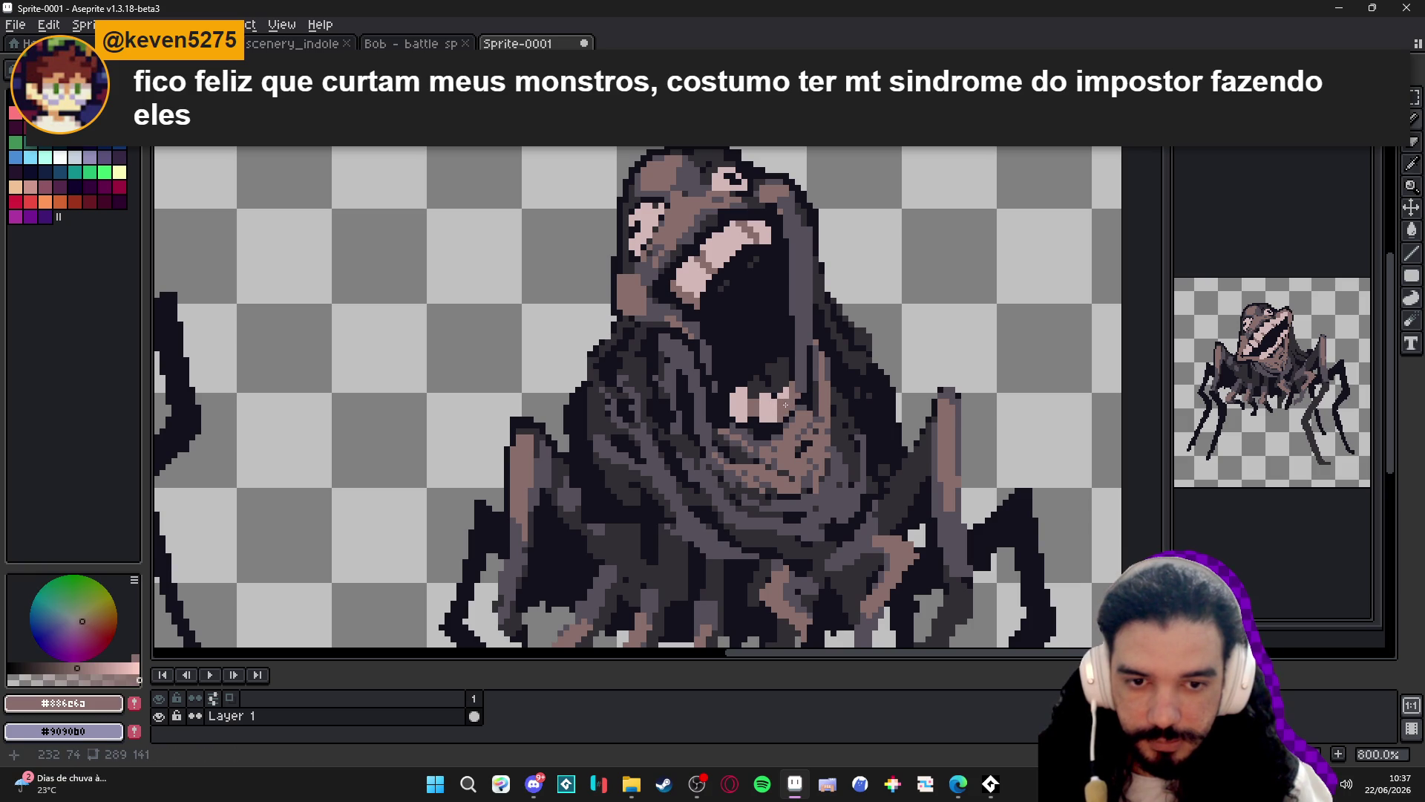
drag(786, 405, 768, 395)
alt+click(742, 404)
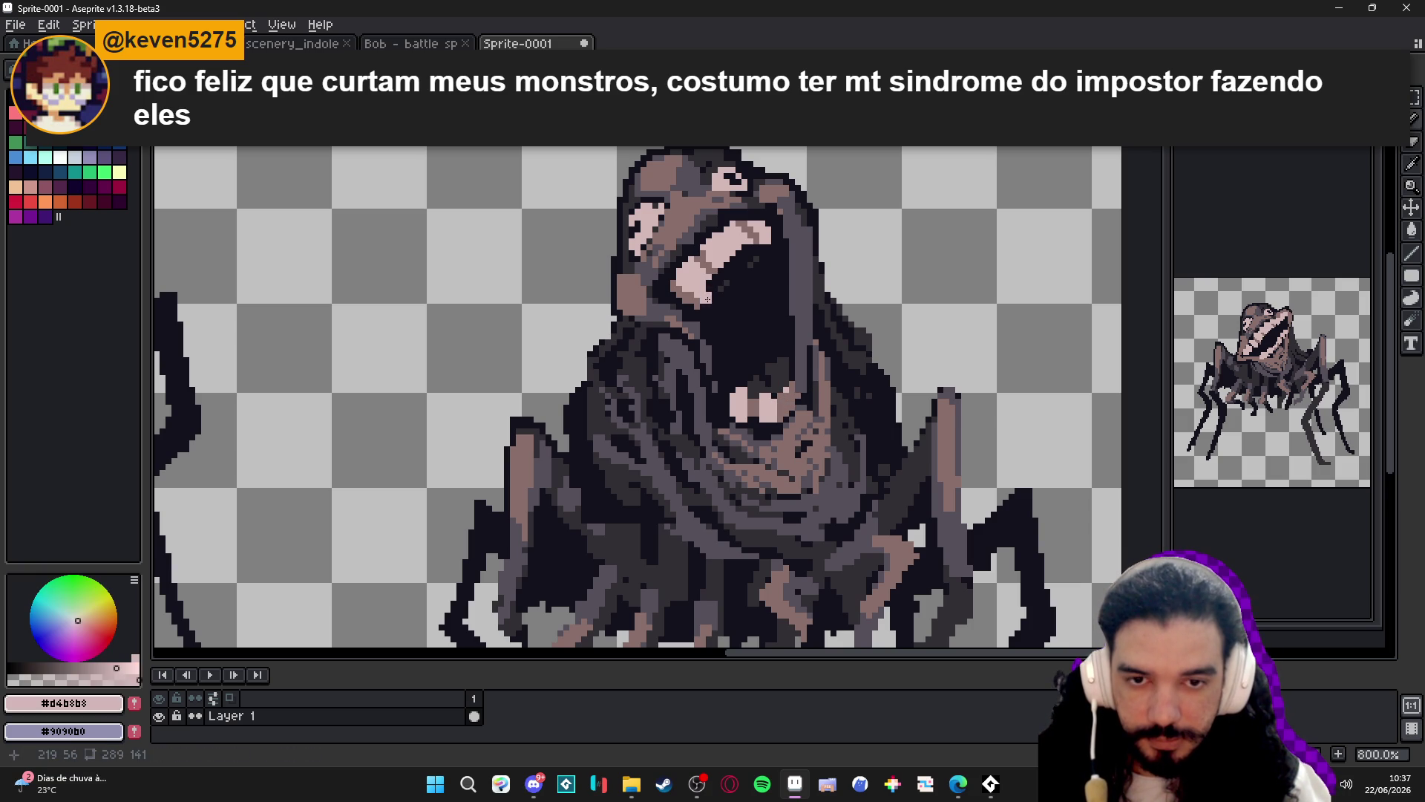
alt+click(717, 268)
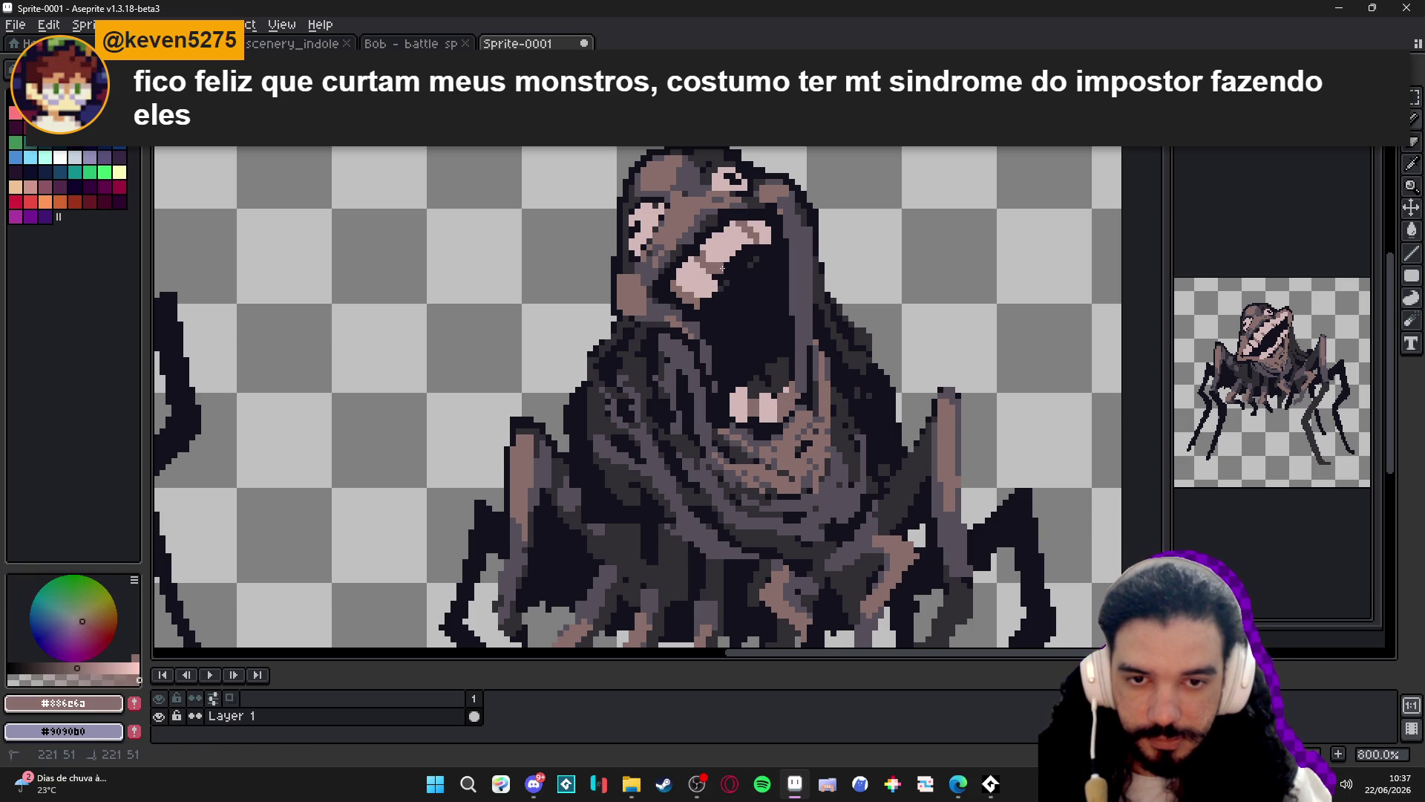
click(738, 257)
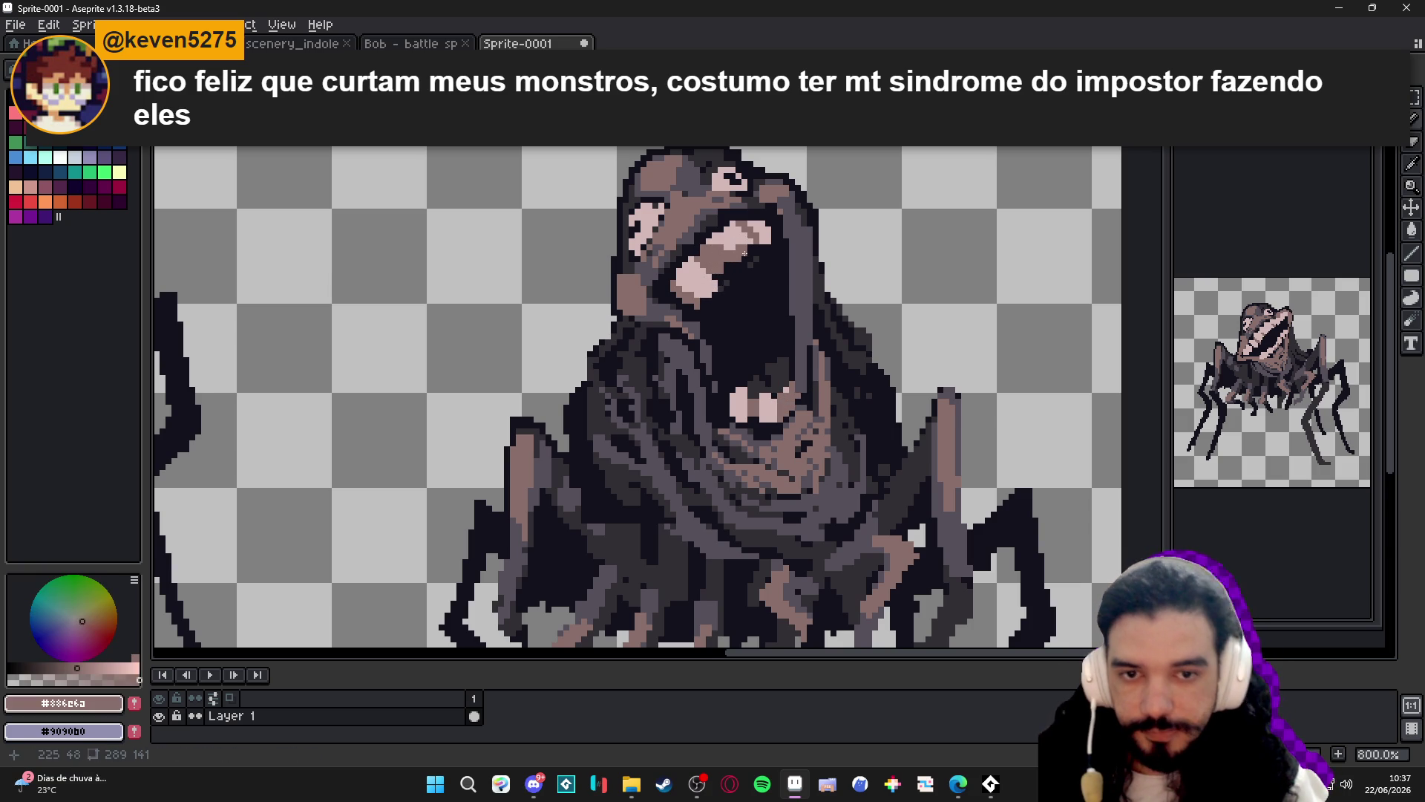
scroll(745, 253, down, 4)
scroll(745, 253, up, 3)
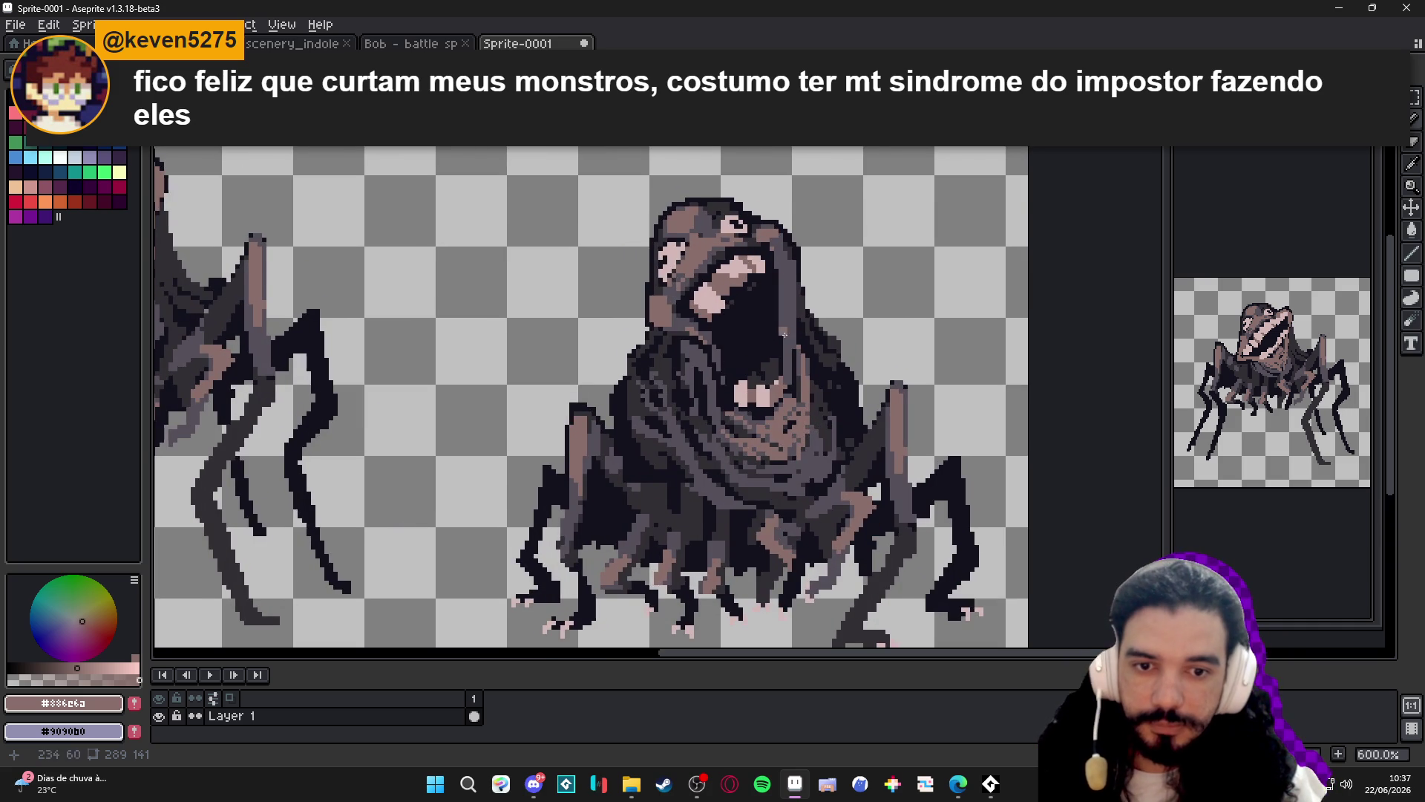
scroll(784, 334, up, 1)
scroll(780, 337, down, 3)
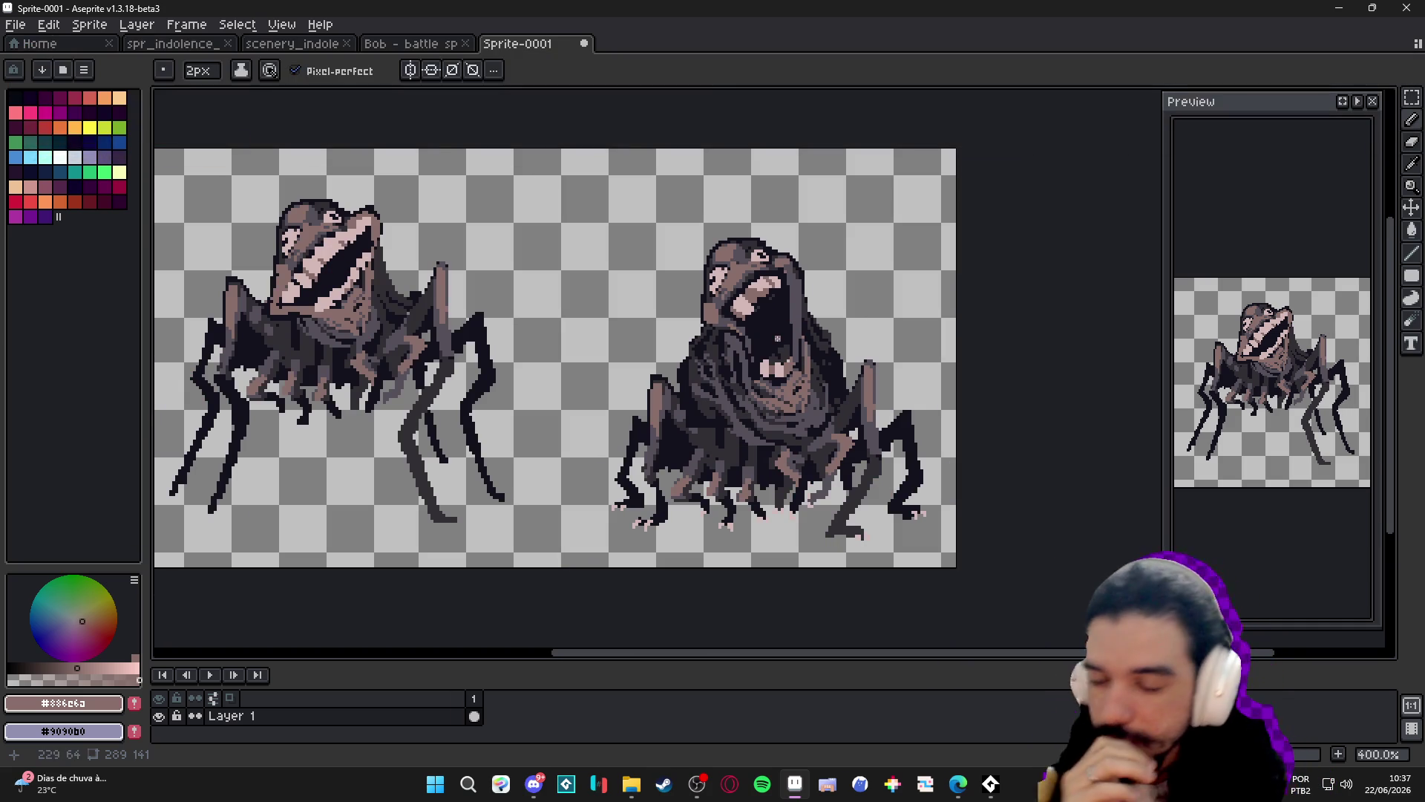
scroll(775, 324, right, 1)
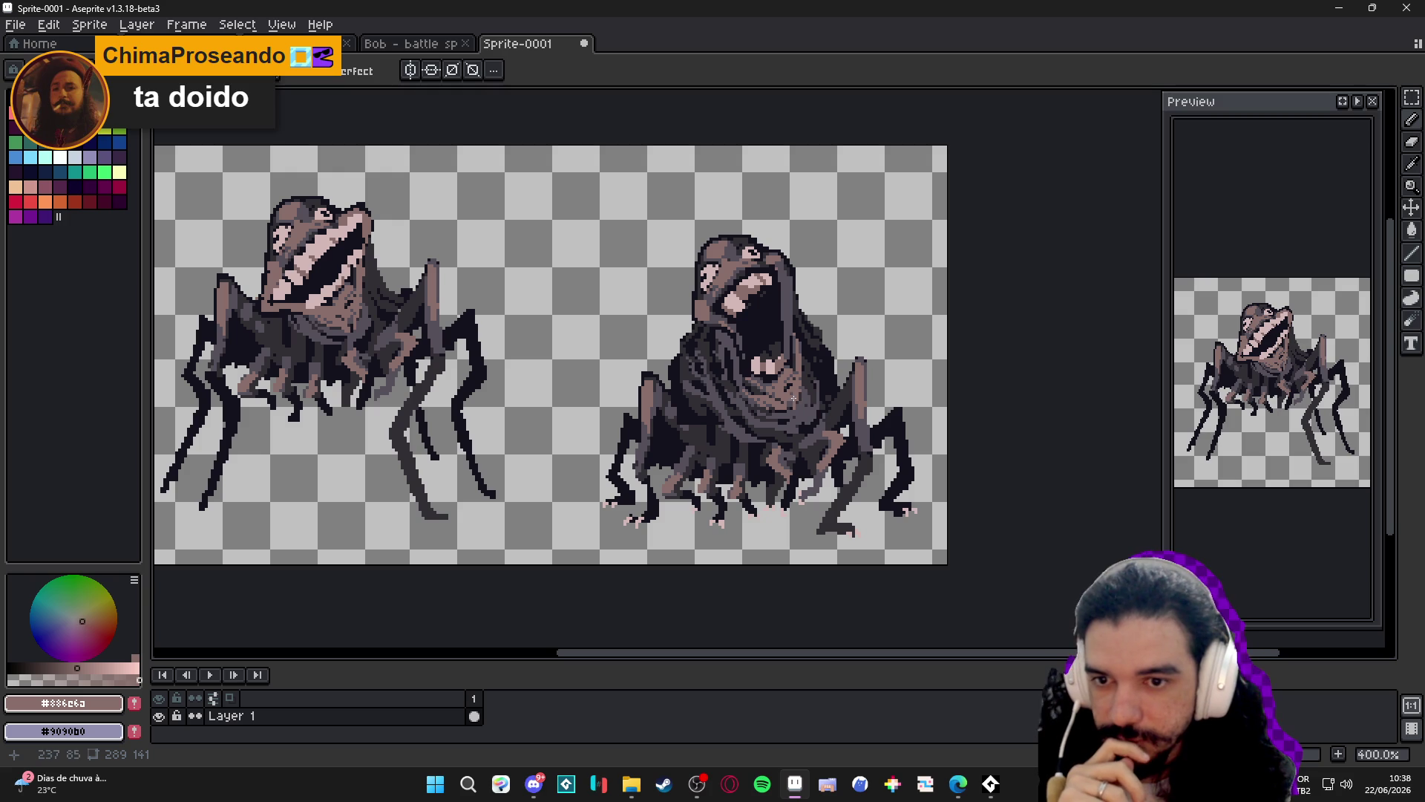
scroll(786, 369, up, 2)
scroll(731, 340, down, 3)
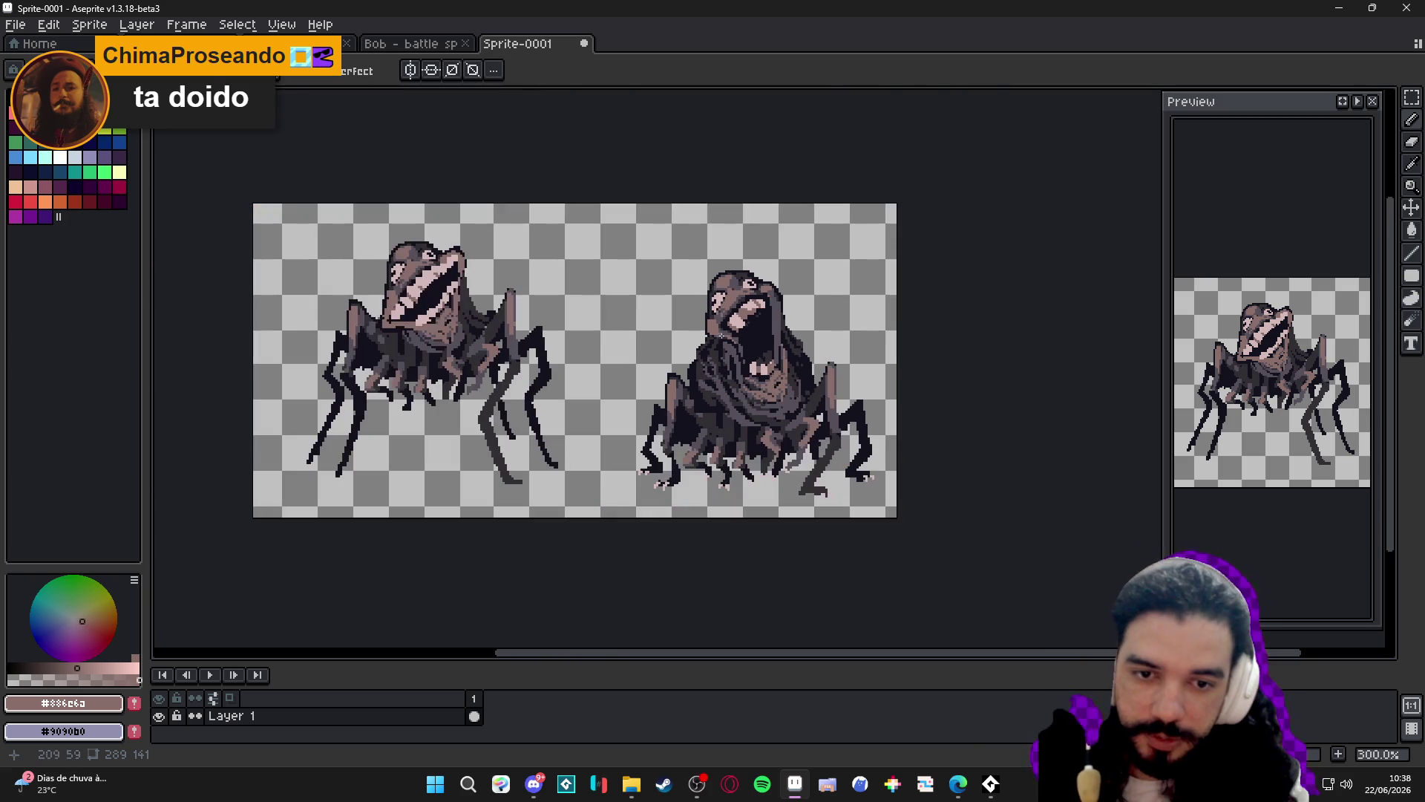
scroll(731, 340, up, 3)
scroll(735, 358, down, 3)
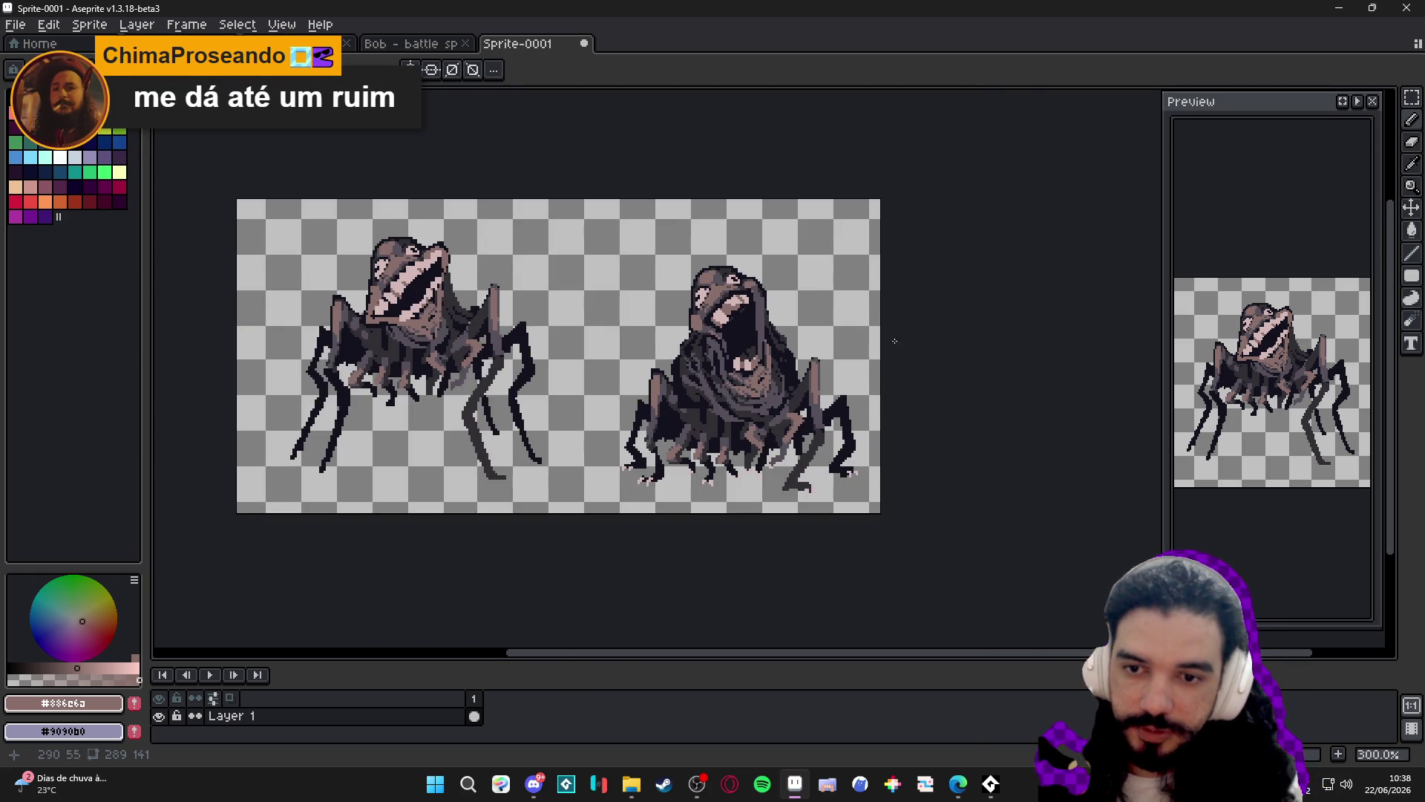
scroll(739, 356, up, 1)
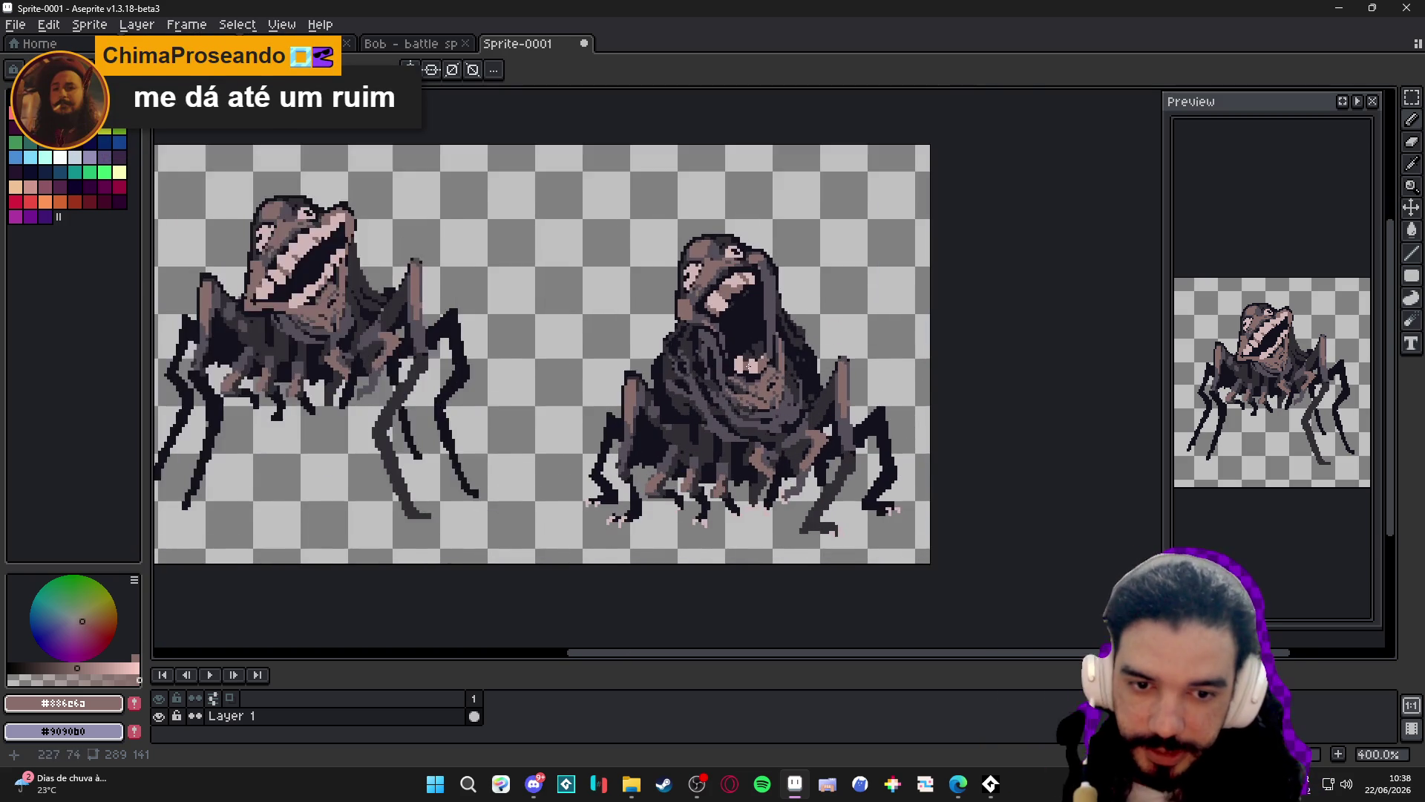
scroll(746, 364, down, 1)
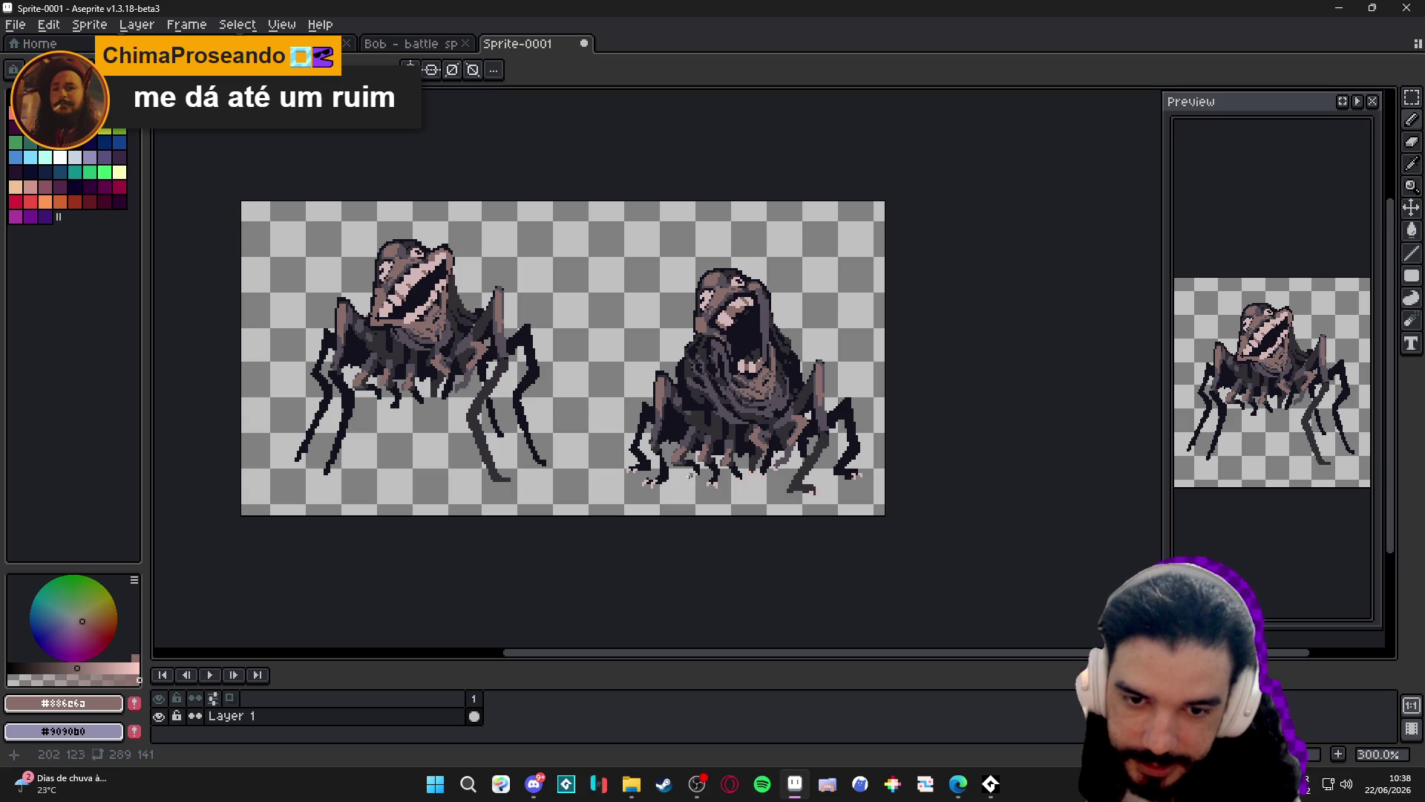
scroll(678, 443, down, 1)
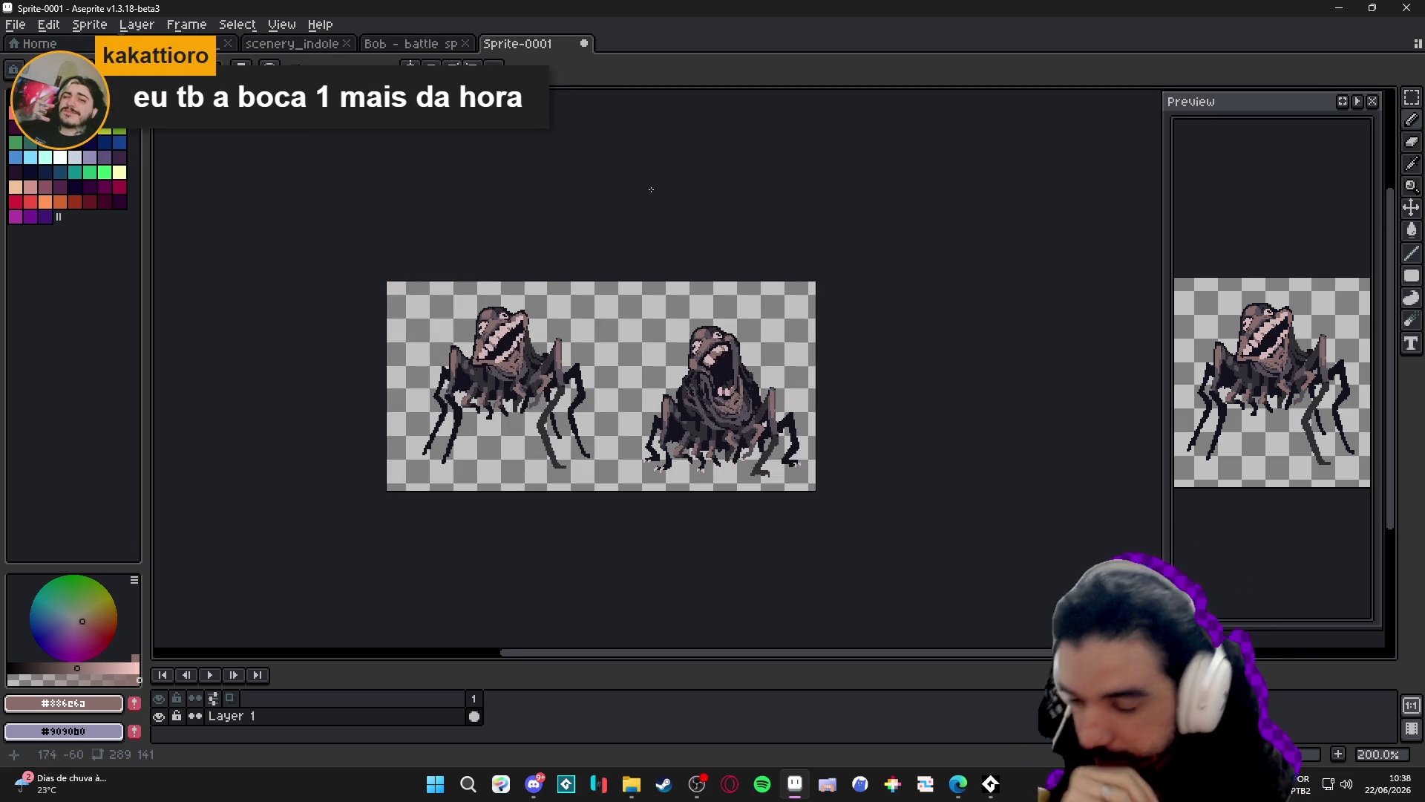
Close Sprite-0001 without saving and bring the File Explorer window forward.
click(584, 43)
click(717, 427)
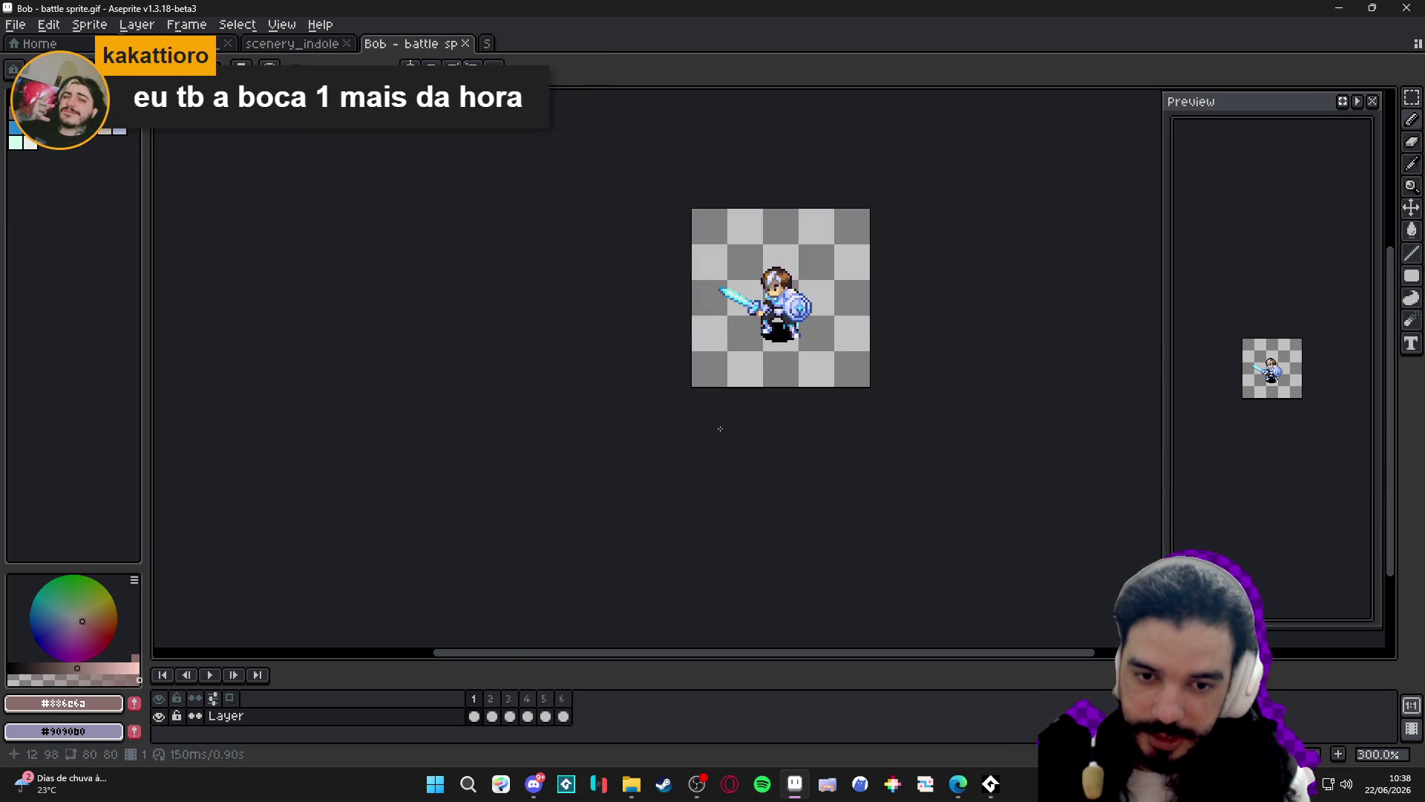
click(271, 45)
mouse_move(644, 796)
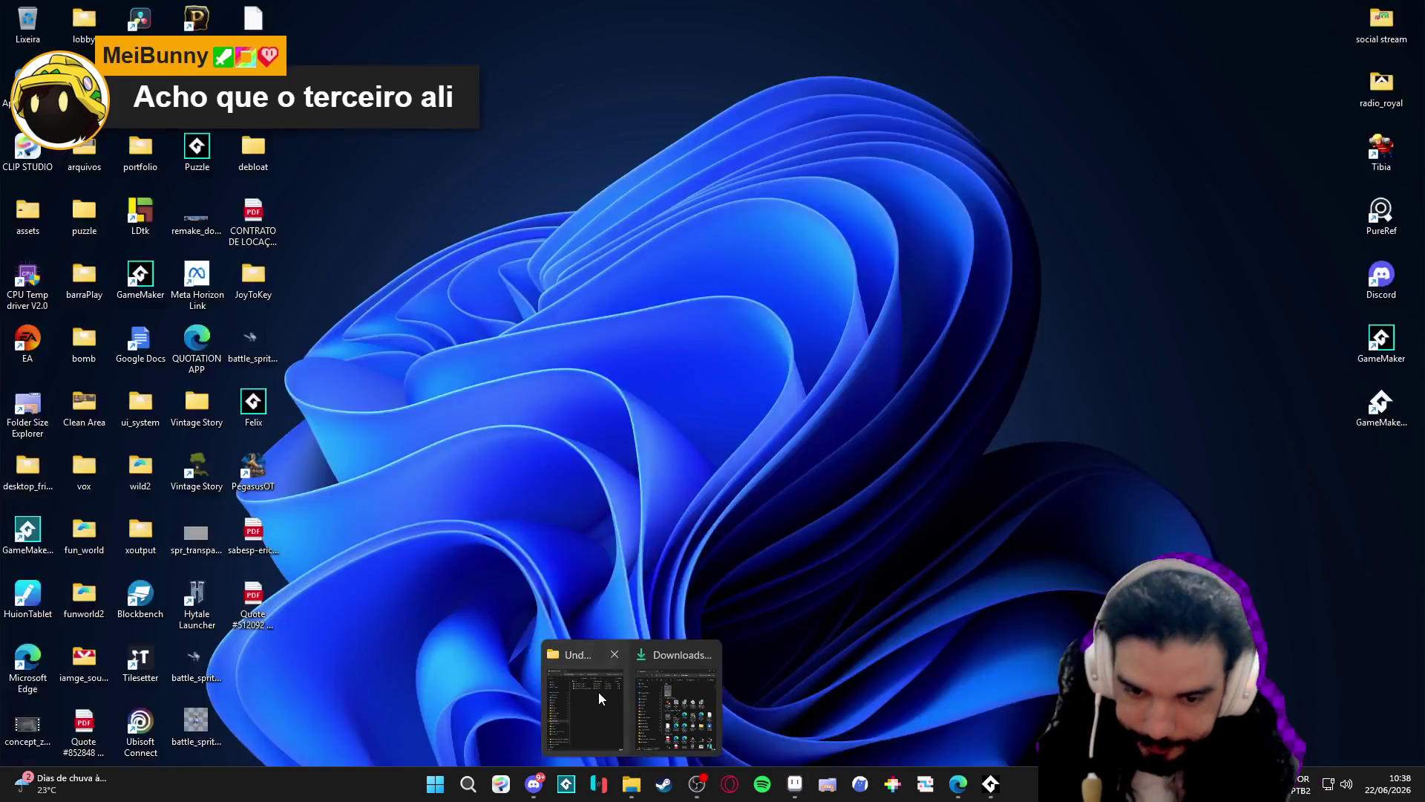
click(598, 692)
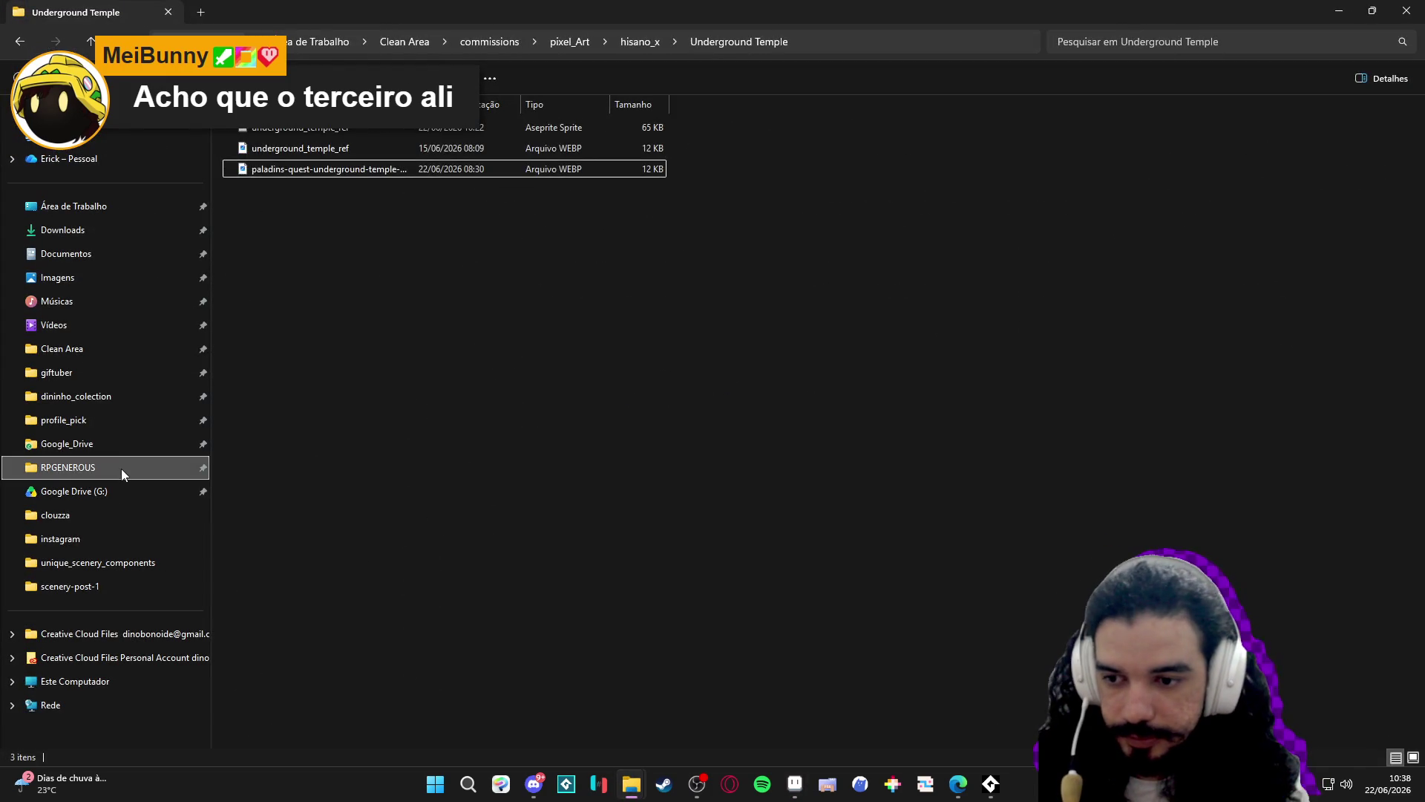
Browse RPGENEROUS > characters > reactions and open reaction-dodge-sam in Aseprite.
click(122, 468)
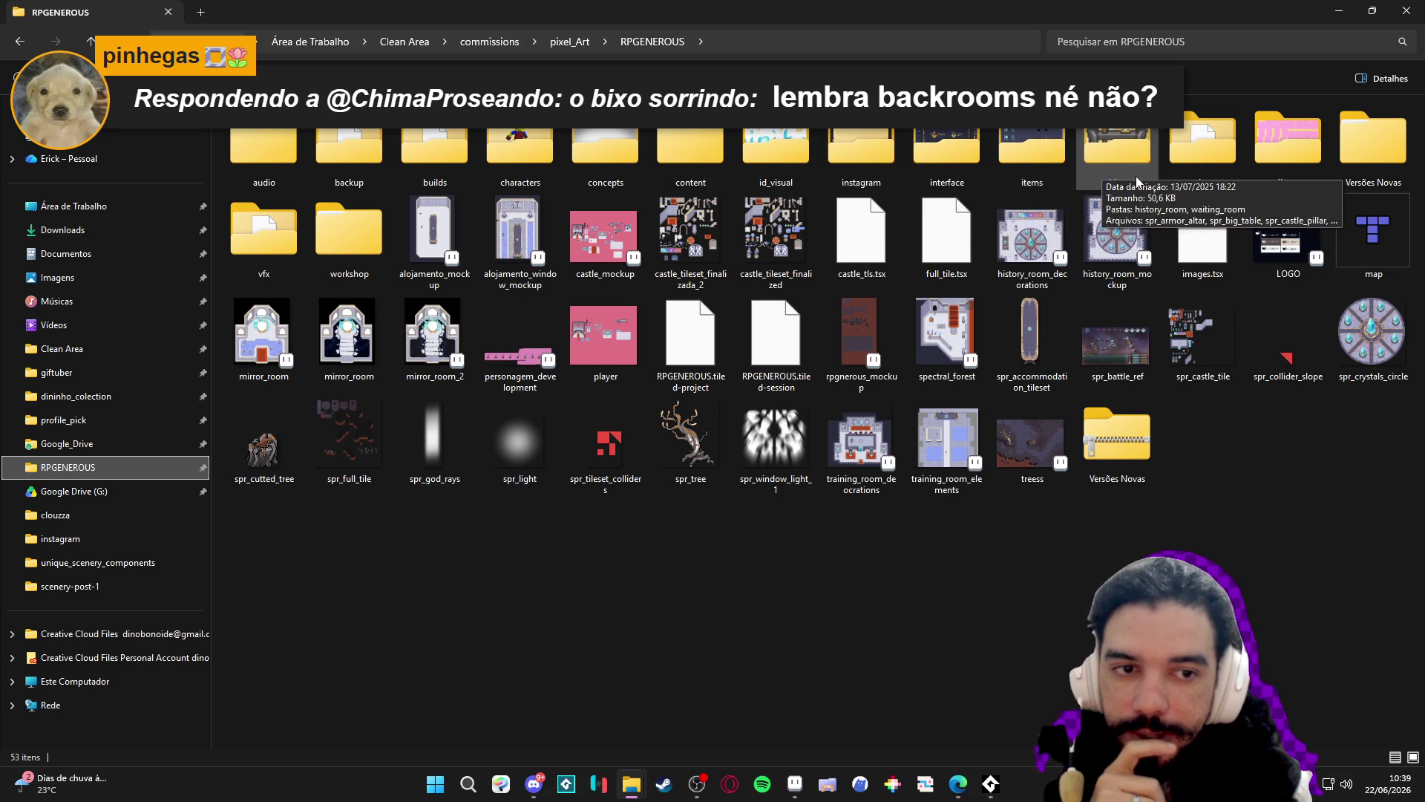
double_click(520, 152)
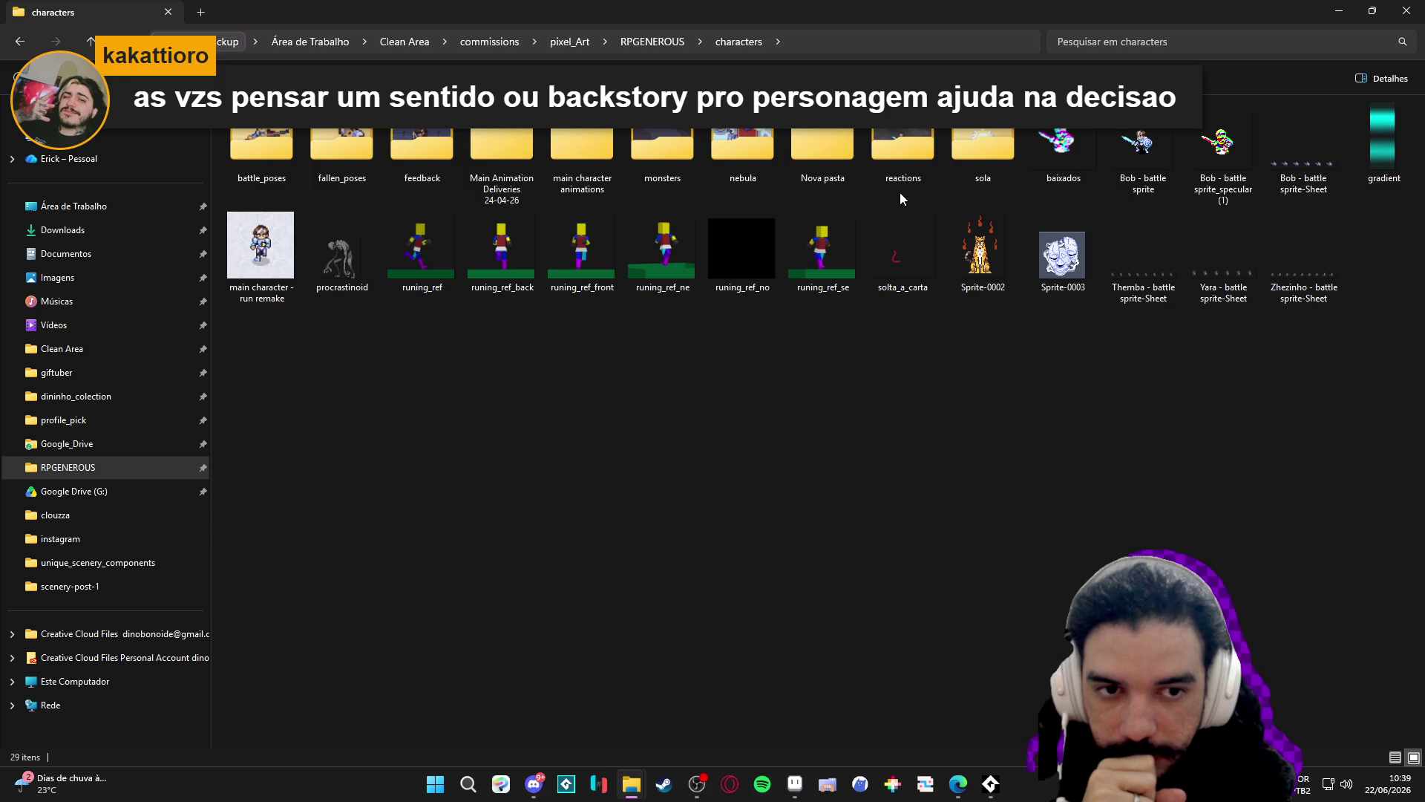
double_click(897, 152)
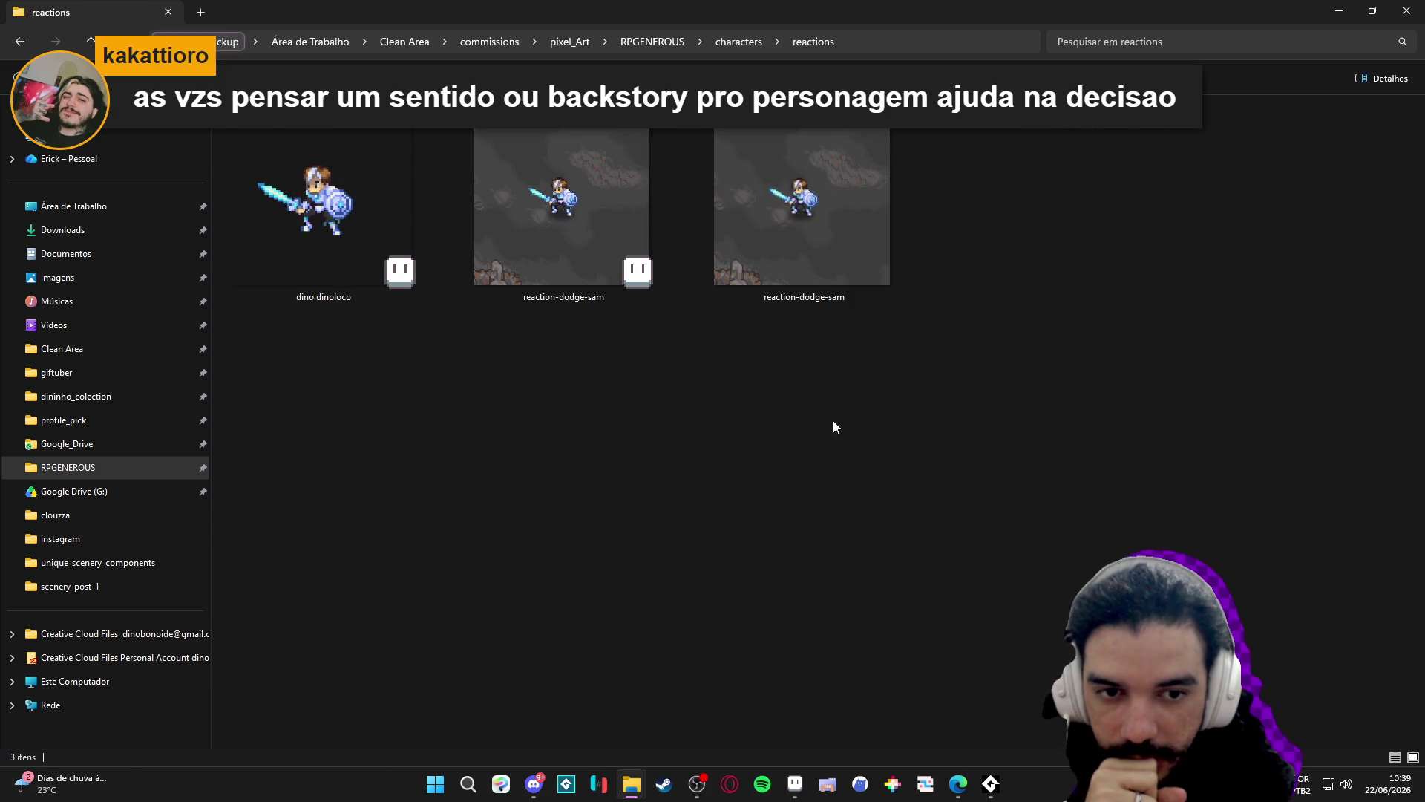
double_click(564, 215)
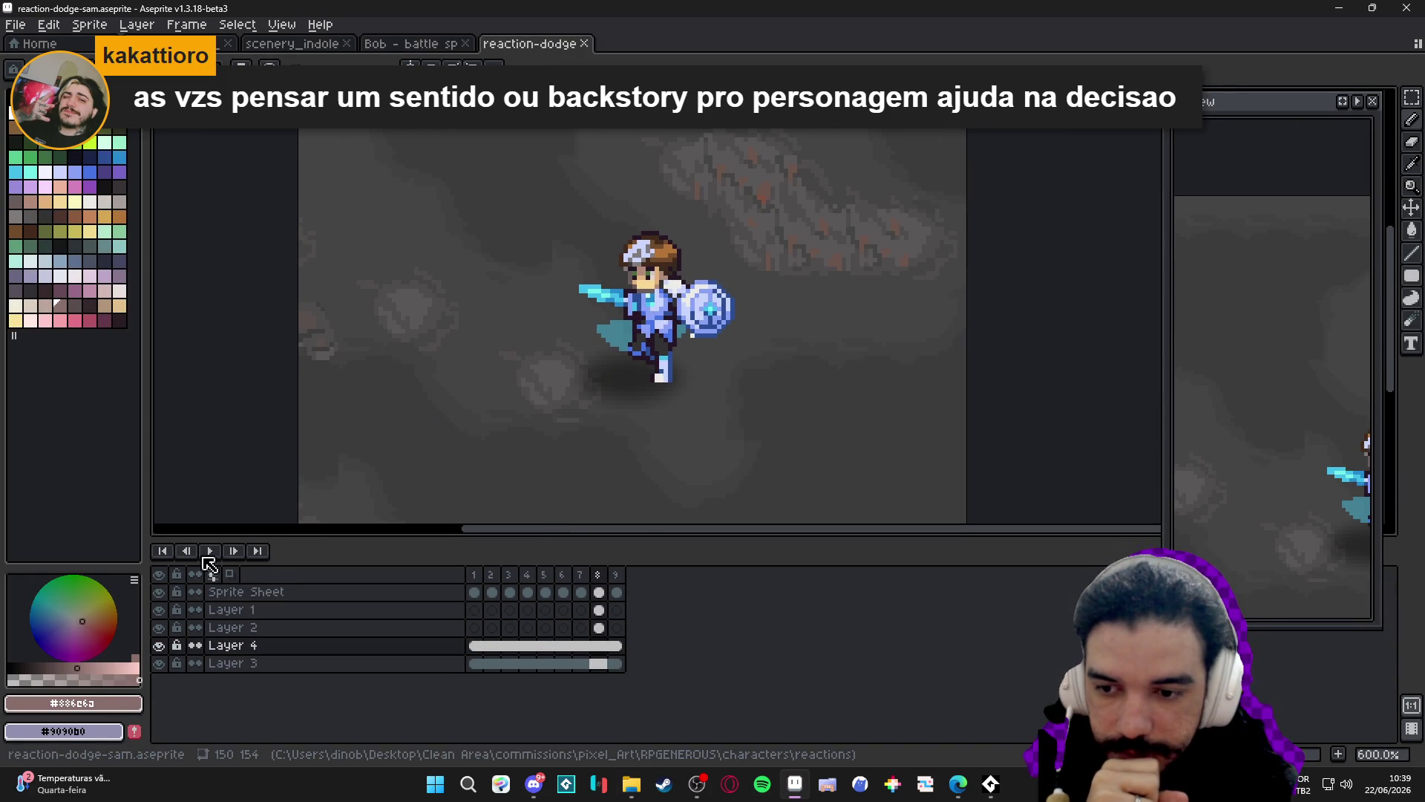
Play the dodge animation, stop on frame 8, add a new frame, and zoom in.
click(209, 551)
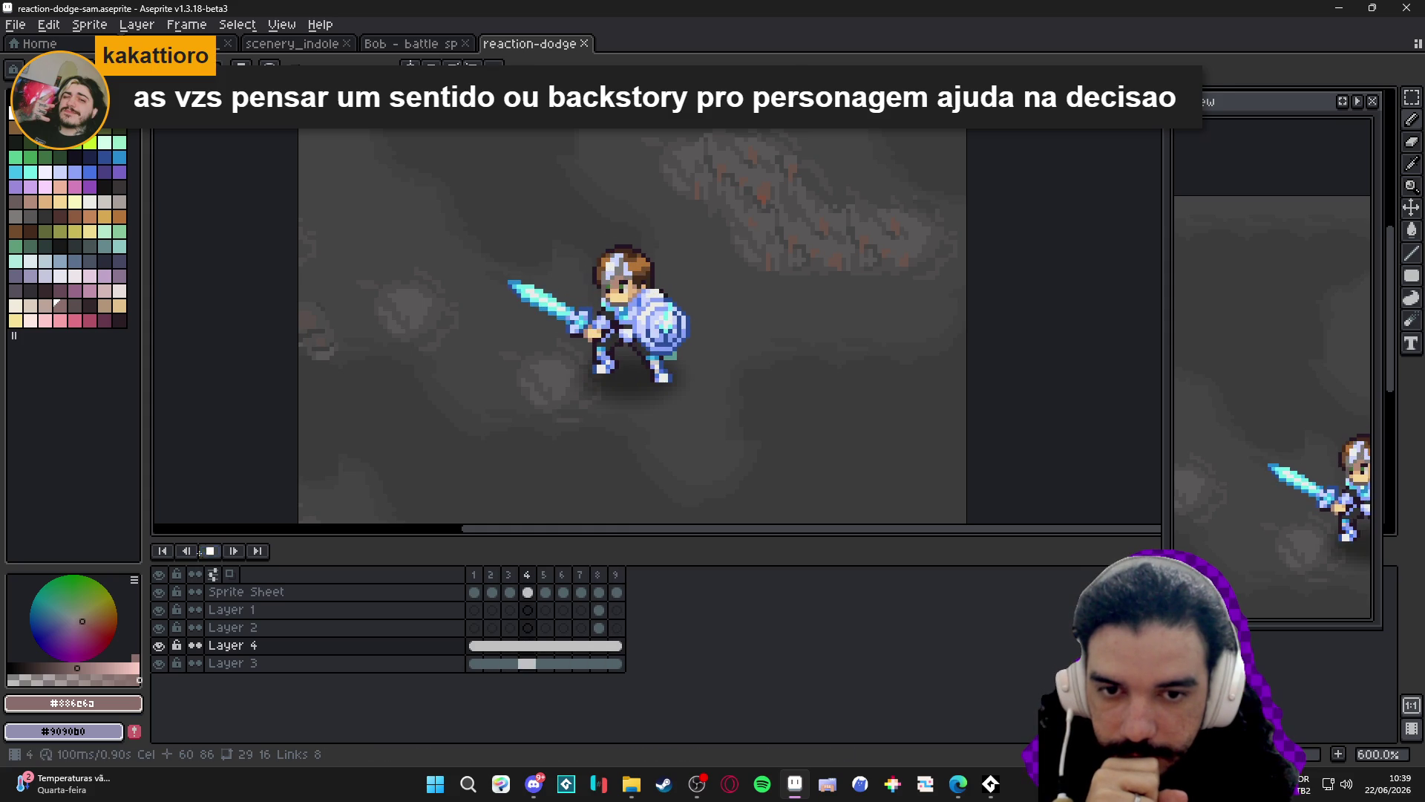
click(603, 576)
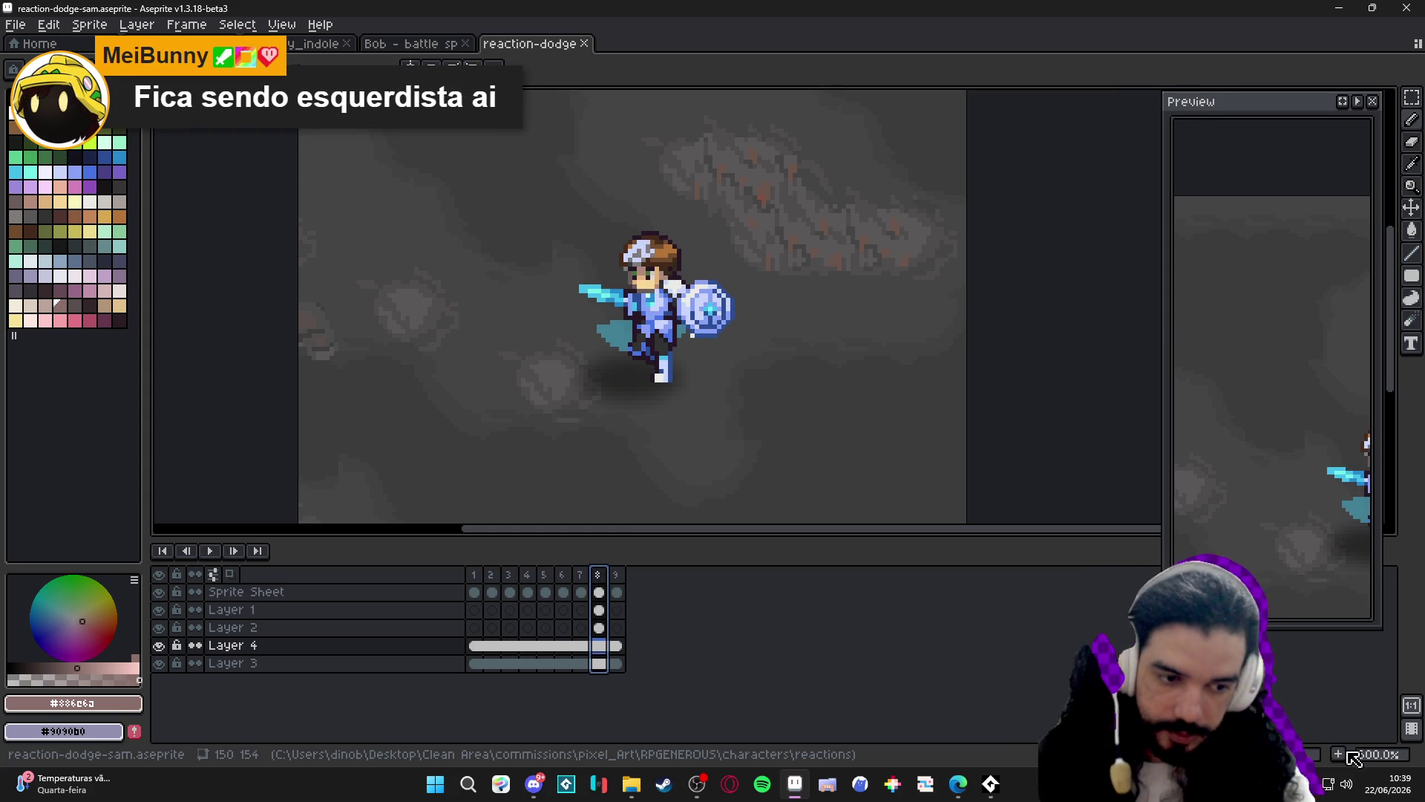
key(plus)
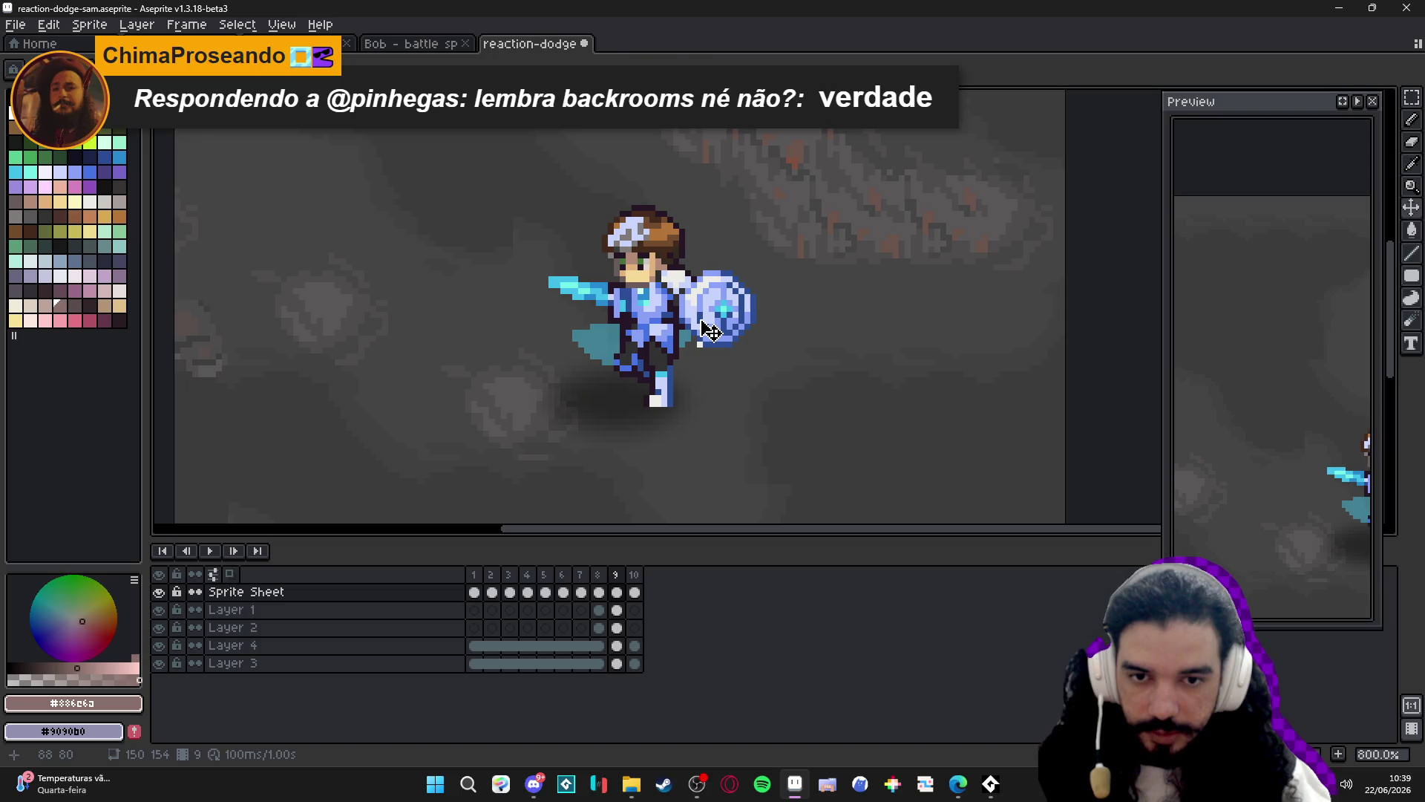
key(alt+n)
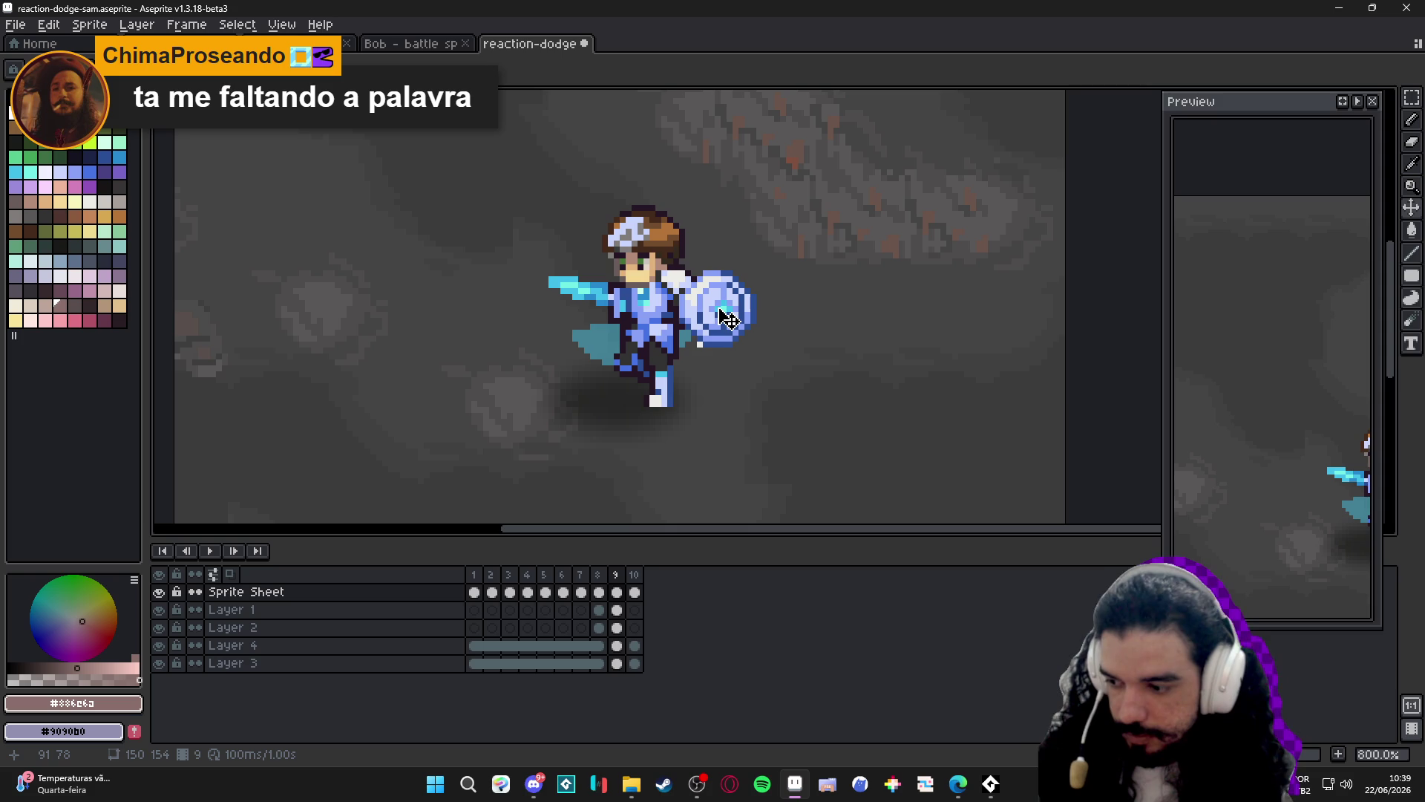
Select the hero's shield and stretch it wider to the right and left.
key(m)
scroll(728, 319, up, 3)
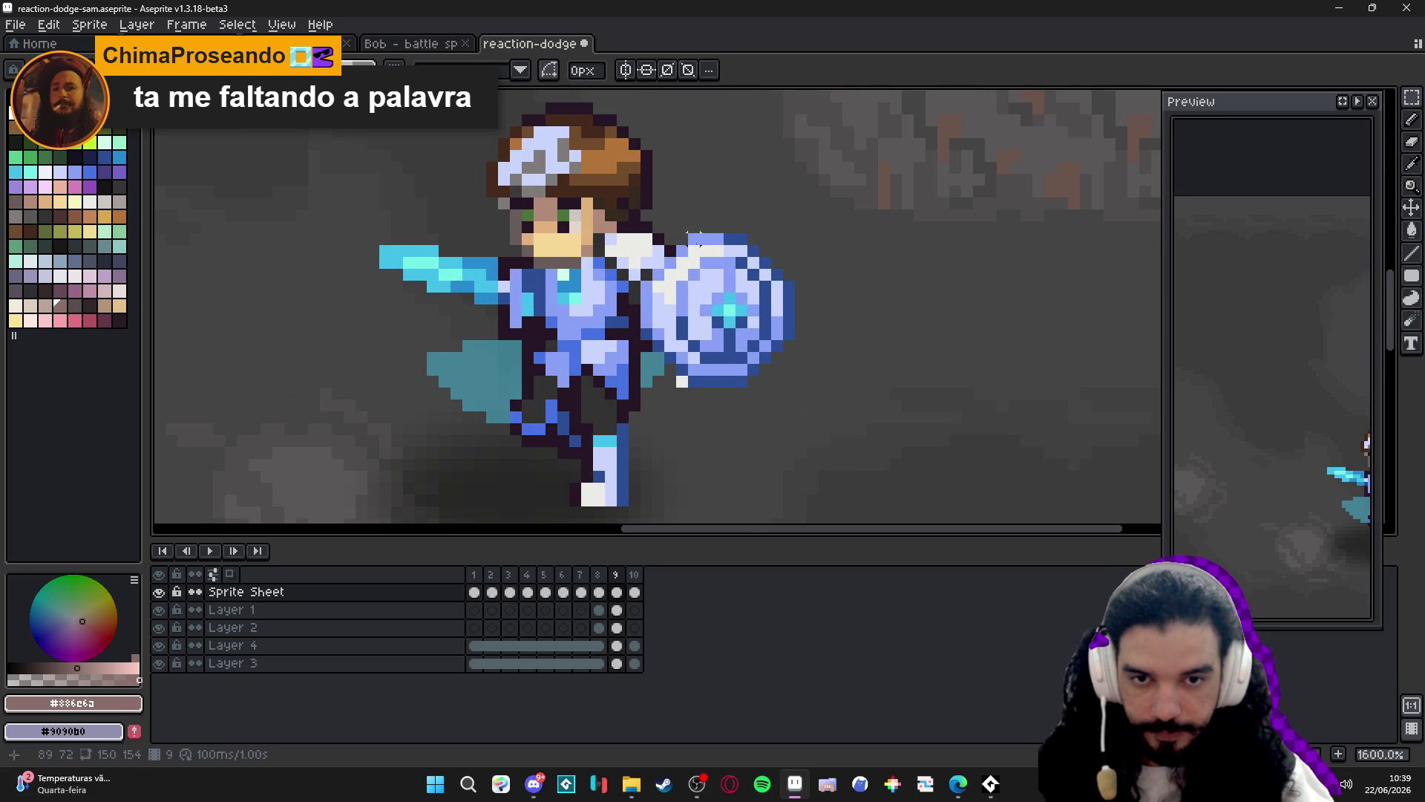
drag(694, 240, 751, 392)
scroll(752, 371, up, 2)
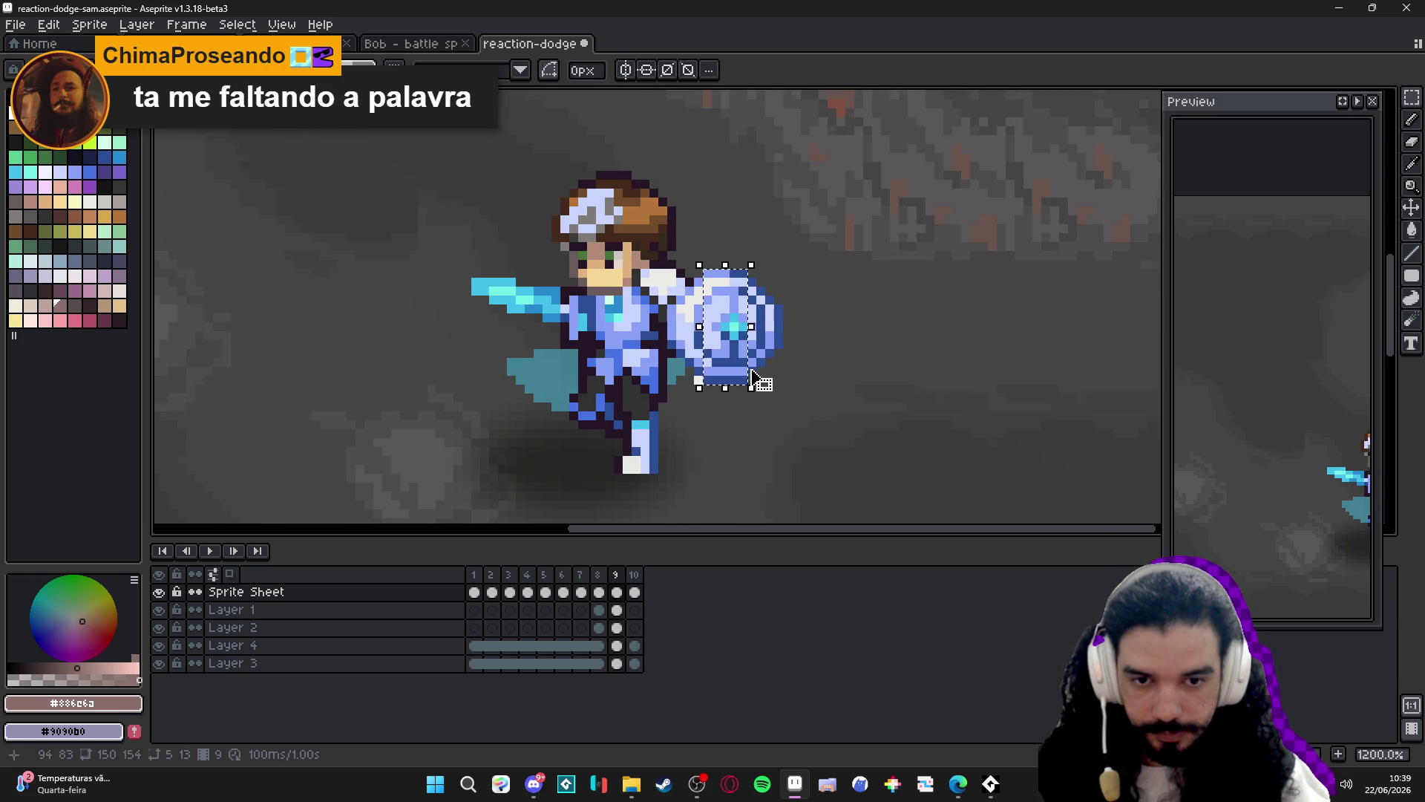
drag(745, 256, 841, 256)
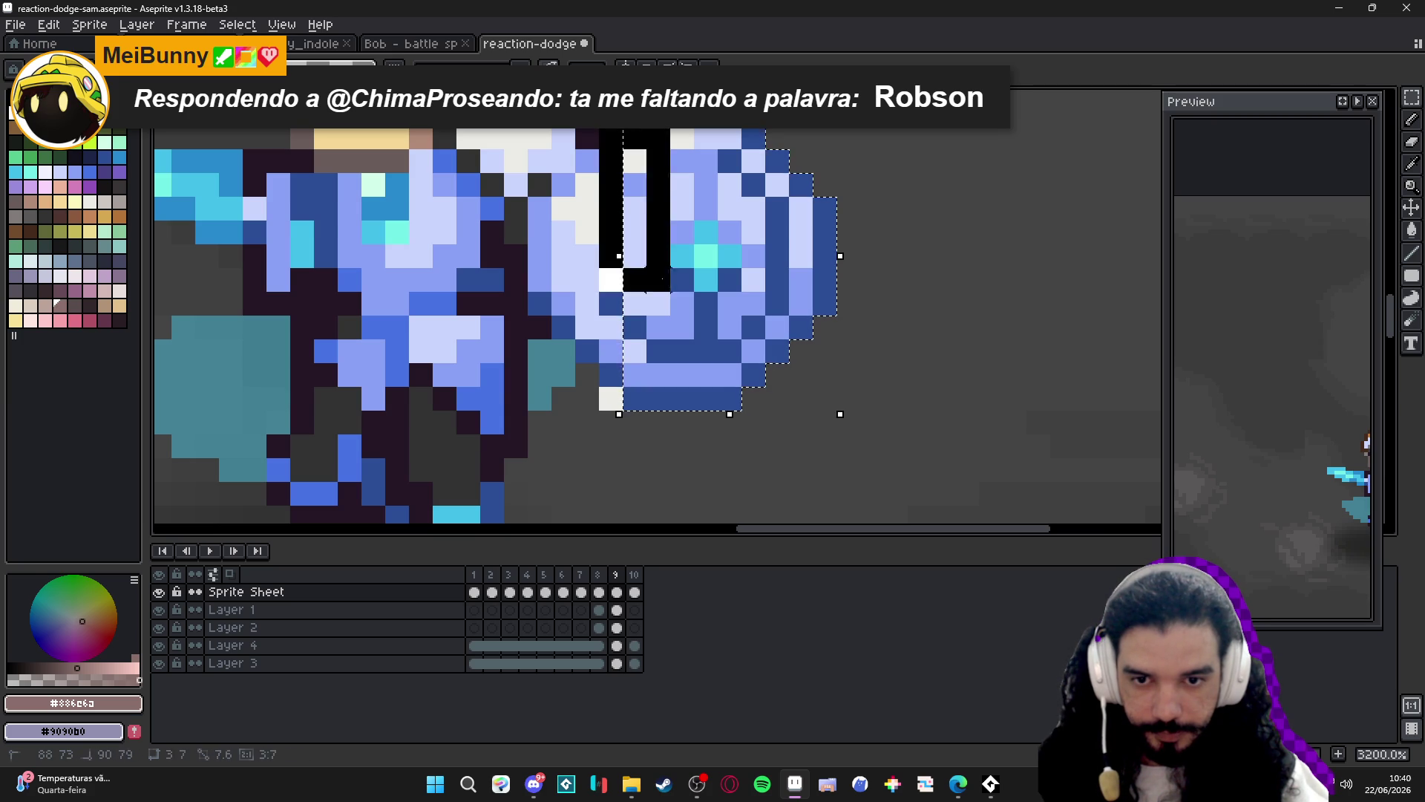
drag(619, 256, 572, 256)
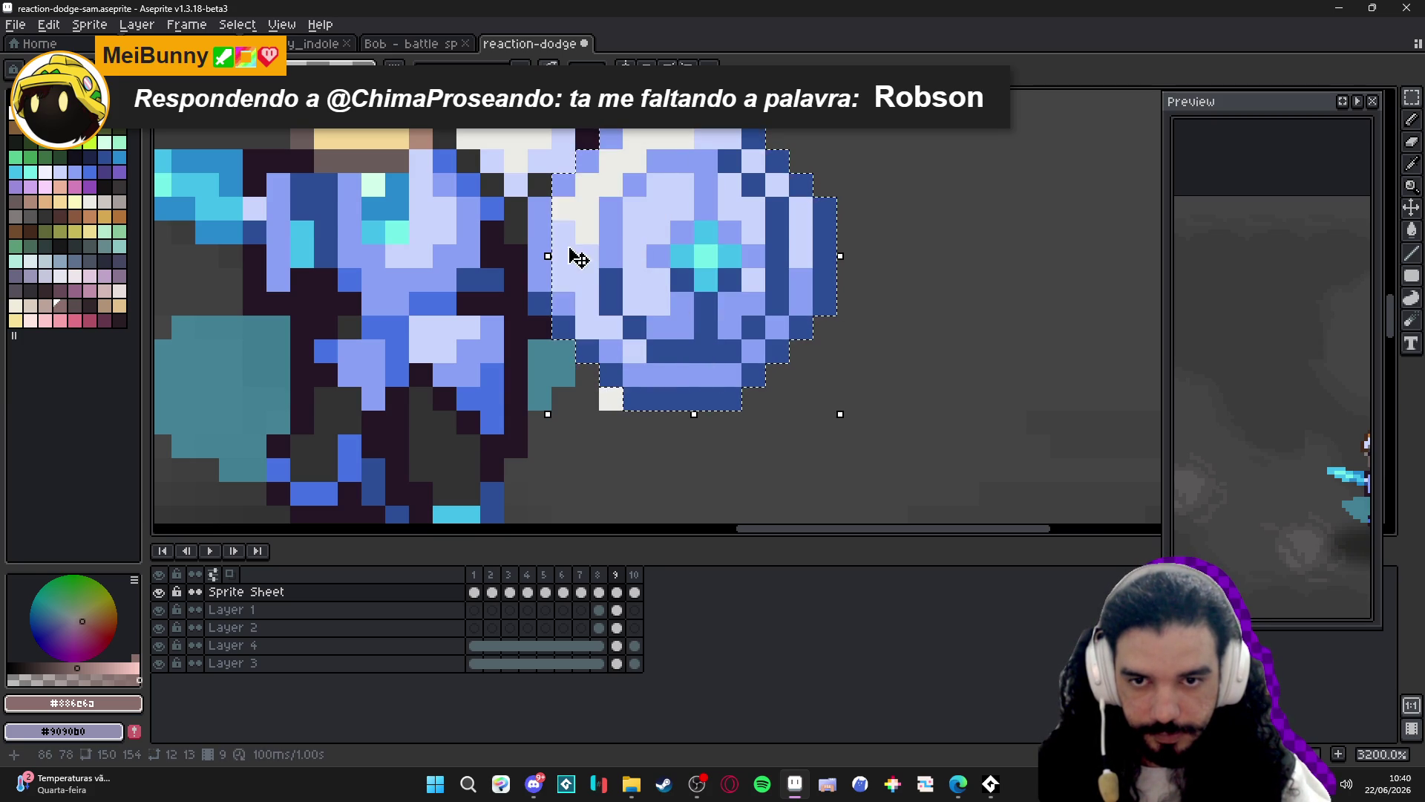
drag(540, 208, 636, 306)
scroll(705, 292, down, 2)
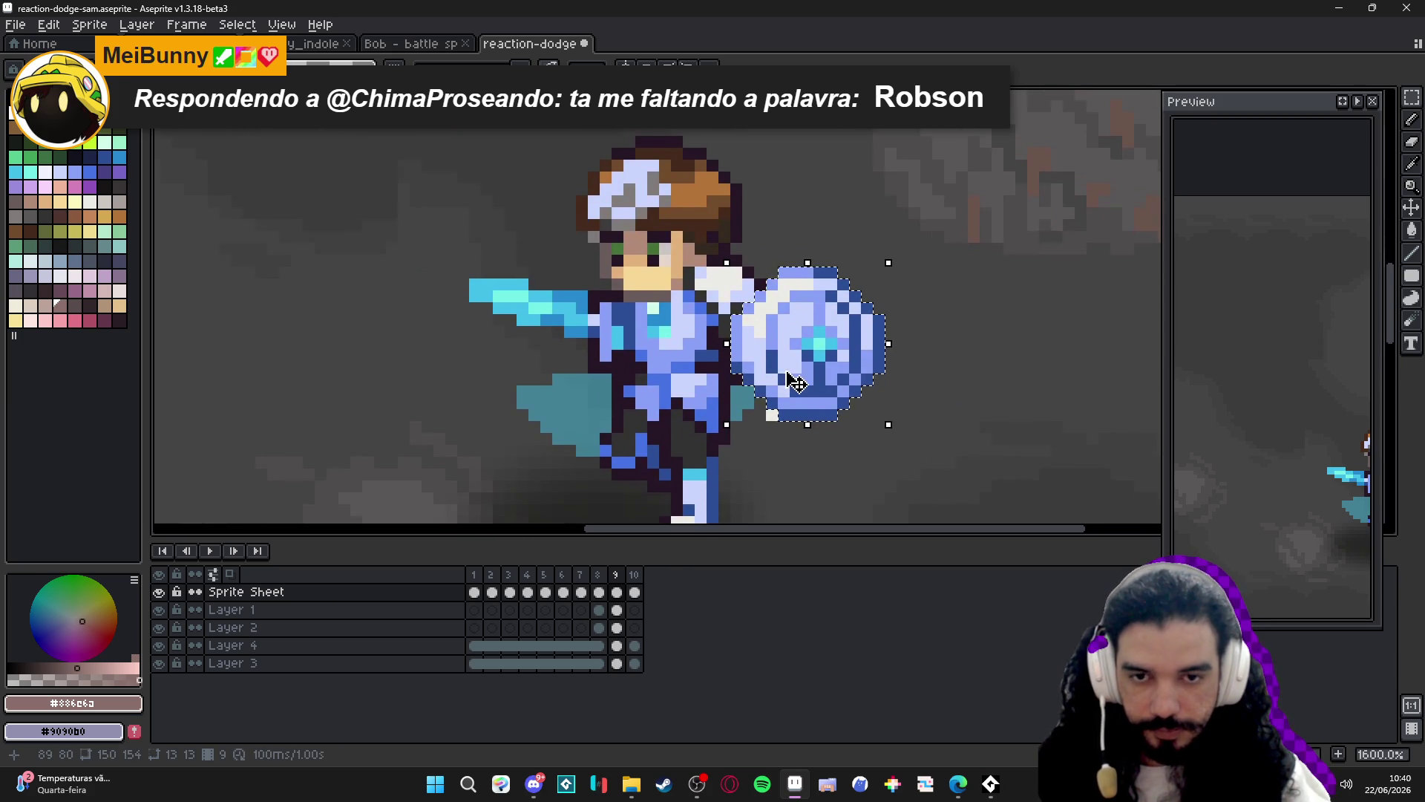
Move the shield to the hero's left side, then back to his right.
mouse_move(787, 312)
mouse_down()
mouse_move(590, 326)
mouse_move(458, 315)
mouse_move(539, 324)
mouse_up()
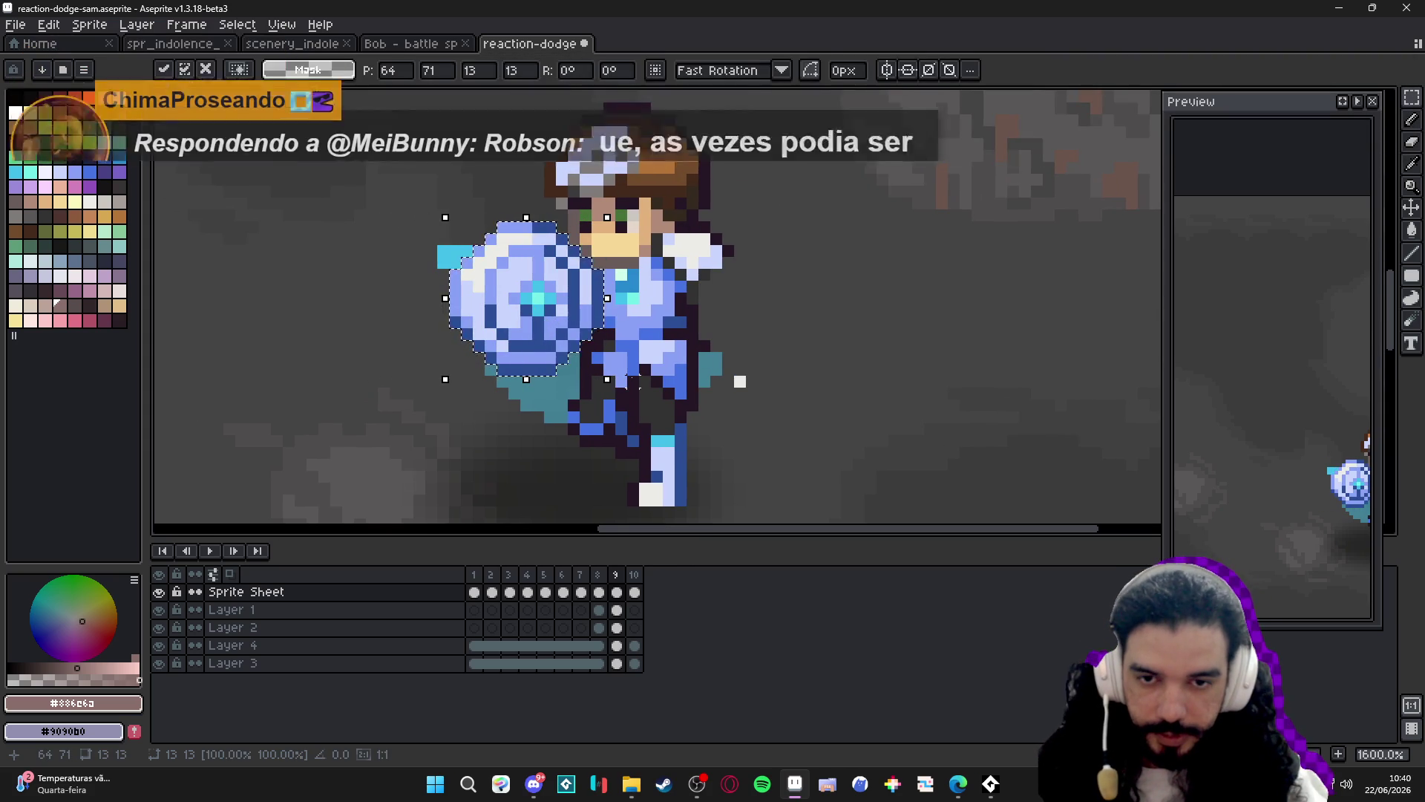
drag(483, 316, 738, 328)
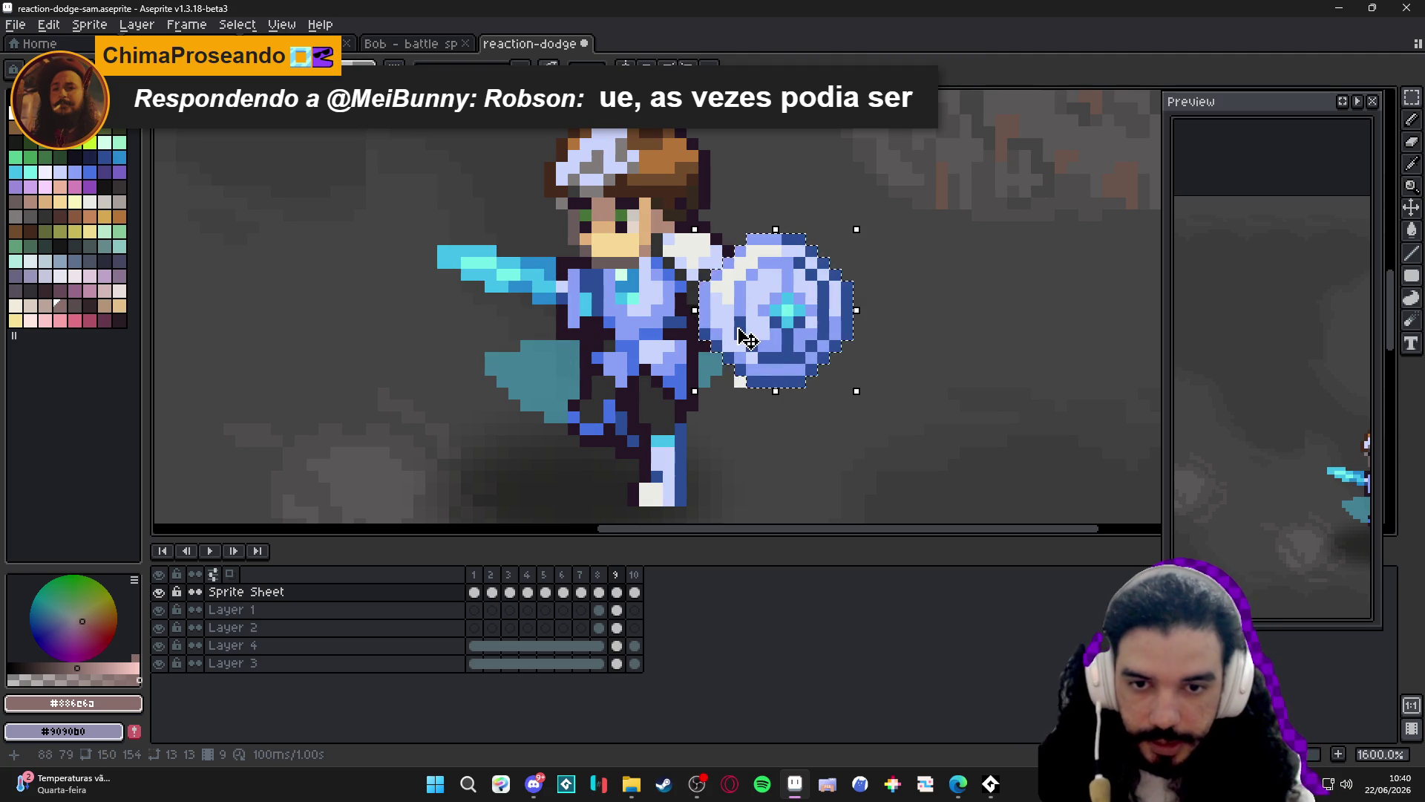
scroll(772, 330, down, 1)
scroll(762, 340, down, 2)
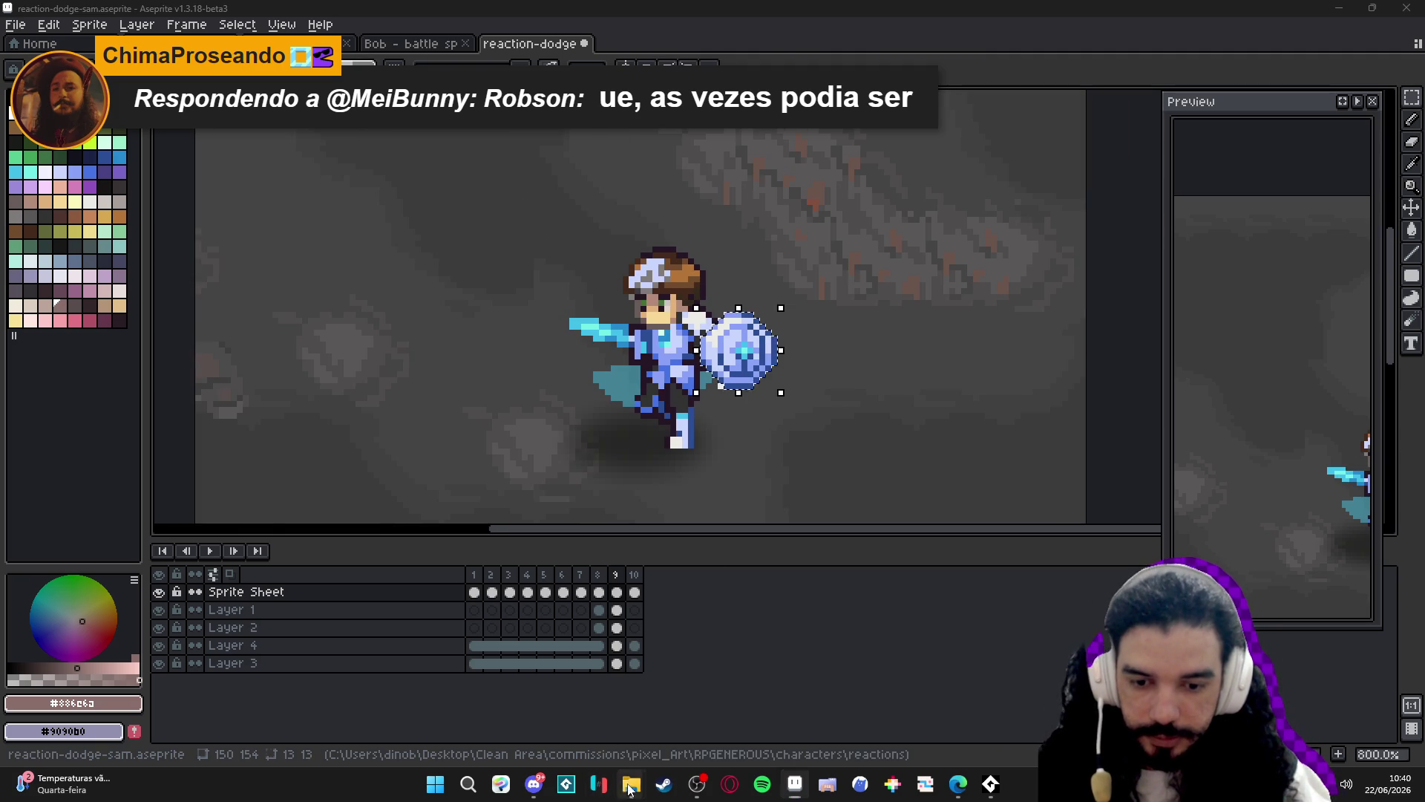
Browse characters > main character animations > Main Animation Deliveries 24-04-26 > Main Characters > Sam, then return to Aseprite.
mouse_move(631, 784)
click(585, 683)
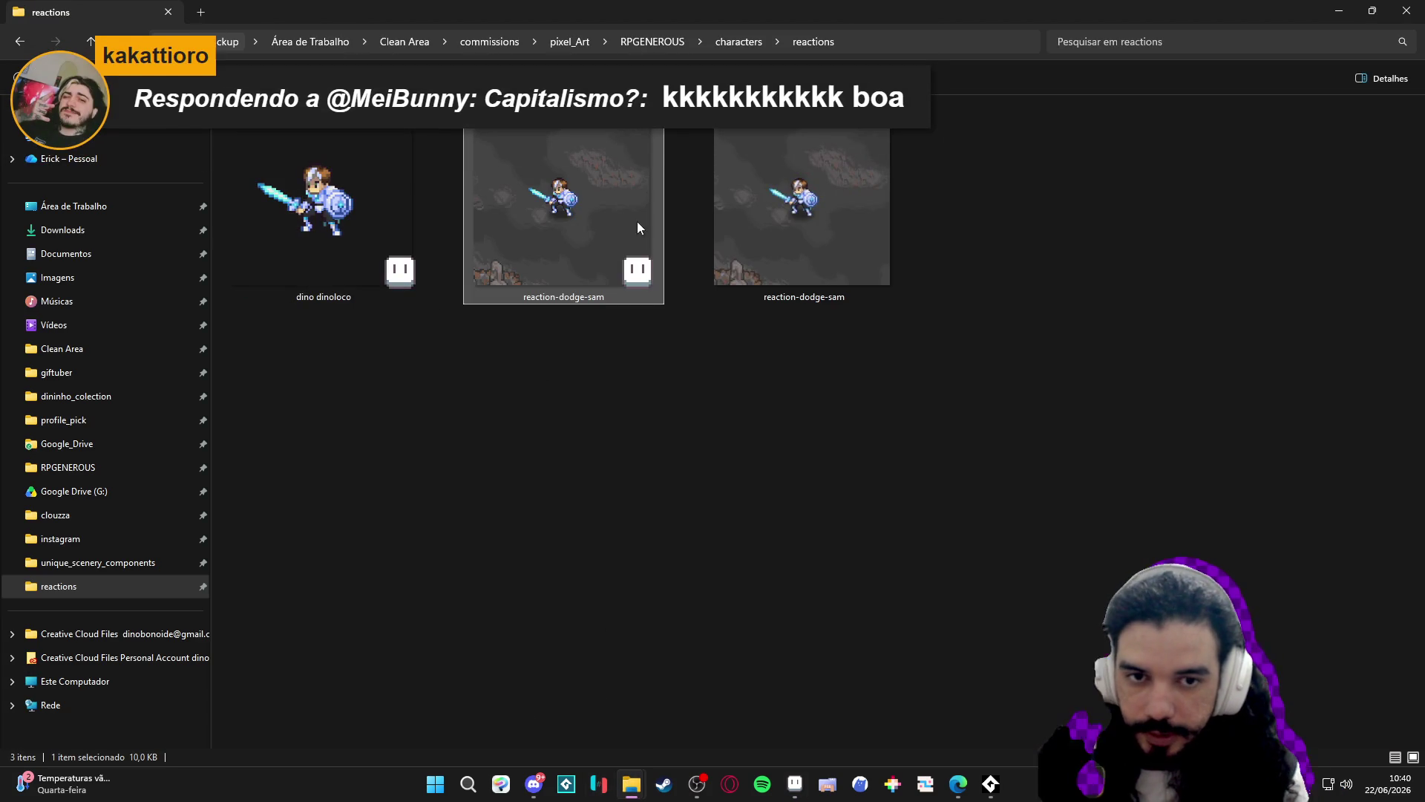
click(746, 41)
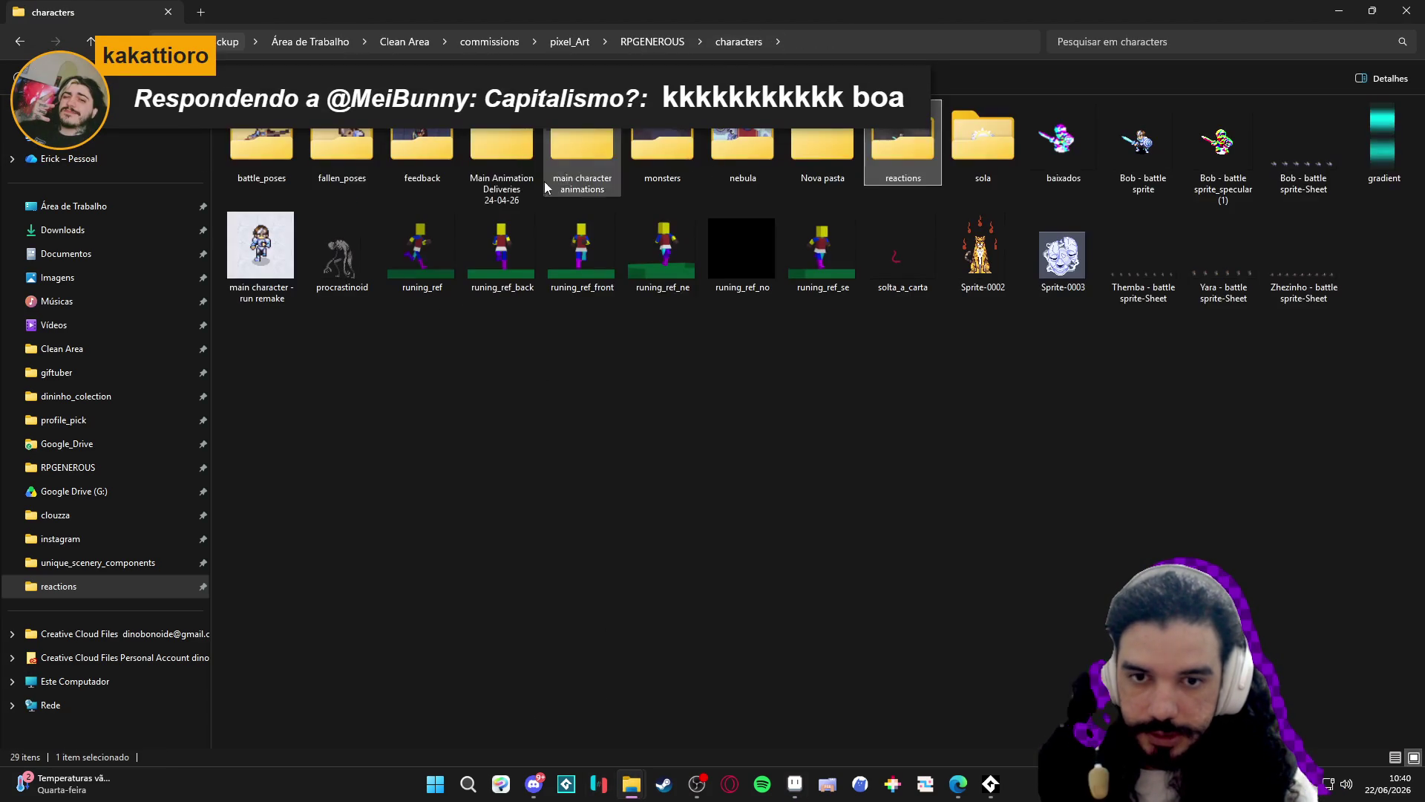
double_click(578, 134)
double_click(326, 156)
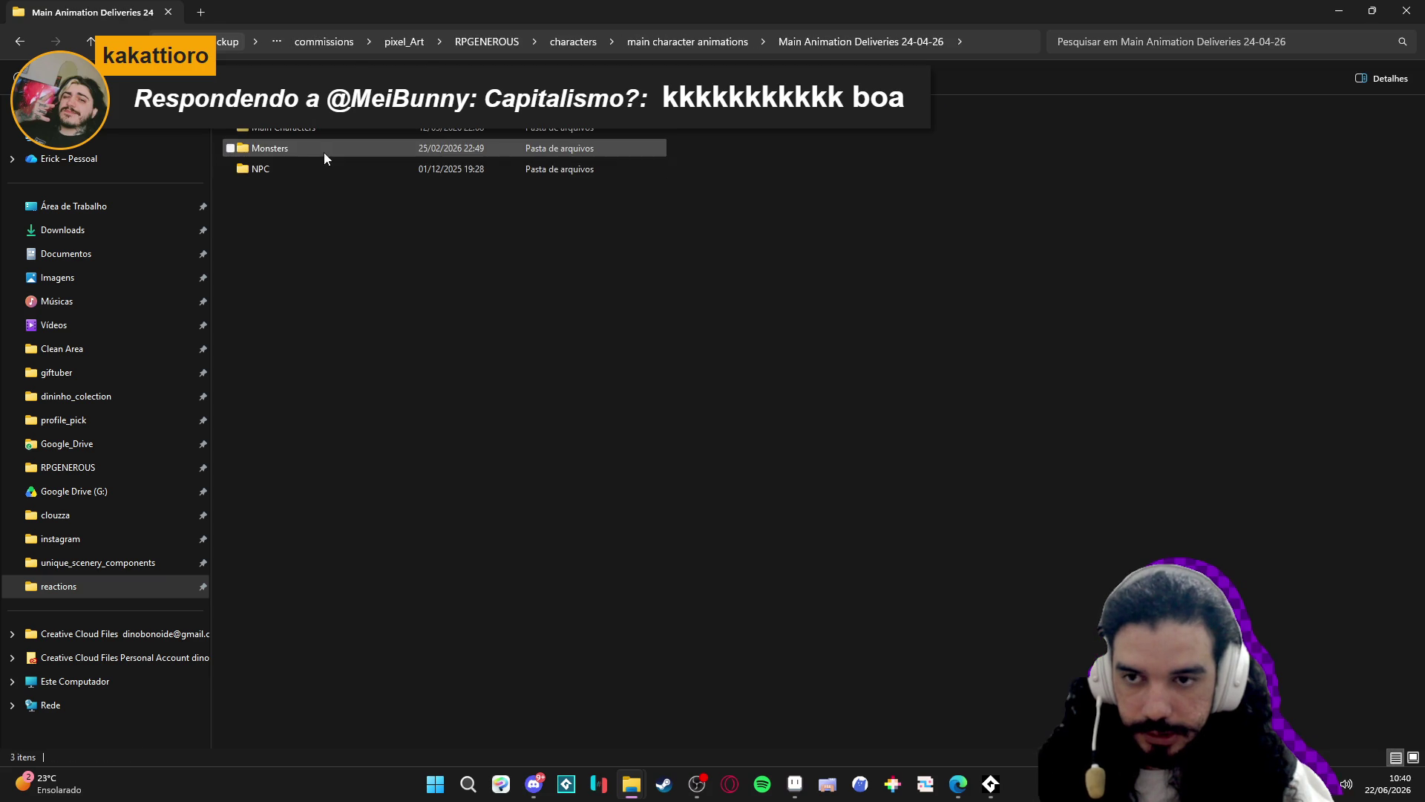
double_click(323, 150)
double_click(339, 128)
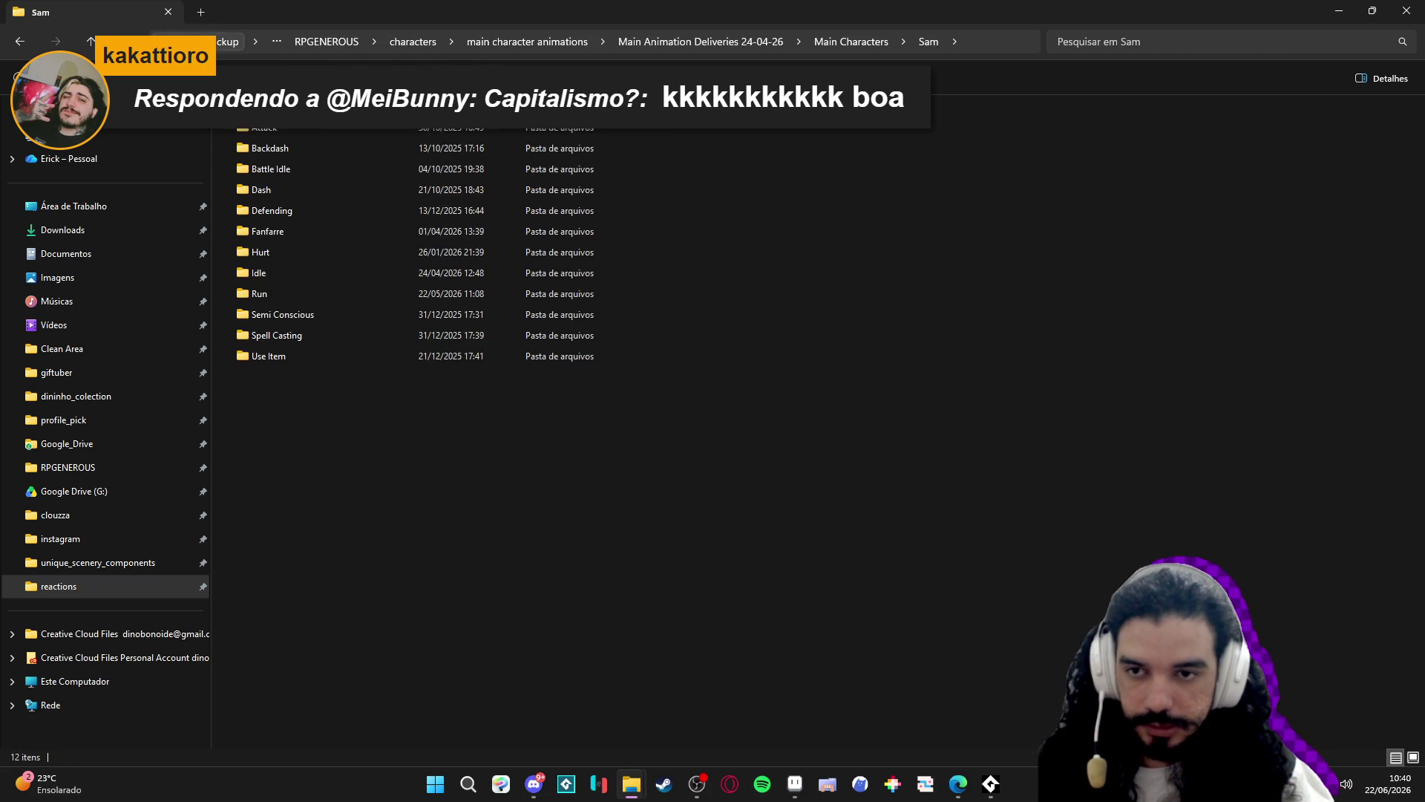
key(alt+Tab)
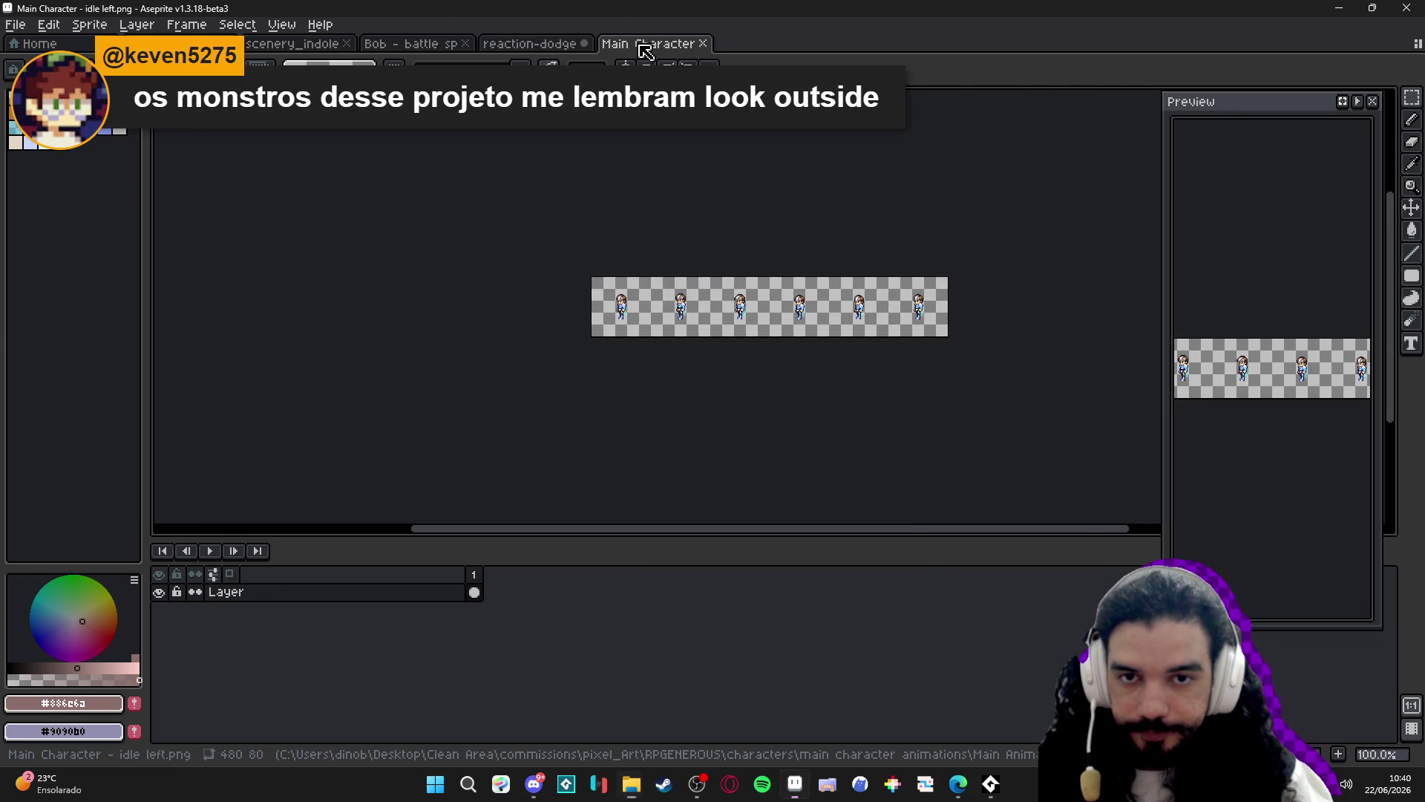
Open 'idle left.png' and 'idle down left.png' as references in a left split view zoomed to 500%.
mouse_move(645, 46)
mouse_down()
mouse_move(143, 210)
mouse_move(160, 200)
mouse_up()
scroll(286, 334, up, 3)
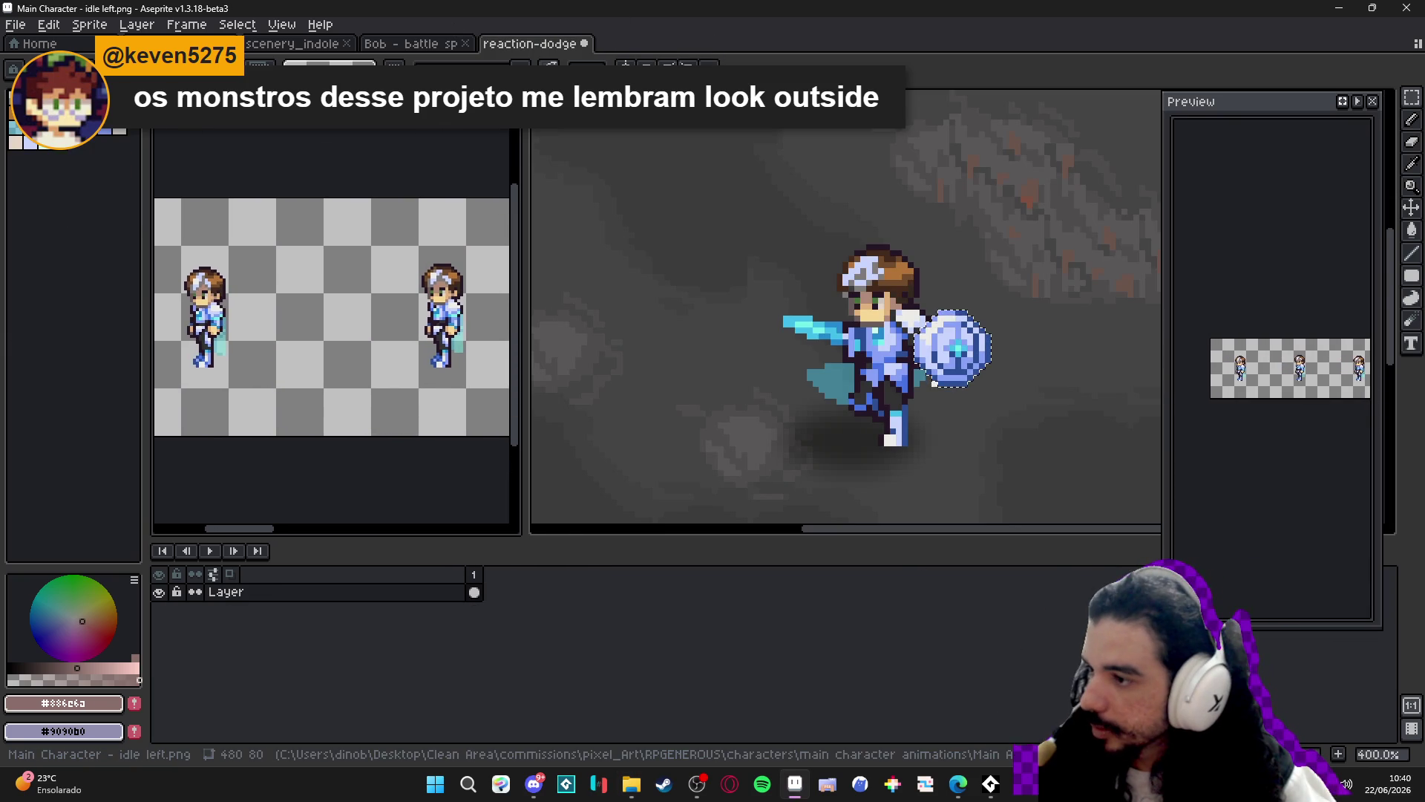
key(alt+Tab)
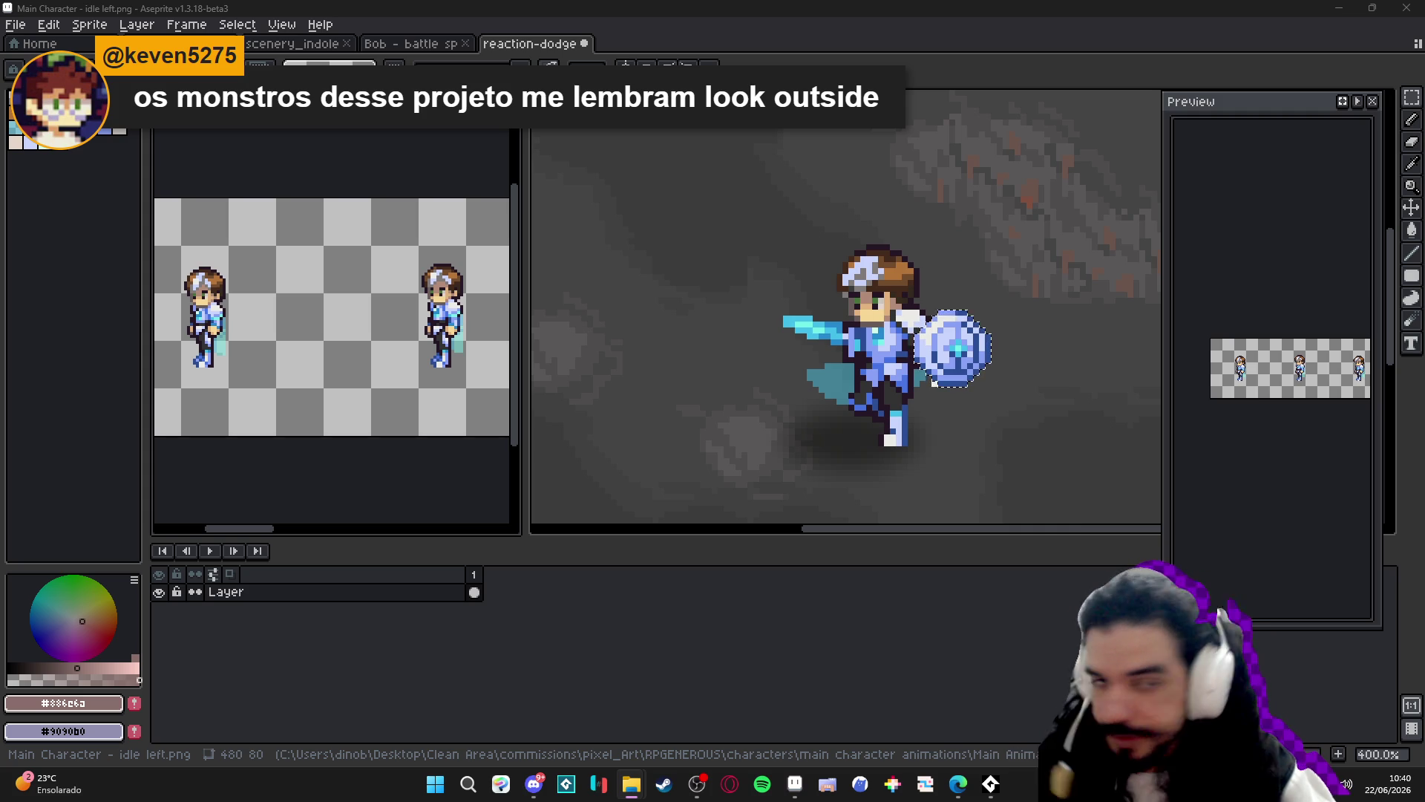
mouse_move(695, 27)
mouse_down()
mouse_move(691, 44)
mouse_move(334, 297)
mouse_move(381, 268)
mouse_up()
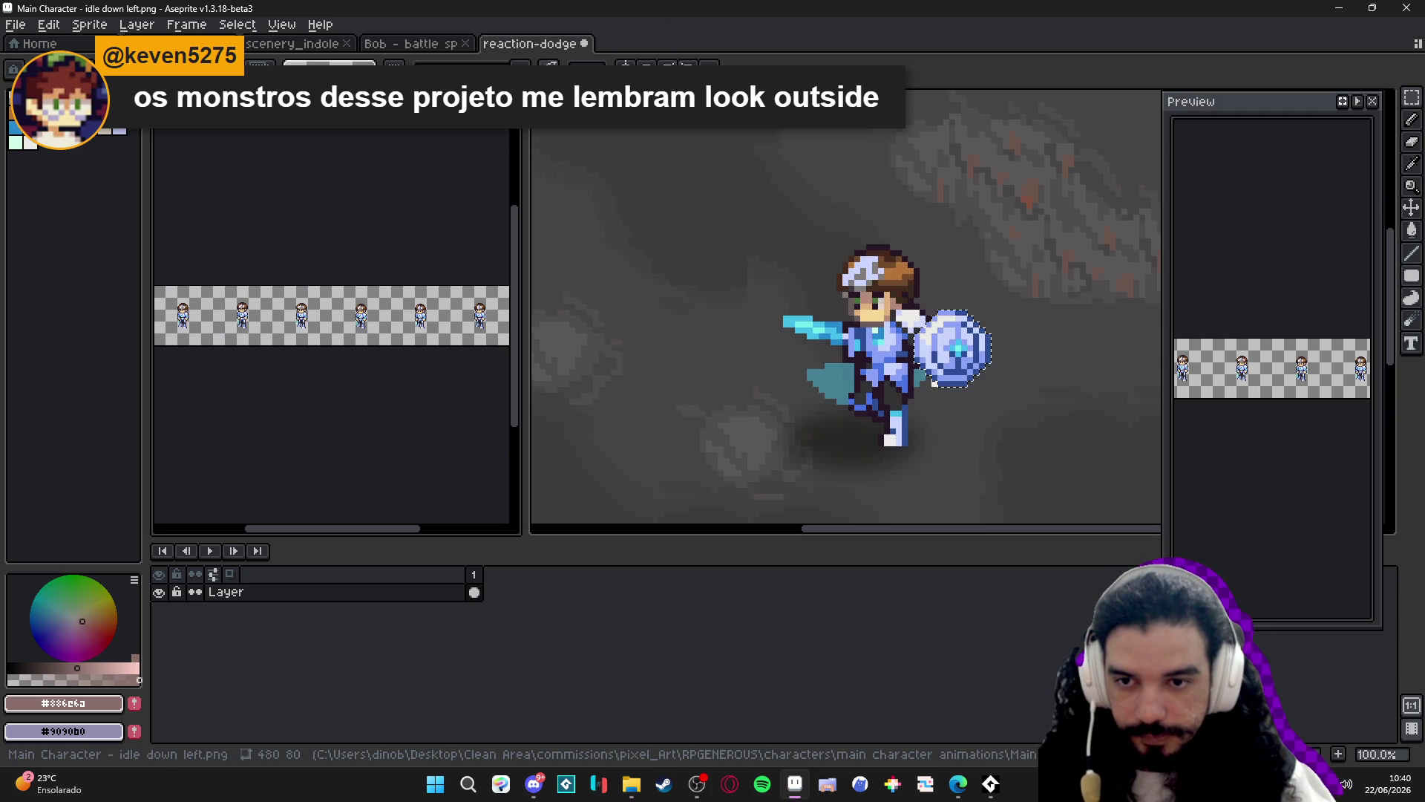
scroll(381, 269, up, 4)
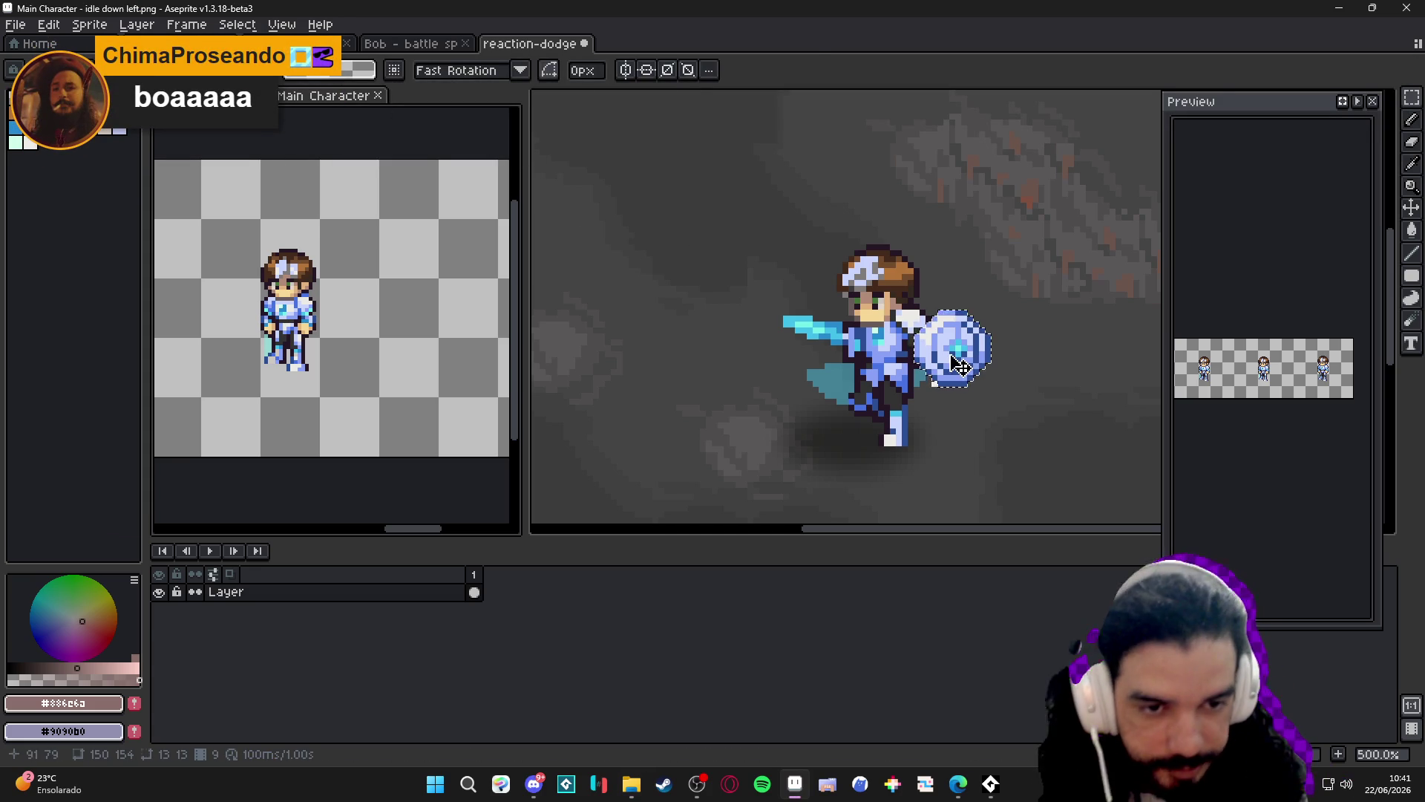
Move the shield left over the hero's body and erase stray pixels beside the legs.
mouse_move(965, 364)
mouse_down()
mouse_move(872, 357)
mouse_move(876, 371)
mouse_up()
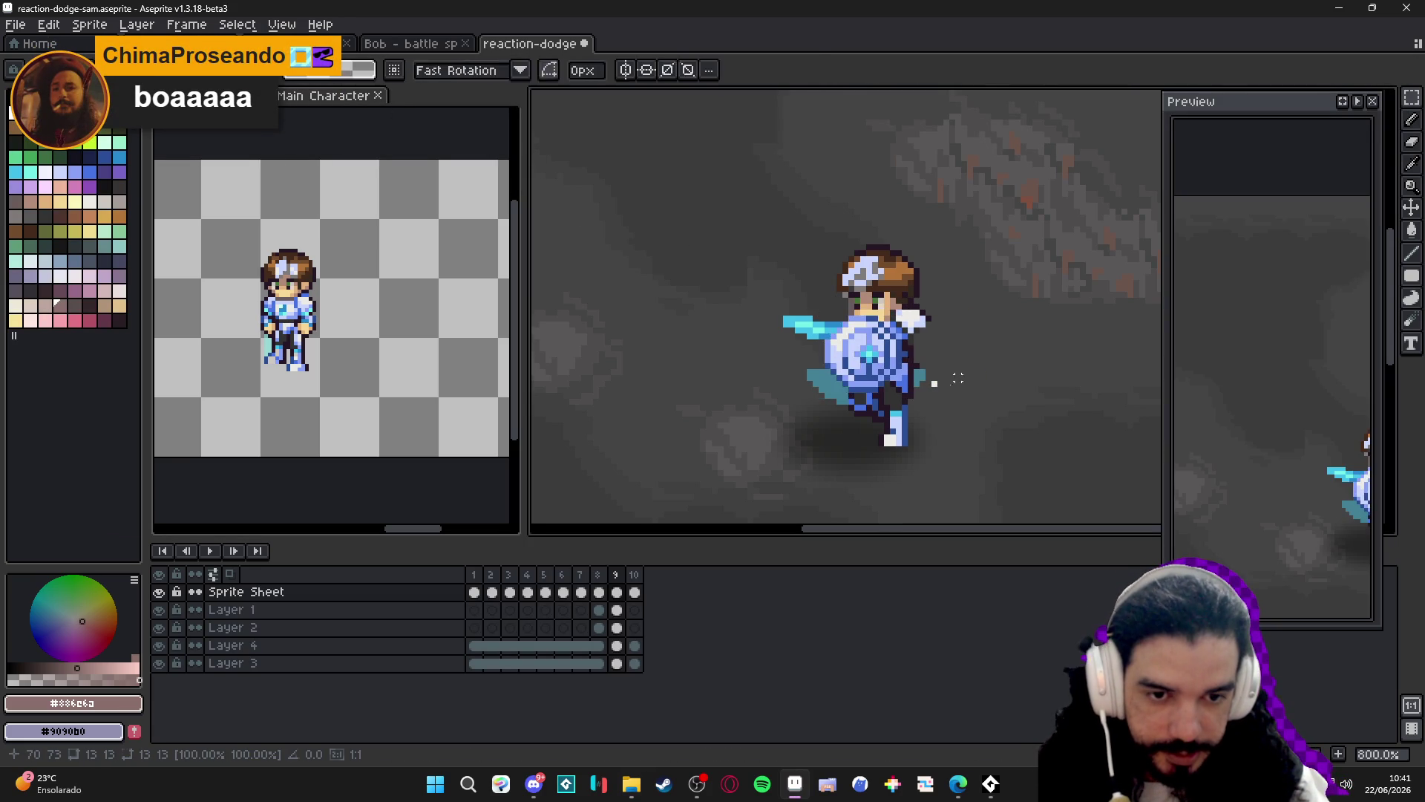
scroll(890, 371, up, 3)
key(e)
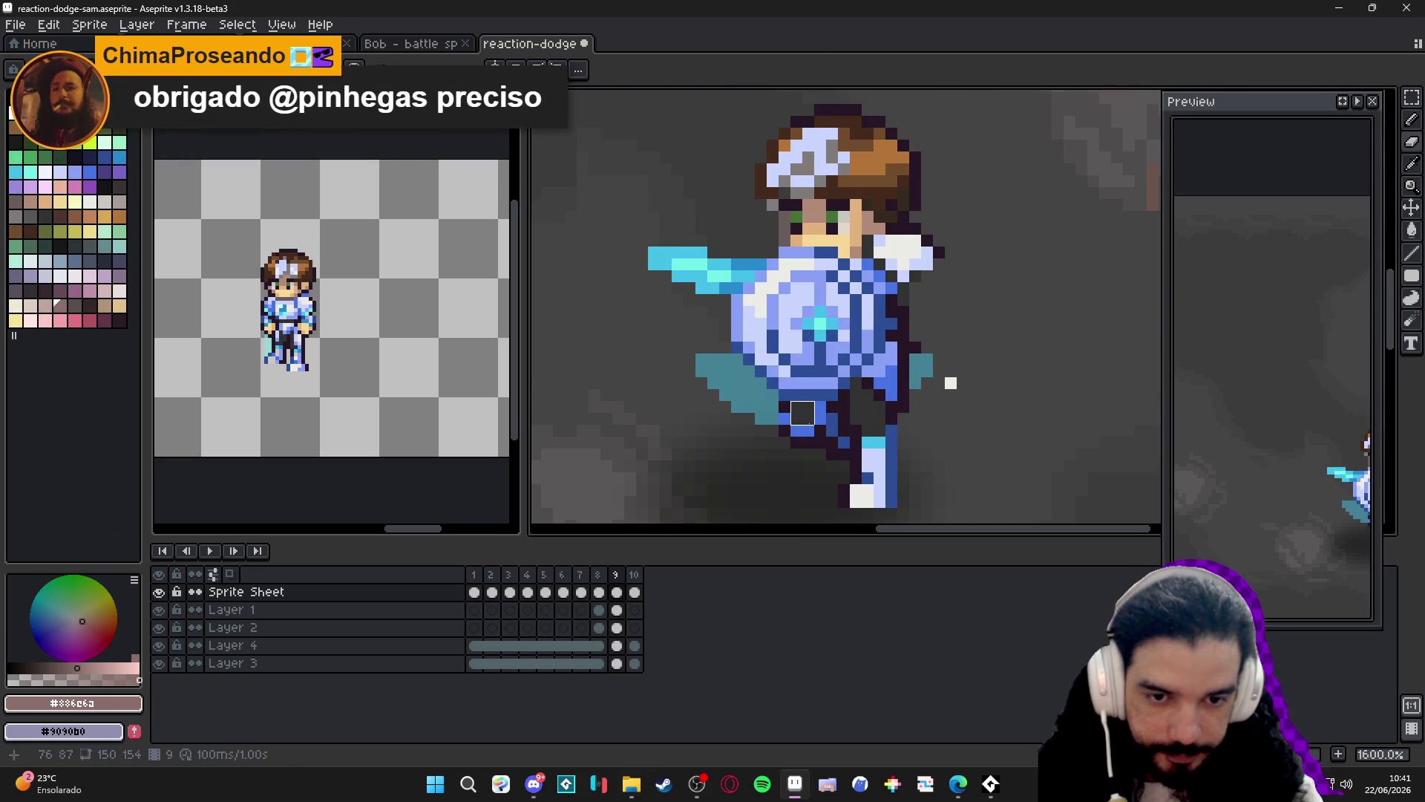
click(795, 431)
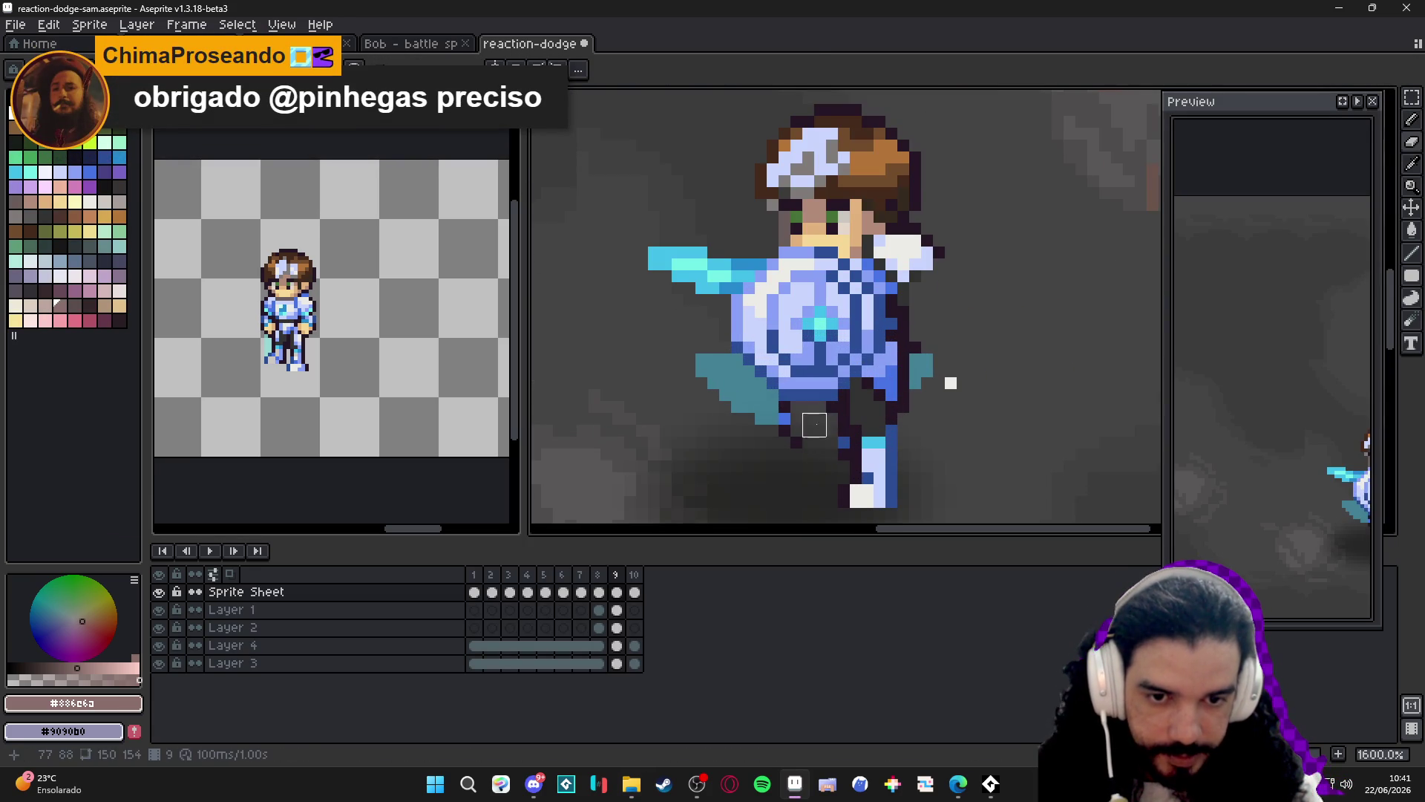
click(802, 445)
click(784, 430)
Paint dark outline pixels right of the legs and add leg-blue pixels beside the leg.
key(b)
alt+click(873, 424)
click(861, 424)
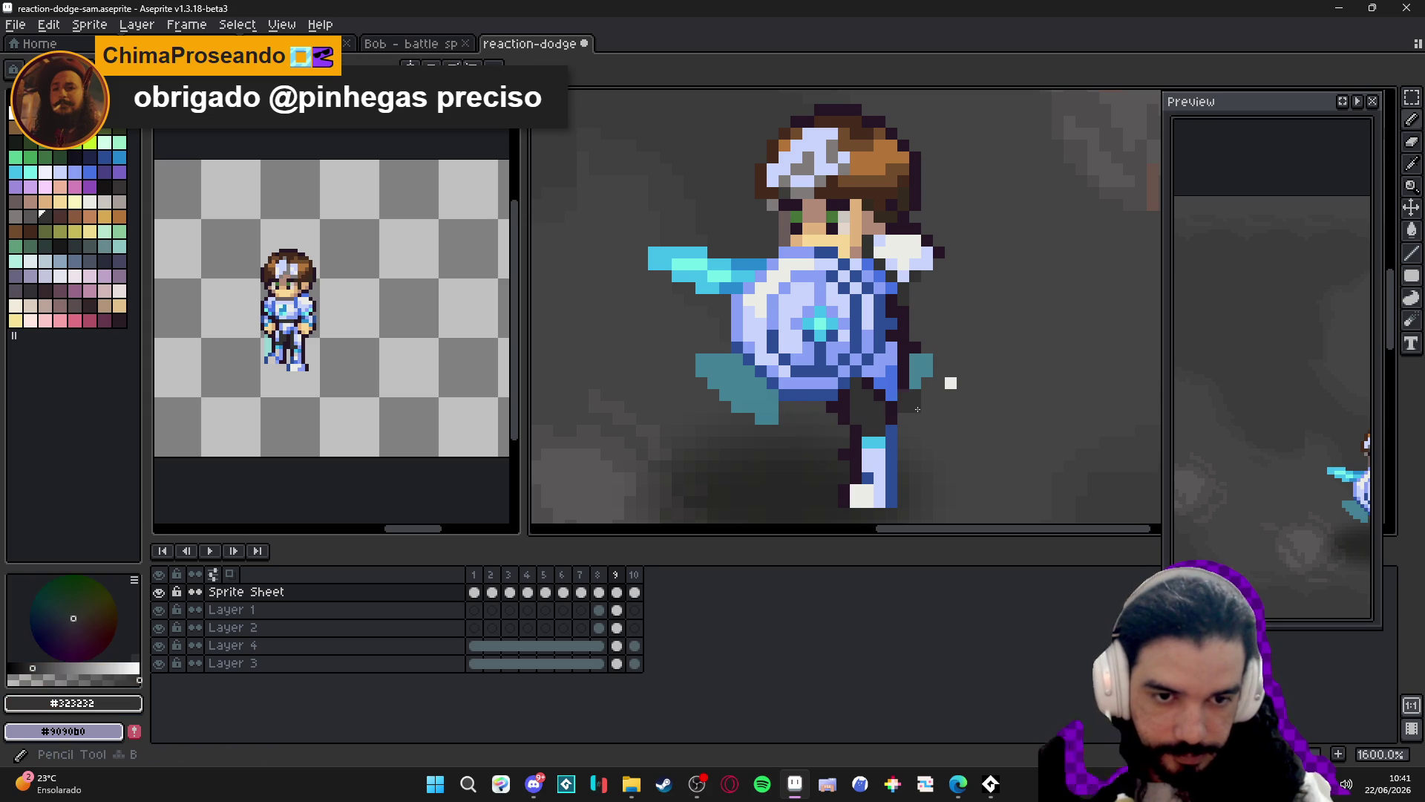
mouse_move(903, 395)
mouse_down()
mouse_move(956, 475)
mouse_move(948, 440)
mouse_move(959, 506)
mouse_up()
alt+click(885, 484)
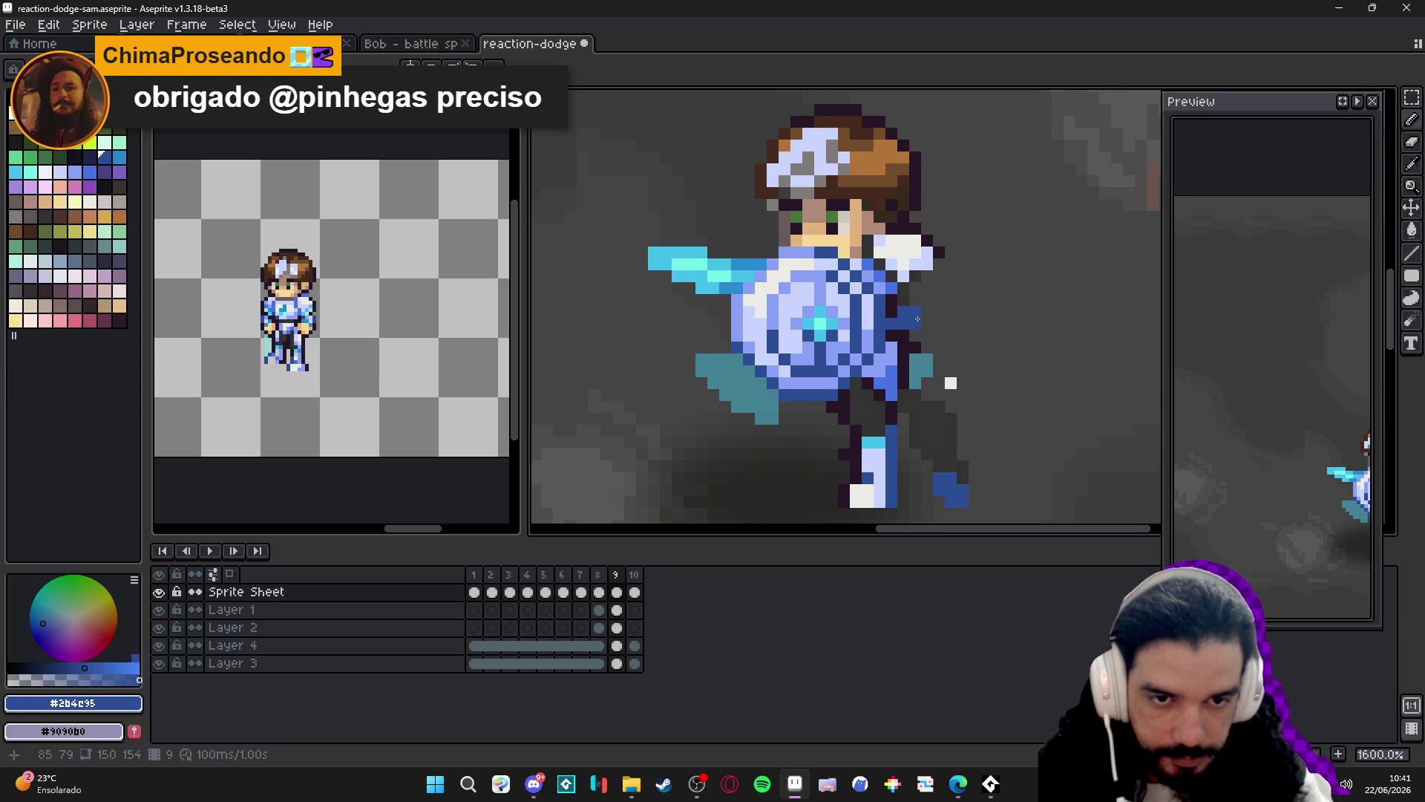
Nudge the top of the hair right and down and paint a light stroke beside the body.
key(m)
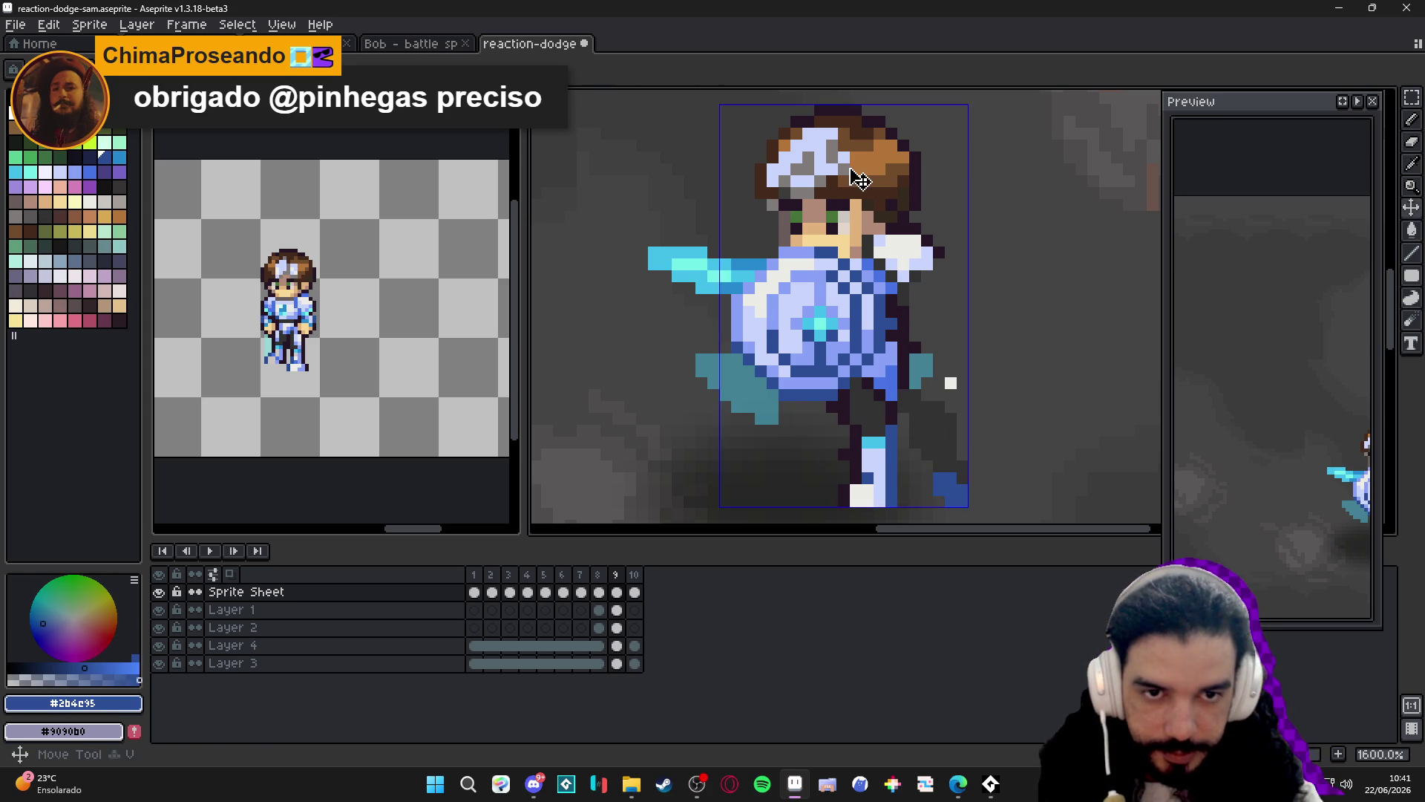
mouse_move(957, 94)
mouse_down()
mouse_move(819, 207)
mouse_move(913, 210)
mouse_up()
key(b)
alt+click(919, 285)
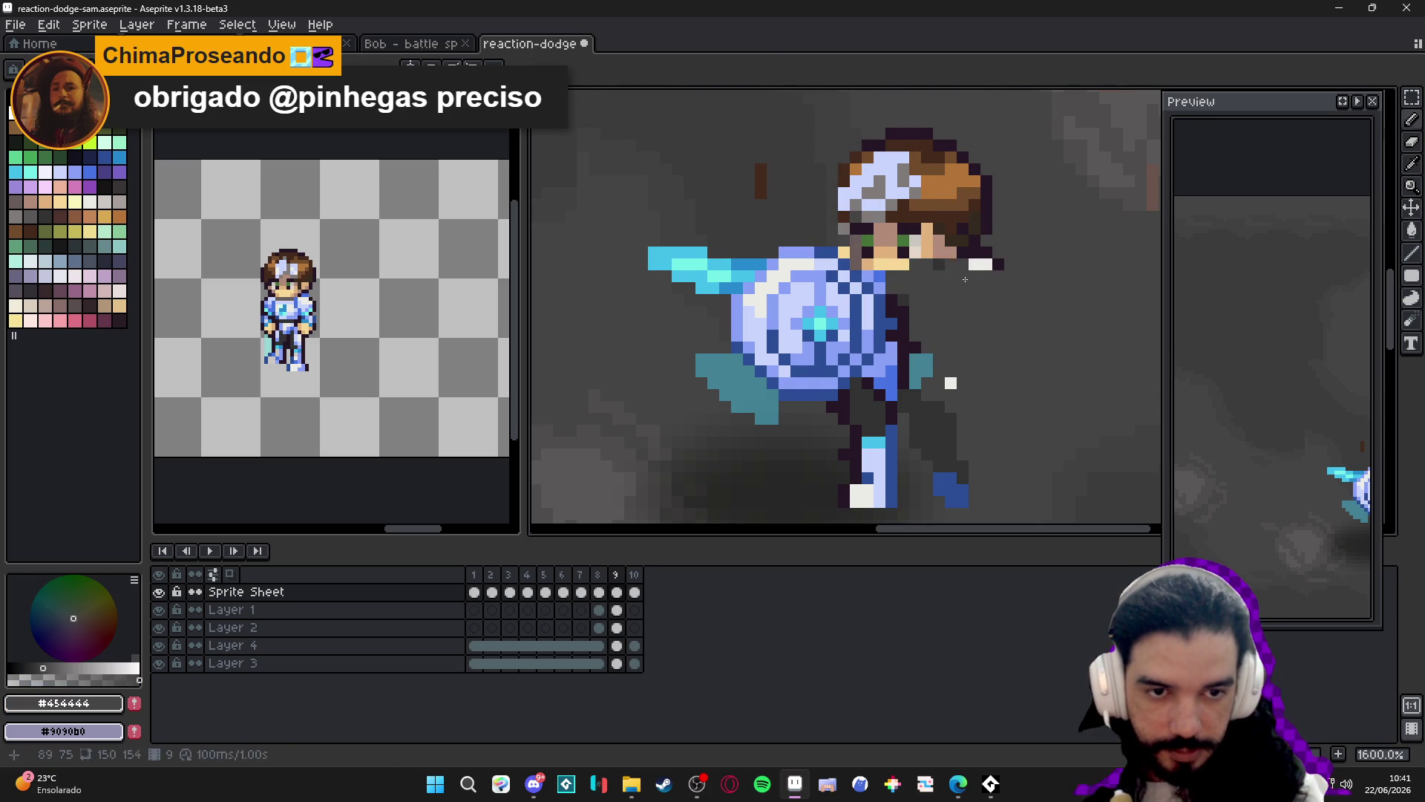
alt+click(986, 264)
mouse_move(939, 289)
mouse_down()
mouse_move(948, 312)
mouse_move(902, 364)
mouse_move(944, 375)
mouse_move(944, 406)
mouse_up()
Undo the light shirt stroke and the earlier edits back to before the erasing.
scroll(939, 390, down, 1)
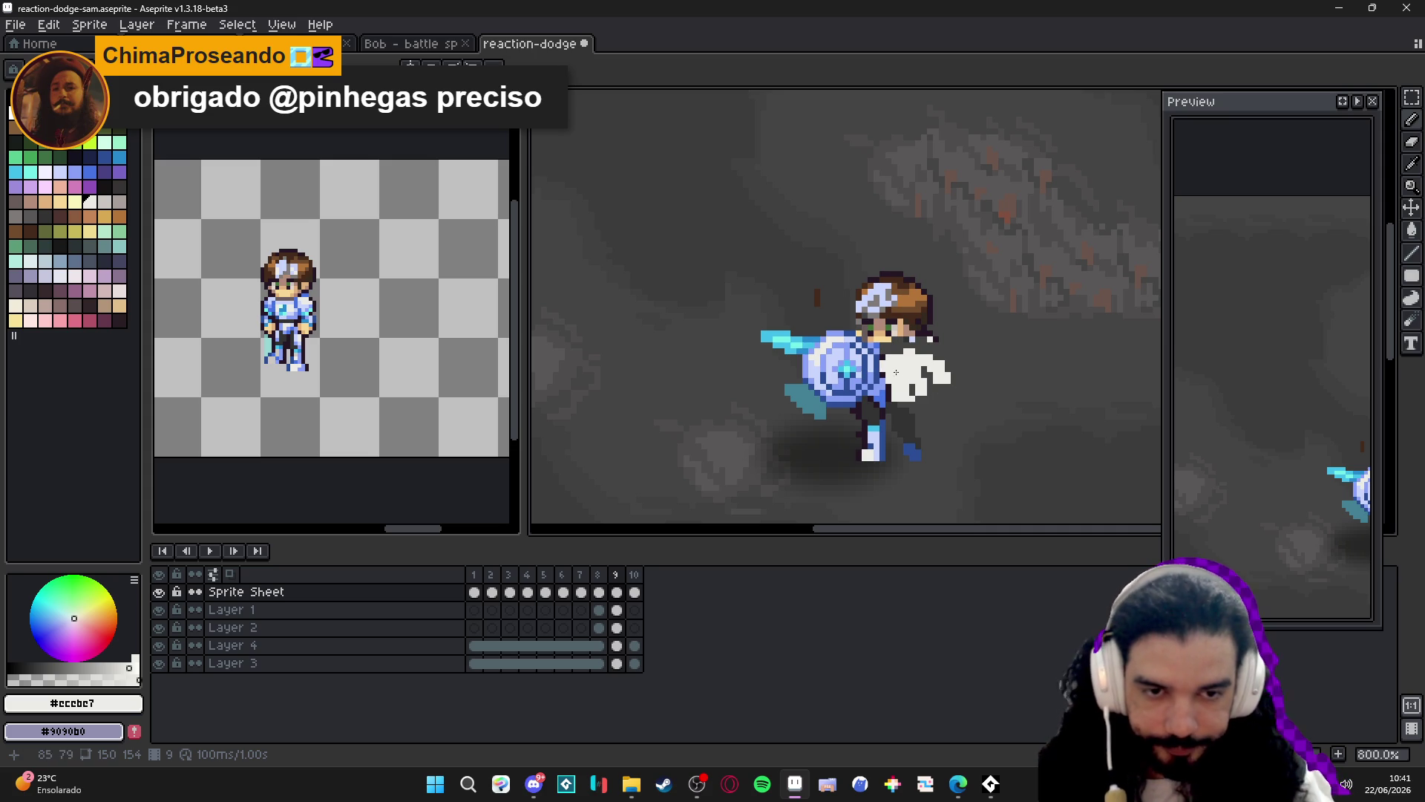
key(ctrl+z)
key(ctrl+z)
key(ctrl+z)
scroll(896, 372, down, 1)
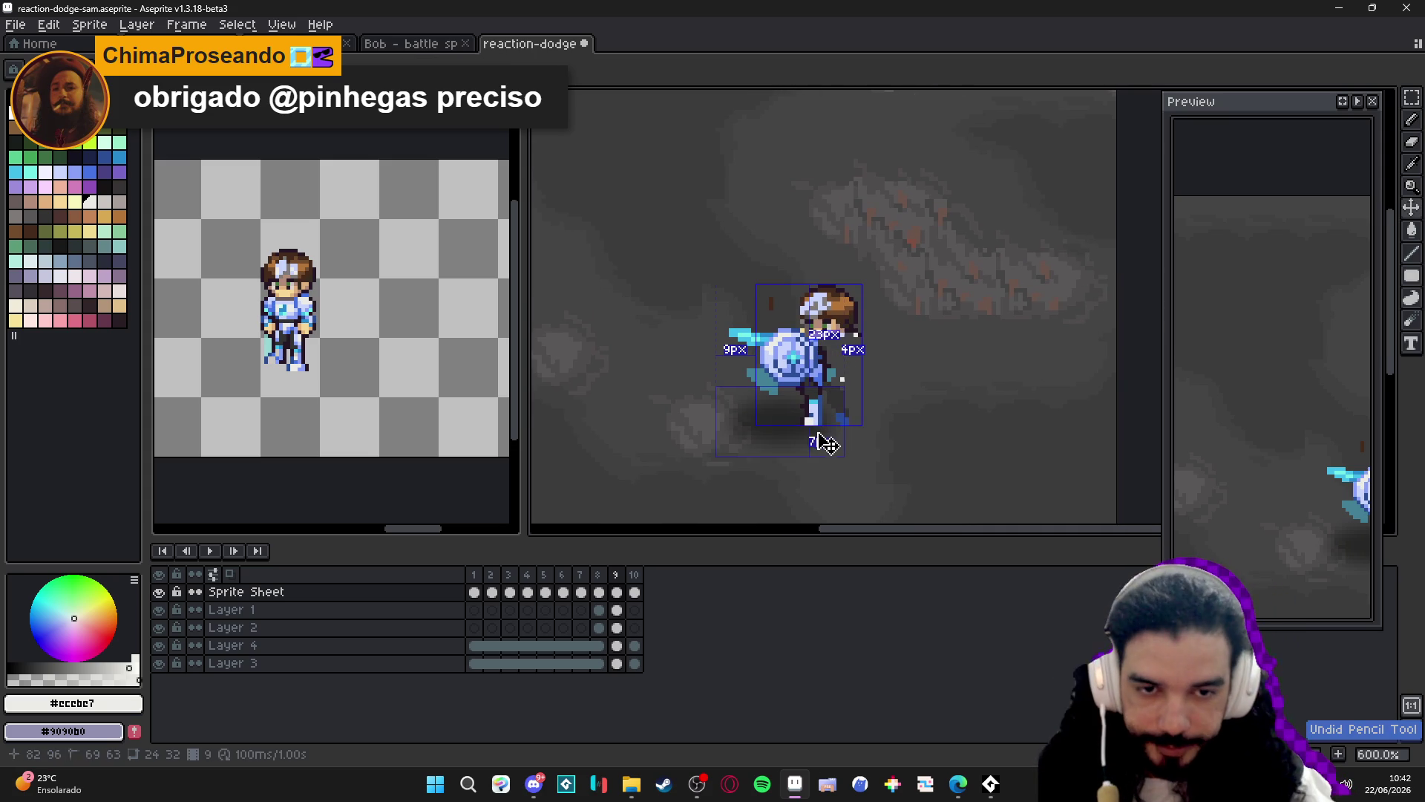
key(ctrl+z)
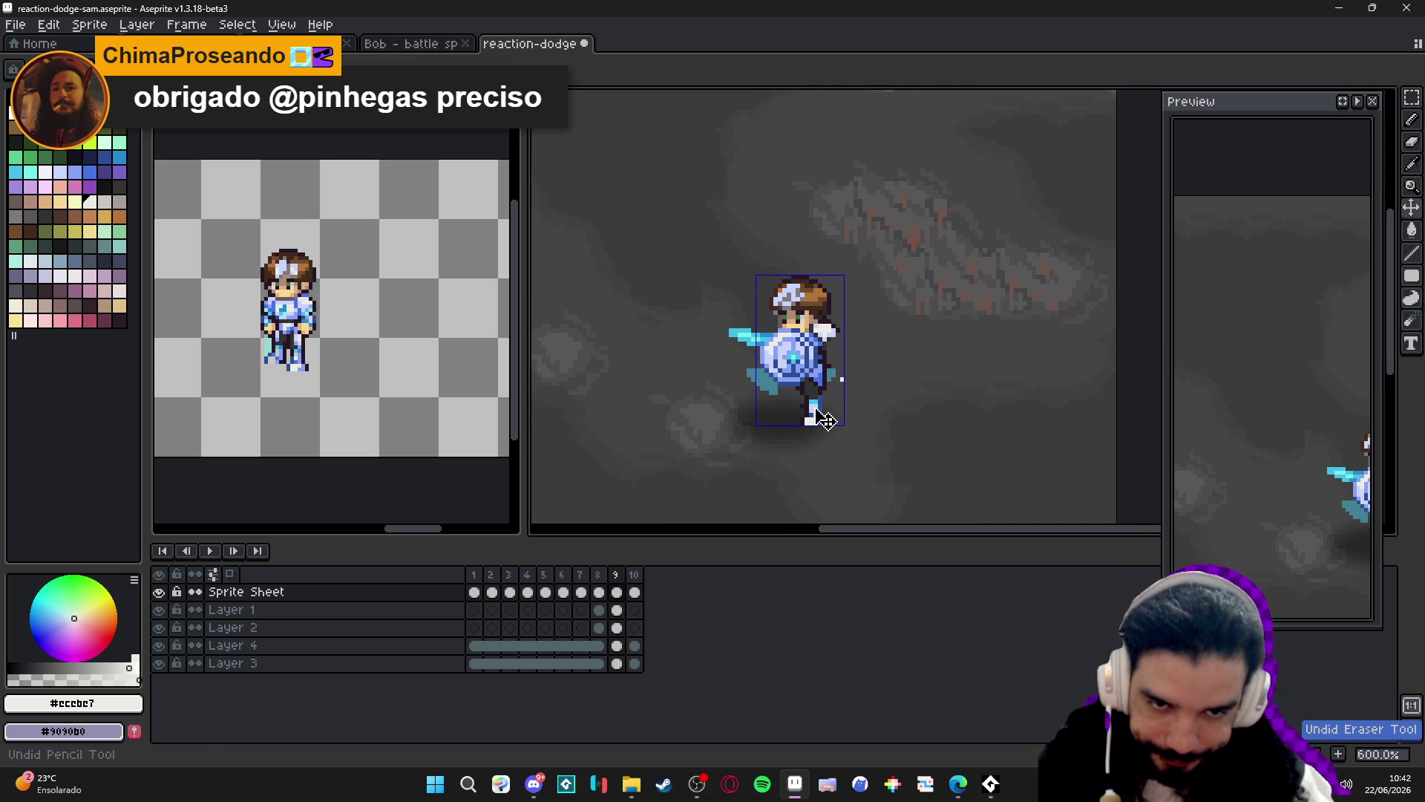
scroll(809, 416, up, 4)
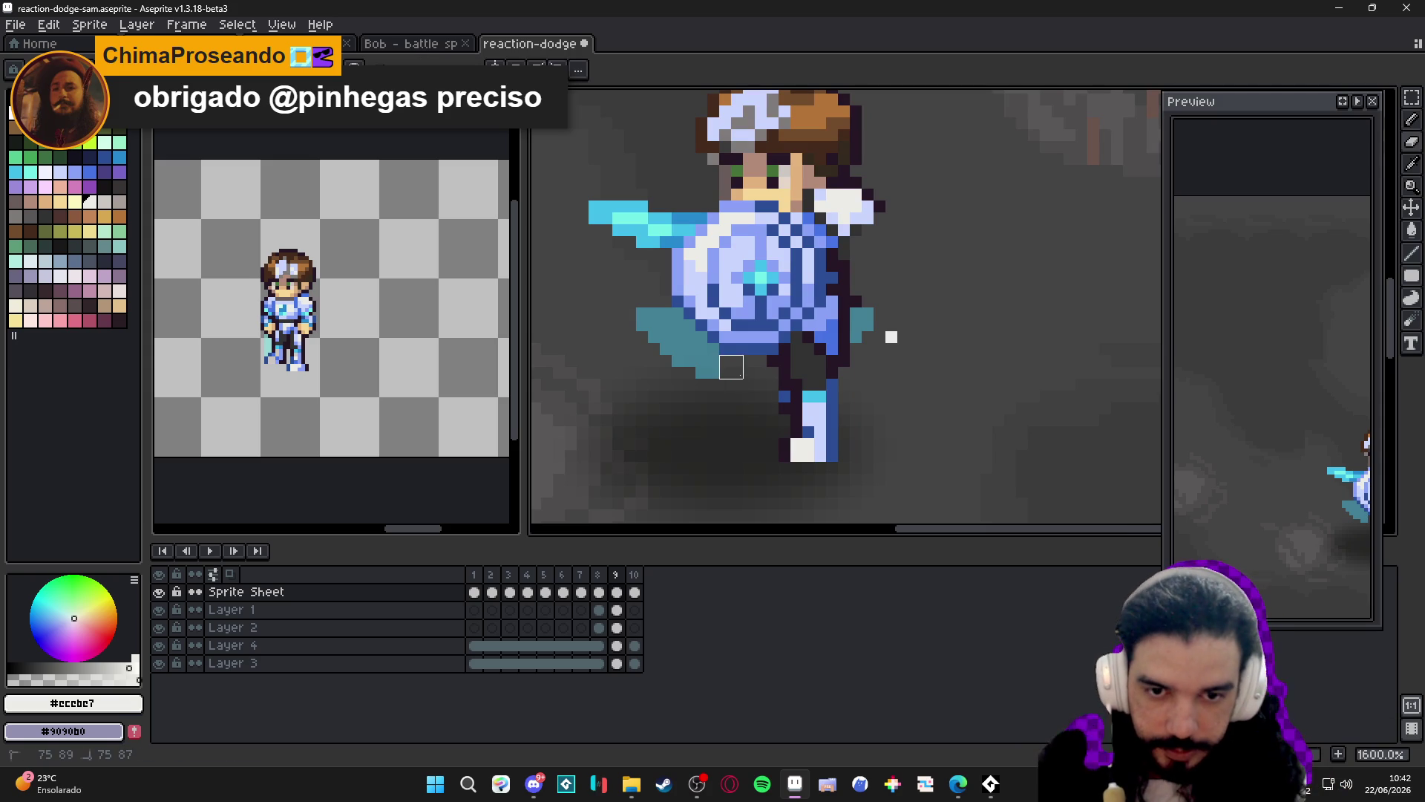
Add lavender pixels to extend the hero's foot, undoing an accidental artwork shift.
alt+click(780, 382)
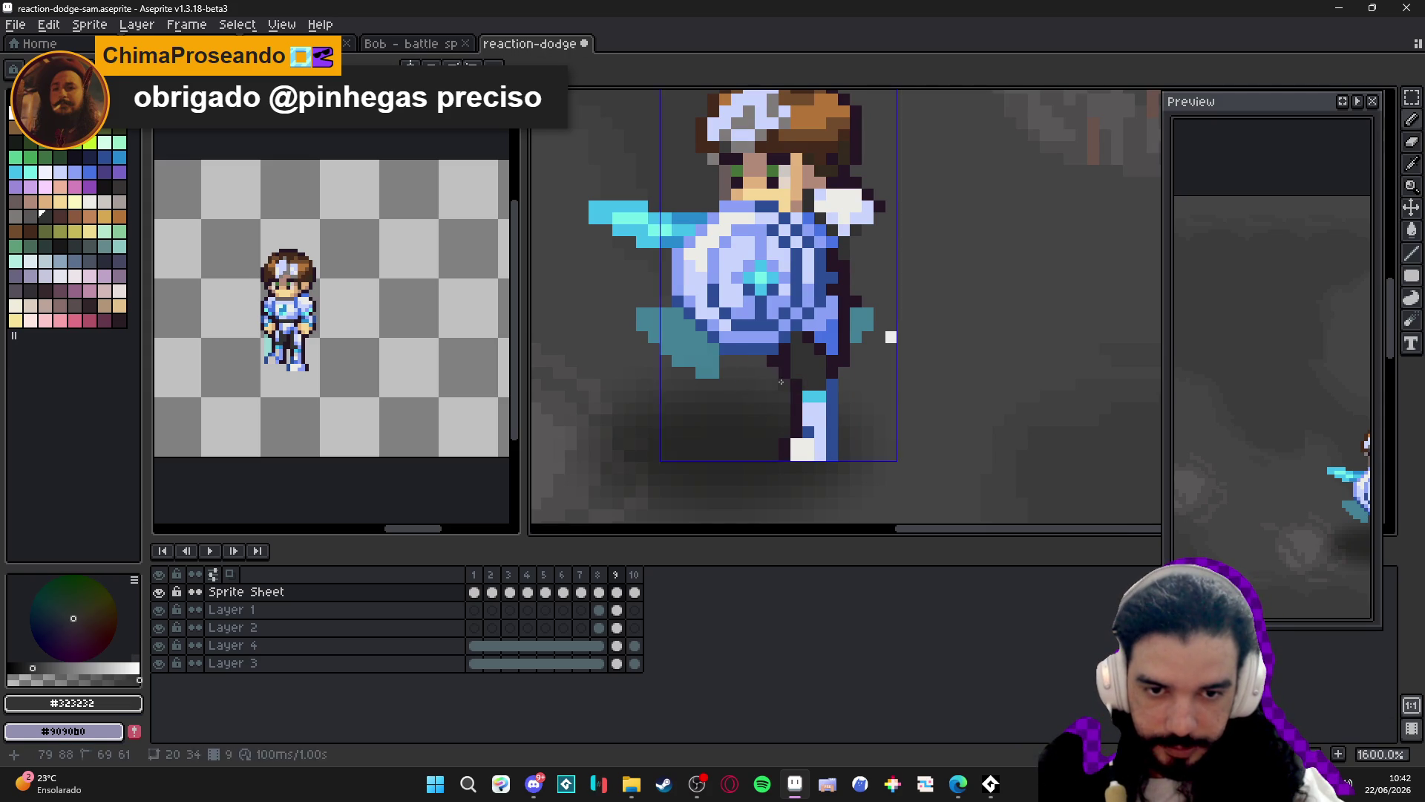
alt+click(809, 431)
click(786, 430)
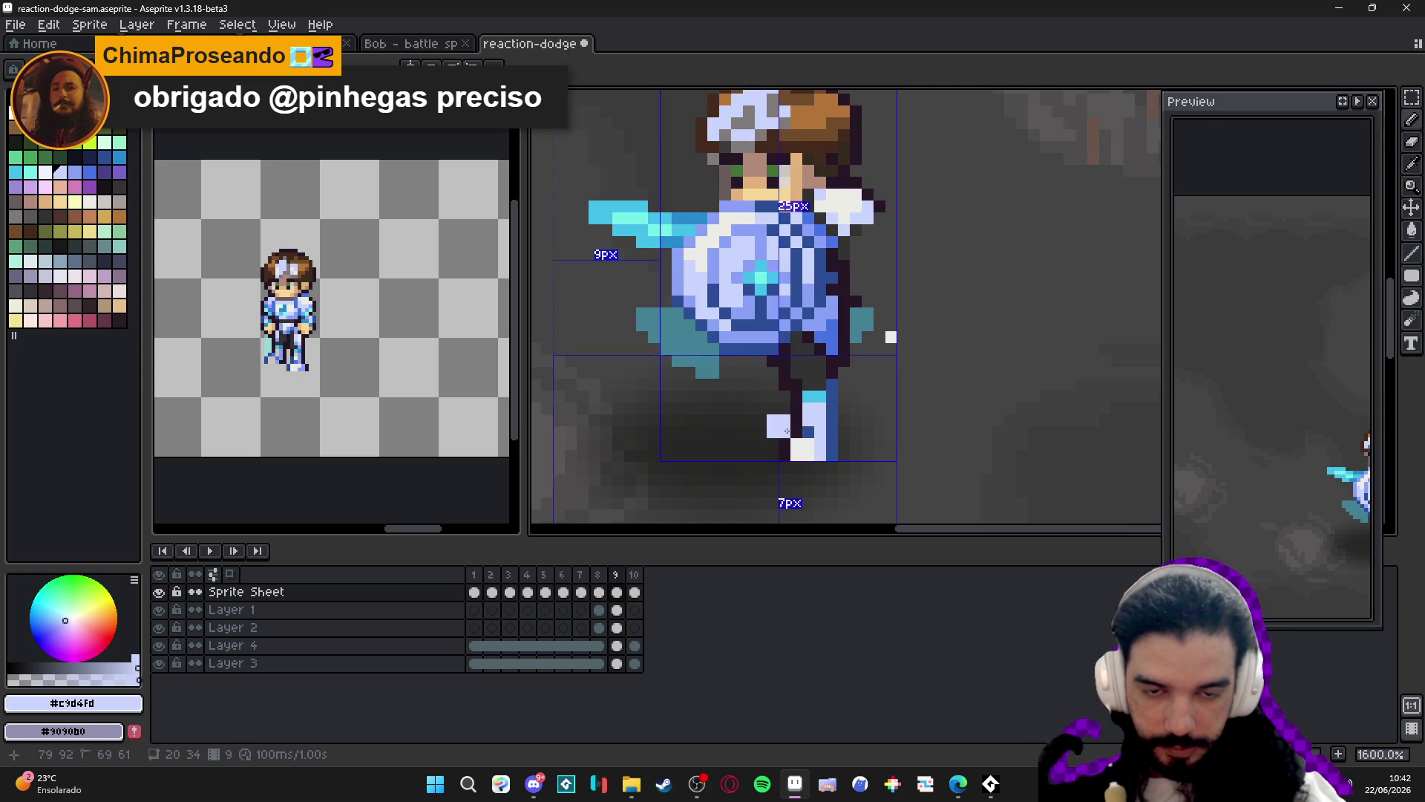
click(779, 401)
click(761, 425)
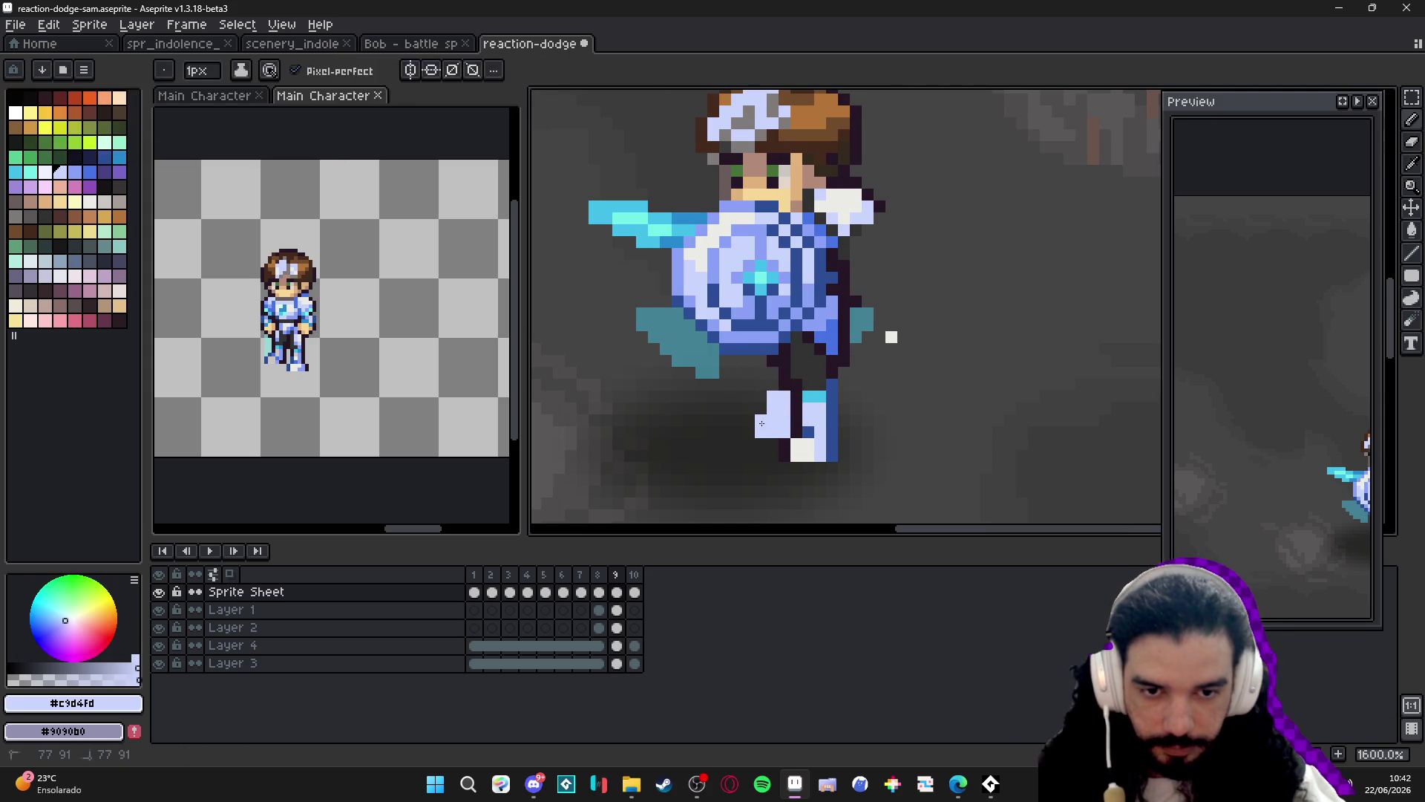
alt+click(785, 384)
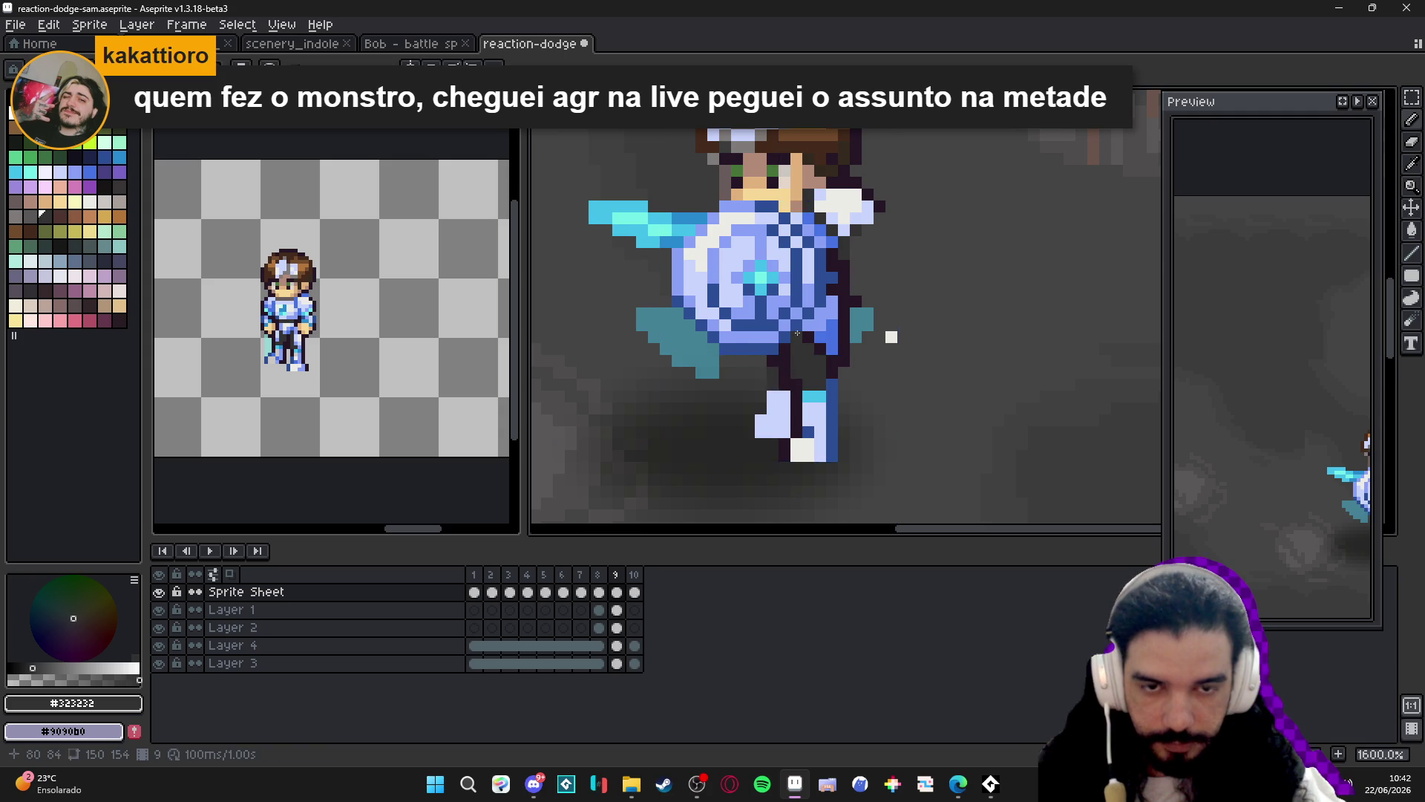
scroll(797, 333, down, 1)
drag(787, 342, 791, 338)
key(ctrl+z)
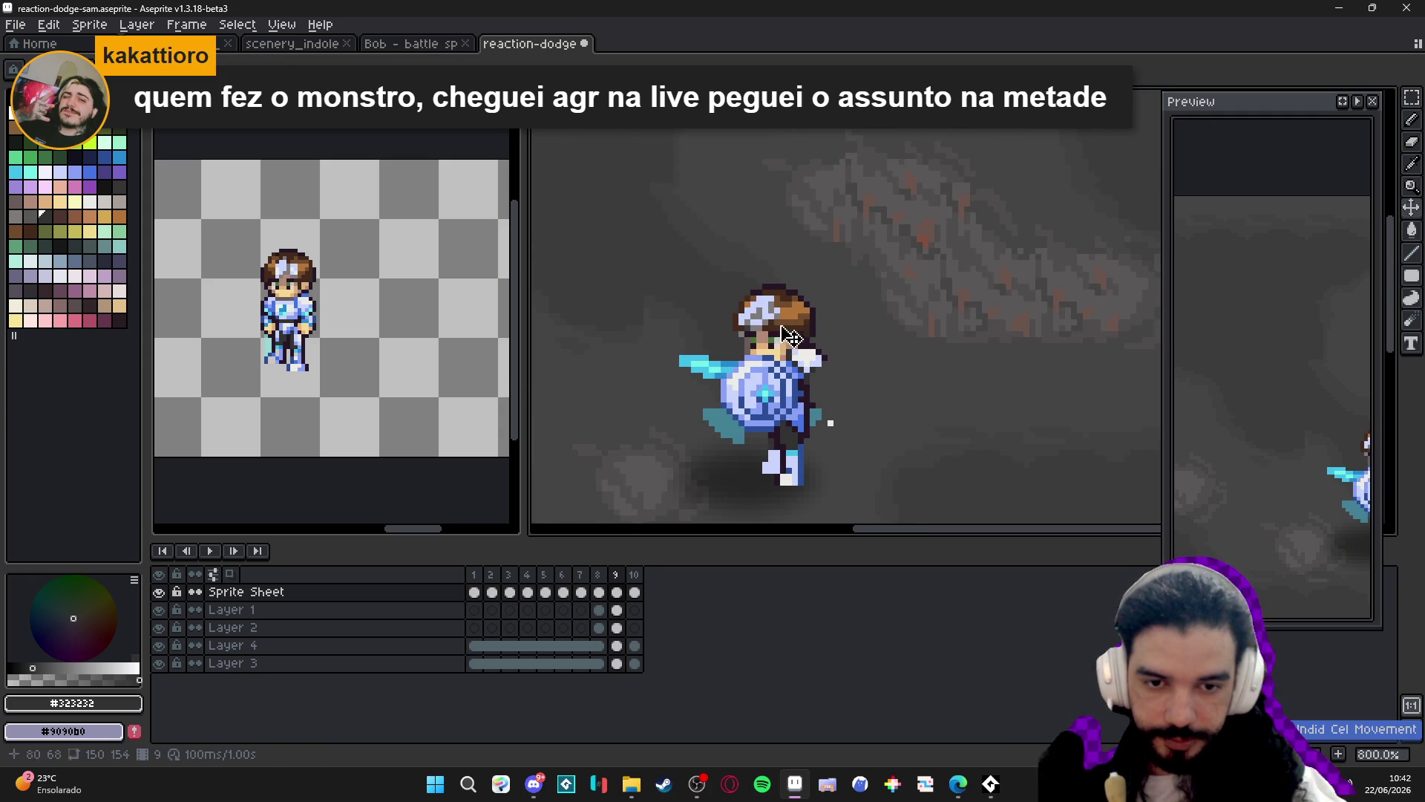
Sample the cape's teal #448196 and paint teal cape pixels just right of the shield.
key(m)
mouse_move(741, 256)
mouse_down()
mouse_move(771, 297)
mouse_move(867, 358)
mouse_up()
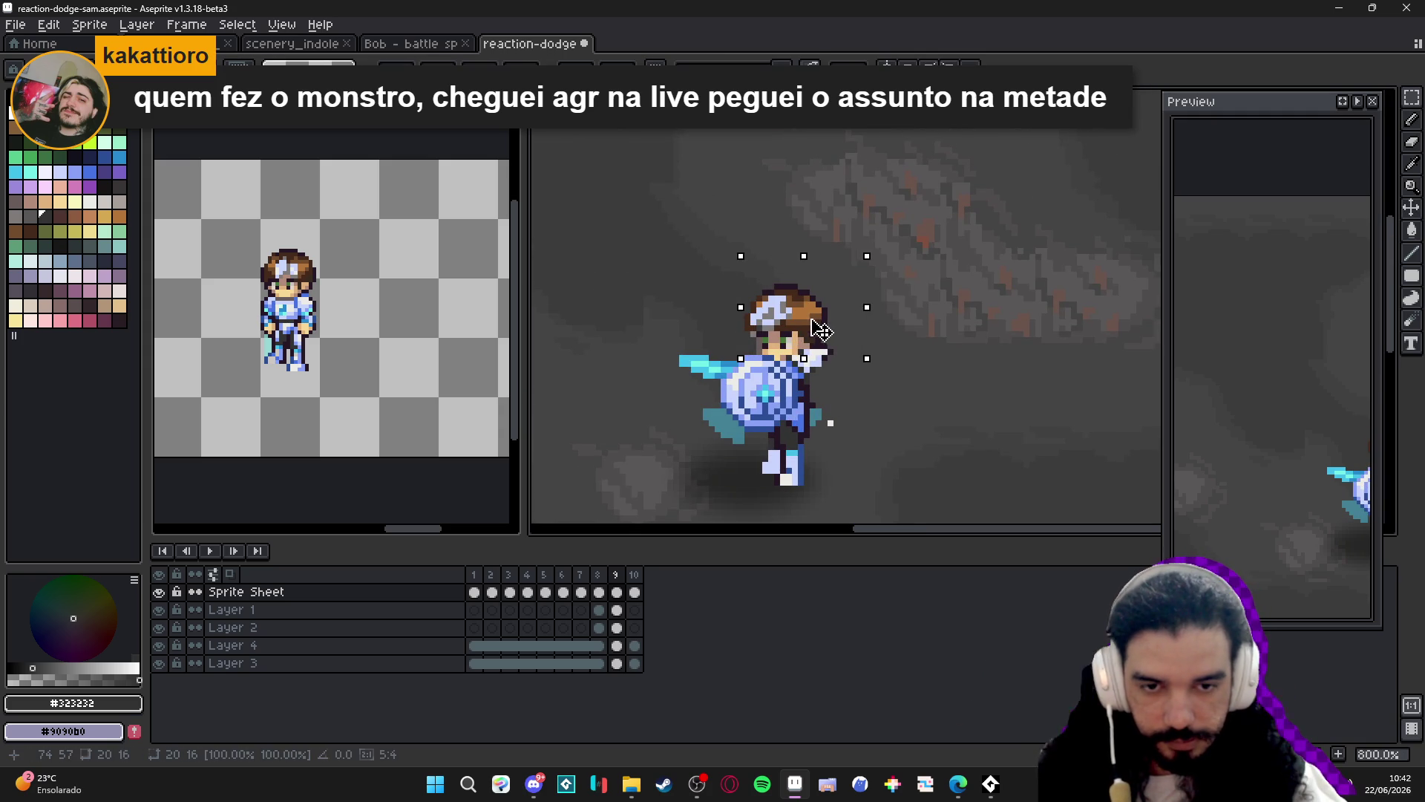
key(ctrl+d)
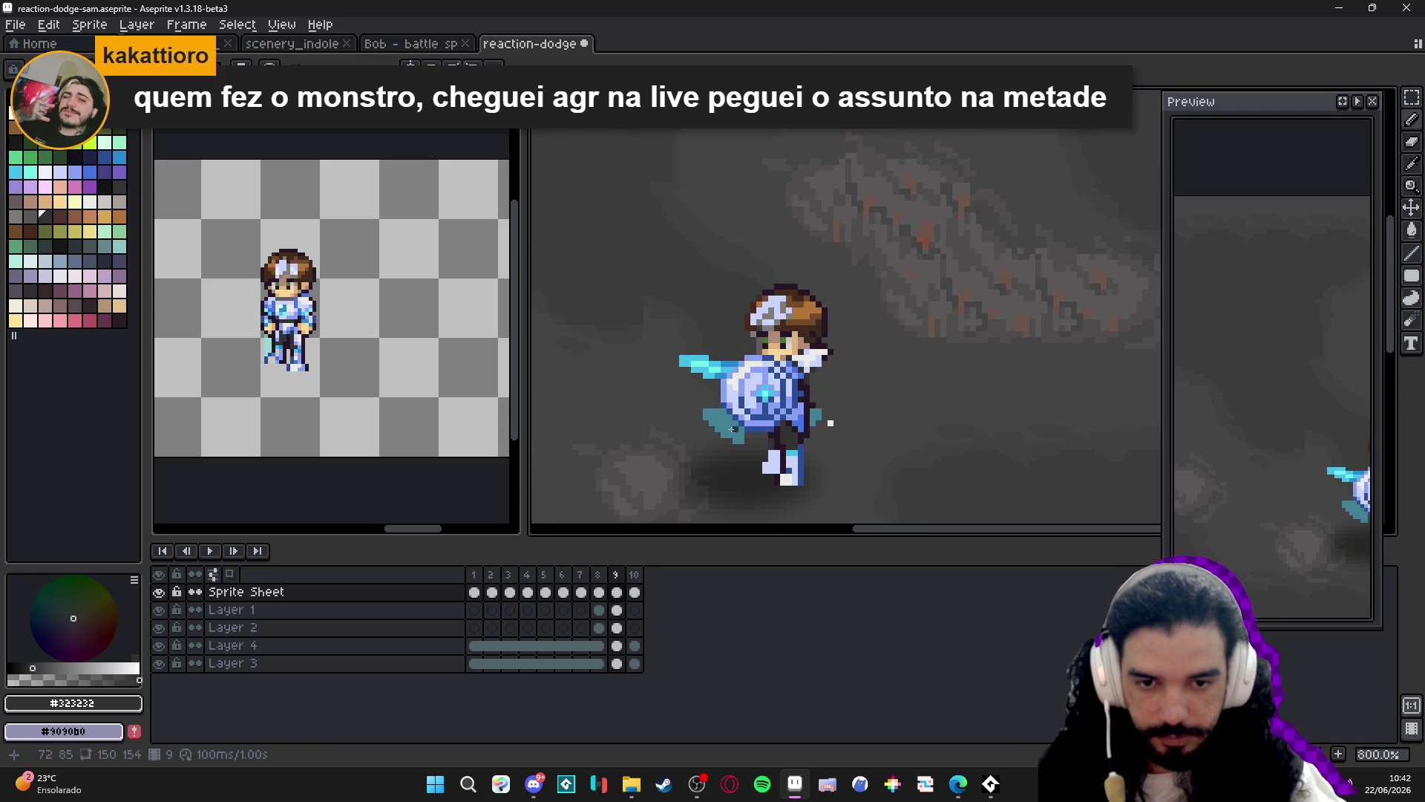
alt+click(731, 429)
mouse_move(821, 414)
mouse_down()
mouse_move(869, 408)
mouse_move(816, 391)
mouse_up()
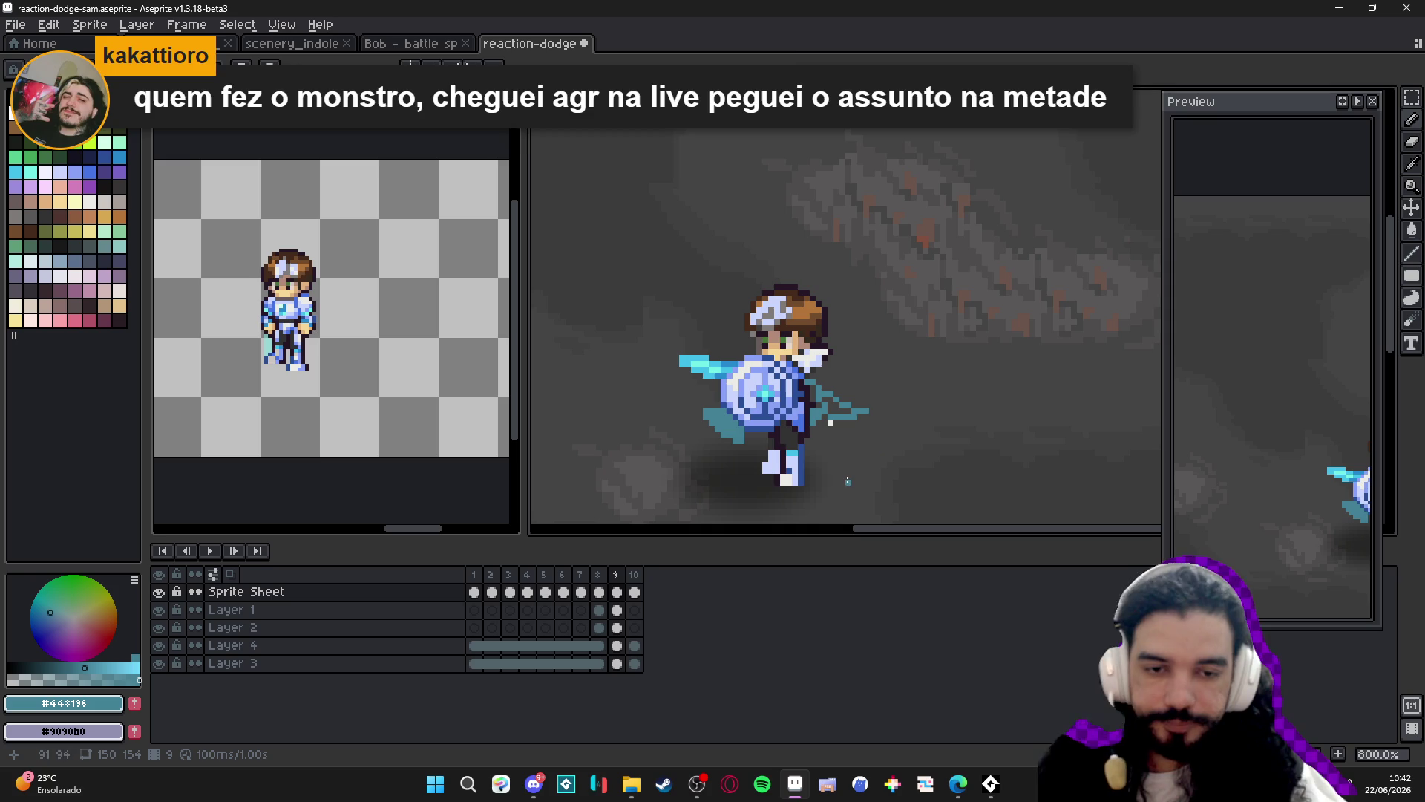
scroll(847, 481, down, 1)
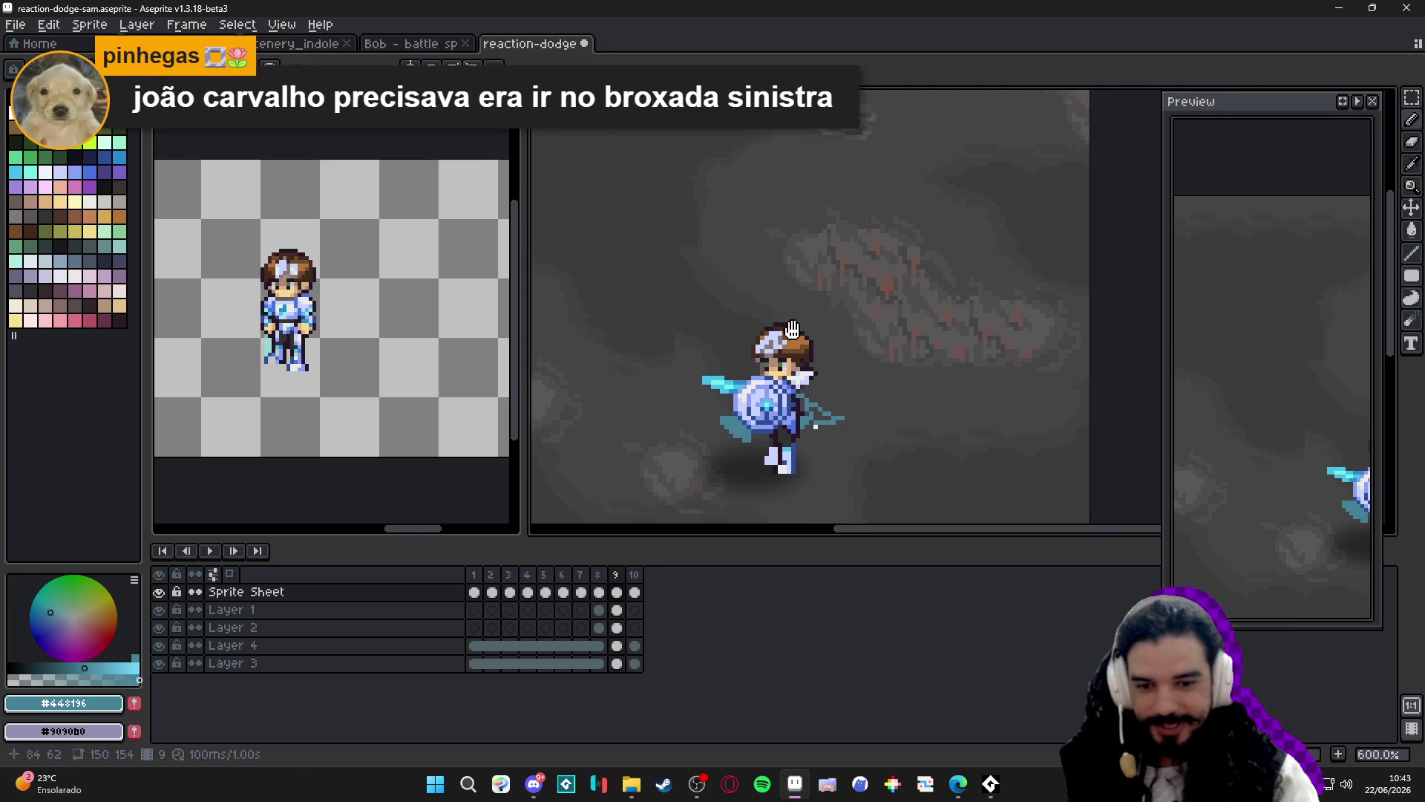
Compare frame 9 with frames 8, 1 and 10, recentring the hero on the canvas.
click(599, 575)
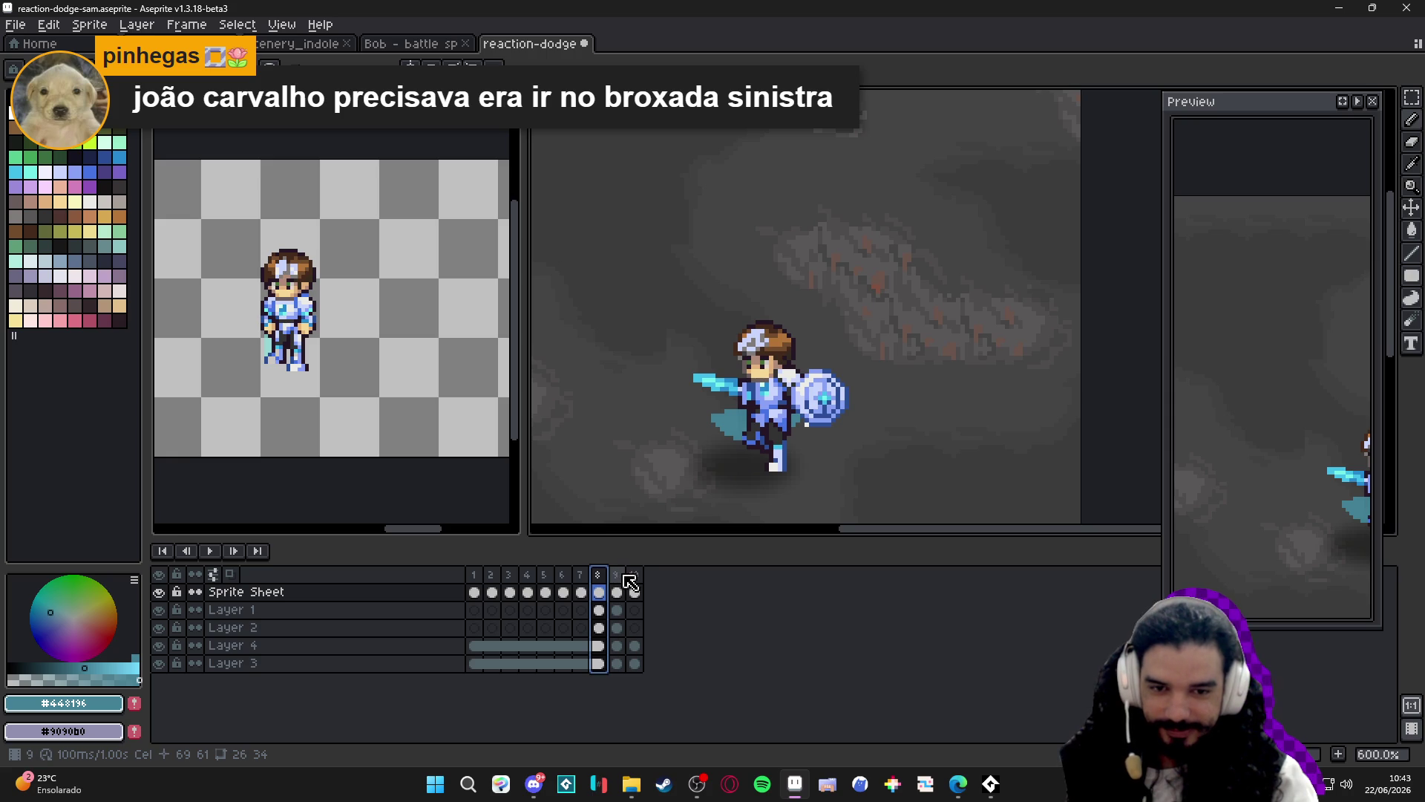
click(625, 578)
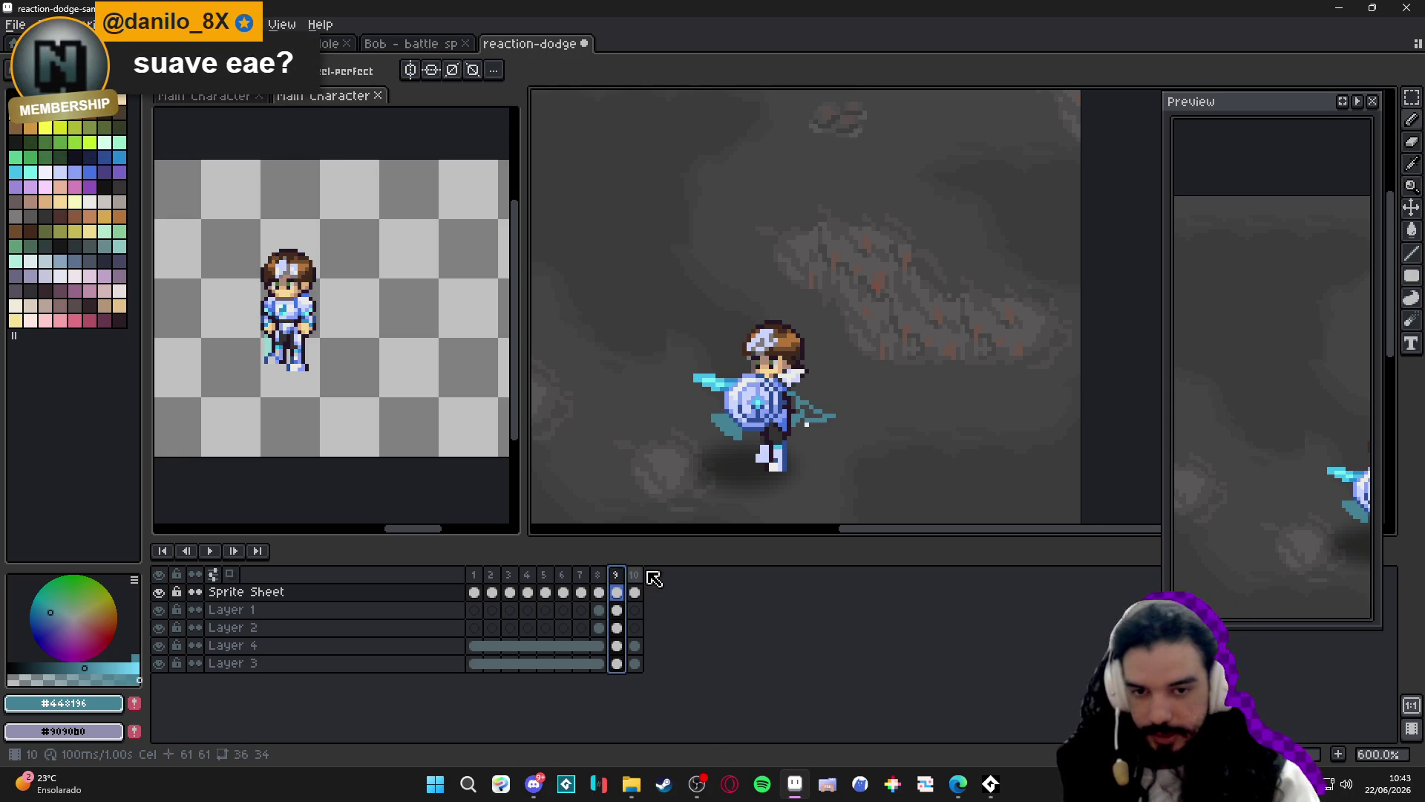
click(475, 577)
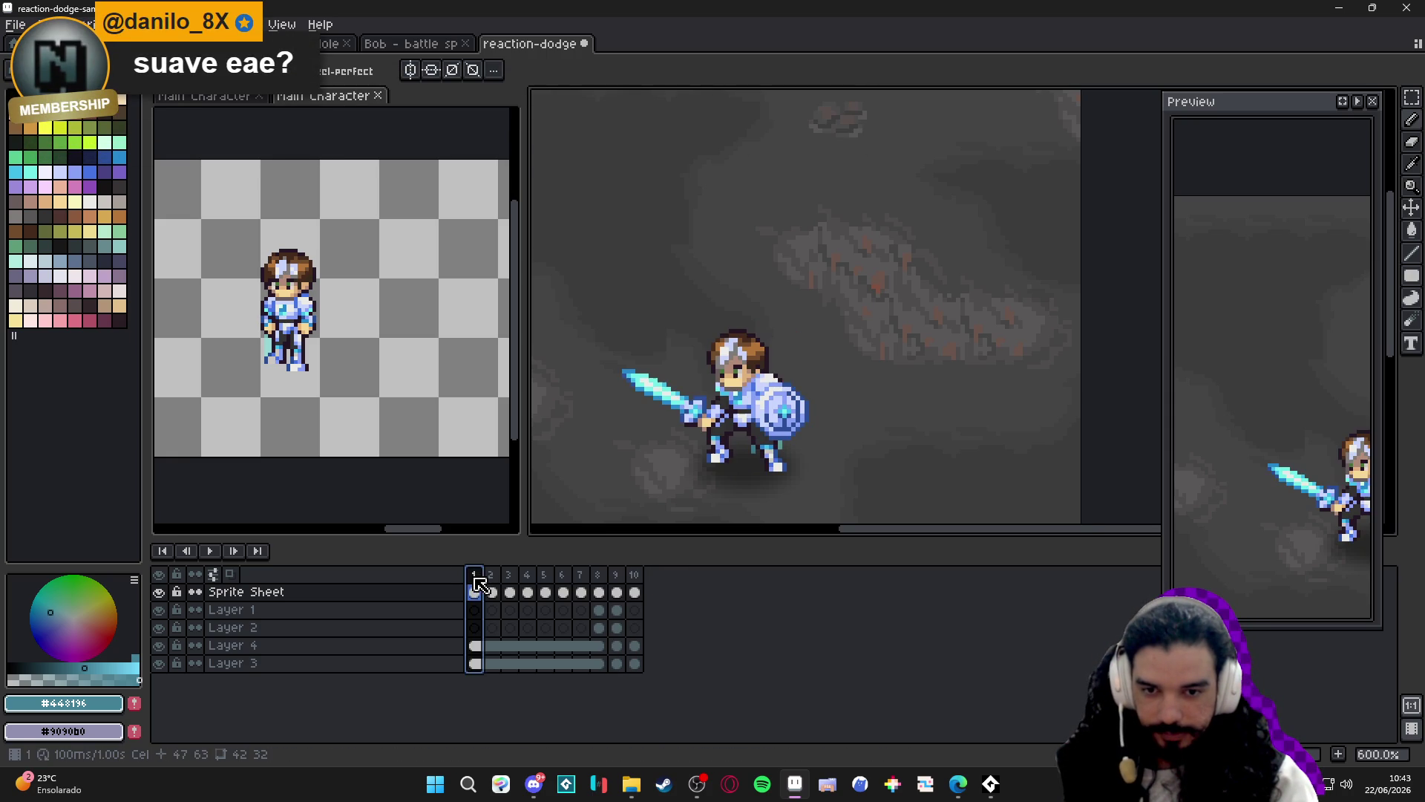
click(617, 577)
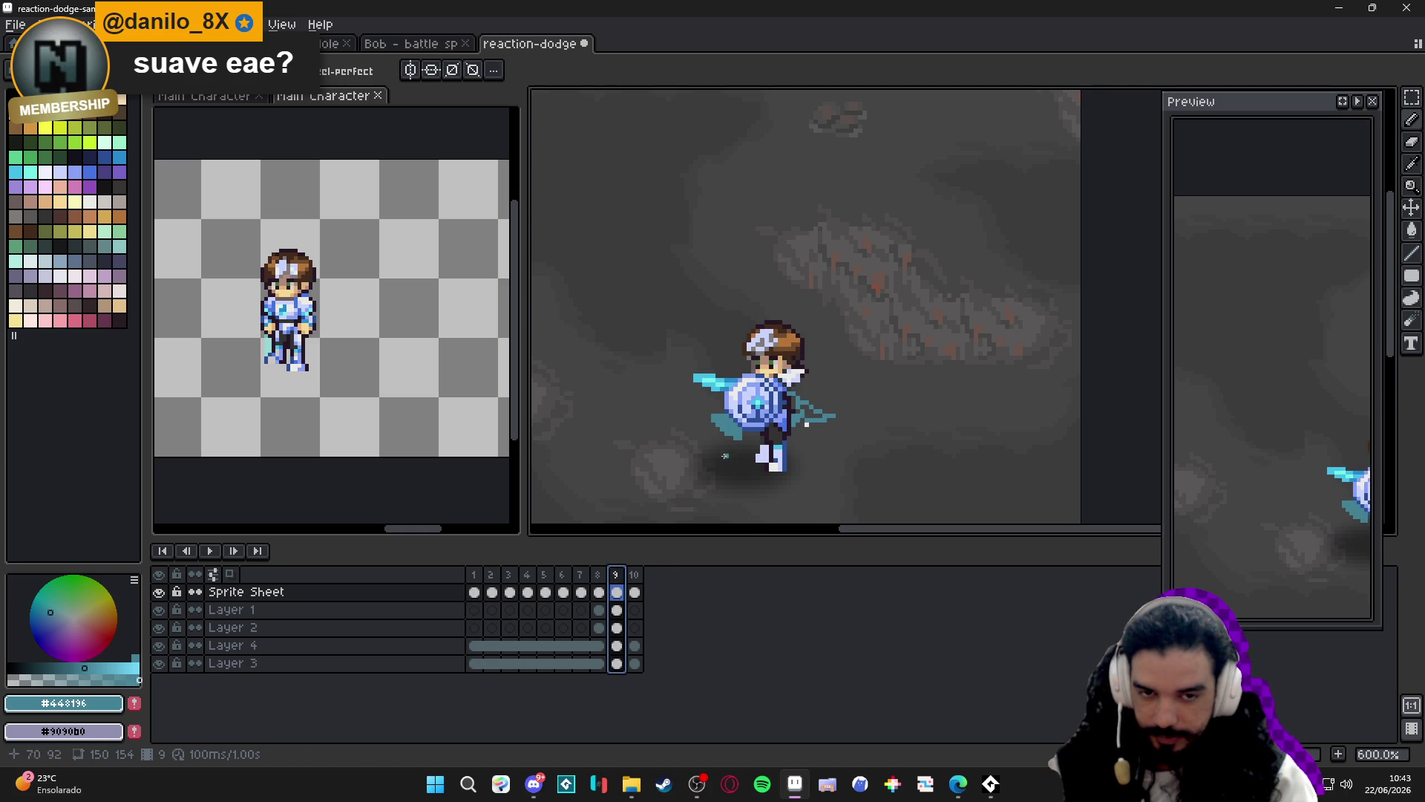
drag(726, 455, 701, 433)
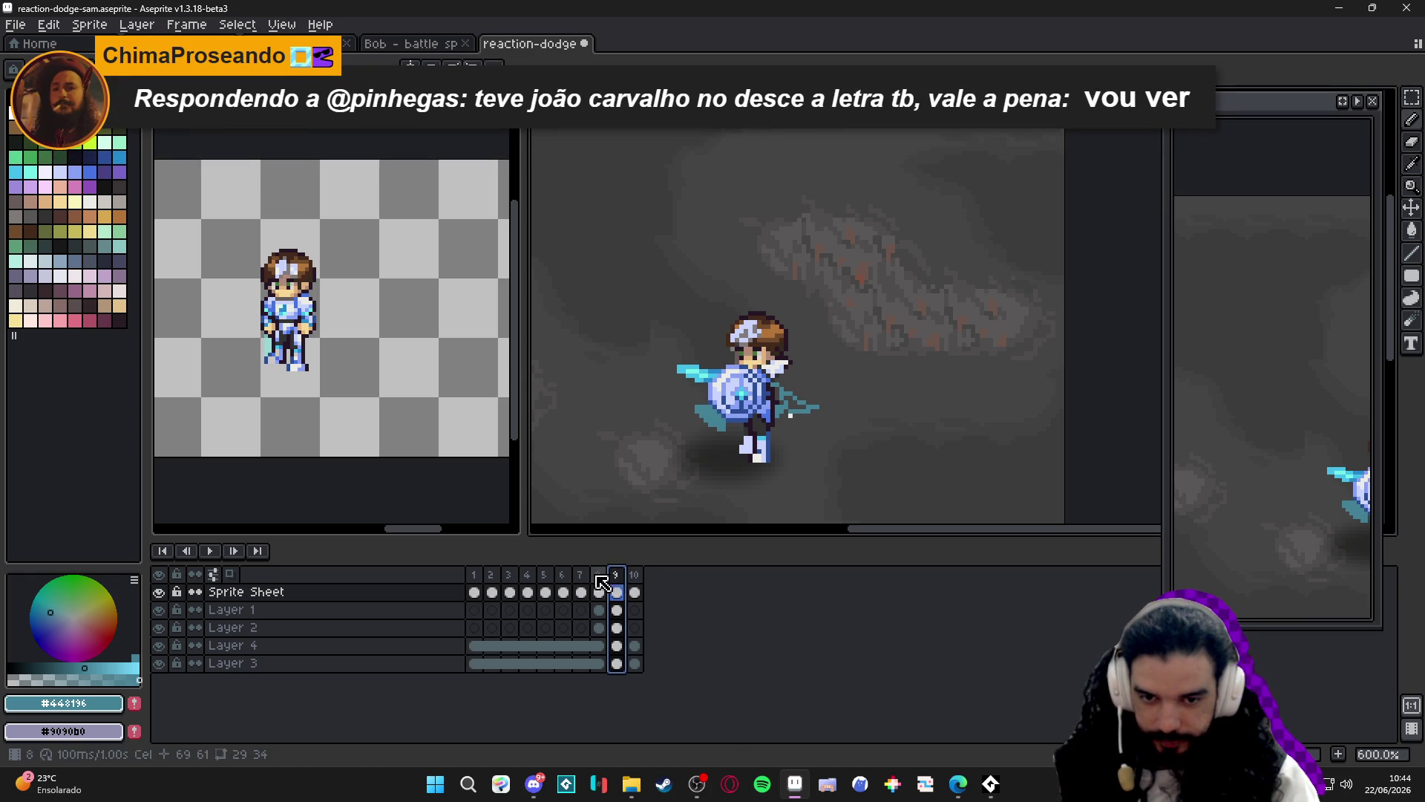
click(634, 576)
click(616, 575)
click(635, 578)
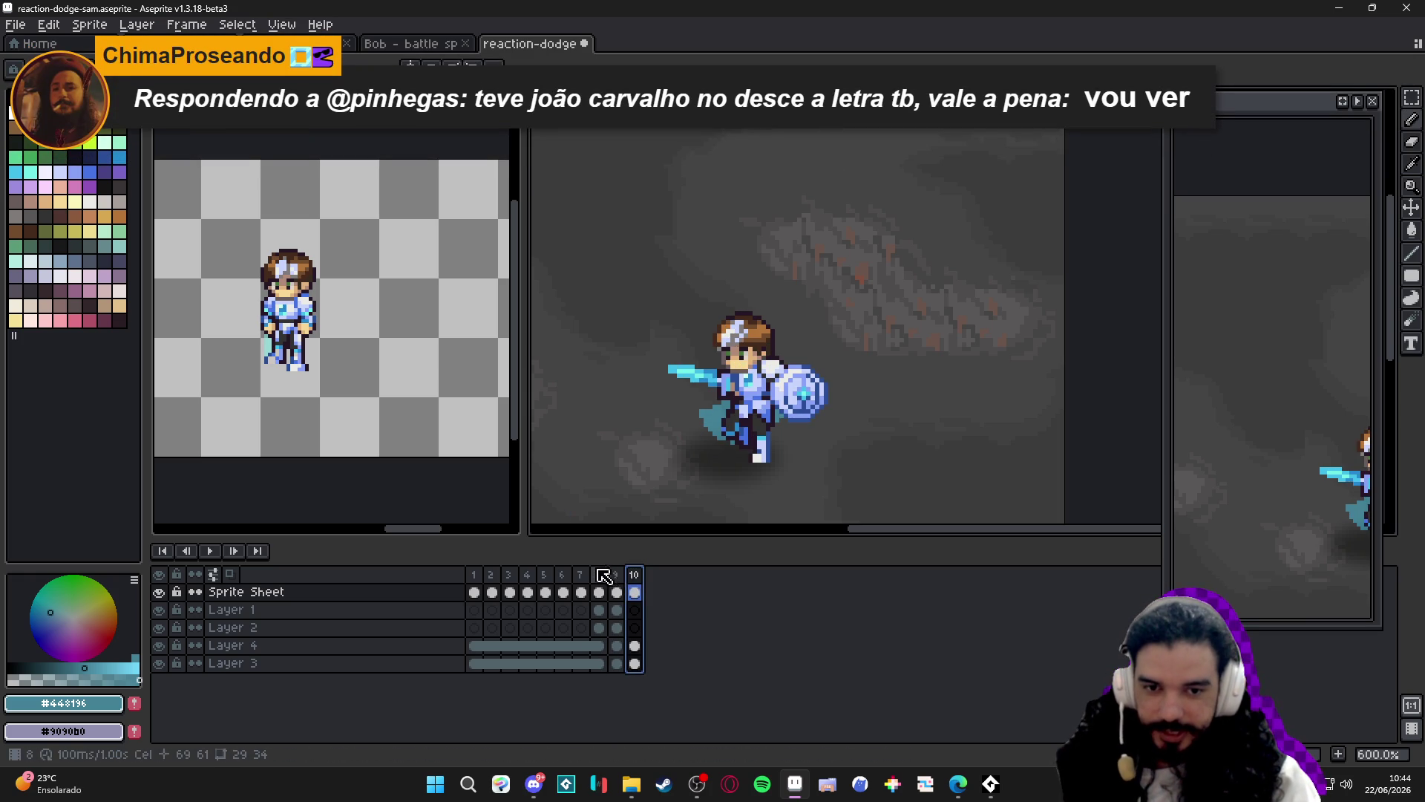
Flip between frames 7, 8 and 9, then duplicate frame 8 as the new frame 9.
click(601, 575)
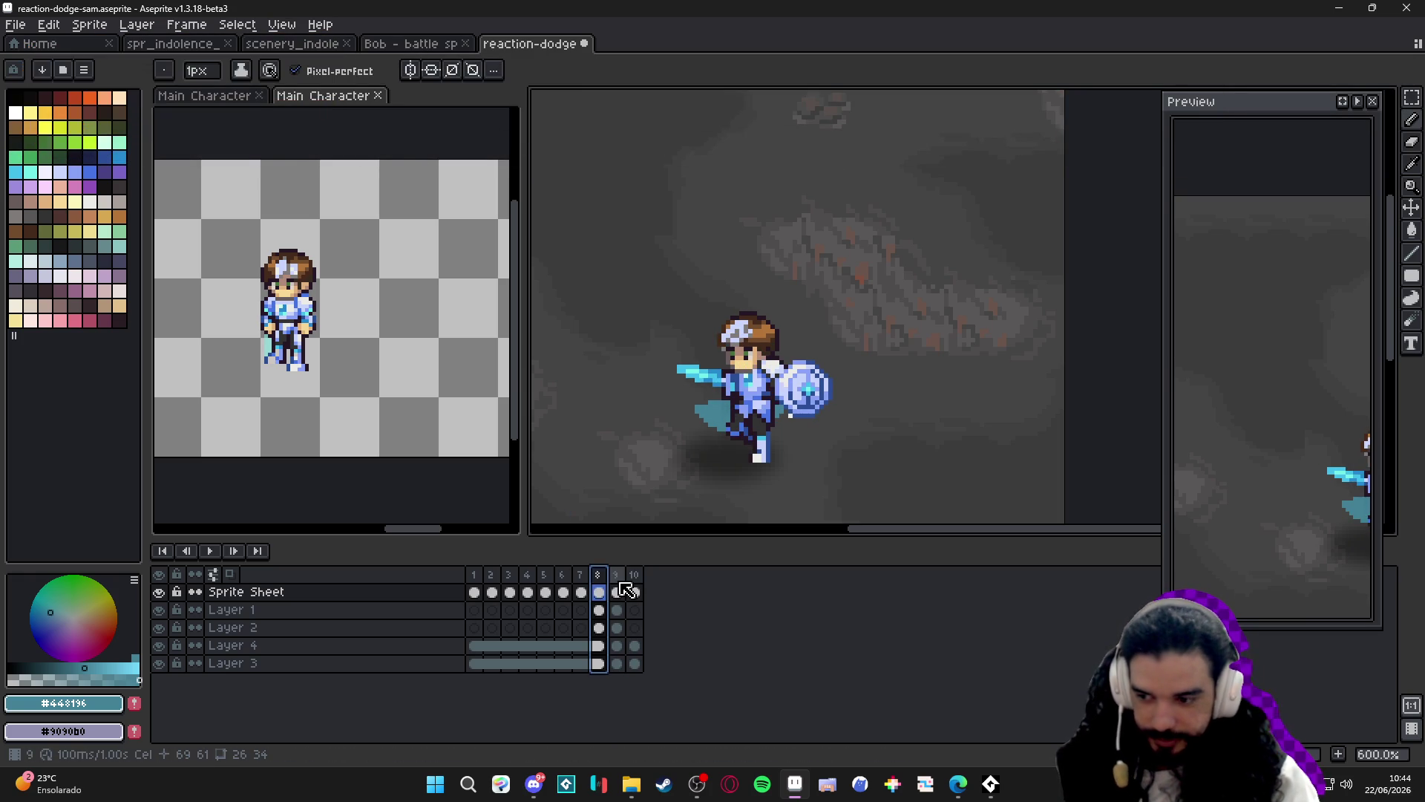
click(618, 579)
click(601, 579)
click(618, 579)
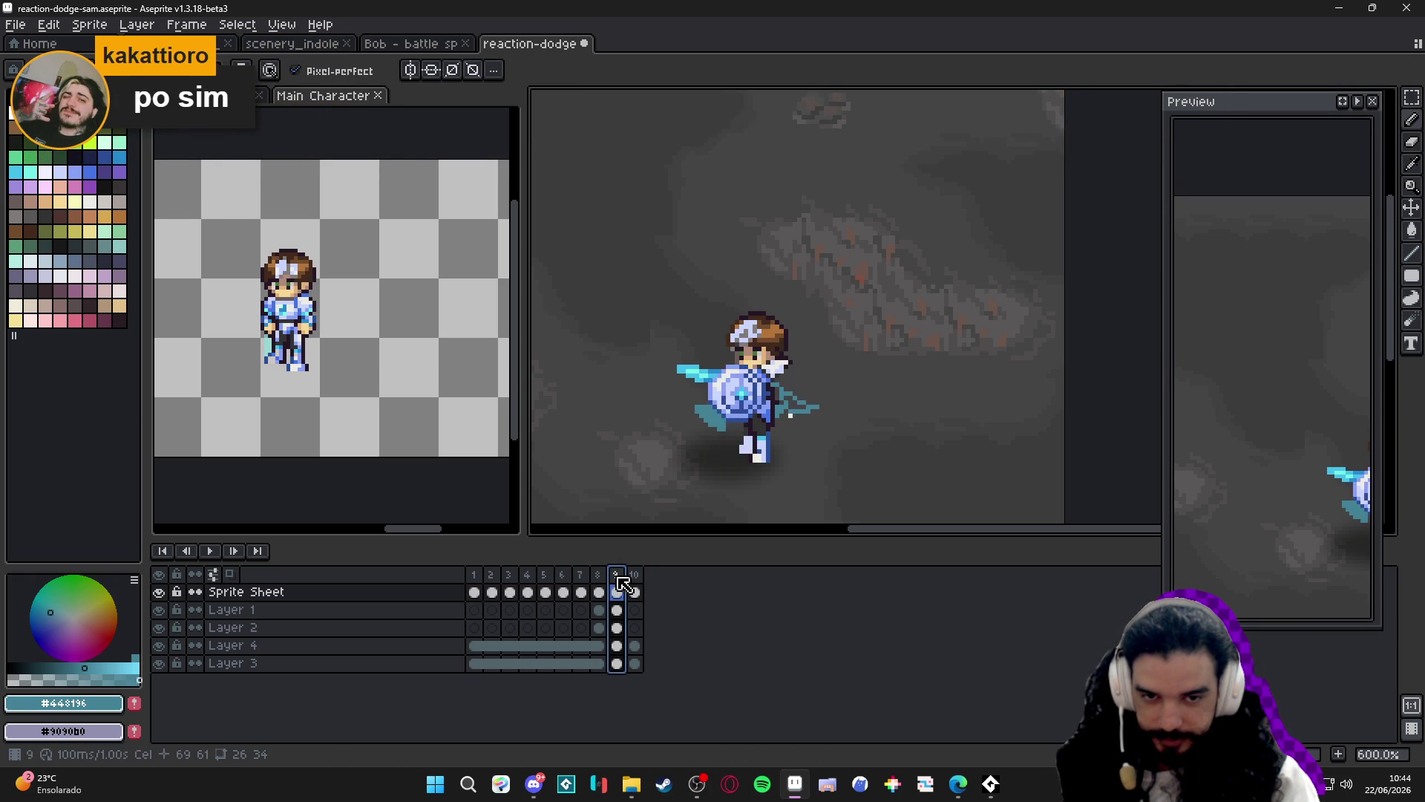
click(601, 579)
click(617, 579)
click(601, 579)
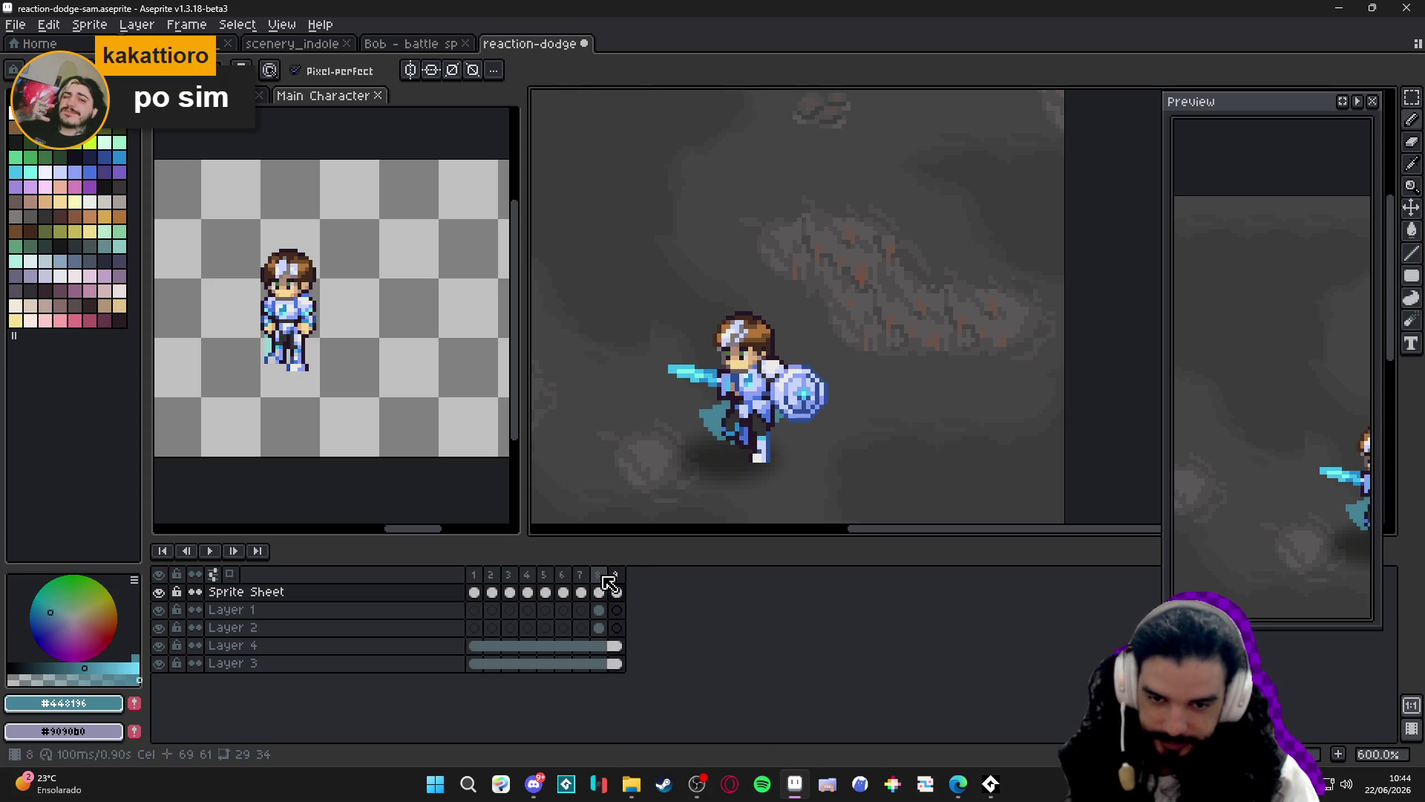
click(618, 579)
click(582, 579)
click(601, 579)
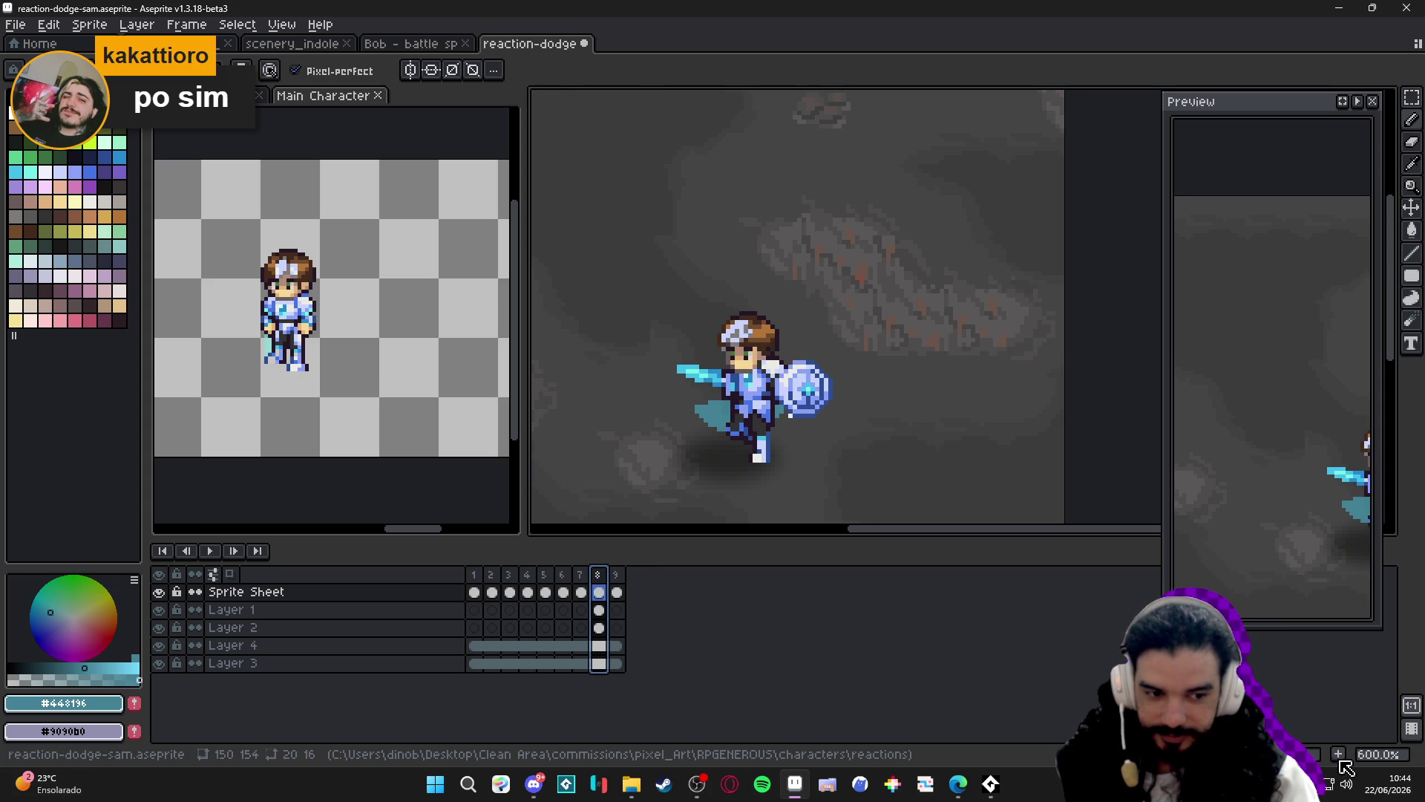
click(1339, 754)
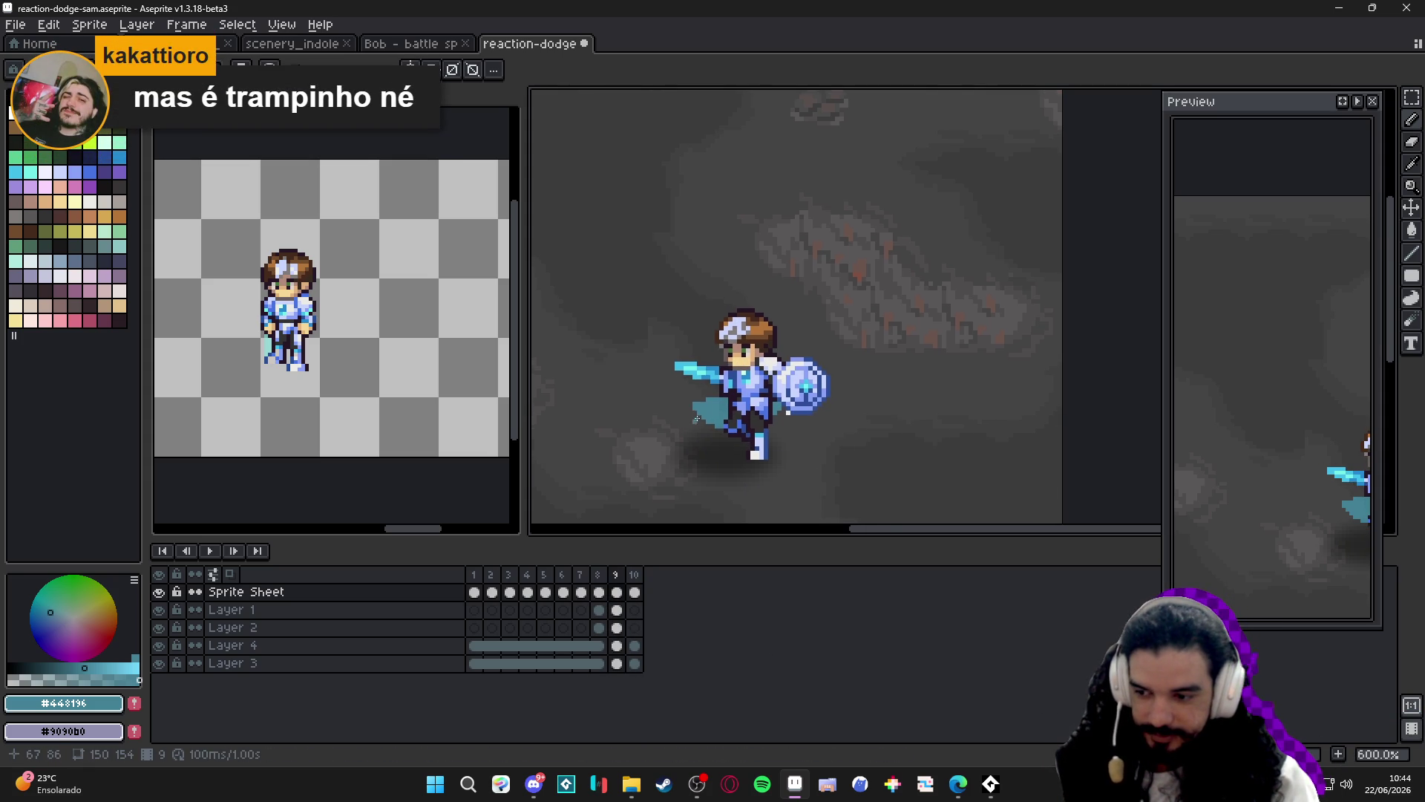
Marquee-select frame 9's round shield, adding its right edge and bottom to the selection.
scroll(751, 394, up, 3)
scroll(865, 355, up, 1)
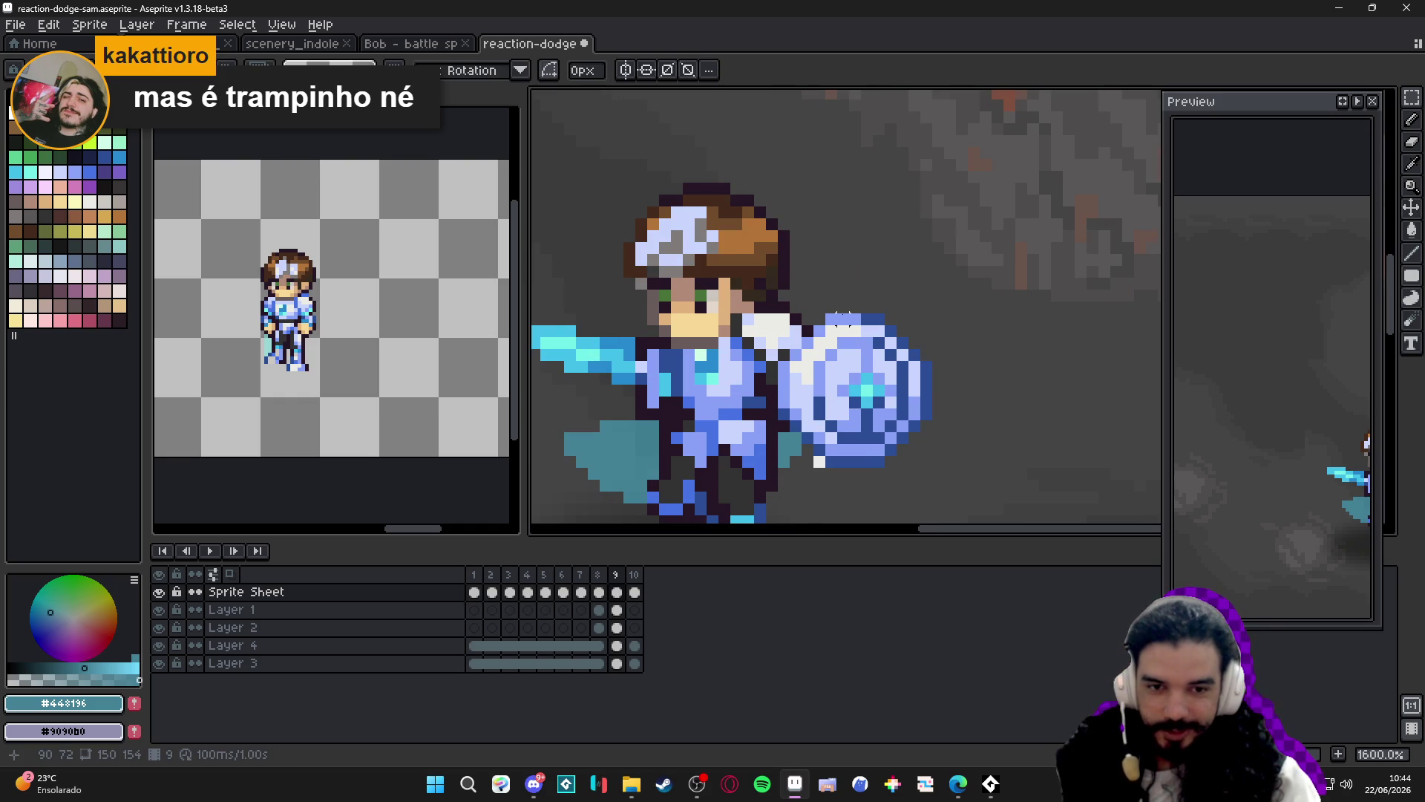
mouse_move(839, 317)
mouse_down()
mouse_move(863, 351)
mouse_move(872, 474)
mouse_move(888, 472)
mouse_up()
mouse_move(924, 412)
mouse_down()
mouse_move(813, 371)
mouse_move(795, 382)
mouse_move(779, 367)
mouse_move(829, 388)
mouse_move(768, 361)
mouse_up()
scroll(829, 387, up, 3)
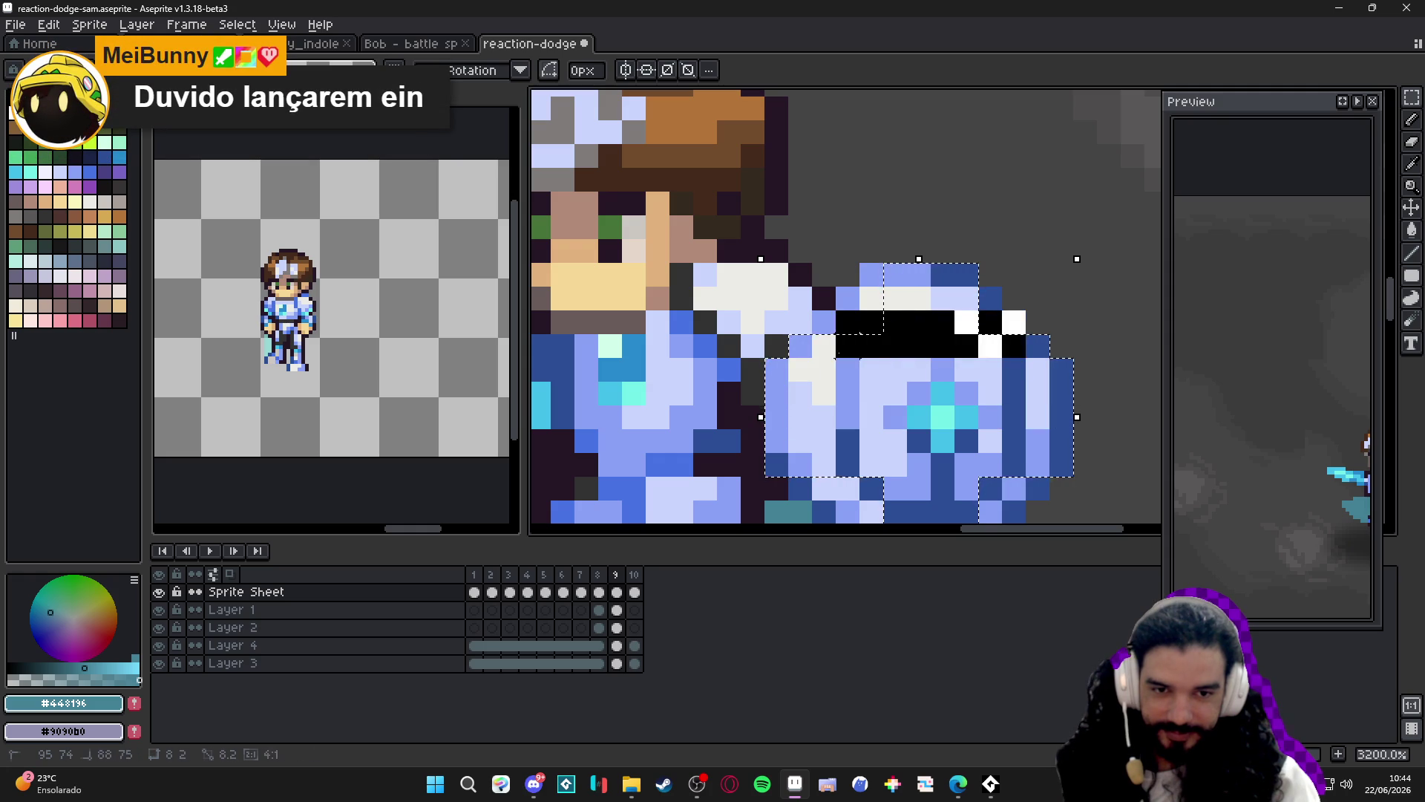
drag(997, 387, 939, 293)
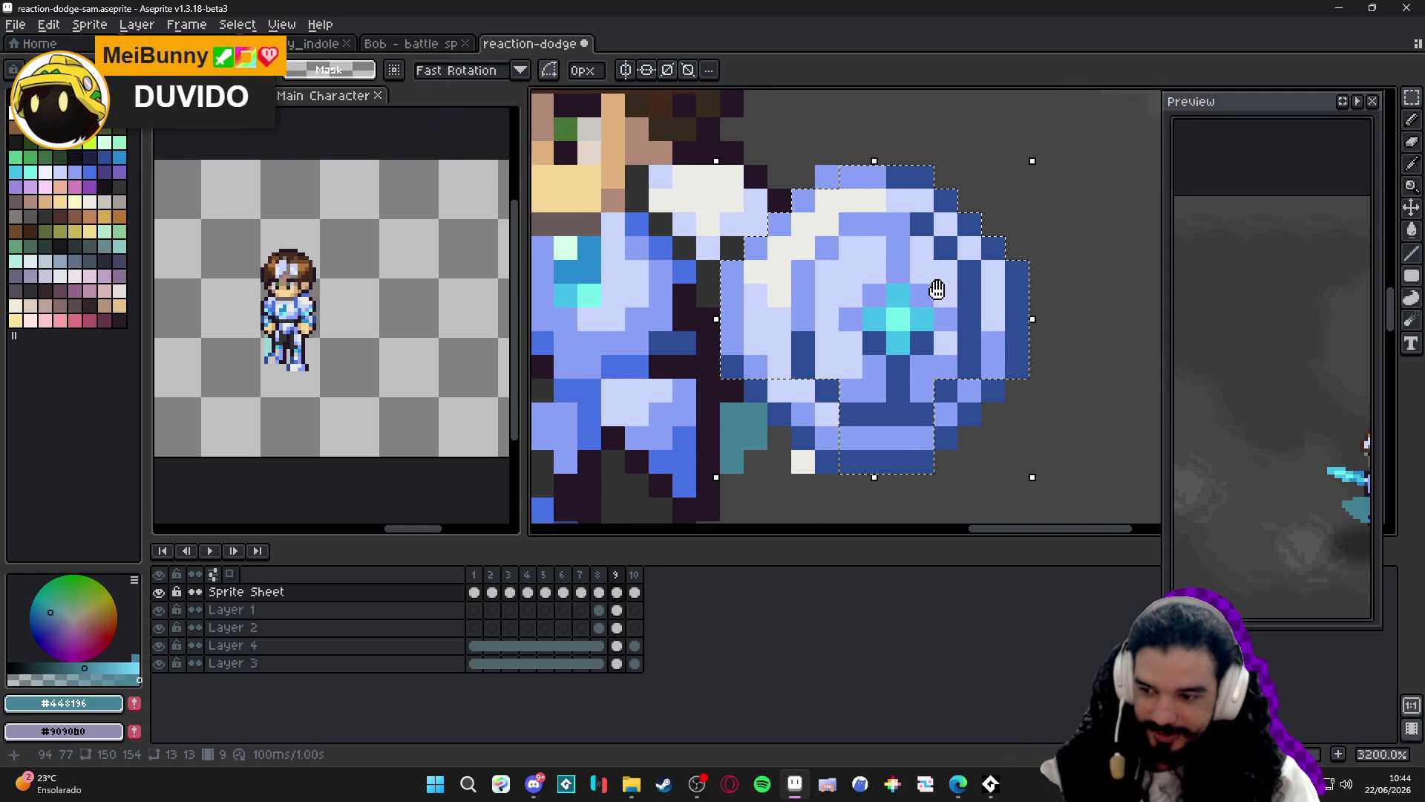
mouse_move(945, 435)
mouse_down()
mouse_move(884, 461)
mouse_move(823, 462)
mouse_up()
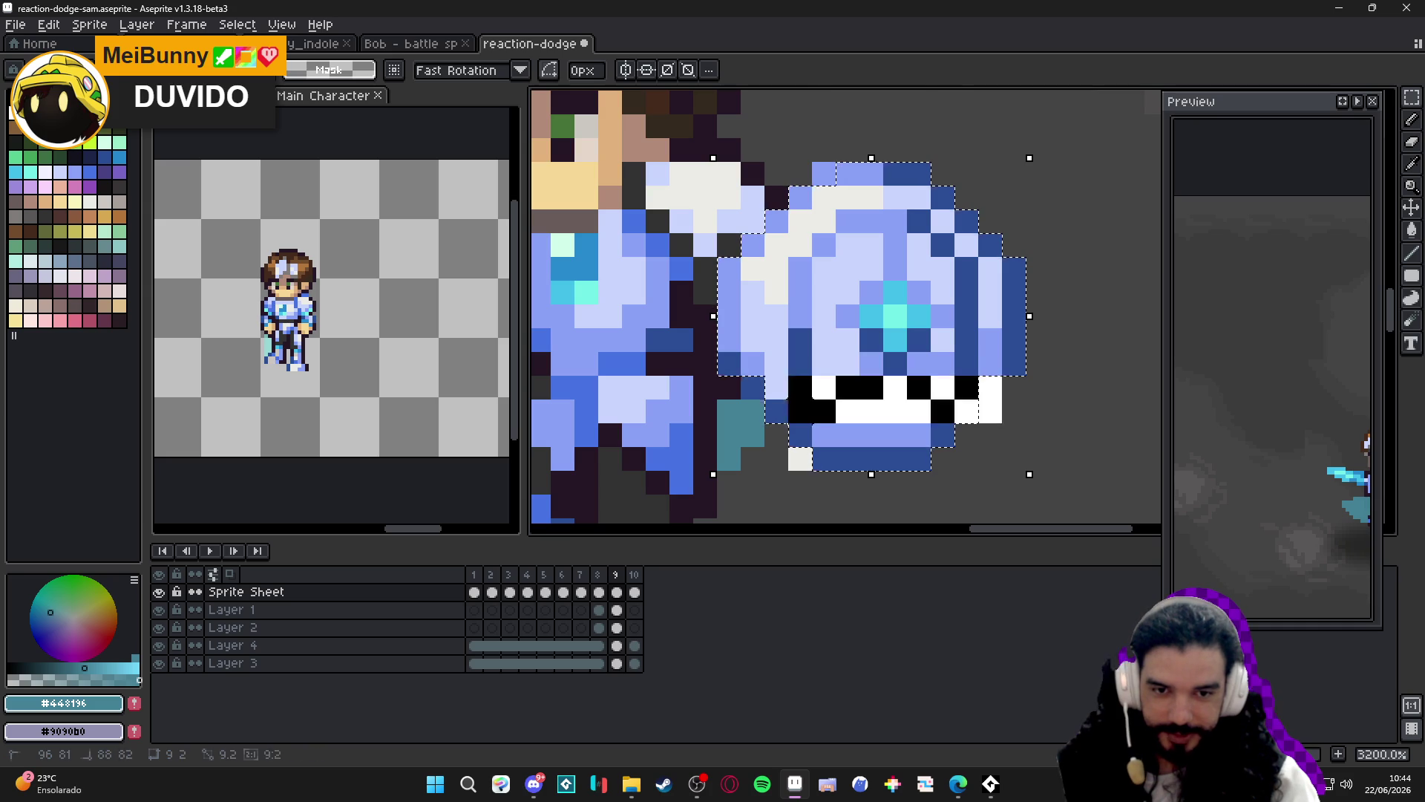
scroll(787, 382, down, 3)
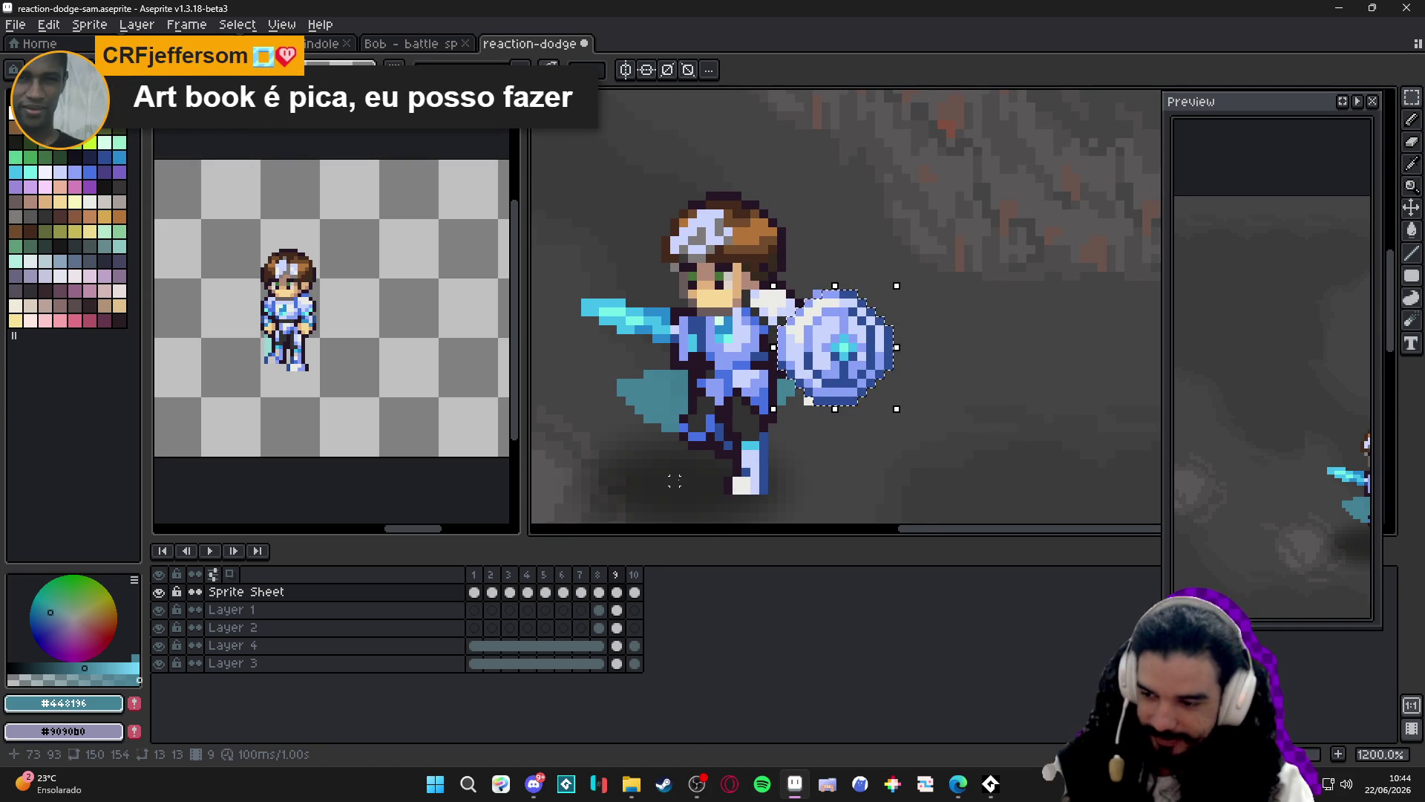
Cut the shield and paste it back in place on a new layer.
key(ctrl+x)
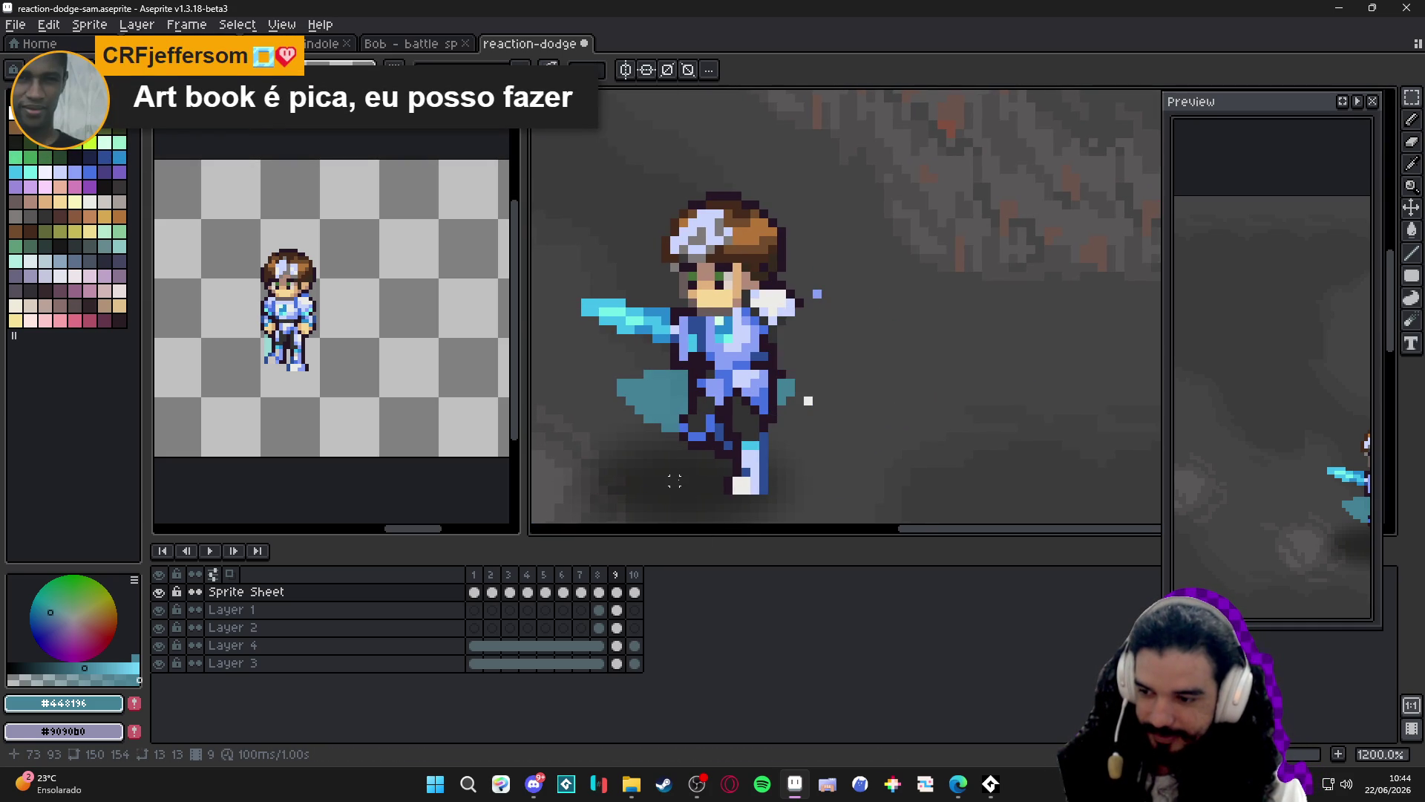
key(shift+n)
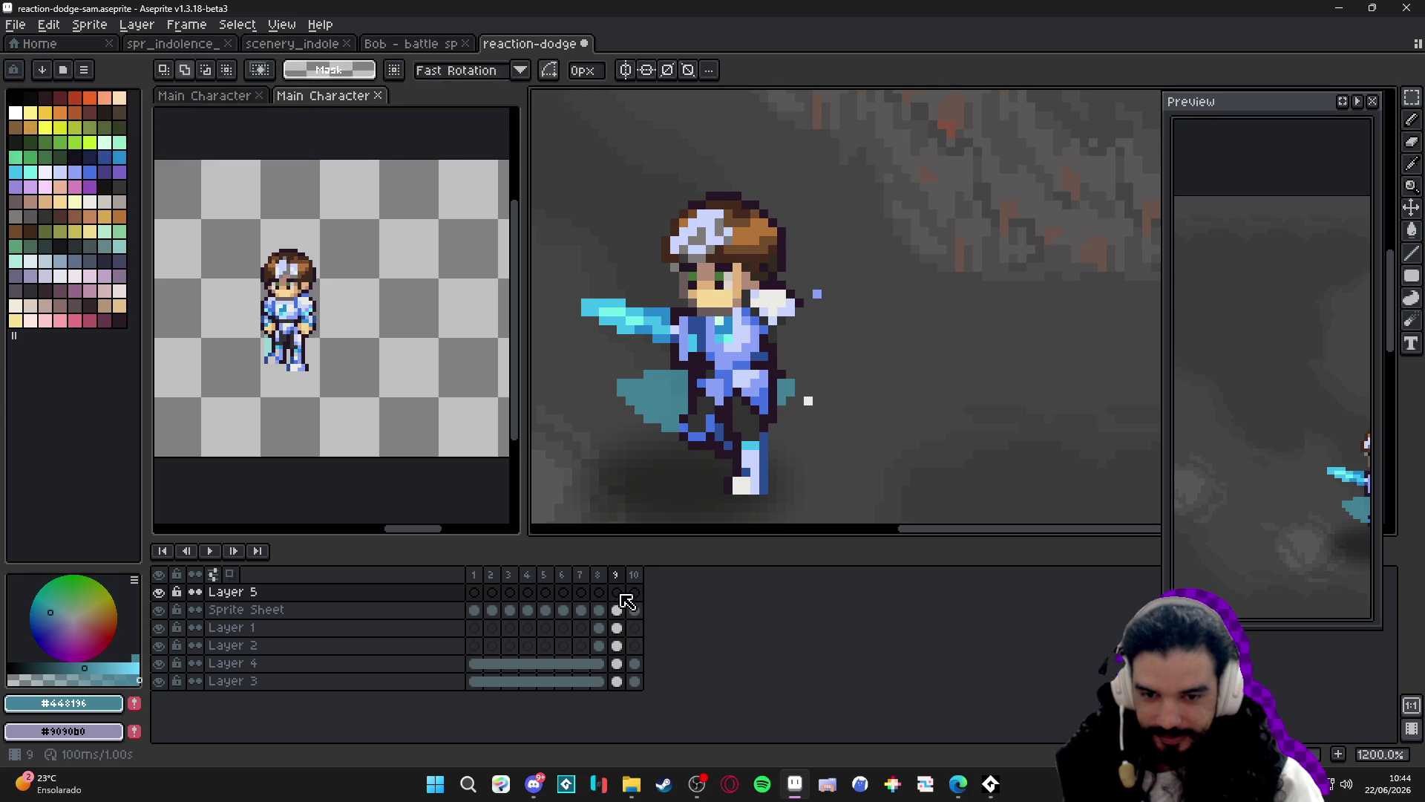
key(ctrl+v)
key(Return)
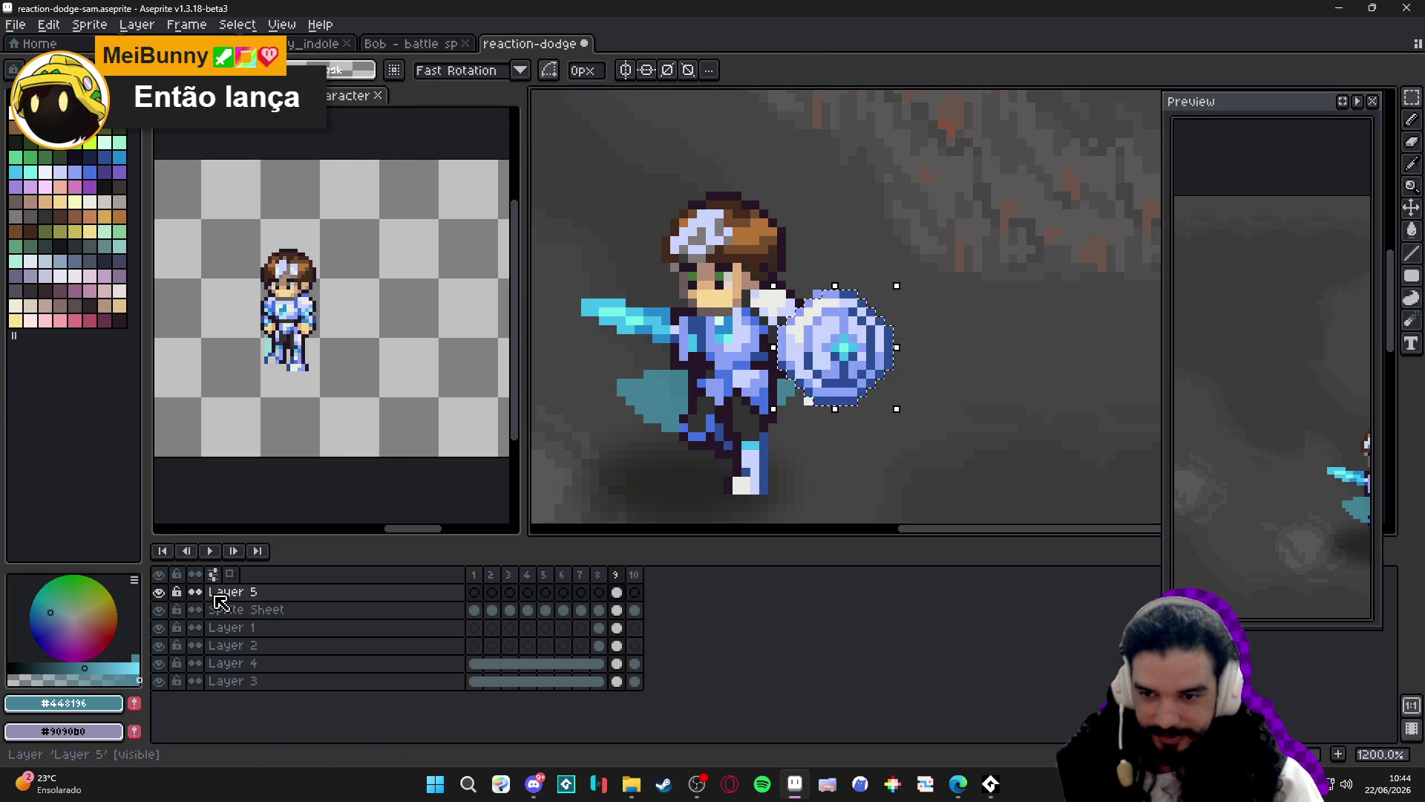
key(ctrl+d)
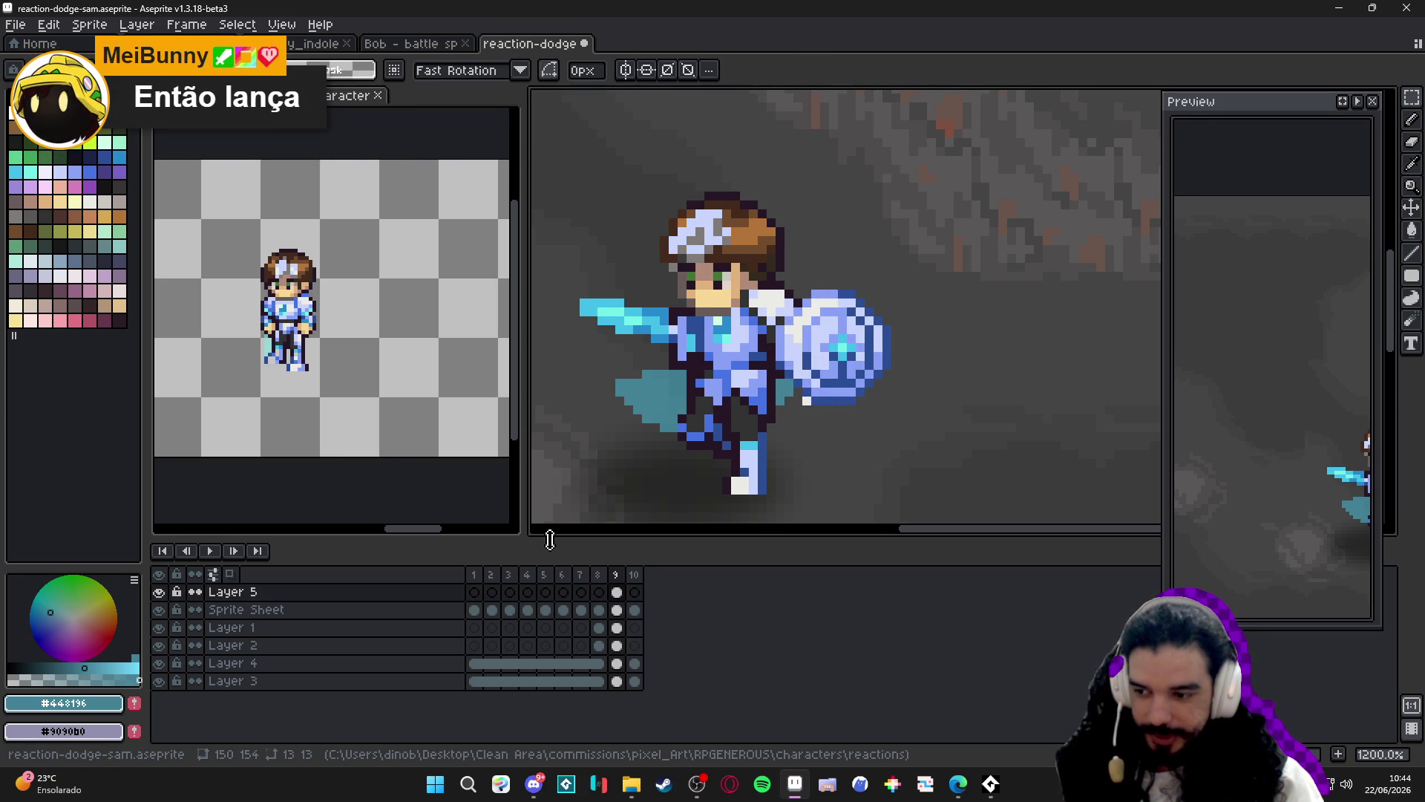
Rename the new layer 'shield' and make the Sprite Sheet layer active again.
double_click(226, 592)
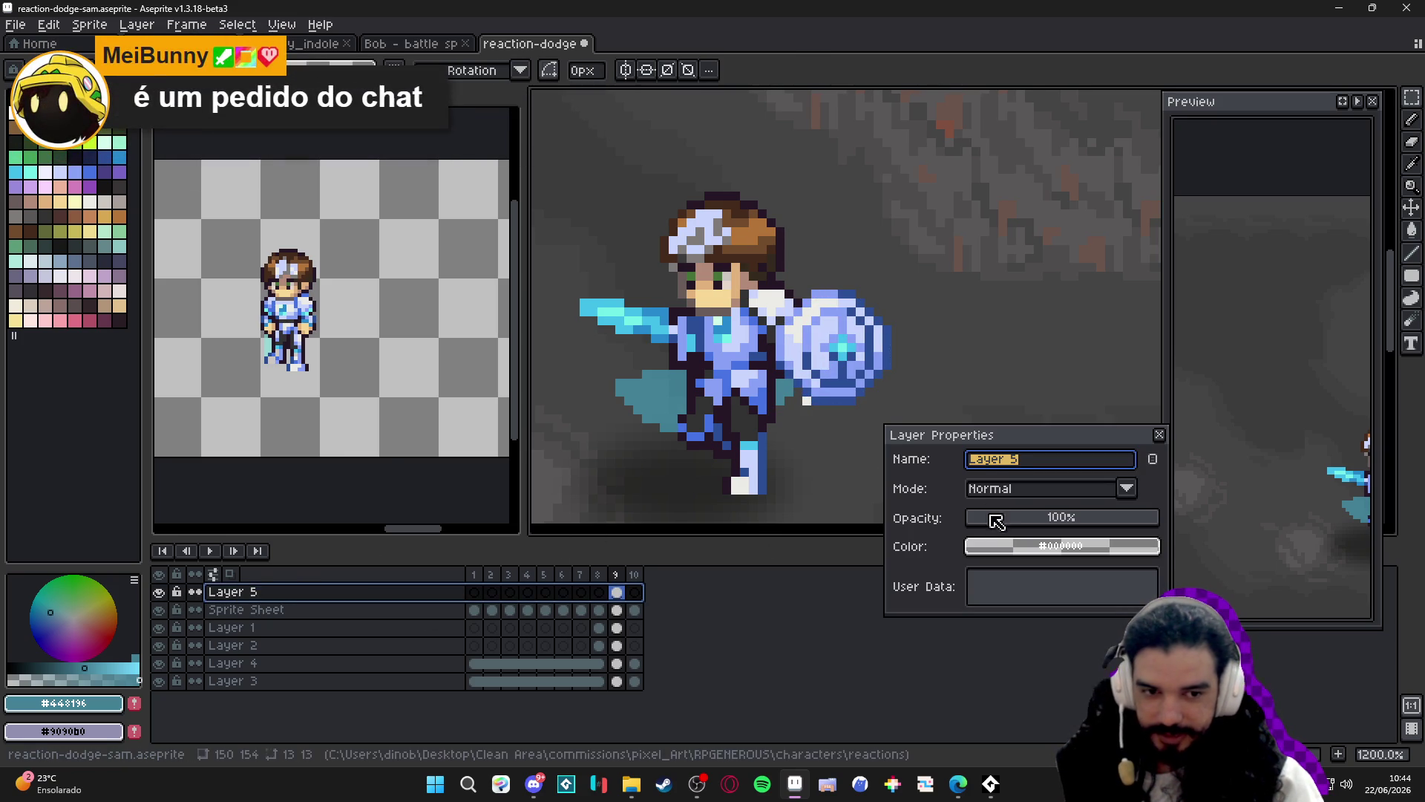
drag(1009, 440, 1043, 411)
scroll(831, 455, down, 1)
text(Shi)
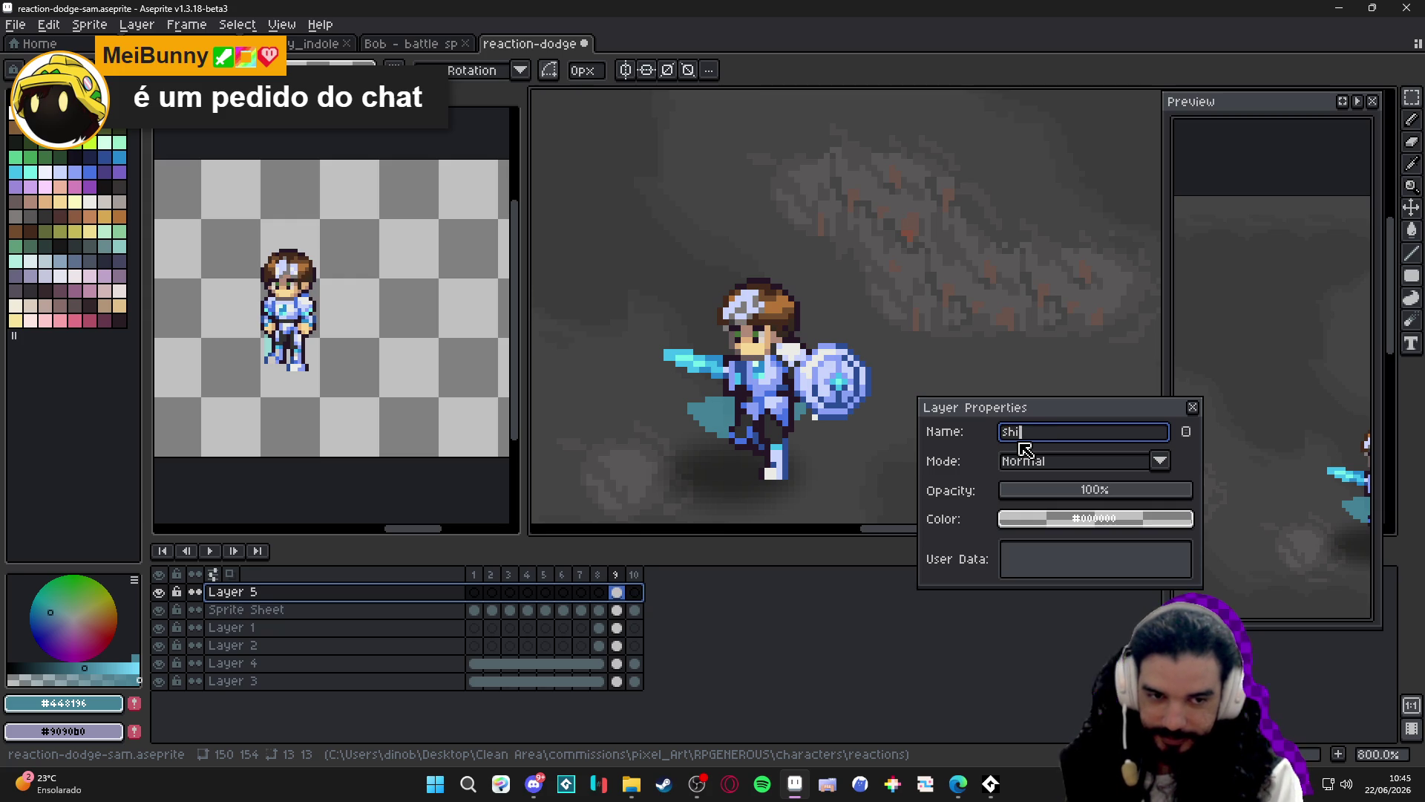
text(eld)
key(Return)
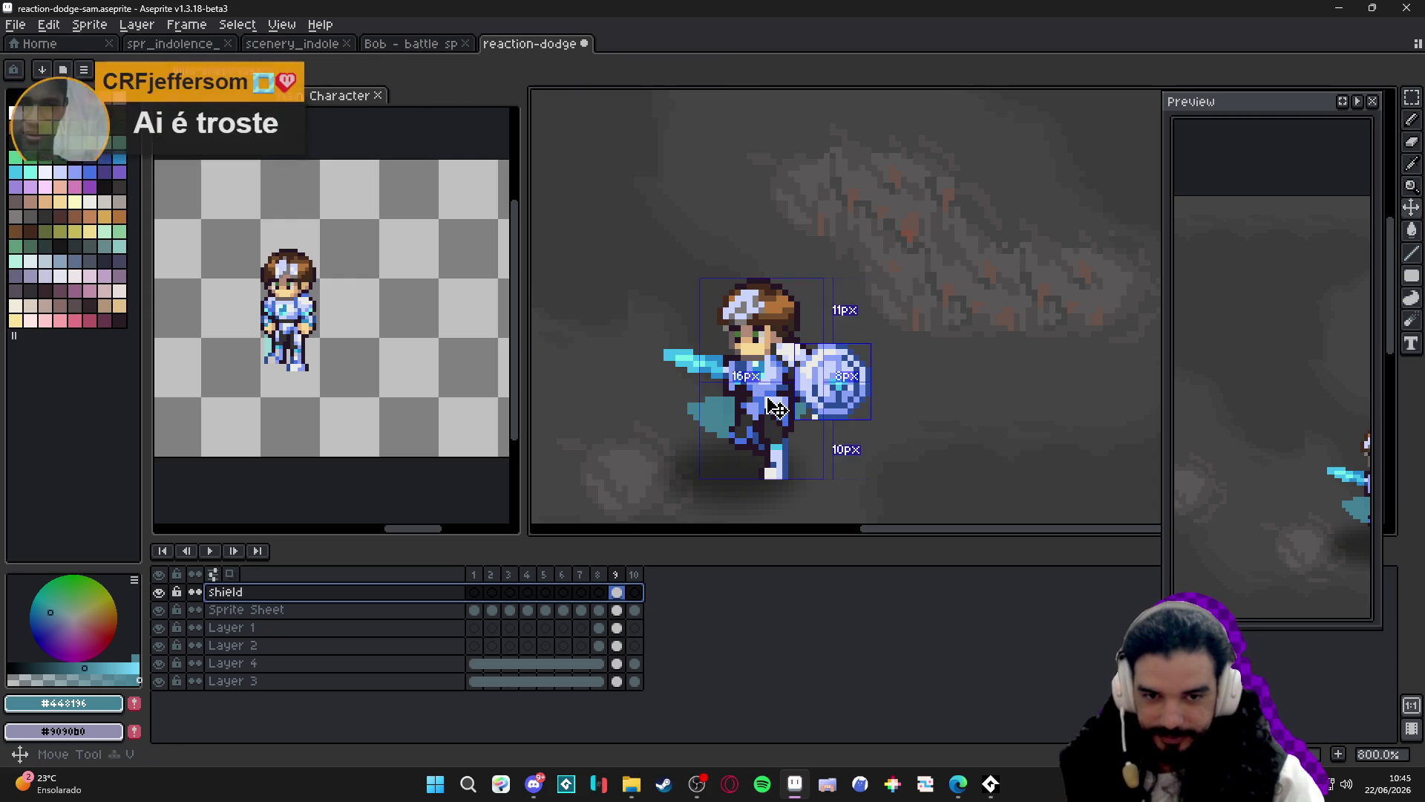
ctrl+click(776, 407)
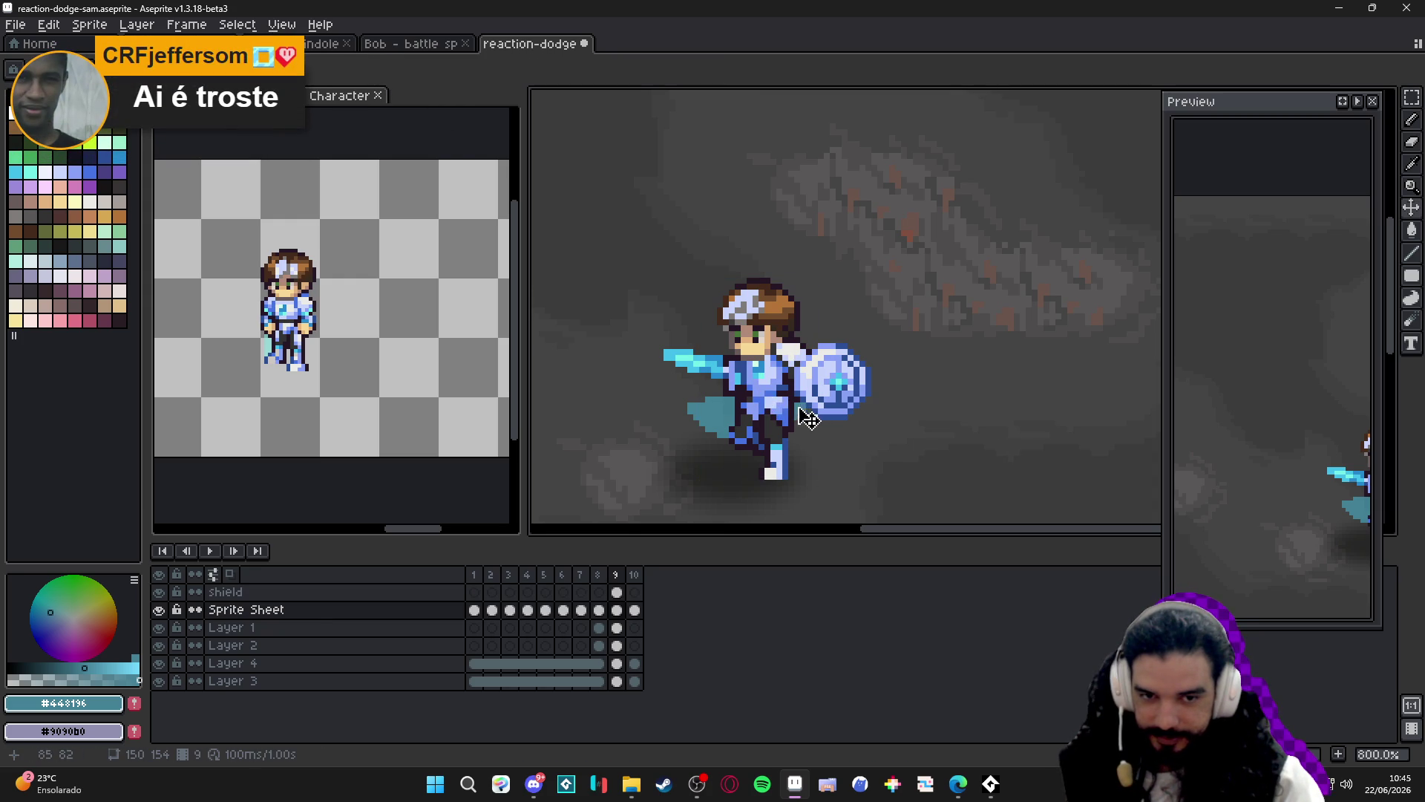
On frame 1, select the hero's head including the face and mouth rows, then go to frame 10.
scroll(754, 348, up, 2)
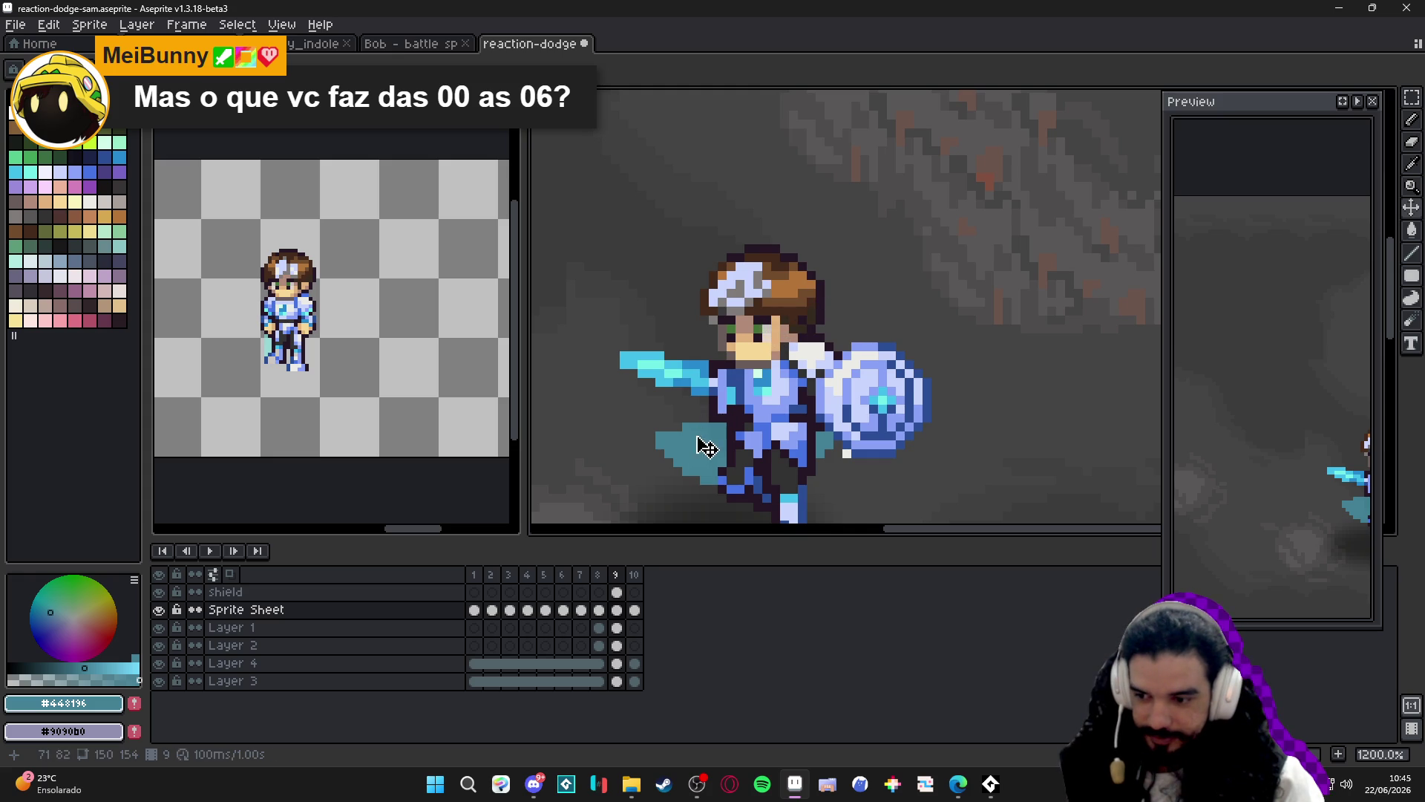
click(474, 575)
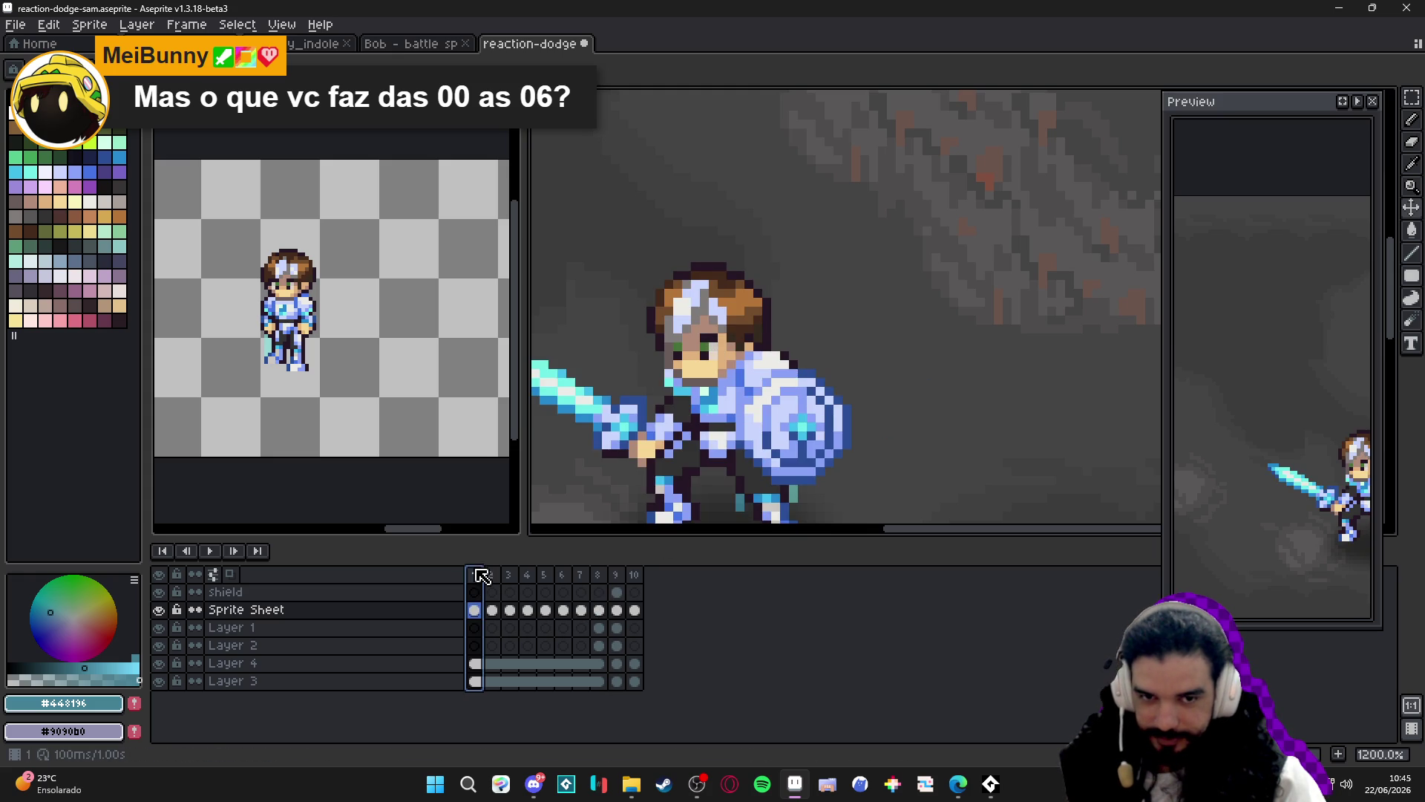
scroll(713, 337, up, 3)
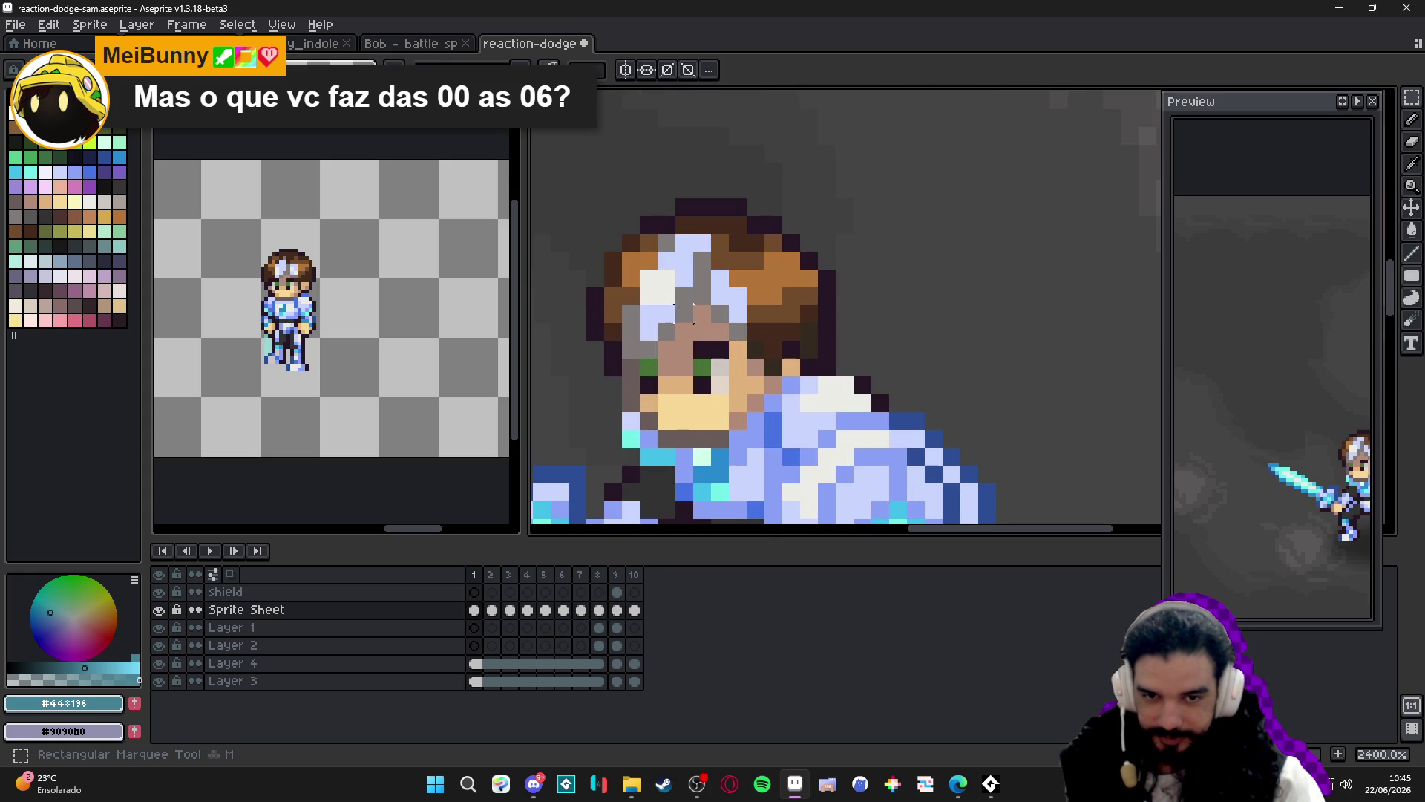
mouse_move(586, 161)
mouse_down()
mouse_move(603, 196)
mouse_move(911, 379)
mouse_up()
scroll(747, 401, up, 1)
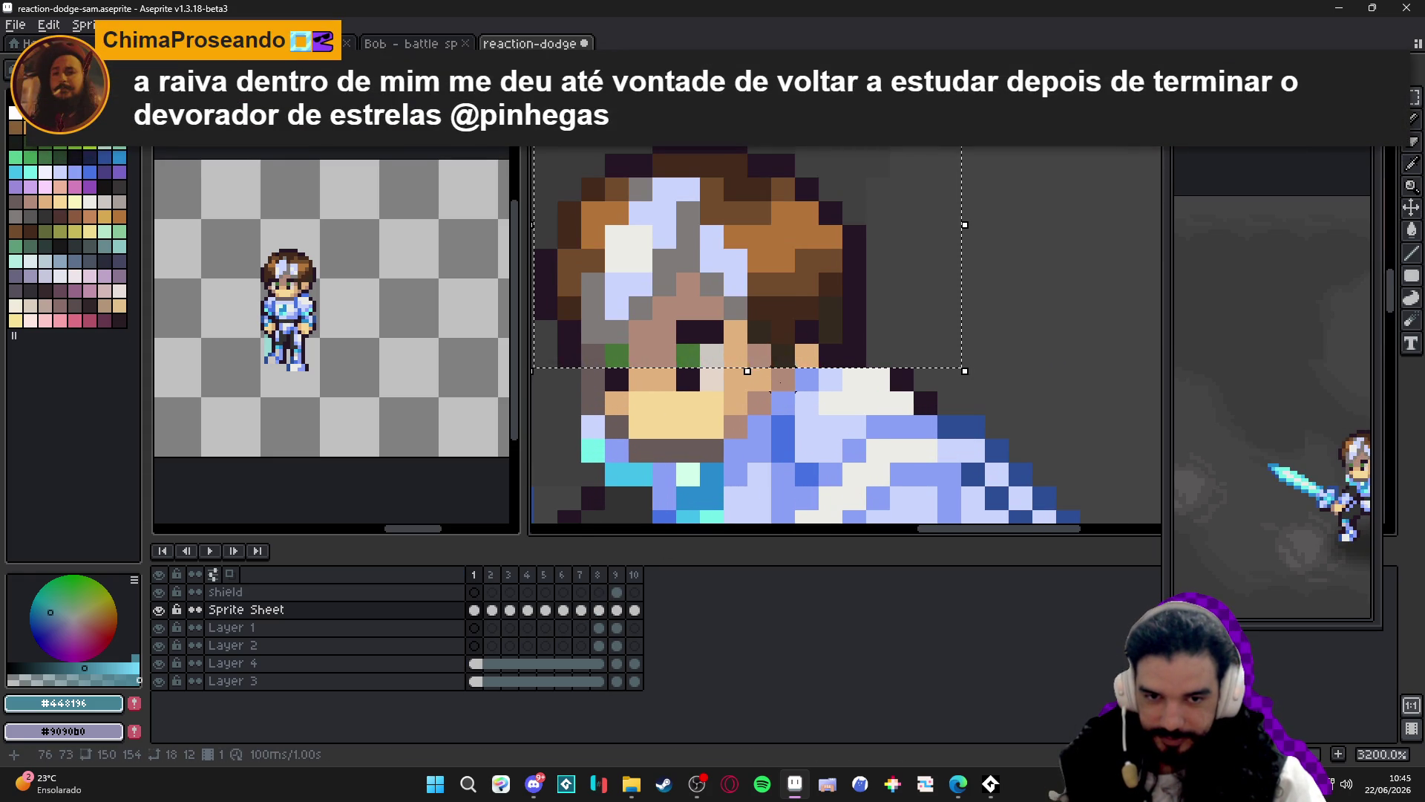
mouse_move(699, 355)
mouse_down()
mouse_move(582, 415)
mouse_move(763, 362)
mouse_up()
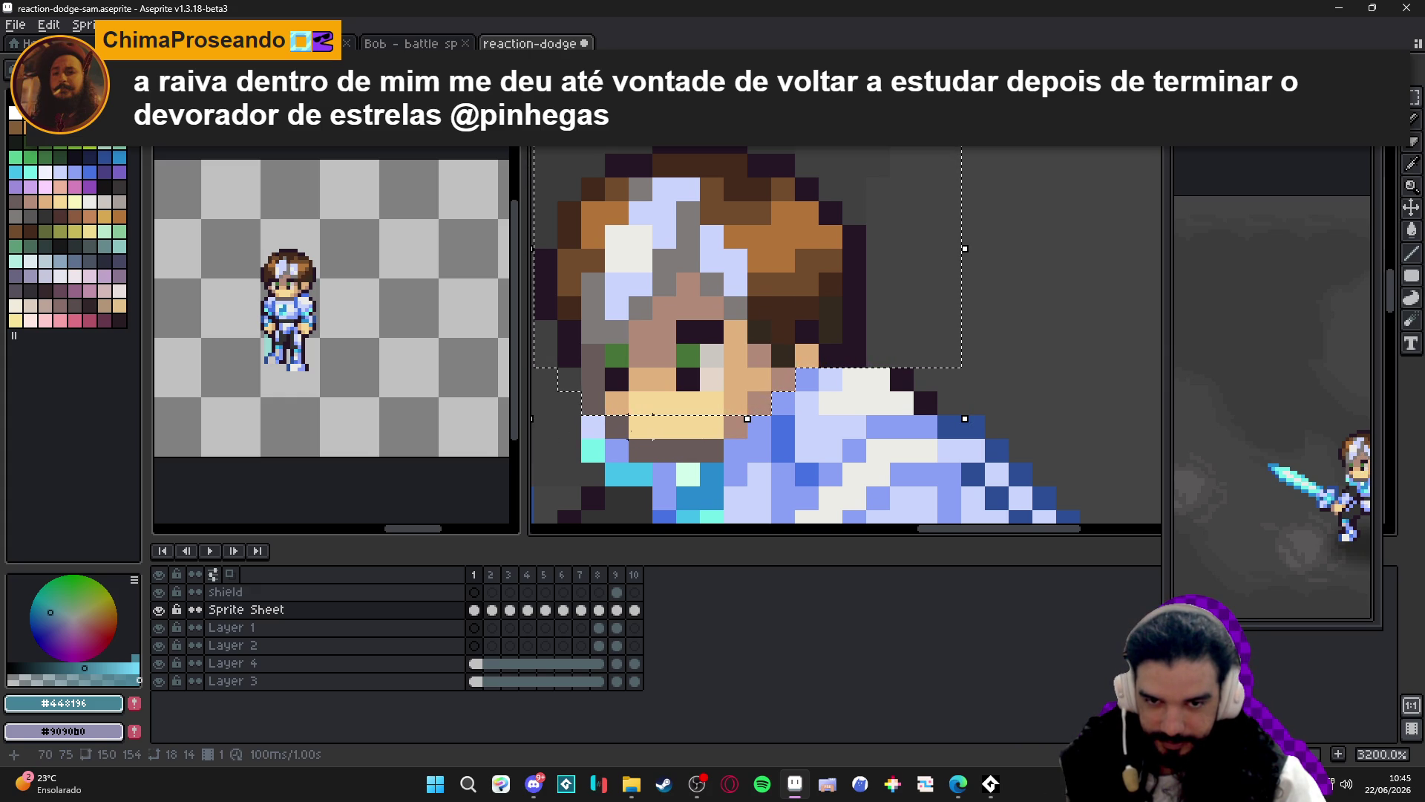
drag(616, 427, 697, 438)
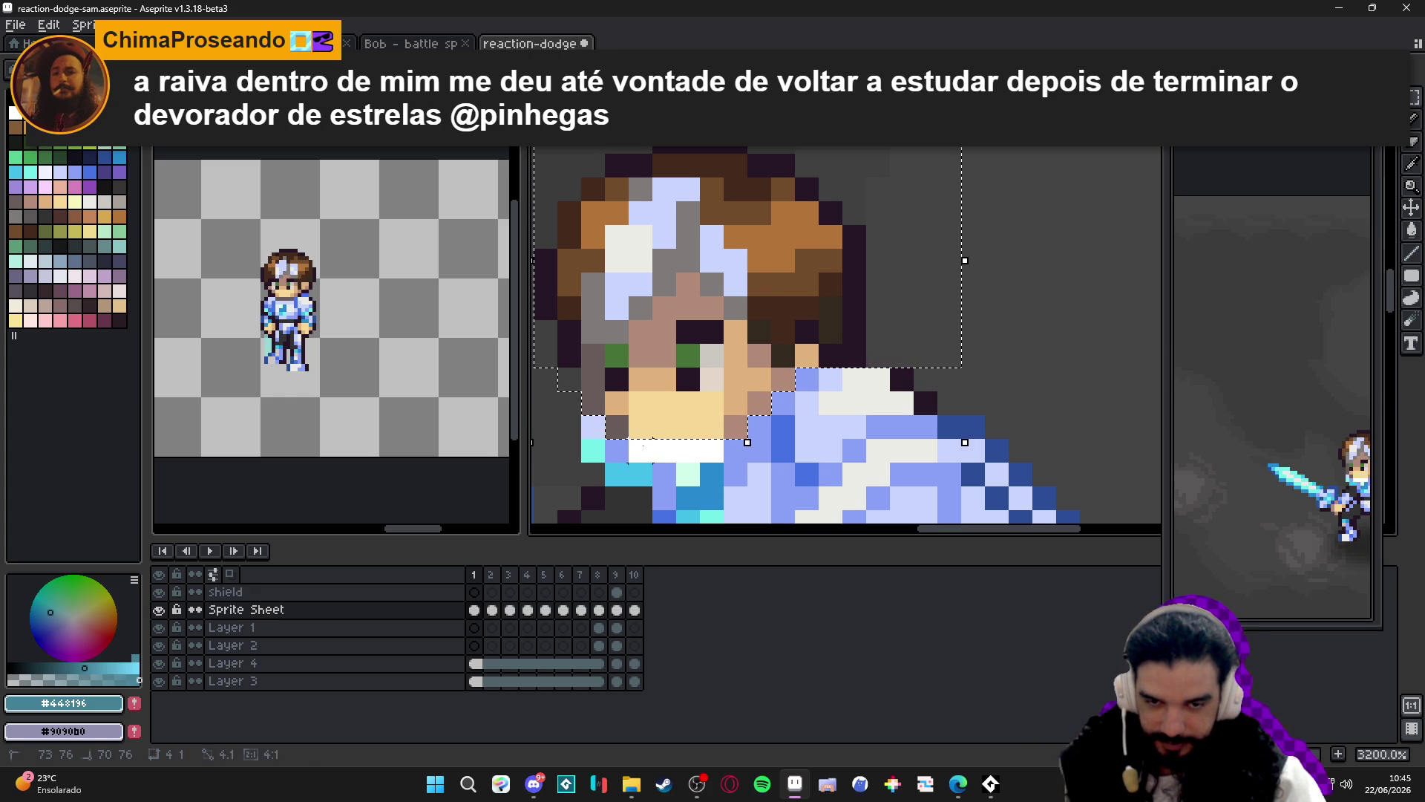
scroll(690, 367, down, 3)
click(635, 591)
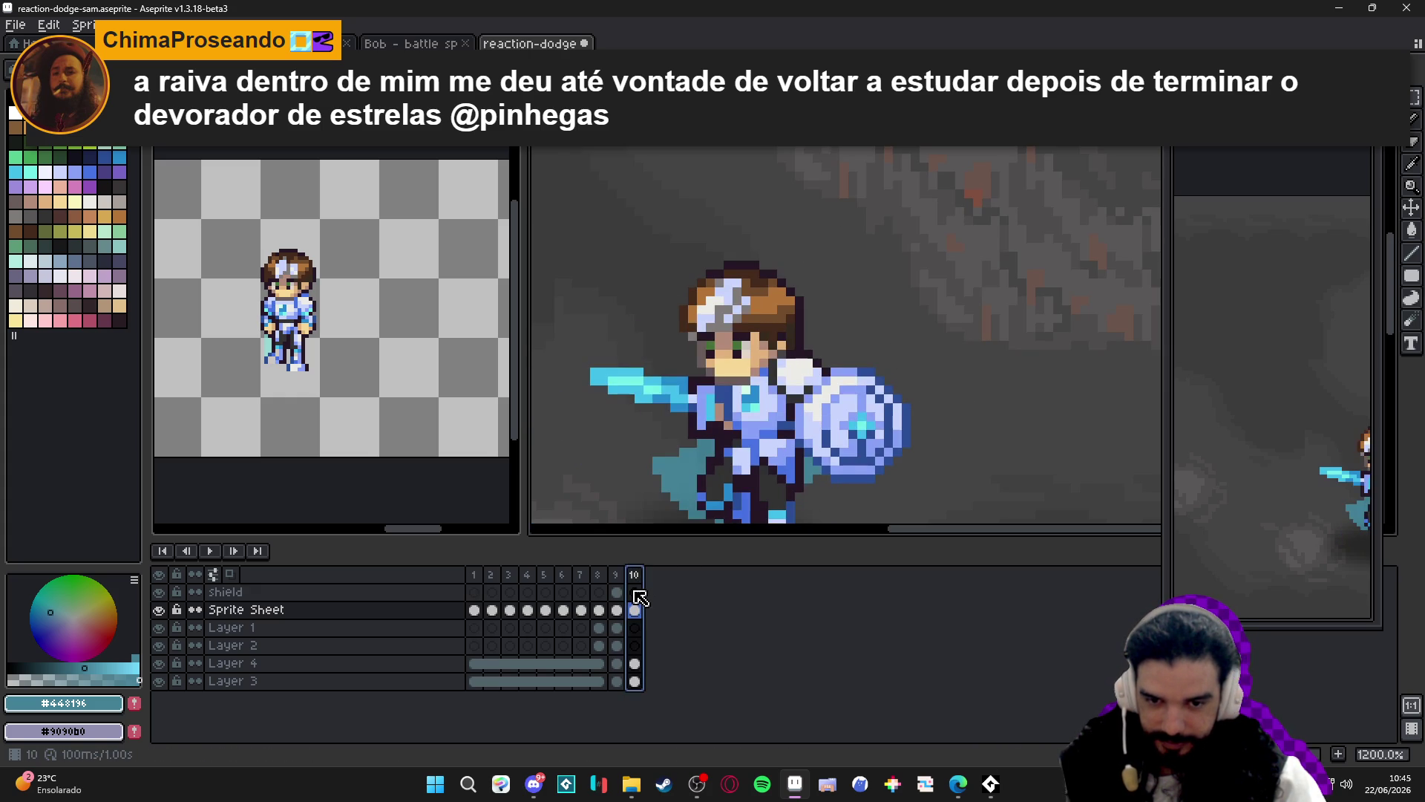
Add a layer named 'head' and paste the copied head into frame 10, moved up-right.
key(shift+n)
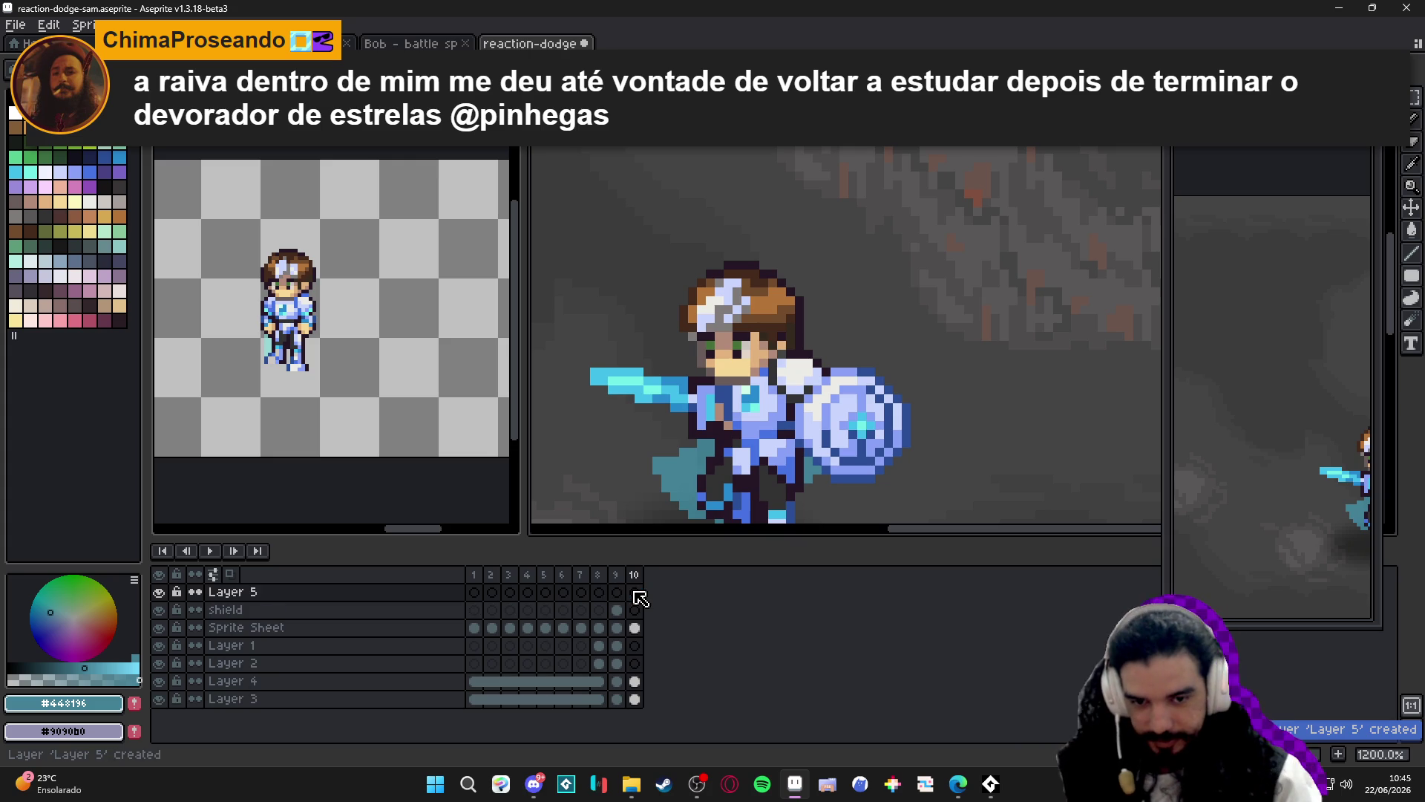
double_click(256, 592)
text(head)
key(Return)
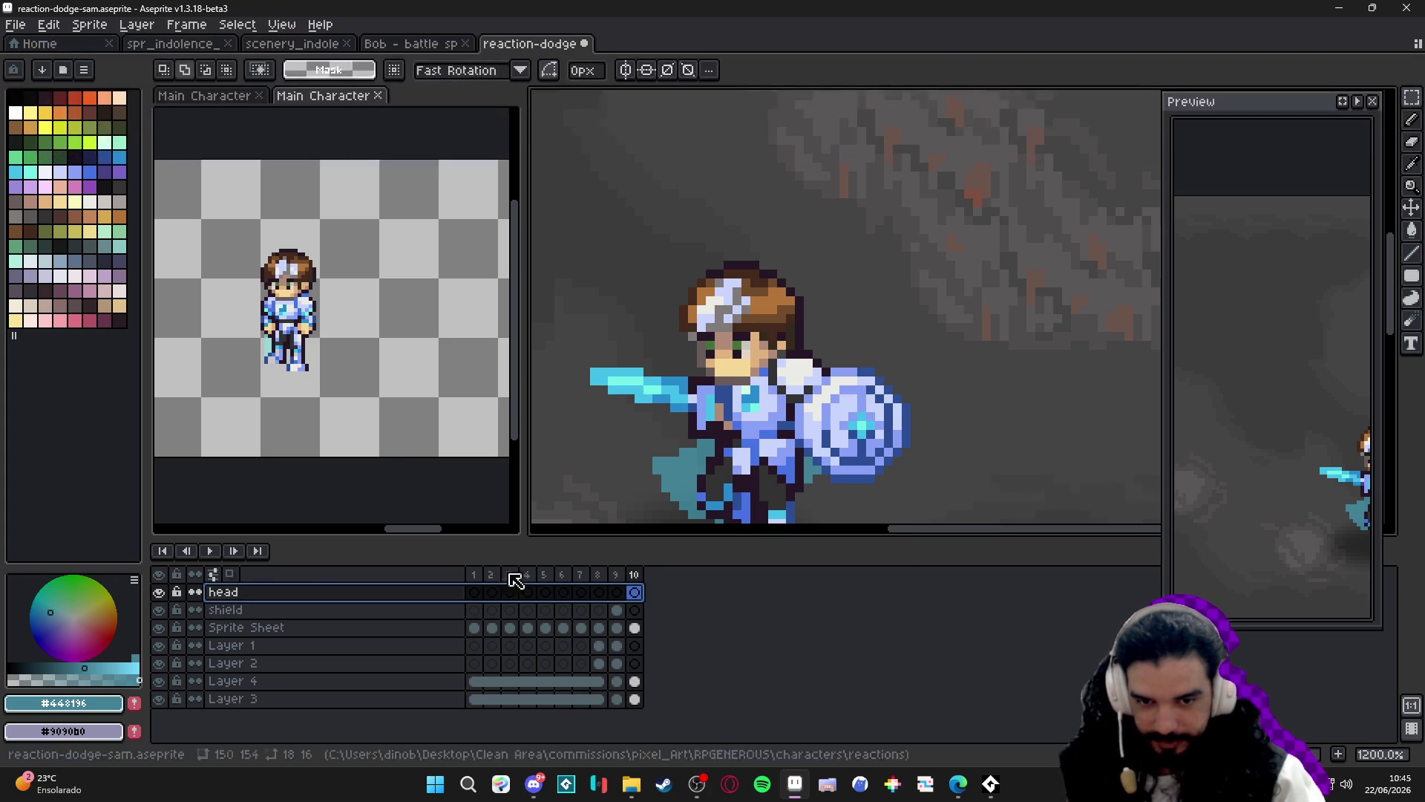
key(ctrl+v)
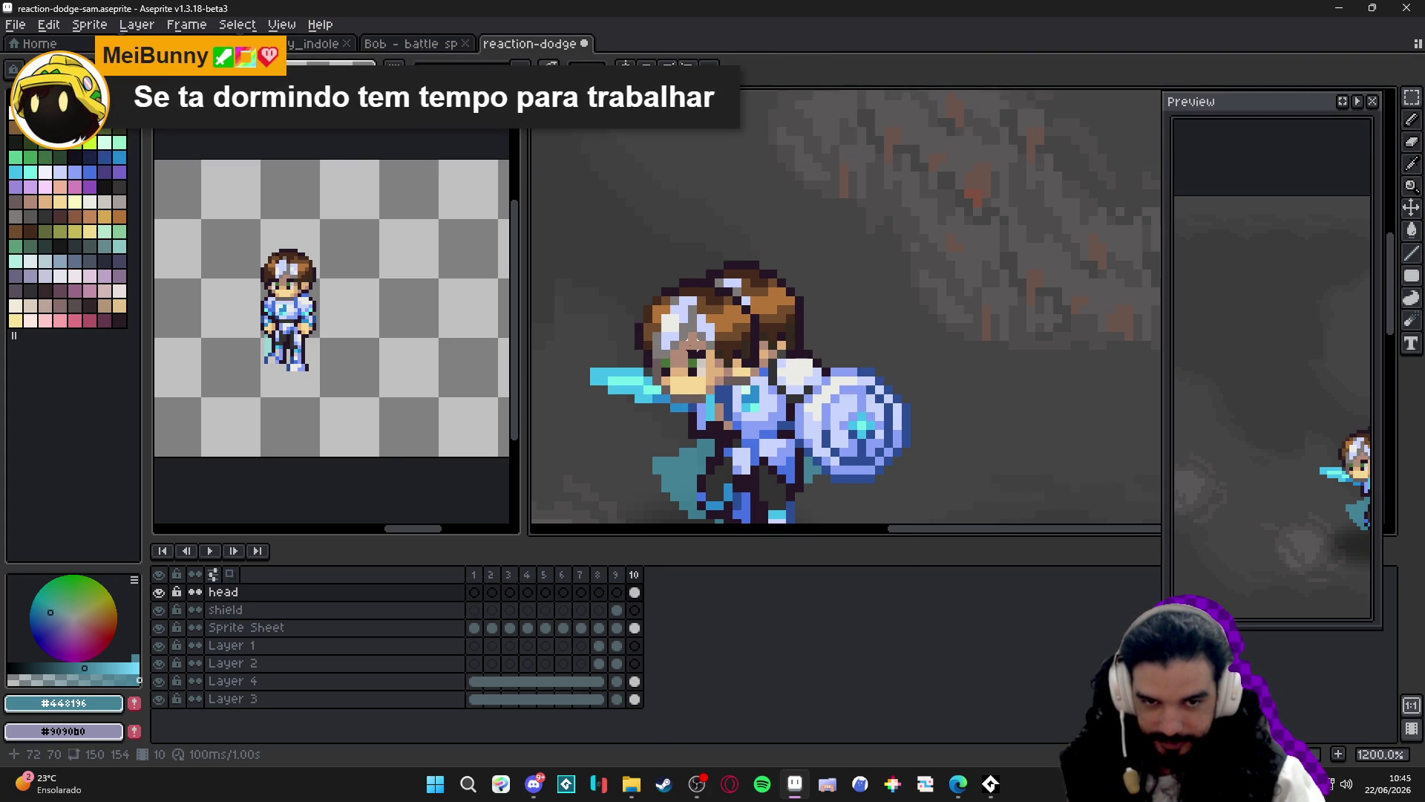
drag(704, 360, 748, 334)
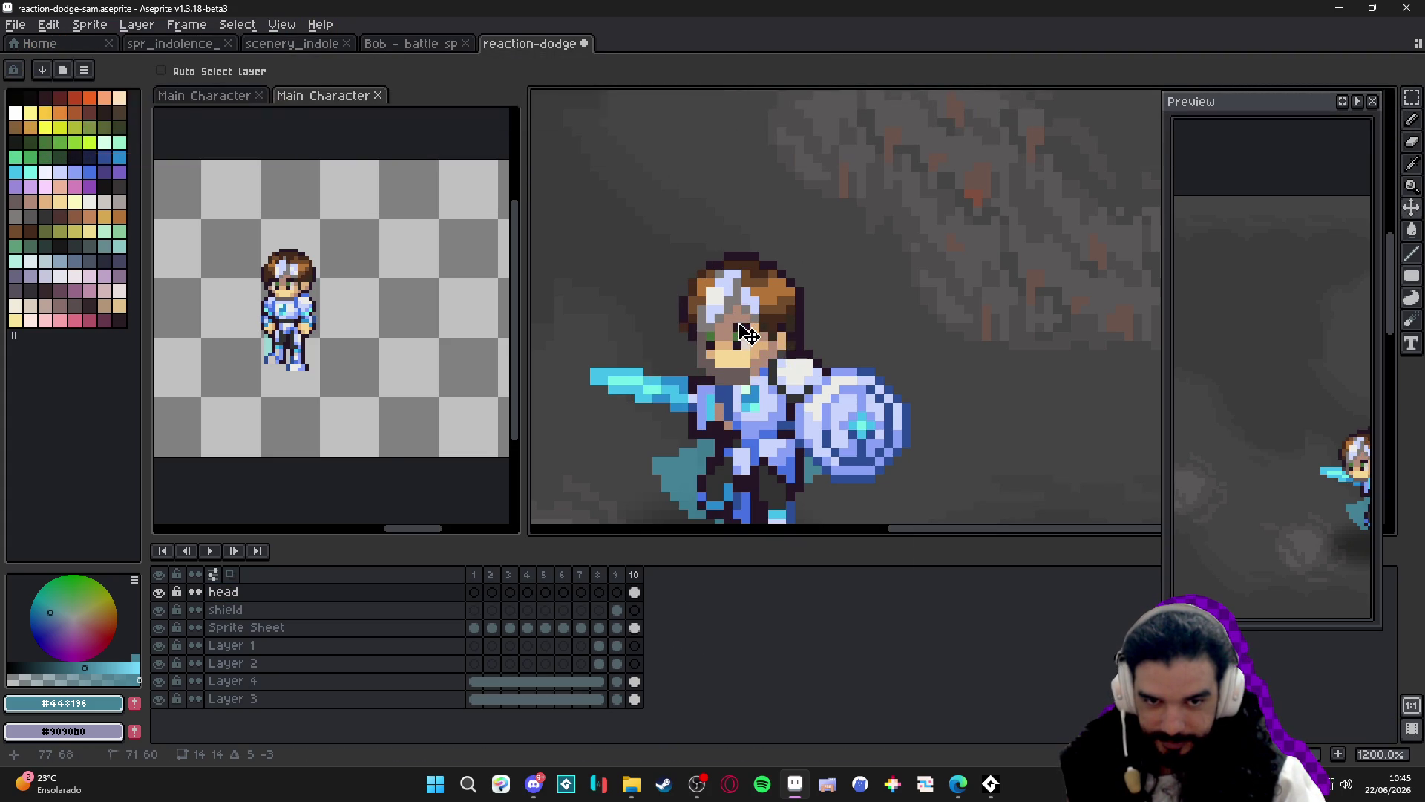
scroll(652, 466, down, 2)
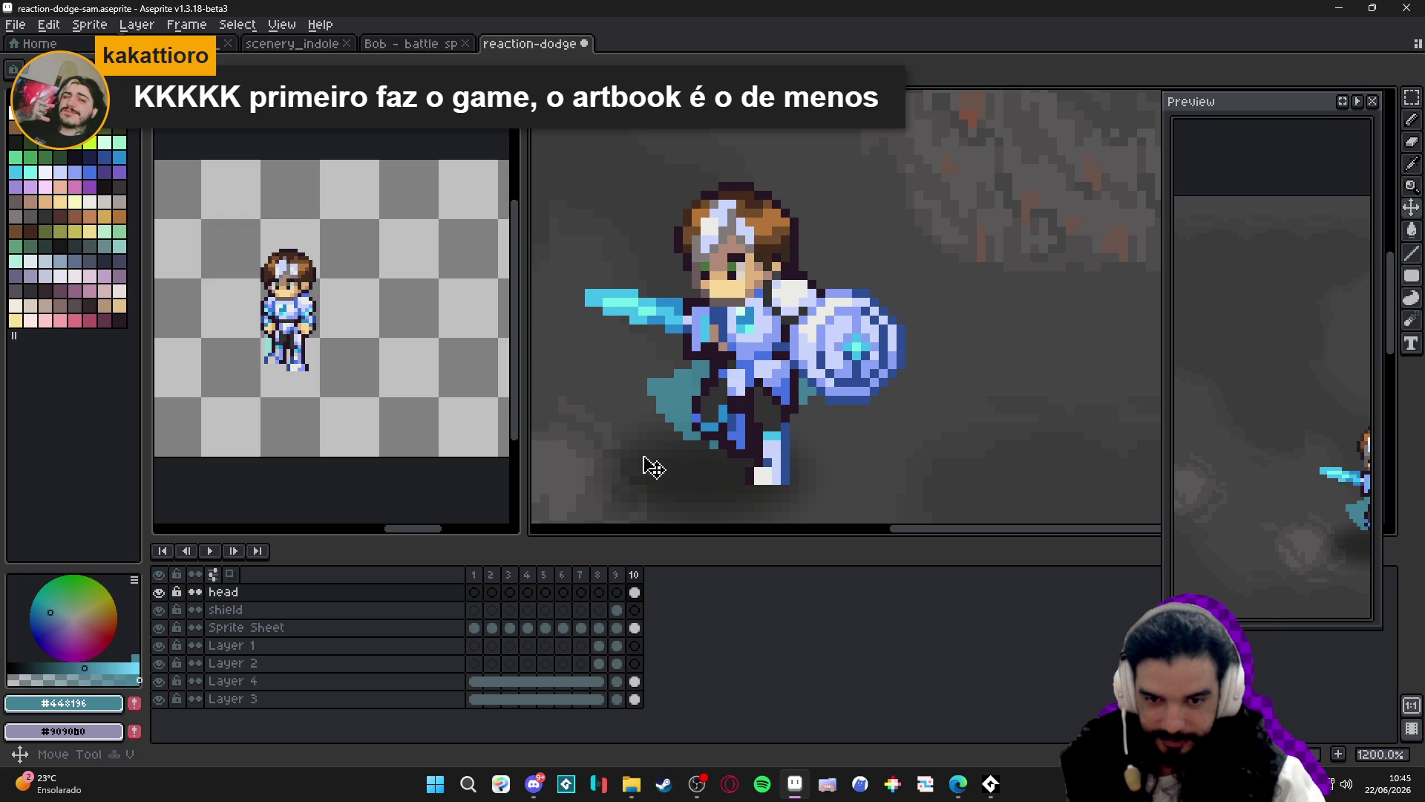
drag(742, 256, 1001, 202)
Erase the original head's hair, face and skin pixels from the Sprite Sheet layer.
key(Down)
key(Down)
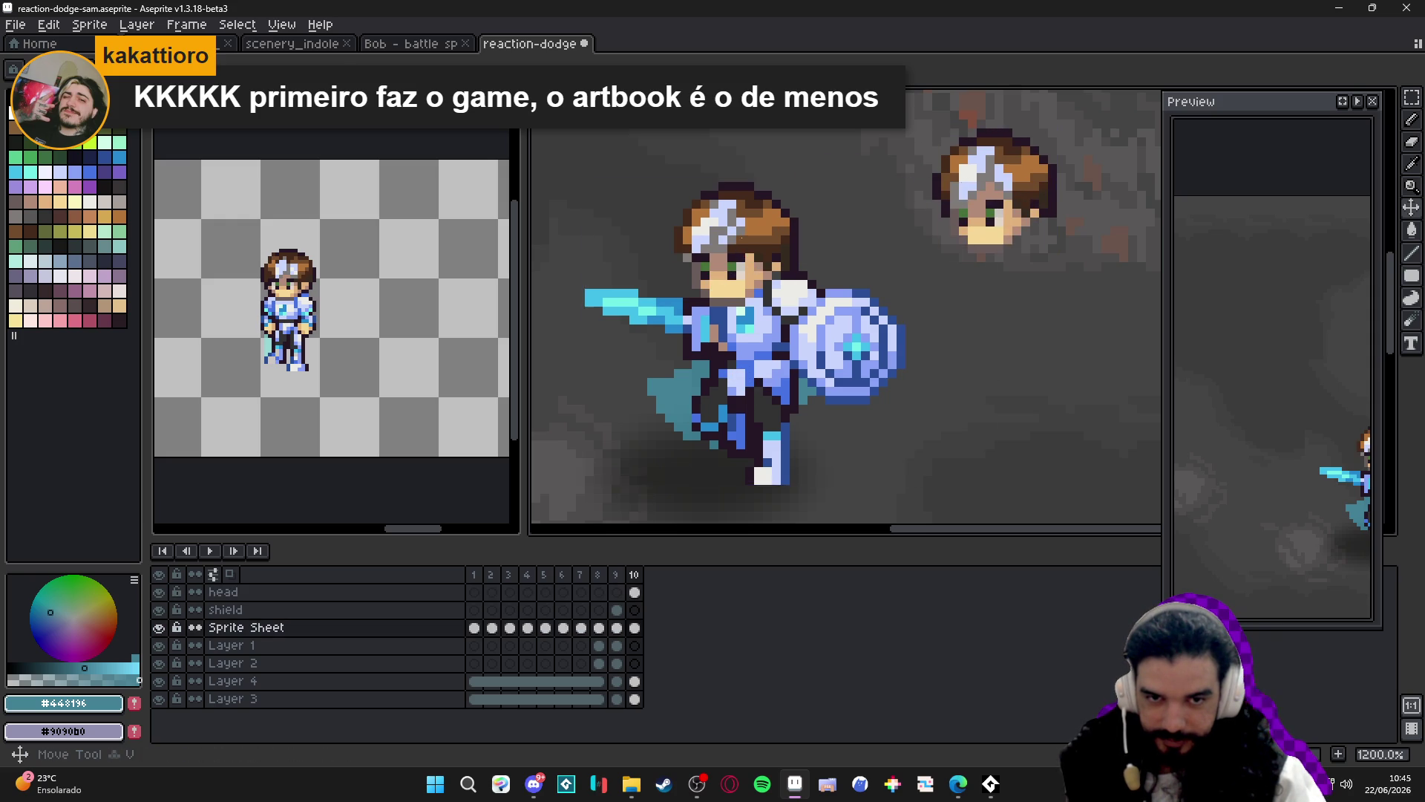
scroll(748, 226, up, 3)
key(e)
click(809, 247)
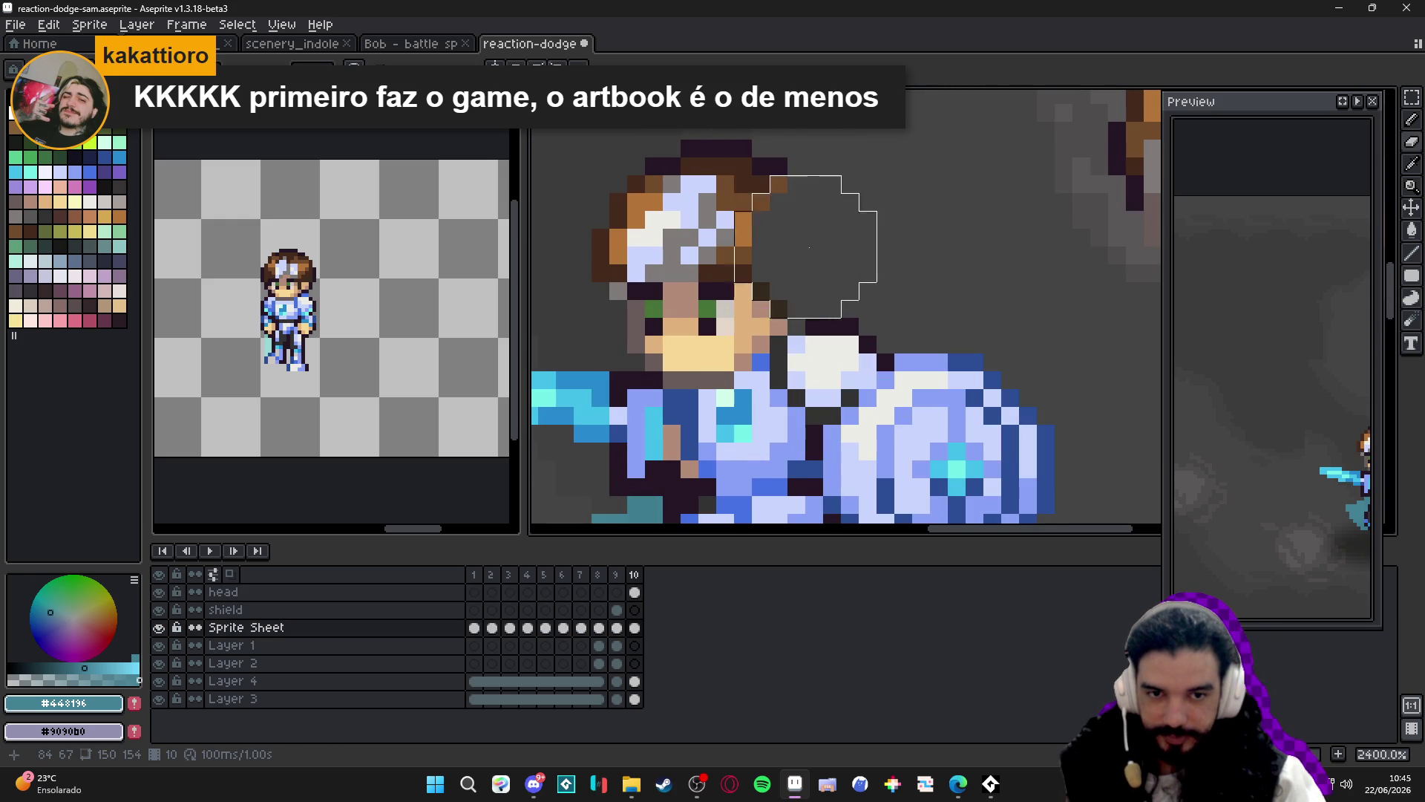
mouse_move(809, 248)
mouse_down()
mouse_move(724, 256)
mouse_move(727, 288)
mouse_up()
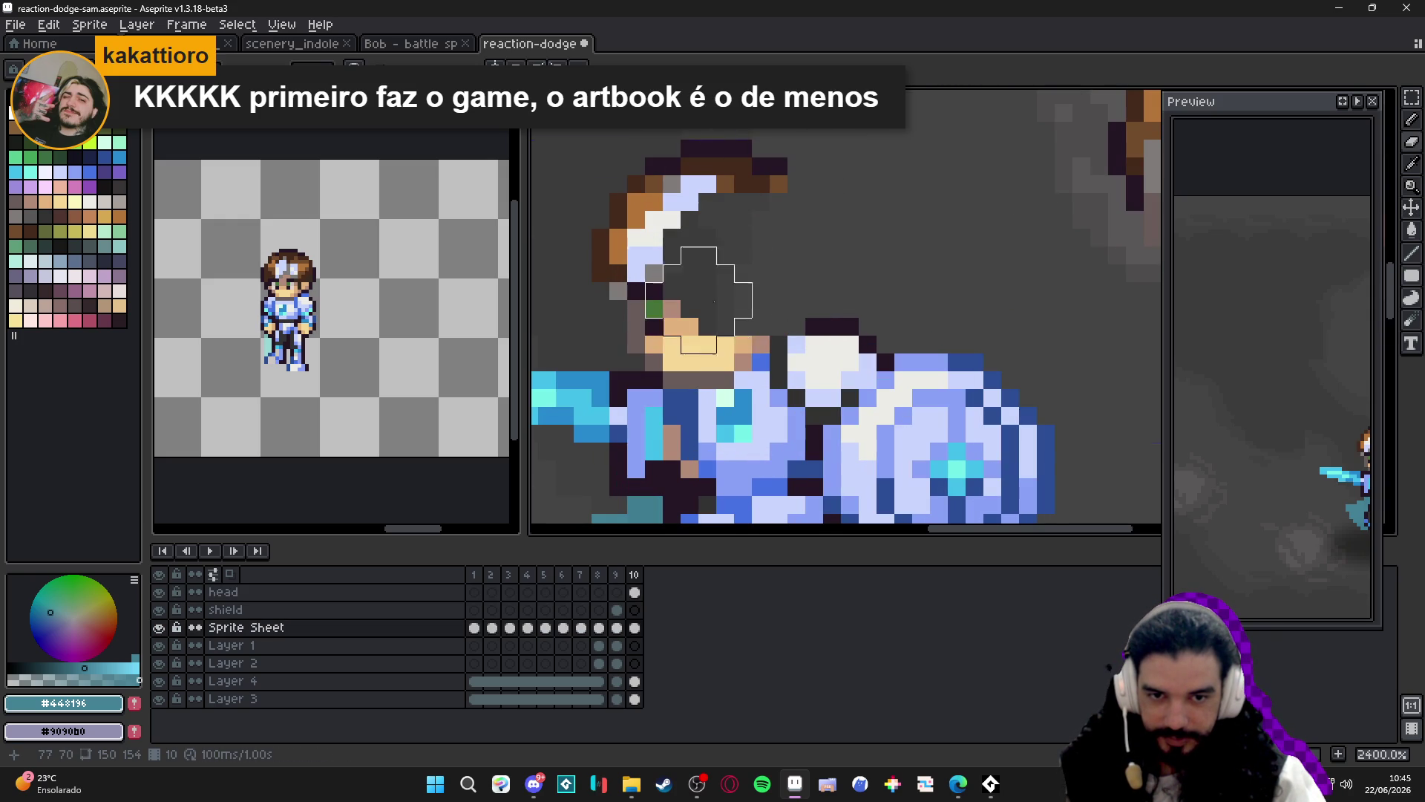
drag(752, 336, 609, 336)
mouse_move(726, 362)
mouse_down()
mouse_move(662, 348)
mouse_move(699, 354)
mouse_move(679, 371)
mouse_up()
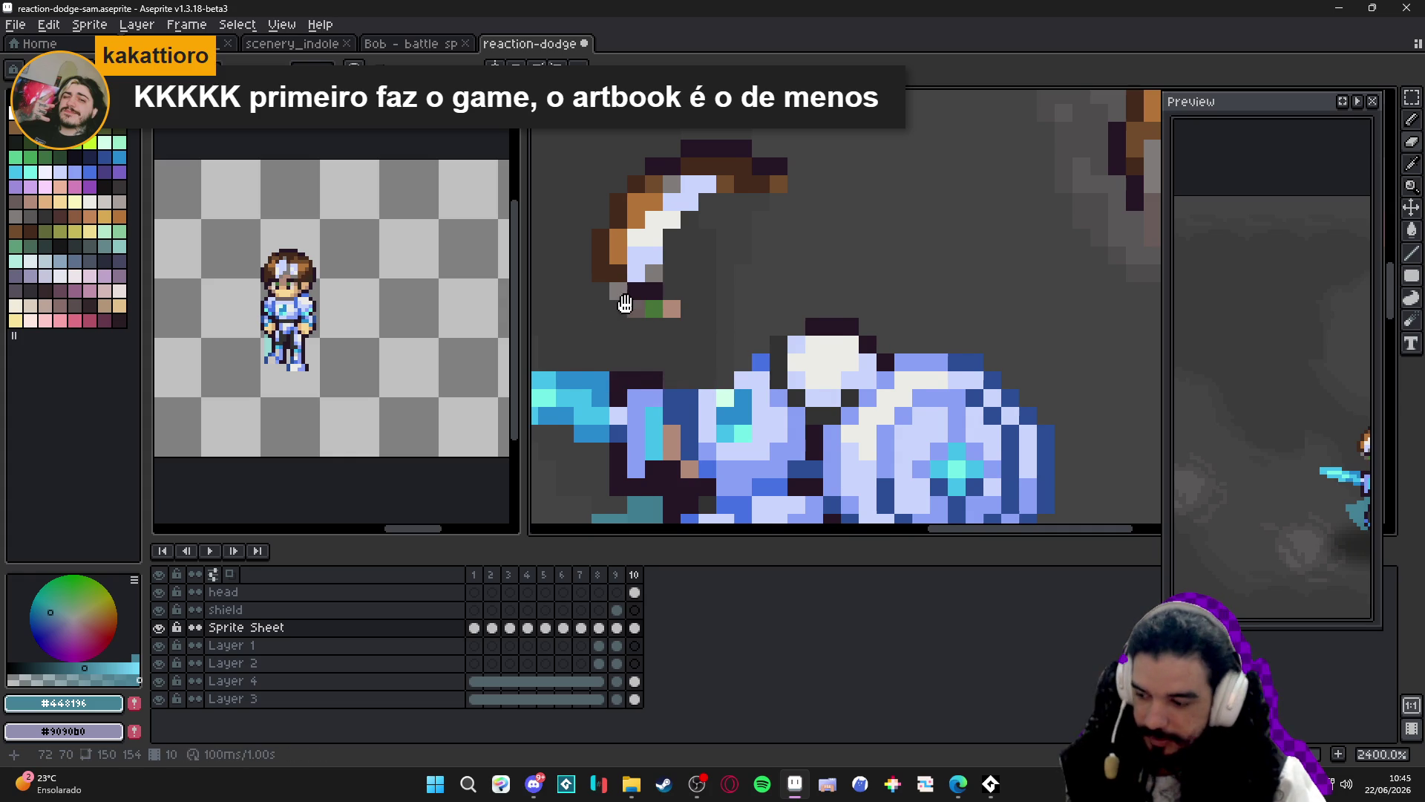
scroll(661, 293, up, 5)
scroll(657, 289, down, 2)
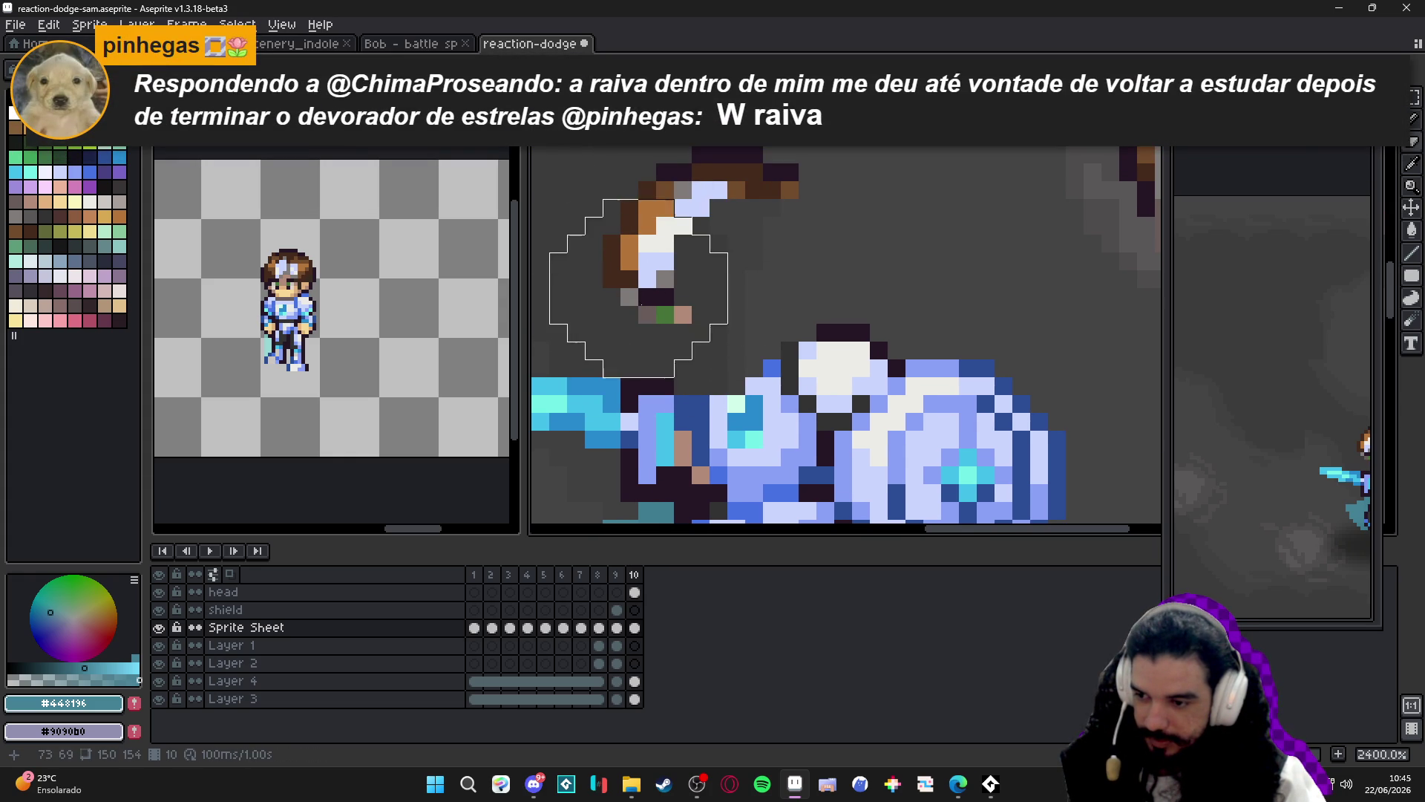
scroll(705, 297, down, 3)
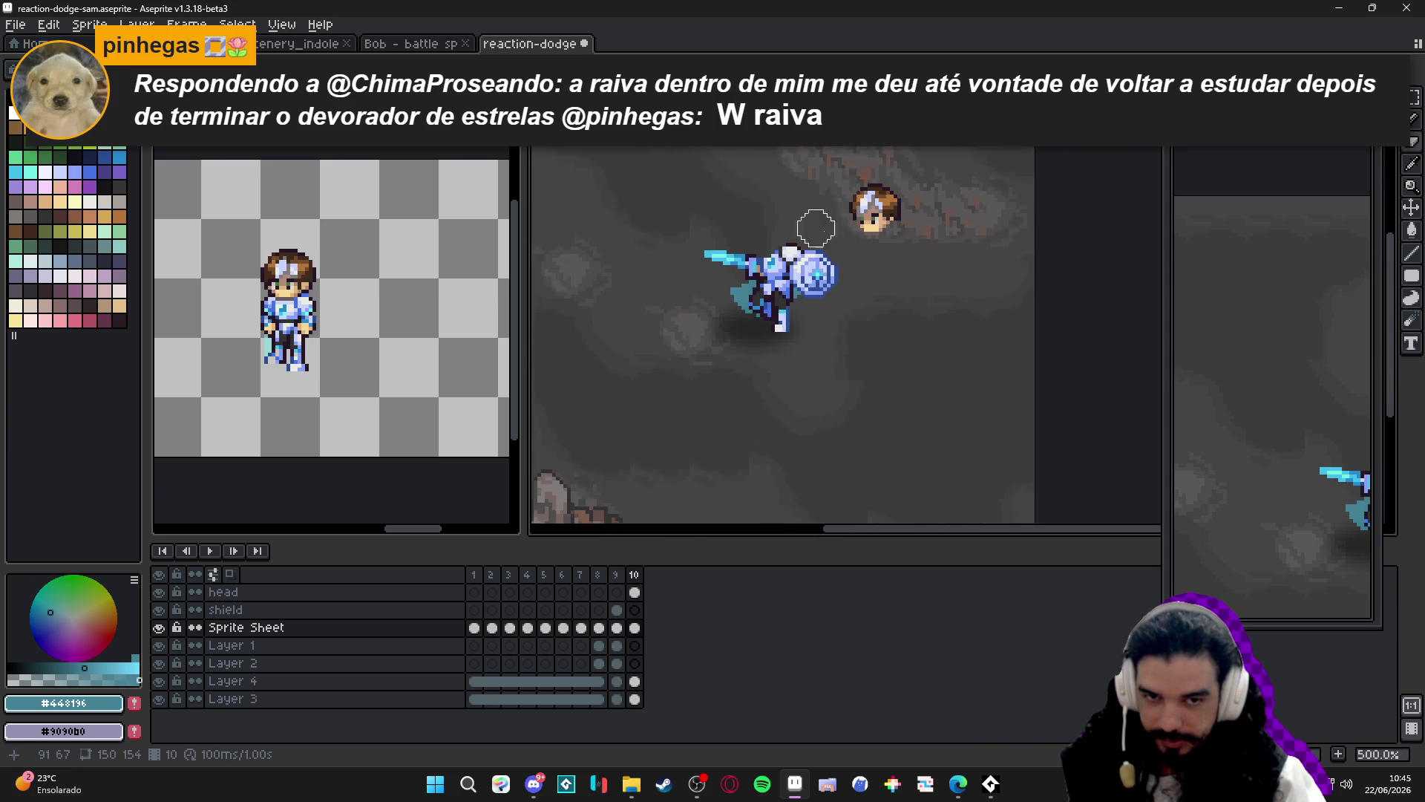
scroll(763, 355, up, 3)
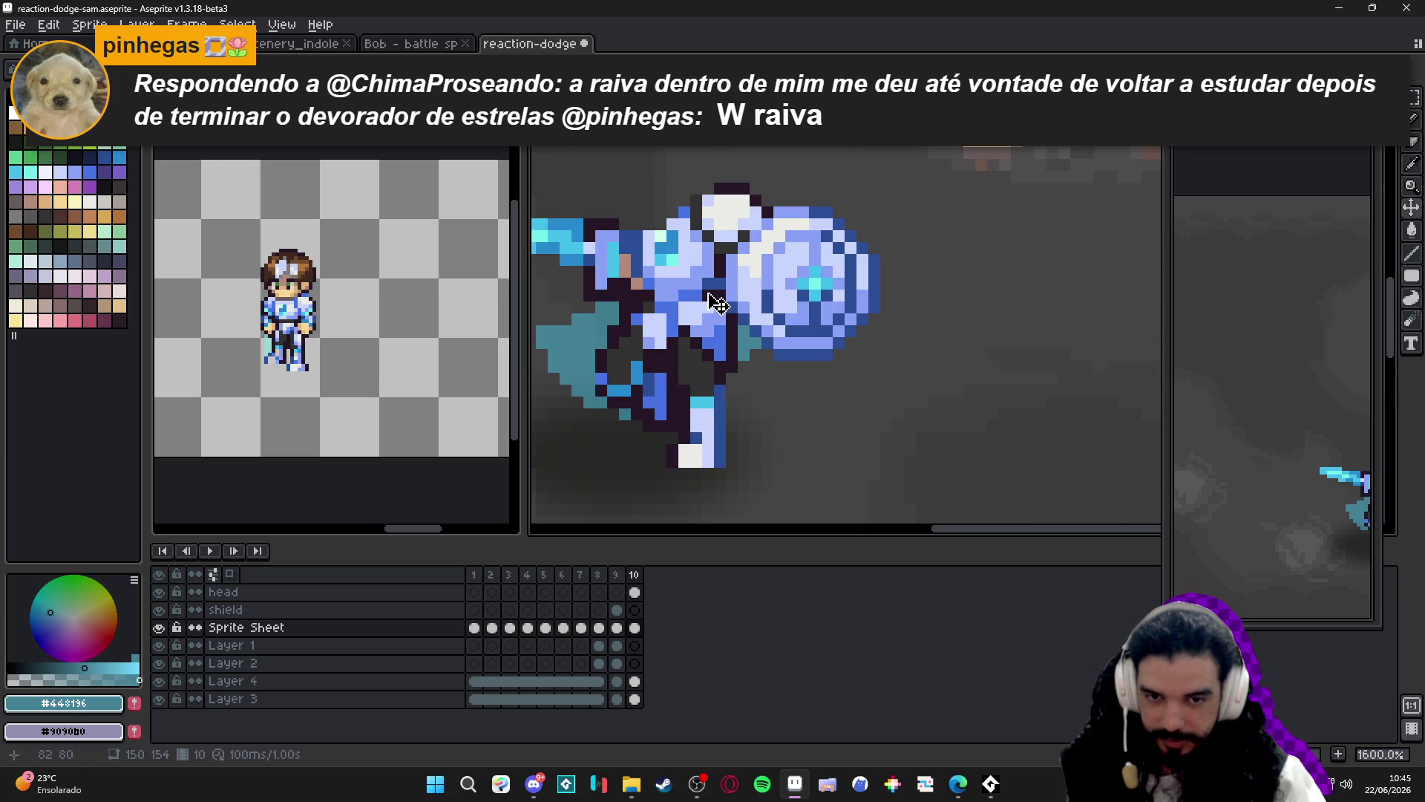
Give the Sprite Sheet body layer the name 'corpo' and deselect its cels.
double_click(253, 629)
text(orpo)
key(Return)
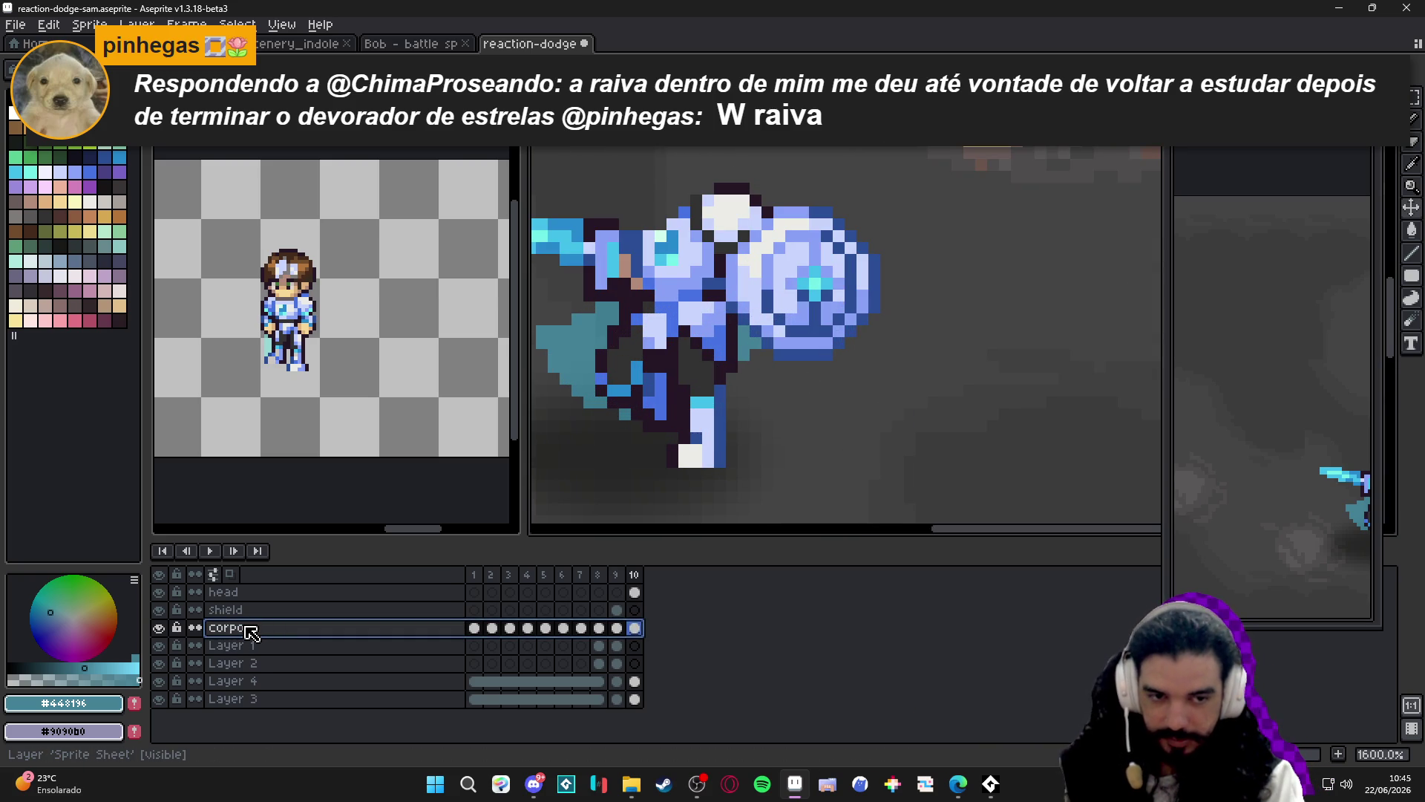
scroll(829, 377, down, 3)
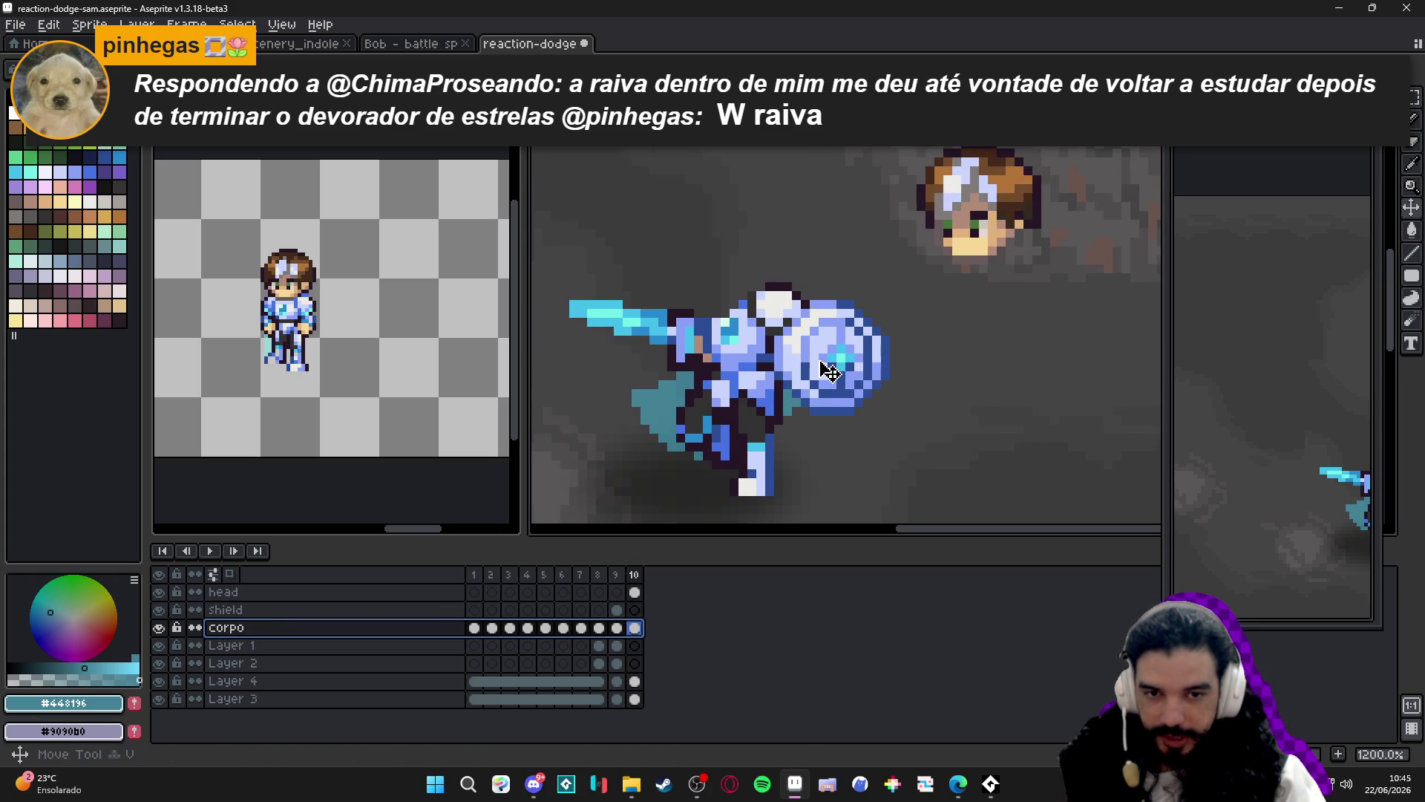
scroll(815, 395, up, 1)
scroll(850, 402, down, 1)
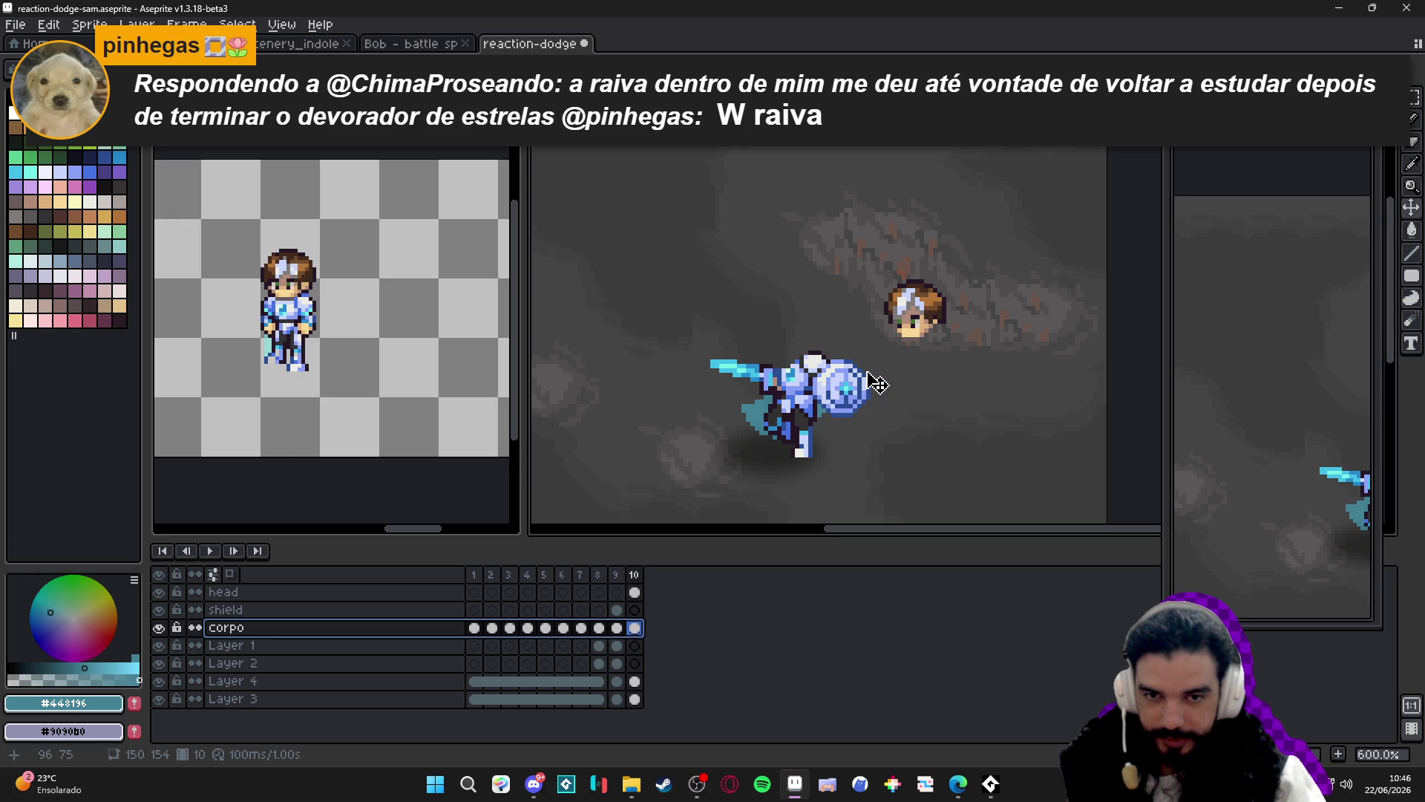
scroll(878, 383, up, 1)
ctrl+click(846, 396)
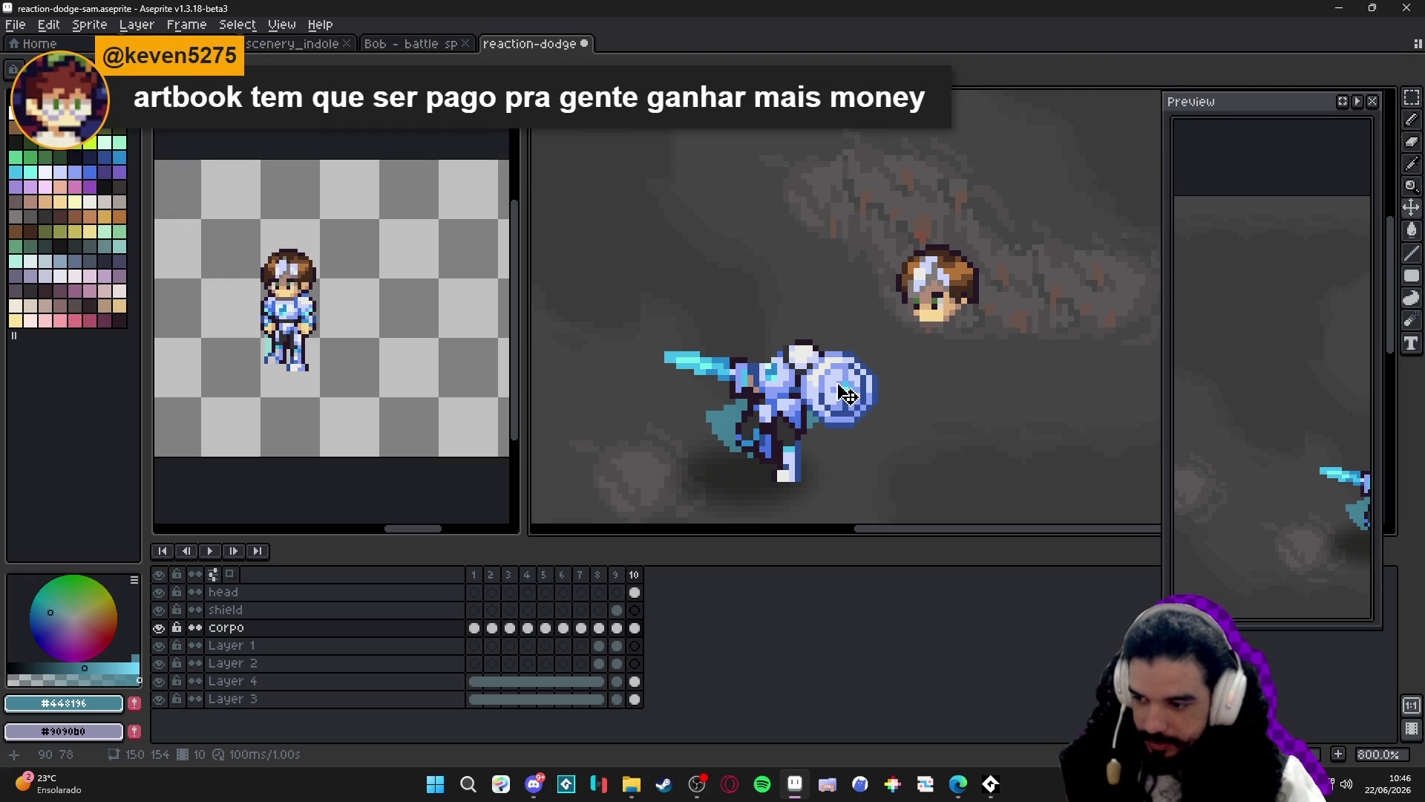
Compare the head layer's cels in frames 9 and 10 to judge where the head should sit.
click(616, 575)
click(634, 574)
drag(761, 415, 740, 422)
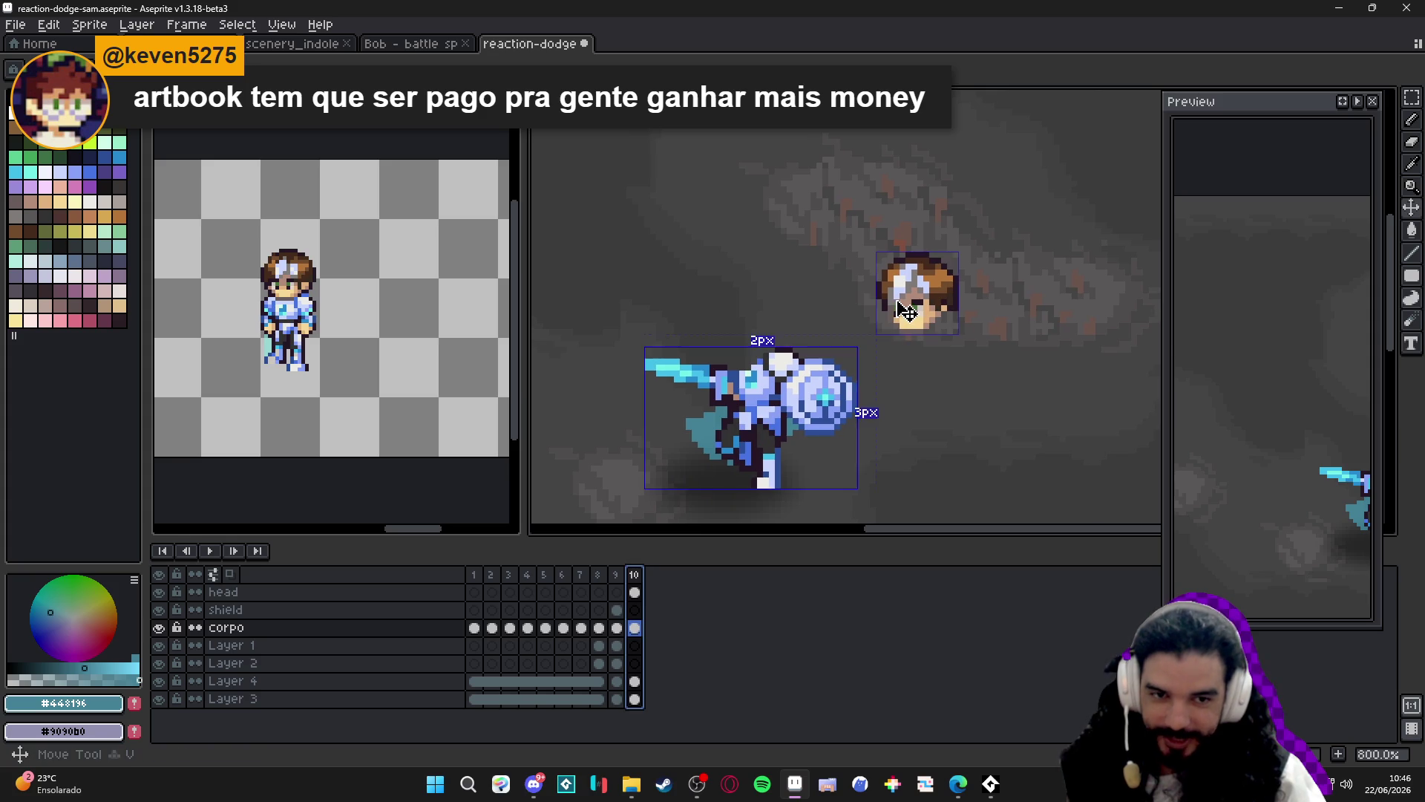
click(634, 591)
click(617, 592)
click(633, 591)
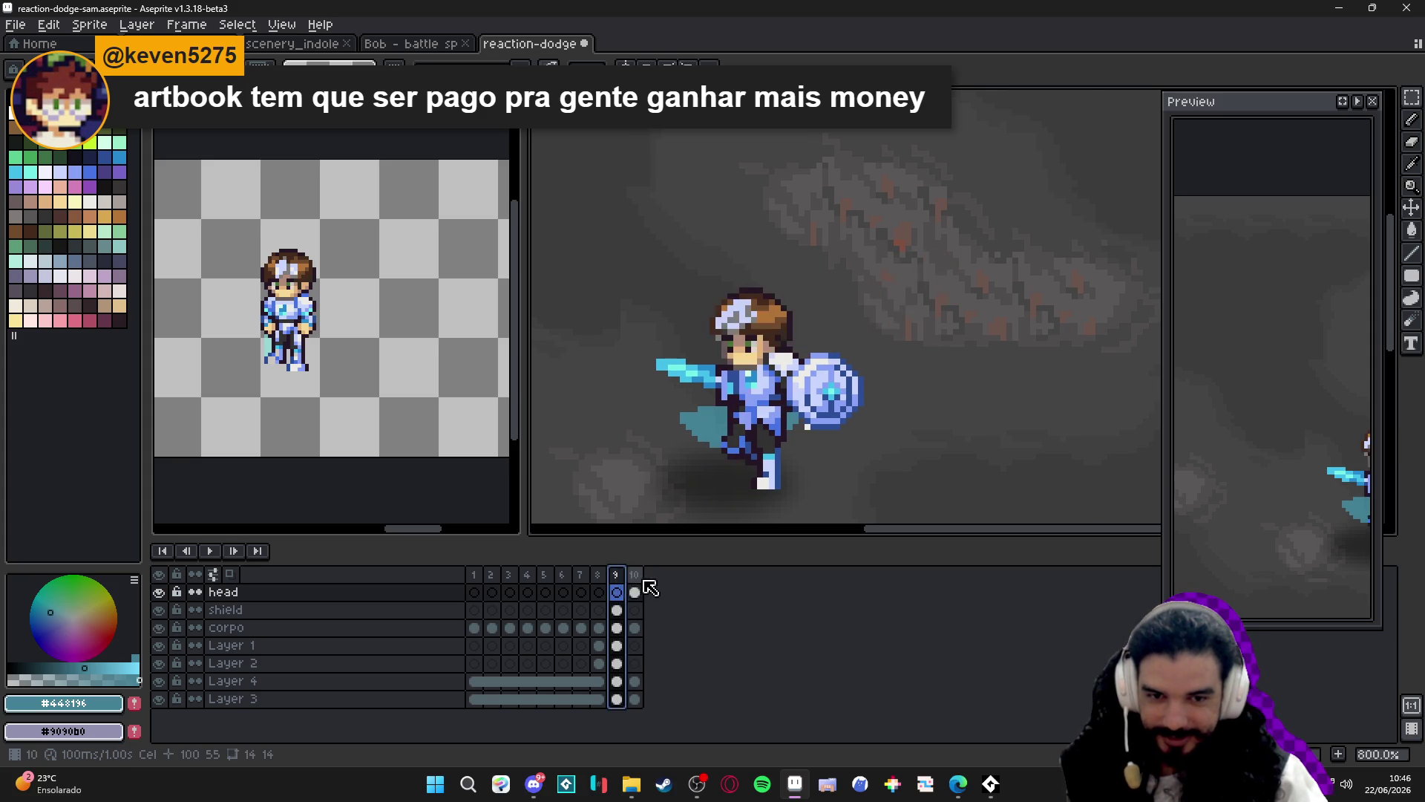
click(617, 592)
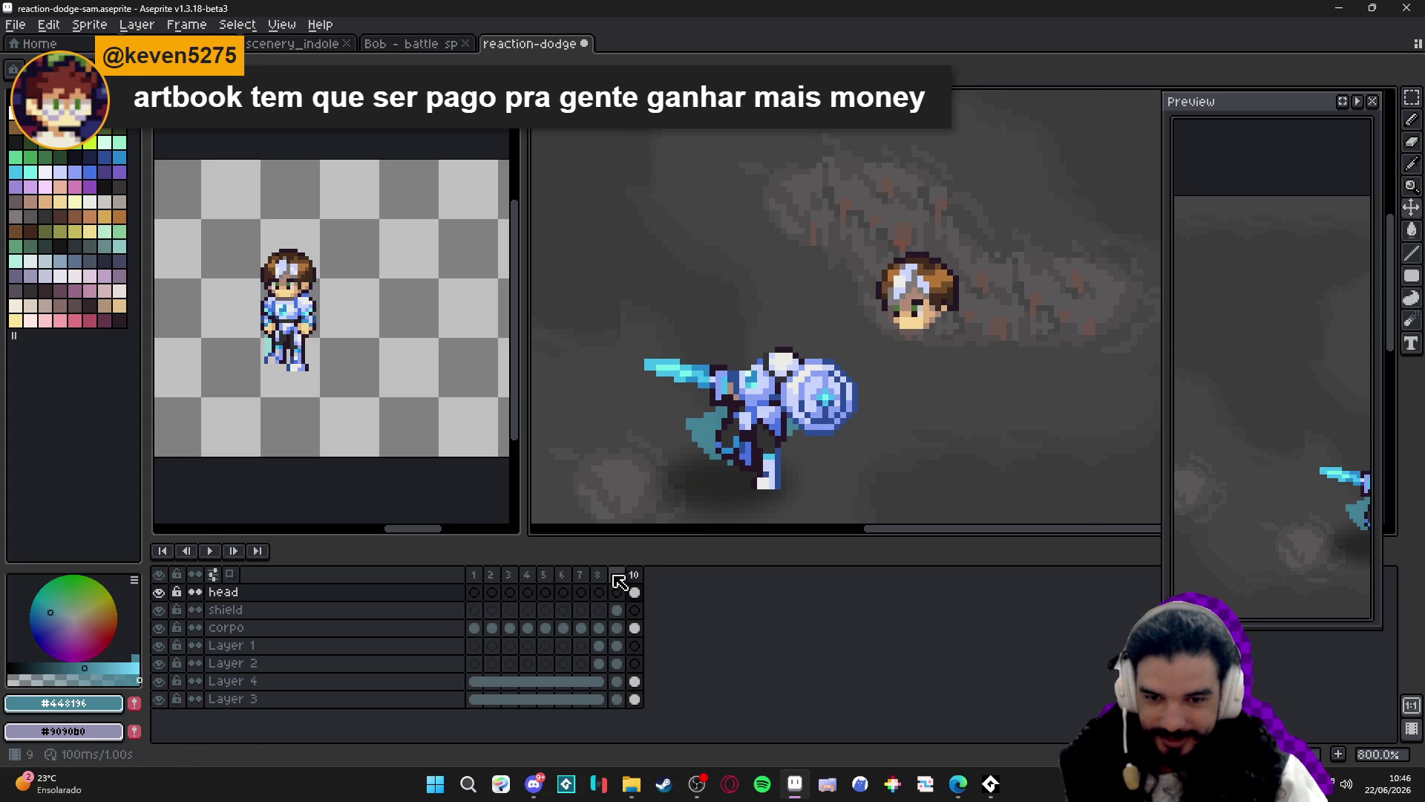
click(636, 591)
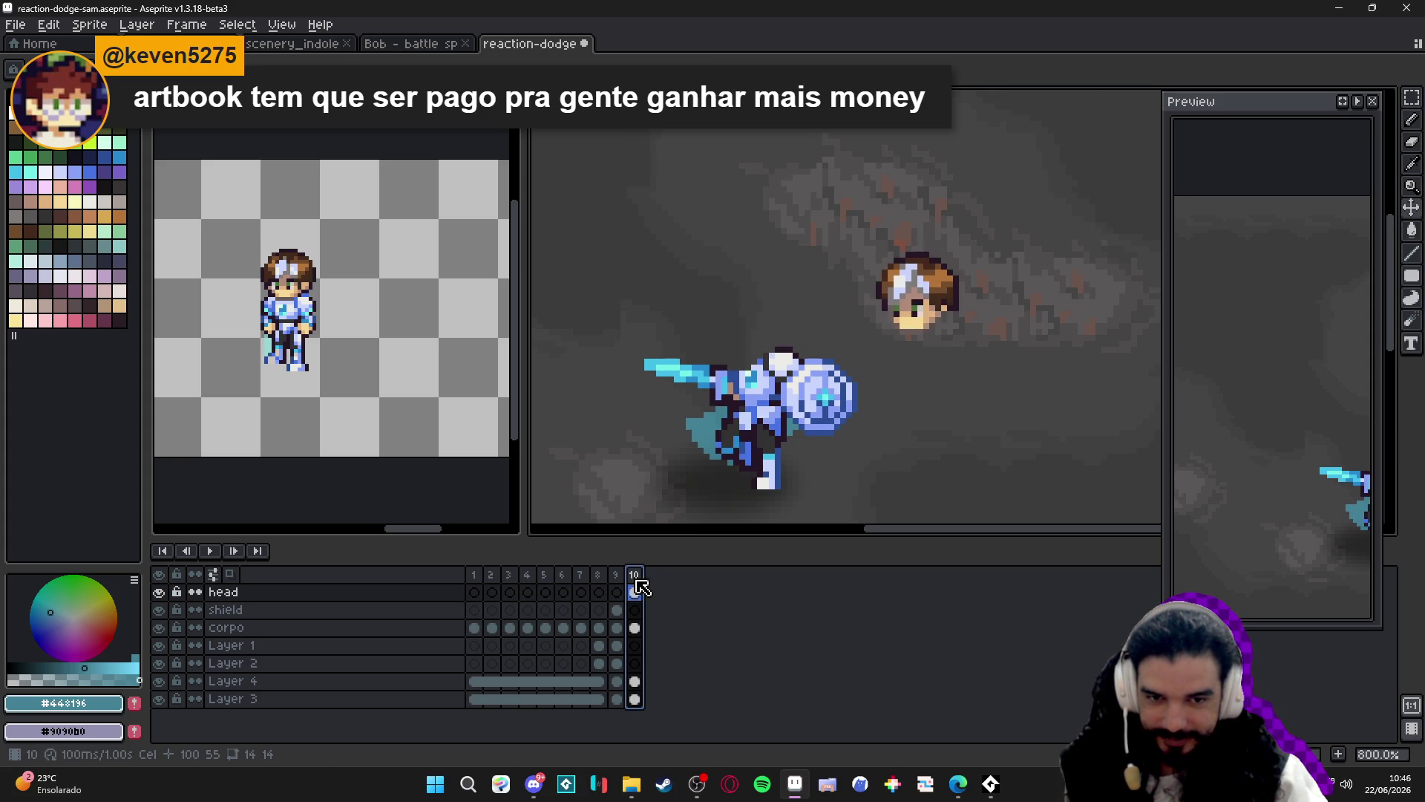
click(616, 590)
click(635, 590)
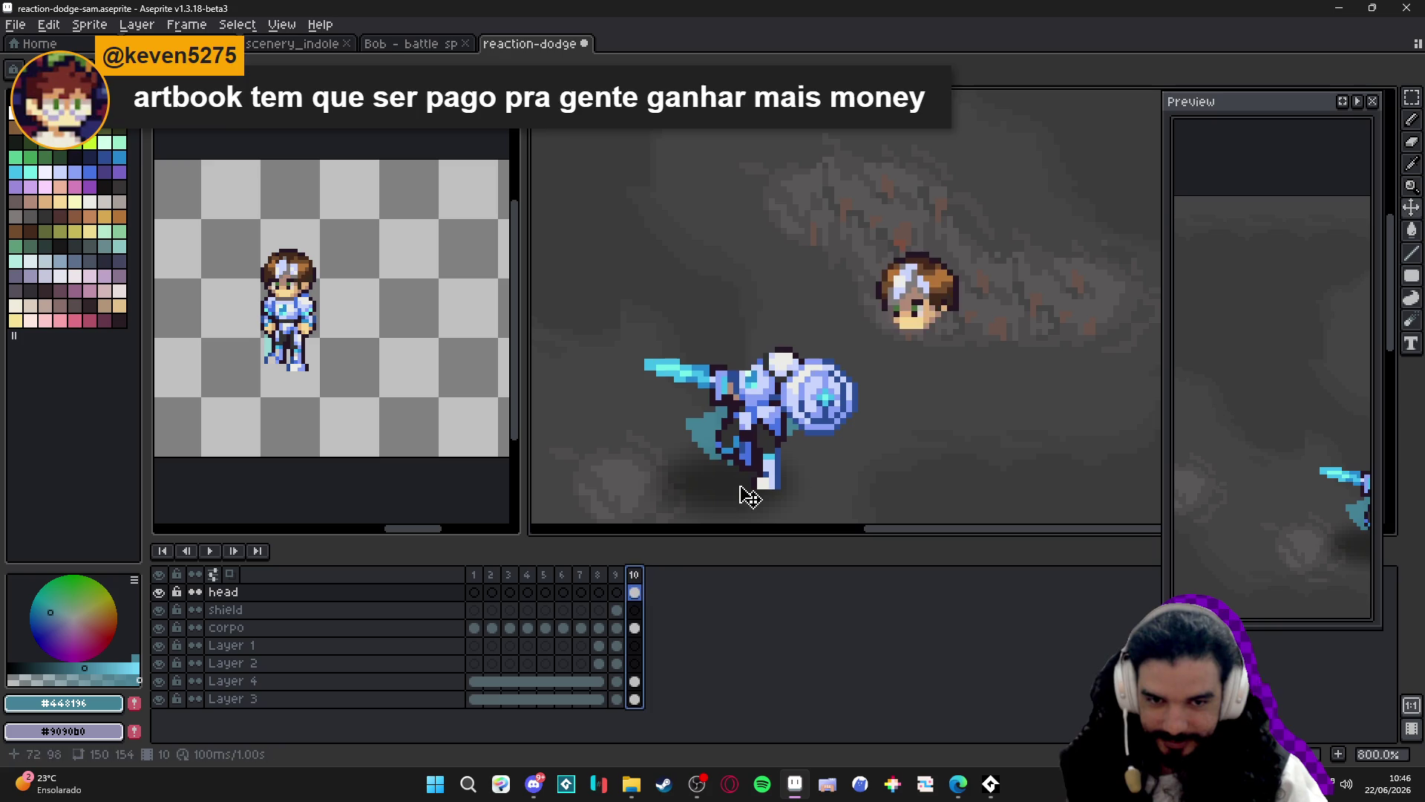
click(920, 301)
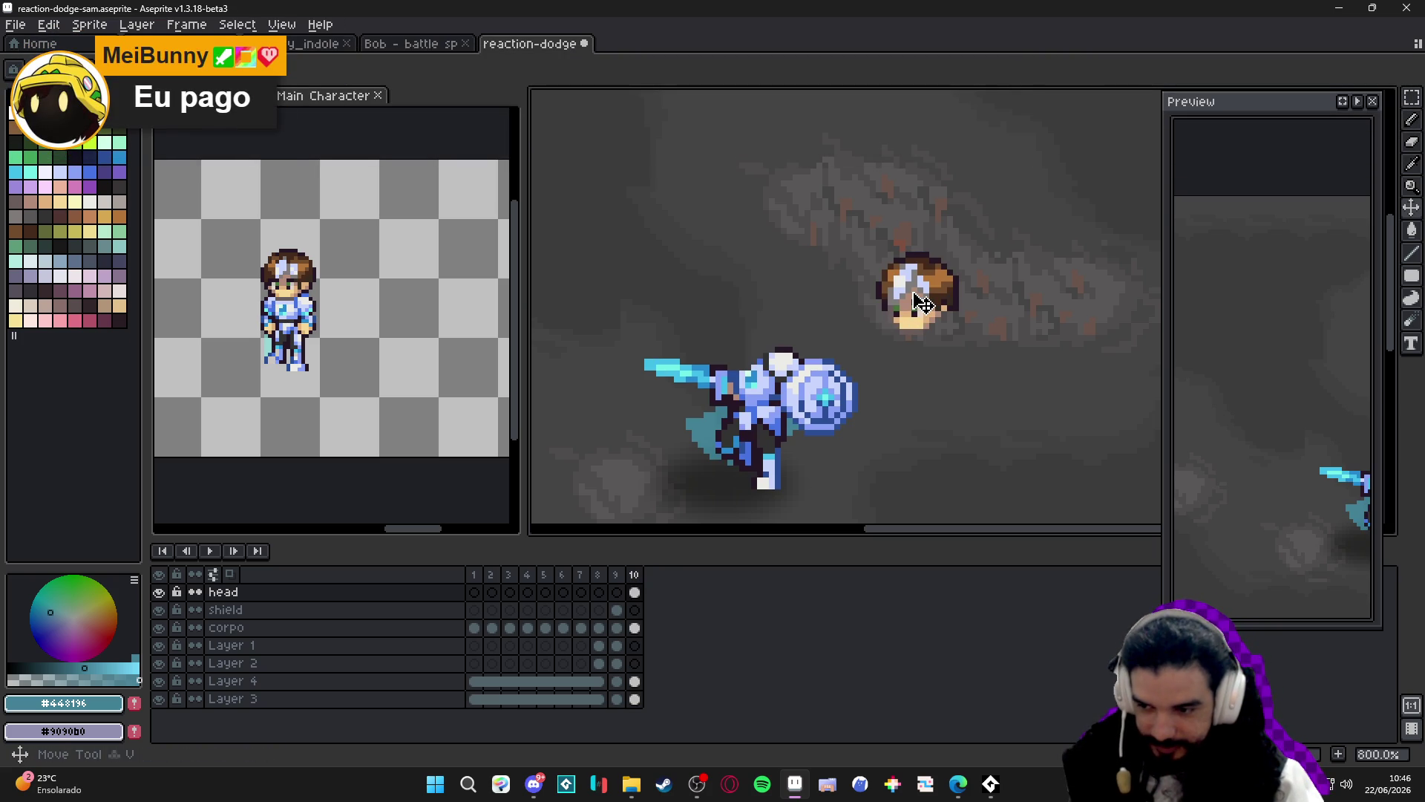
drag(921, 301, 893, 314)
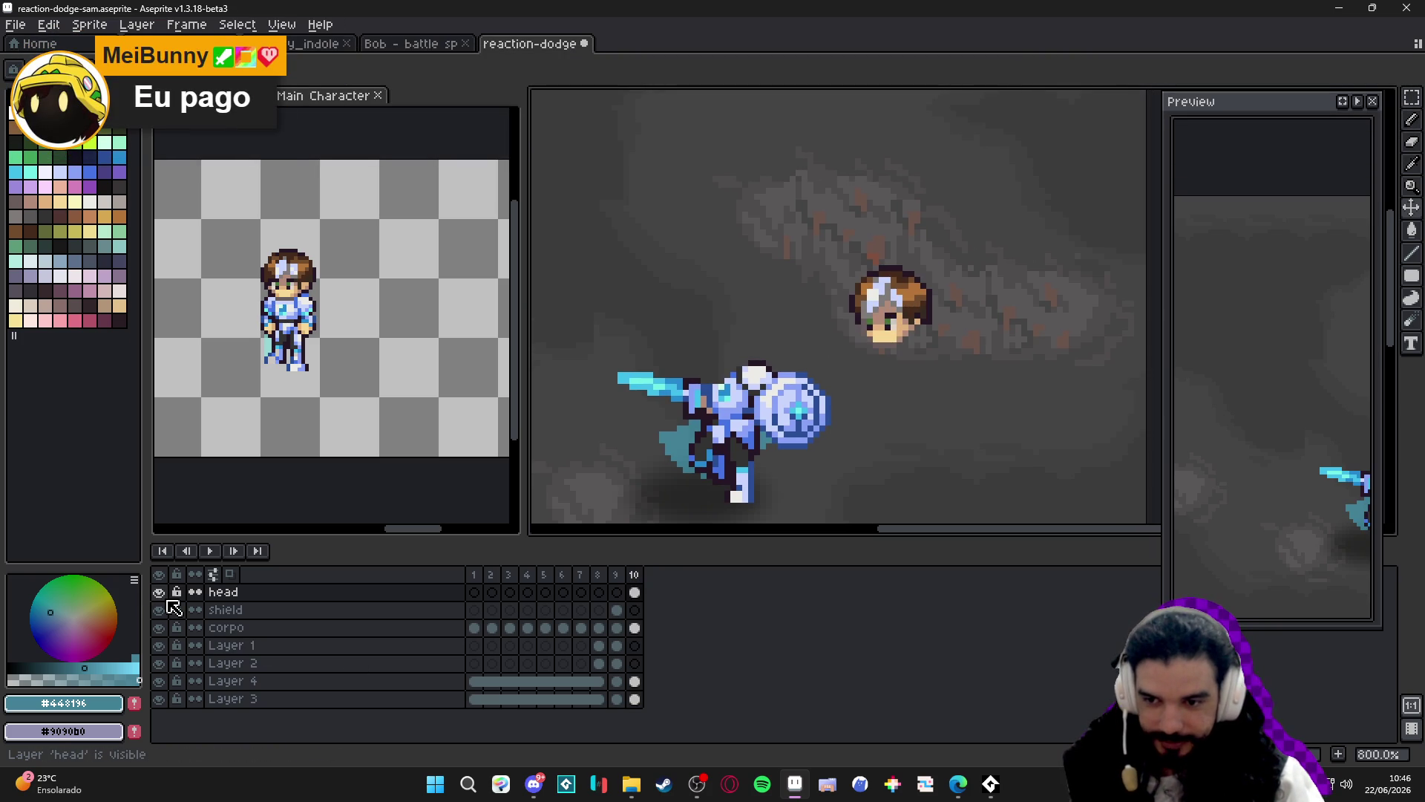
Select the floating head in frame 10 and drag it toward the body, then deselect.
key(v)
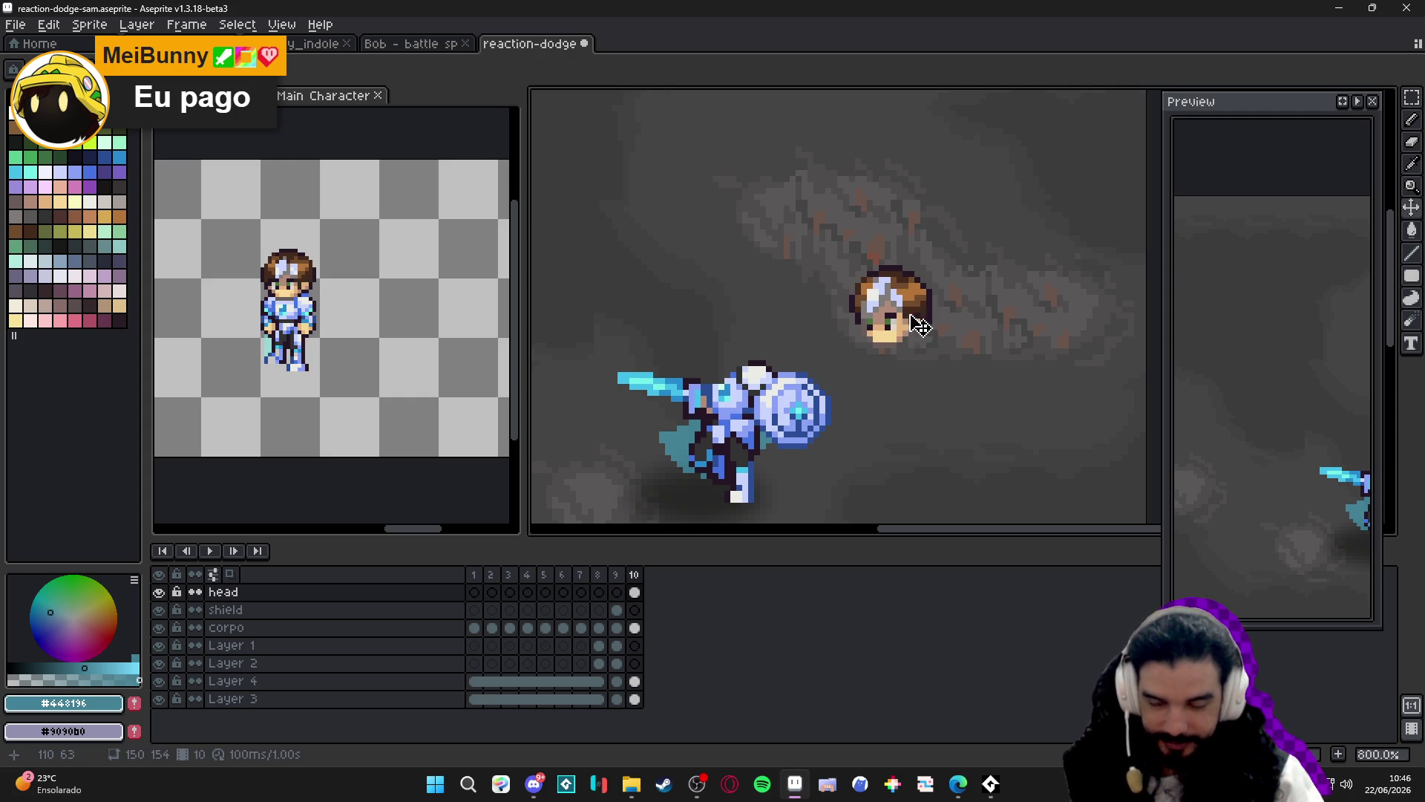
key(m)
drag(803, 244, 980, 351)
mouse_move(891, 305)
mouse_down()
mouse_move(749, 331)
mouse_move(731, 297)
mouse_up()
key(ctrl+d)
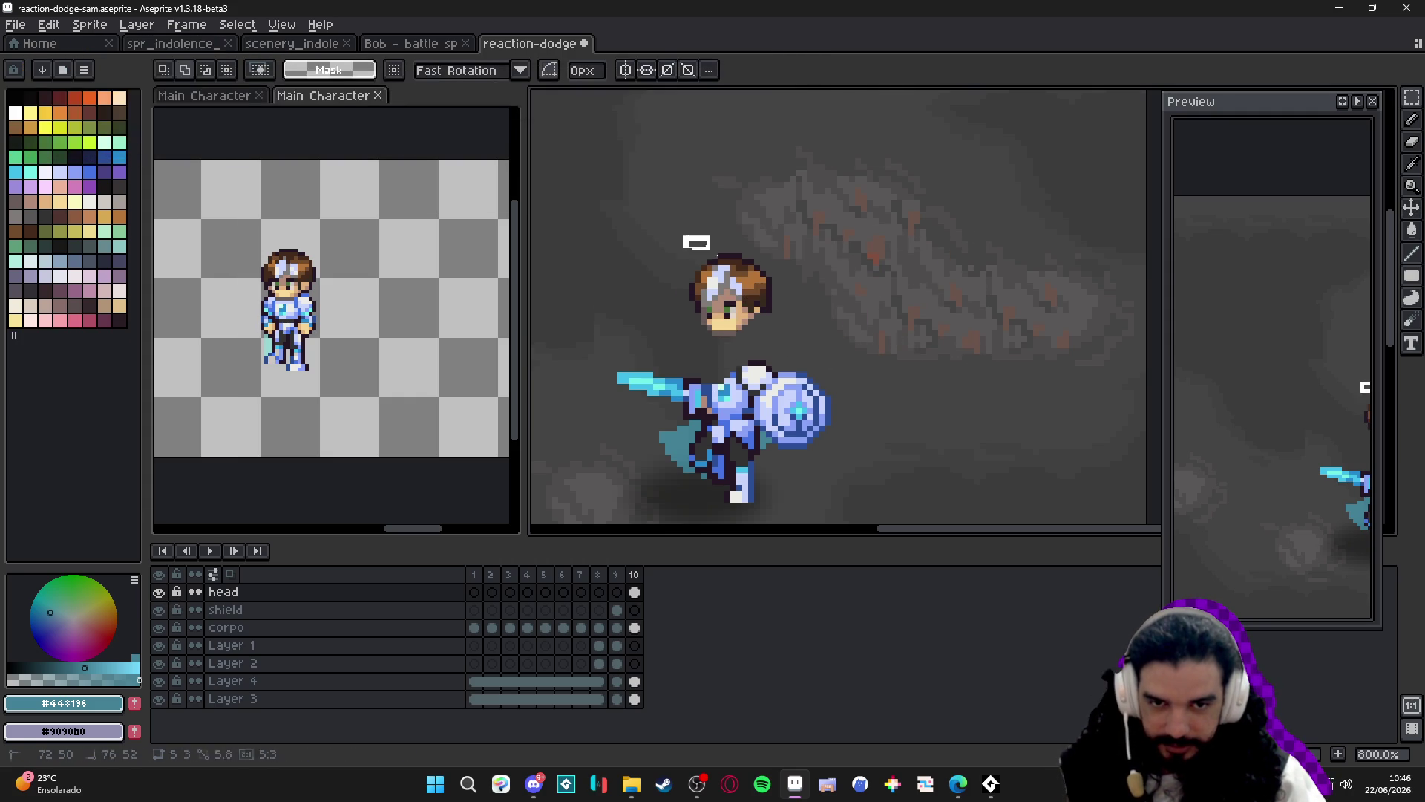
Reselect the head with a larger box, settle it down-left onto the body, and check it by toggling corpo's visibility.
drag(694, 239, 832, 326)
click(648, 213)
drag(648, 213, 812, 364)
drag(752, 296, 745, 343)
key(Return)
click(226, 627)
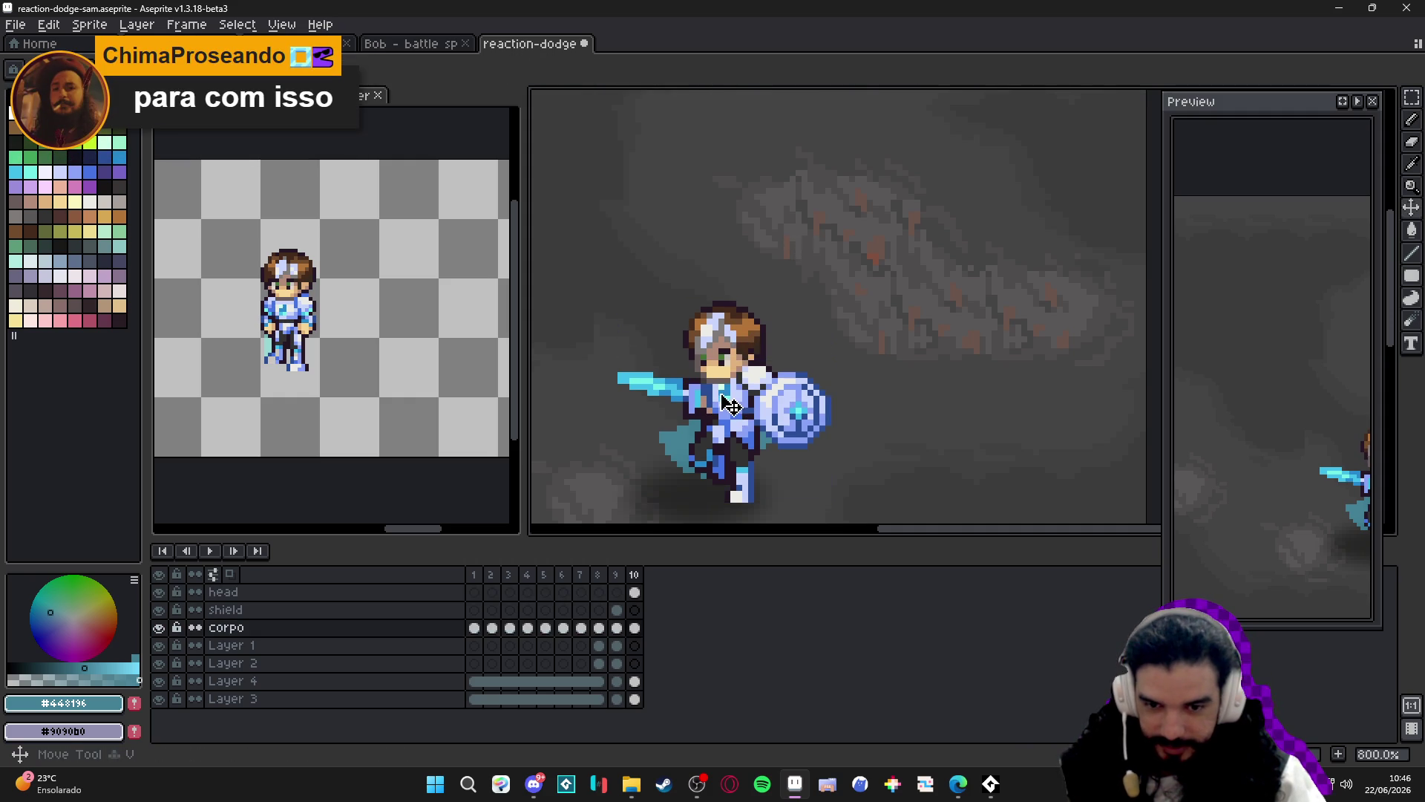
click(159, 627)
click(160, 629)
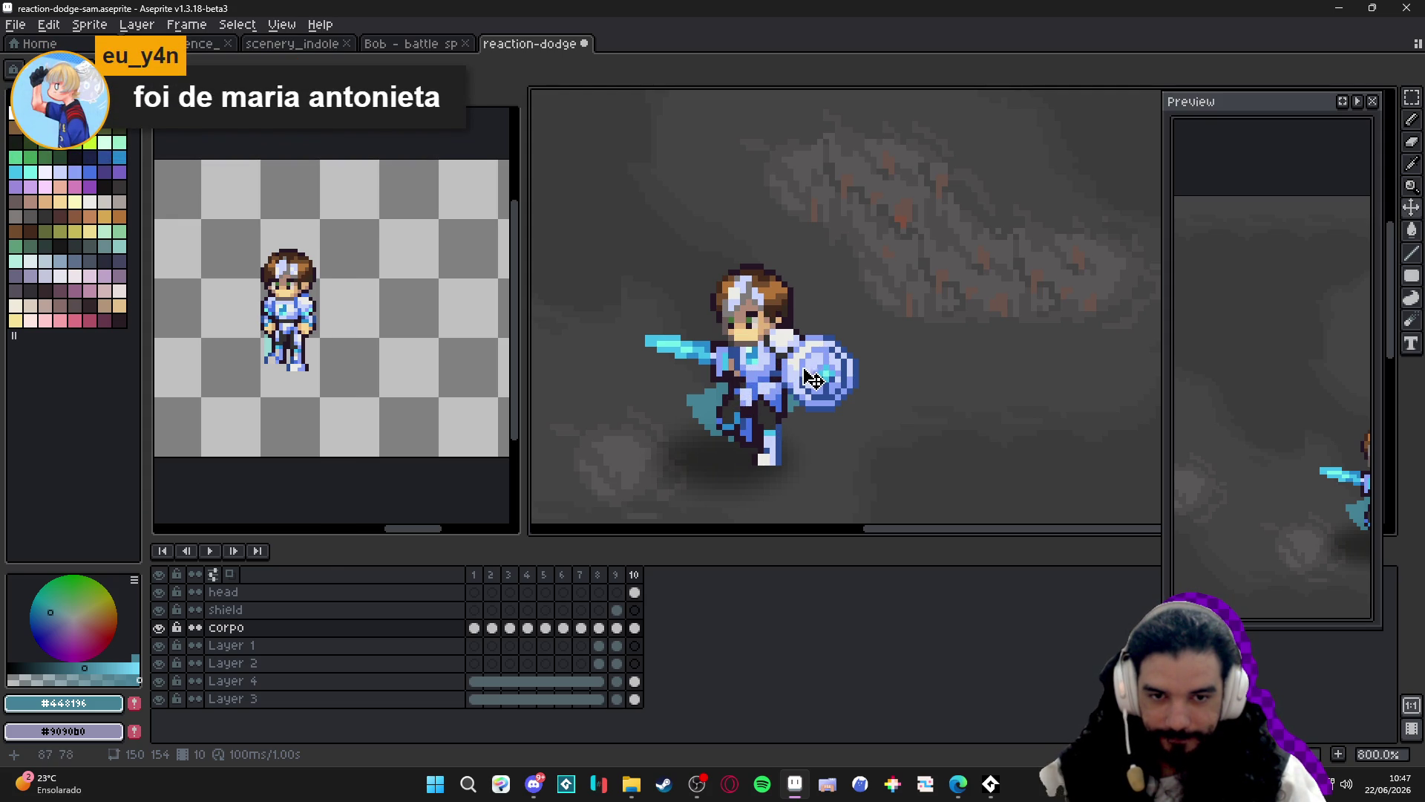
Toggle the corpo layer's visibility and select its frame 10 cel.
click(159, 627)
click(158, 627)
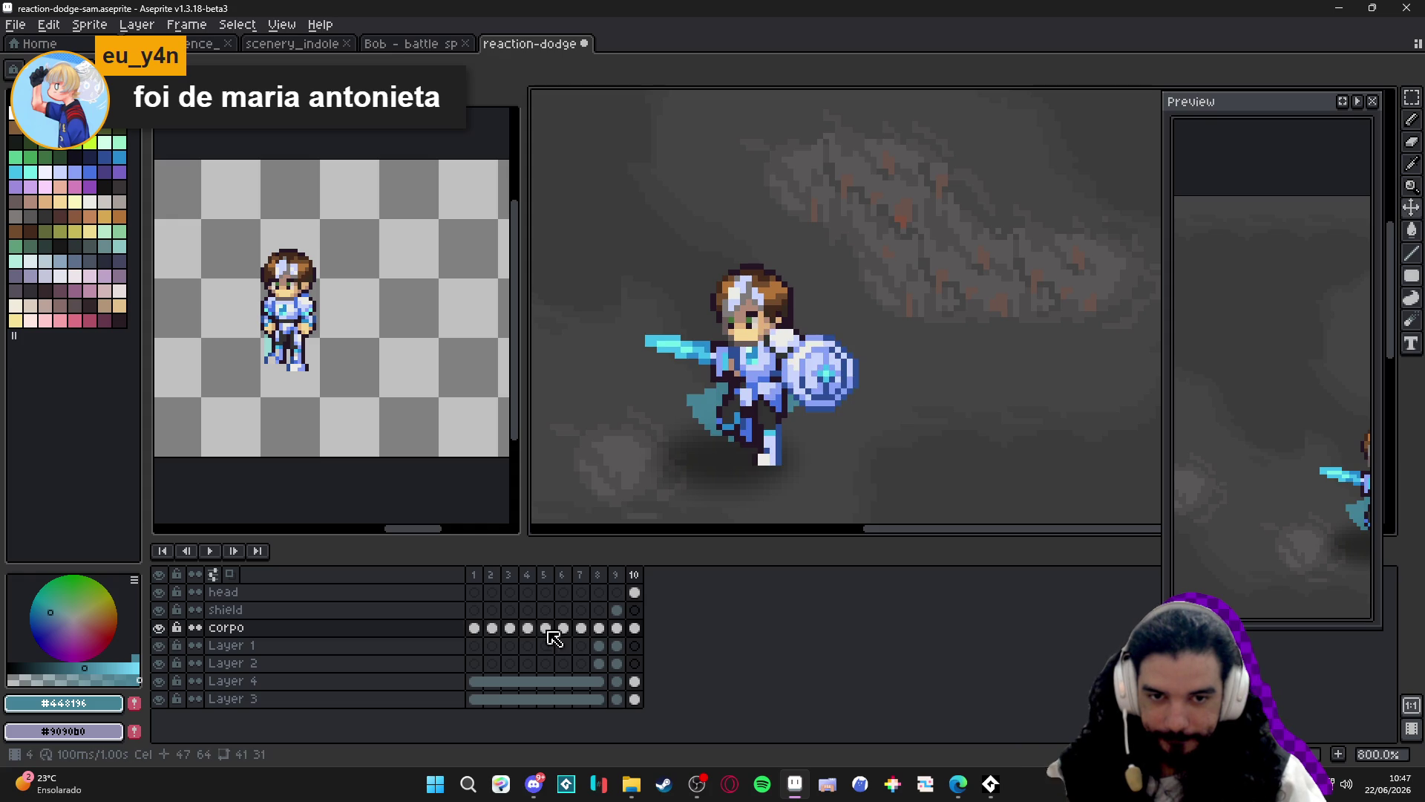
click(635, 627)
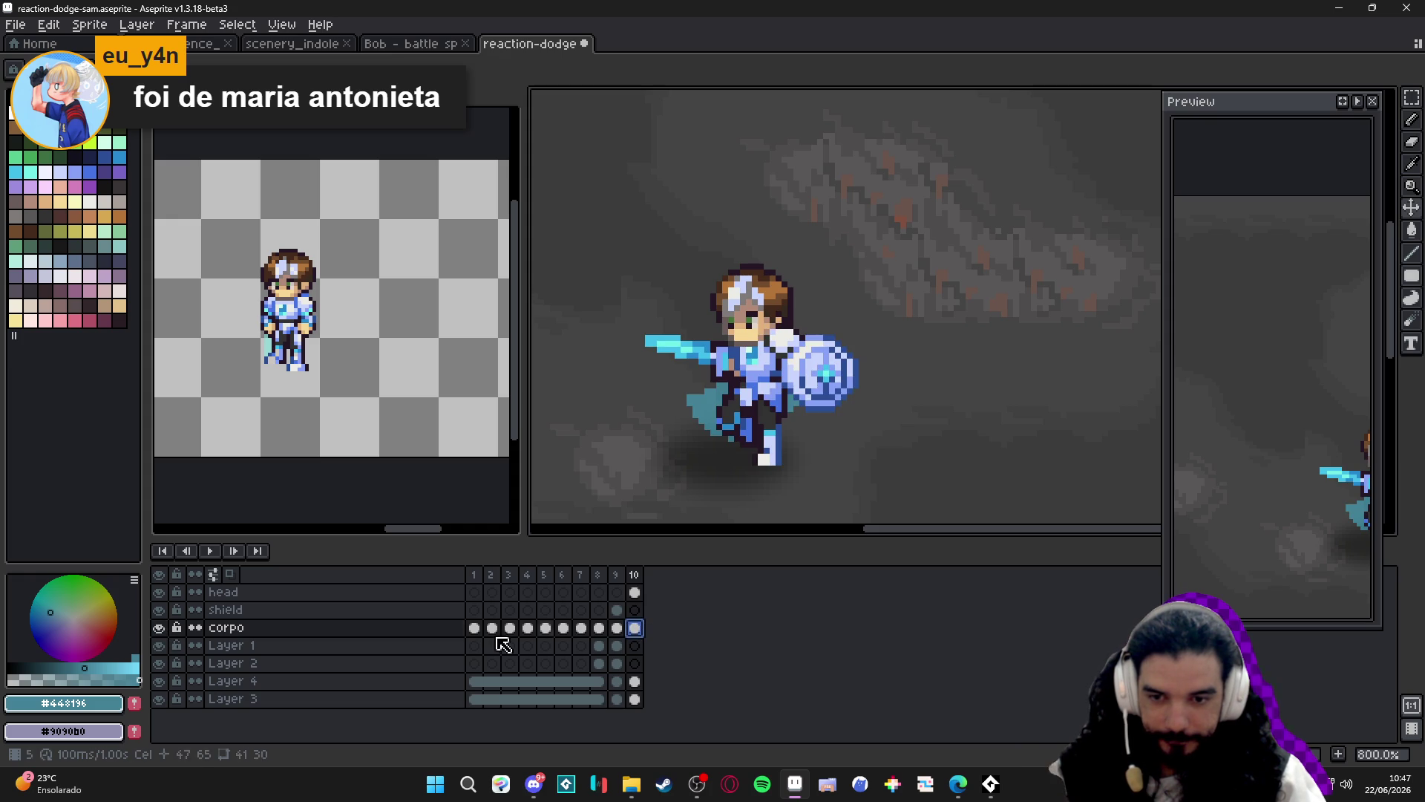
click(159, 627)
click(159, 627)
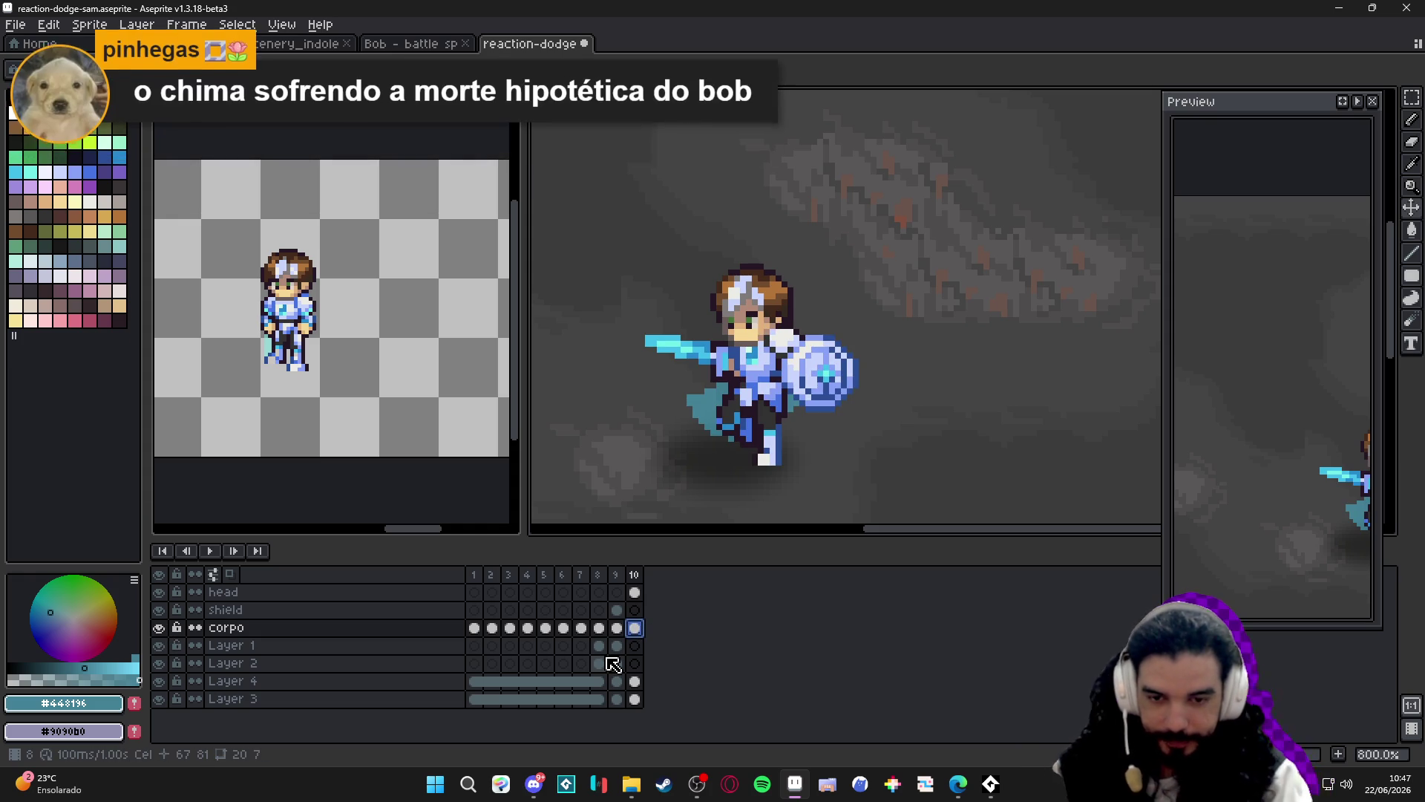
Add Layer 5 above corpo, try a red stroke across the chest, then undo it.
key(shift+n)
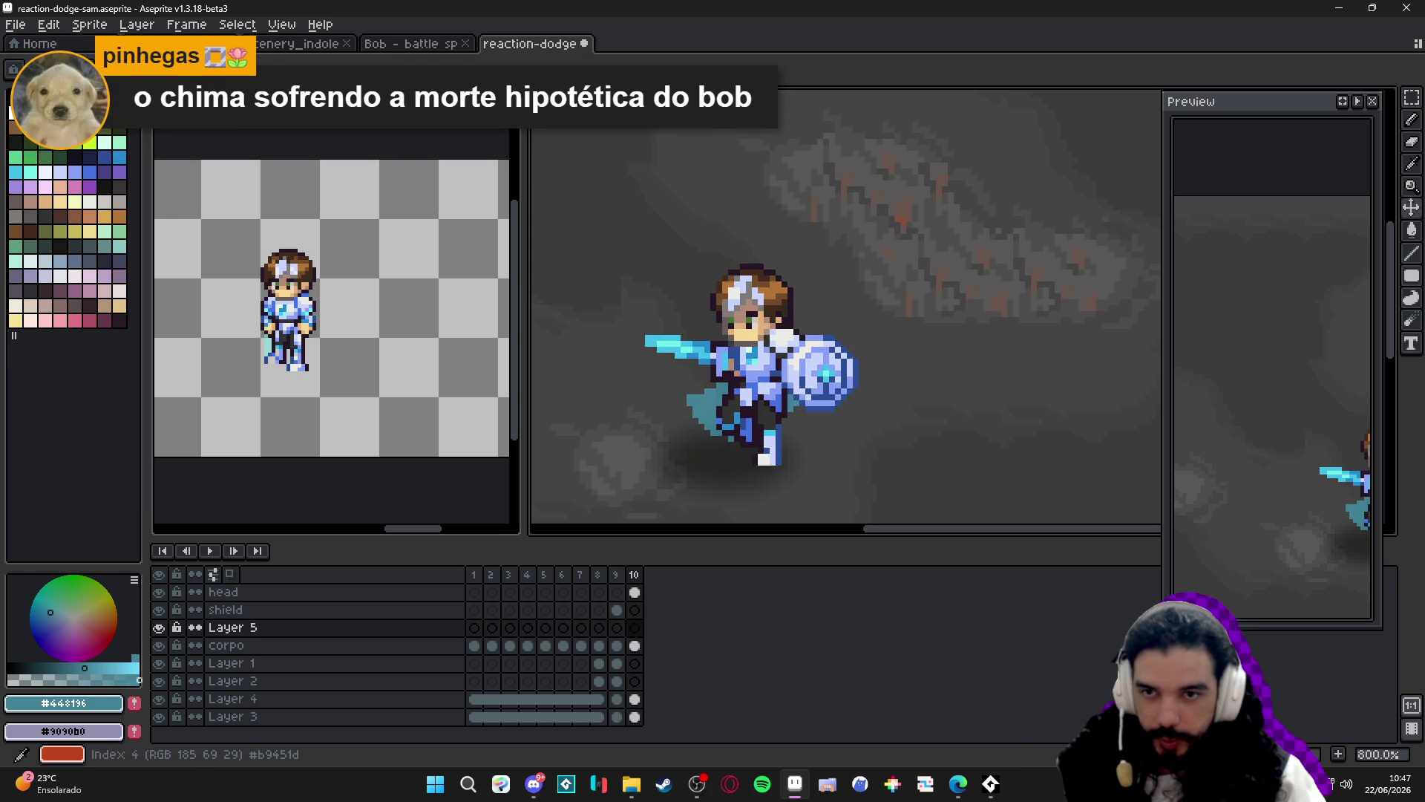
alt+click(724, 339)
scroll(724, 338, up, 5)
mouse_move(668, 345)
mouse_down()
mouse_move(750, 345)
mouse_move(742, 319)
mouse_move(779, 338)
mouse_up()
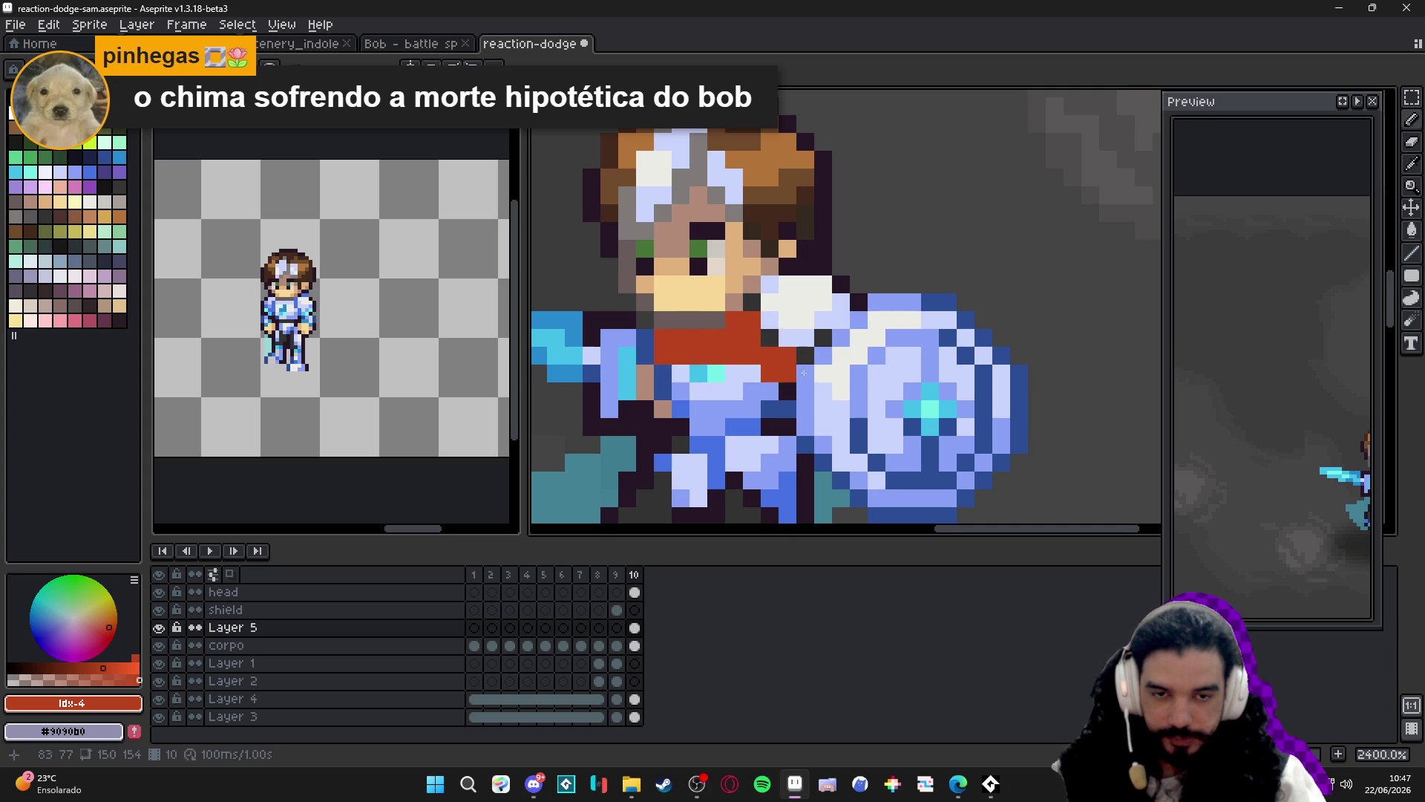
key(ctrl+z)
key(ctrl+z)
key(ctrl+z)
scroll(796, 371, down, 3)
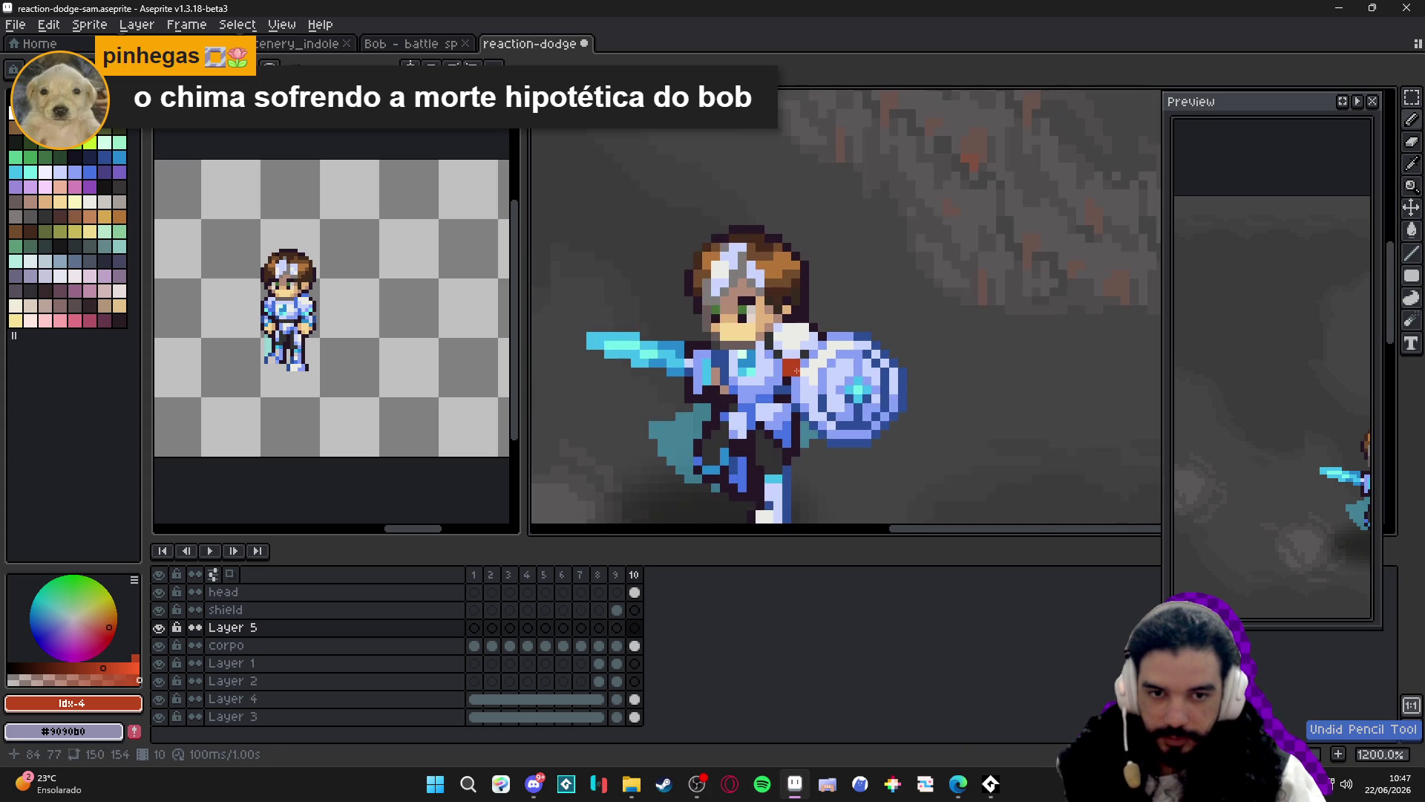
In frame 9, drag the shield up-left away from the hero and preview the animation.
click(617, 575)
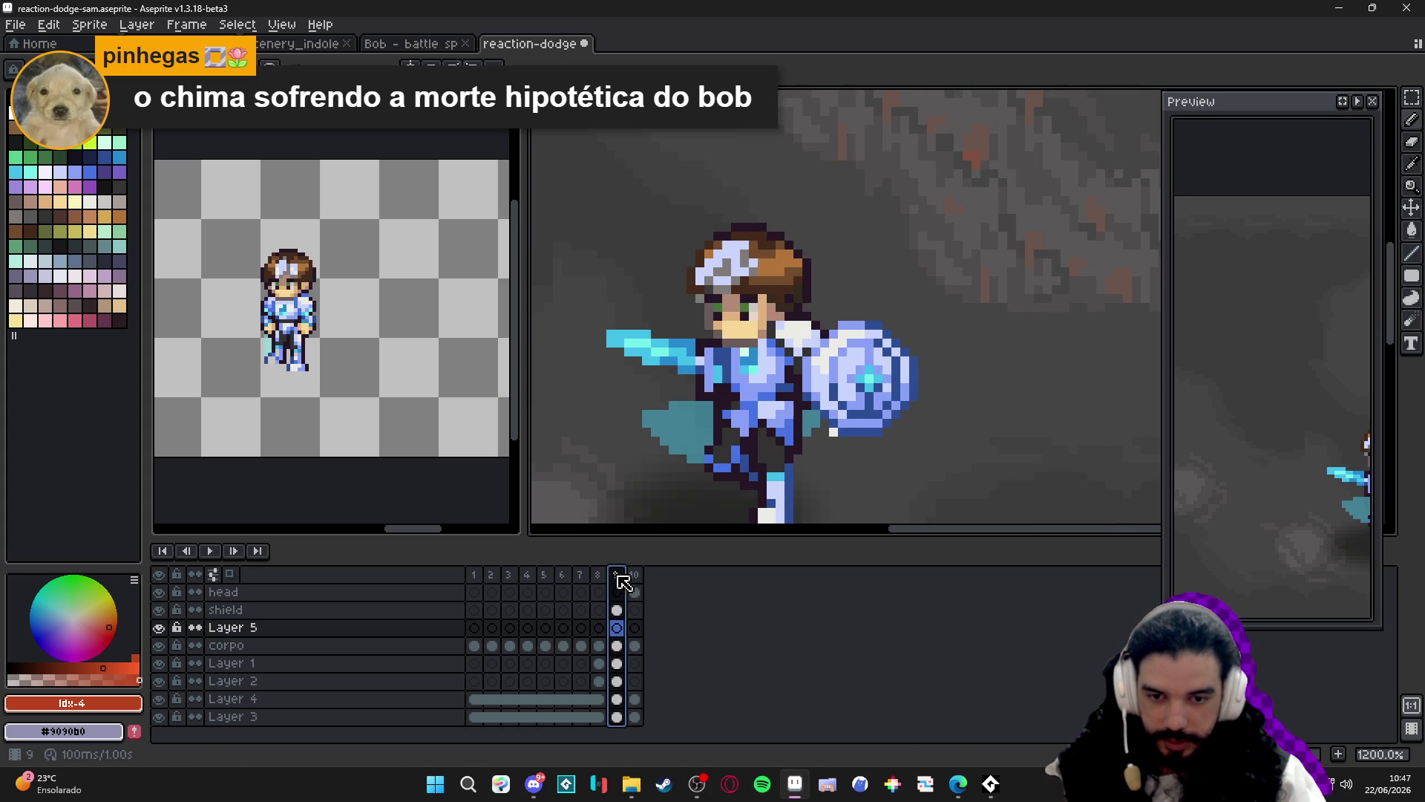
mouse_move(868, 392)
mouse_down()
mouse_move(668, 401)
mouse_move(706, 401)
mouse_move(691, 405)
mouse_move(602, 221)
mouse_move(581, 214)
mouse_up()
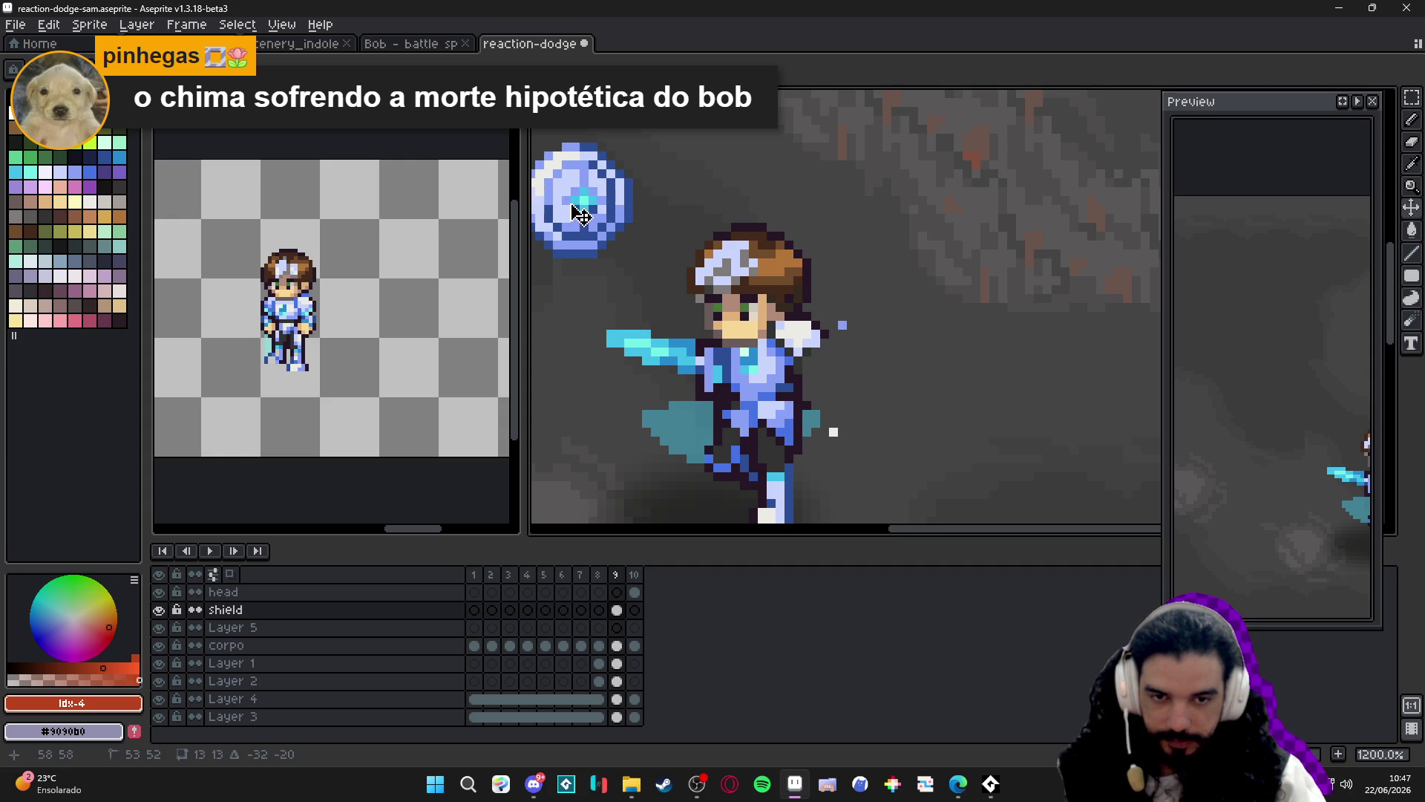
key(Return)
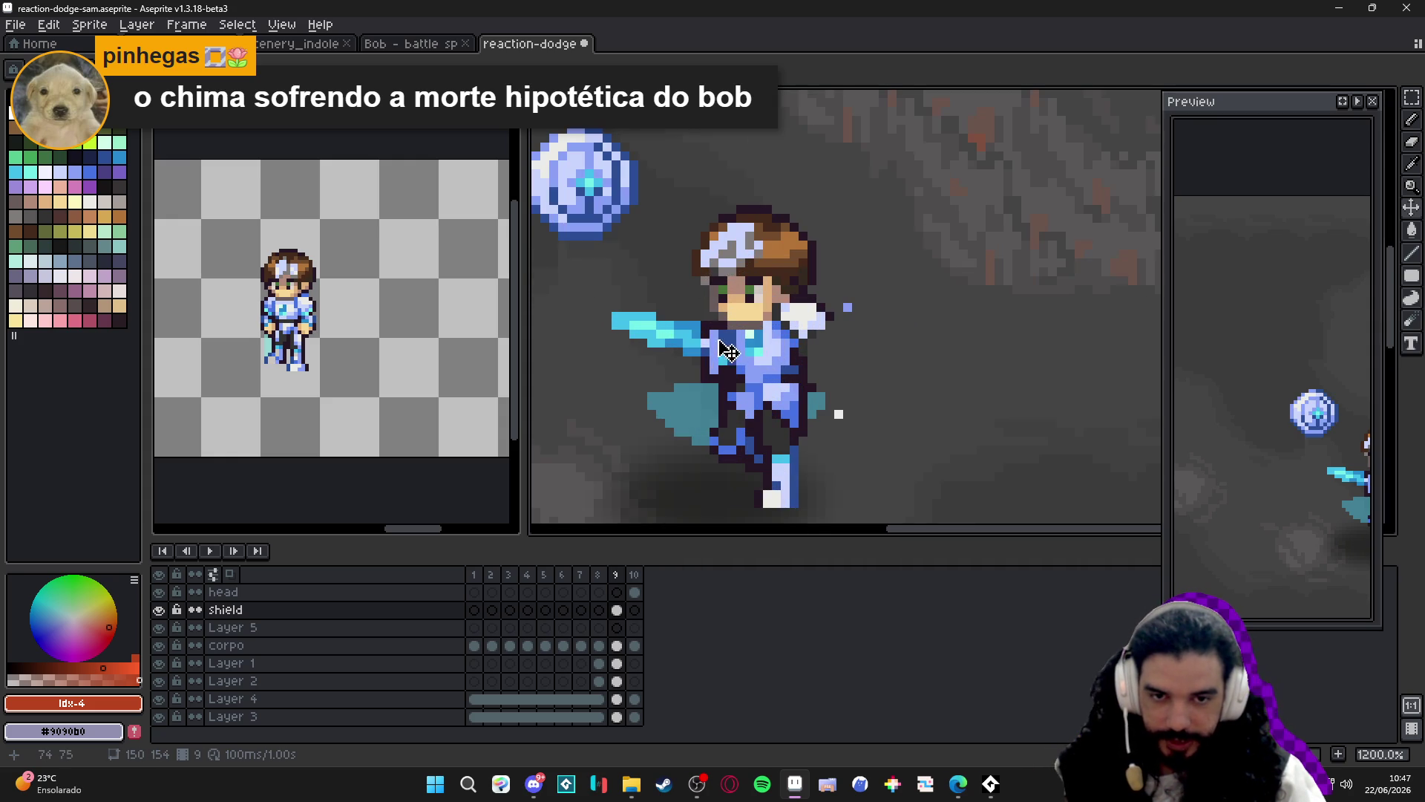
Remove the cyan blade from Layer 1 and erase the teal cape pixels on Layer 2.
ctrl+click(720, 379)
key(b)
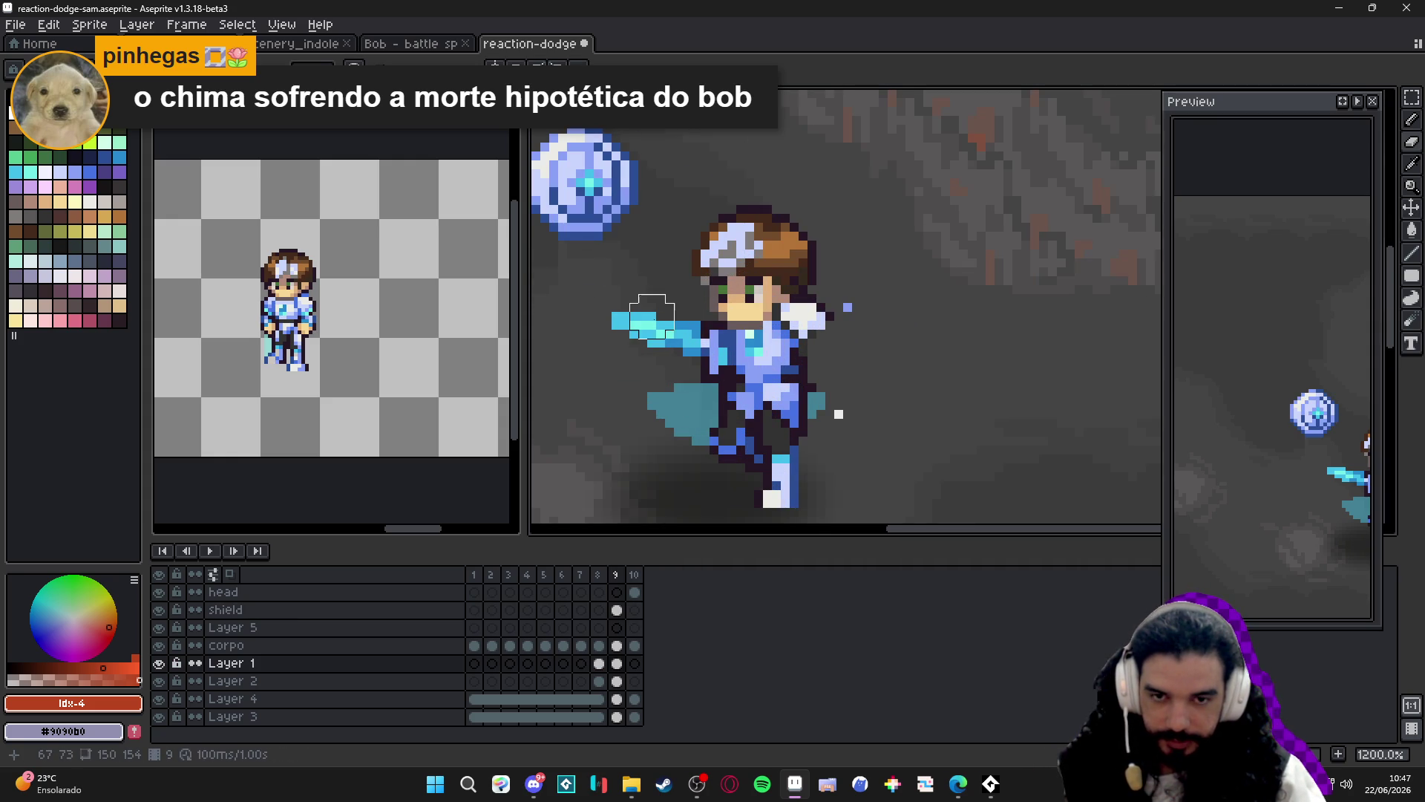
key(ctrl+z)
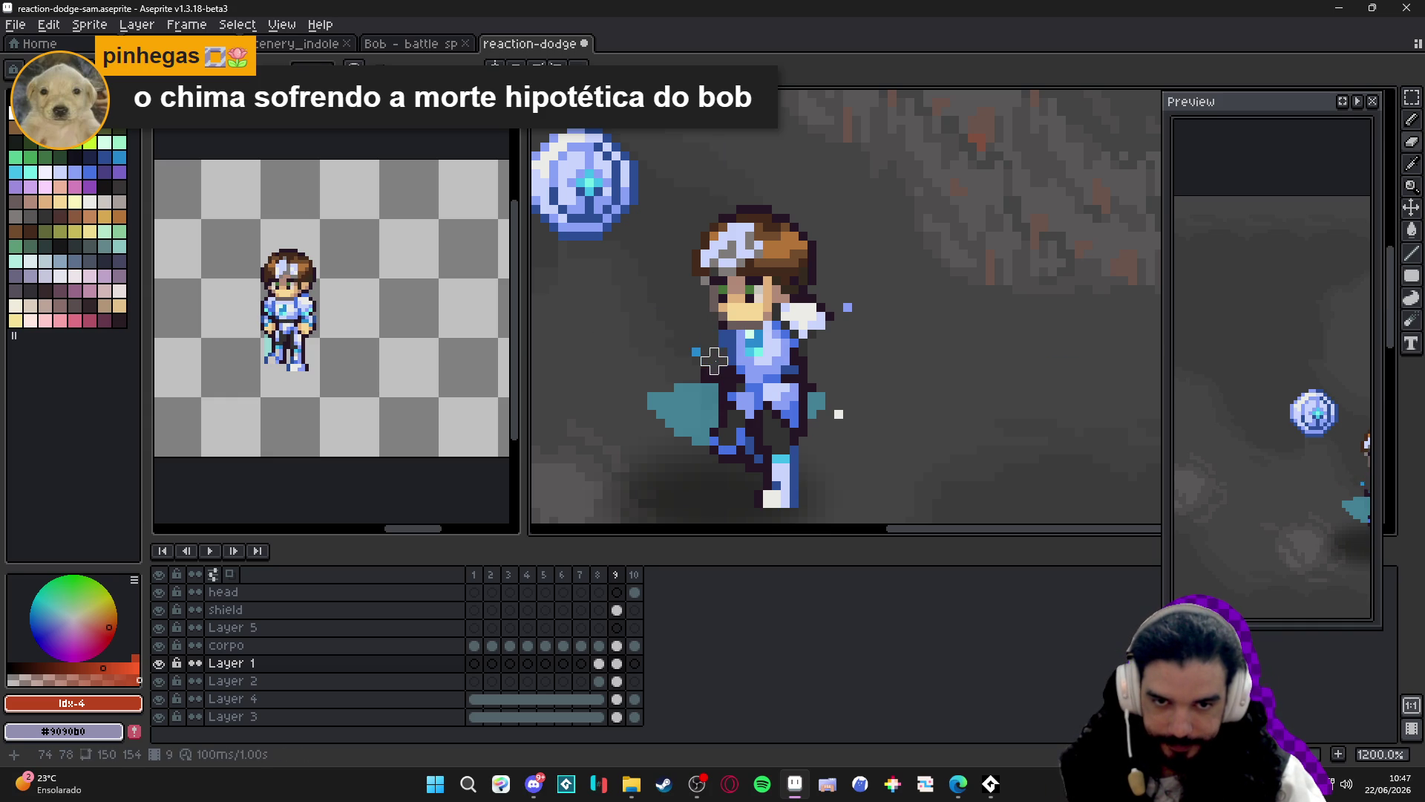
key(e)
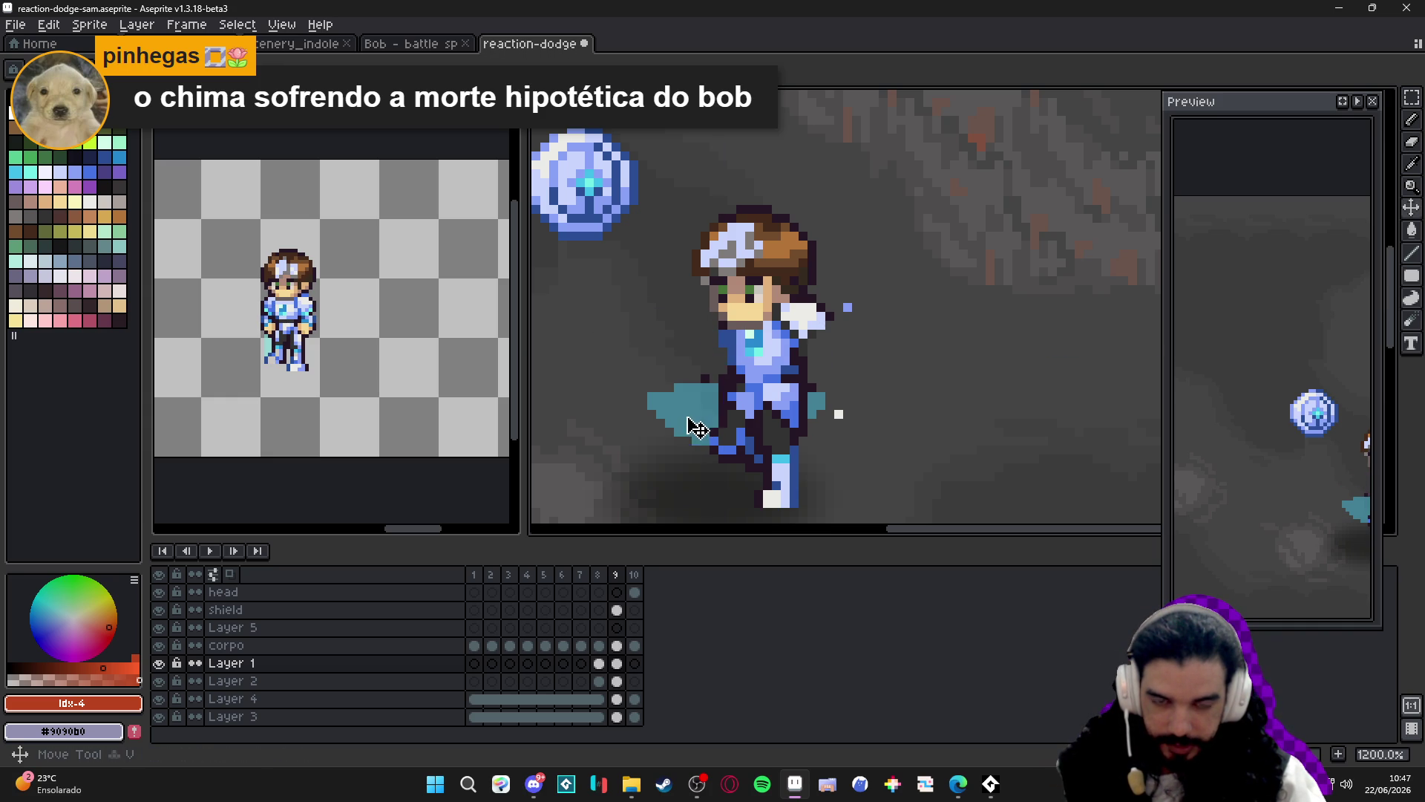
key(Down)
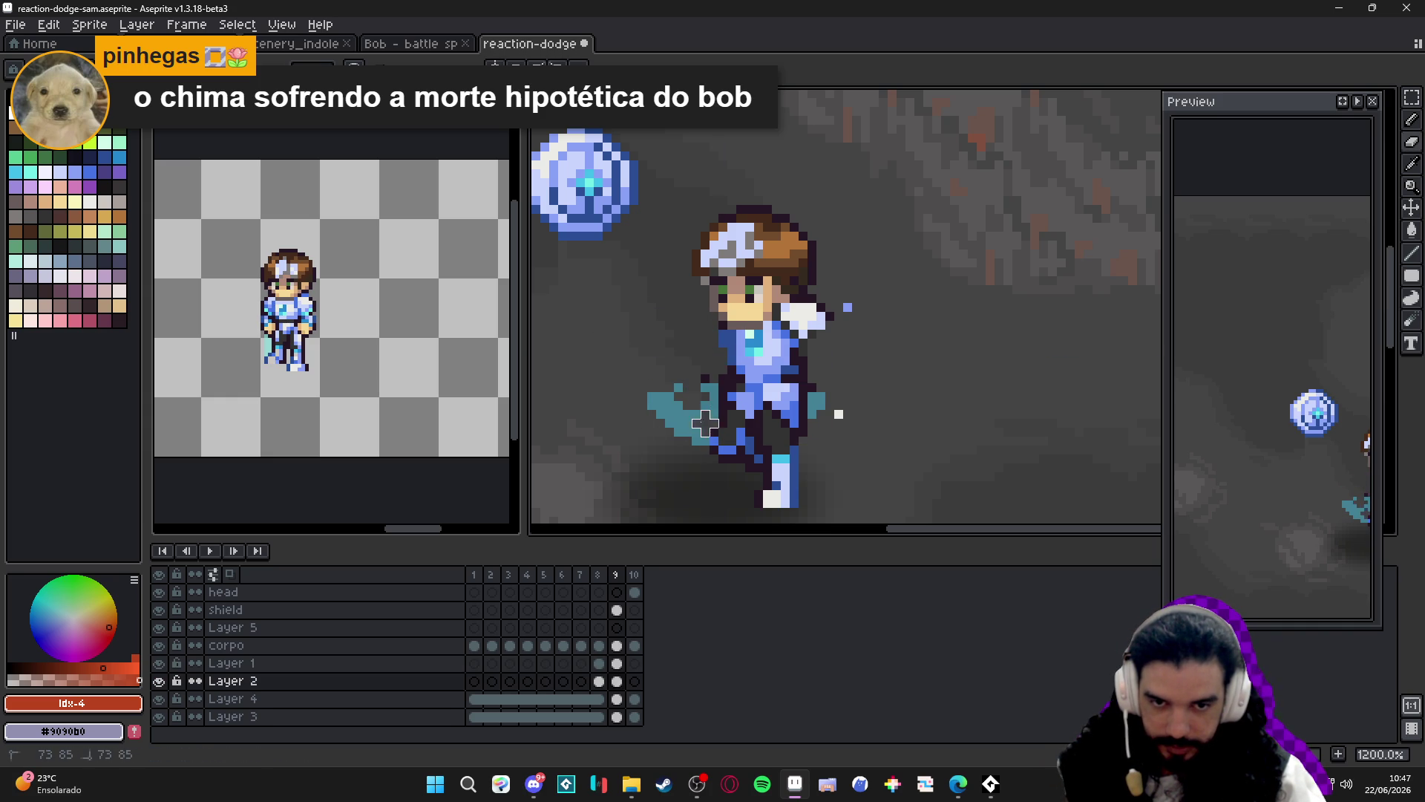
drag(697, 387, 684, 448)
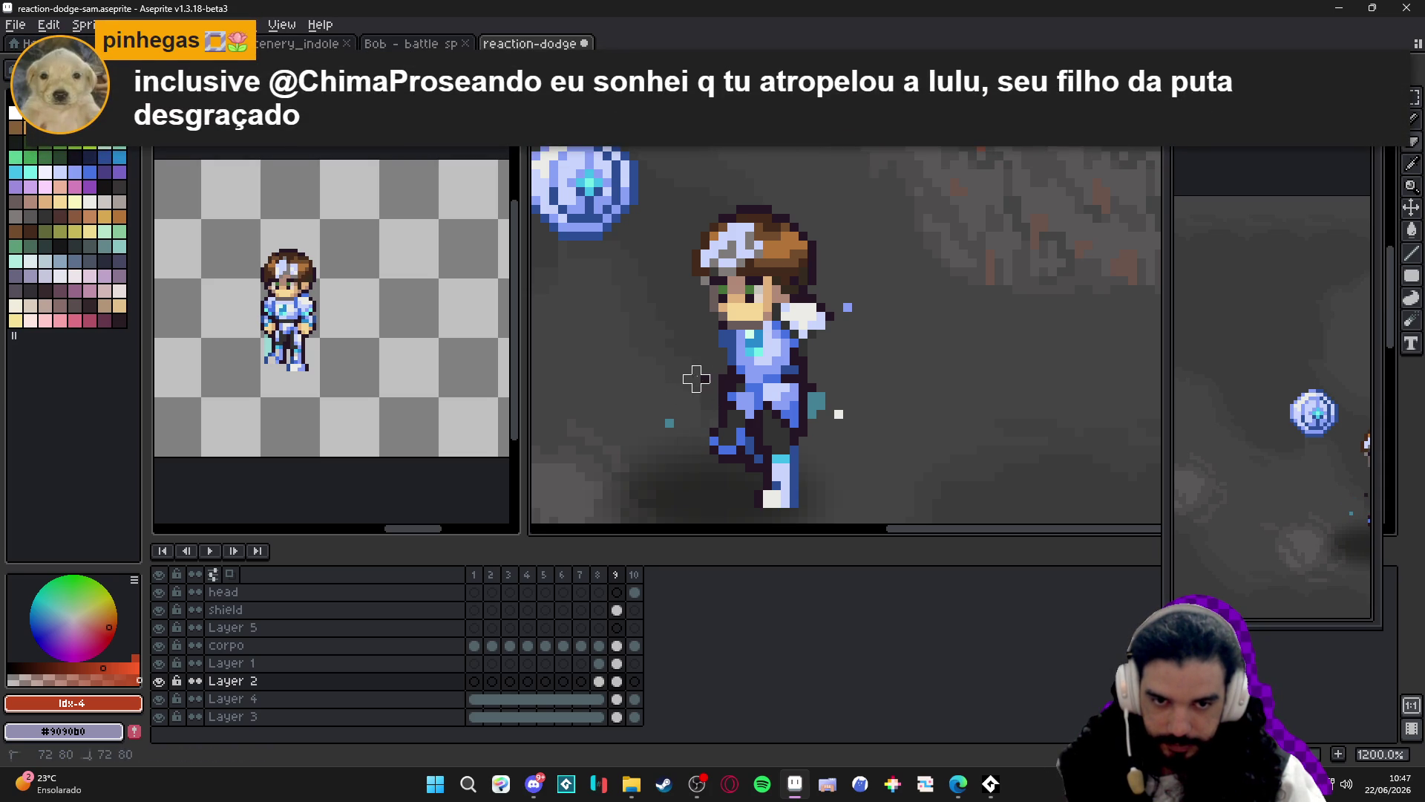
Pick the corpo, Layer 1 and Layer 2 layers in turn from the canvas.
ctrl+click(670, 424)
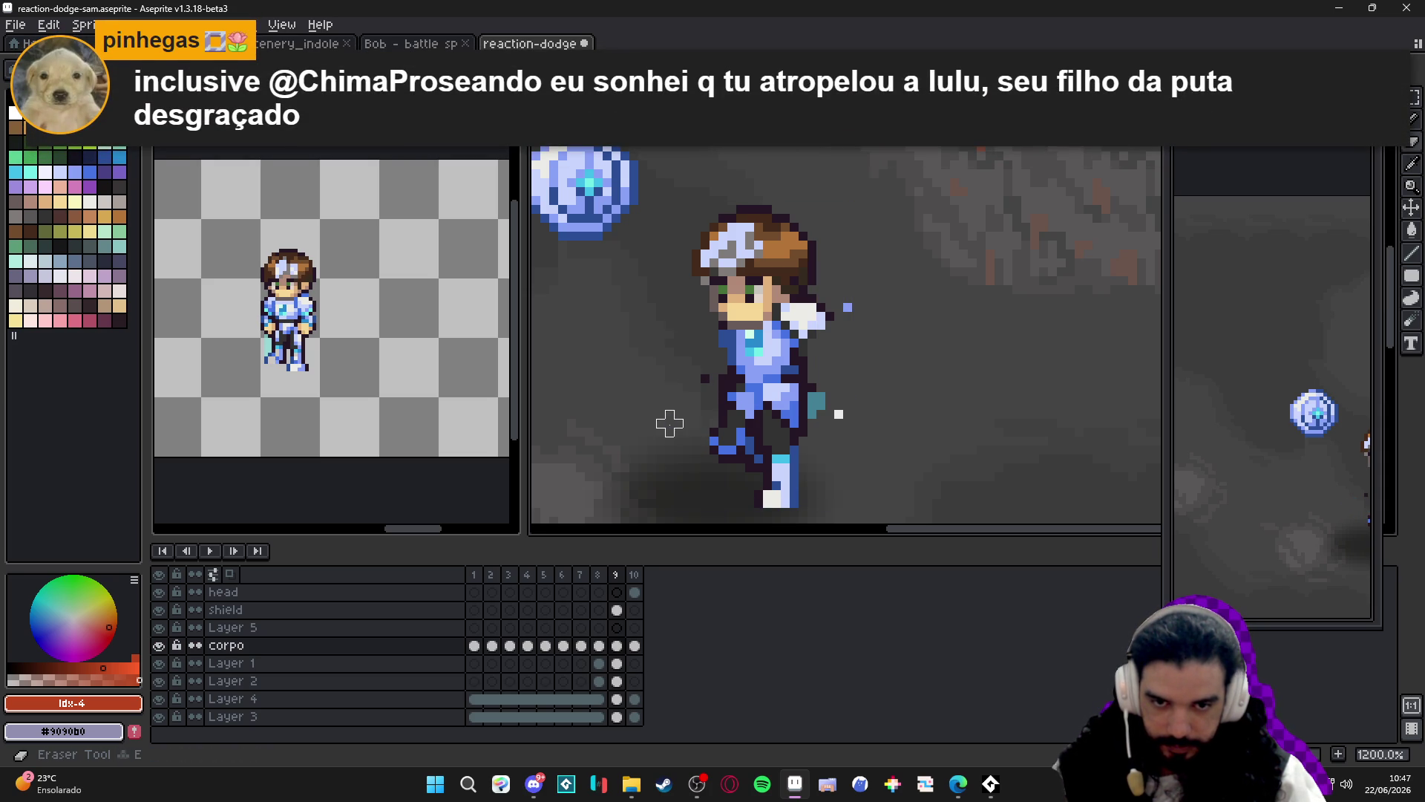
ctrl+click(705, 391)
ctrl+click(822, 406)
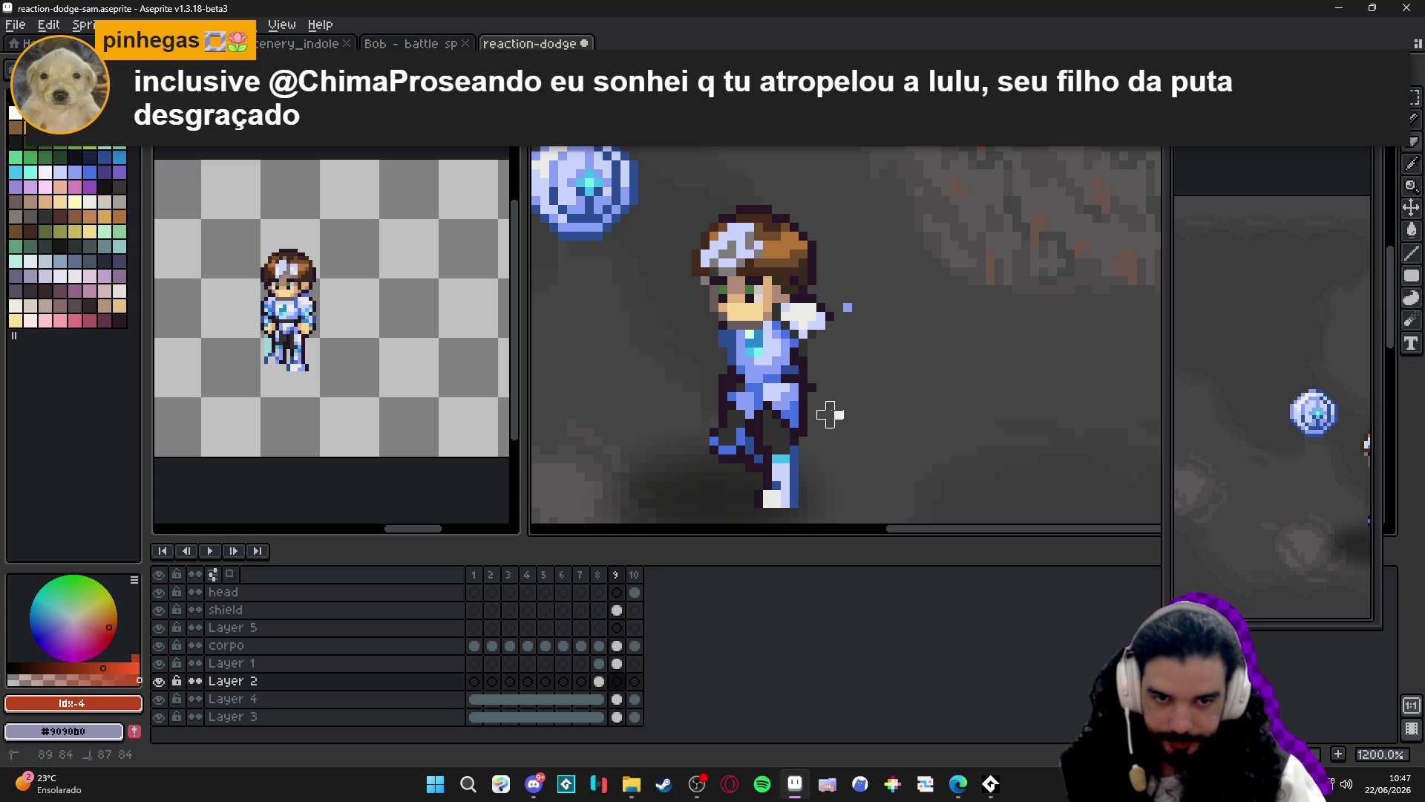
ctrl+click(838, 414)
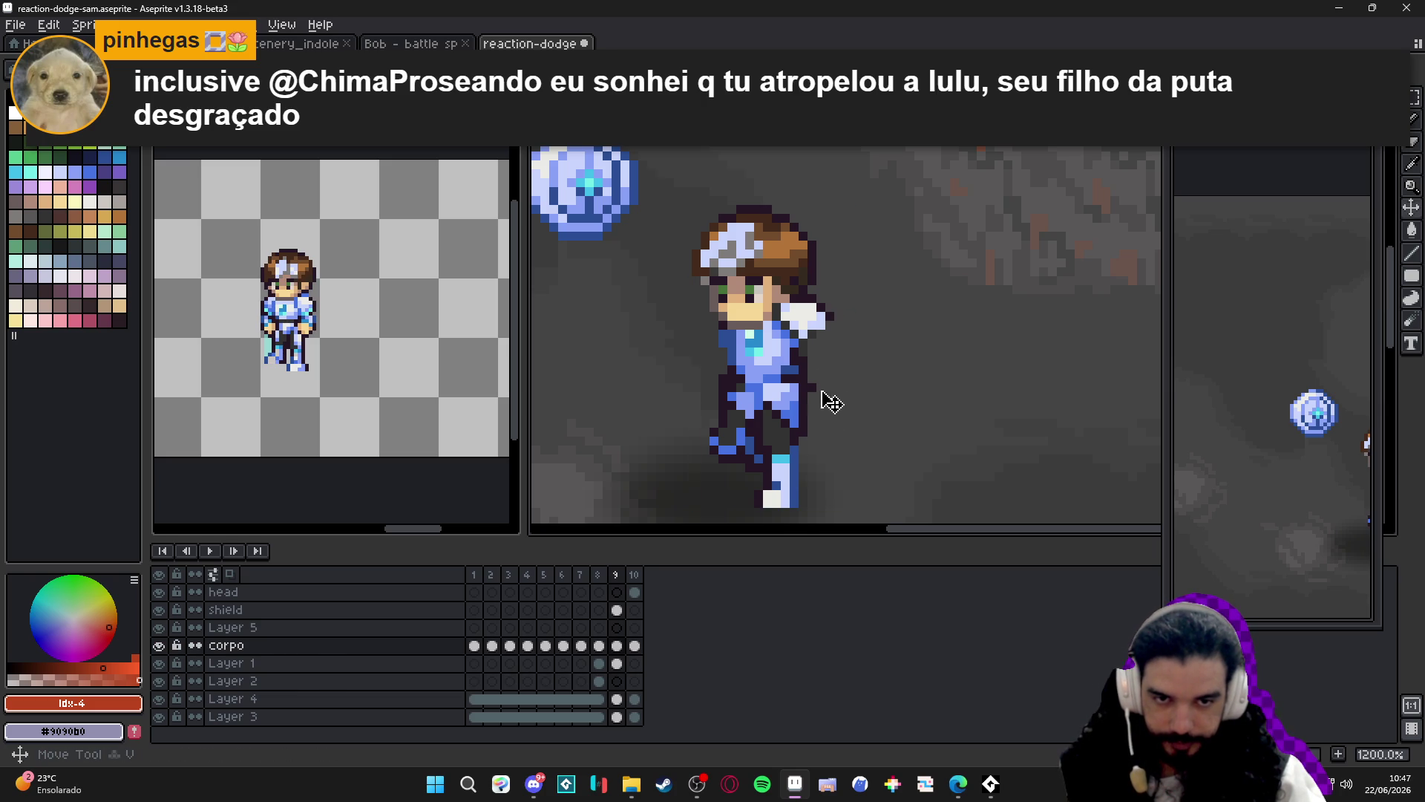
scroll(814, 390, down, 2)
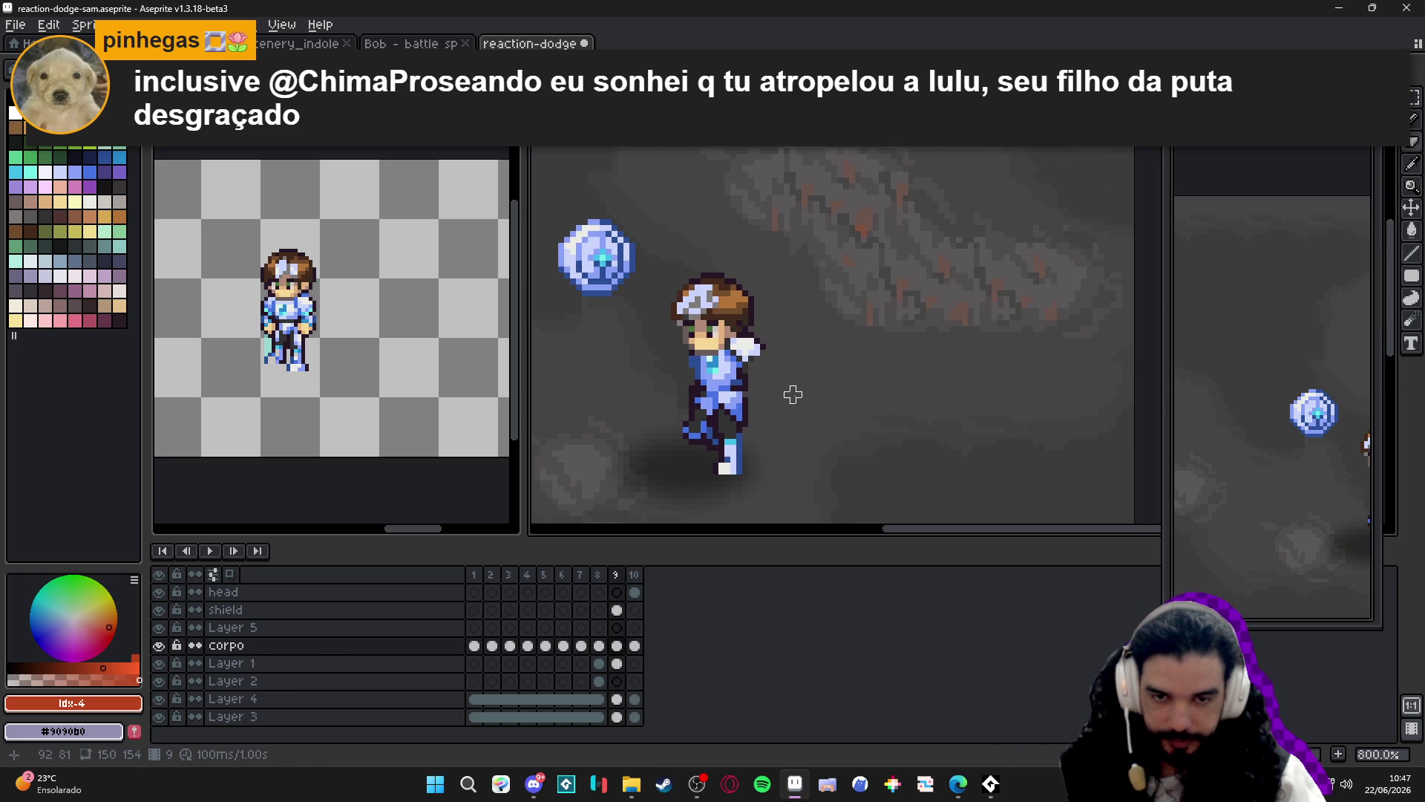
scroll(735, 445, up, 2)
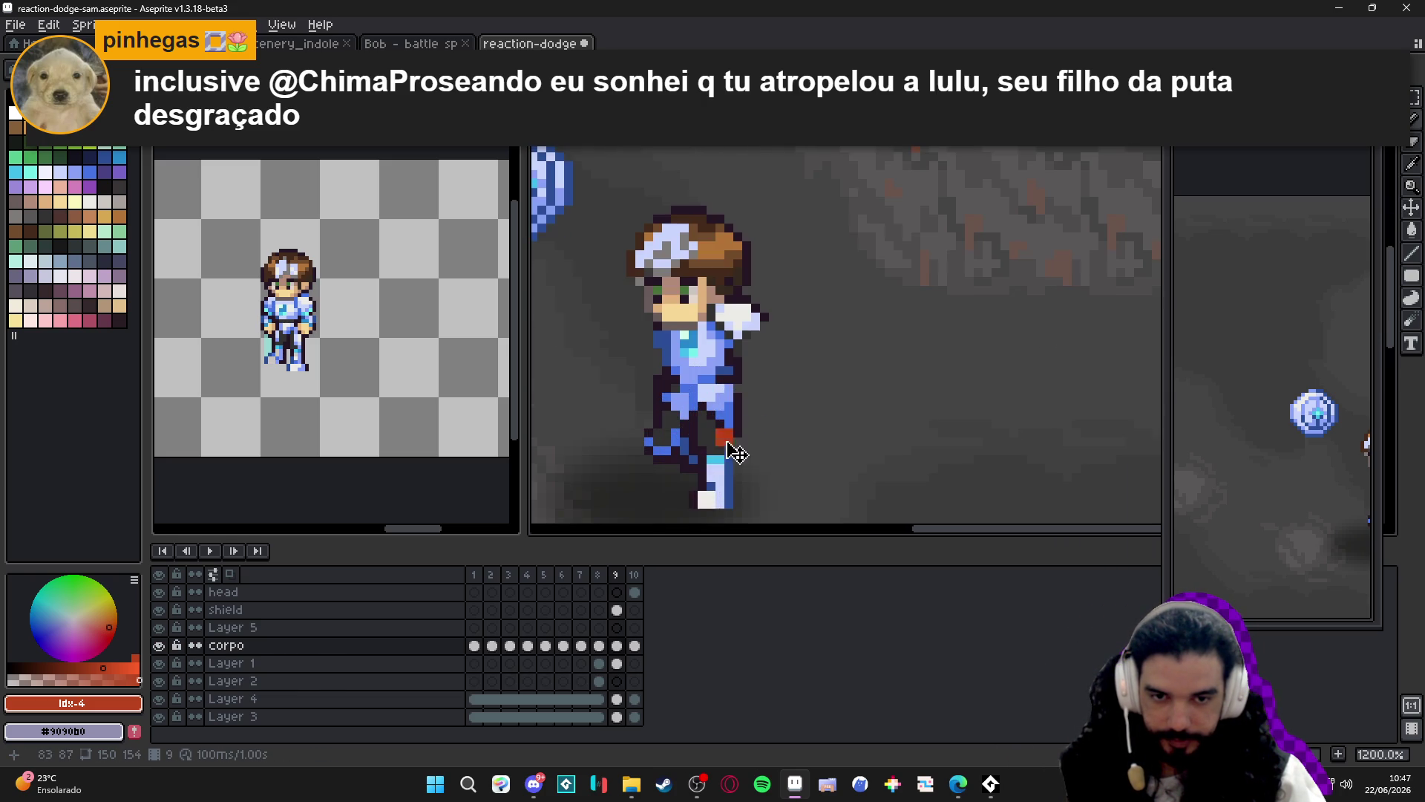
Recentre the hero in view and paint a single red pixel beside him.
key(m)
scroll(731, 362, up, 3)
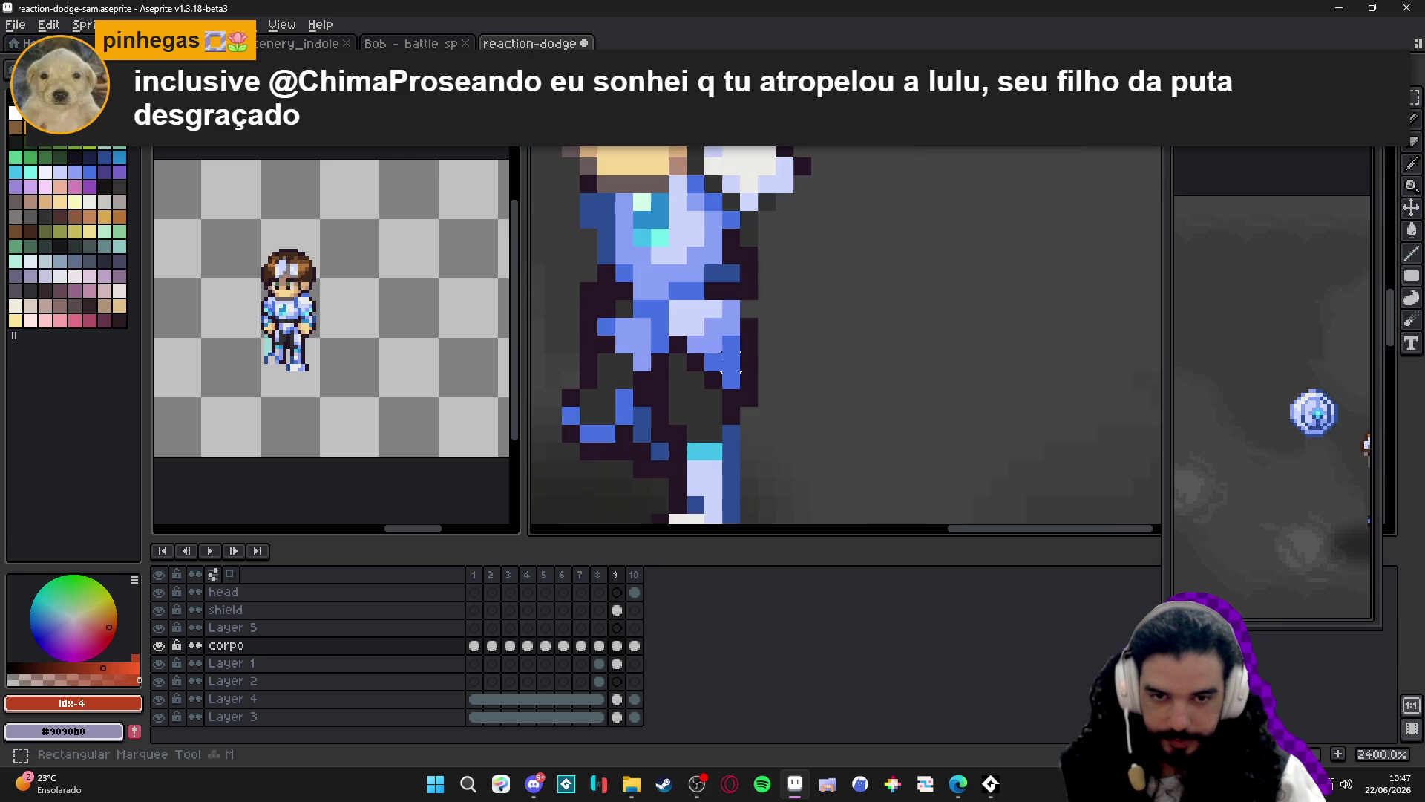
scroll(650, 306, down, 5)
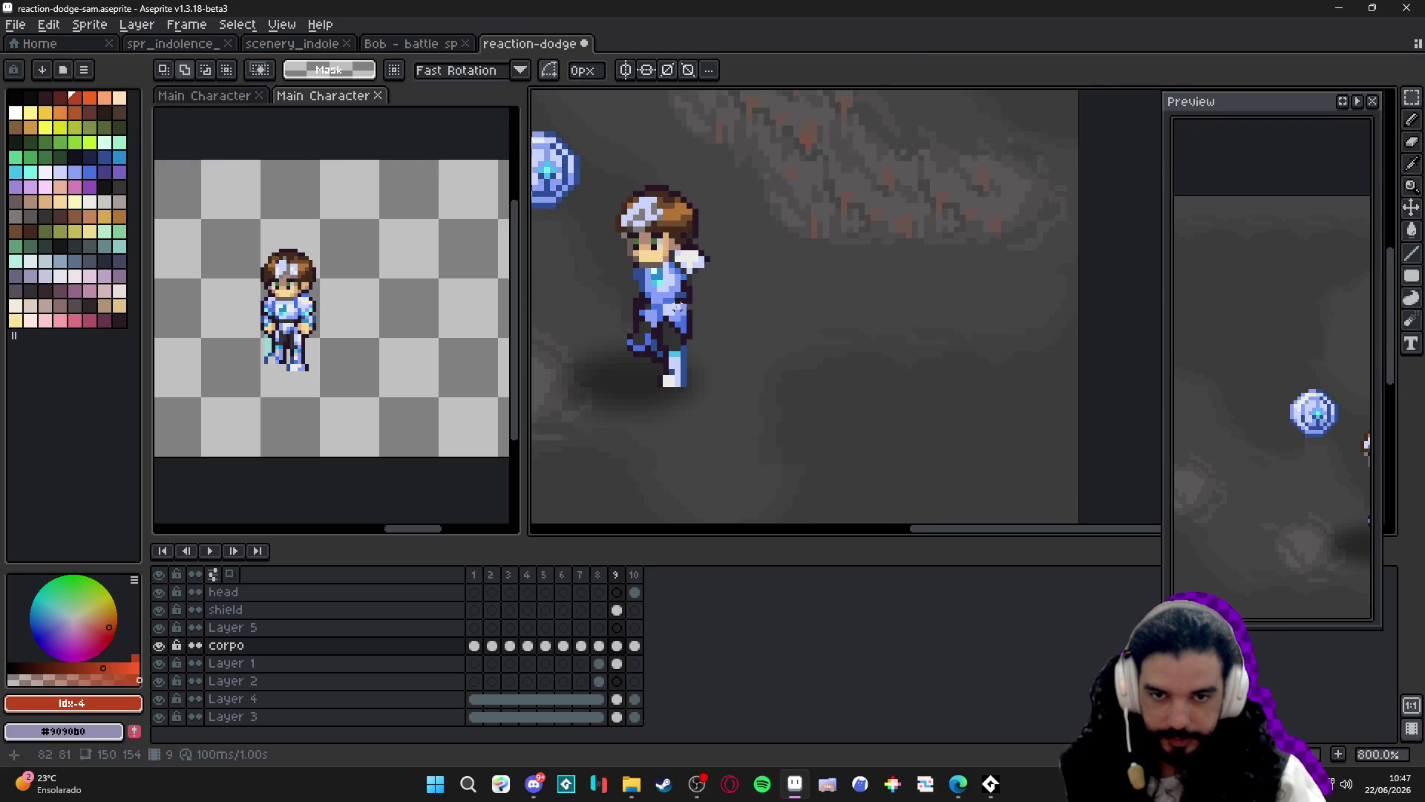
scroll(692, 335, up, 2)
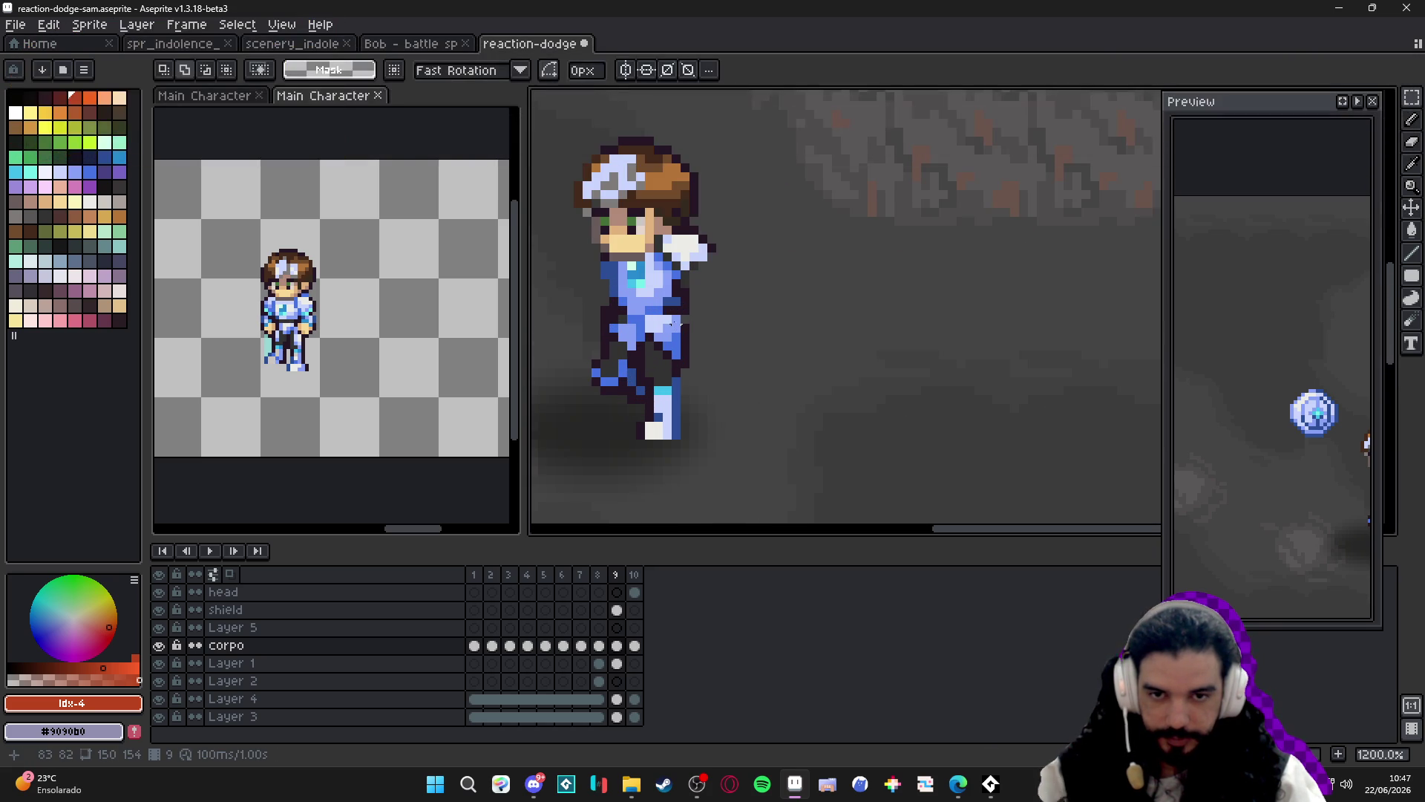
drag(598, 348, 679, 326)
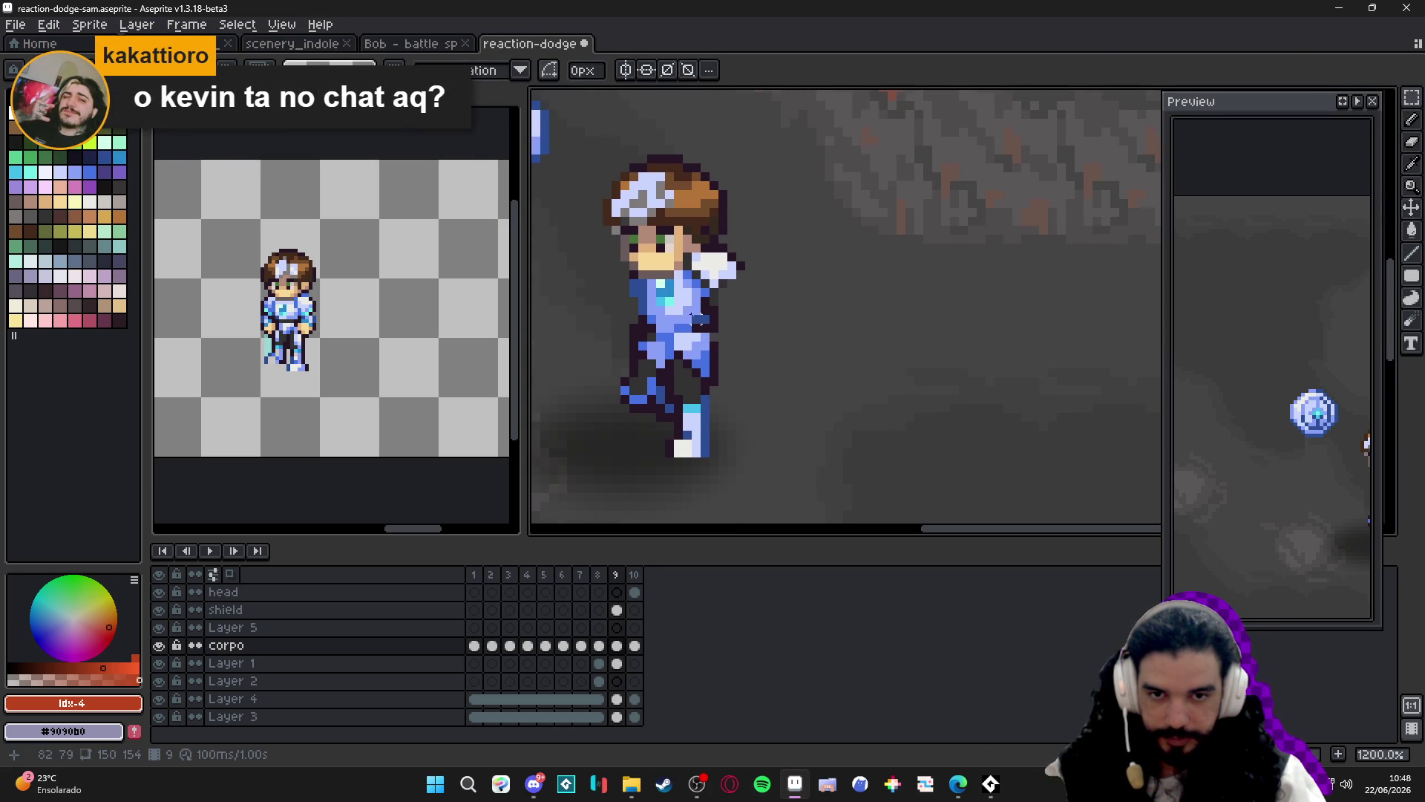
key(b)
click(691, 362)
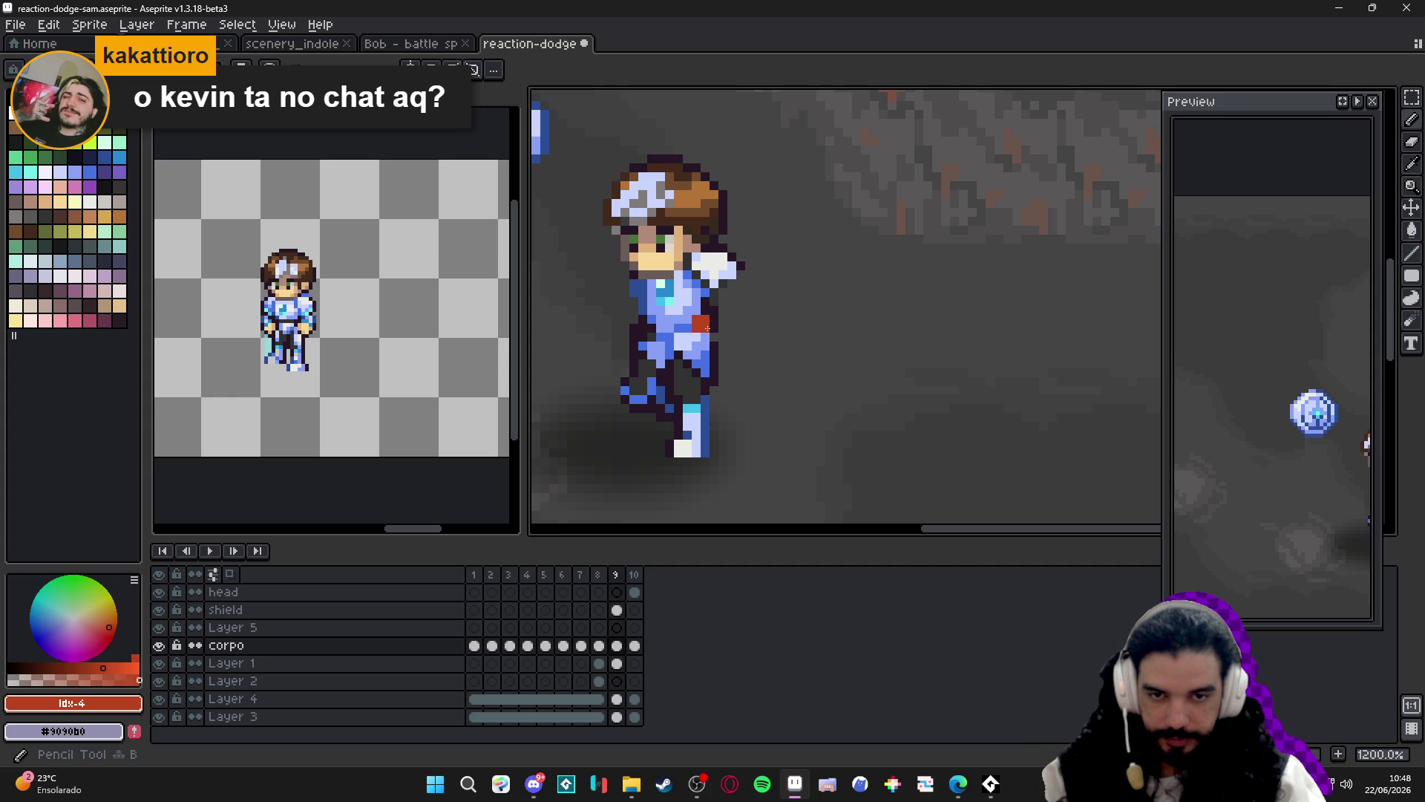
scroll(749, 338, down, 1)
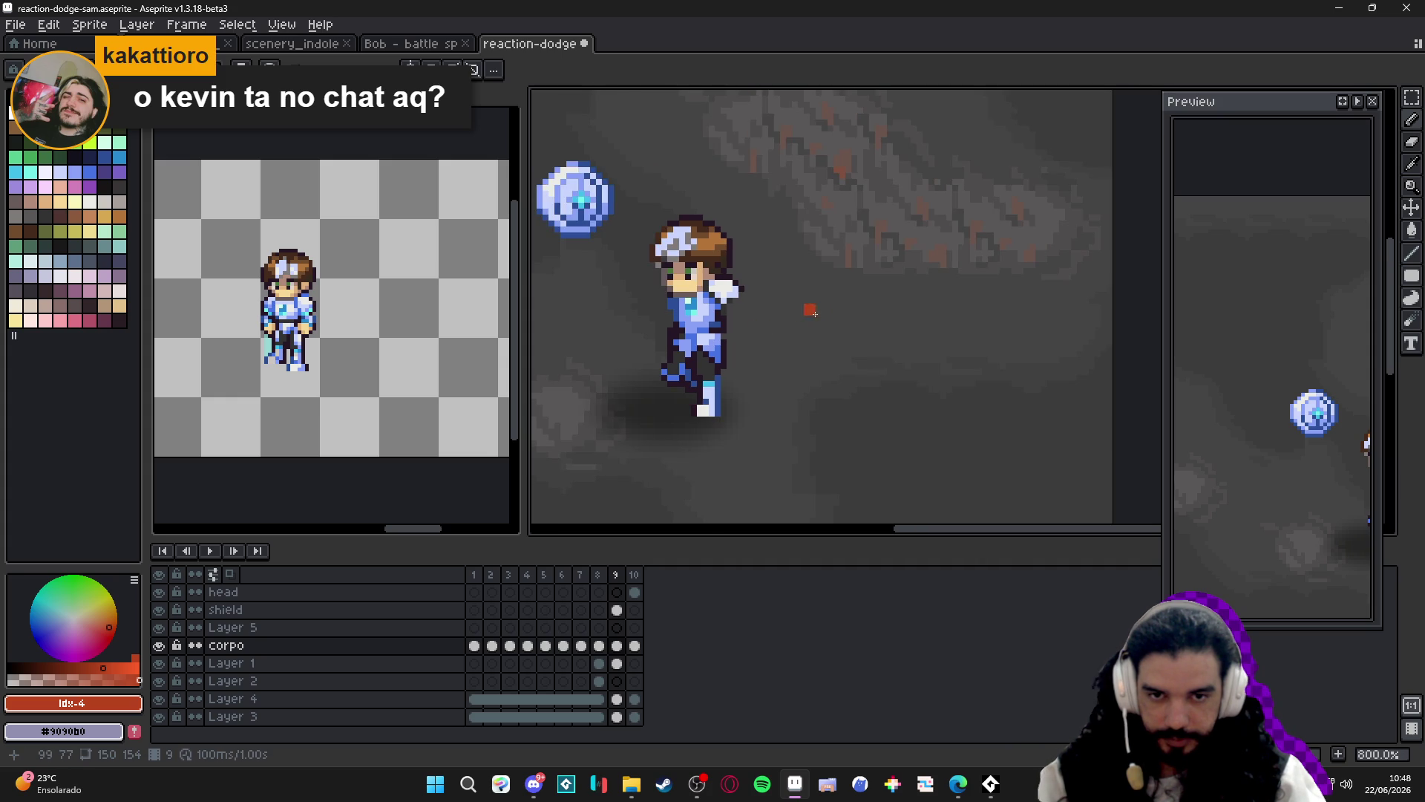
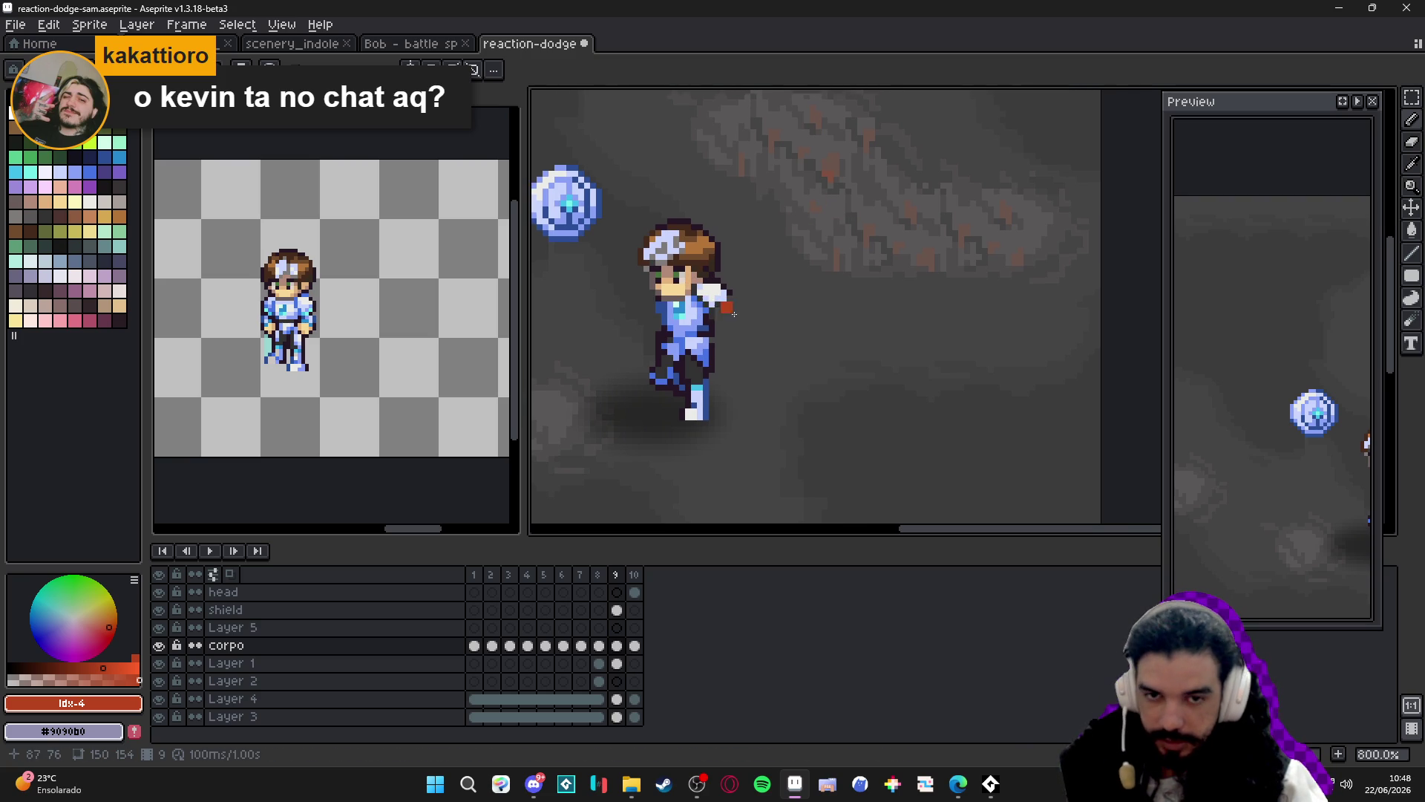
Save reaction-dodge-sam.aseprite with Ctrl+S and zoom the canvas out to 500%.
drag(776, 312, 852, 326)
key(ctrl+s)
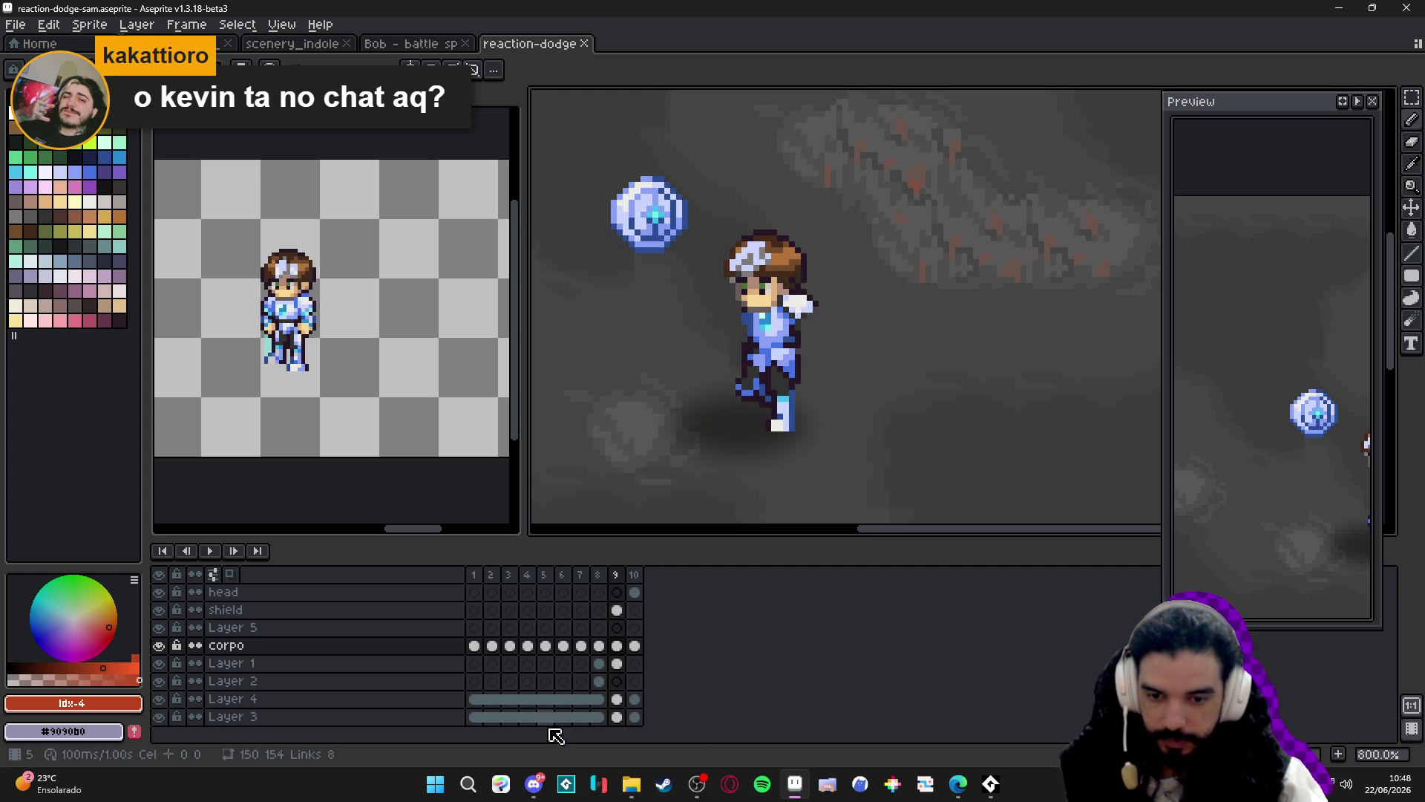
scroll(800, 436, down, 2)
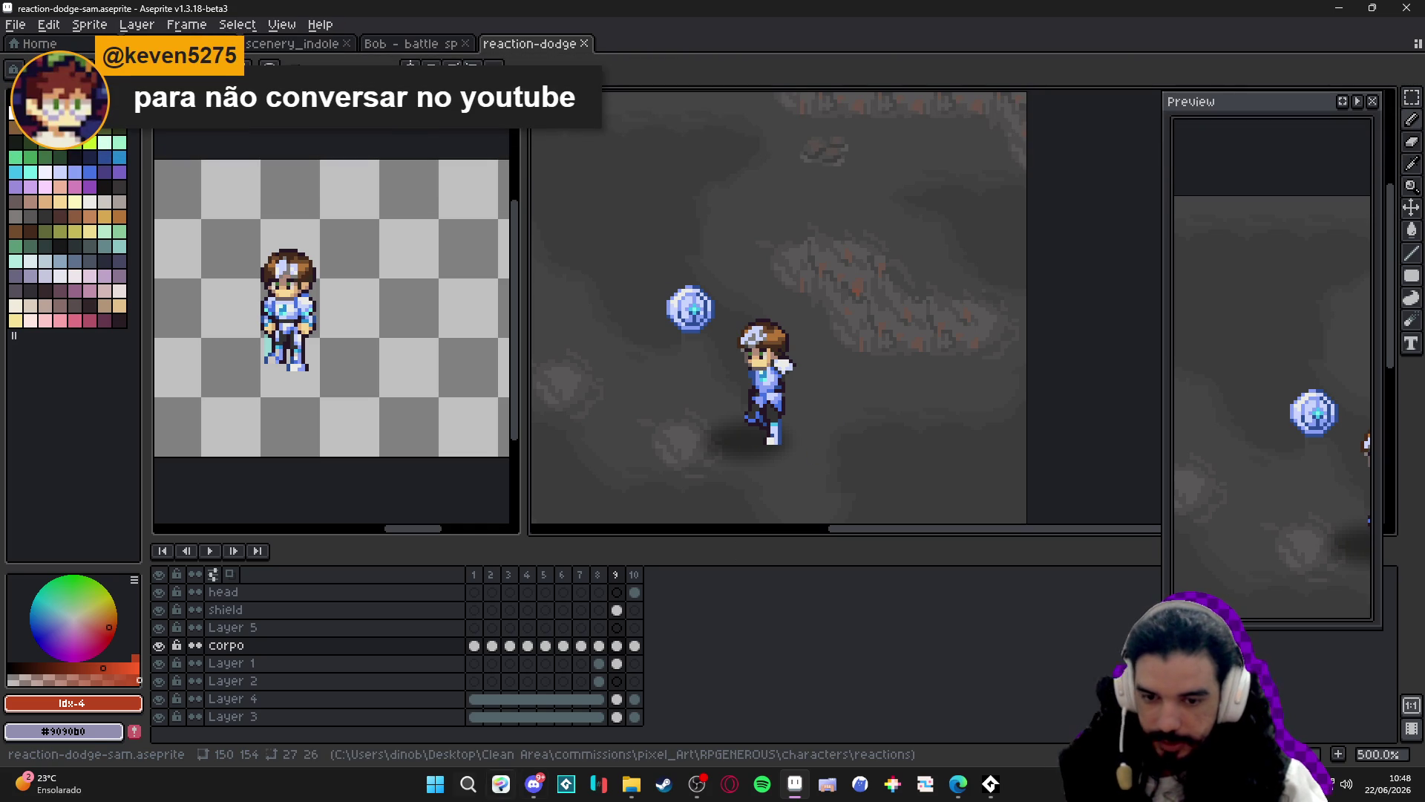
Launch Blockbench by searching 'blockbench' in the Start menu.
click(421, 795)
text(blockbench)
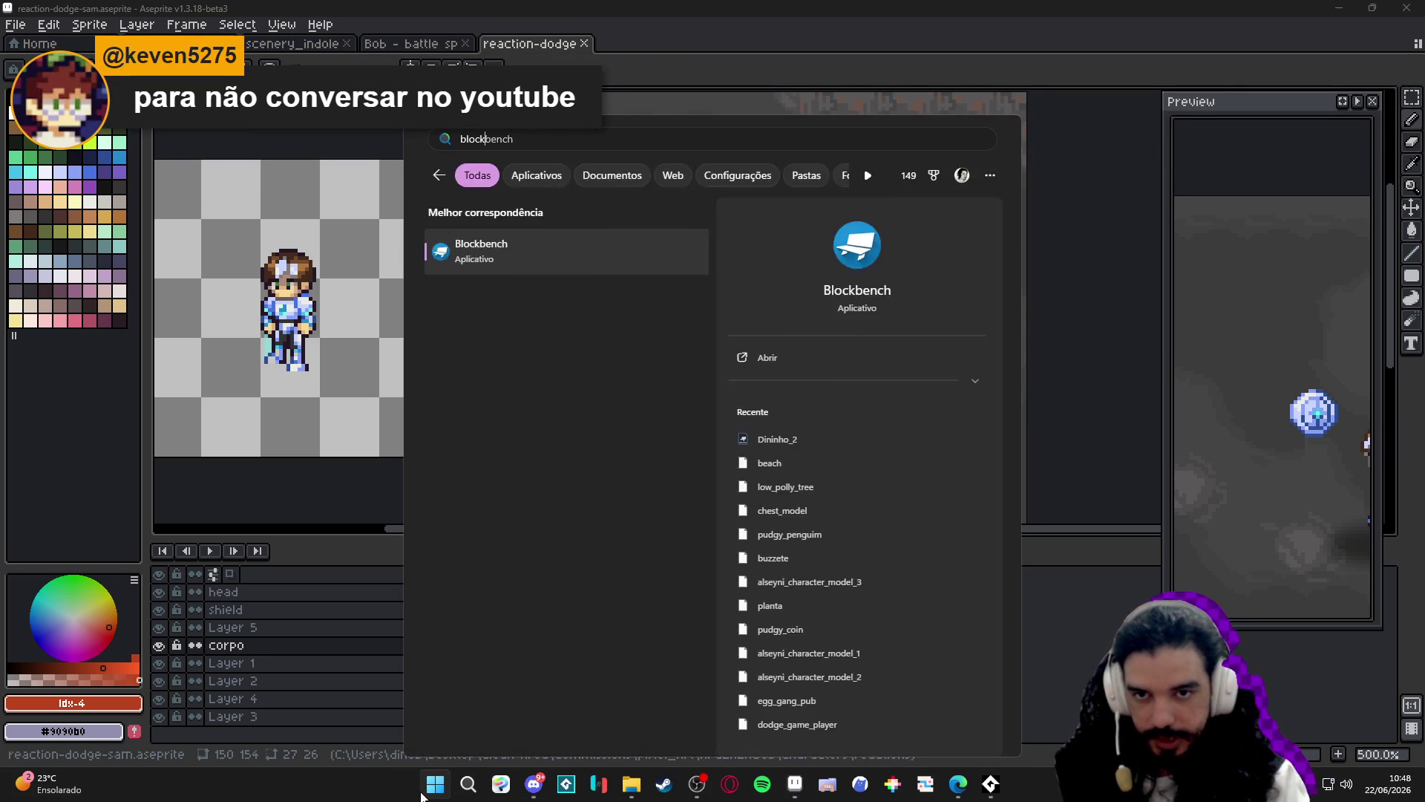
key(Return)
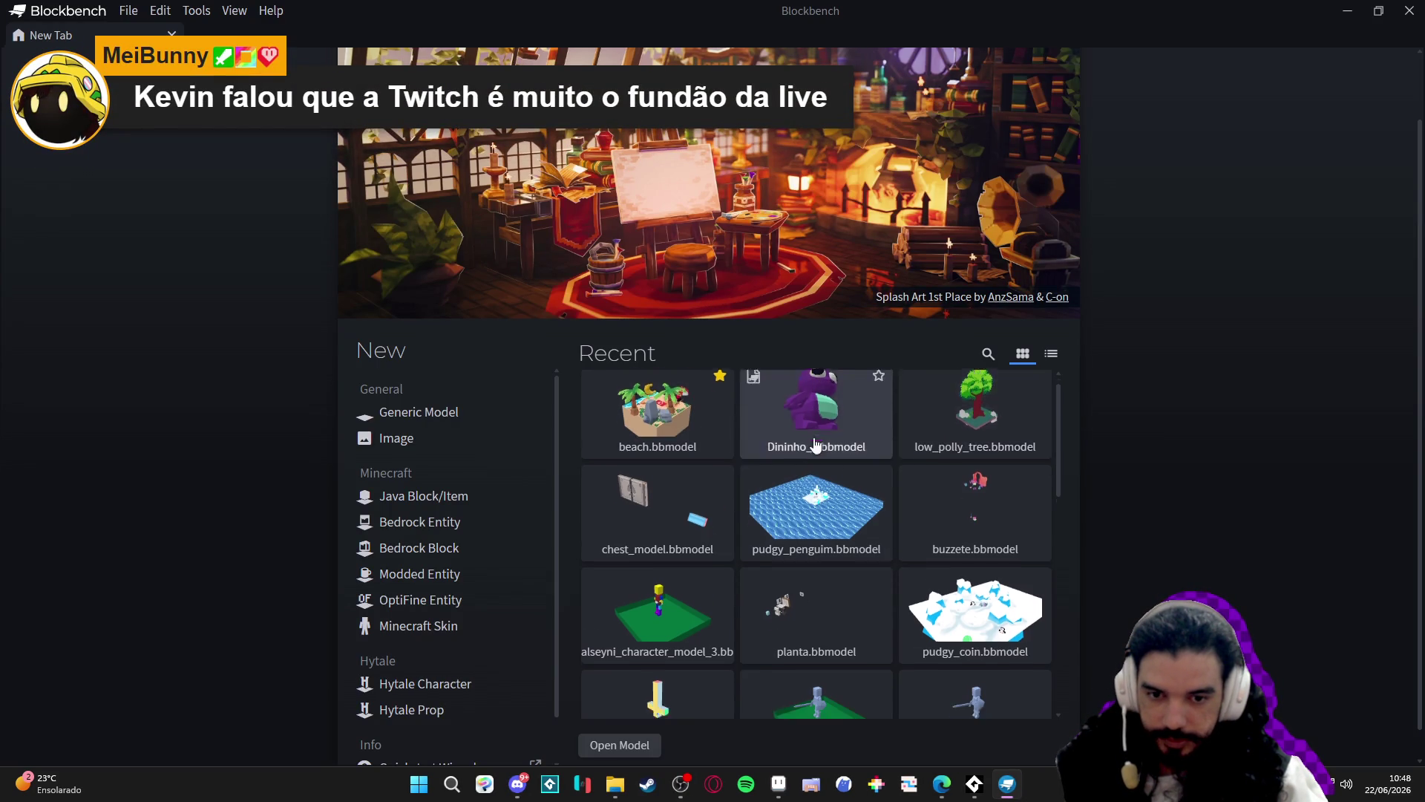
Open alseyni_character_model_1 from the Recent grid and view it from a lower, closer angle.
scroll(809, 486, down, 1)
scroll(857, 500, down, 3)
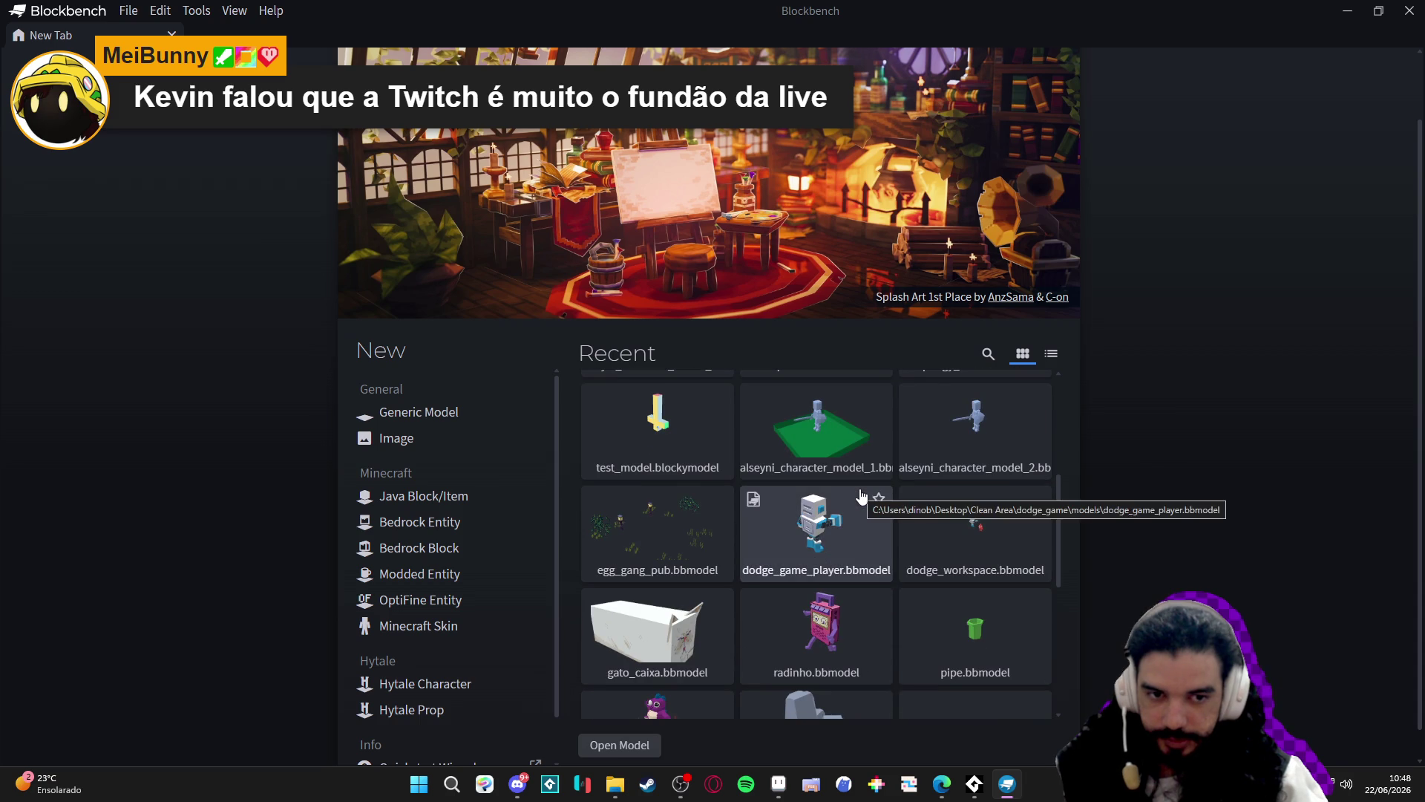
scroll(814, 572, up, 2)
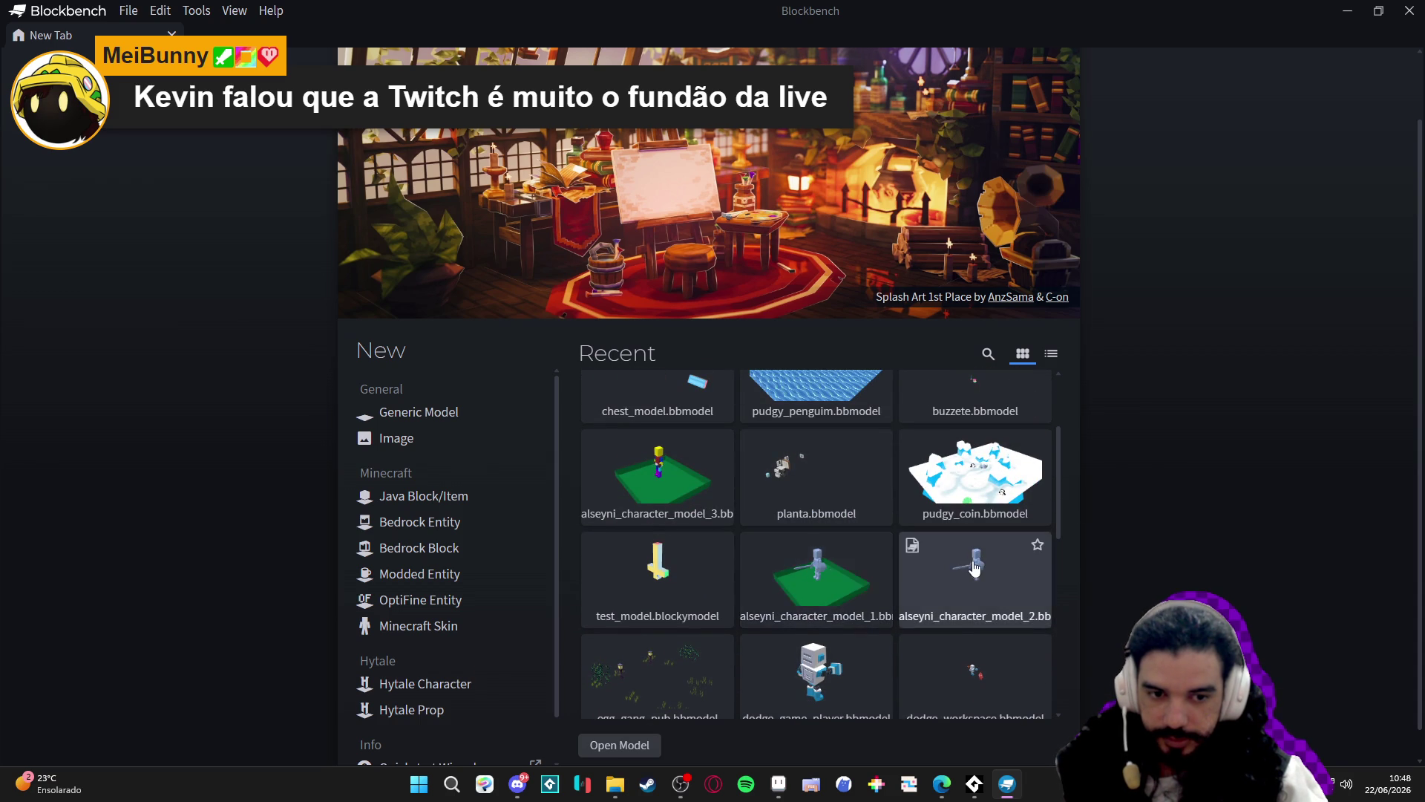
click(787, 579)
mouse_move(996, 465)
mouse_down()
mouse_move(580, 535)
mouse_move(754, 546)
mouse_move(836, 338)
mouse_move(799, 282)
mouse_move(848, 296)
mouse_up()
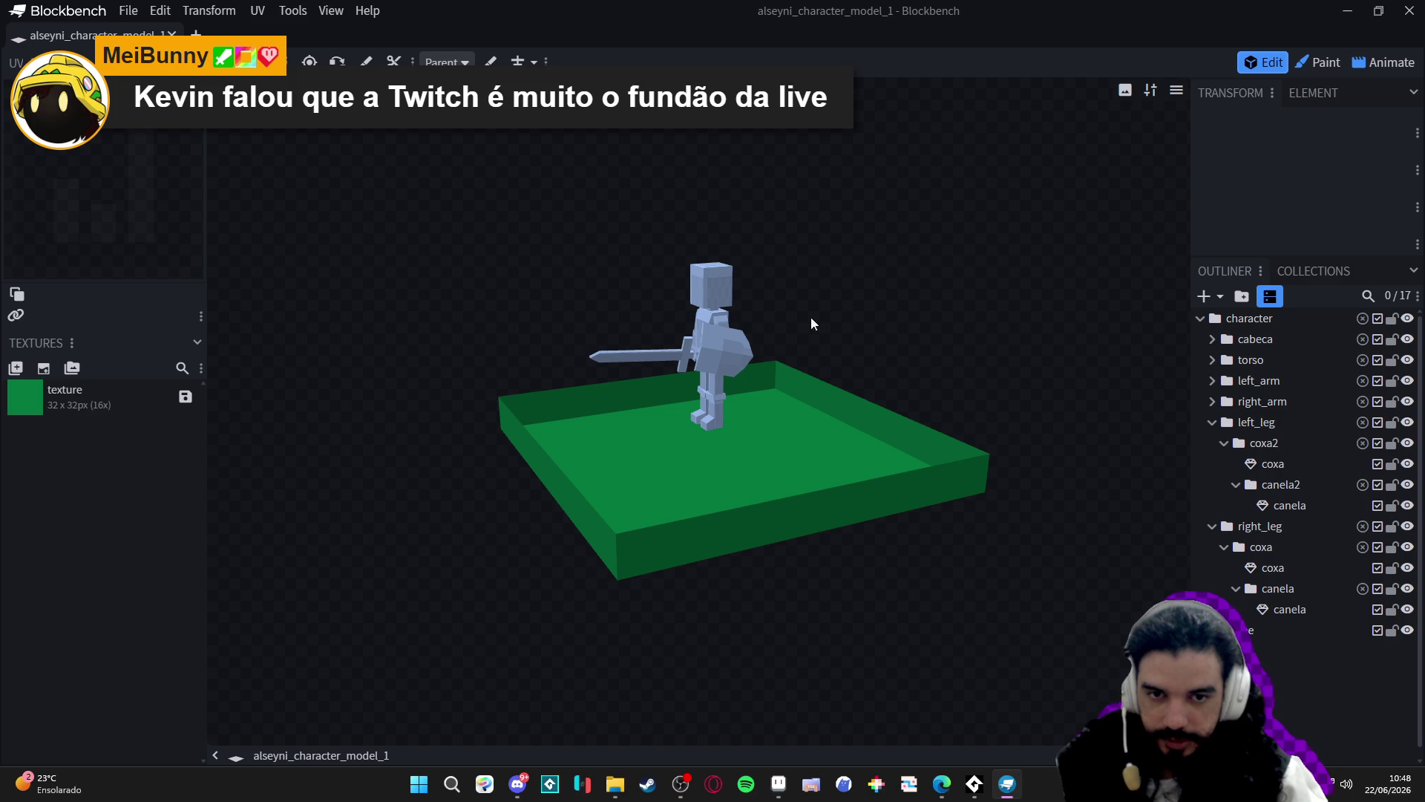
Select the torso group and rotate it around its vertical axis.
click(715, 355)
mouse_move(714, 354)
mouse_down()
mouse_move(840, 302)
mouse_move(850, 277)
mouse_move(802, 223)
mouse_move(990, 344)
mouse_move(896, 316)
mouse_move(915, 313)
mouse_up()
scroll(910, 317, up, 3)
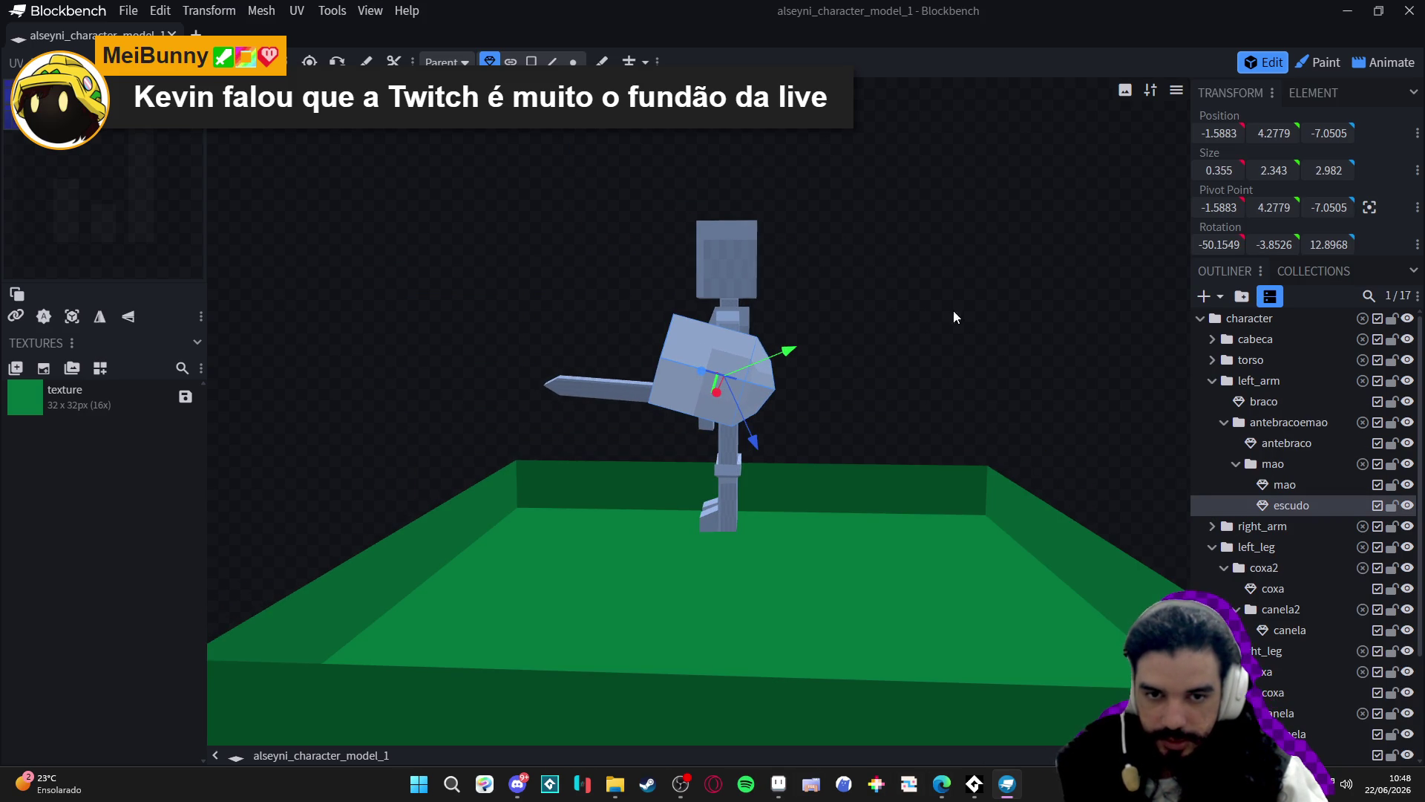
drag(849, 280, 1035, 358)
click(927, 409)
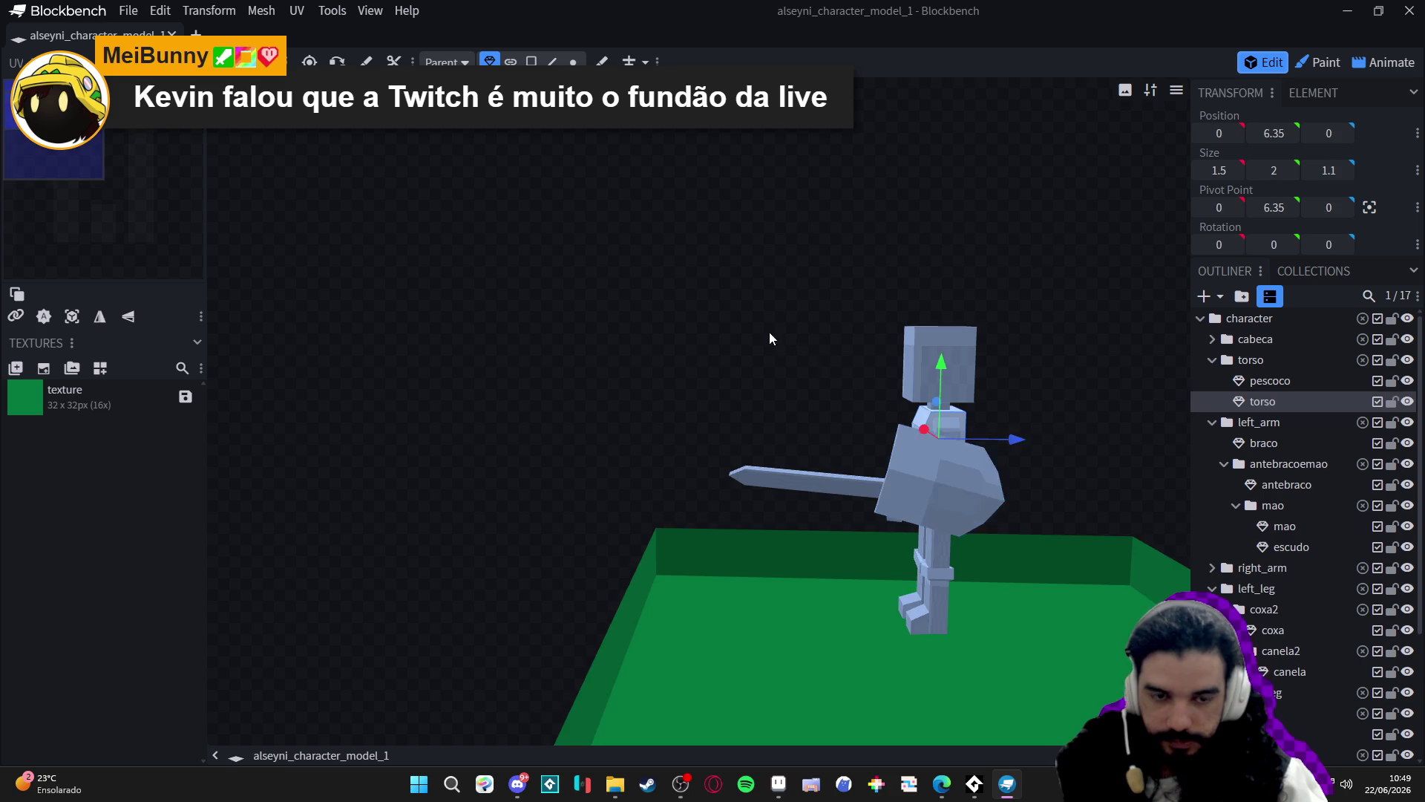
mouse_move(769, 332)
mouse_down()
mouse_move(658, 368)
mouse_move(892, 359)
mouse_up()
click(1252, 362)
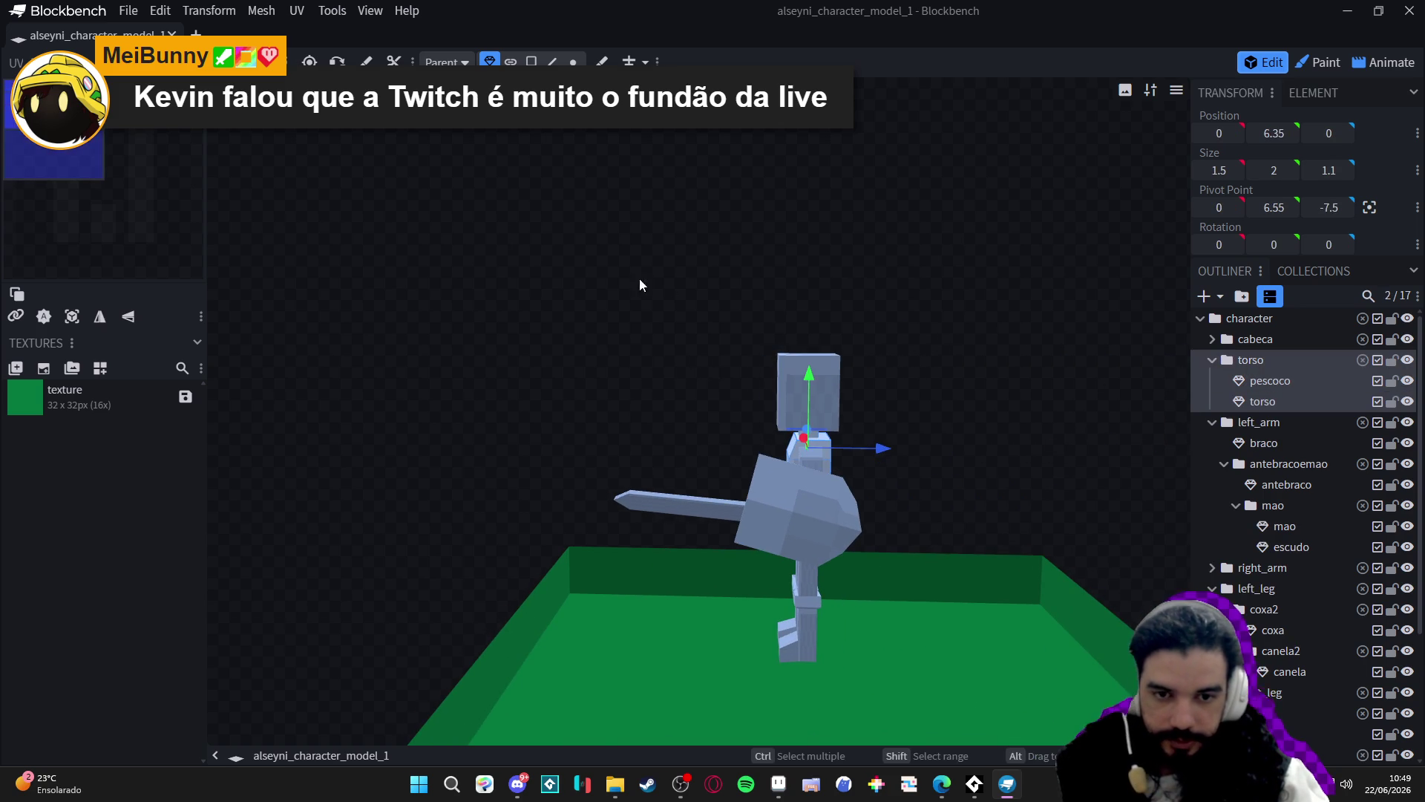
key(r)
drag(830, 440, 772, 438)
mouse_move(688, 399)
mouse_down()
mouse_move(897, 349)
mouse_move(865, 409)
mouse_move(828, 416)
mouse_up()
Collapse torso and left_arm in the Outliner and drag the arm groups into torso.
click(1212, 359)
click(1213, 380)
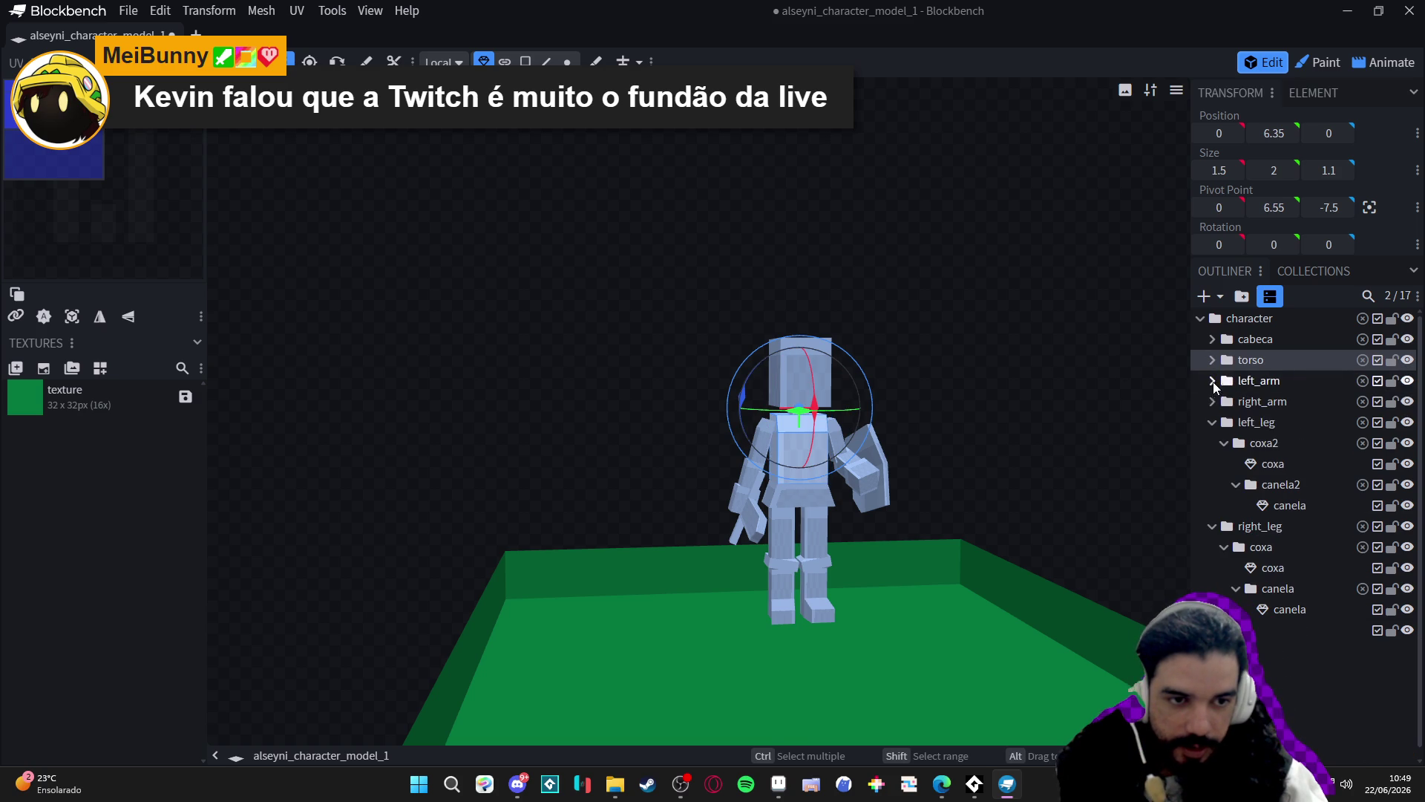
click(1230, 382)
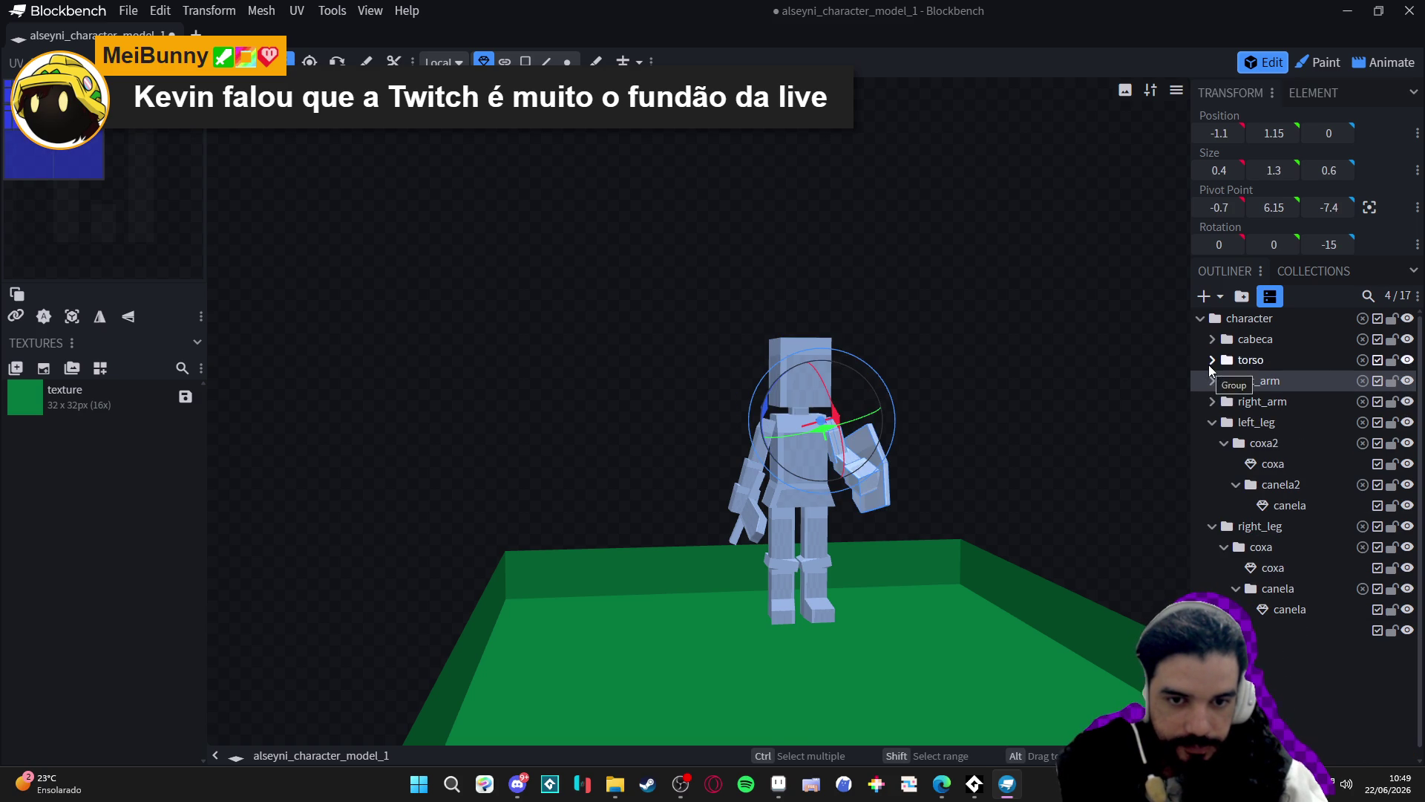
click(1212, 360)
mouse_move(1252, 420)
mouse_down()
mouse_move(1263, 407)
mouse_move(1266, 442)
mouse_move(1277, 431)
mouse_up()
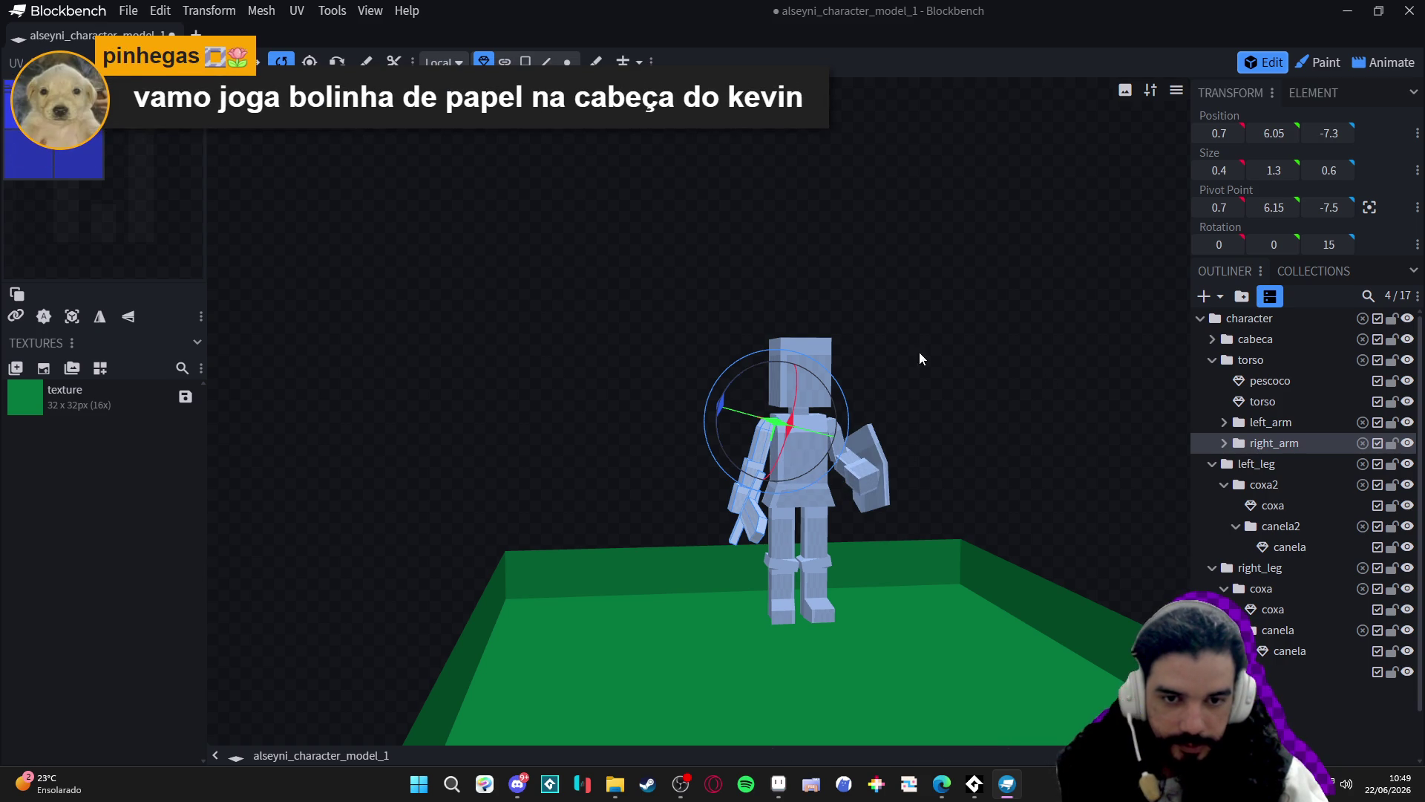
Twist the torso group, with its arms, around the Y axis.
click(813, 491)
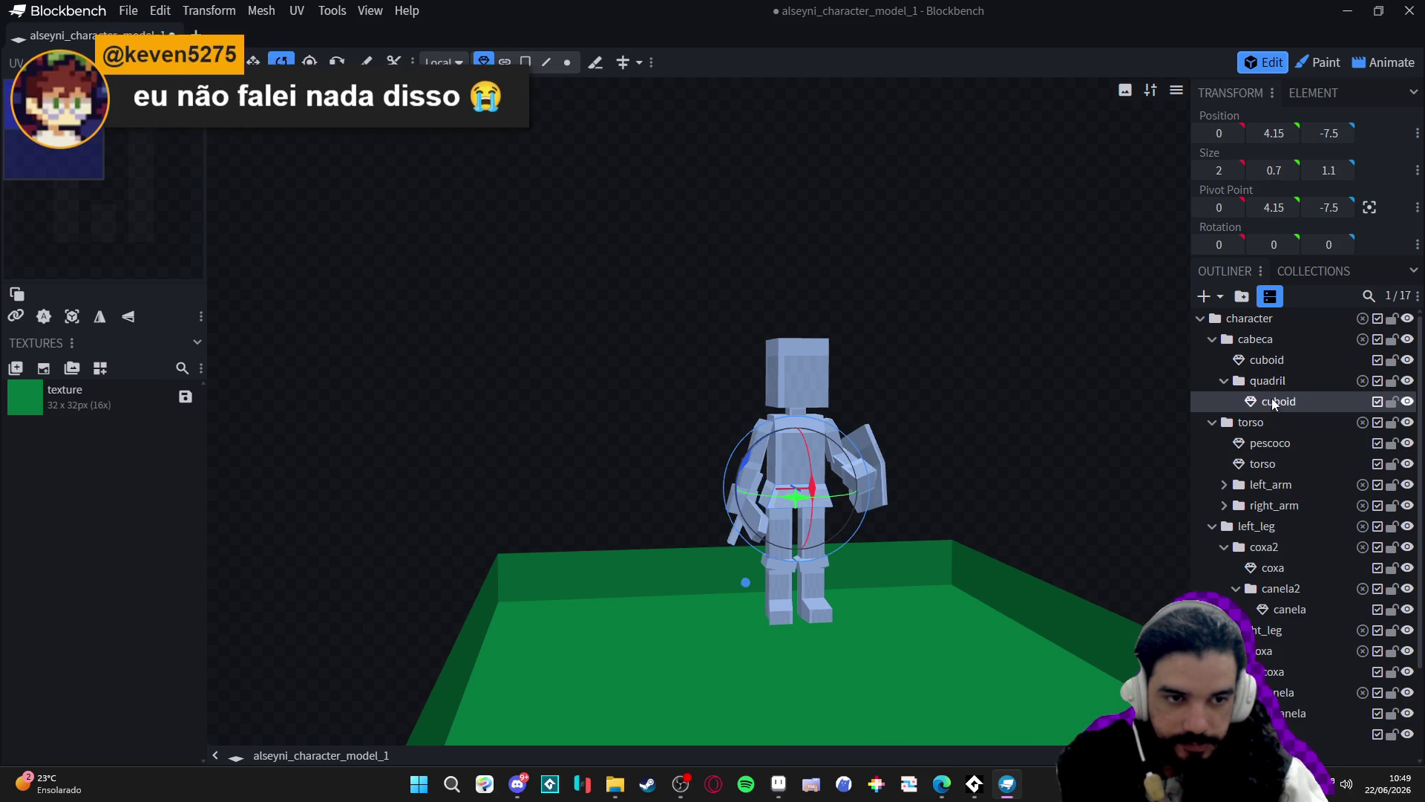
click(1241, 420)
drag(839, 420, 719, 448)
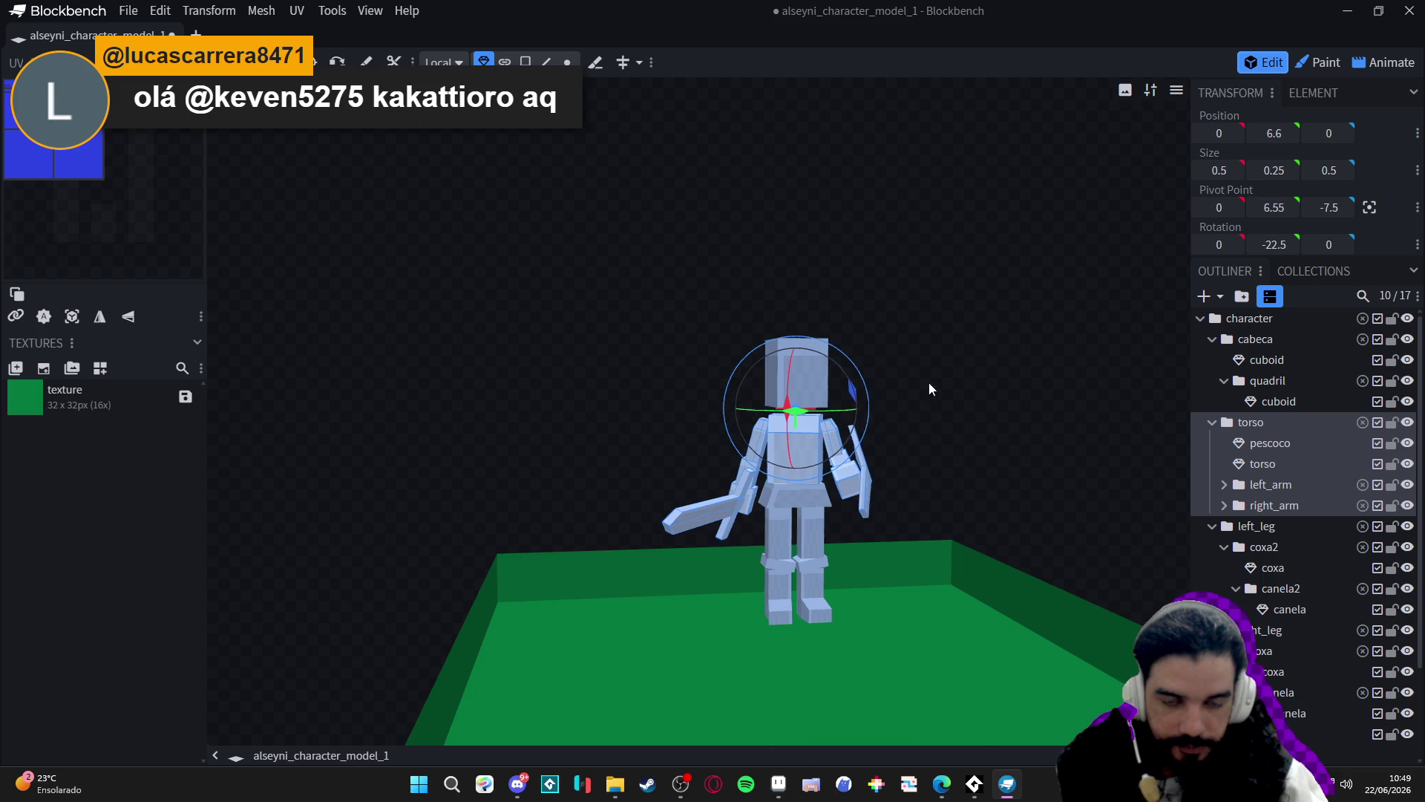
mouse_move(929, 382)
mouse_down()
mouse_move(805, 393)
mouse_move(839, 401)
mouse_up()
mouse_move(998, 397)
mouse_down()
mouse_move(857, 385)
mouse_move(757, 397)
mouse_move(865, 439)
mouse_move(1121, 375)
mouse_up()
Swing the right_arm group around the shoulder and raise it outward.
click(522, 444)
click(542, 416)
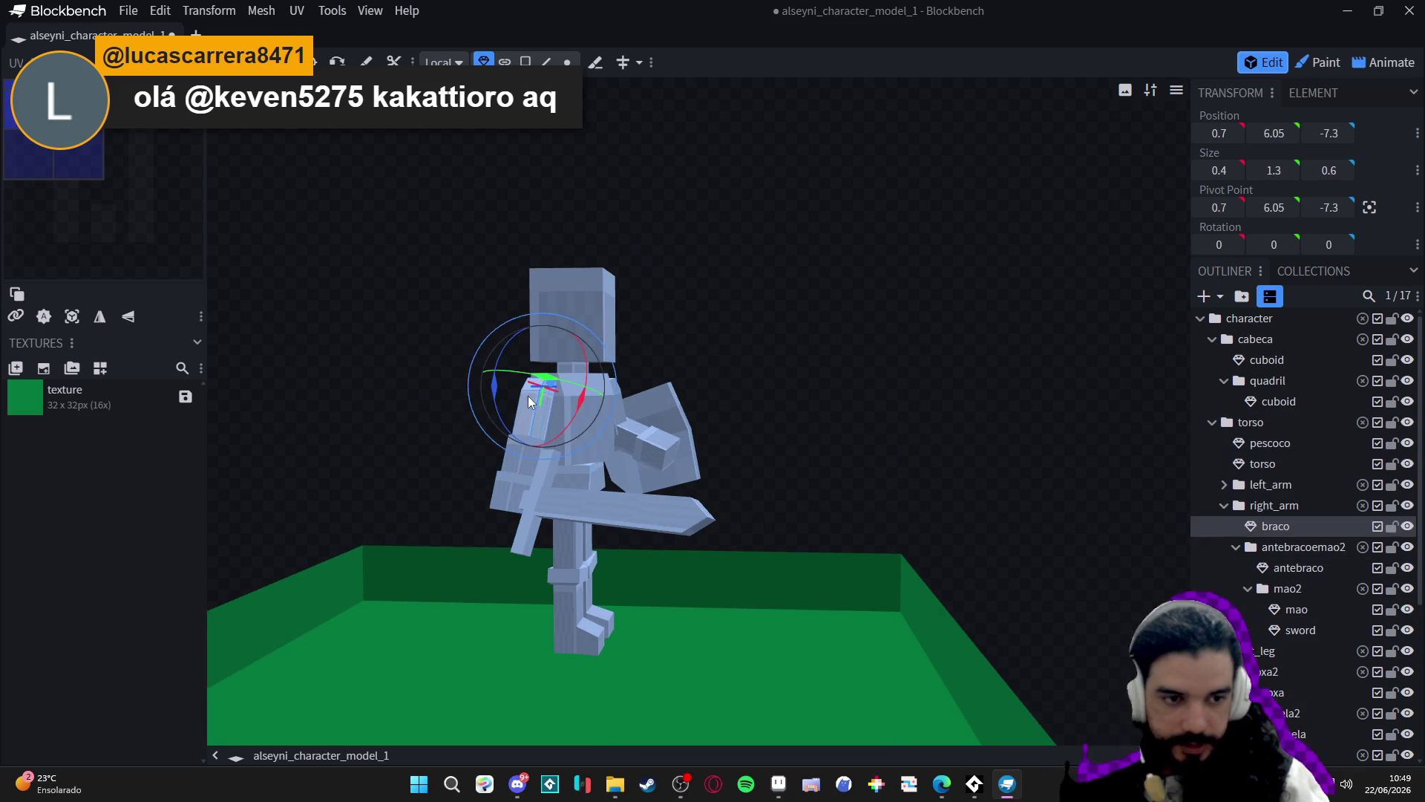
click(545, 411)
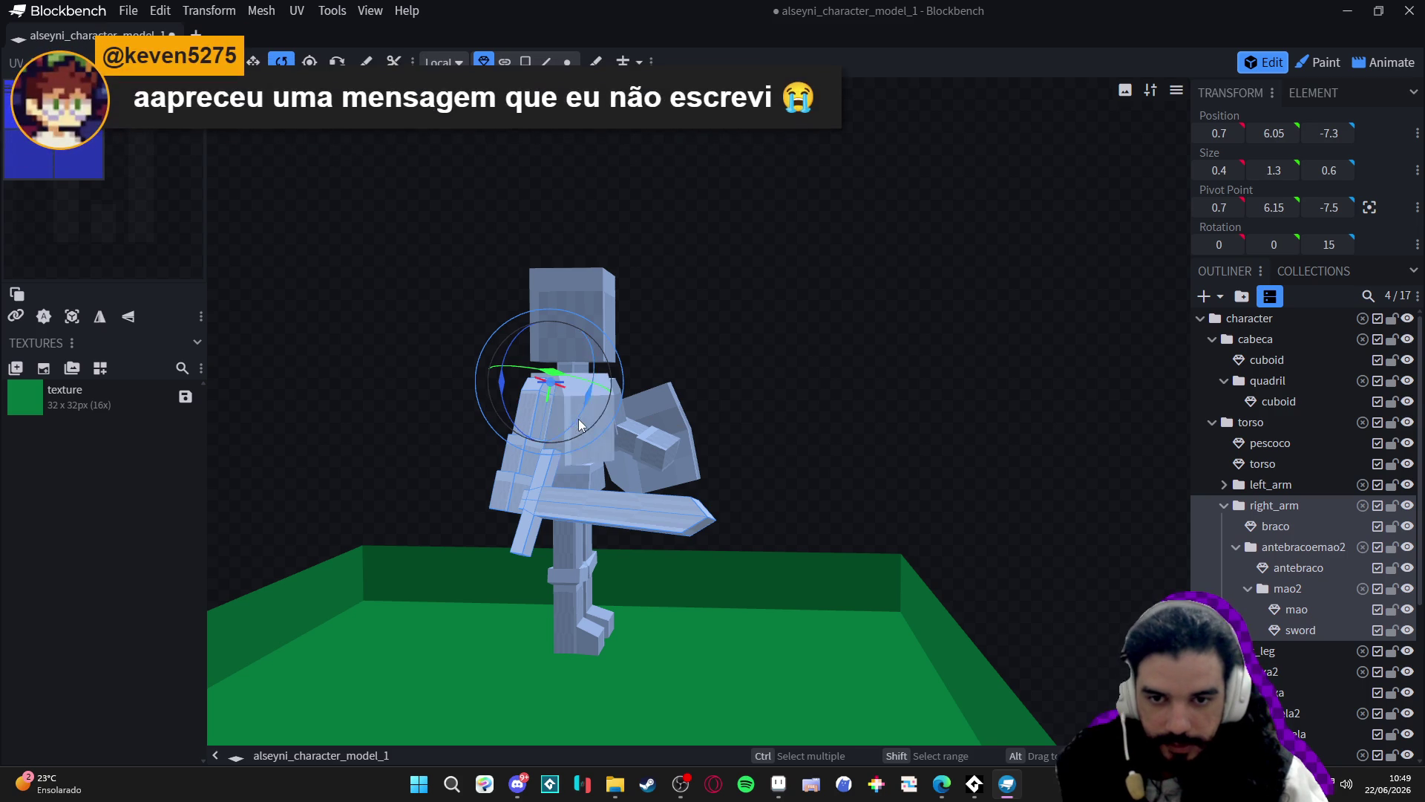
mouse_move(577, 418)
mouse_down()
mouse_move(523, 449)
mouse_move(550, 440)
mouse_move(530, 423)
mouse_up()
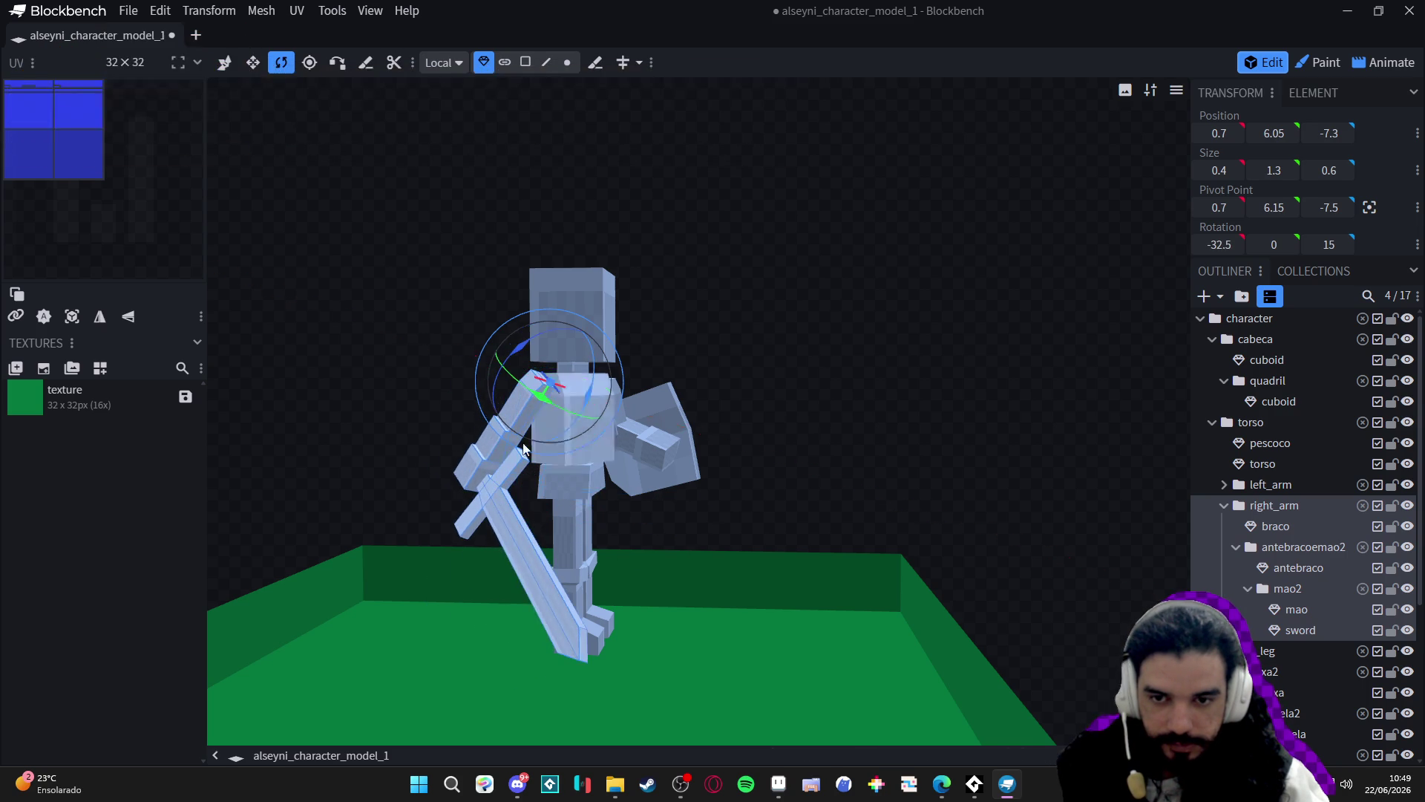
mouse_move(514, 347)
mouse_down()
mouse_move(545, 327)
mouse_move(469, 402)
mouse_up()
Bend the antebracoemao2 forearm group to 27.5° on X so the sword points forward.
click(475, 429)
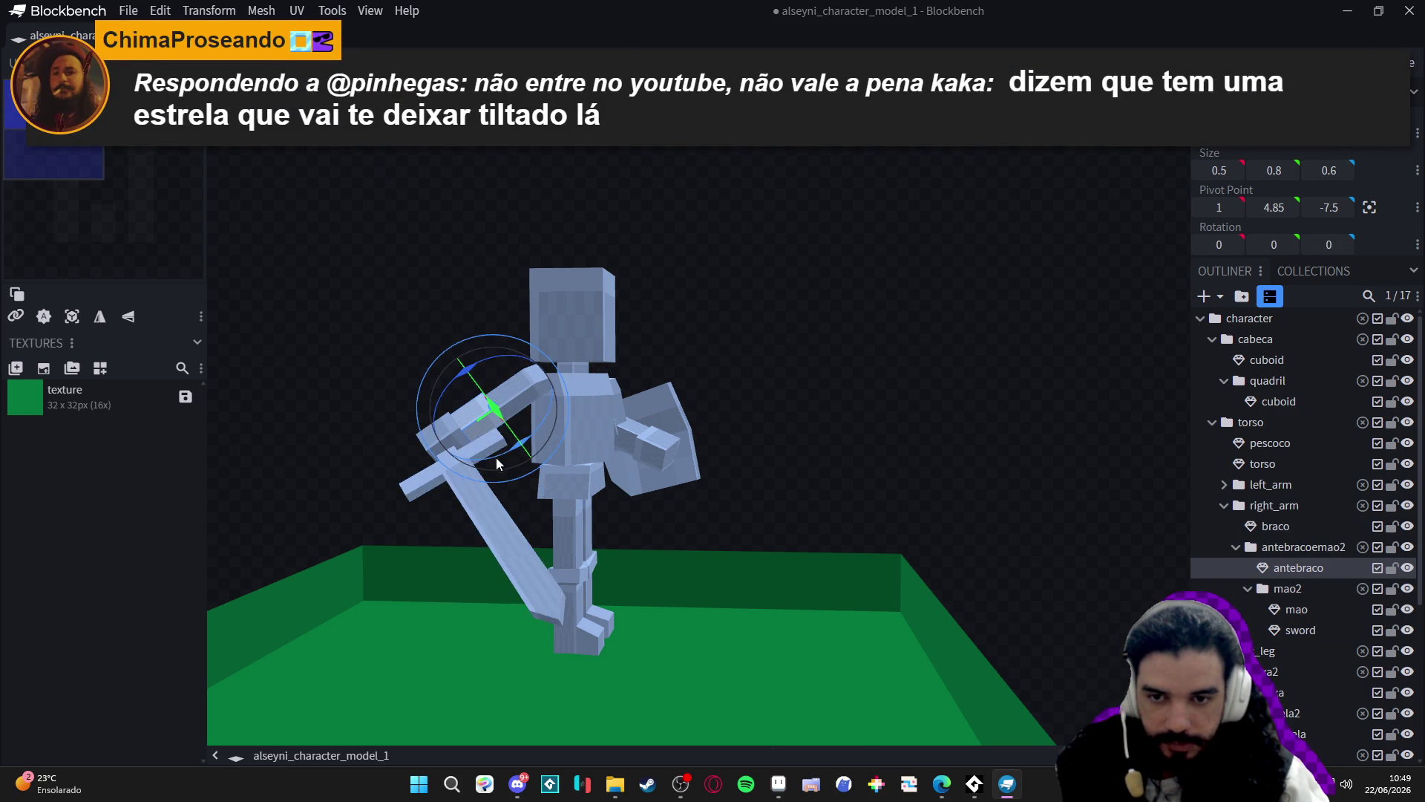
mouse_move(495, 457)
mouse_down()
mouse_move(558, 448)
mouse_move(546, 451)
mouse_up()
key(ctrl+z)
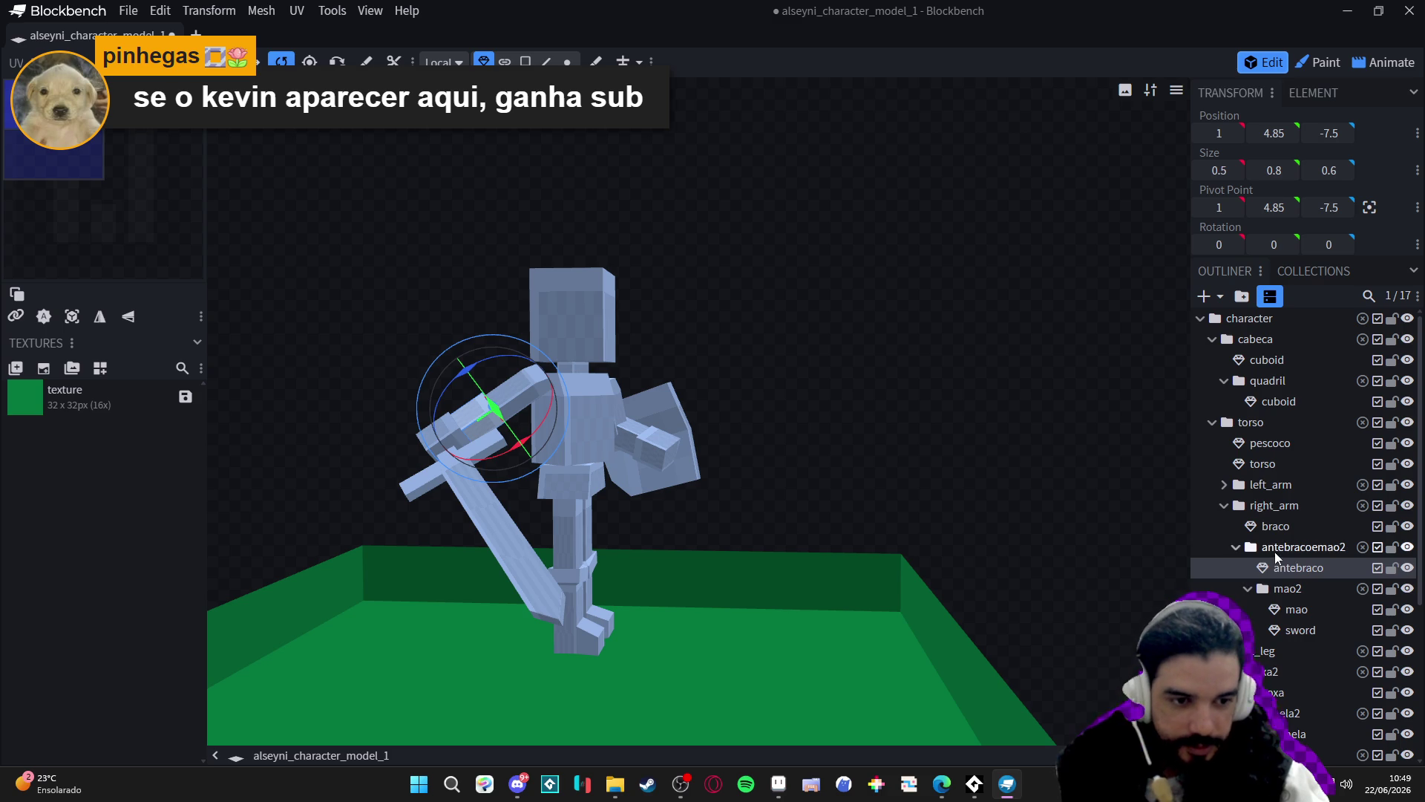
click(1272, 549)
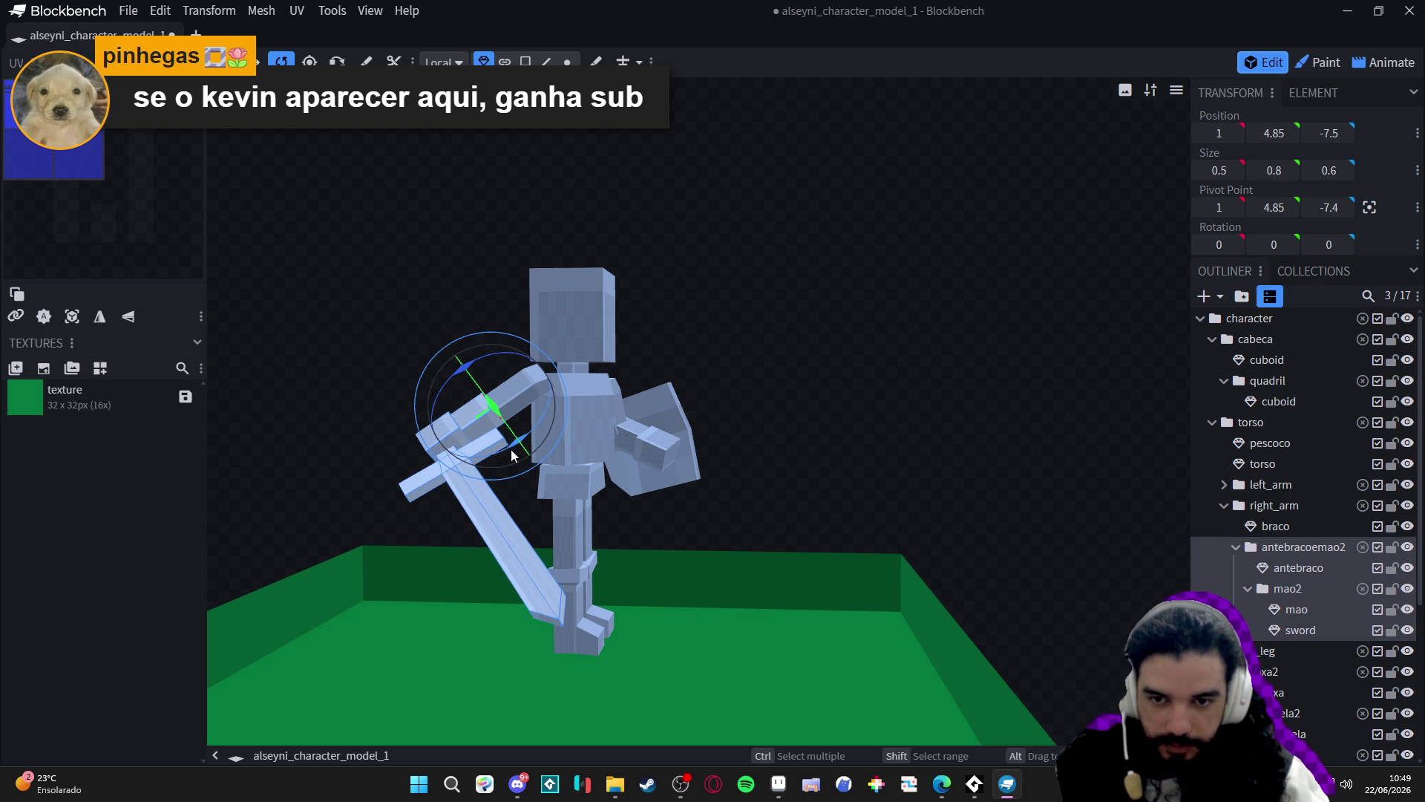
mouse_move(511, 448)
mouse_down()
mouse_move(799, 456)
mouse_move(506, 470)
mouse_move(501, 451)
mouse_move(461, 458)
mouse_move(488, 456)
mouse_up()
scroll(499, 456, up, 4)
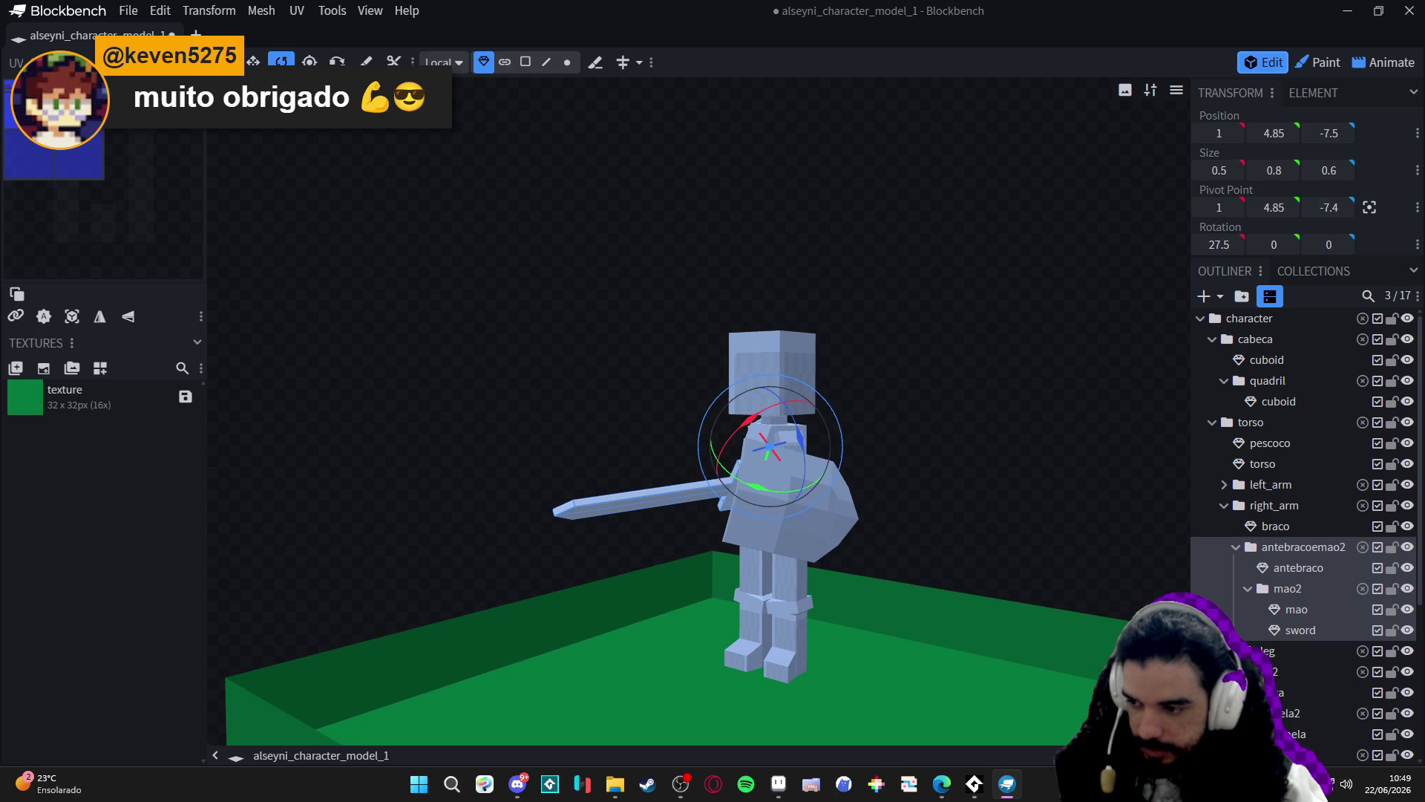
Swing the left_arm shield group on its X axis.
mouse_move(672, 401)
mouse_down()
mouse_move(848, 476)
mouse_move(892, 471)
mouse_move(872, 511)
mouse_up()
click(937, 496)
click(1254, 486)
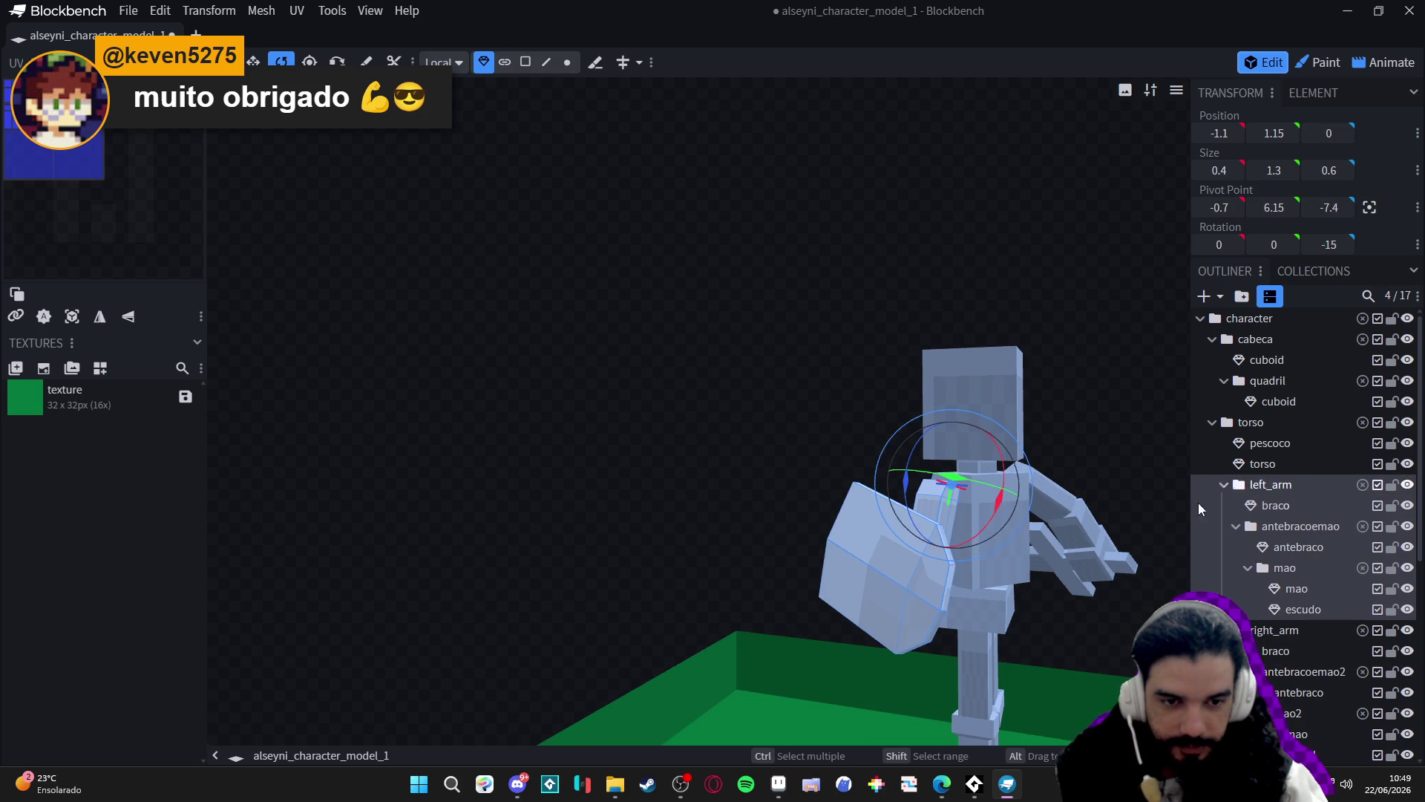
mouse_move(985, 528)
mouse_down()
mouse_move(941, 538)
mouse_move(920, 510)
mouse_up()
scroll(1017, 453, up, 2)
scroll(1017, 453, down, 2)
mouse_move(1017, 453)
mouse_down()
mouse_move(779, 420)
mouse_move(750, 385)
mouse_move(839, 394)
mouse_move(825, 407)
mouse_up()
Move the quadril group out of cabeca to the character level in the Outliner.
click(952, 371)
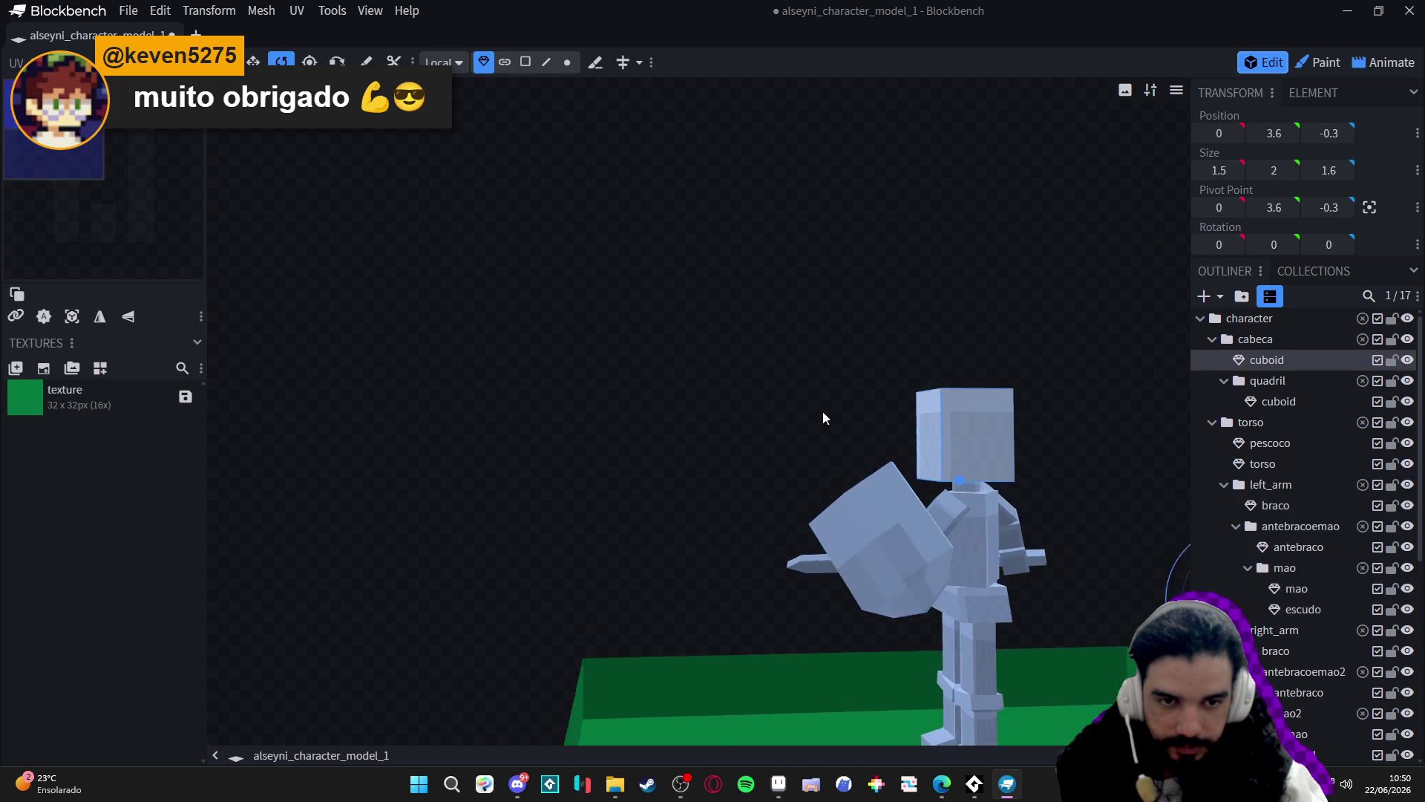
scroll(822, 411, up, 2)
click(1255, 339)
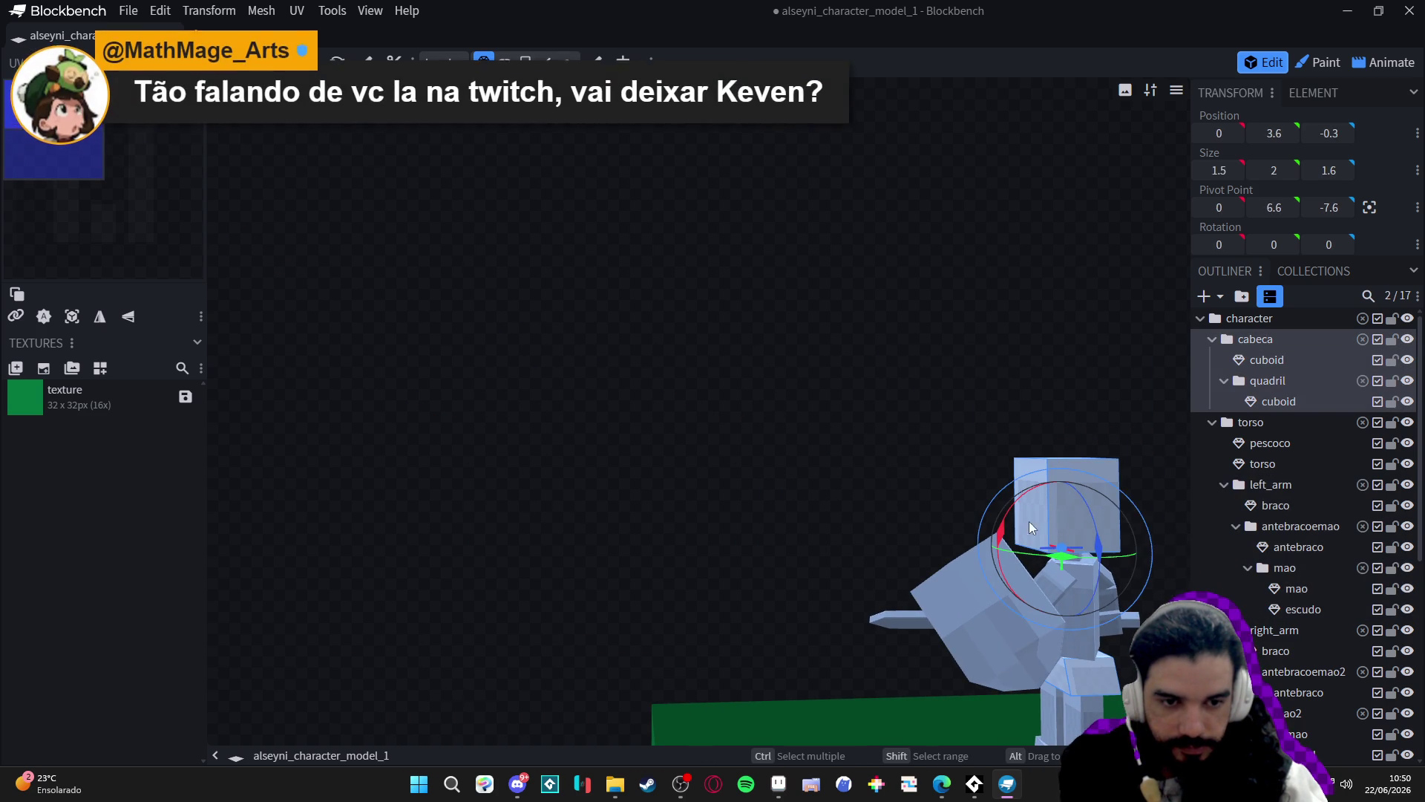
mouse_move(1029, 521)
mouse_down()
mouse_move(980, 558)
mouse_move(993, 563)
mouse_up()
scroll(861, 412, down, 2)
key(ctrl+z)
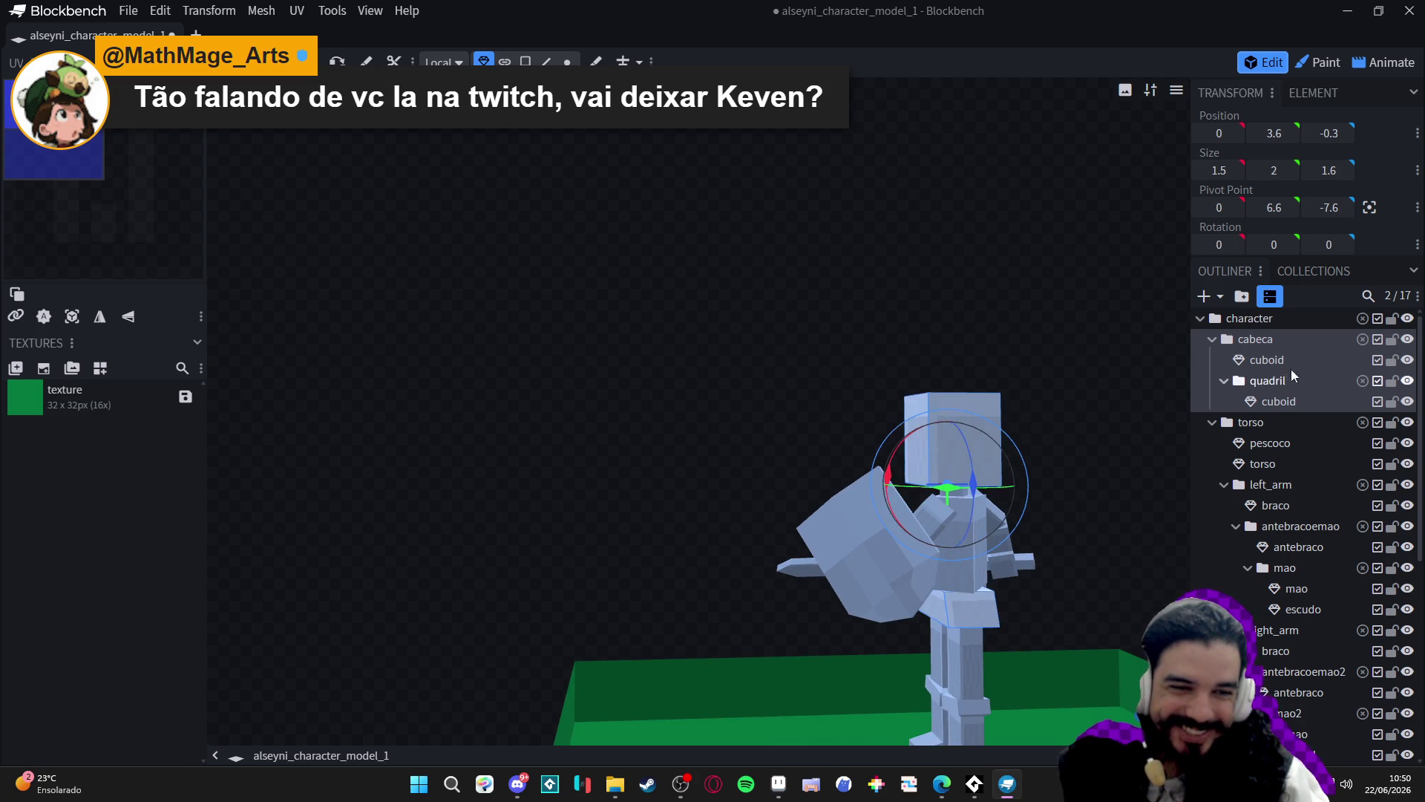
click(1289, 386)
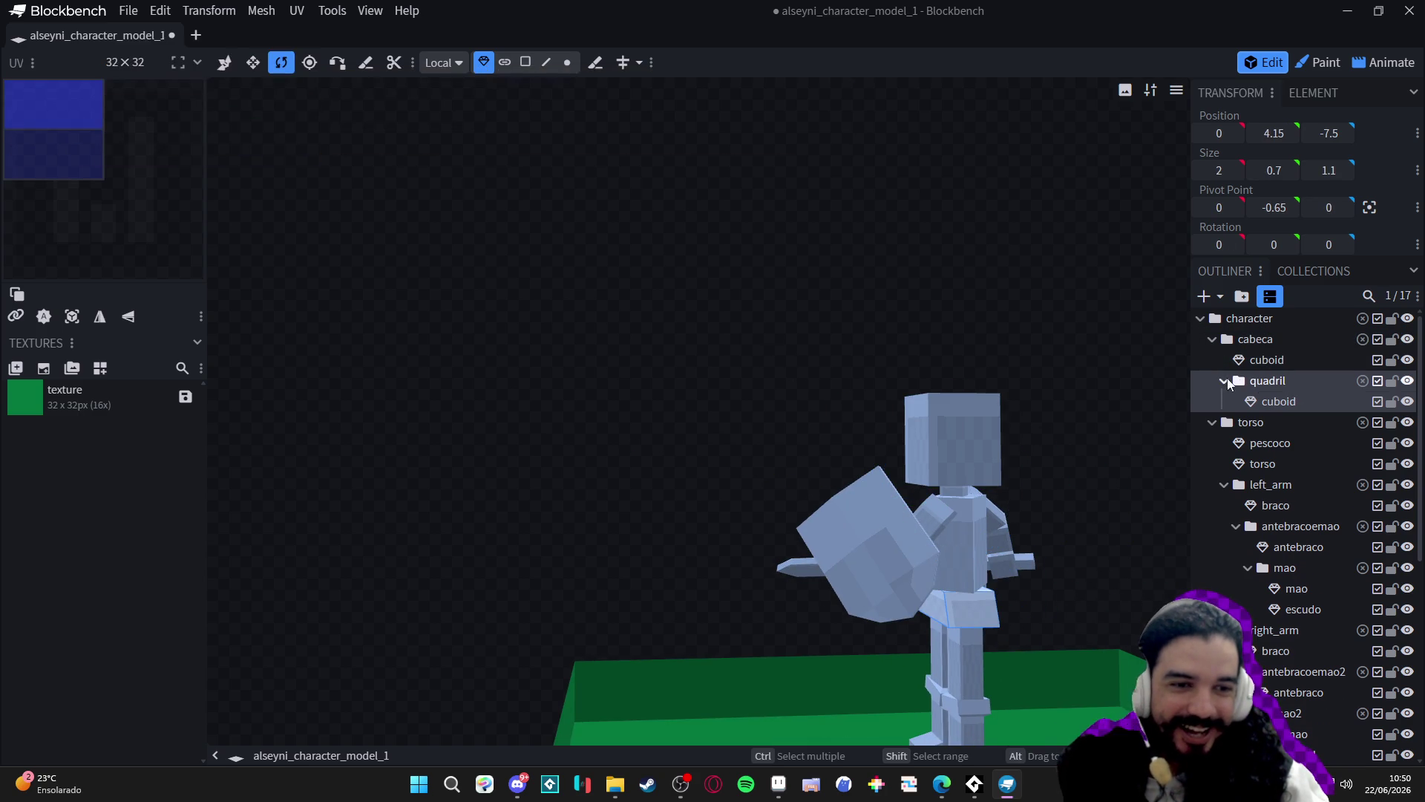
click(1223, 379)
mouse_move(1227, 386)
mouse_down()
mouse_move(1212, 404)
mouse_move(1229, 386)
mouse_up()
Tilt the cabeca head group to -17.5° on X.
click(1232, 336)
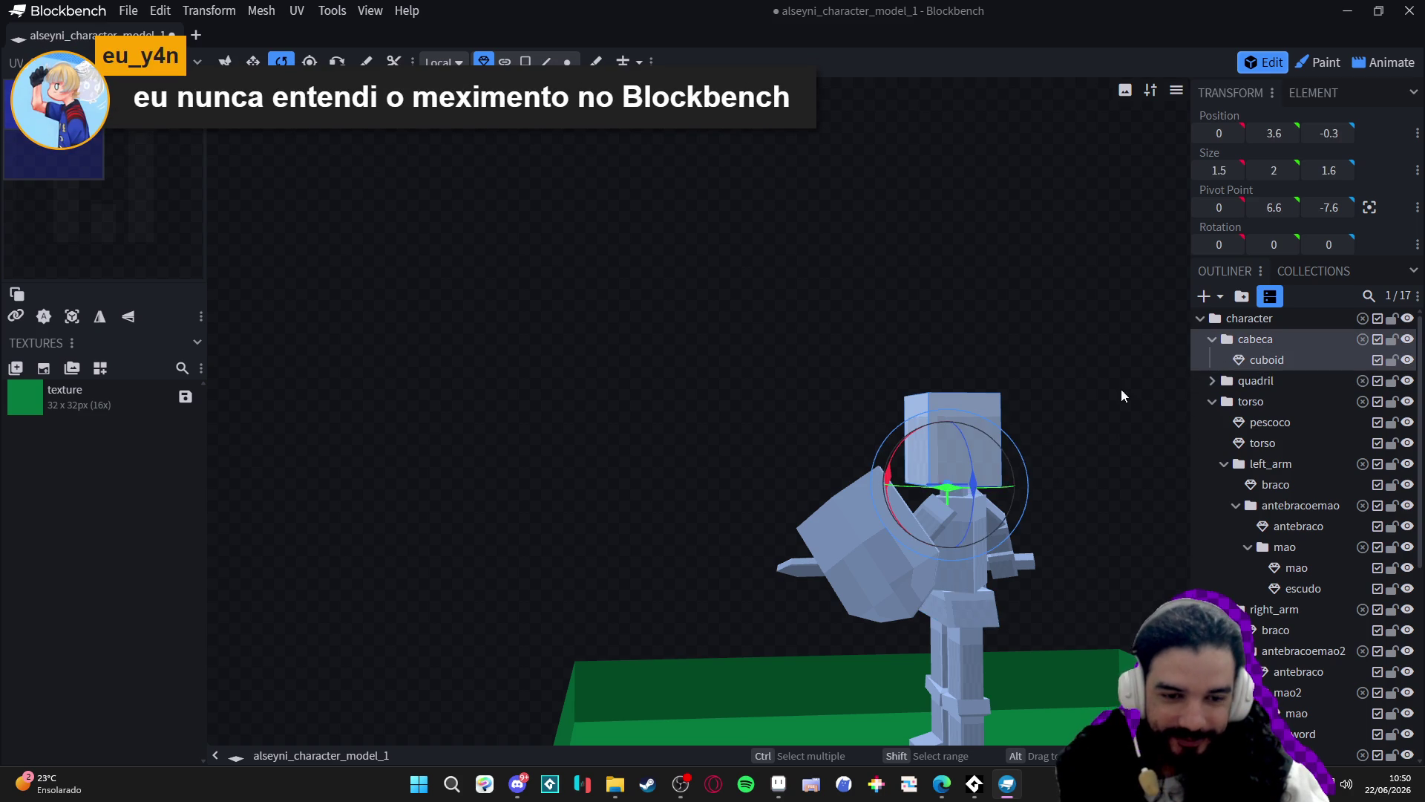
drag(1120, 389, 974, 366)
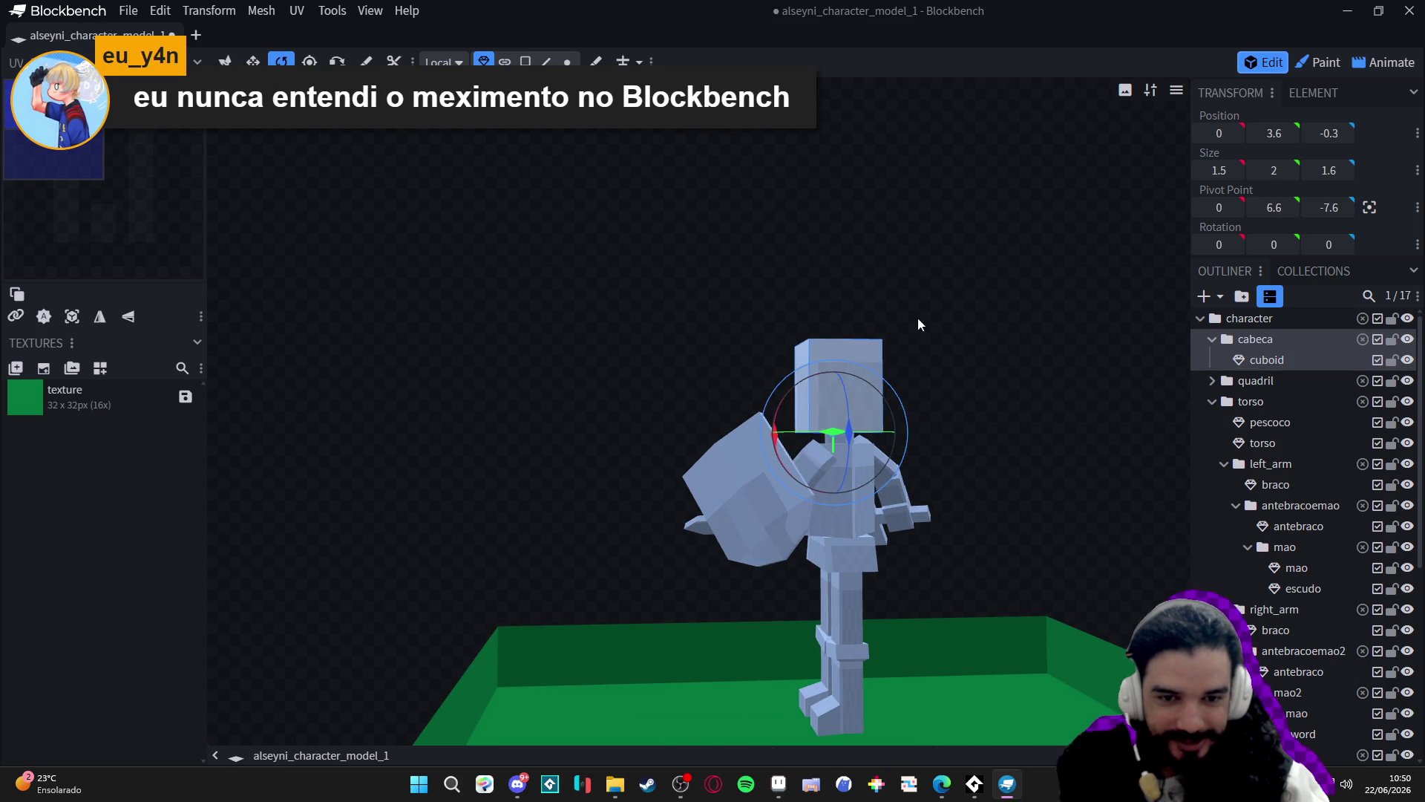
mouse_move(918, 325)
mouse_down()
mouse_move(1121, 380)
mouse_move(1008, 365)
mouse_move(928, 379)
mouse_up()
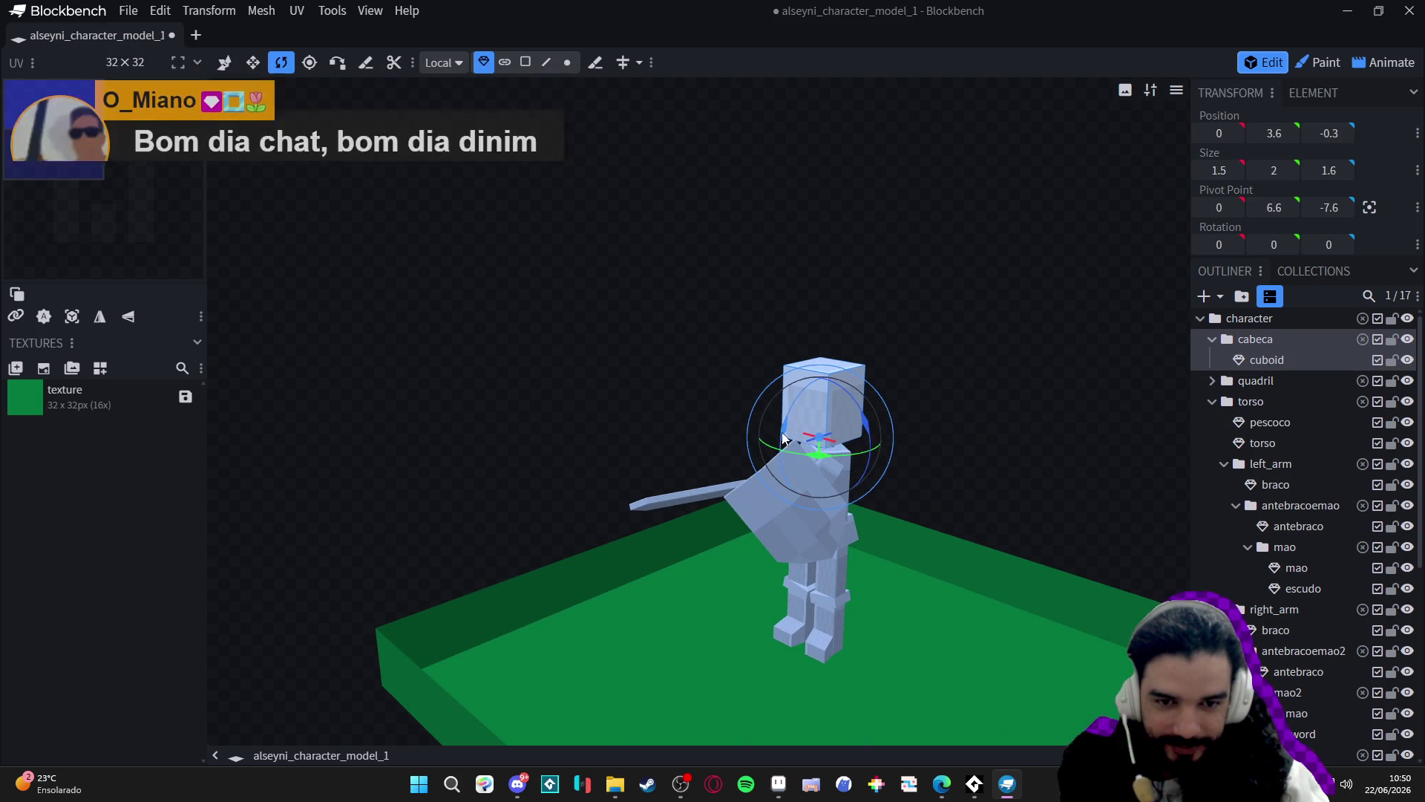
mouse_move(783, 438)
mouse_down()
mouse_move(778, 460)
mouse_move(830, 369)
mouse_move(750, 350)
mouse_move(761, 342)
mouse_move(734, 319)
mouse_up()
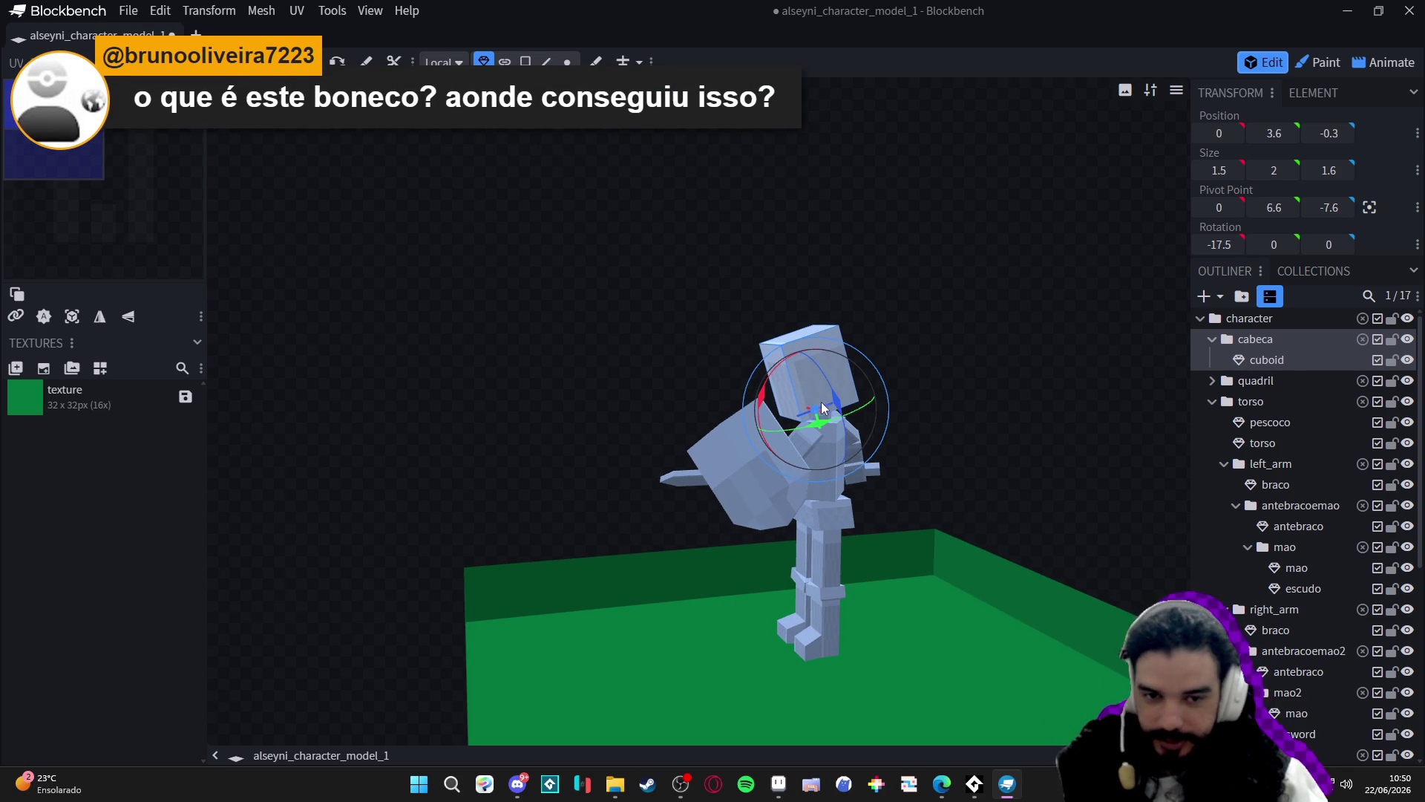
Swing the left leg forward 32.5° and bend its lower leg backward.
mouse_move(821, 402)
mouse_down()
mouse_move(845, 394)
mouse_move(901, 417)
mouse_move(845, 412)
mouse_move(956, 434)
mouse_move(927, 422)
mouse_move(813, 568)
mouse_up()
click(813, 567)
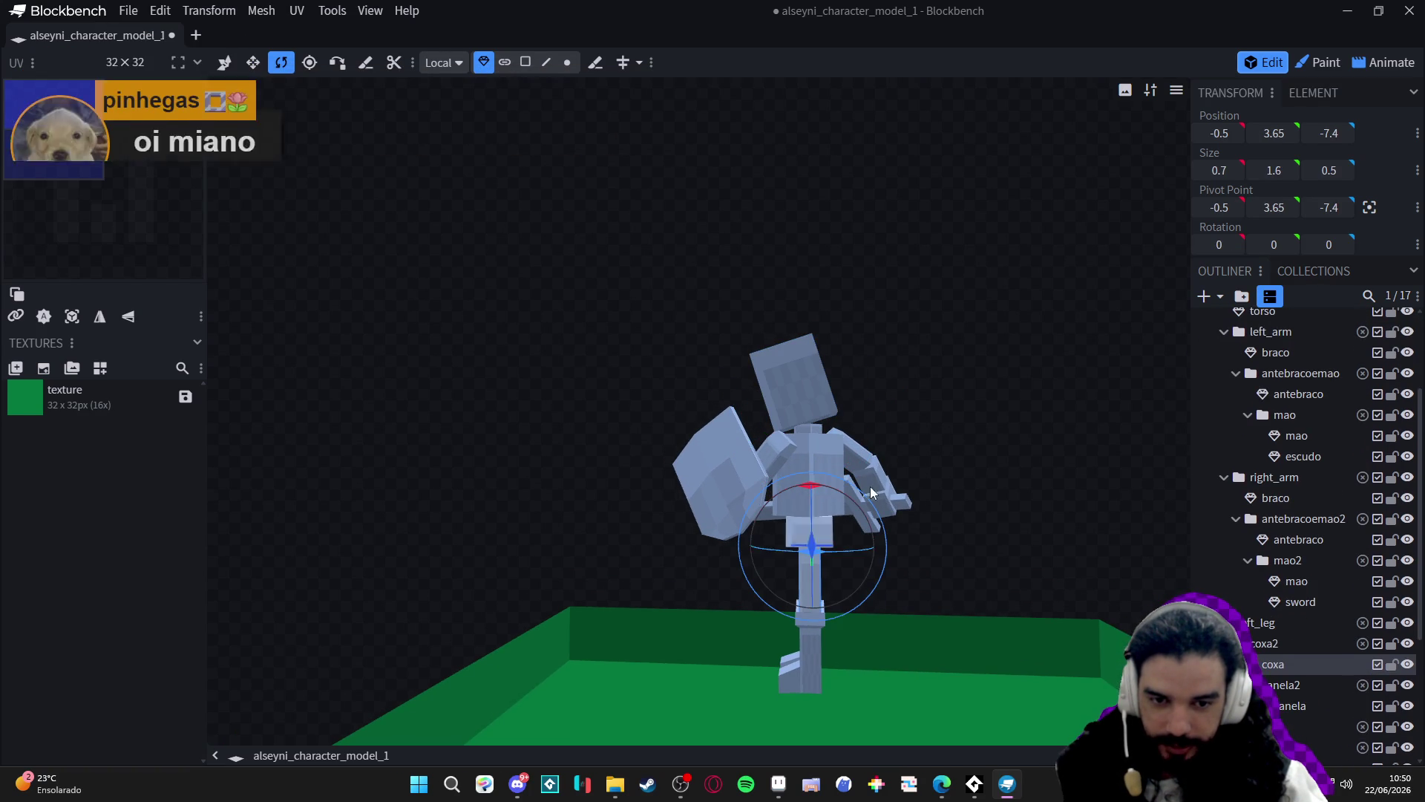
click(1253, 629)
mouse_move(955, 510)
mouse_down()
mouse_move(1057, 505)
mouse_move(868, 571)
mouse_up()
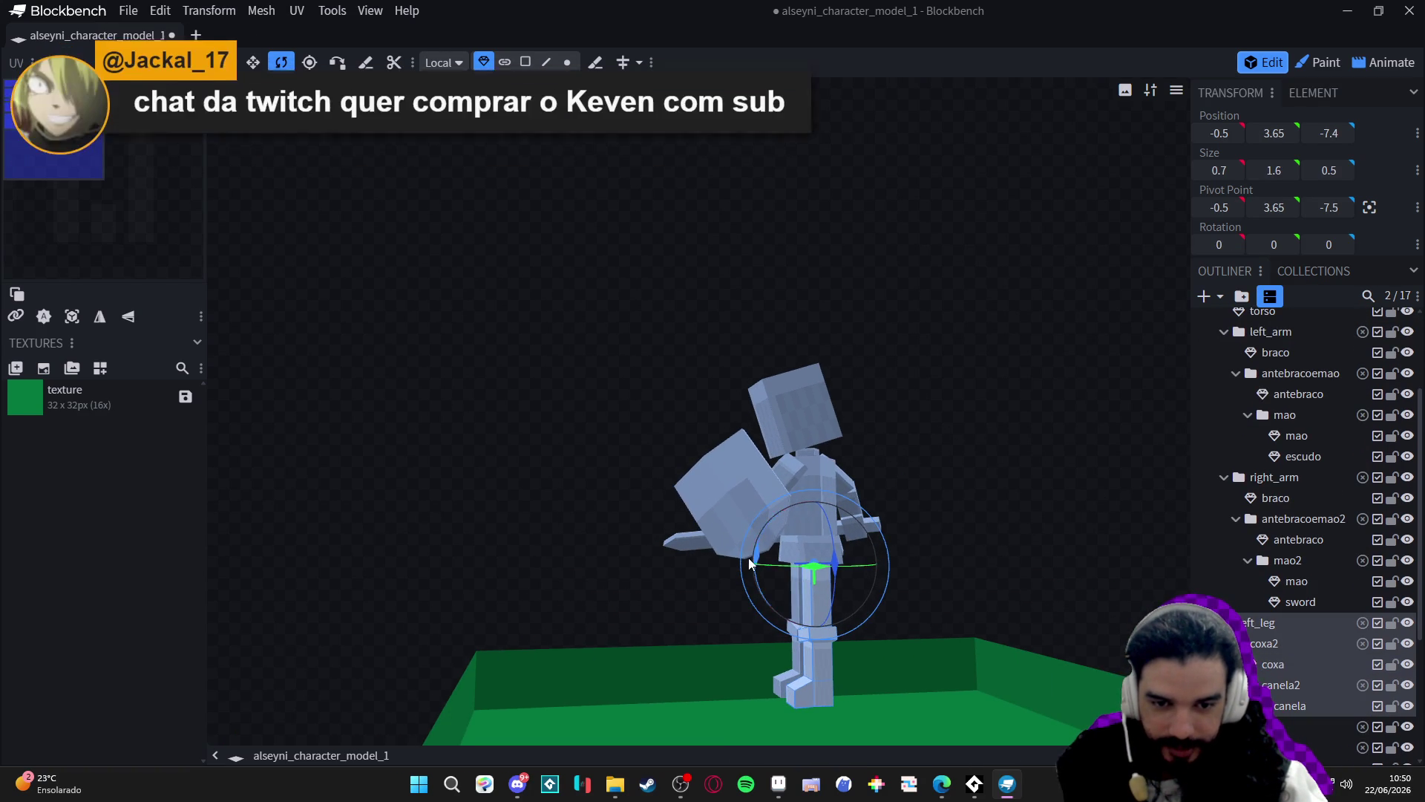
mouse_move(960, 487)
mouse_down()
mouse_move(959, 516)
mouse_move(1023, 471)
mouse_move(817, 535)
mouse_up()
drag(689, 579, 692, 522)
click(717, 627)
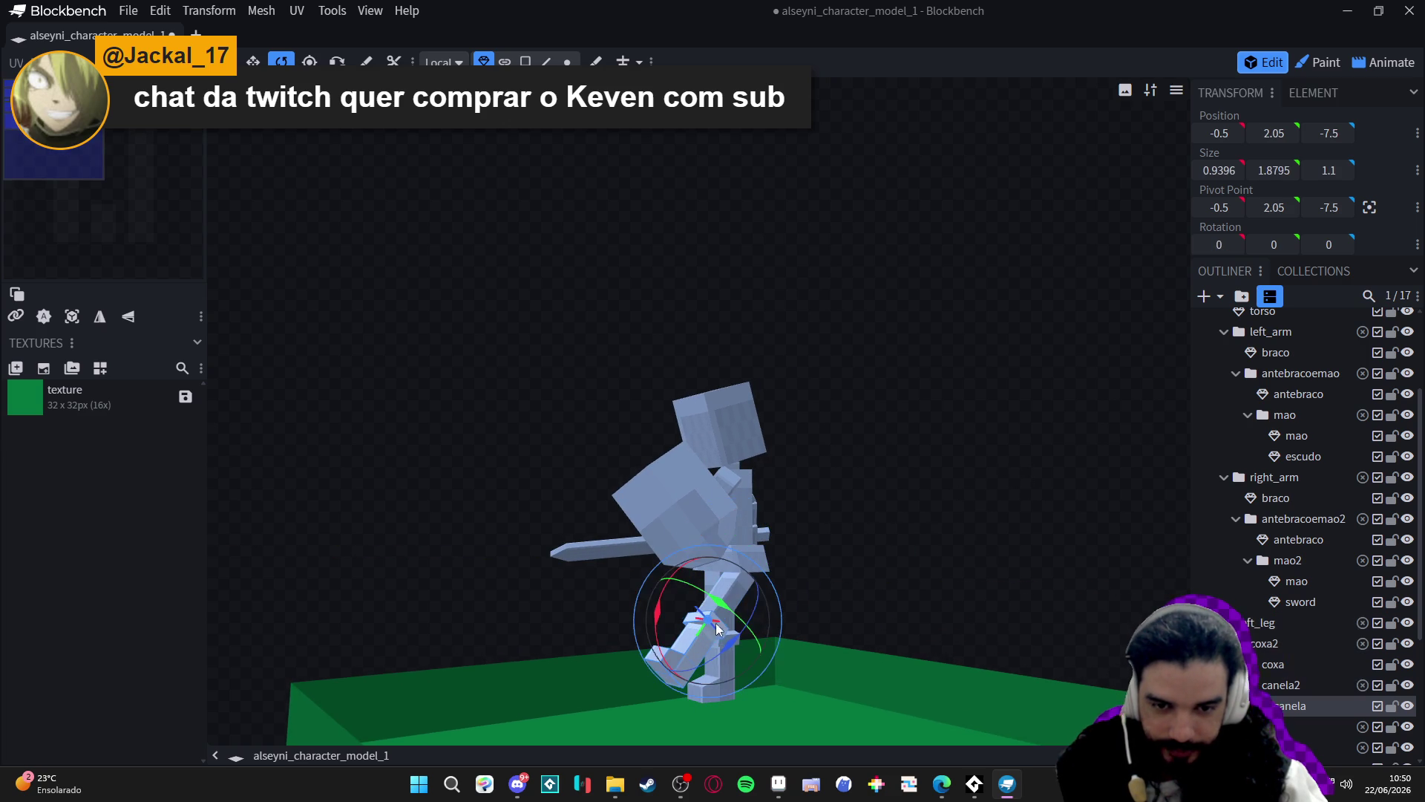
click(1273, 684)
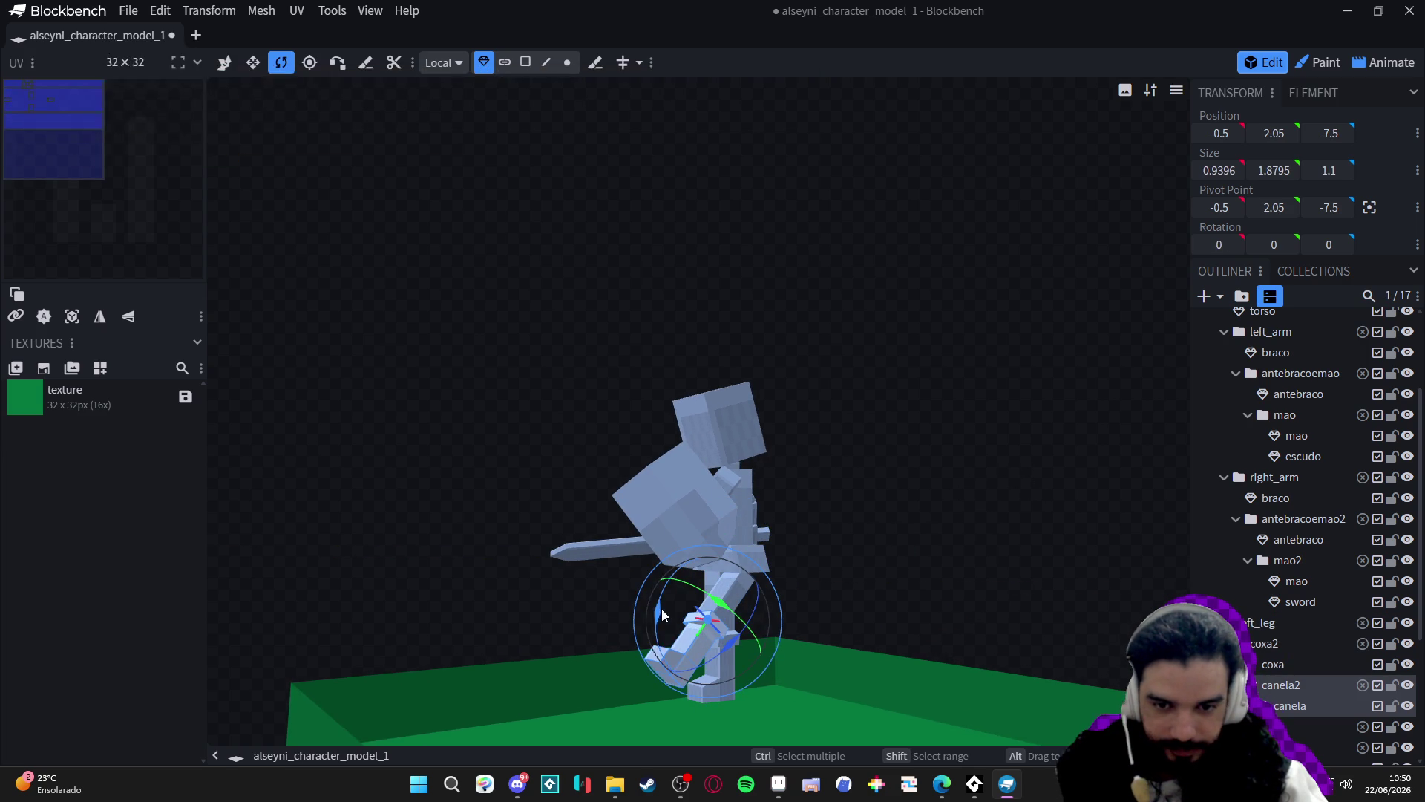
mouse_move(659, 610)
mouse_down()
mouse_move(677, 666)
mouse_move(664, 657)
mouse_up()
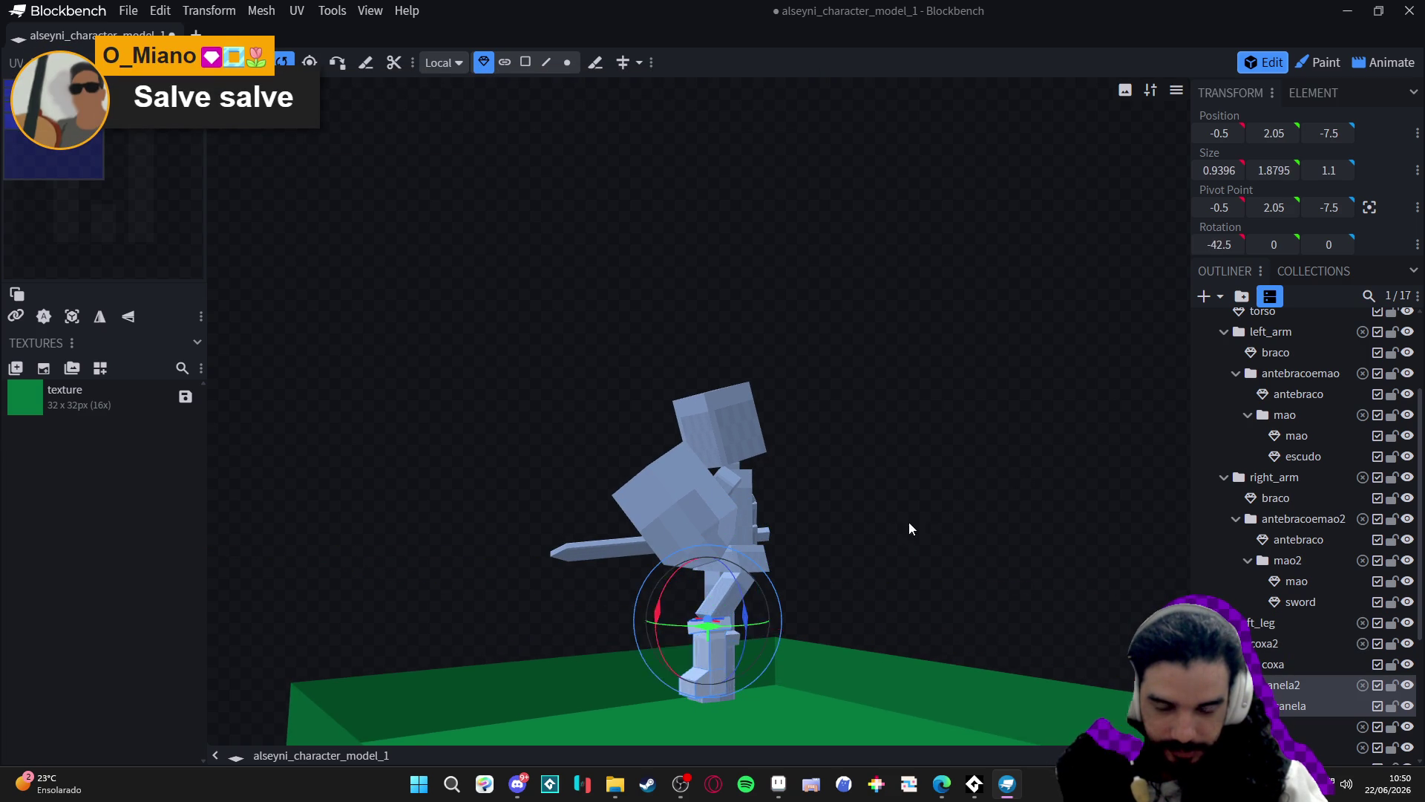
Swing the right leg back 15° and bend its lower leg 25°.
mouse_move(908, 522)
mouse_down()
mouse_move(725, 478)
mouse_move(728, 499)
mouse_move(697, 488)
mouse_move(750, 538)
mouse_move(738, 568)
mouse_move(725, 556)
mouse_up()
click(795, 589)
click(1254, 643)
drag(724, 558, 724, 558)
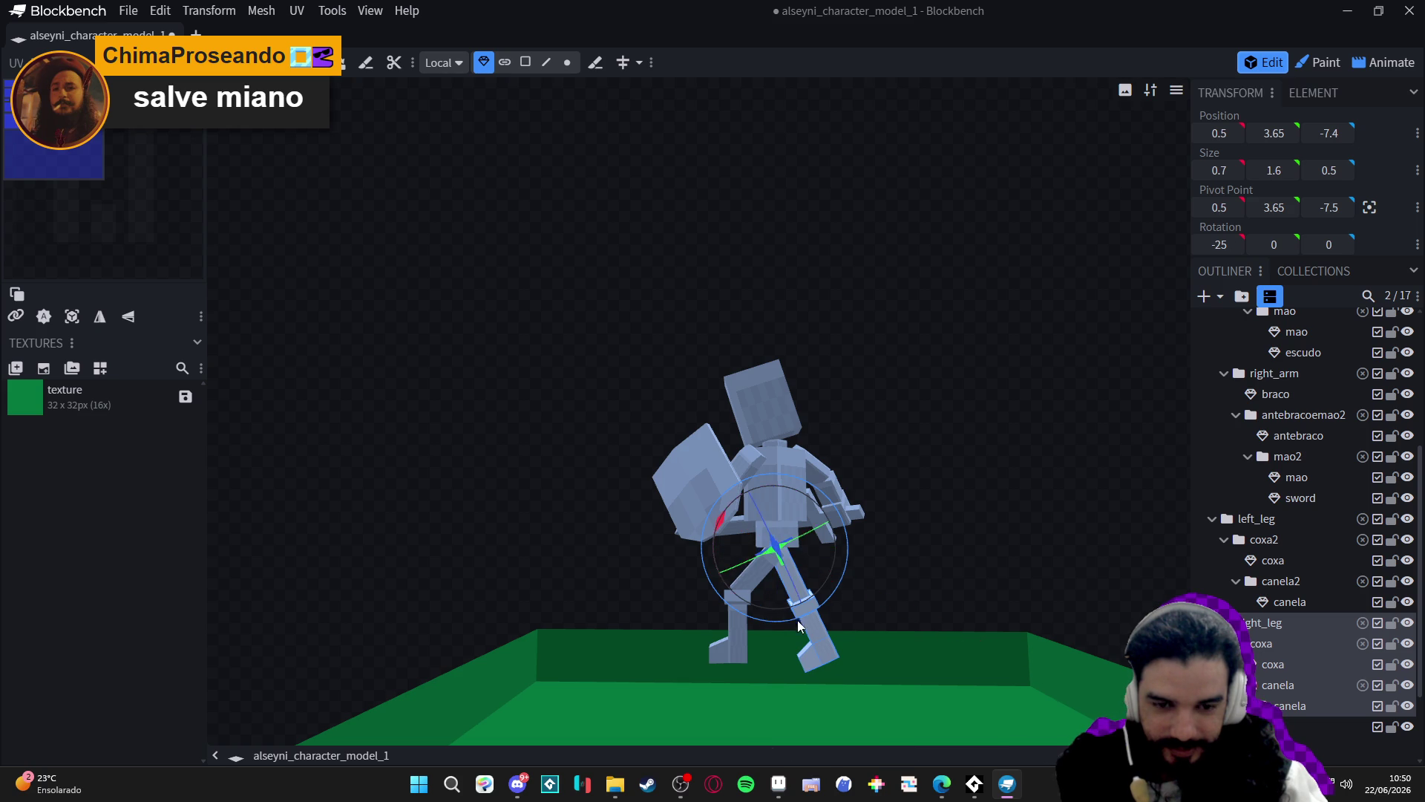
click(1299, 704)
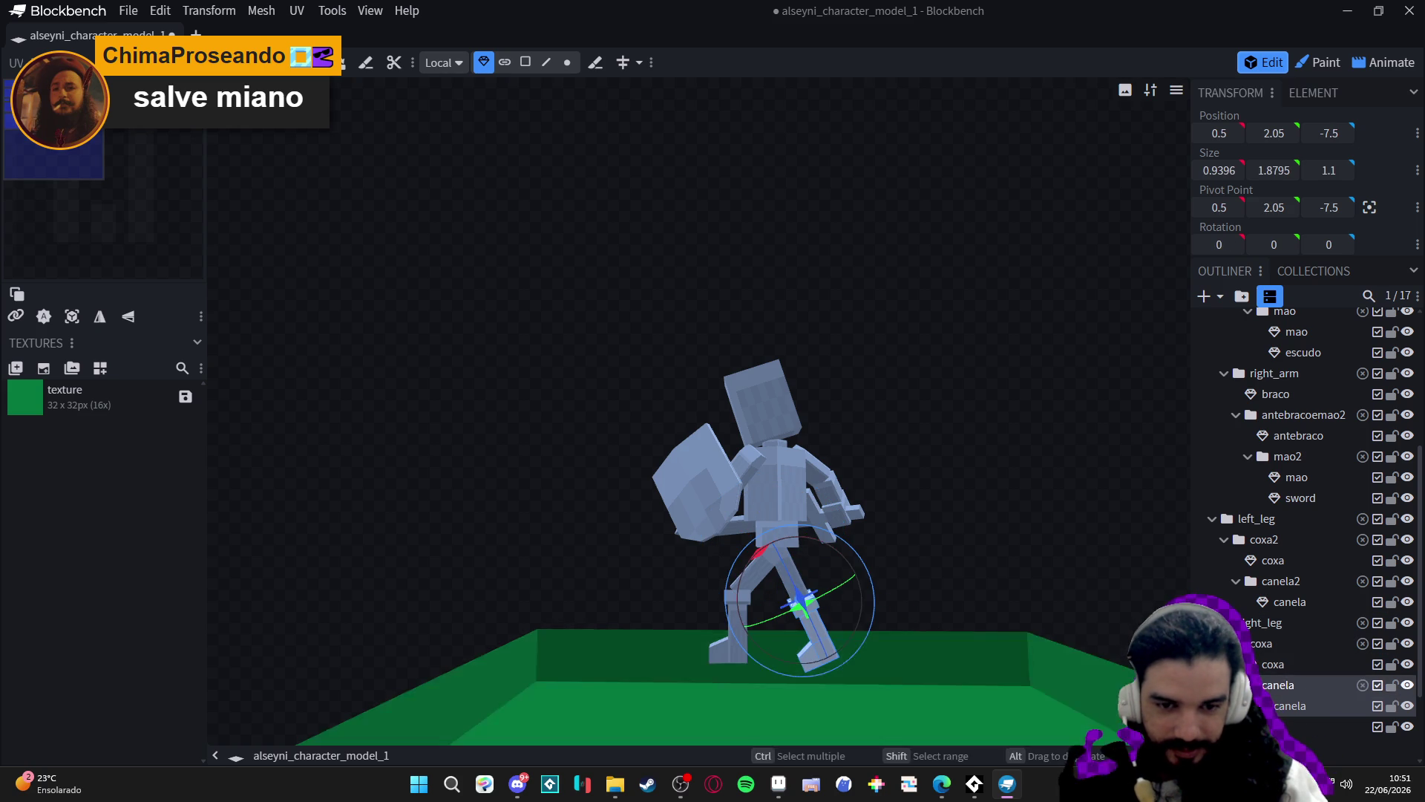
click(1266, 643)
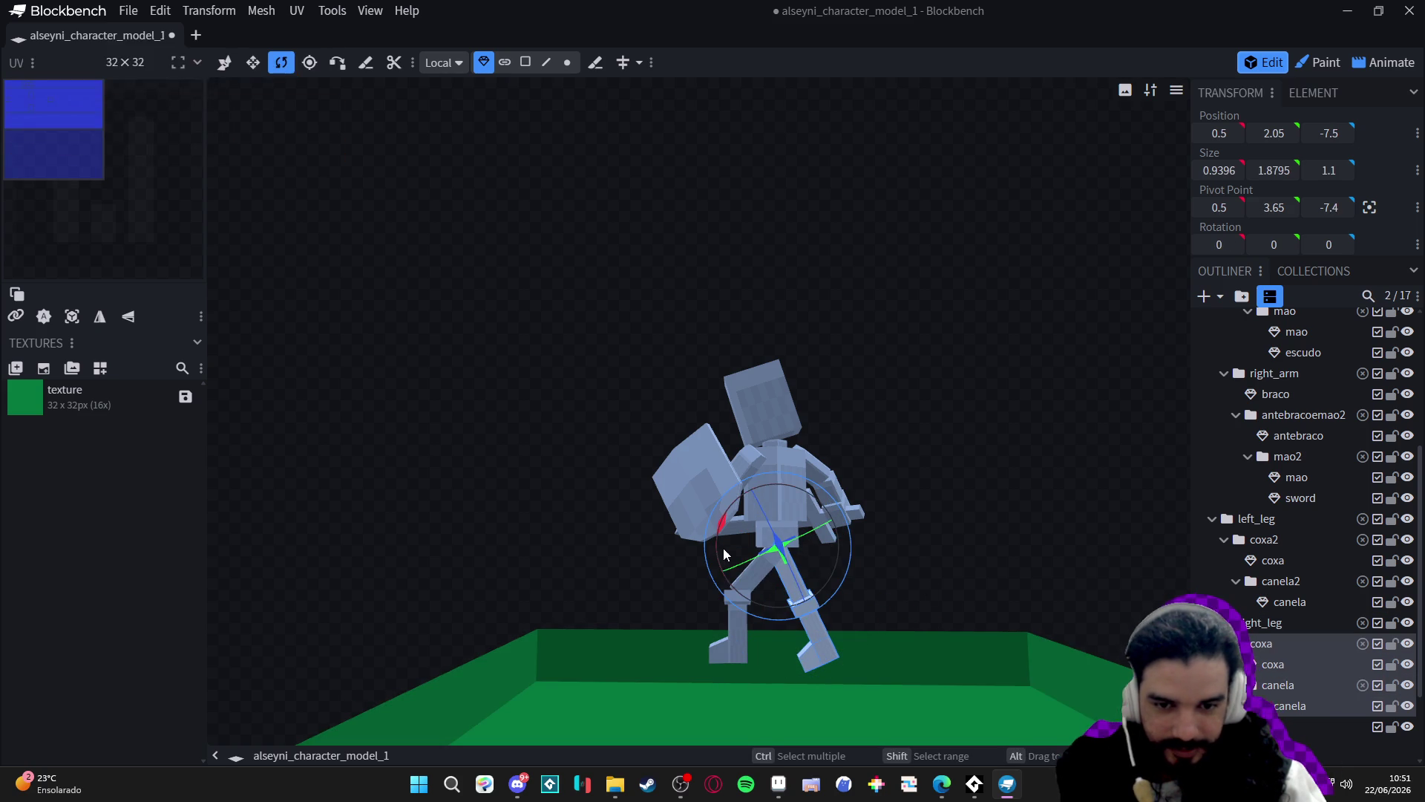
mouse_move(716, 536)
mouse_down()
mouse_move(728, 564)
mouse_move(772, 570)
mouse_up()
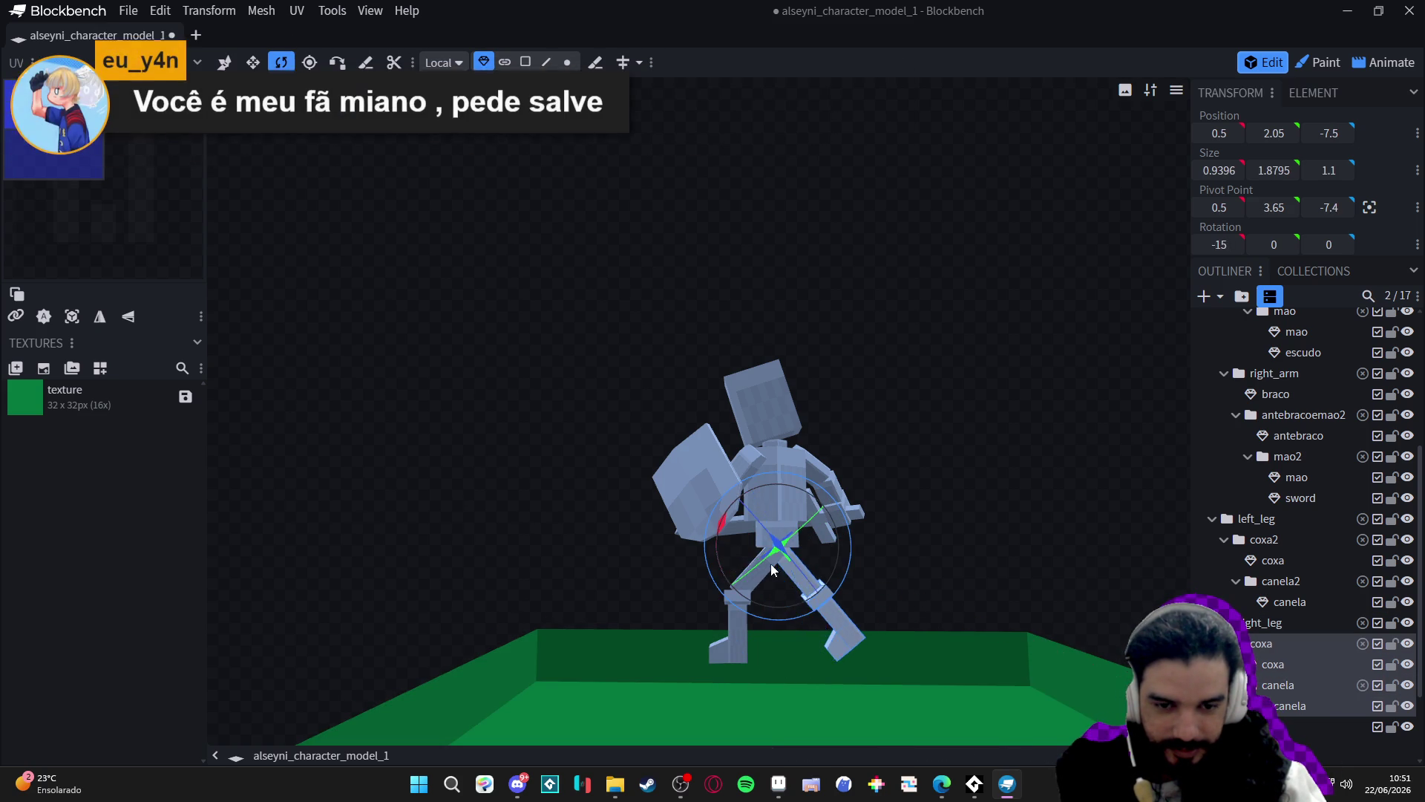
click(818, 634)
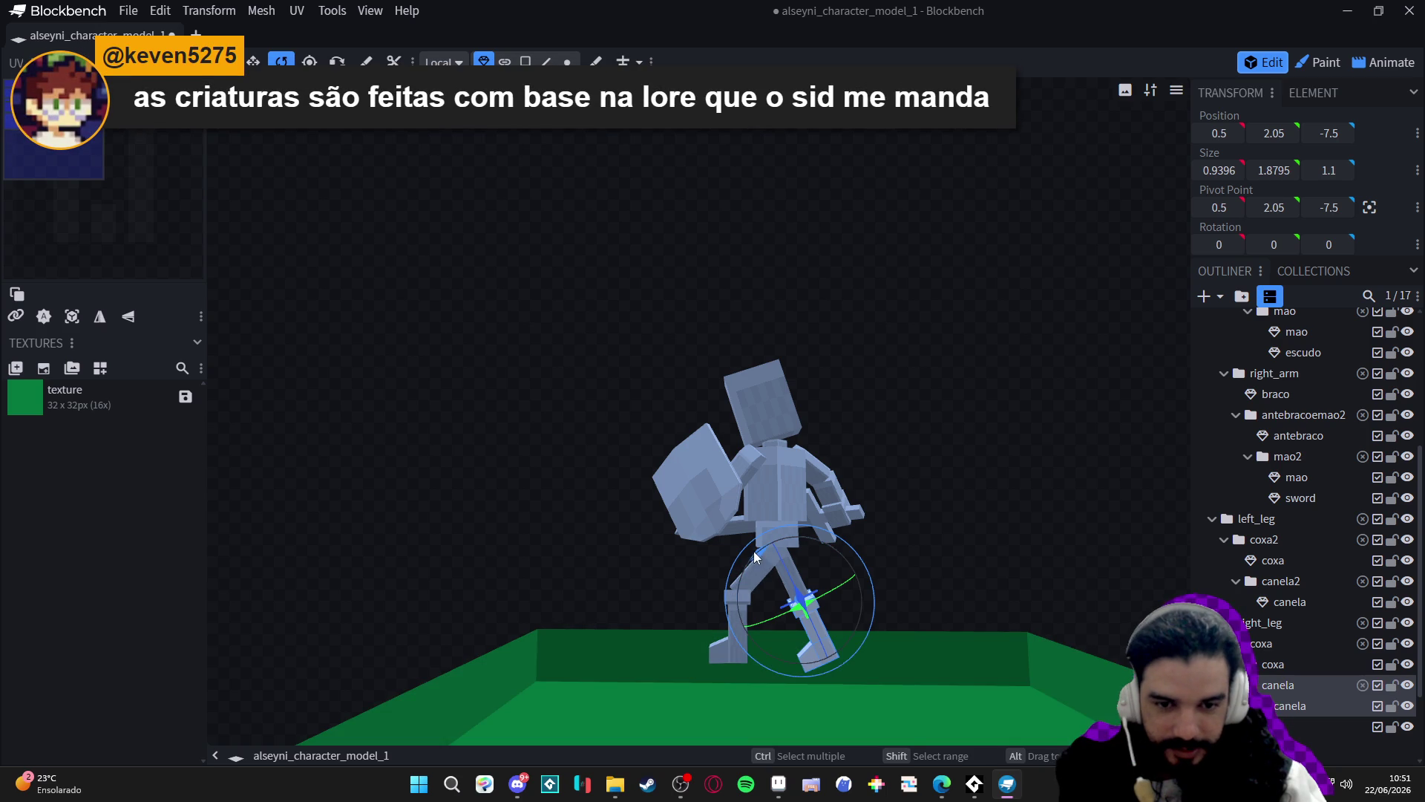
drag(754, 551, 750, 576)
Twist the quadril hip -27.5° on Y from the west side view.
mouse_move(975, 466)
mouse_down()
mouse_move(936, 434)
mouse_move(962, 444)
mouse_up()
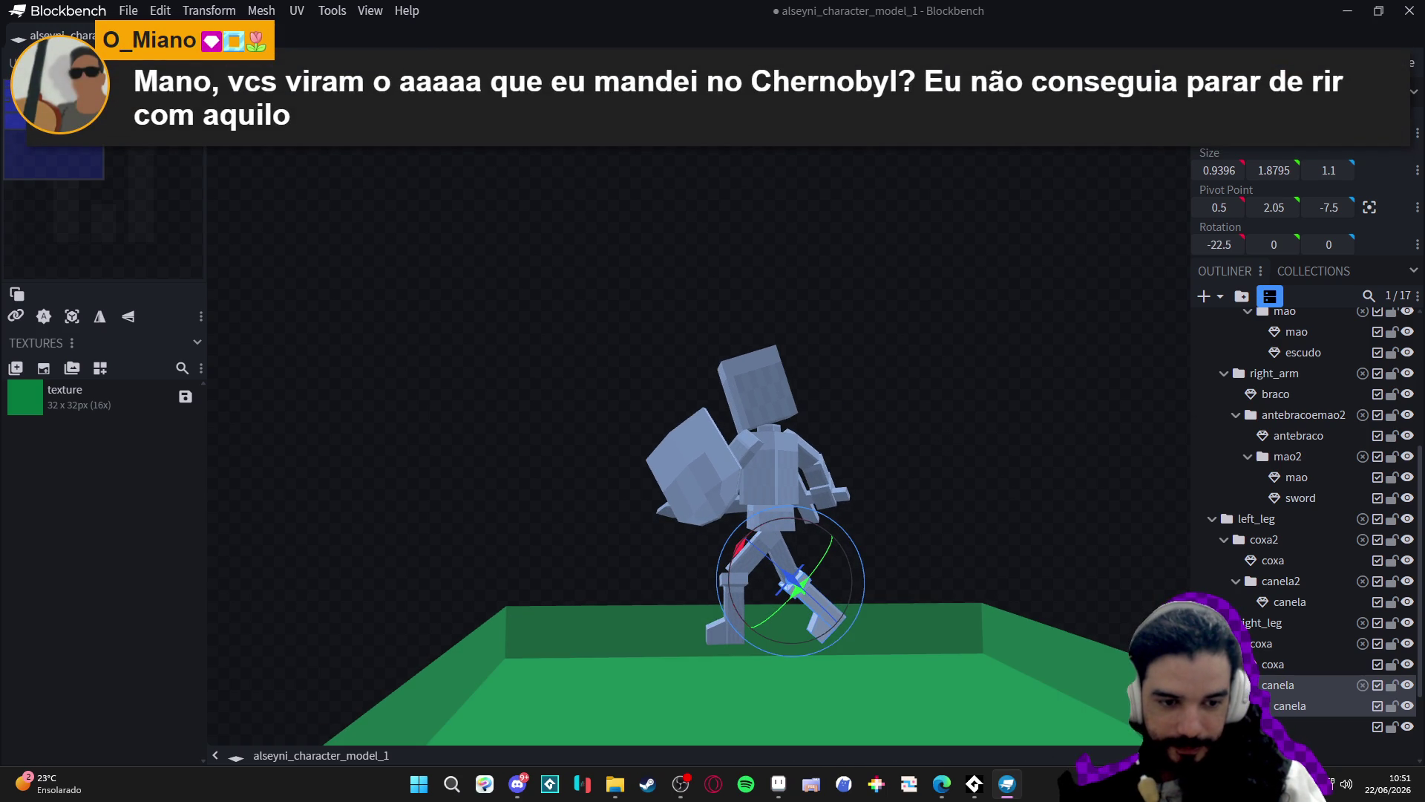
key(ctrl+KP_3)
scroll(894, 402, up, 5)
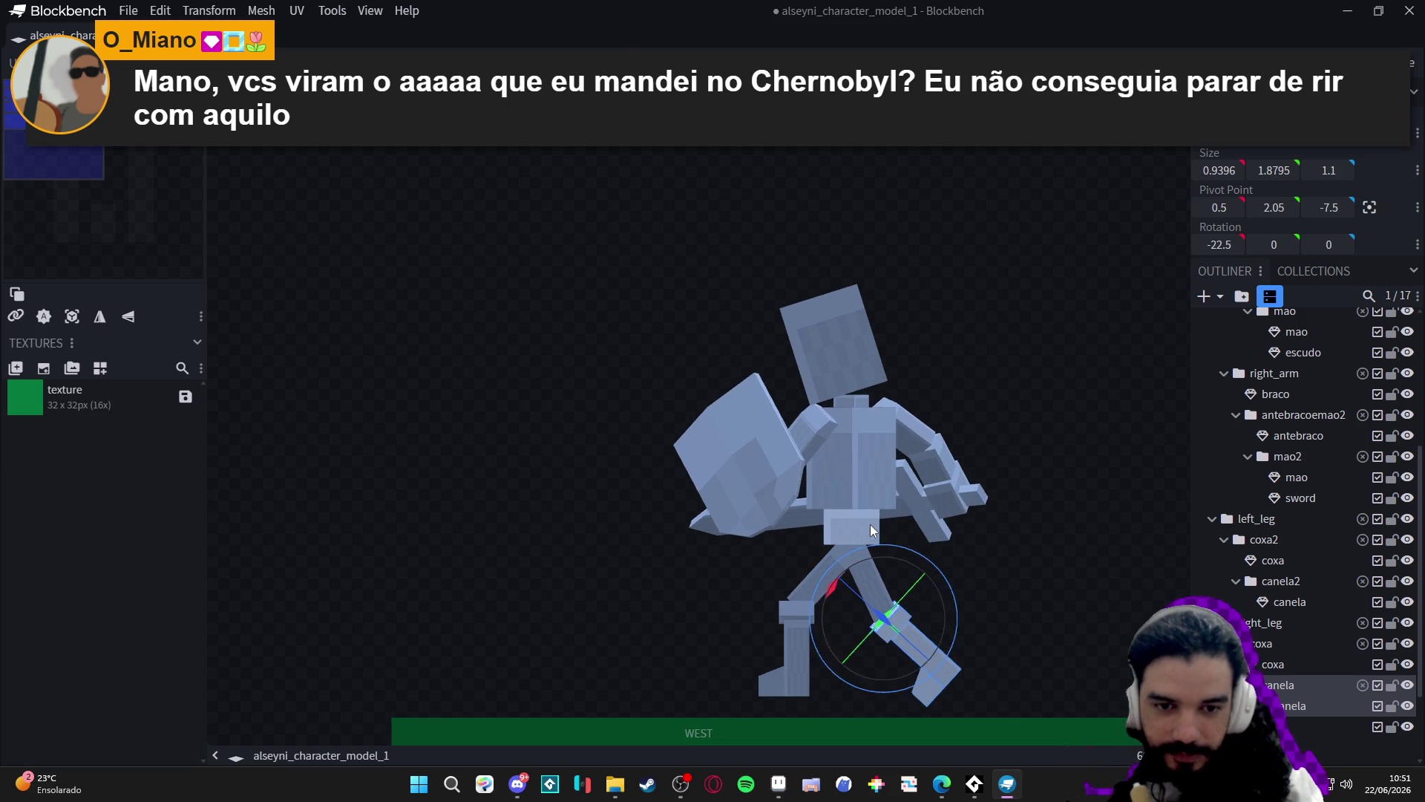
click(854, 524)
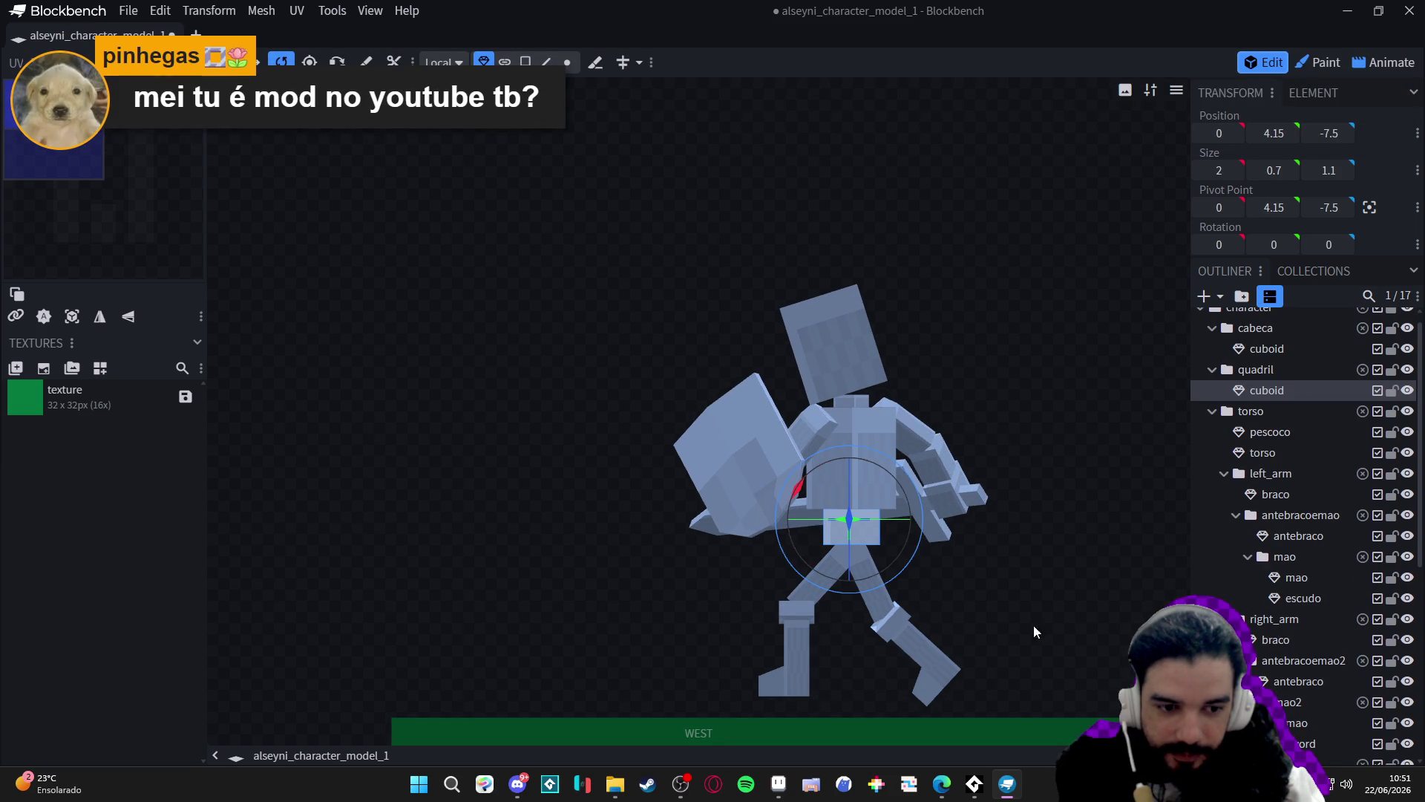
drag(1034, 630, 847, 607)
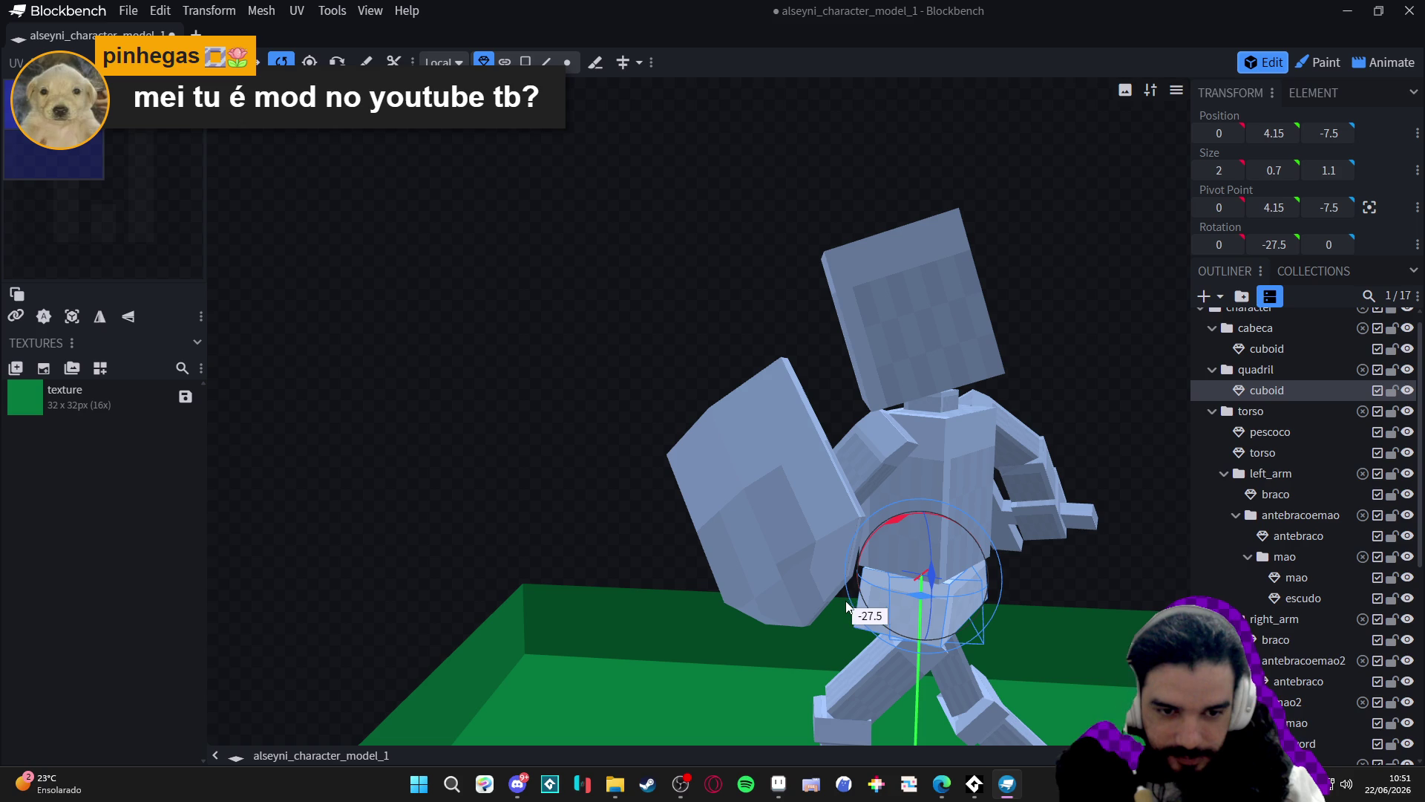
mouse_move(1057, 444)
mouse_down()
mouse_move(916, 278)
mouse_move(1027, 319)
mouse_move(1008, 310)
mouse_up()
scroll(1006, 334, down, 3)
drag(1003, 366, 1097, 531)
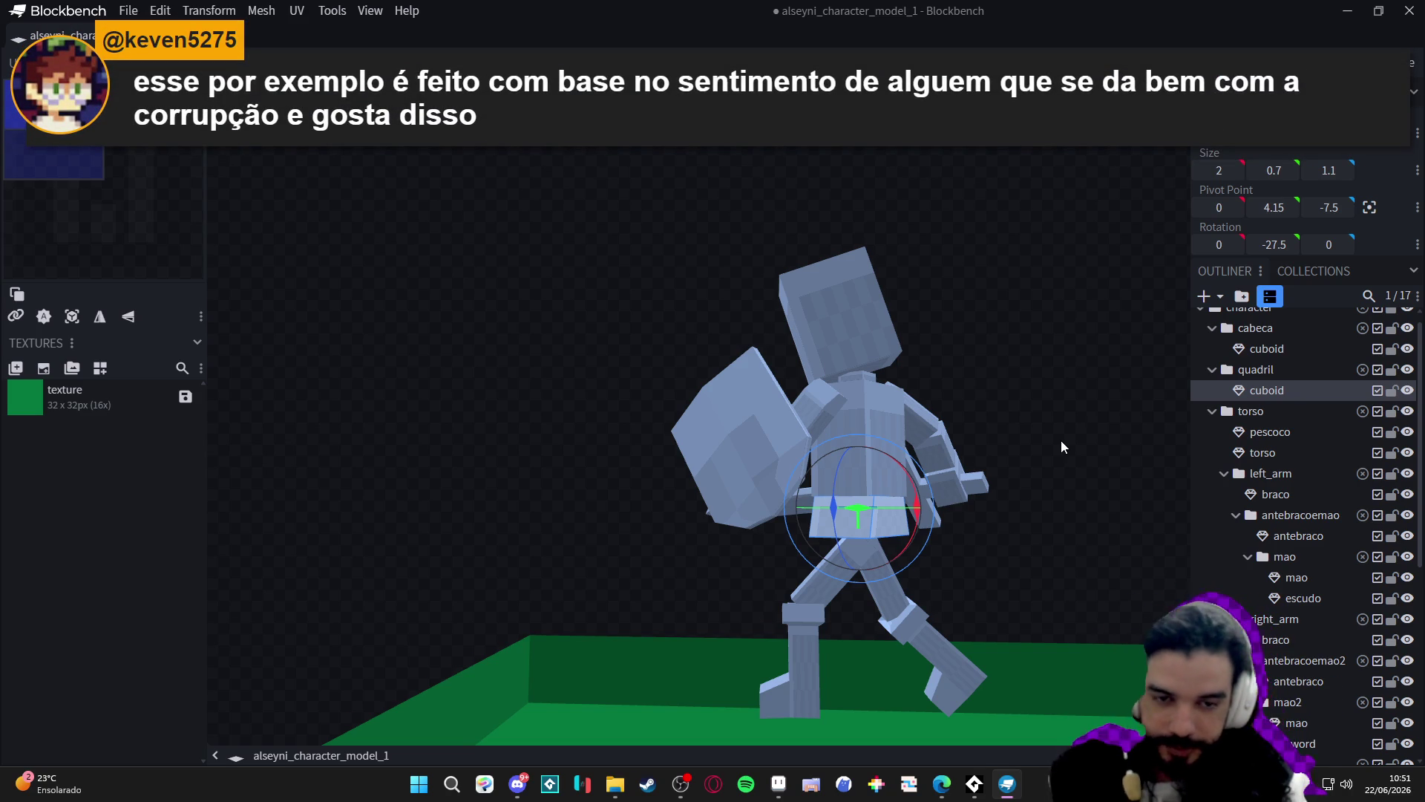
scroll(1027, 415, down, 2)
mouse_move(1027, 414)
mouse_down()
mouse_move(893, 354)
mouse_move(1039, 411)
mouse_move(1023, 421)
mouse_up()
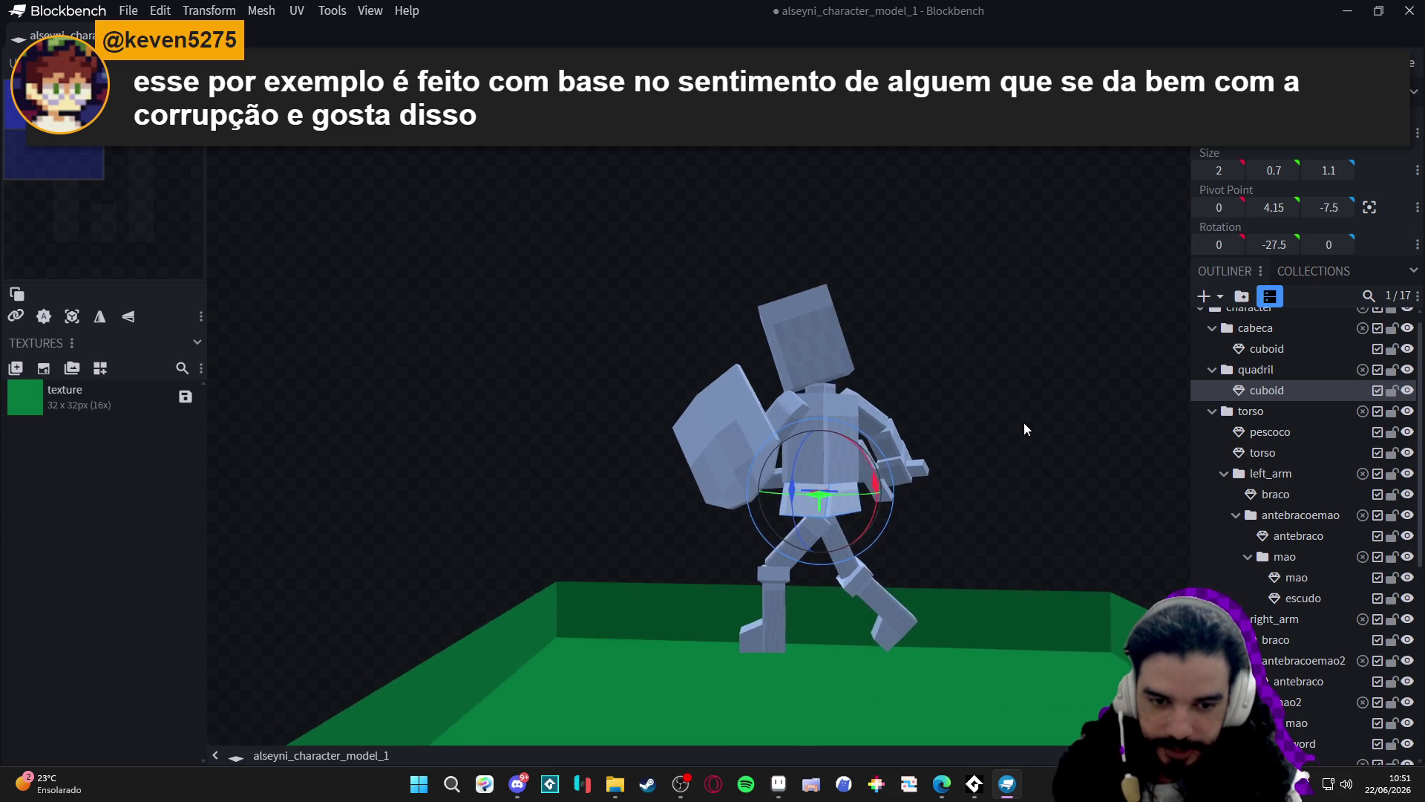
mouse_move(941, 371)
mouse_down()
mouse_move(991, 388)
mouse_move(934, 384)
mouse_up()
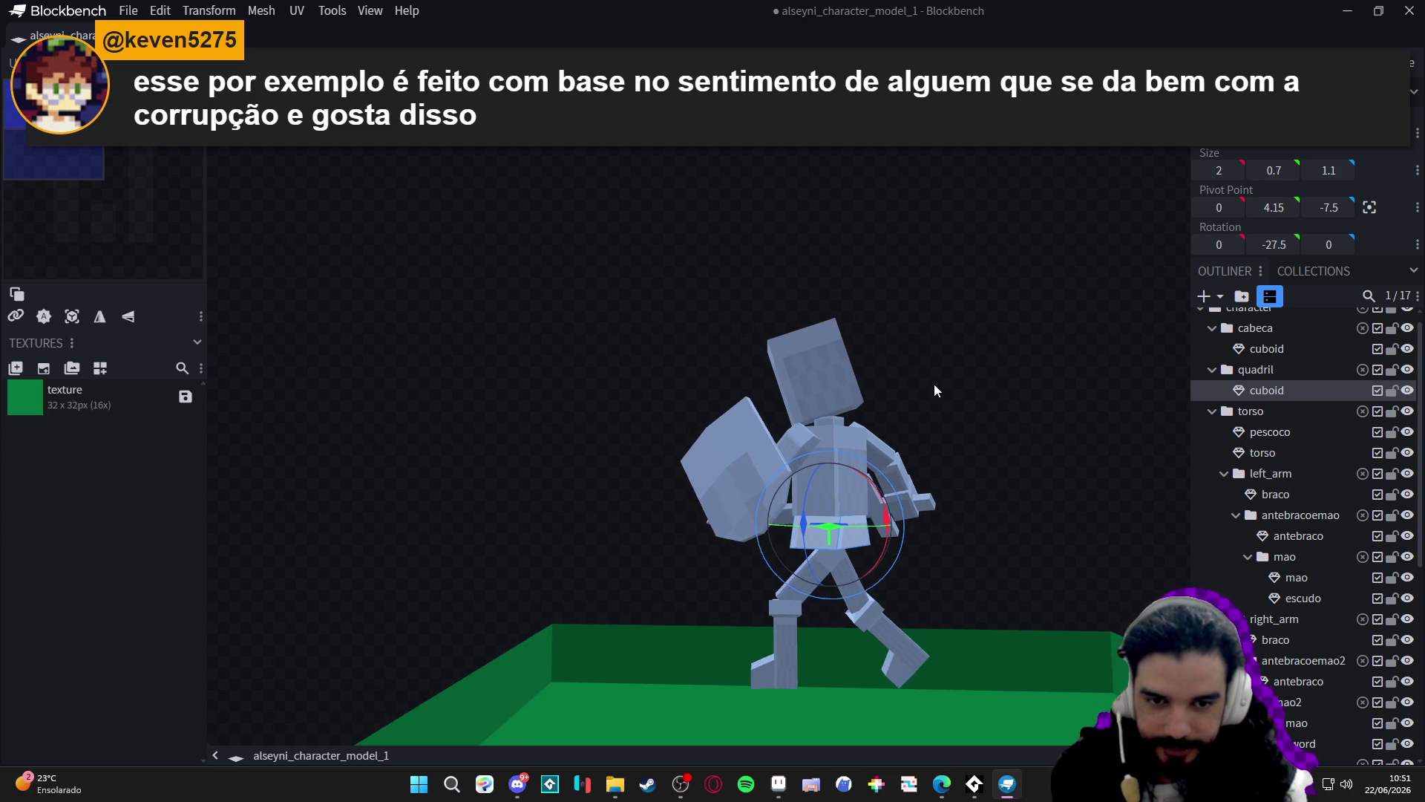
Compare the pose with frames 8 and 9 of the Aseprite dodge animation.
click(778, 784)
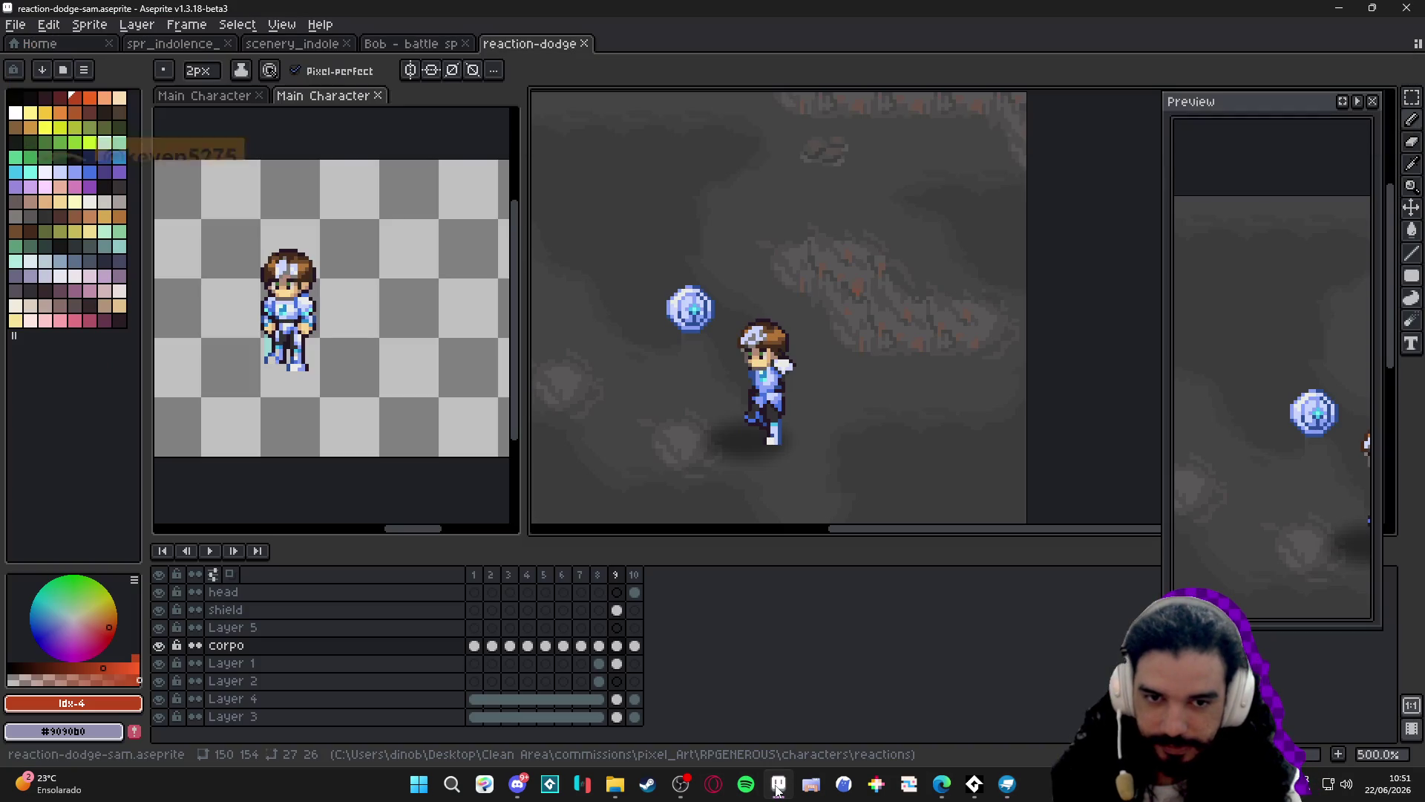
click(600, 576)
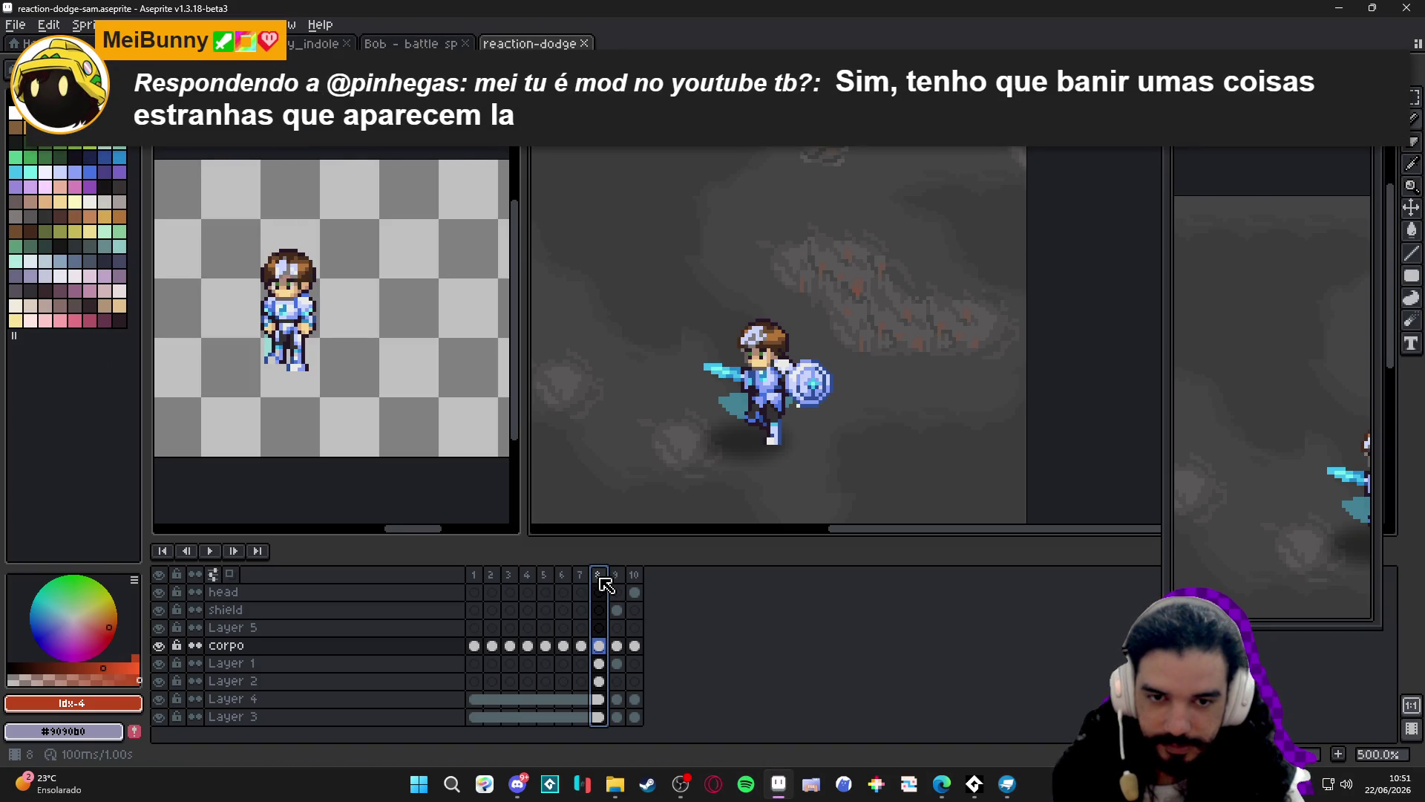
click(616, 580)
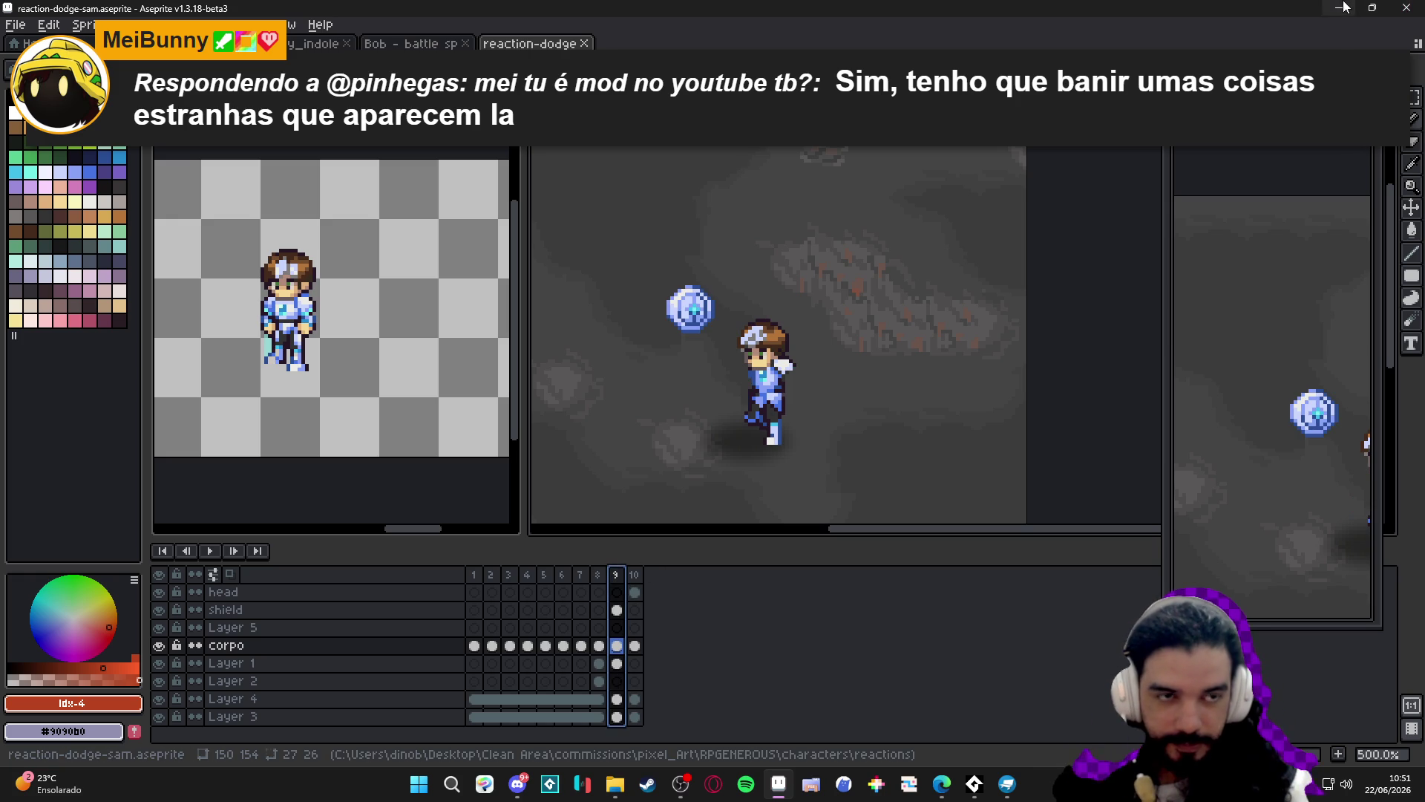
key(alt+Tab)
click(728, 438)
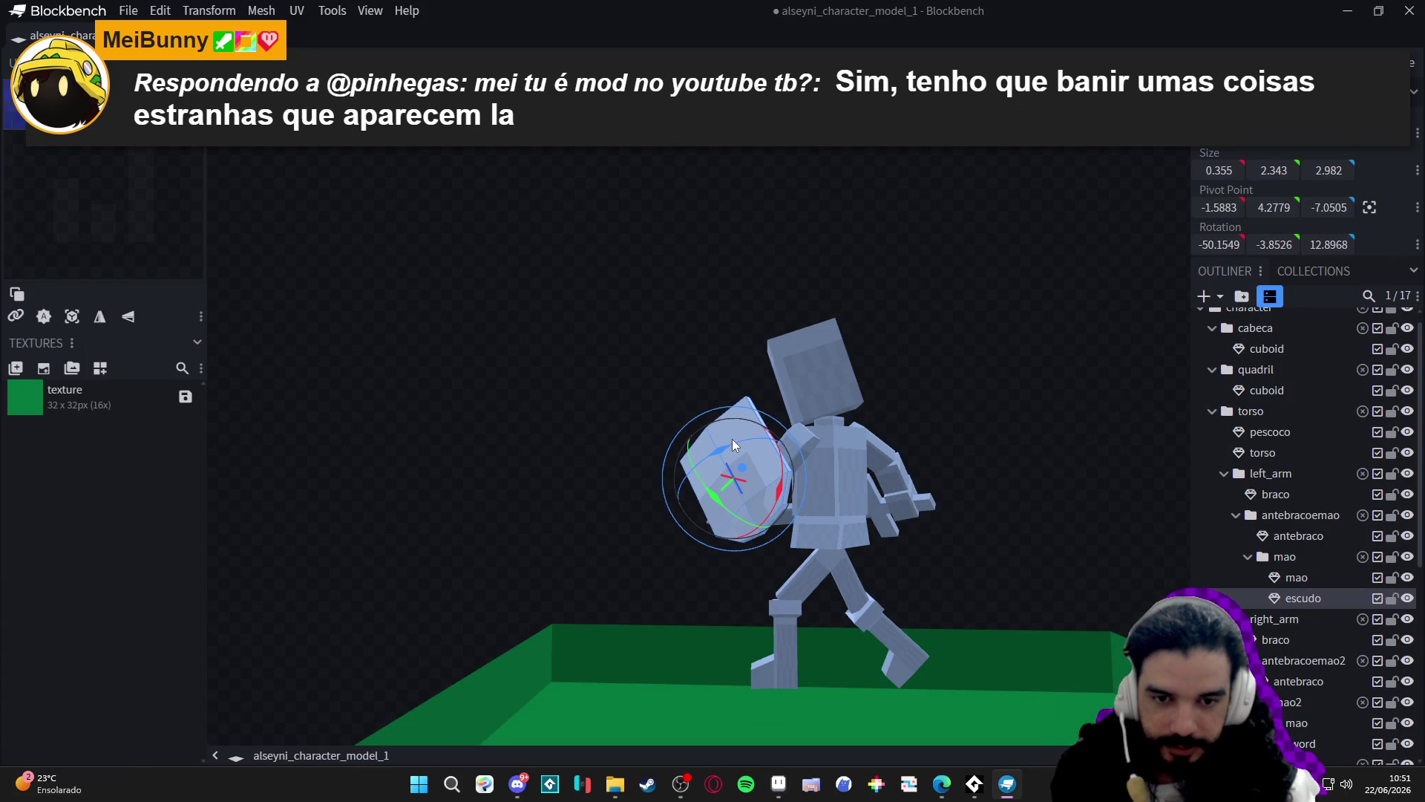
Set the flat west side view, deselect the shield and zoom out.
mouse_move(1023, 669)
mouse_down()
mouse_move(1005, 466)
mouse_move(995, 483)
mouse_up()
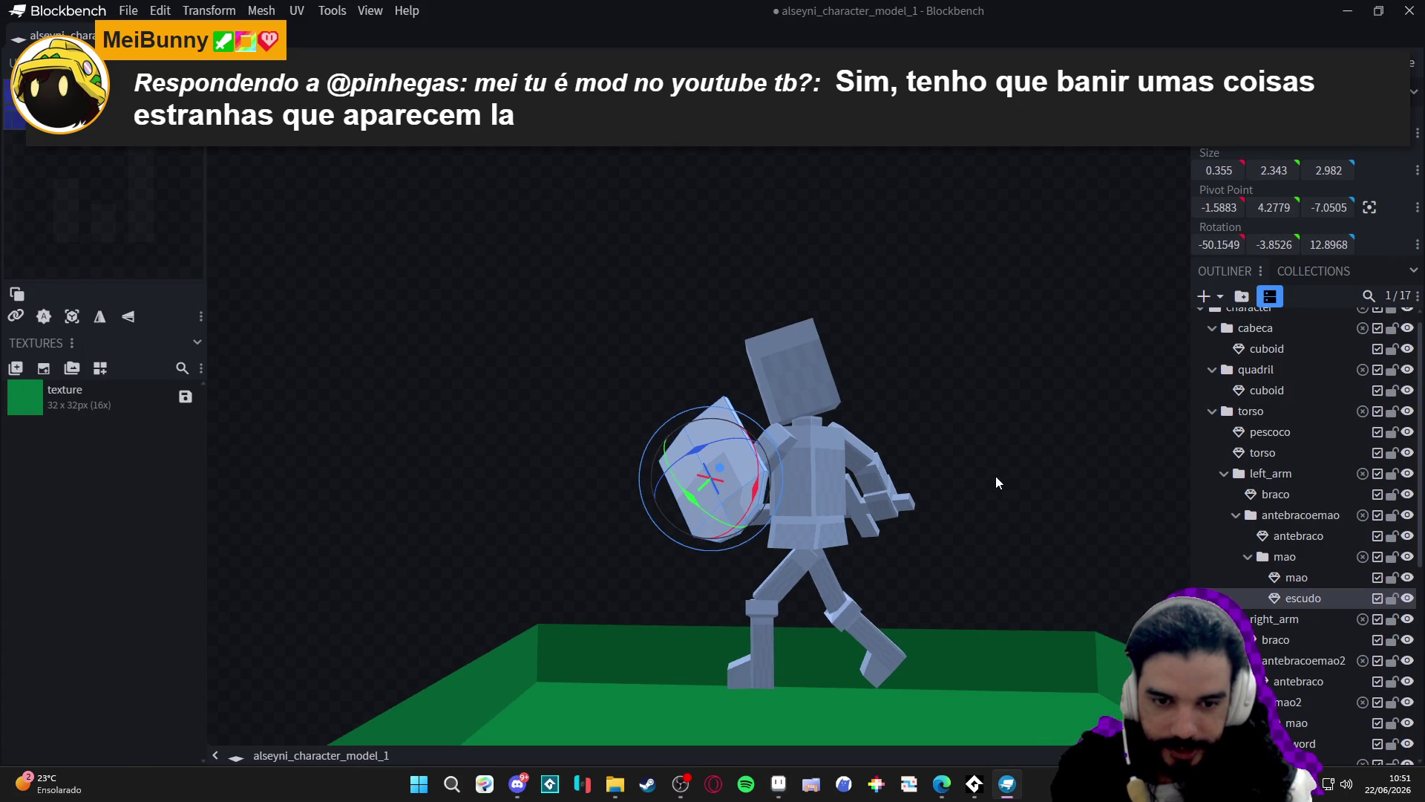
drag(1005, 561, 1013, 467)
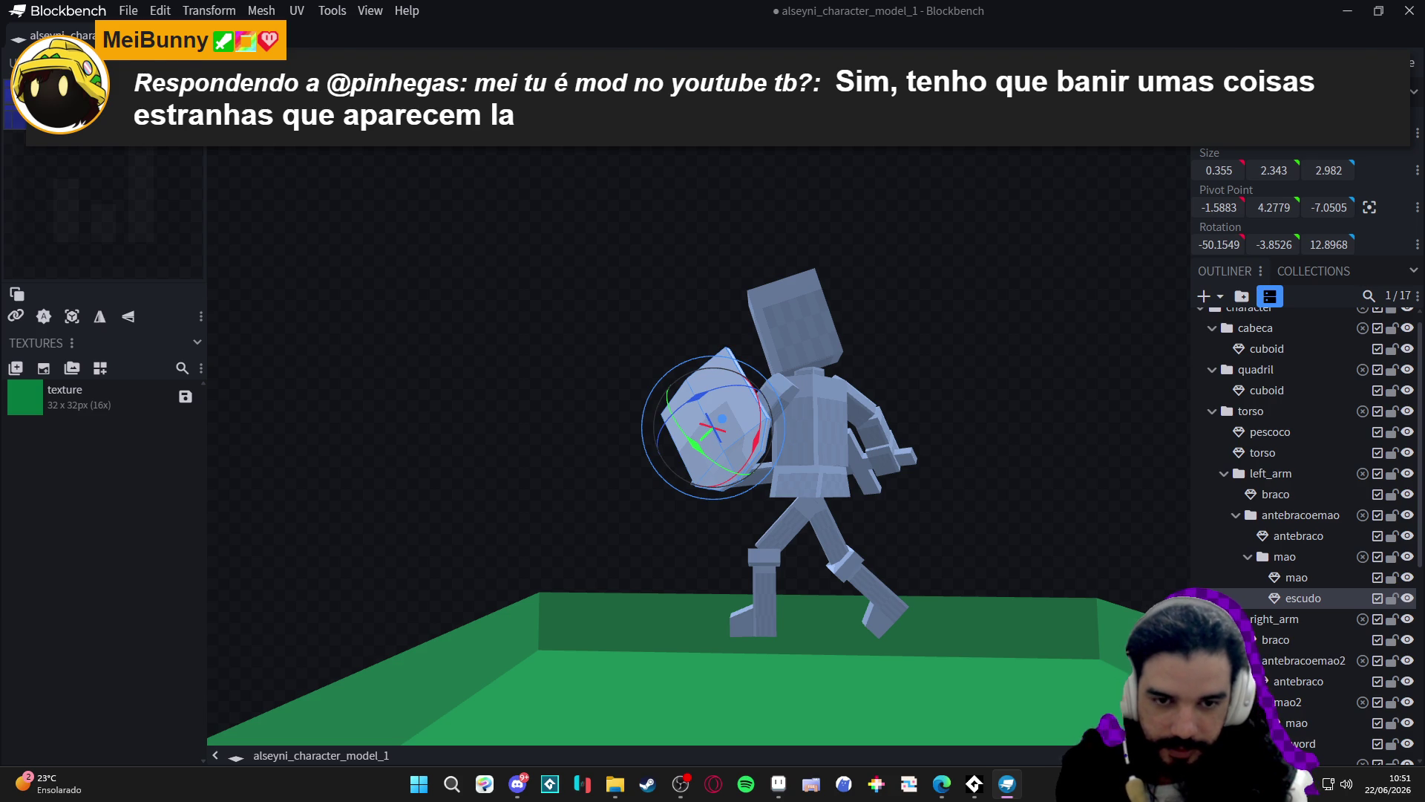
key(KP_3)
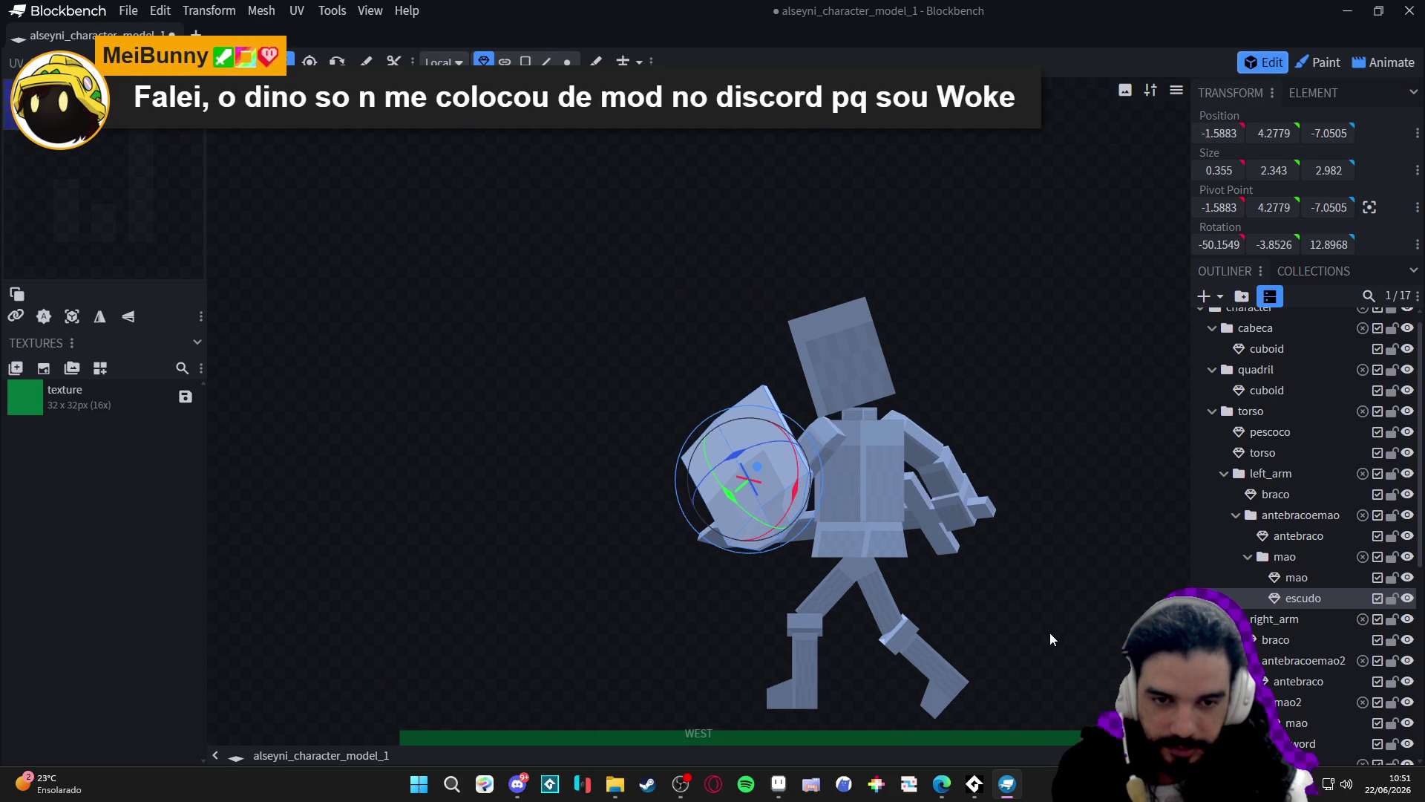
drag(1049, 632, 1014, 595)
click(1014, 596)
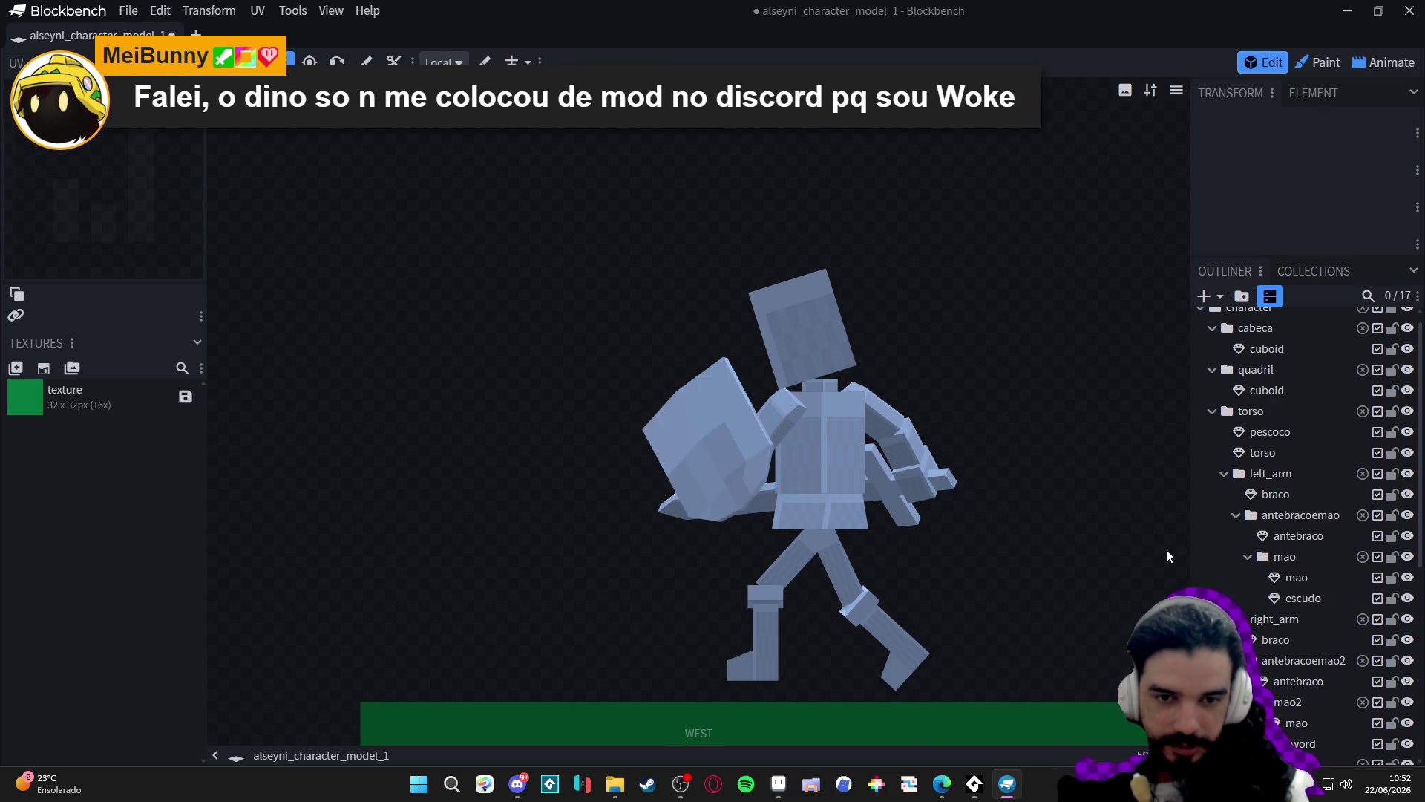
drag(1084, 435, 1021, 390)
scroll(1022, 391, down, 4)
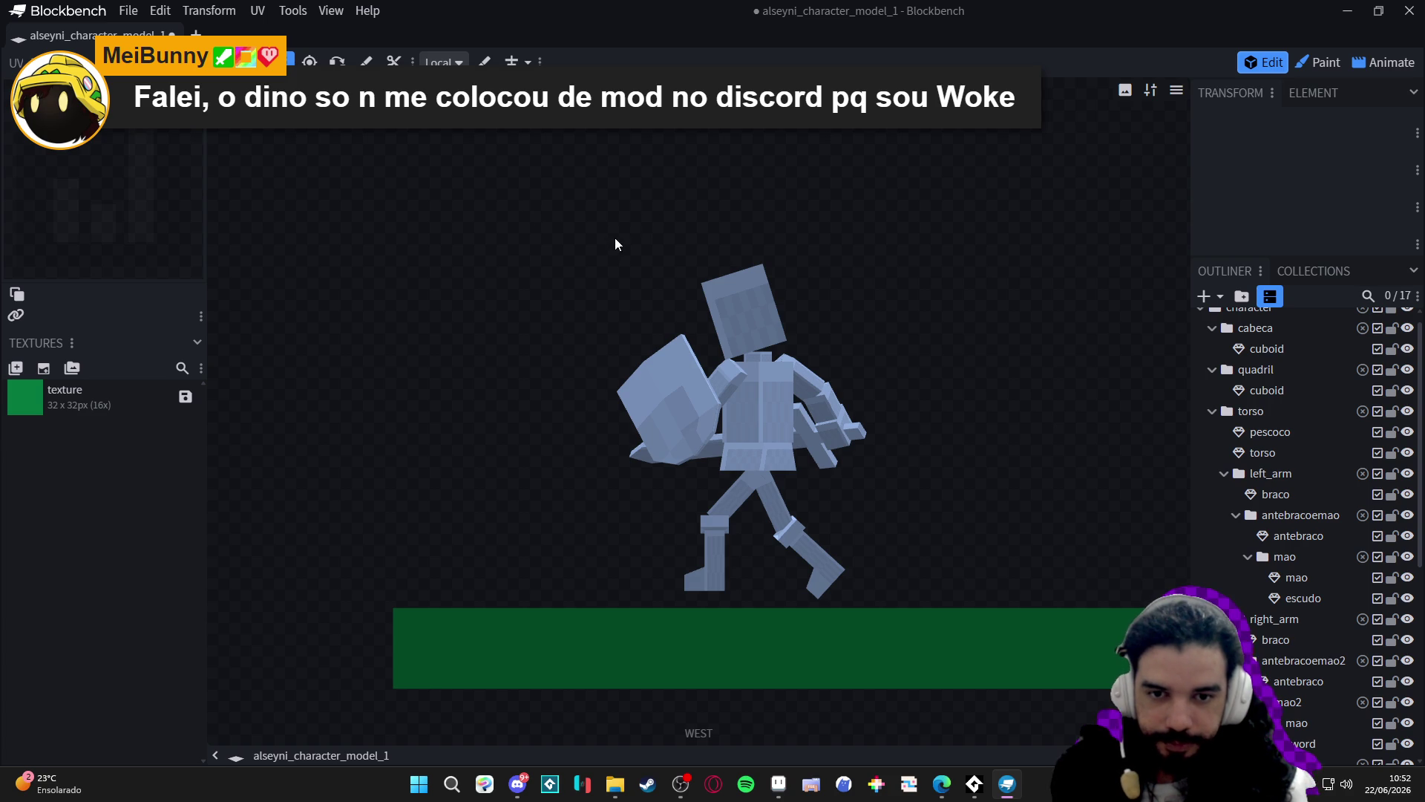
Snip a screen capture of the posed figure and return to Aseprite.
key(super+shift+s)
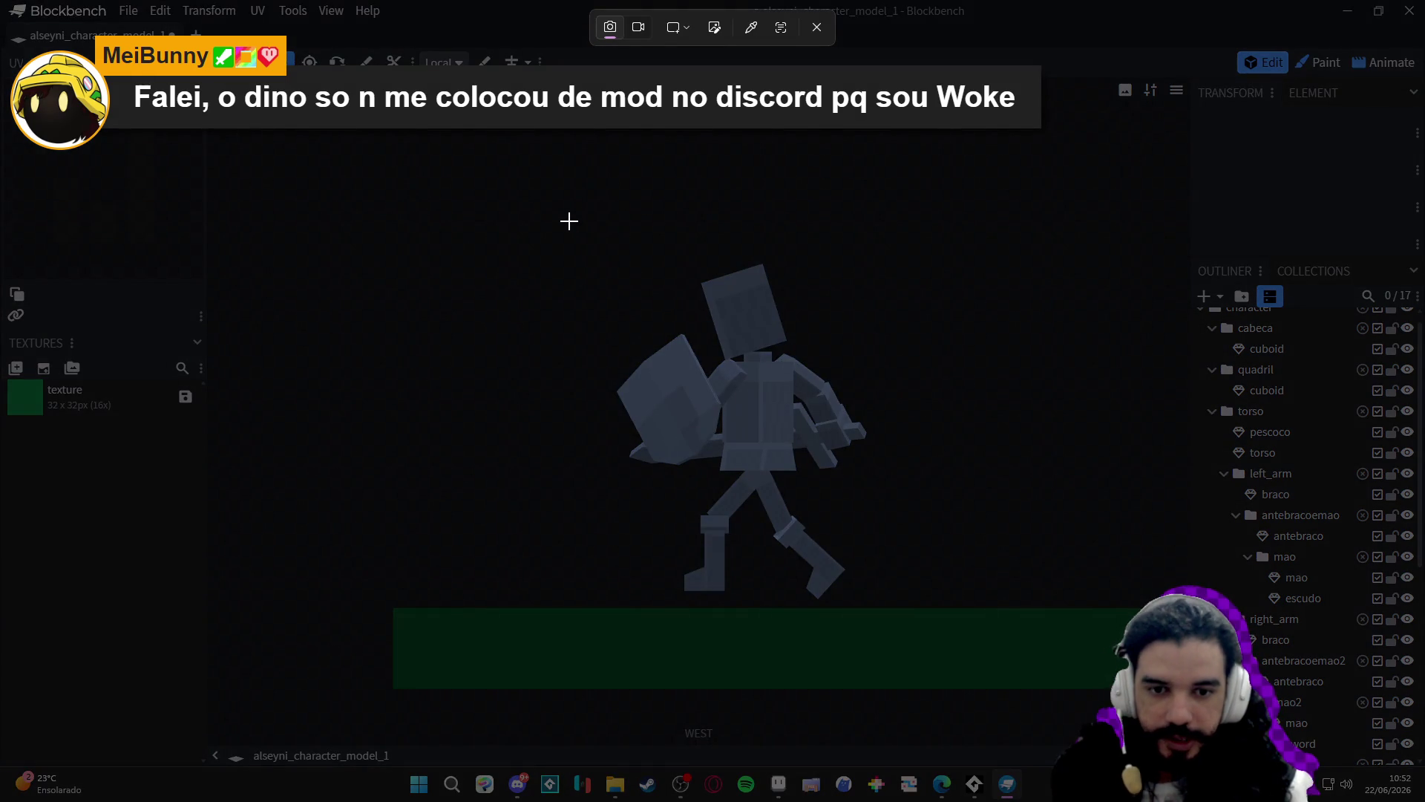
mouse_move(572, 221)
mouse_down()
mouse_move(773, 377)
mouse_move(956, 599)
mouse_move(942, 603)
mouse_up()
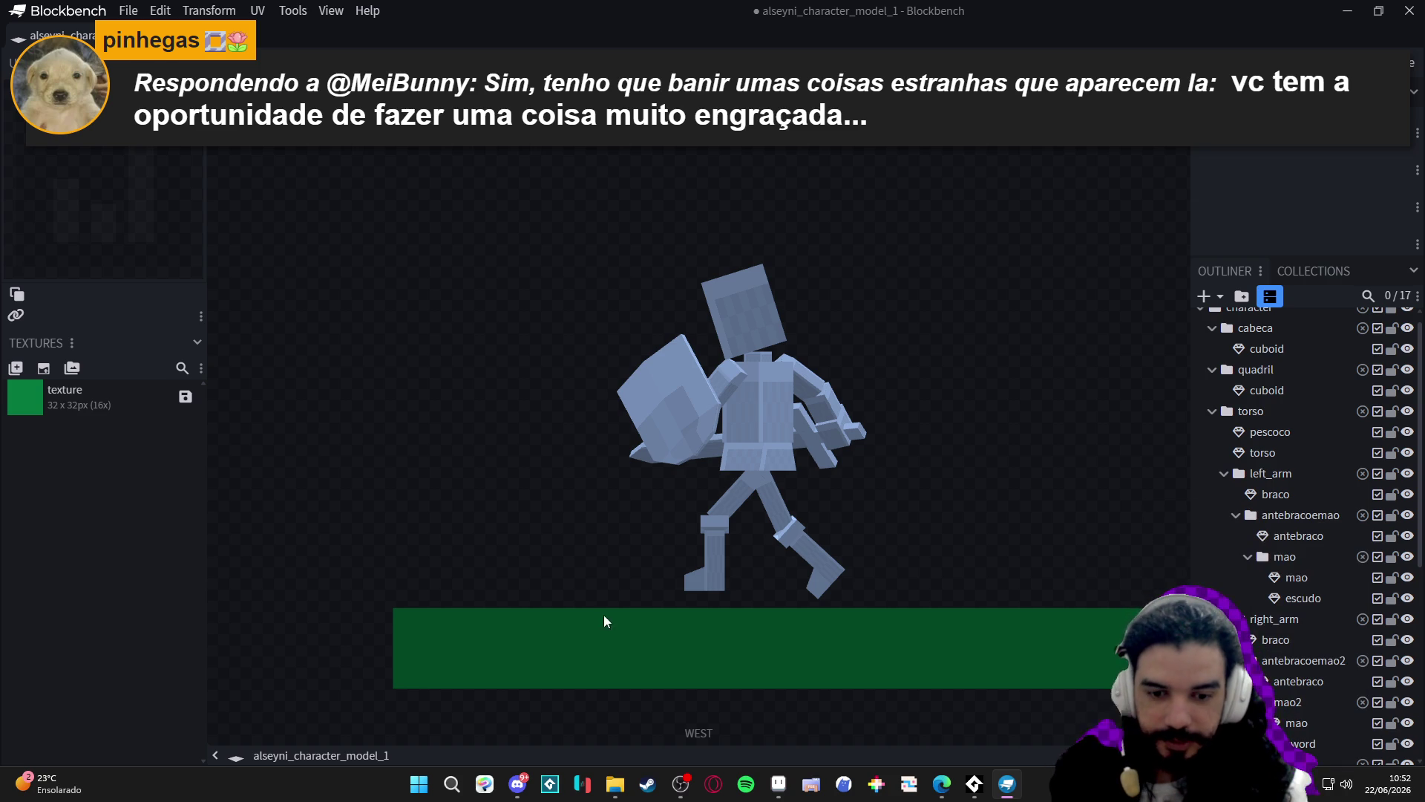
click(778, 784)
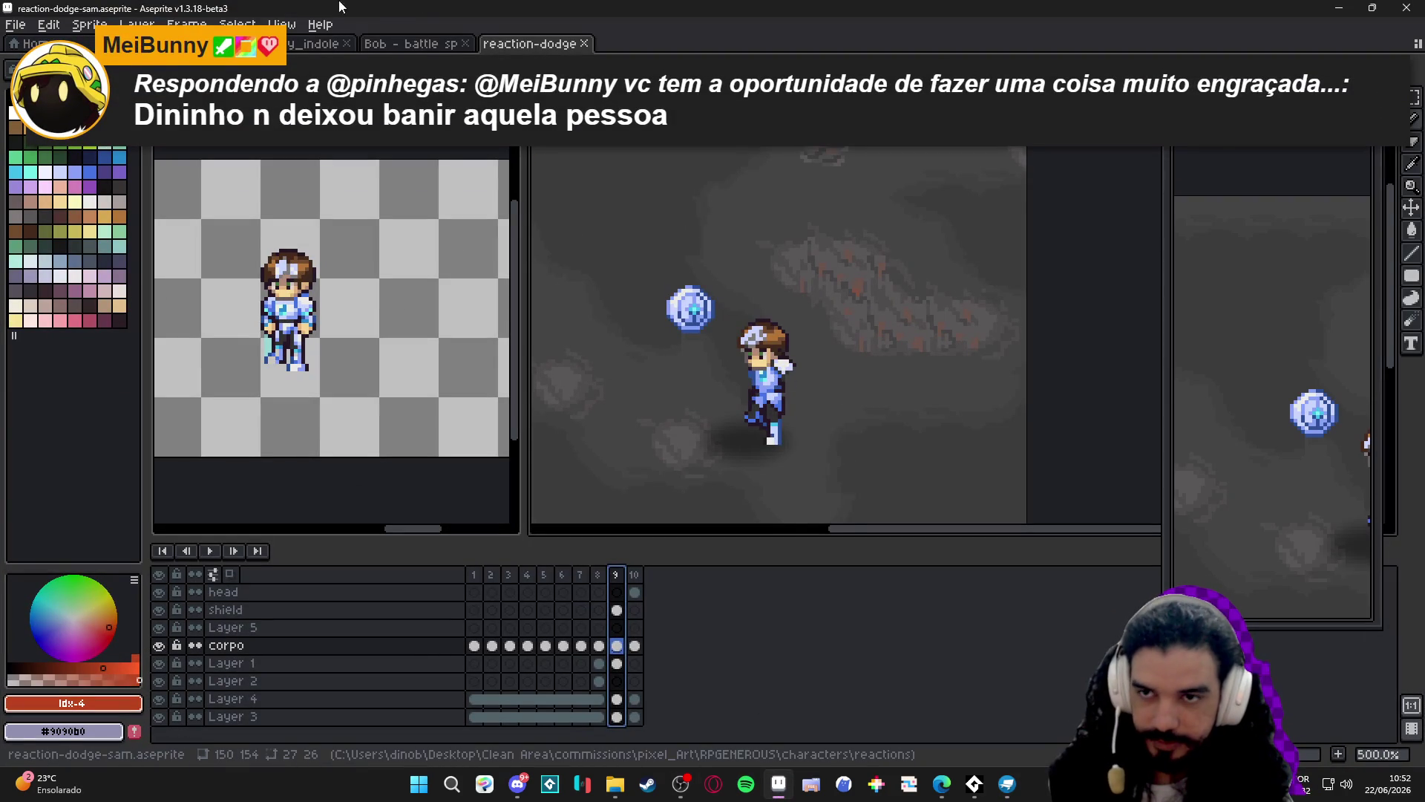
Create a new 496x513 sprite and paste the captured figure into it.
click(23, 27)
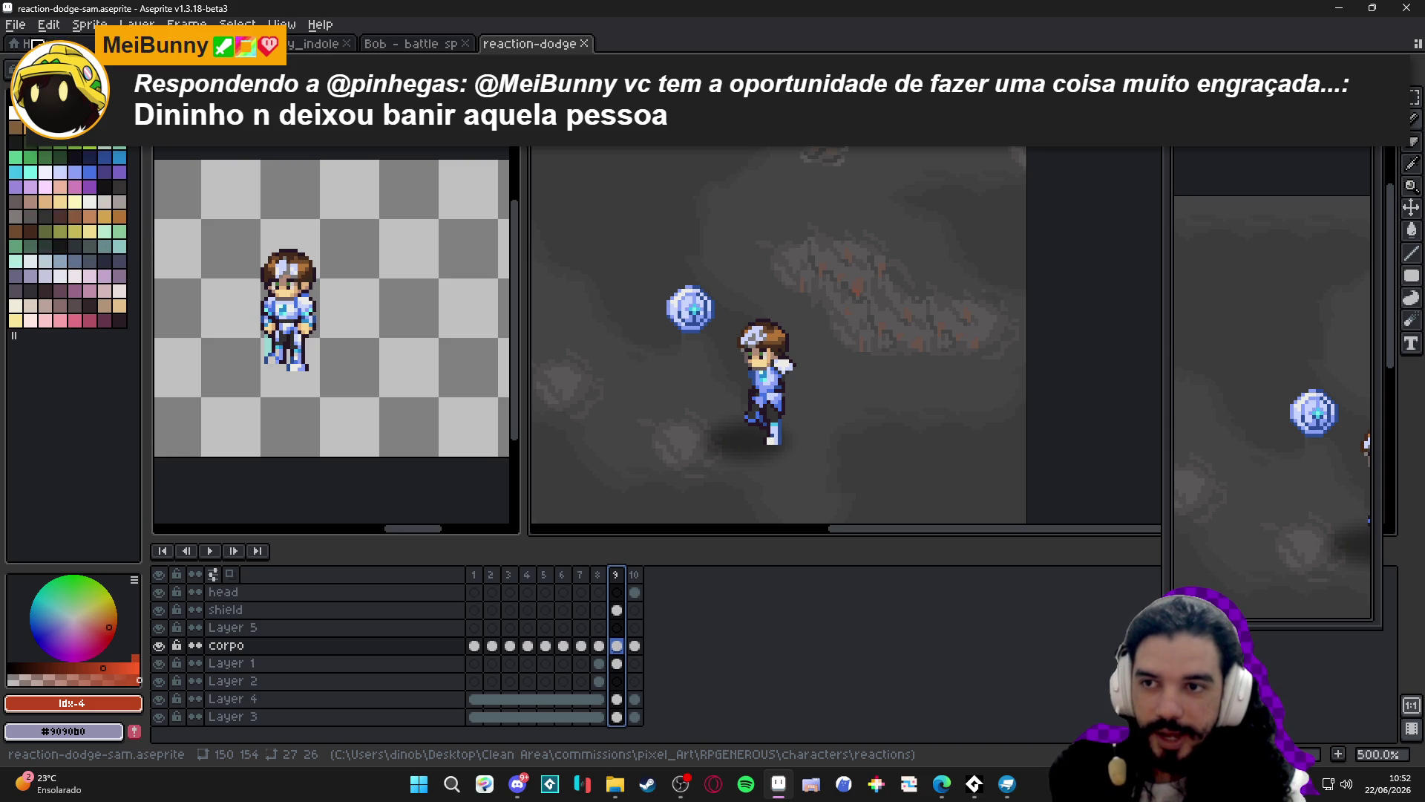
click(30, 46)
click(685, 547)
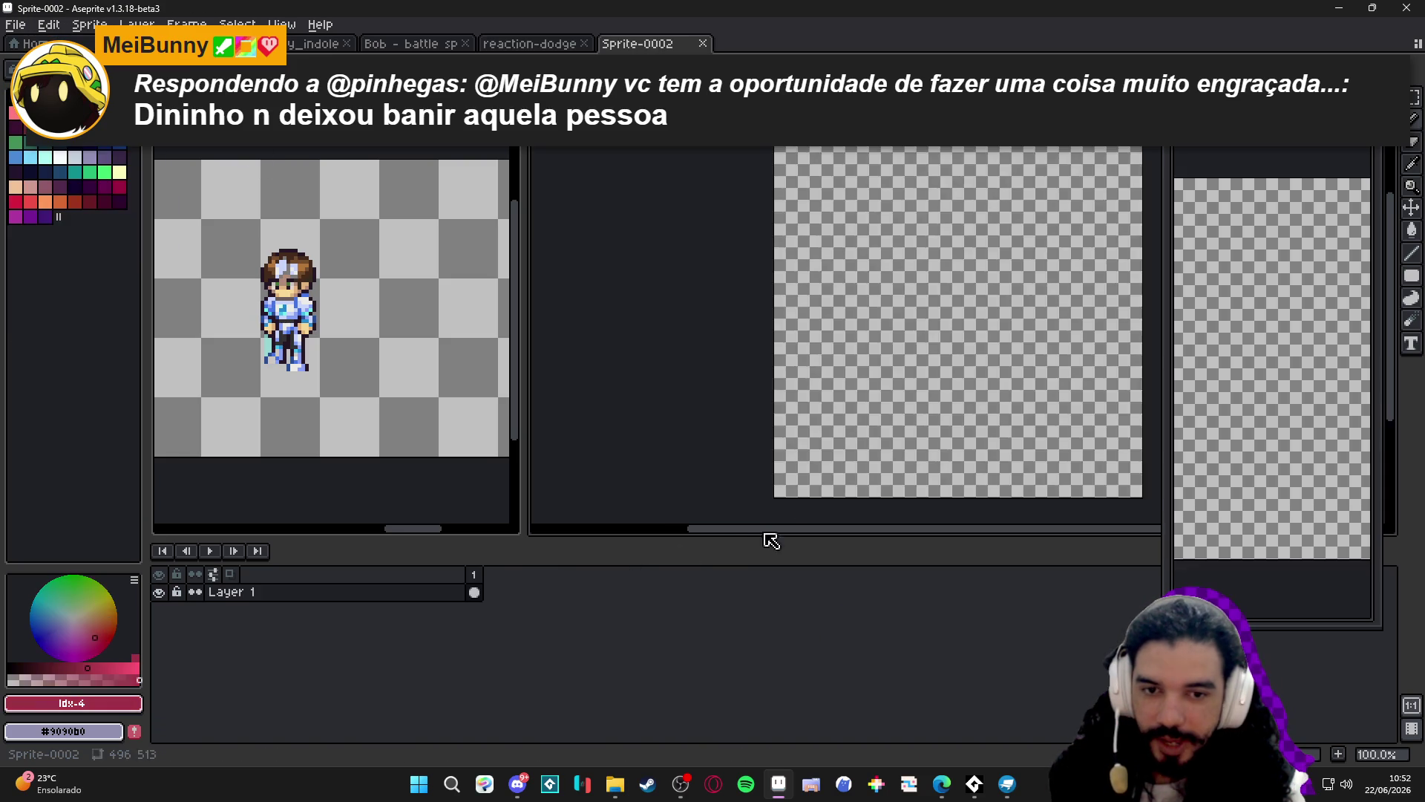
key(ctrl+v)
key(Return)
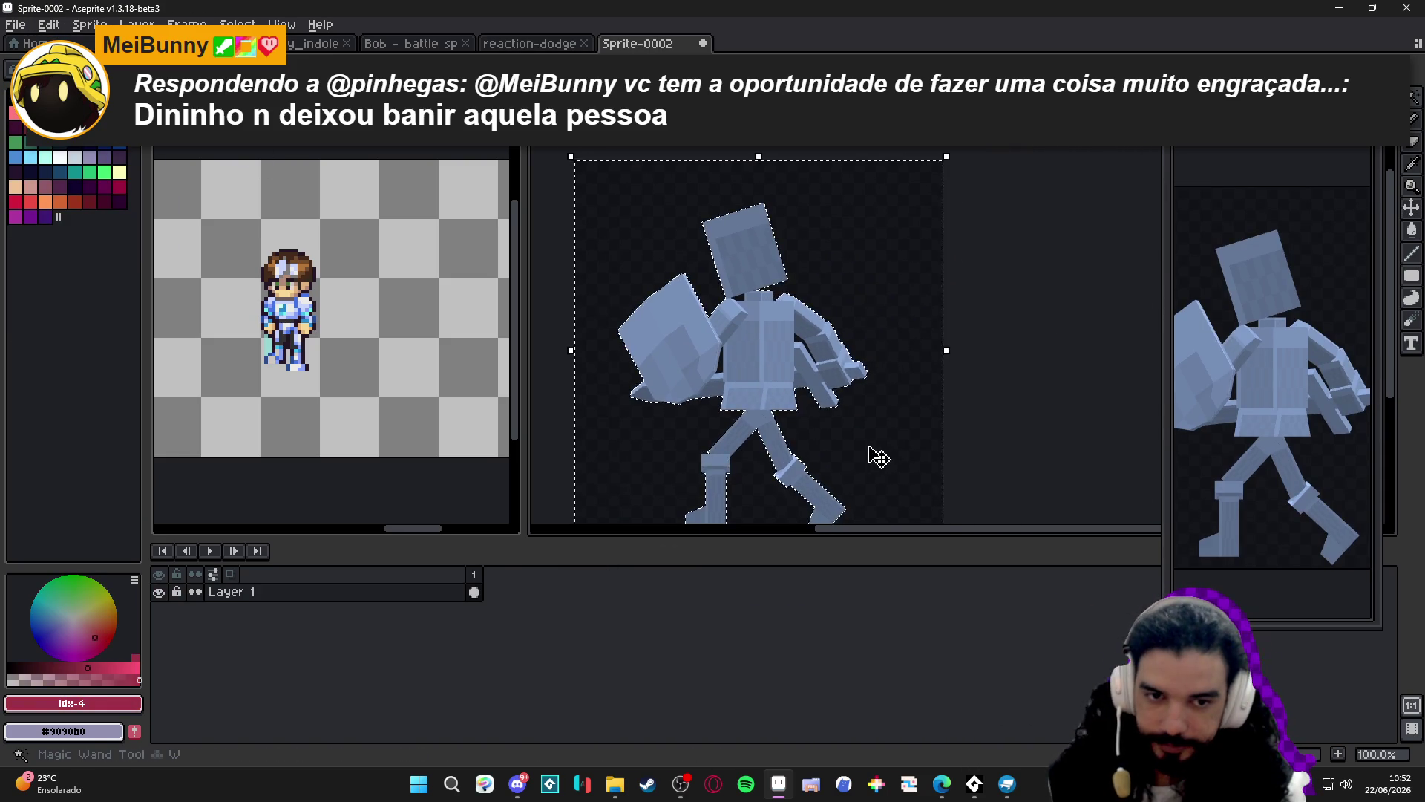
Paint blue-grey over the black strips on the mannequin render.
scroll(864, 453, up, 2)
scroll(846, 372, down, 4)
scroll(838, 362, up, 5)
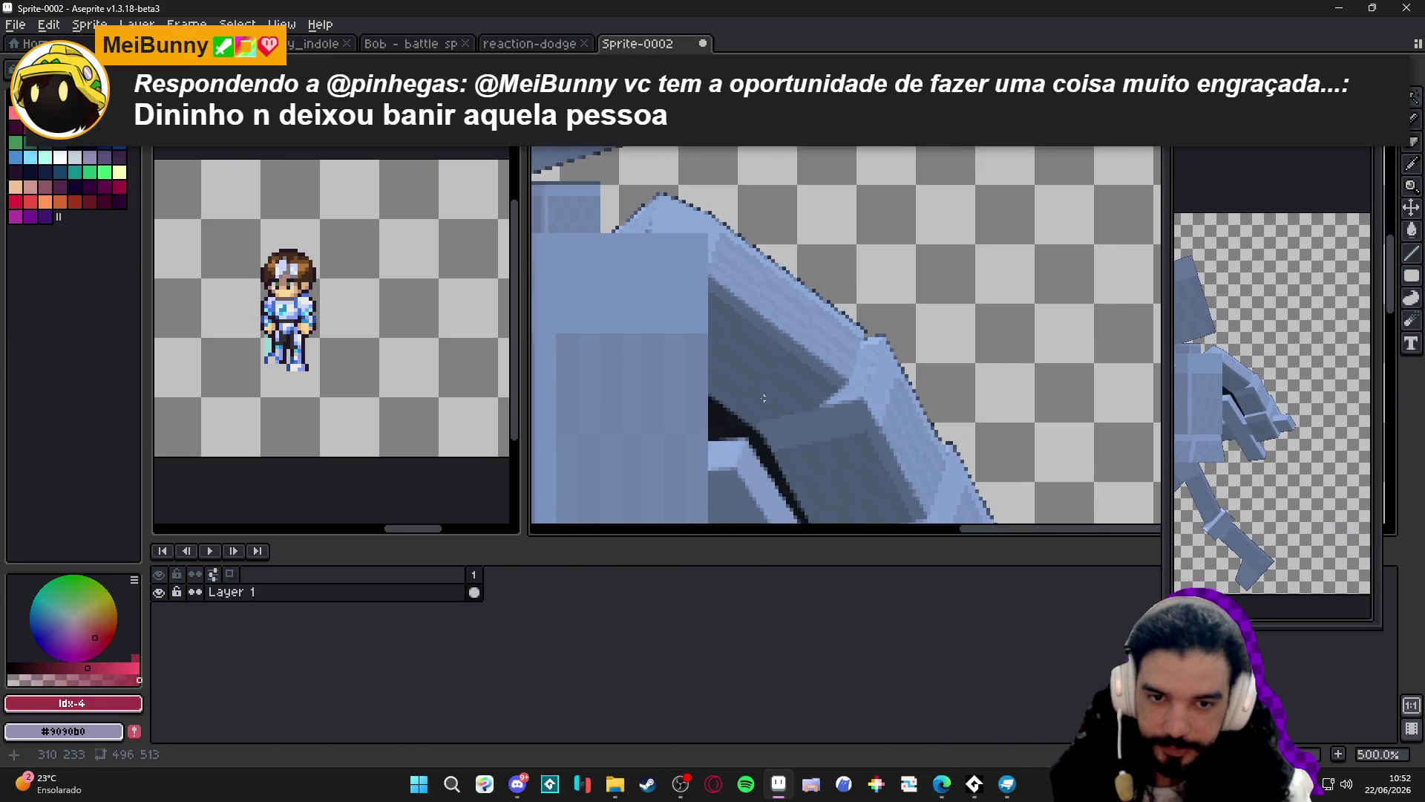
scroll(739, 427, down, 3)
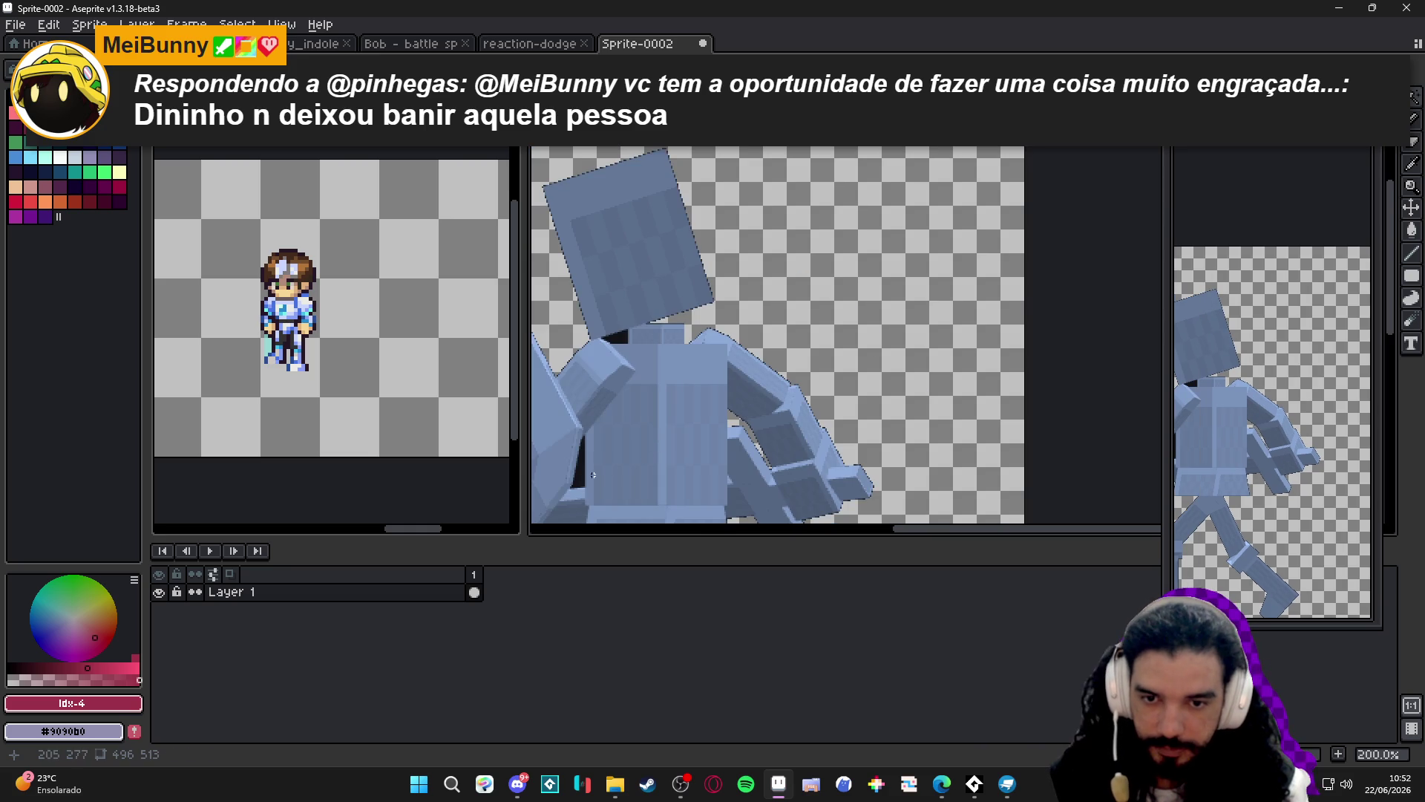
drag(573, 445, 582, 486)
click(622, 335)
scroll(704, 356, down, 3)
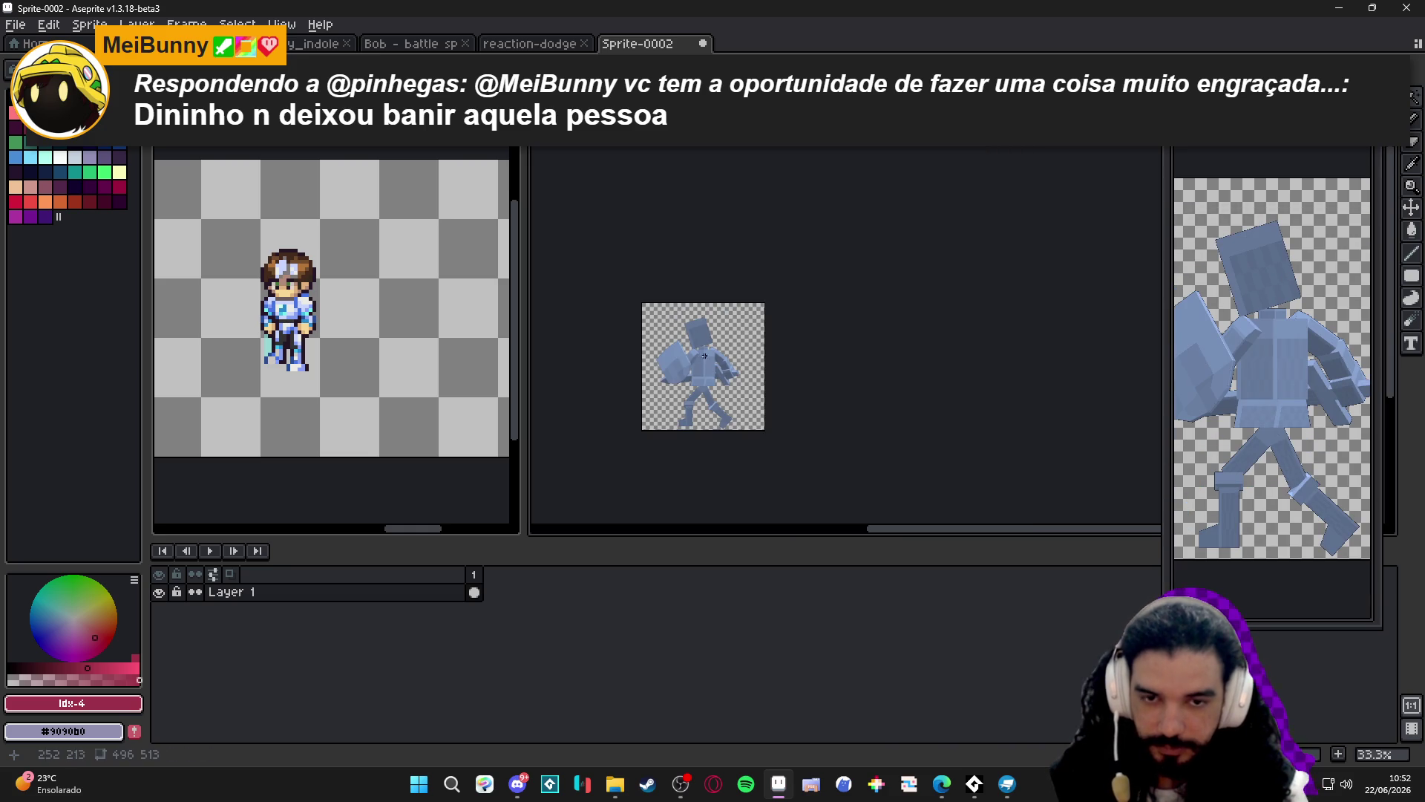
scroll(712, 355, up, 1)
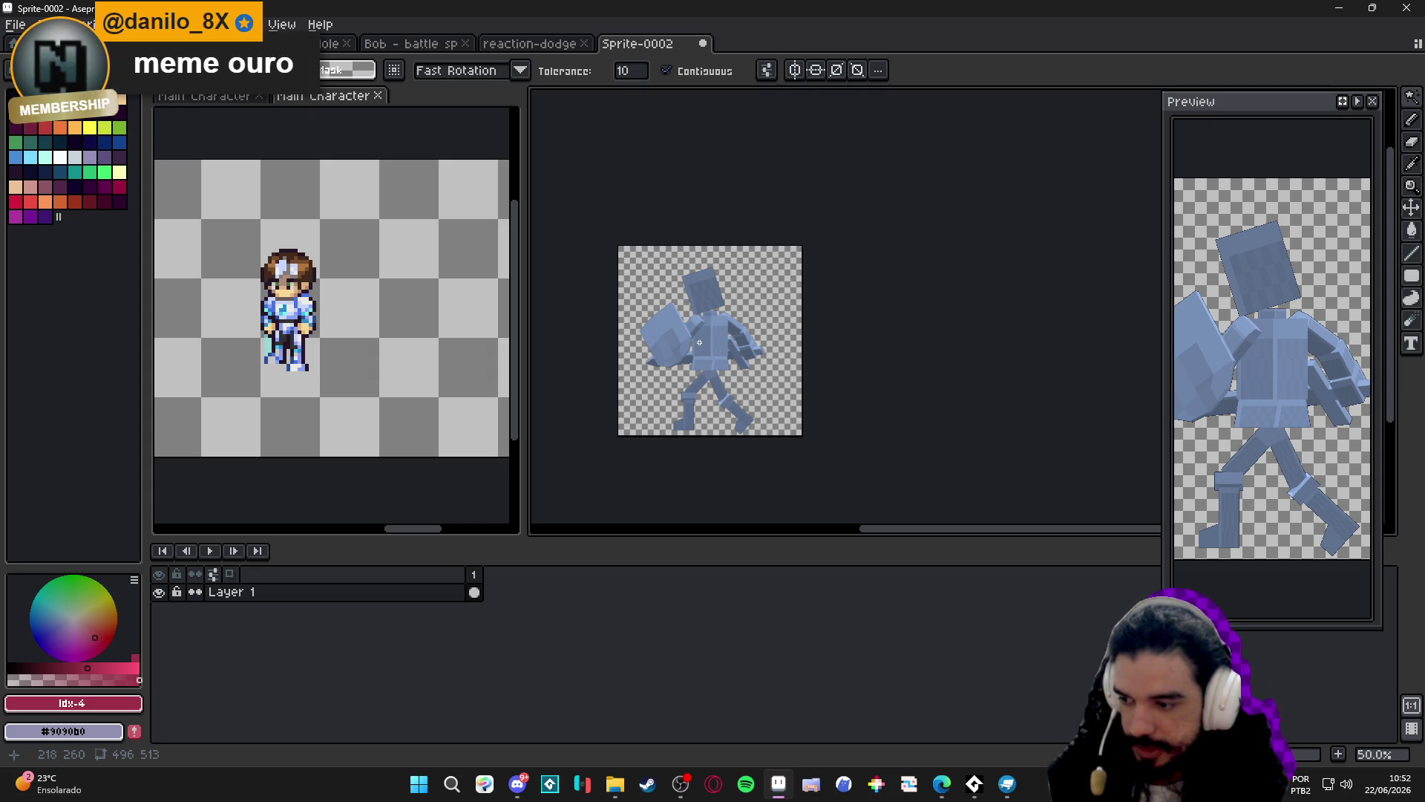
Switch to the reaction-dodge sprite, go to frame 9, and undo a trial cel move.
click(549, 45)
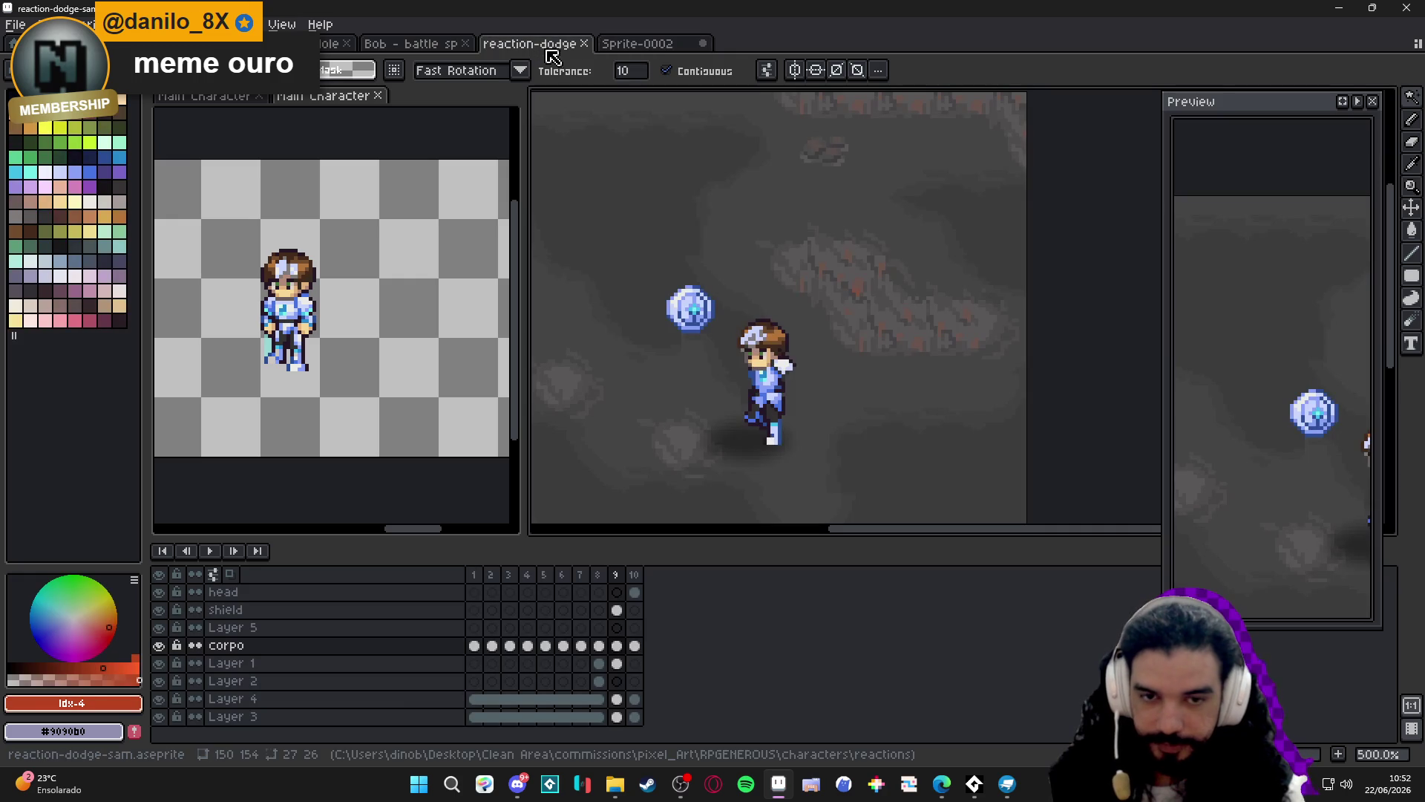
key(Right)
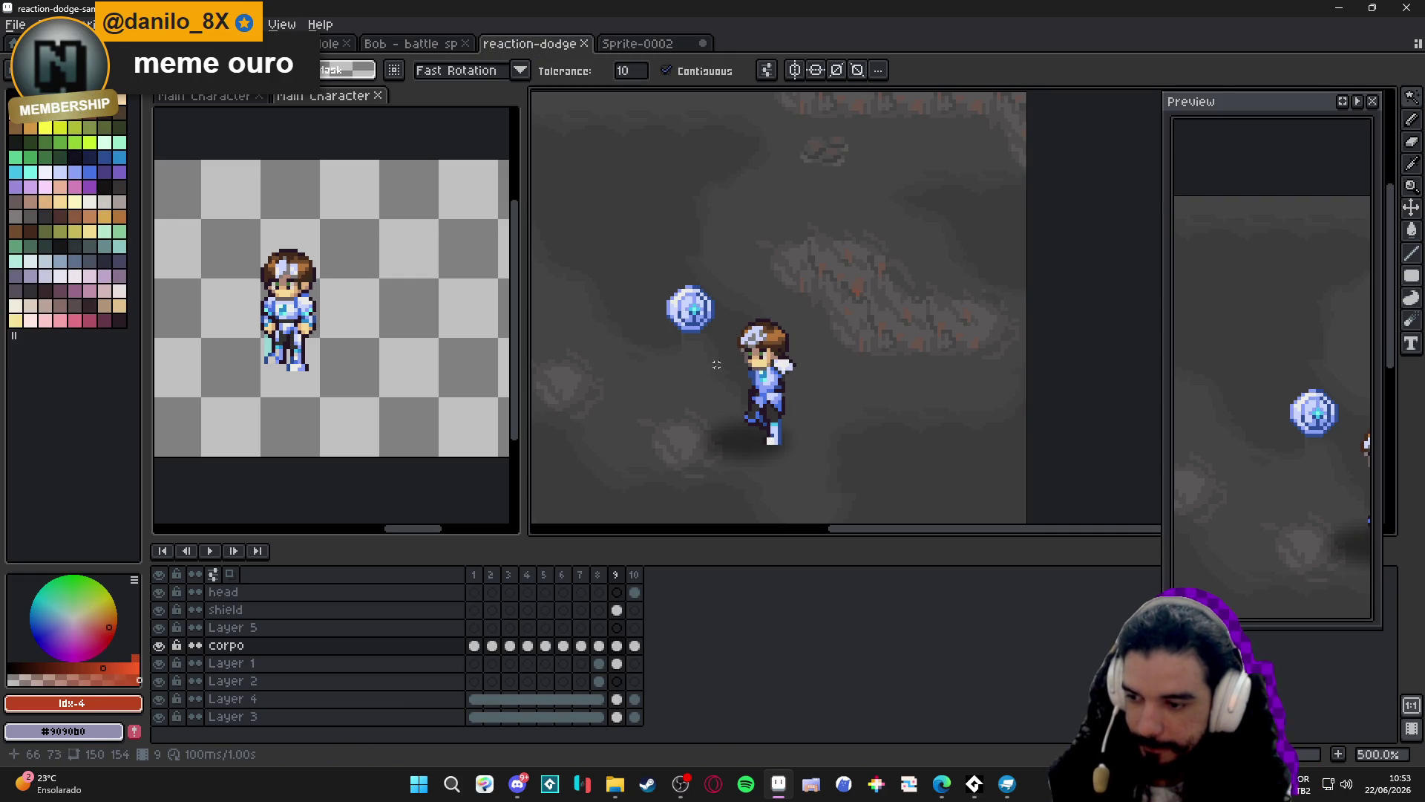
scroll(695, 405, up, 1)
key(Right)
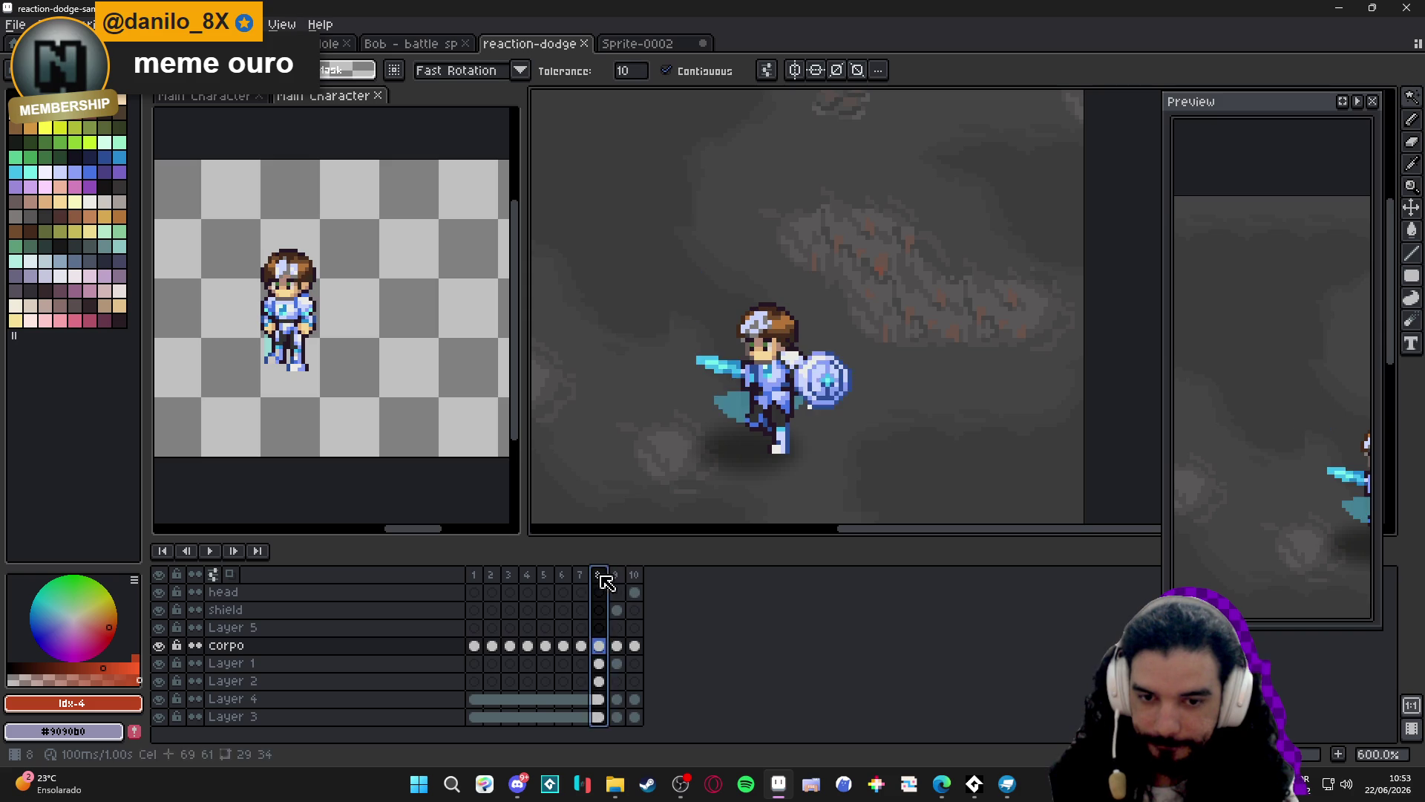
key(Left)
key(v)
drag(768, 394, 786, 404)
key(ctrl+z)
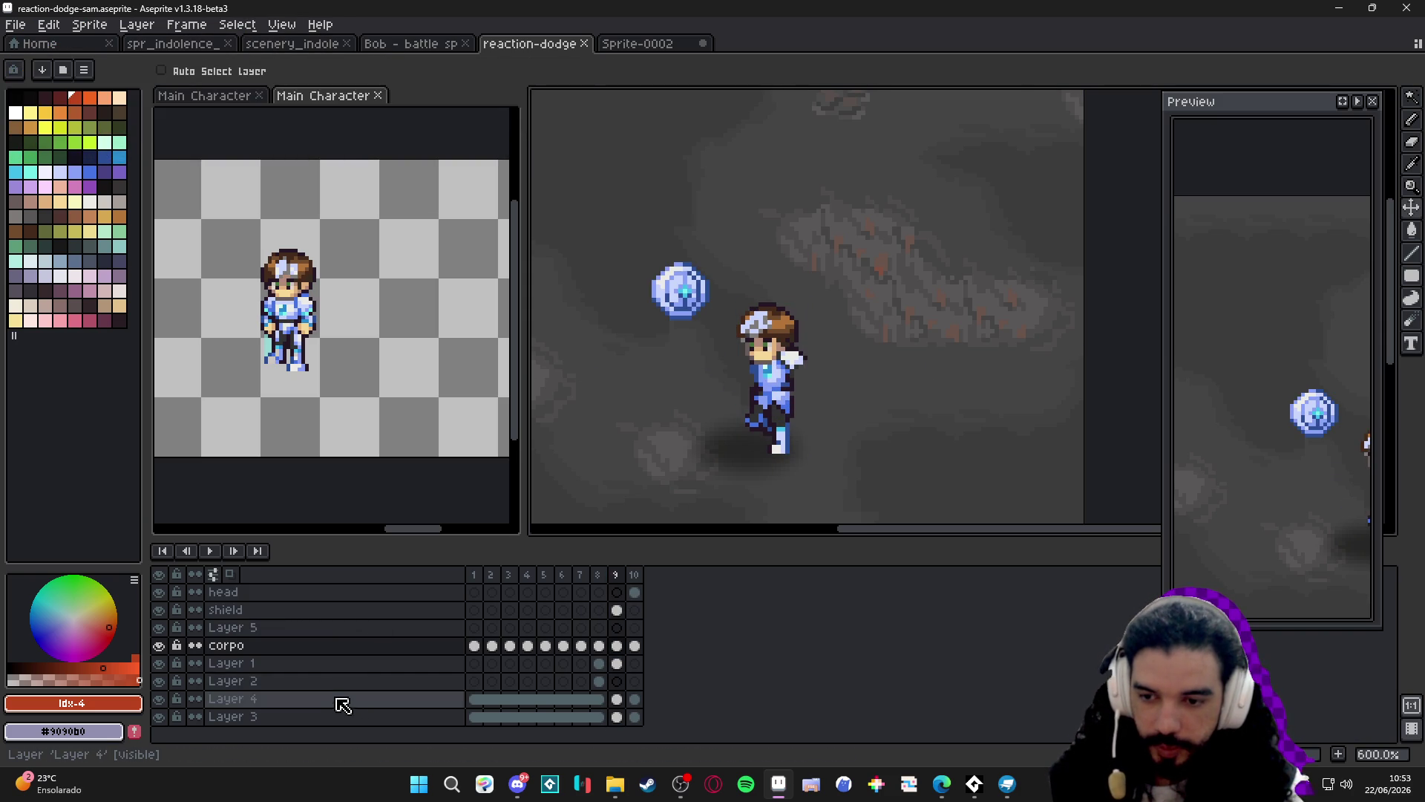
Add a new layer and paste the mannequin render, shrinking it toward sprite size.
key(shift+n)
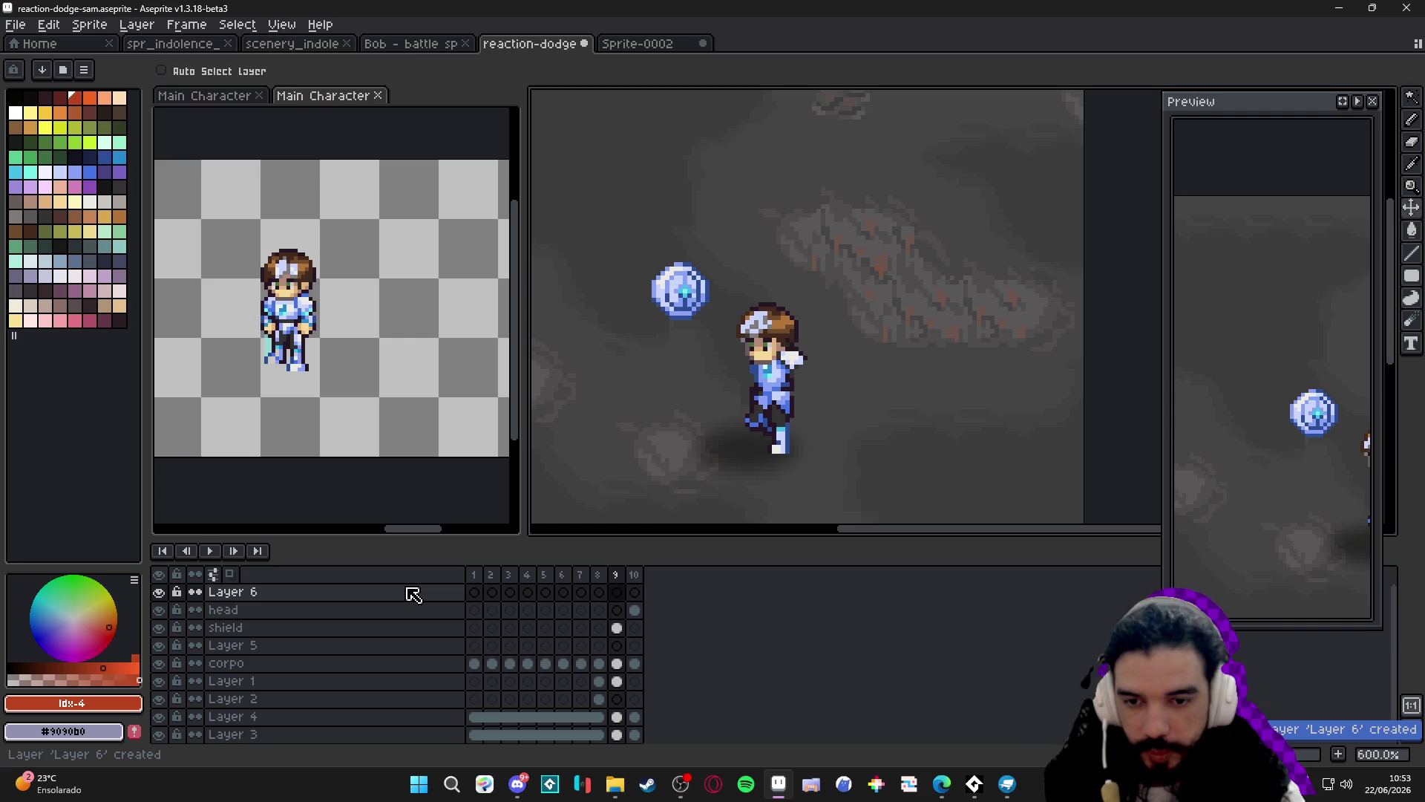
key(ctrl+v)
scroll(743, 349, down, 4)
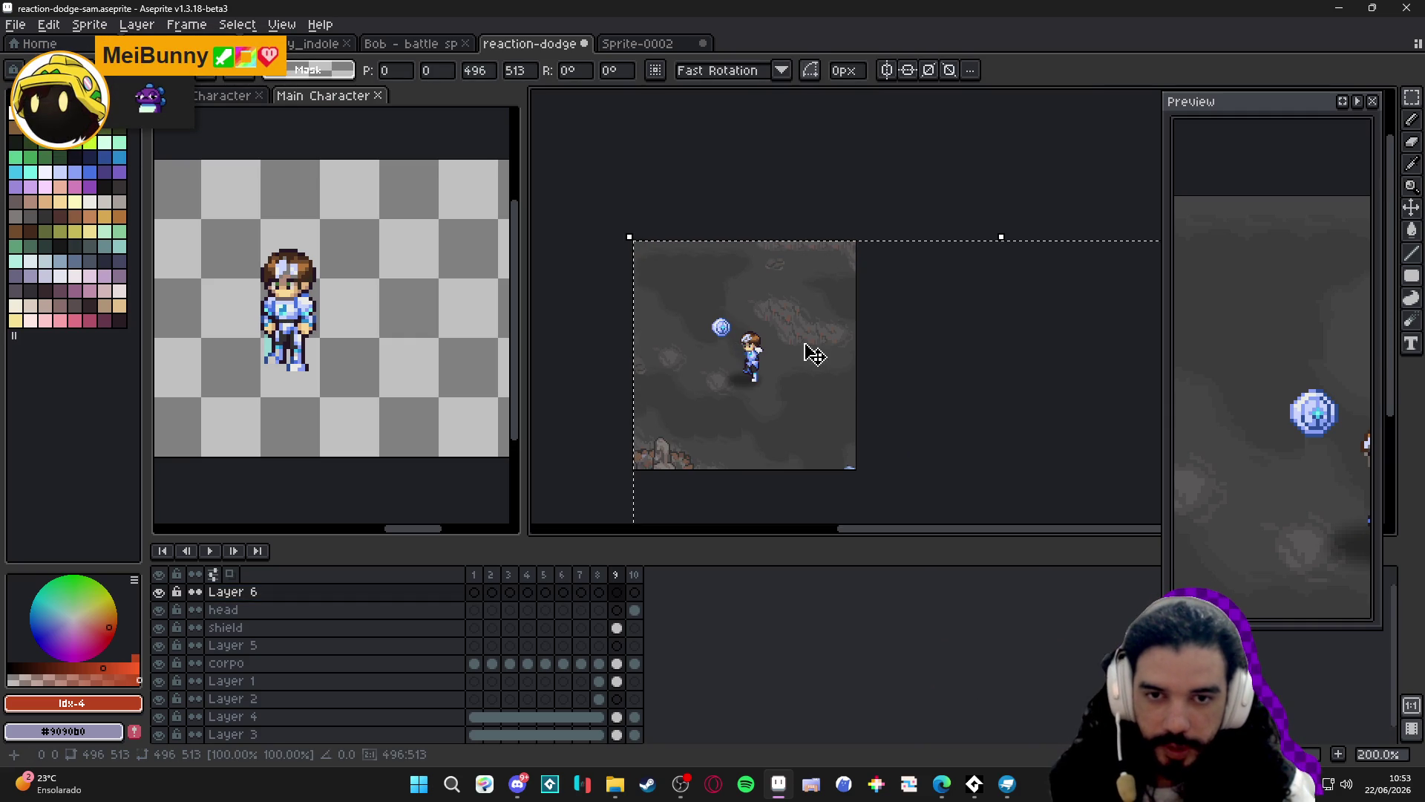
scroll(831, 438, down, 2)
mouse_move(643, 199)
mouse_down()
mouse_move(802, 362)
mouse_move(690, 245)
mouse_up()
scroll(691, 245, up, 7)
scroll(771, 375, right, 2)
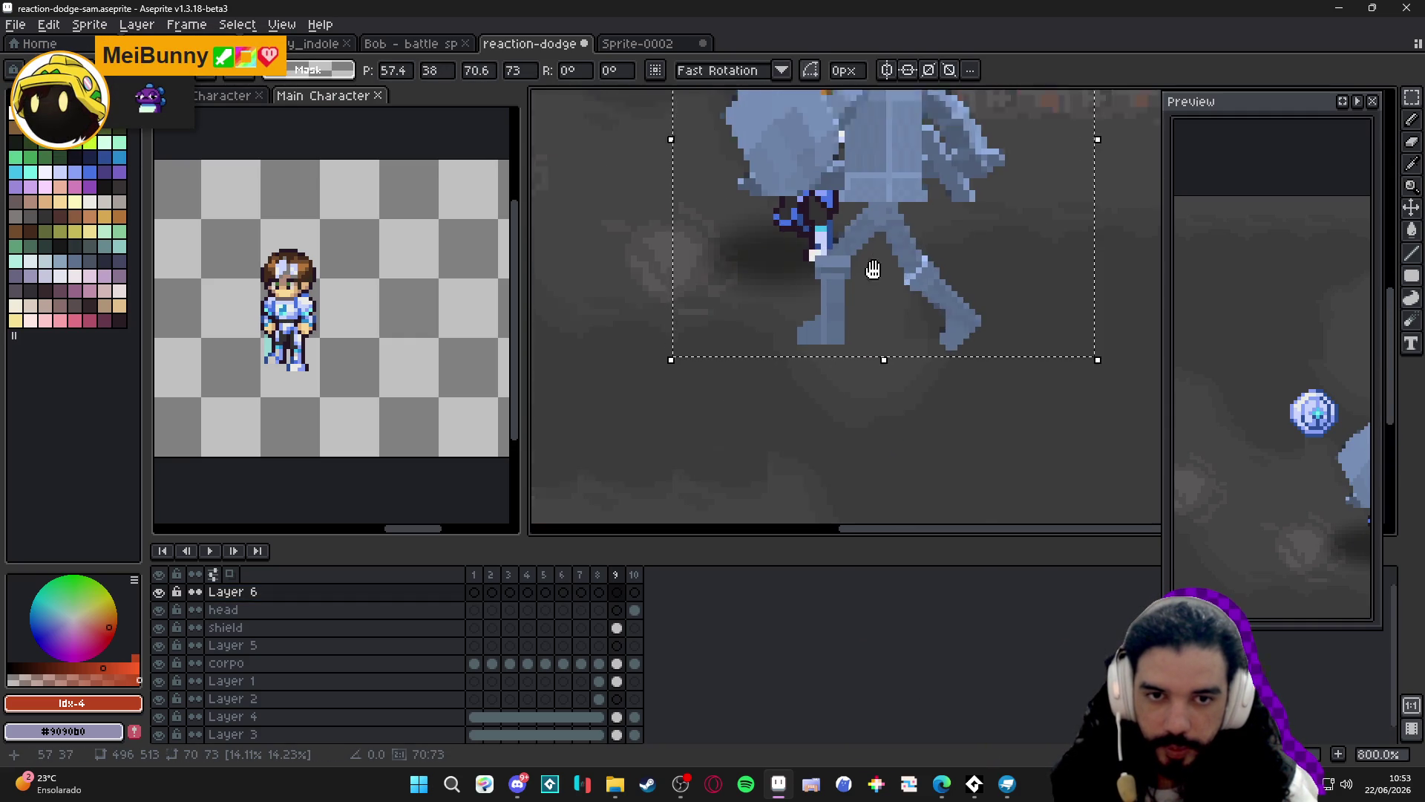
Scale the pasted render down to 39x40 and commit its placement.
mouse_move(771, 375)
mouse_down()
mouse_move(814, 321)
mouse_move(830, 363)
mouse_up()
scroll(773, 261, down, 2)
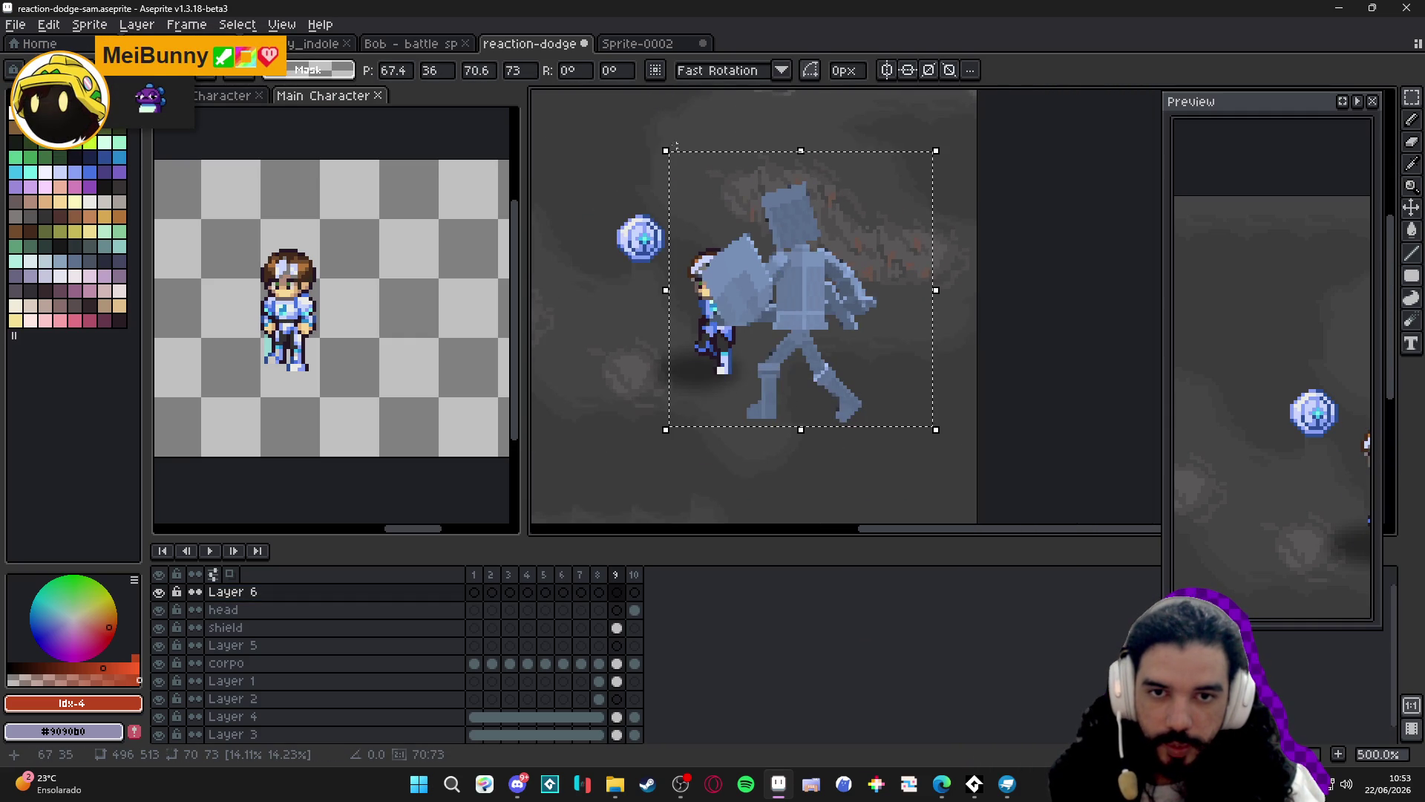
drag(665, 146, 793, 273)
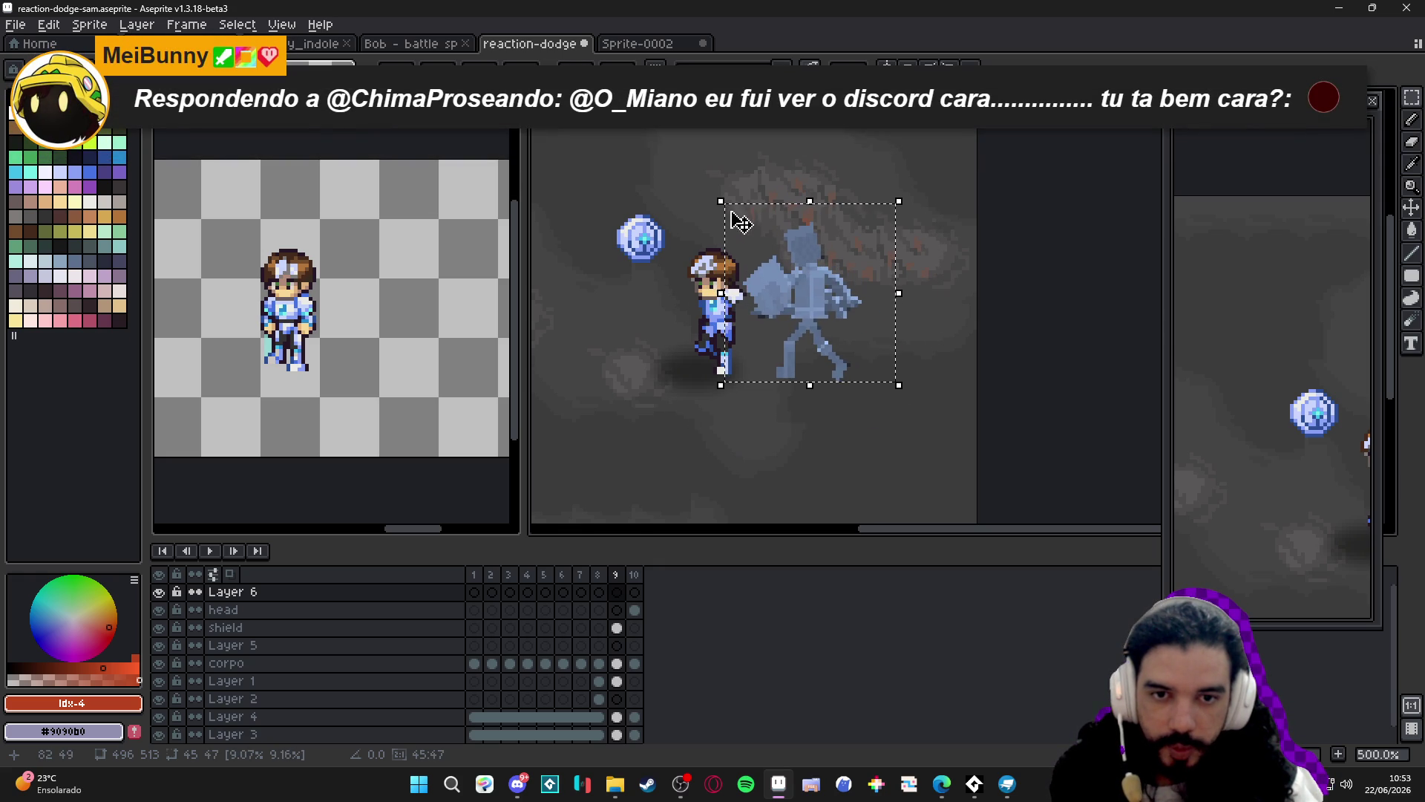
drag(719, 204, 741, 230)
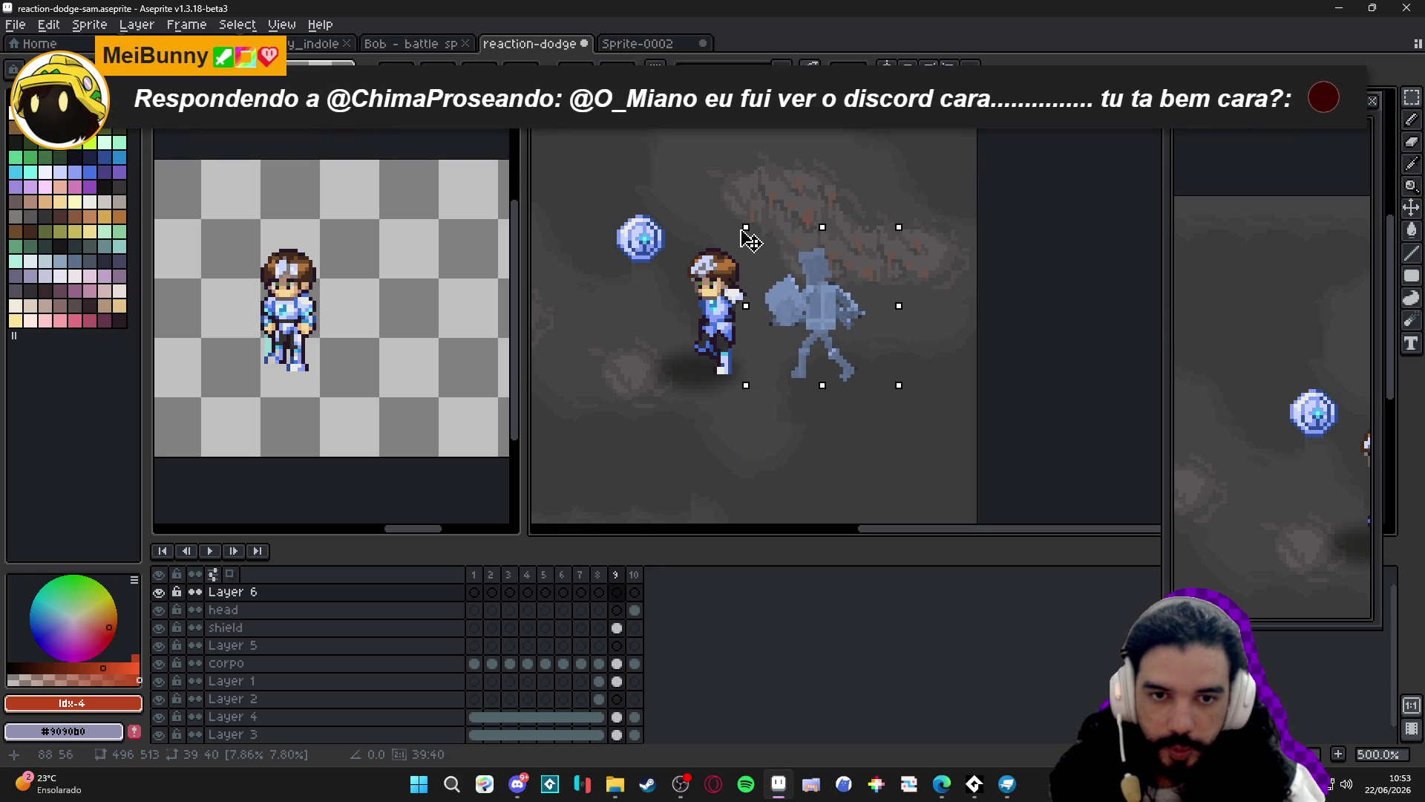
scroll(802, 288, up, 2)
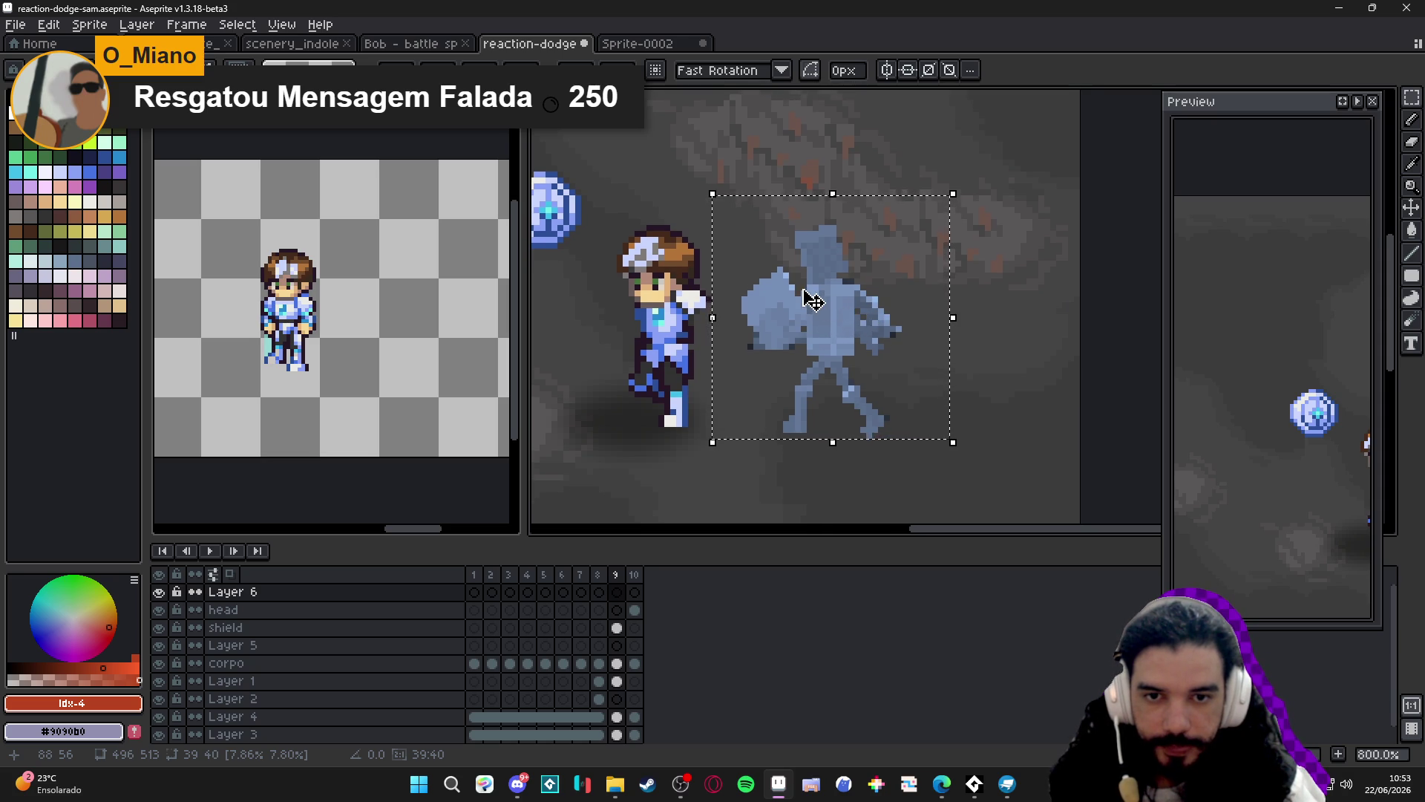
mouse_move(812, 297)
mouse_down()
mouse_move(794, 343)
mouse_move(675, 329)
mouse_up()
key(Return)
Move the mannequin reference up, closer to the knight.
scroll(675, 330, up, 1)
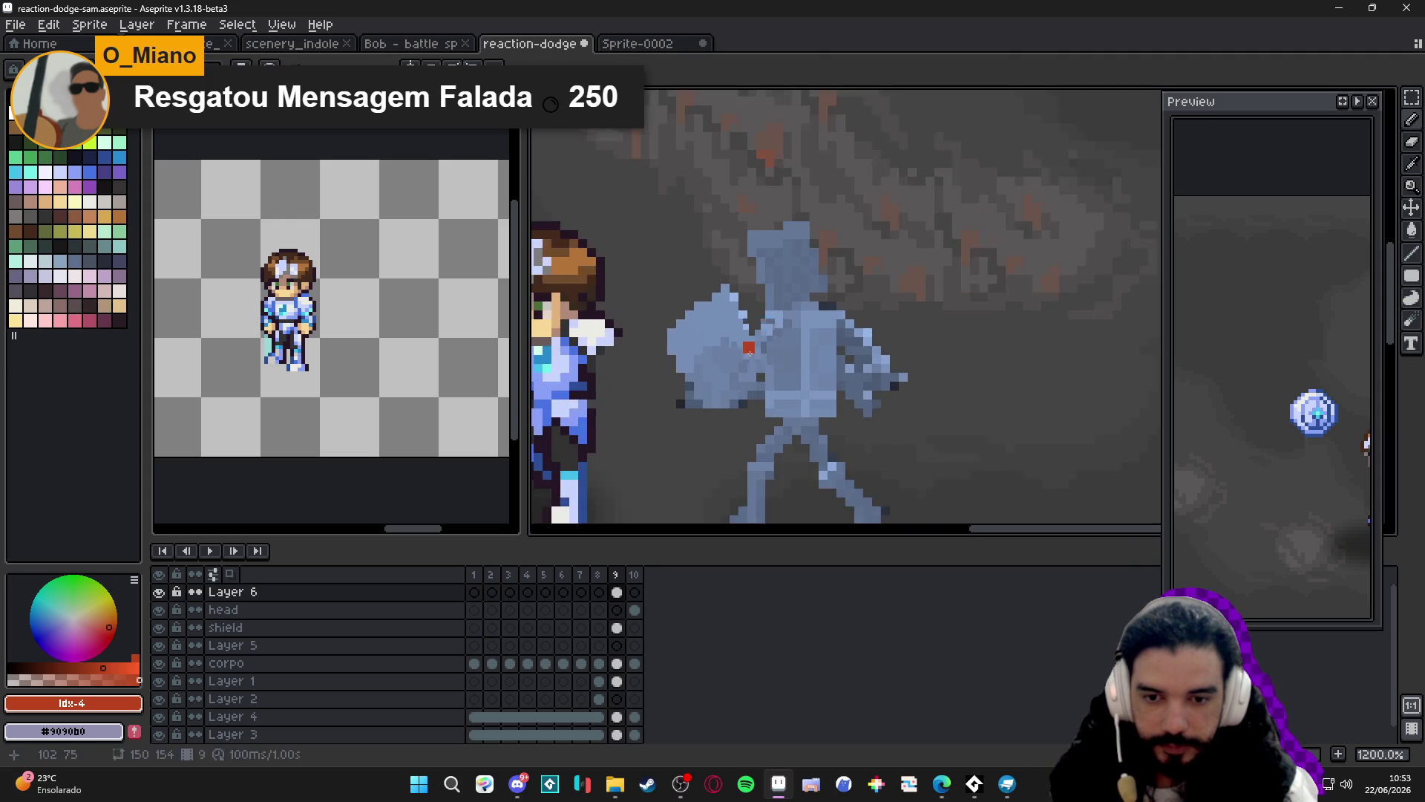
scroll(675, 329, down, 1)
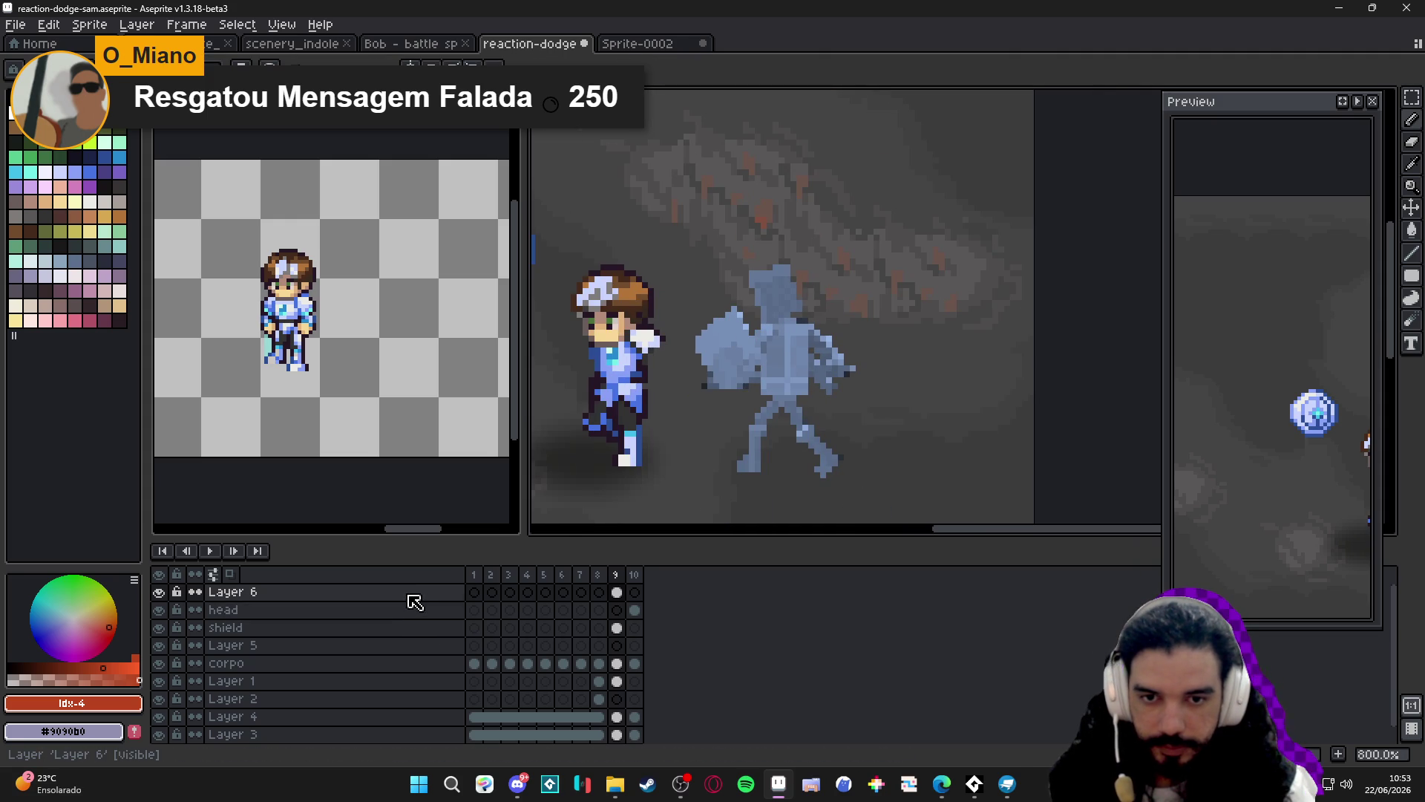
mouse_move(764, 464)
mouse_down()
mouse_move(676, 453)
mouse_move(764, 445)
mouse_up()
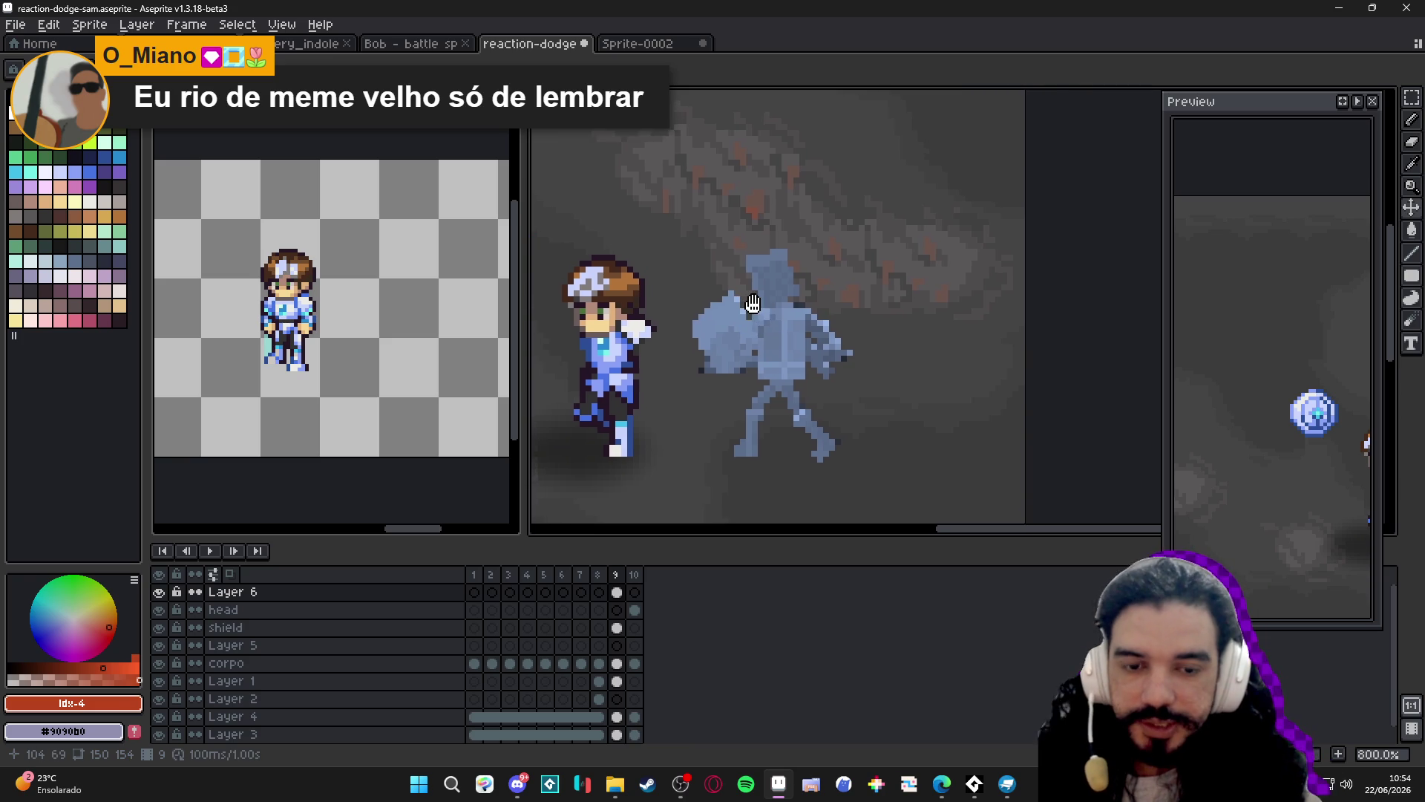
Narrow the left preview pane so the canvas area gets wider.
scroll(779, 319, left, 2)
scroll(772, 304, up, 2)
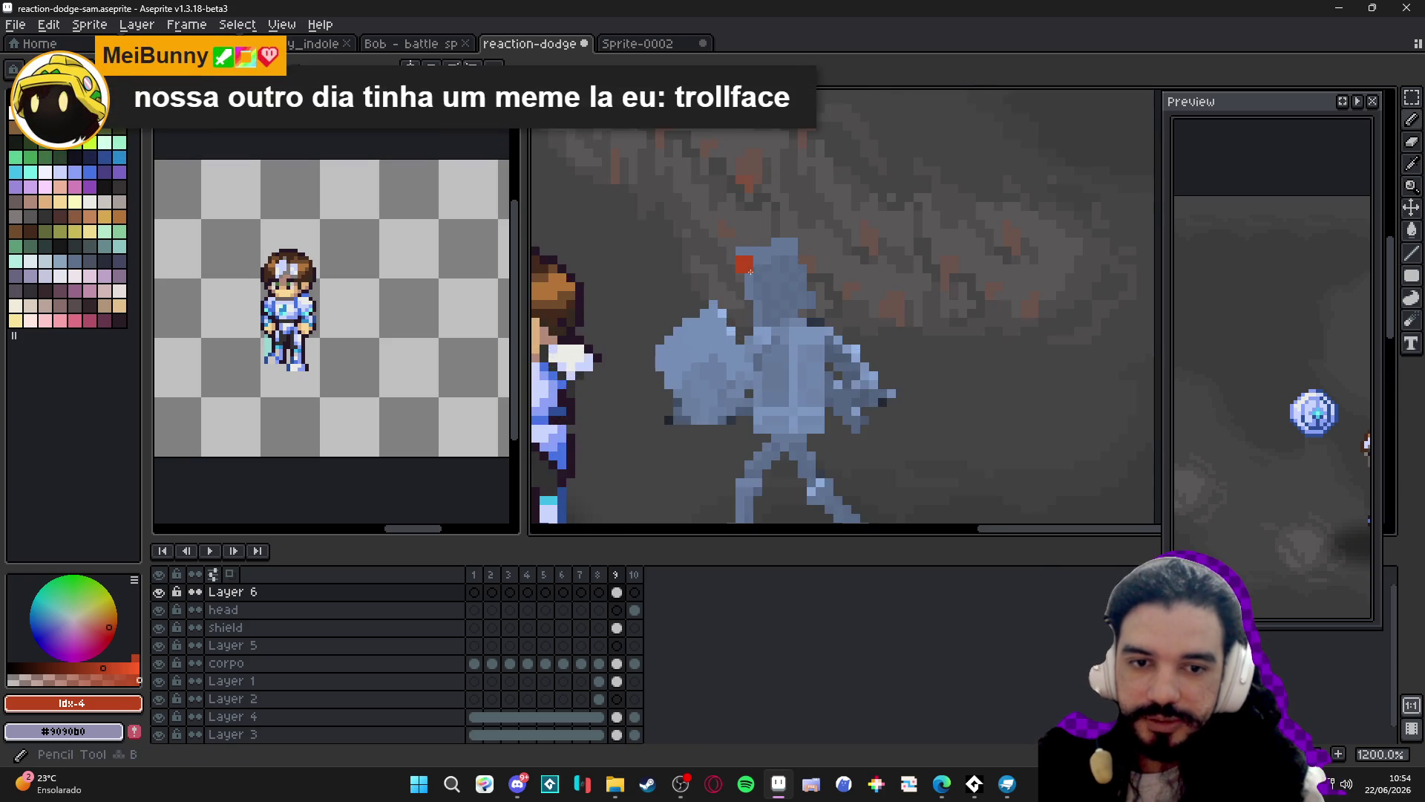
scroll(754, 267, down, 2)
scroll(750, 268, down, 1)
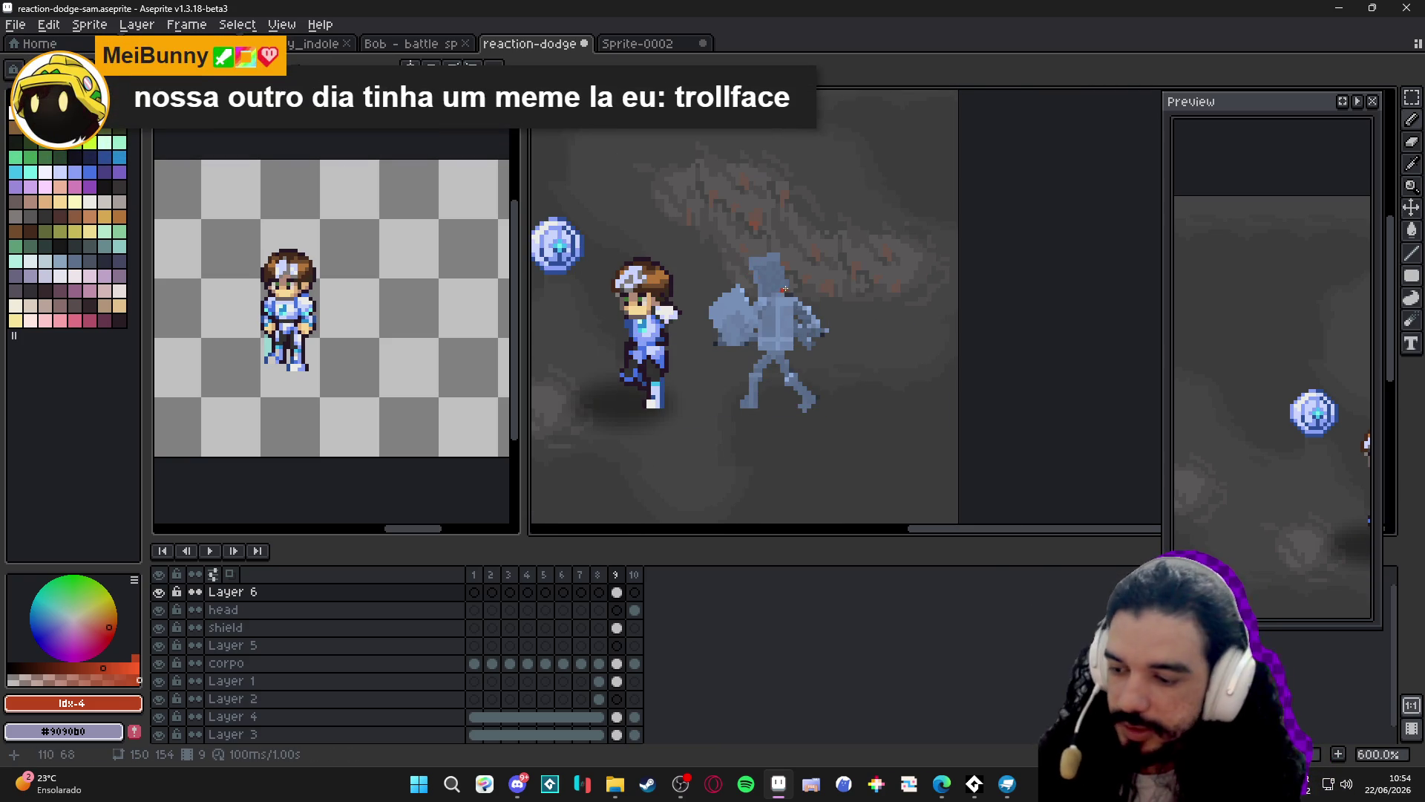
scroll(785, 289, up, 3)
scroll(786, 289, down, 2)
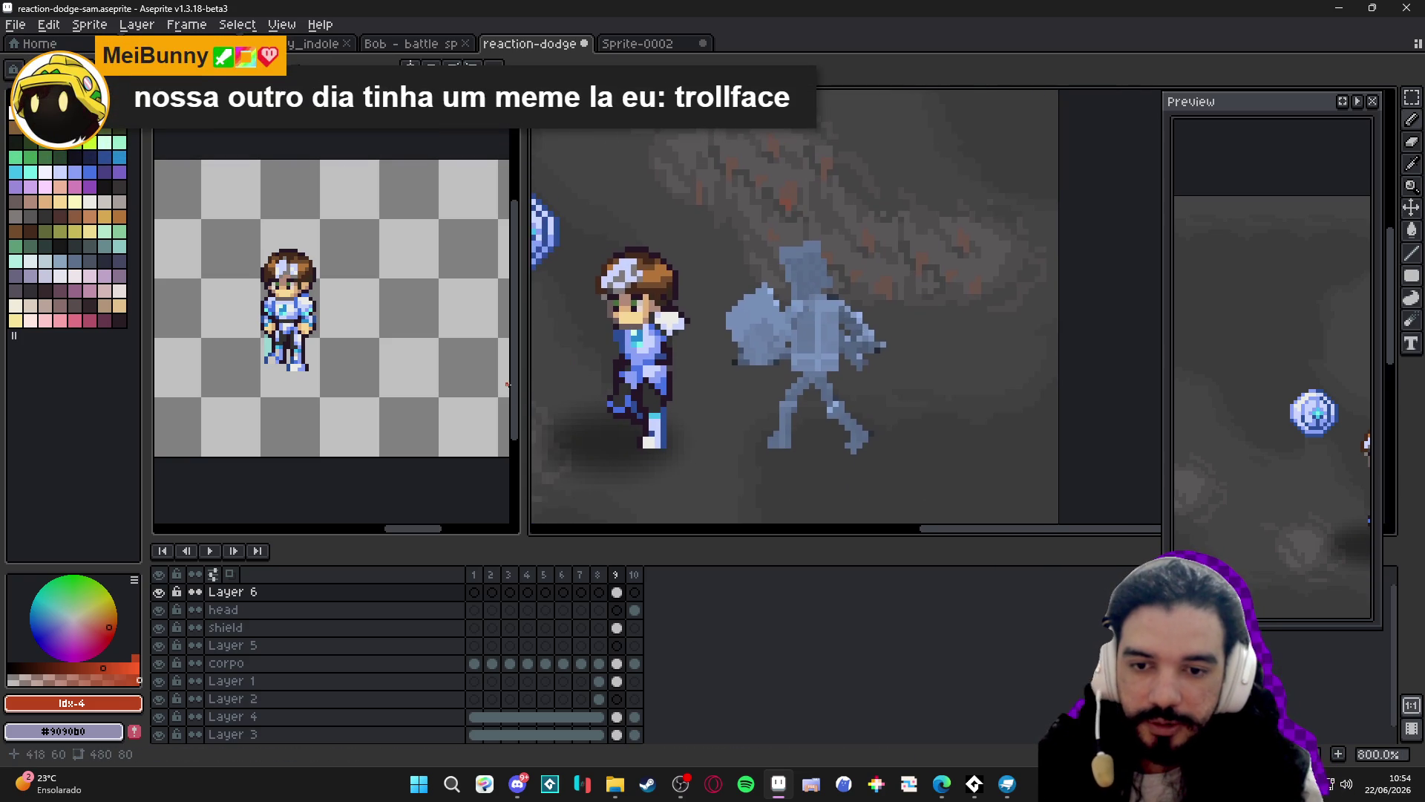
mouse_move(508, 384)
mouse_down()
mouse_move(519, 385)
mouse_move(364, 356)
mouse_up()
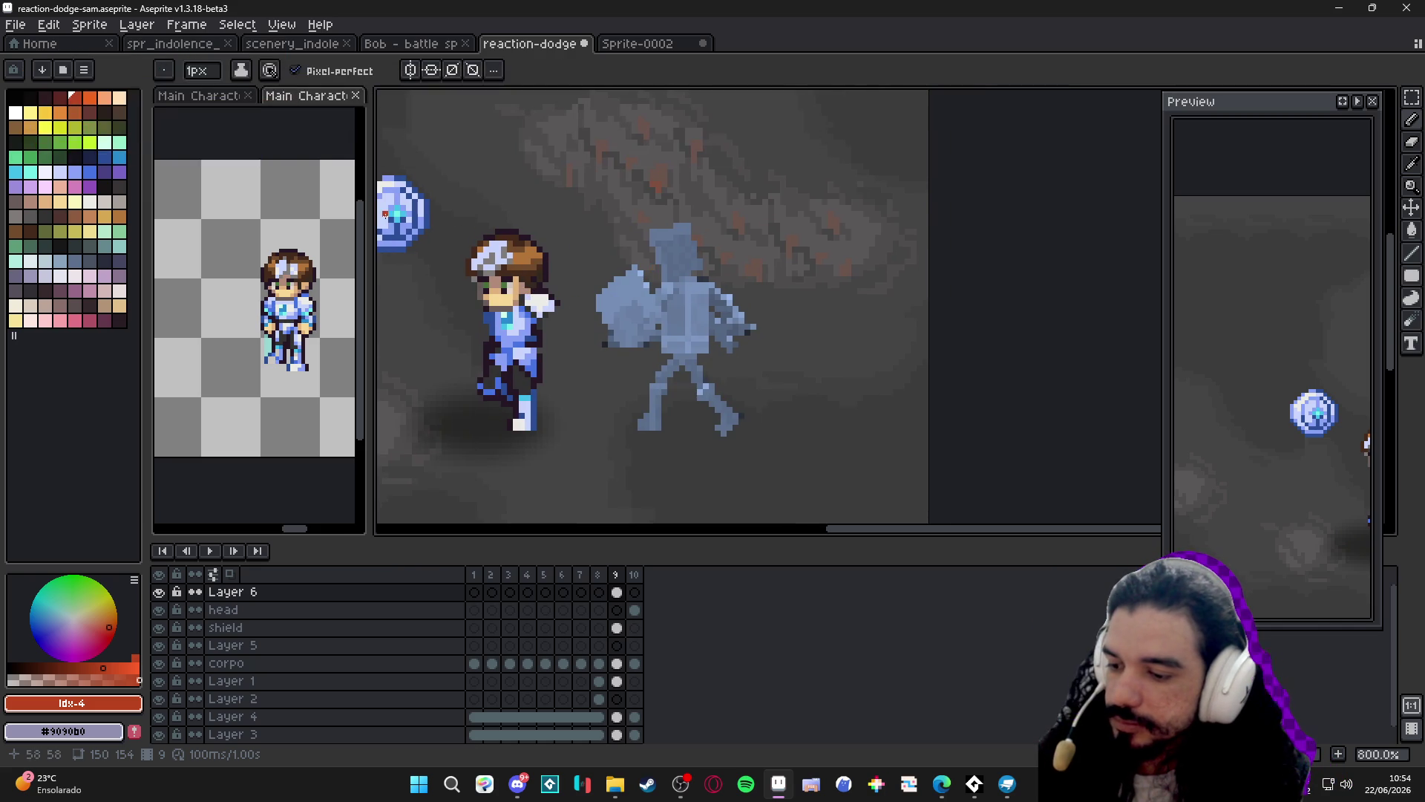
Switch to the web browser showing the SetPose page.
click(941, 783)
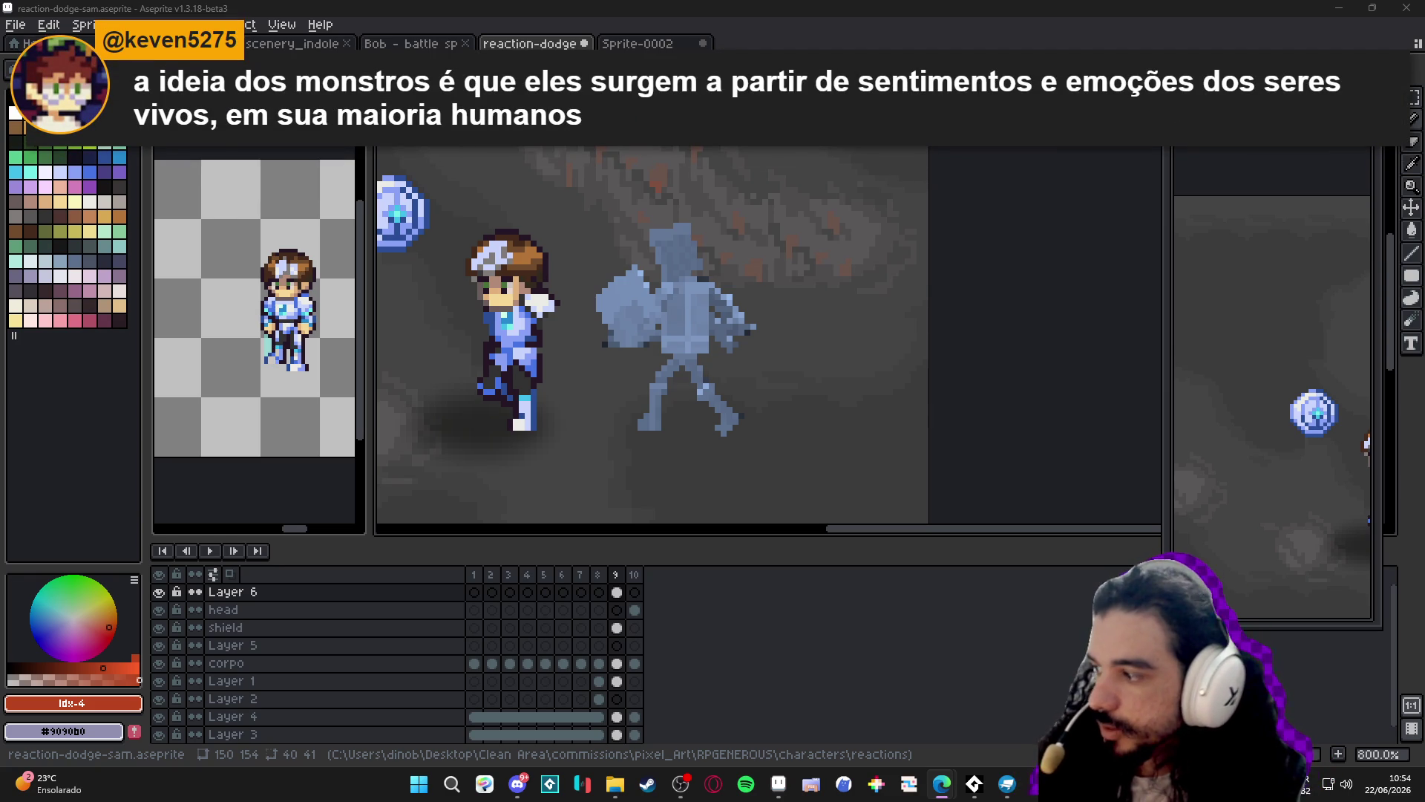
key(alt+Tab)
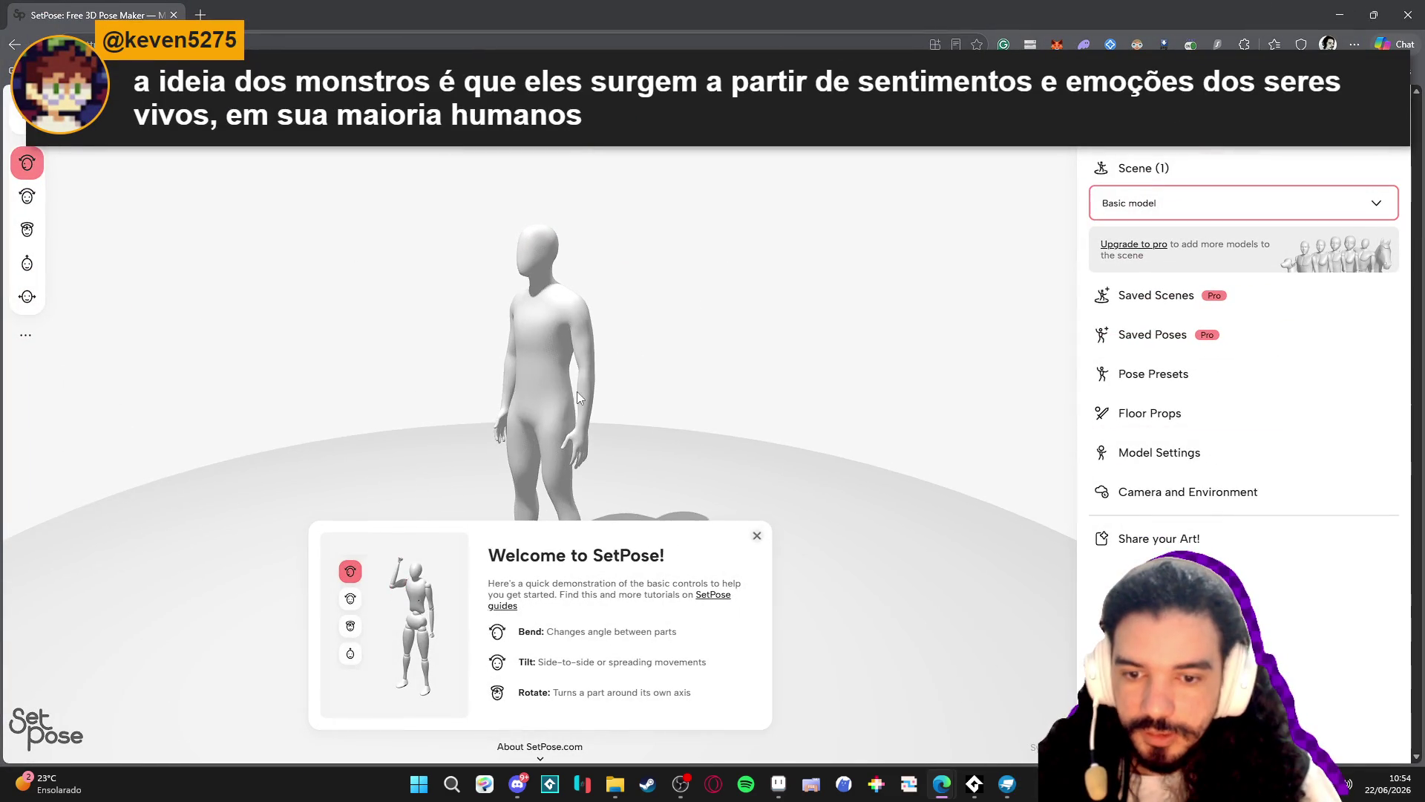
Close the SetPose welcome dialog and bend the mannequin's arm across its chest.
click(757, 536)
drag(581, 395, 581, 363)
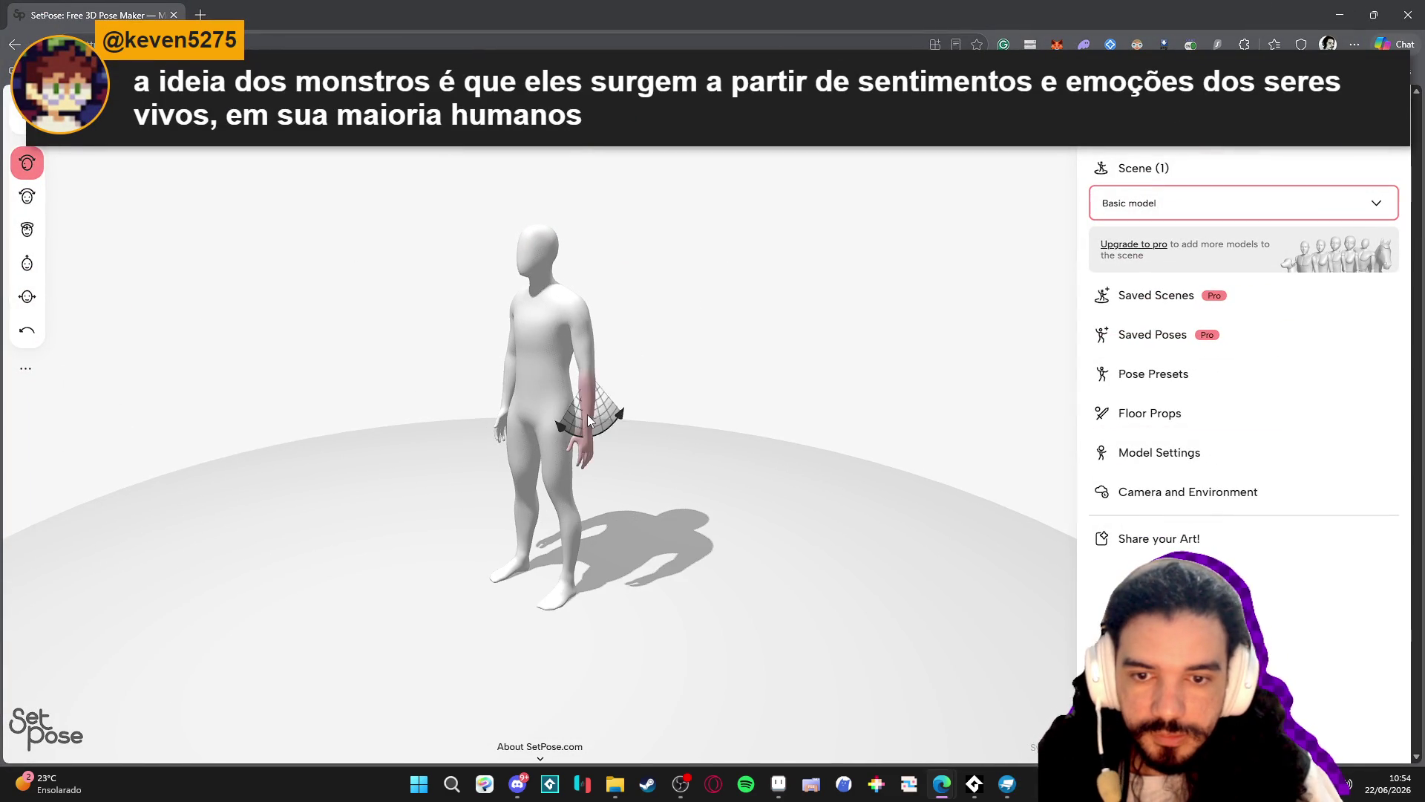
mouse_move(587, 420)
mouse_down()
mouse_move(512, 397)
mouse_move(614, 270)
mouse_move(531, 363)
mouse_up()
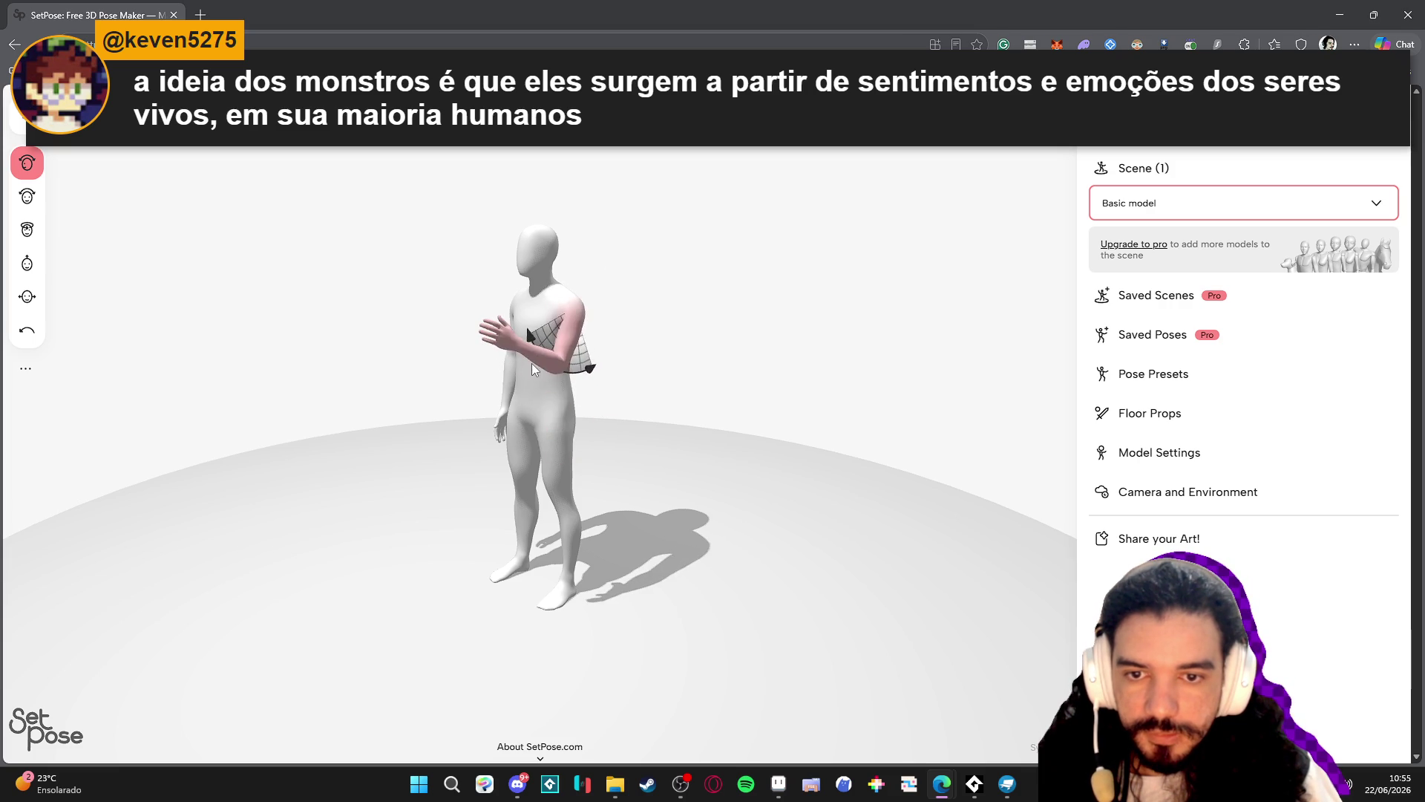
mouse_move(764, 356)
mouse_down()
mouse_move(589, 334)
mouse_move(671, 362)
mouse_move(693, 331)
mouse_move(710, 346)
mouse_up()
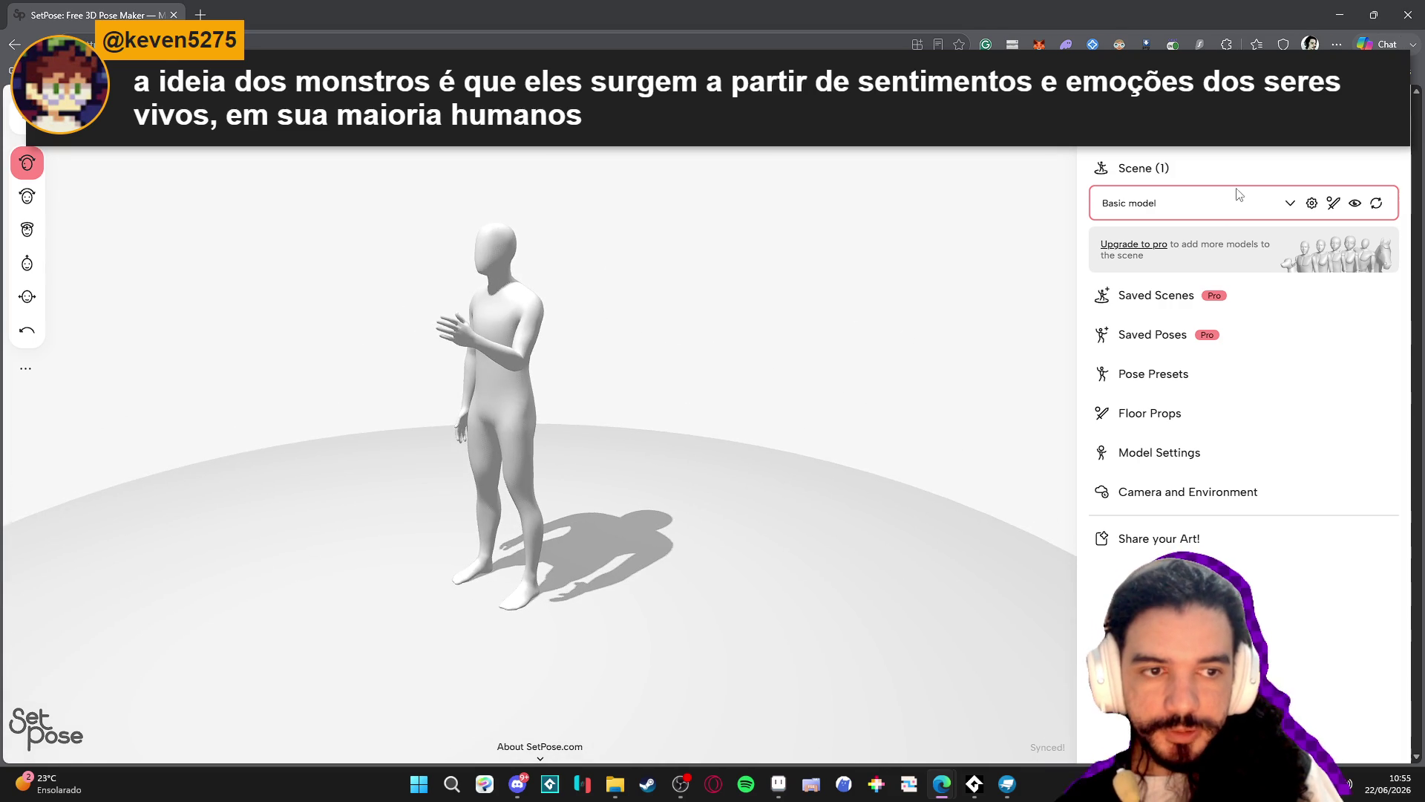
Try the Anime model 2 mannequin, then return to the Basic model.
click(1290, 205)
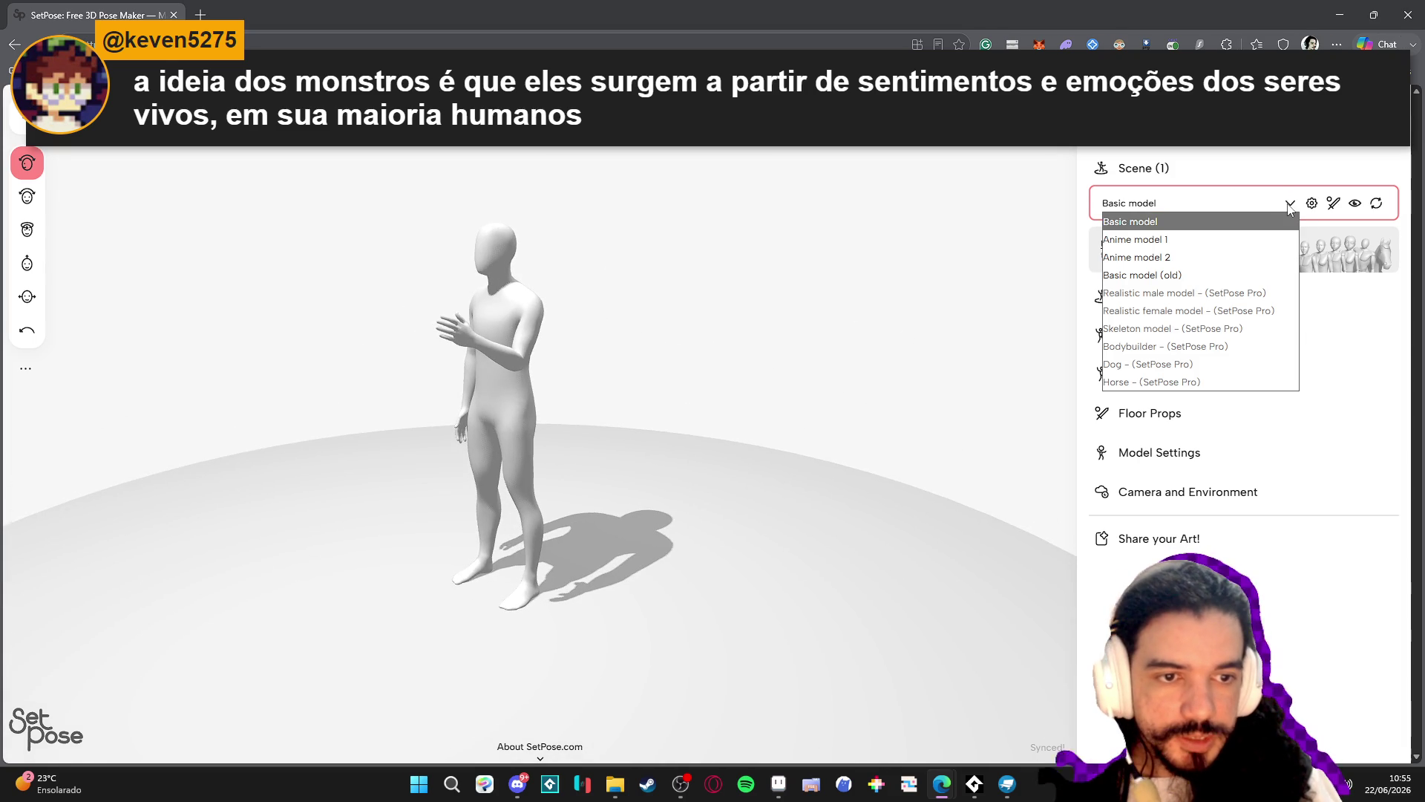
click(1213, 255)
click(1289, 204)
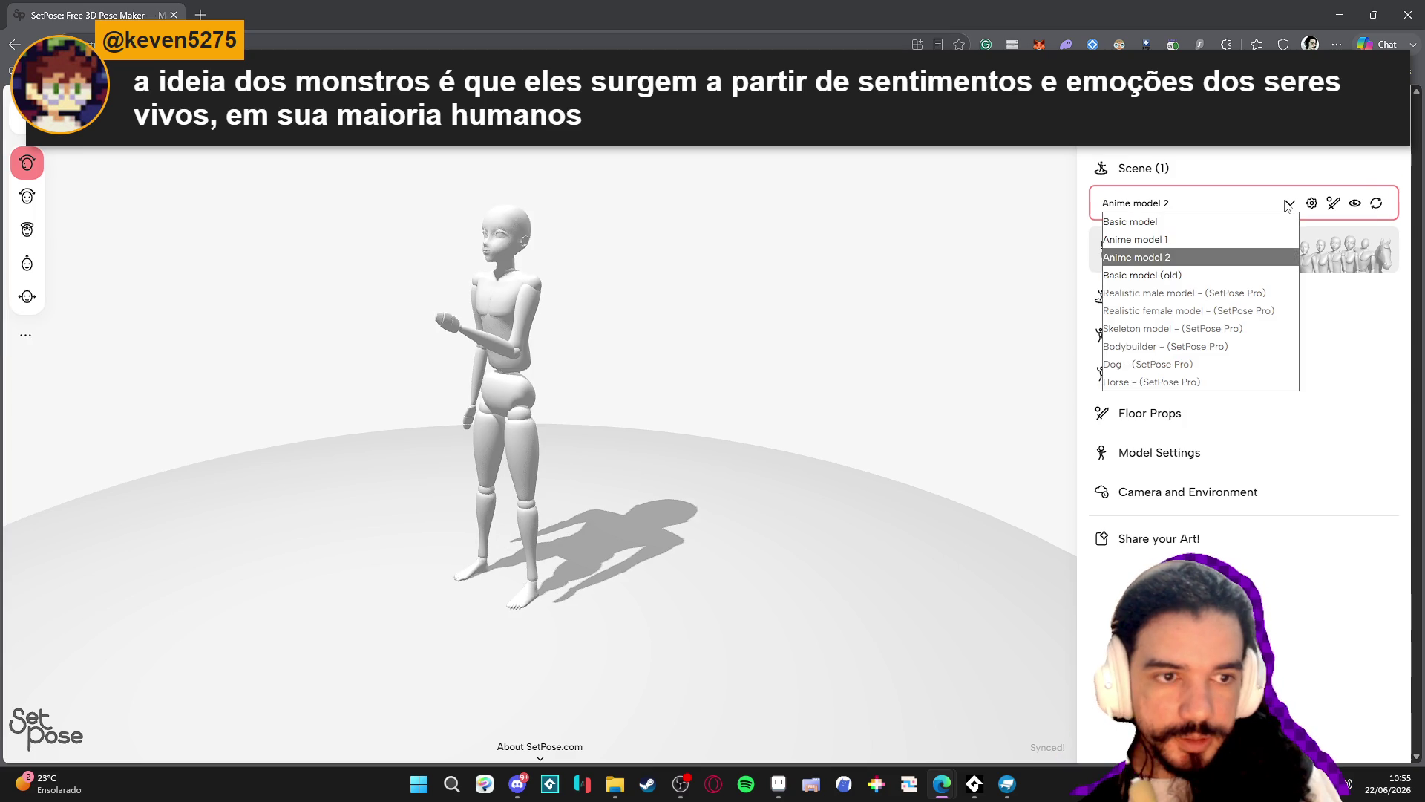
click(1252, 221)
Give the mannequin a sword in the left hand and a basketball in the right, then close the page.
click(1330, 204)
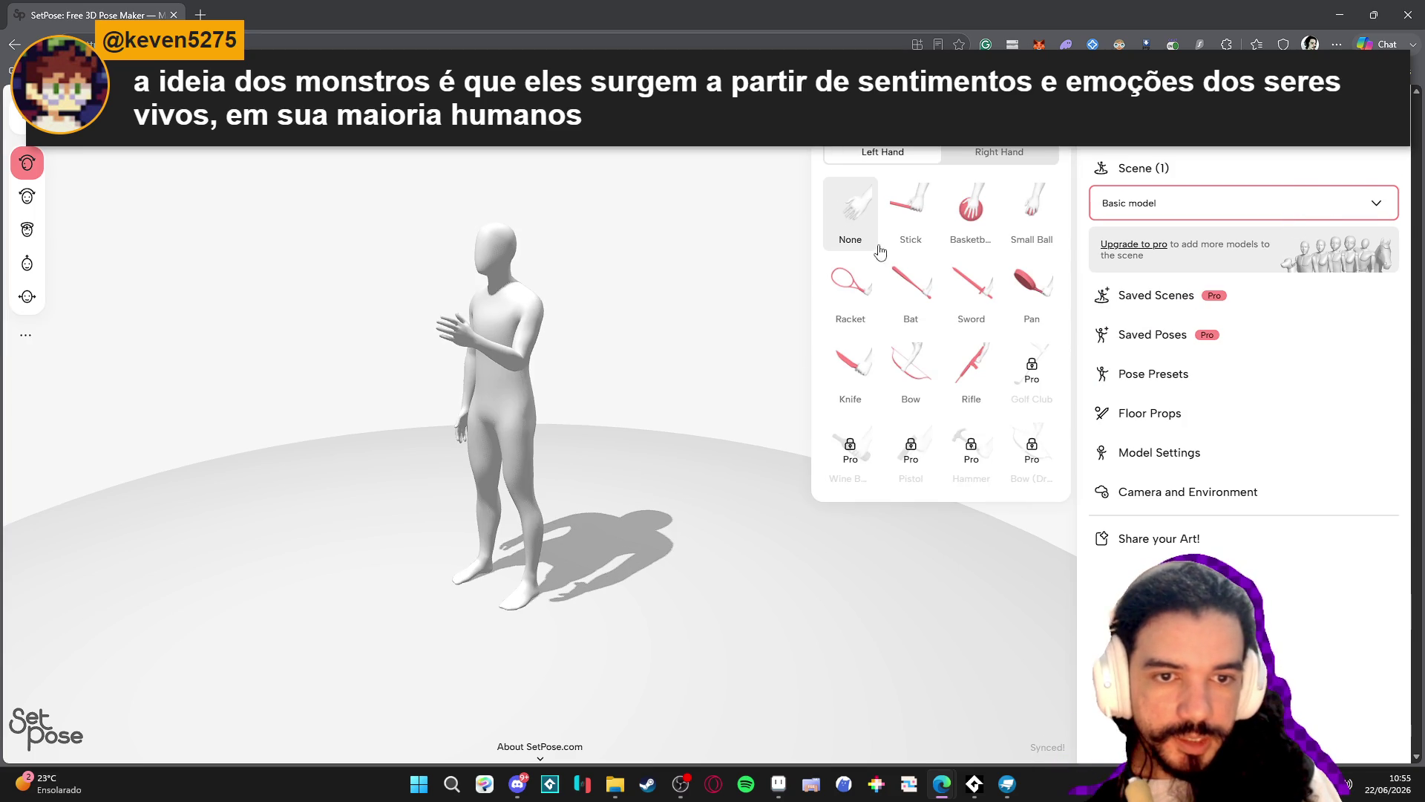
click(973, 288)
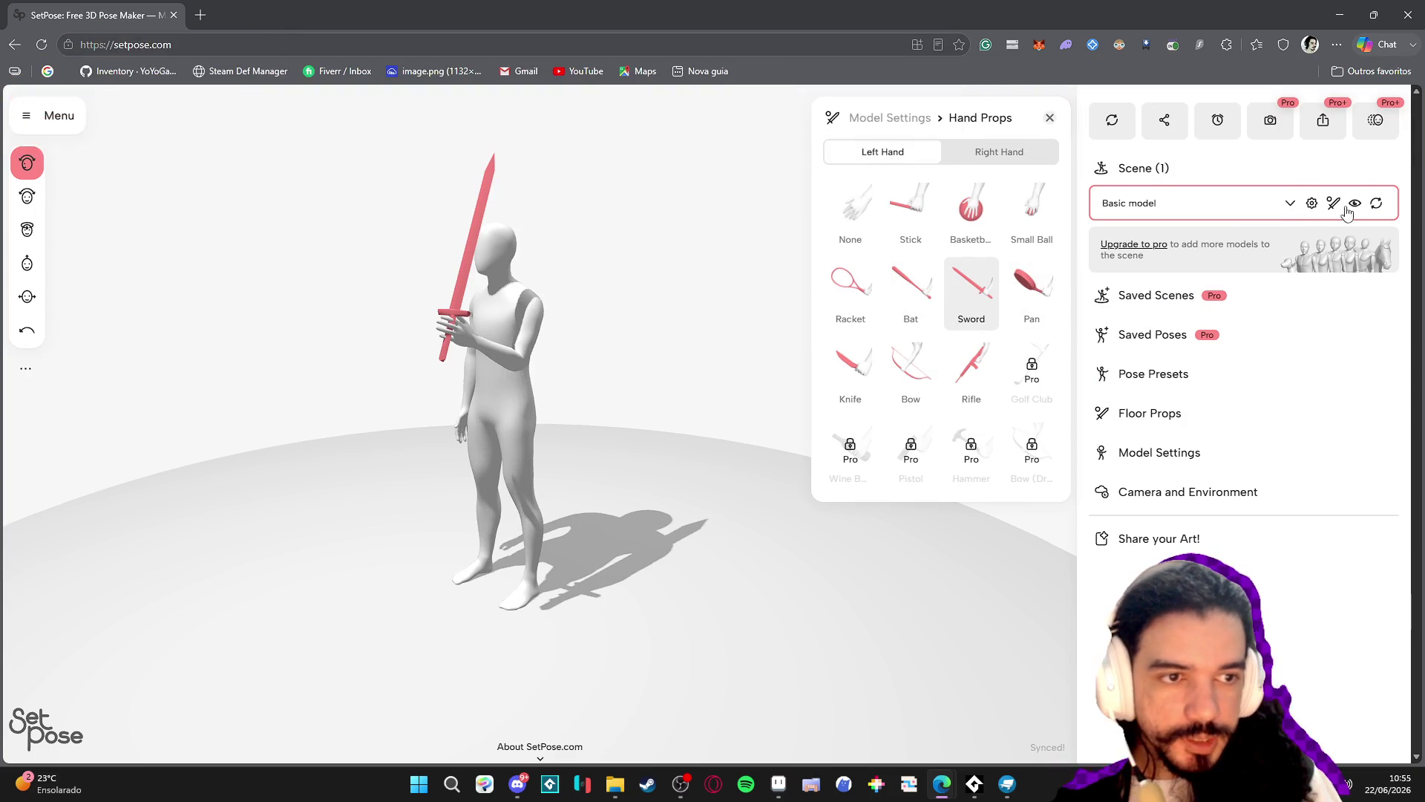
click(1004, 154)
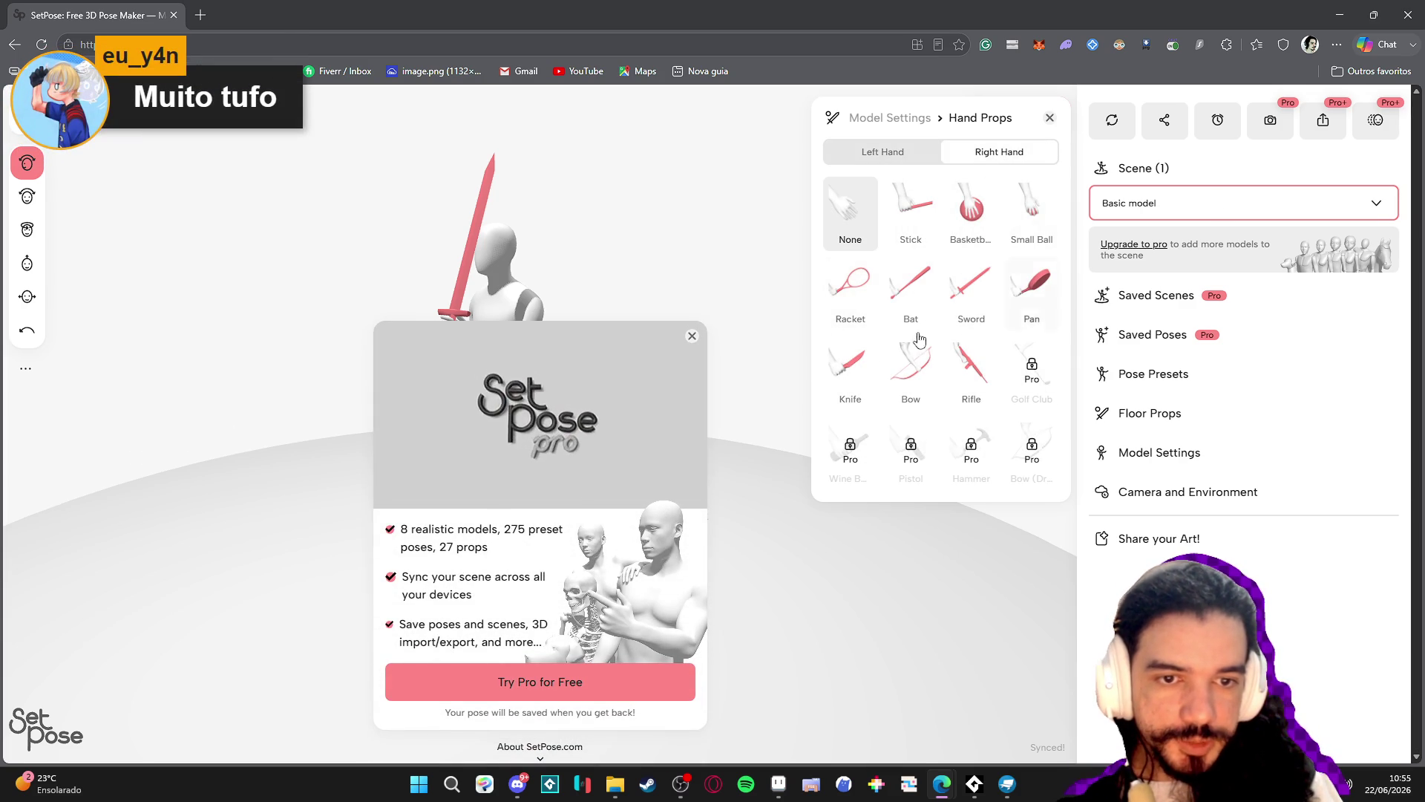
click(971, 212)
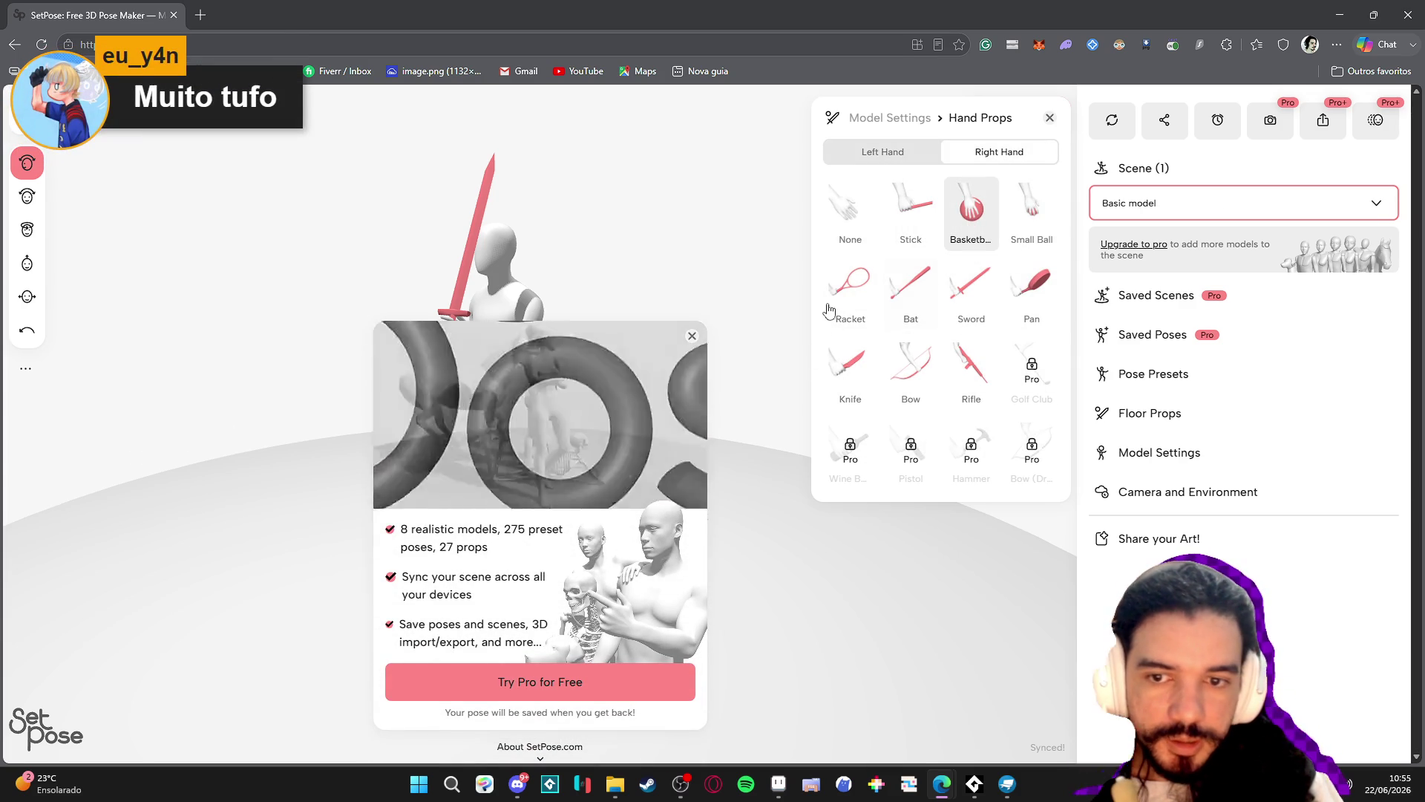
click(692, 338)
mouse_move(640, 408)
mouse_down()
mouse_move(513, 420)
mouse_move(646, 414)
mouse_move(604, 424)
mouse_up()
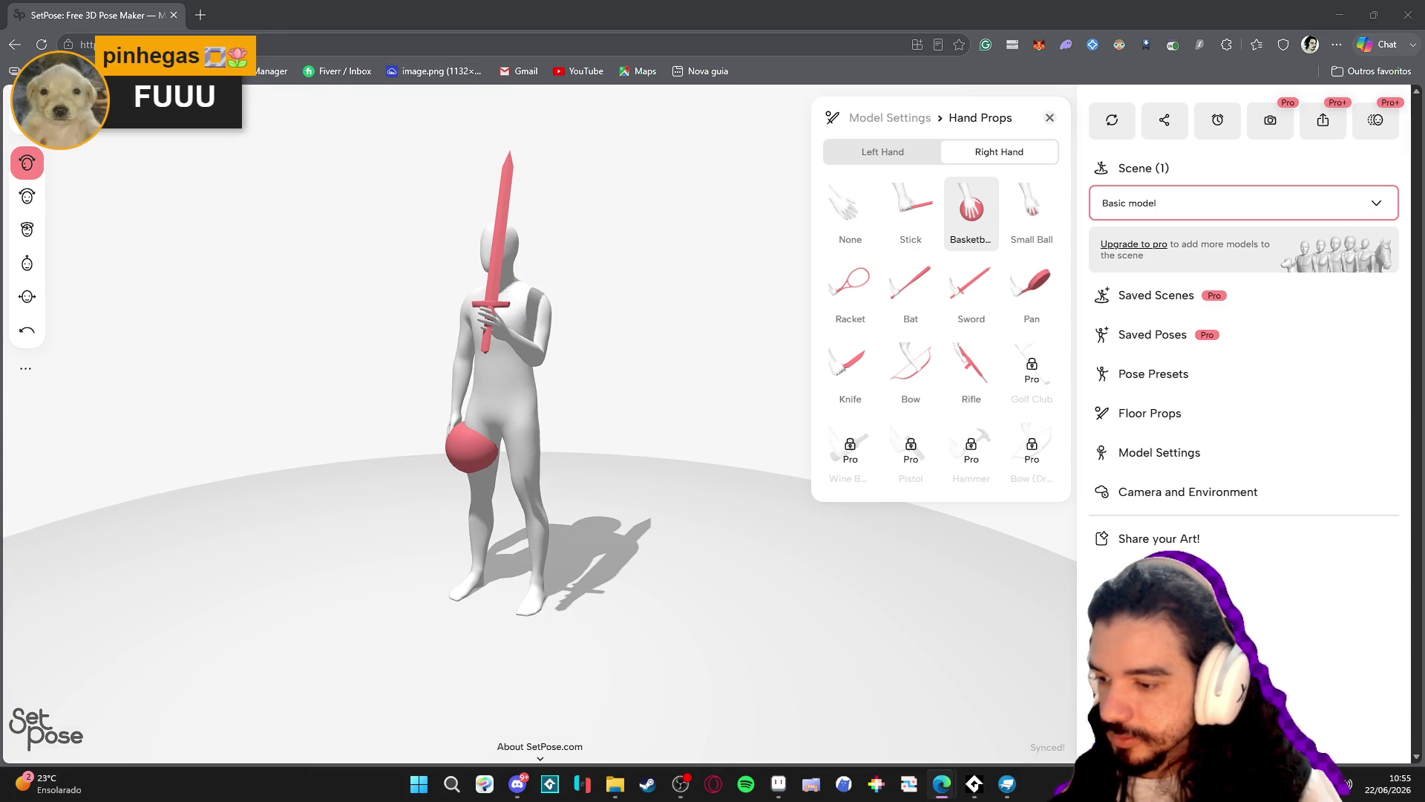
click(1408, 15)
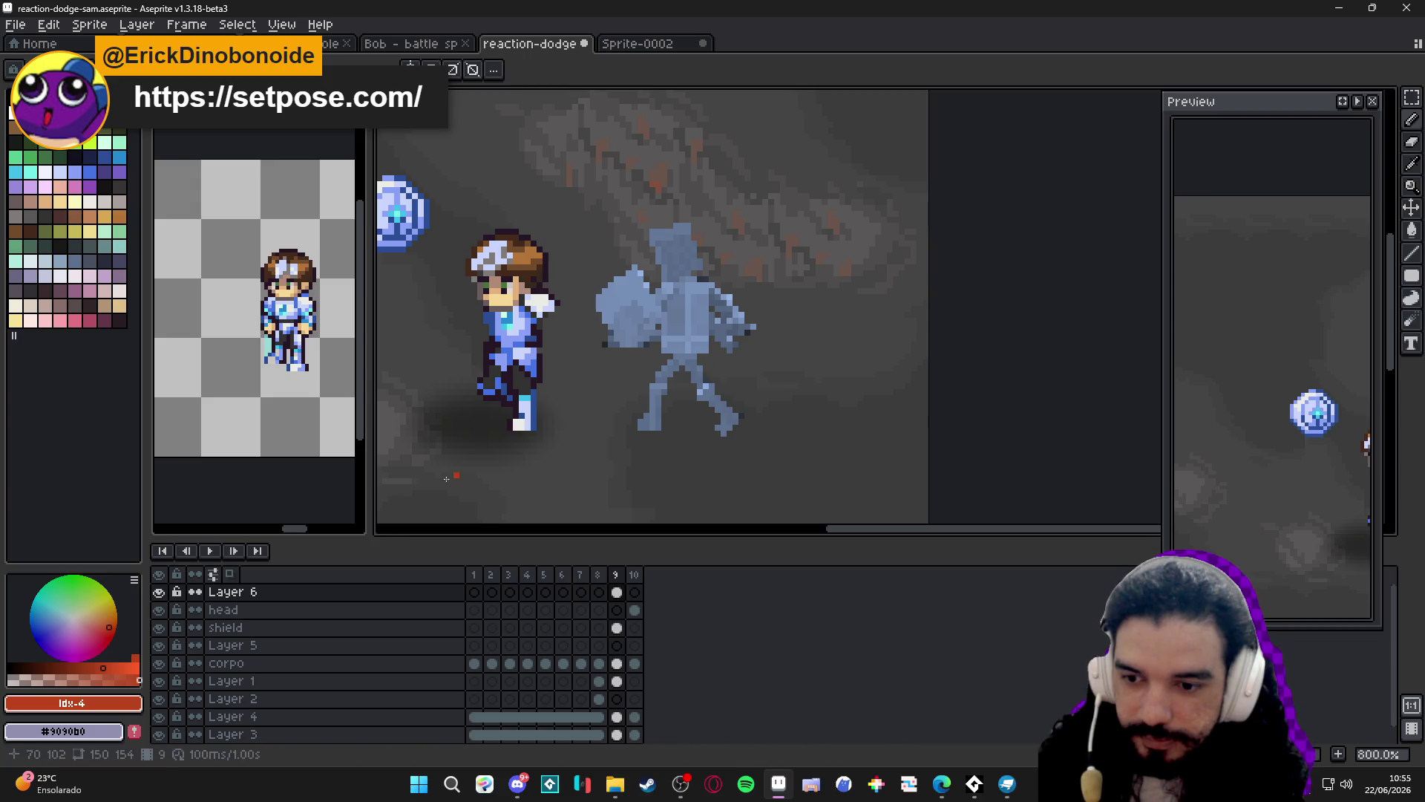
Move Layer 6 below corpo in the timeline and hide Layer 1.
mouse_move(334, 592)
mouse_down()
mouse_move(321, 607)
mouse_move(334, 662)
mouse_move(345, 623)
mouse_move(349, 688)
mouse_move(315, 686)
mouse_up()
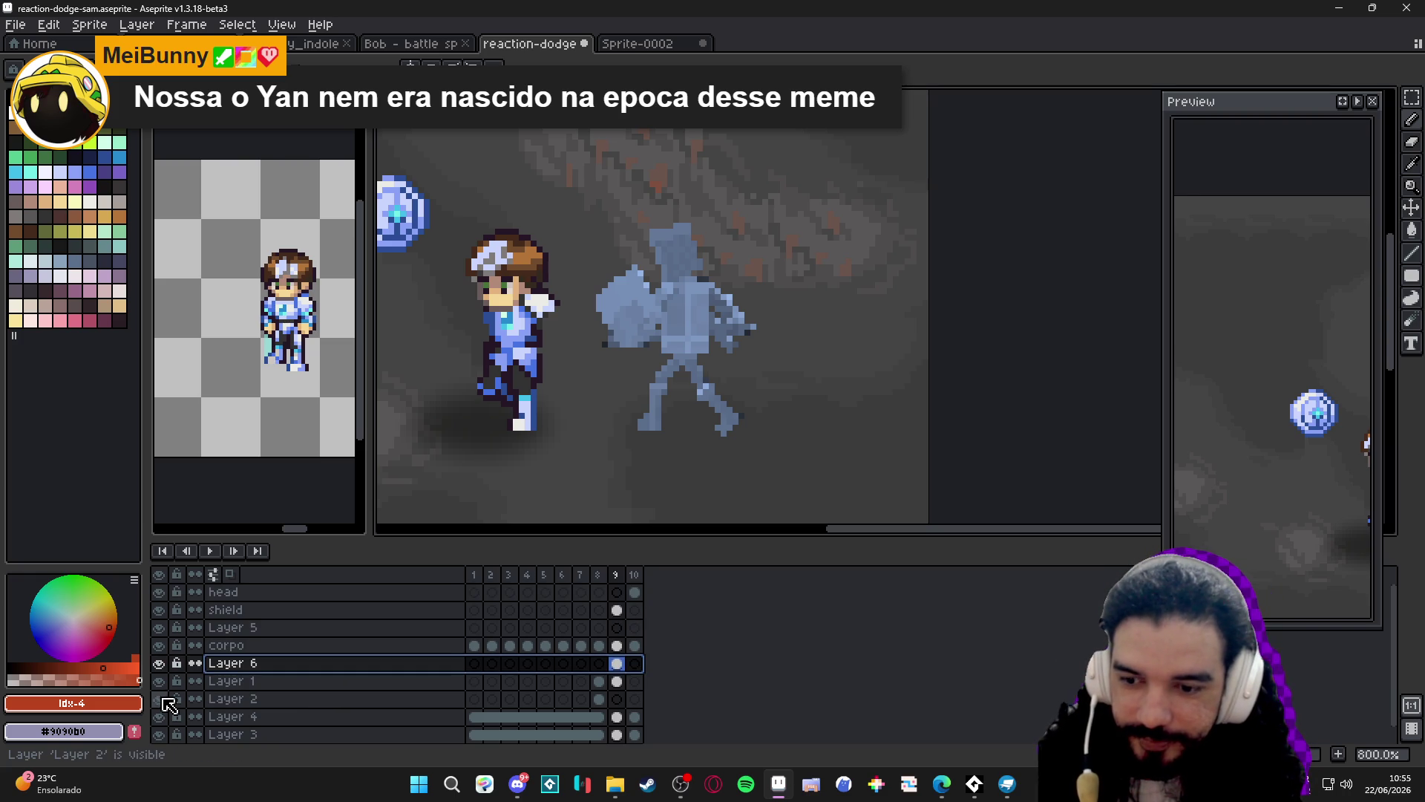
click(163, 687)
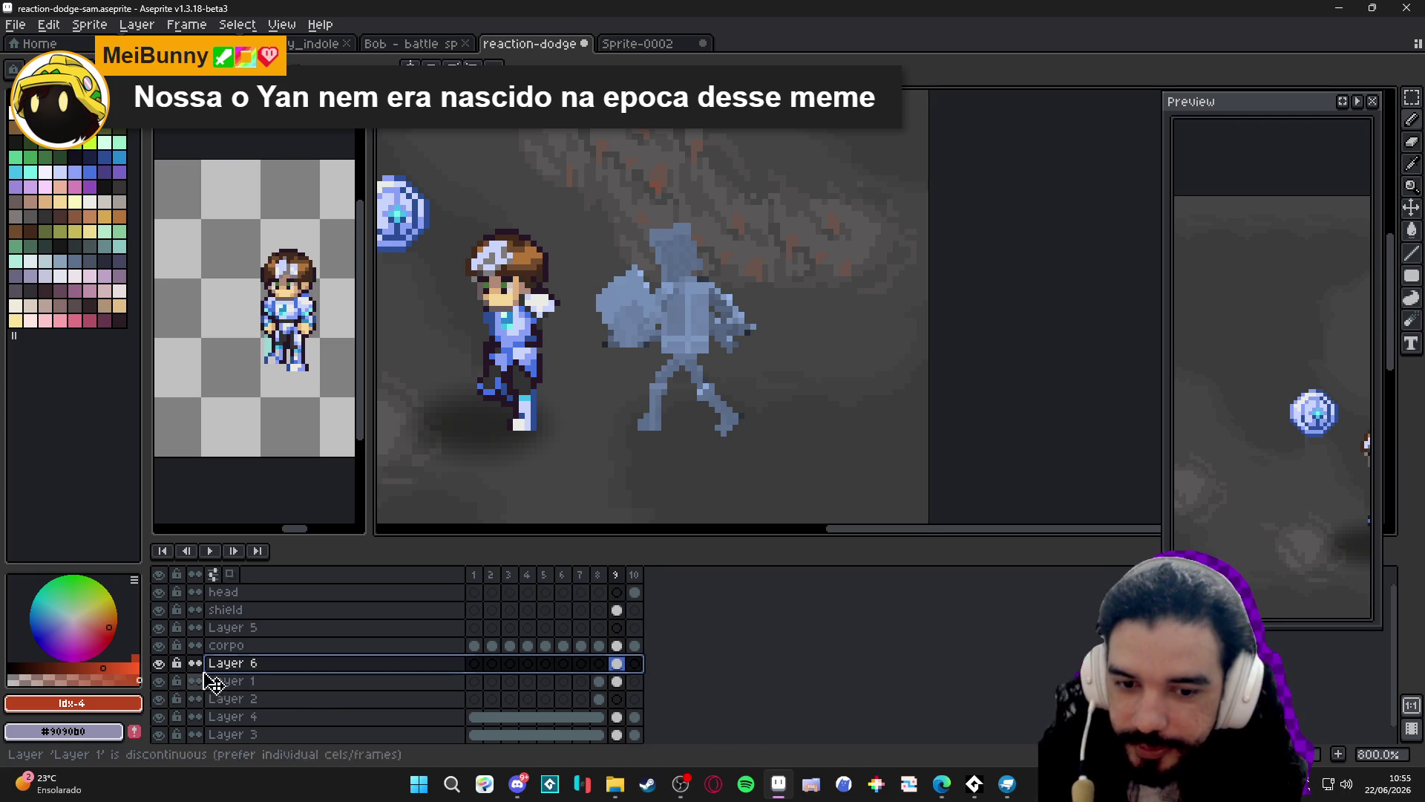
drag(474, 416, 498, 417)
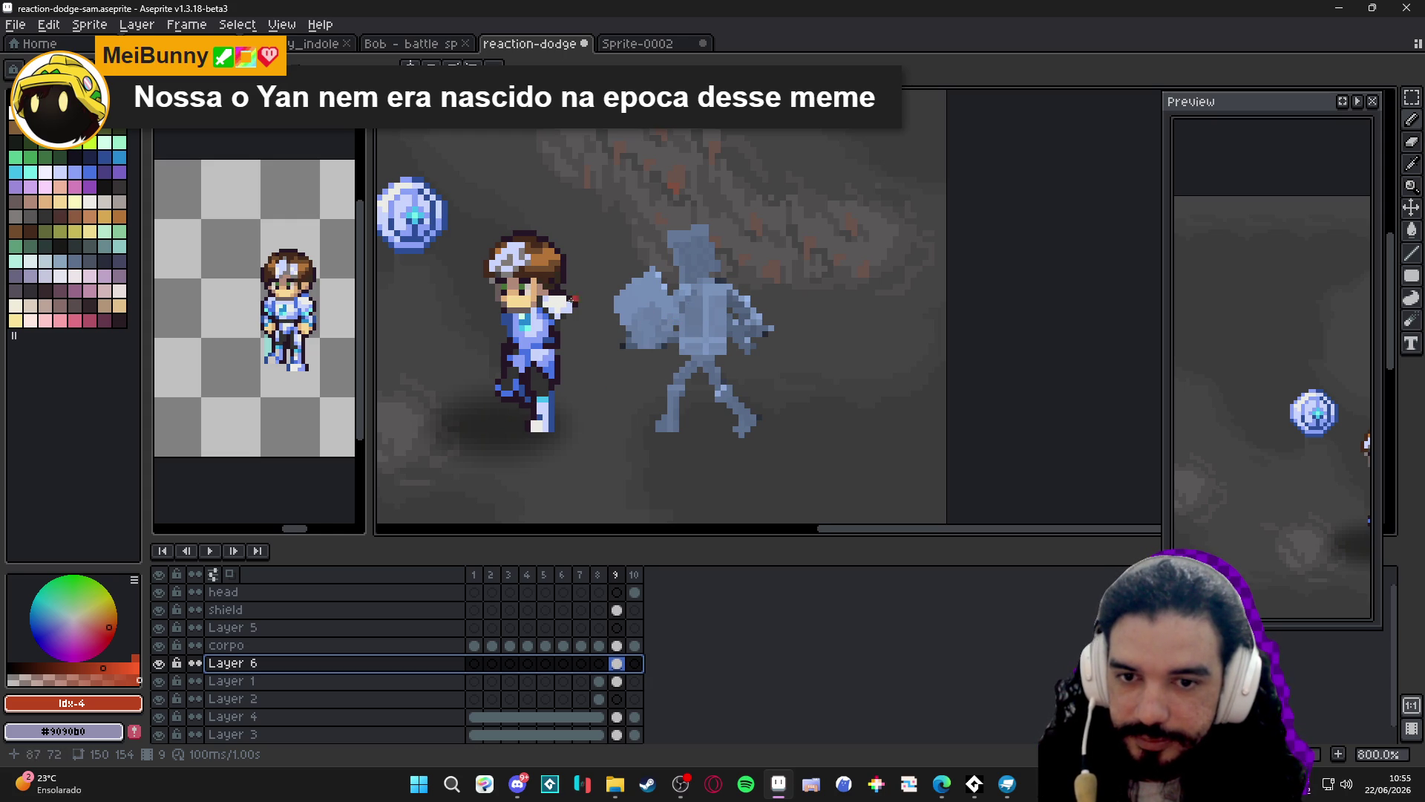
Try moving the knight's head on corpo, undo it, then view frame 10 on the head layer.
ctrl+click(530, 280)
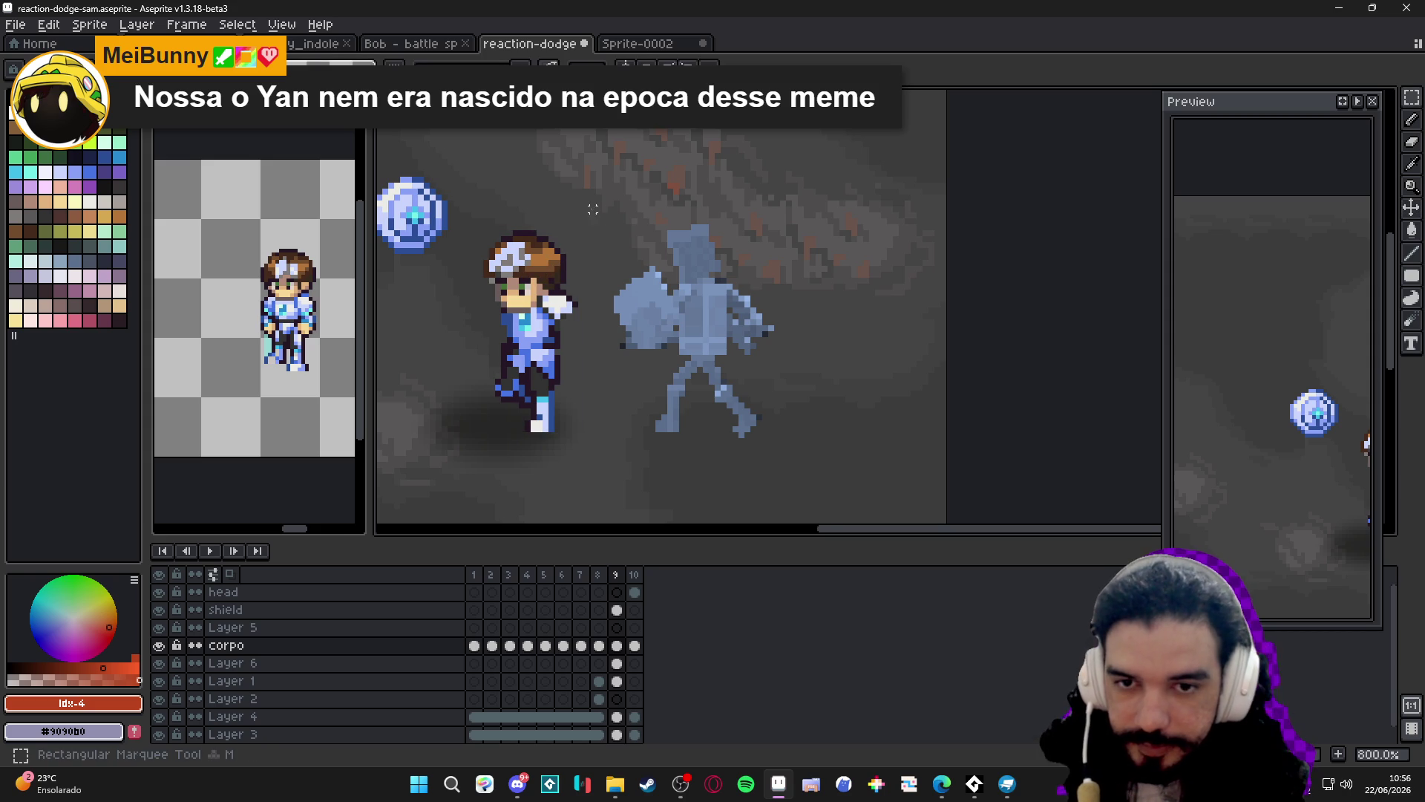
drag(589, 211, 463, 344)
drag(549, 294, 705, 265)
key(ctrl+z)
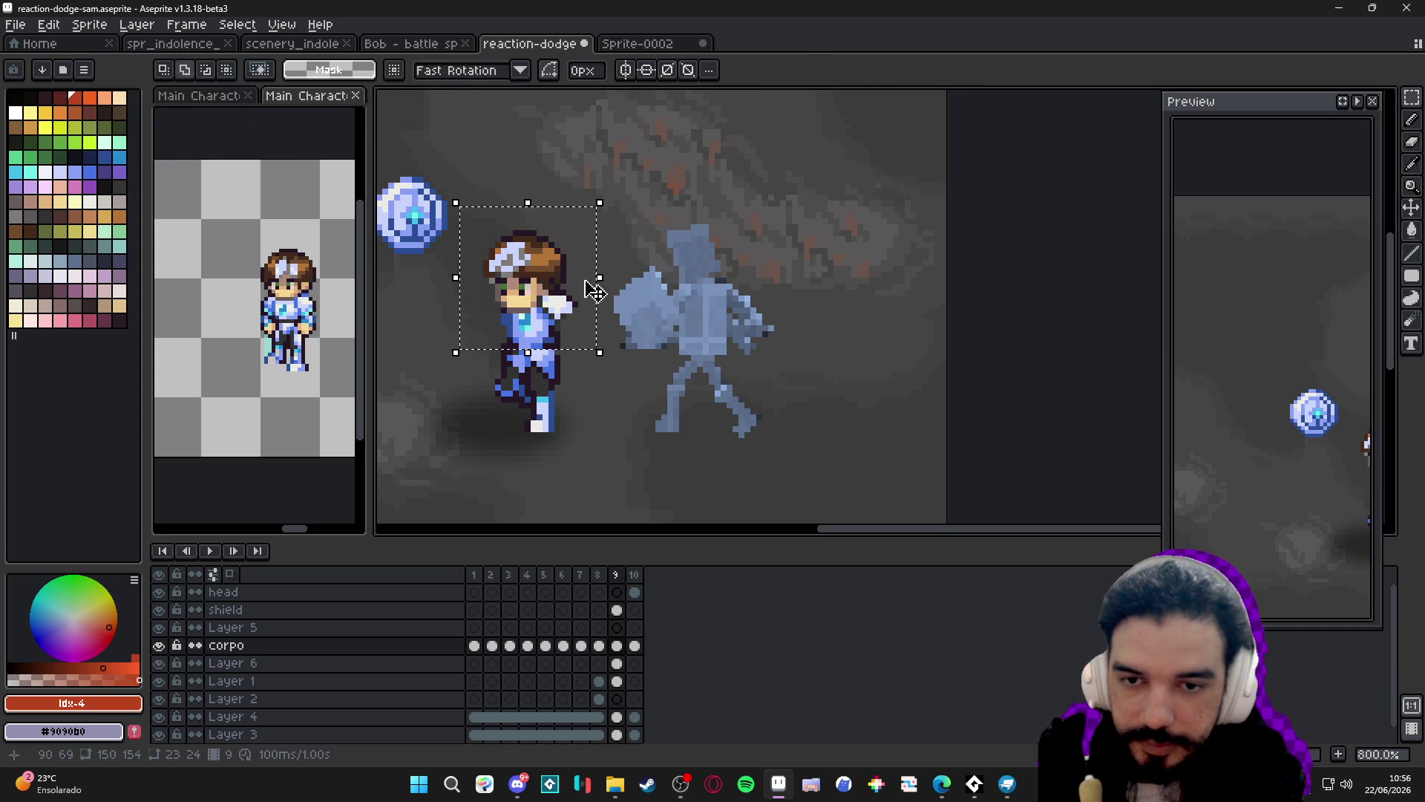
key(ctrl+d)
click(245, 598)
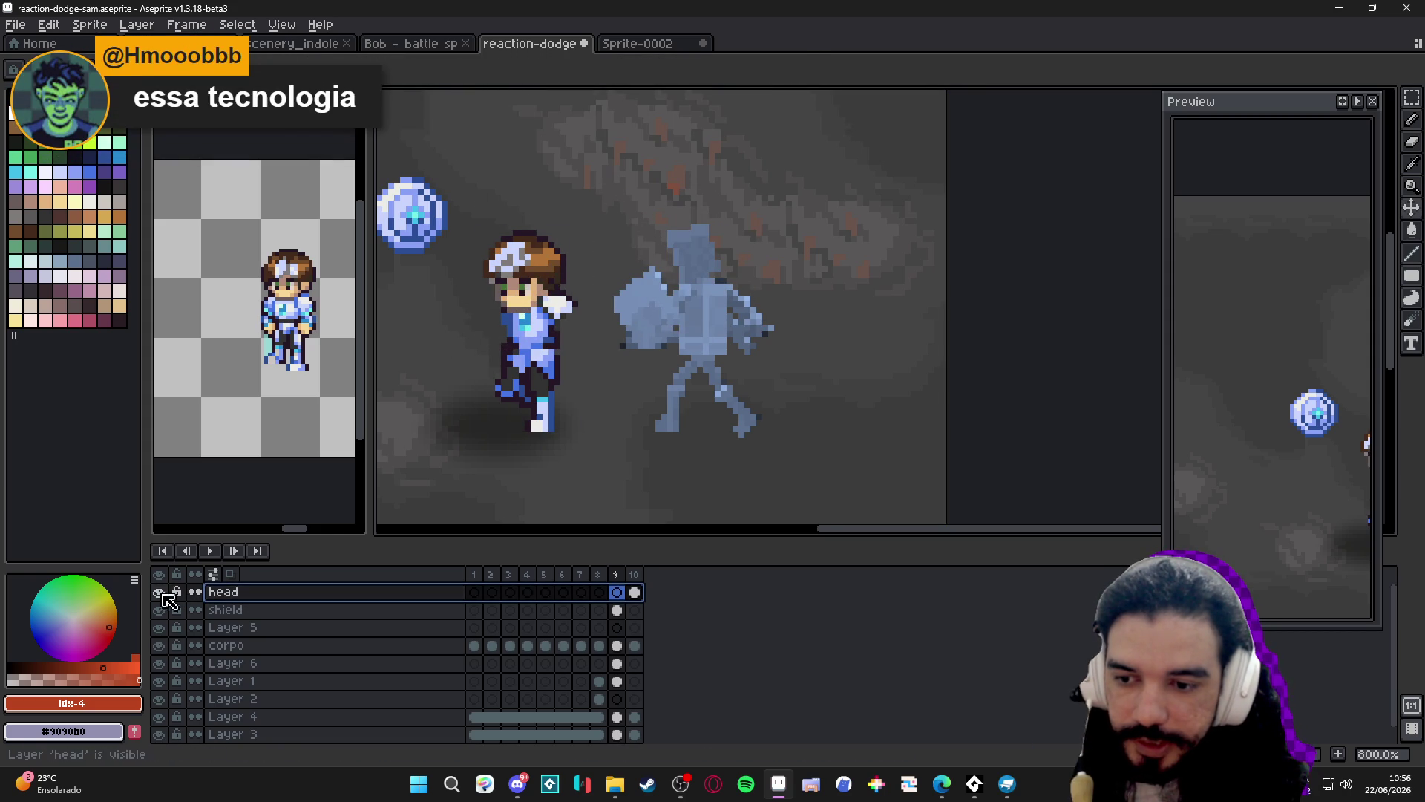
click(635, 590)
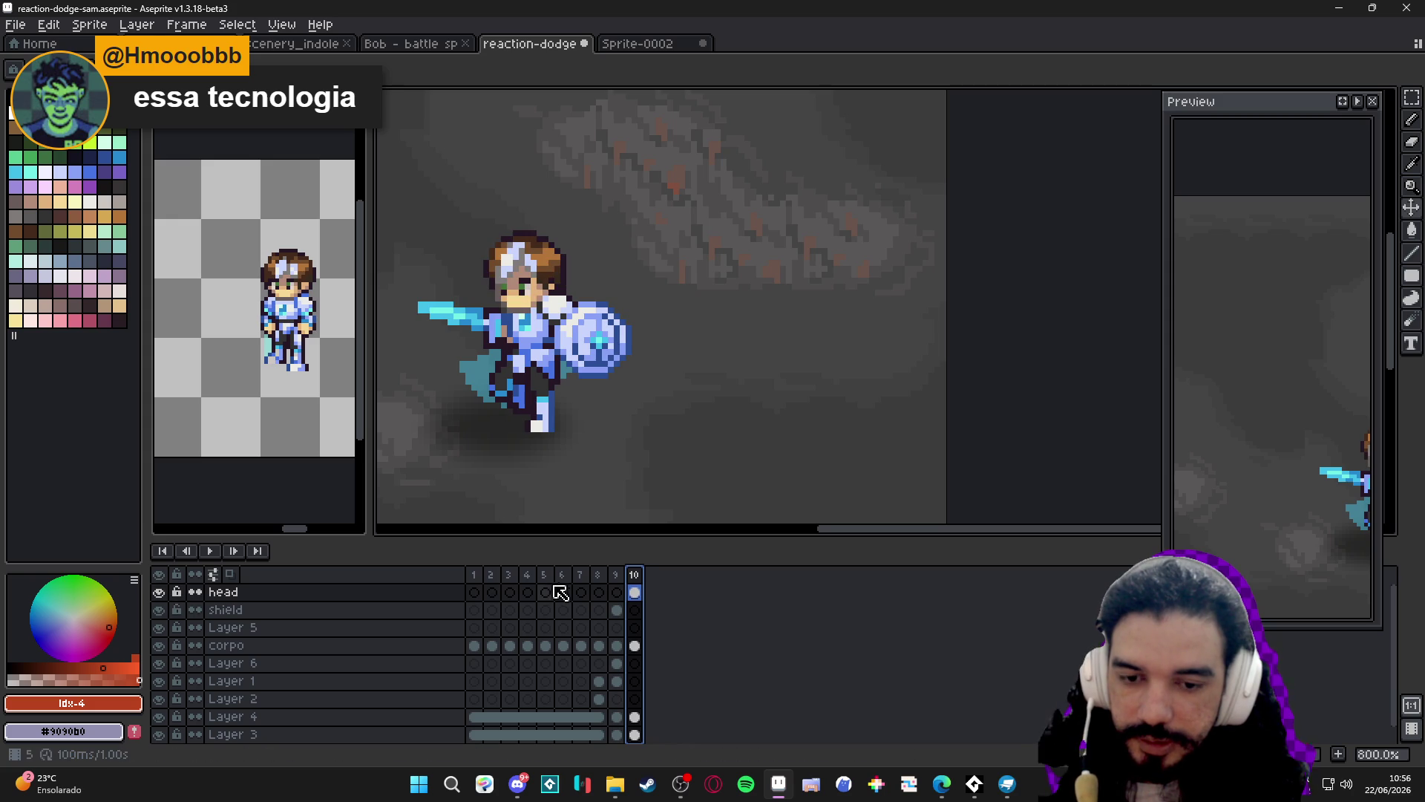
Move Layer 6's reference cel from frame 9 into frame 10.
click(617, 576)
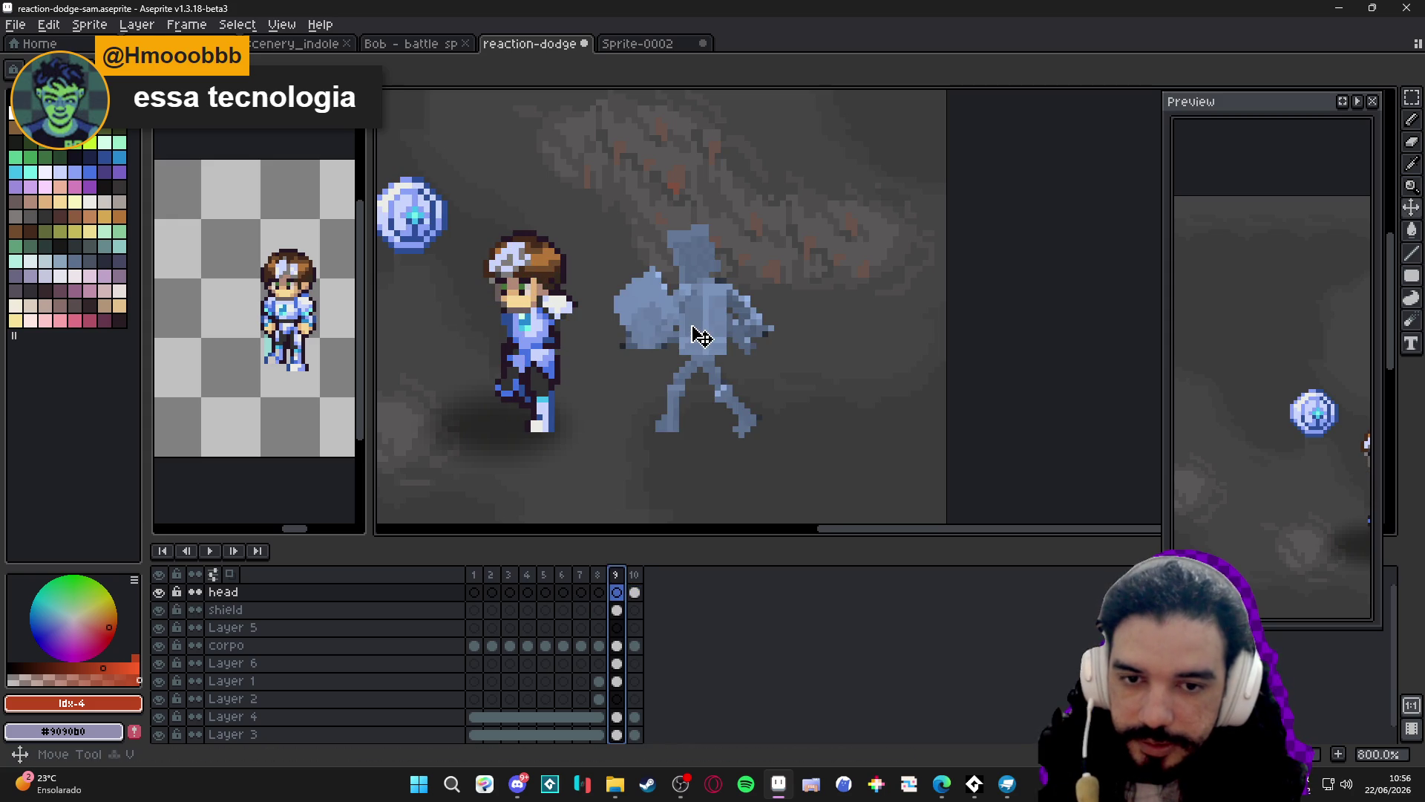
click(245, 663)
click(616, 664)
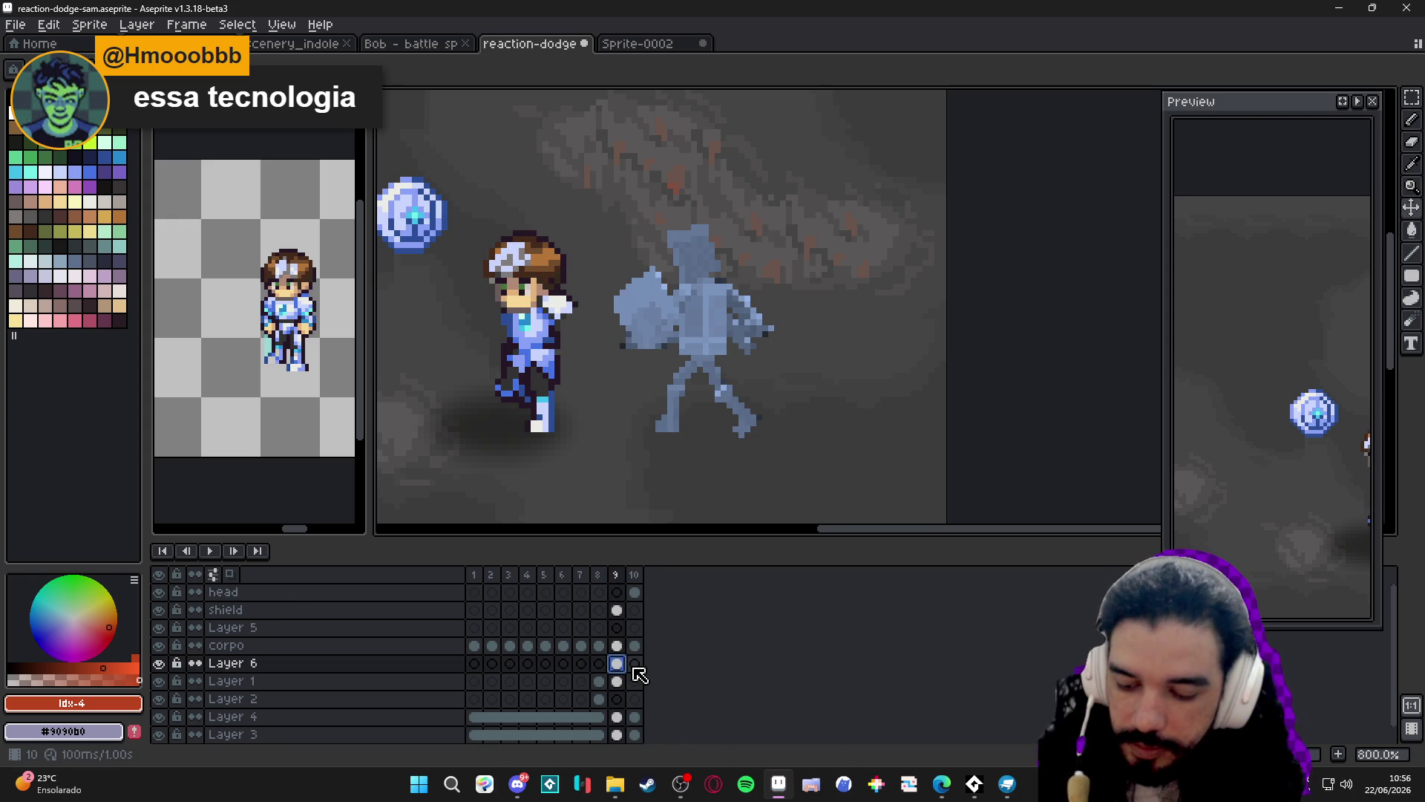
click(636, 669)
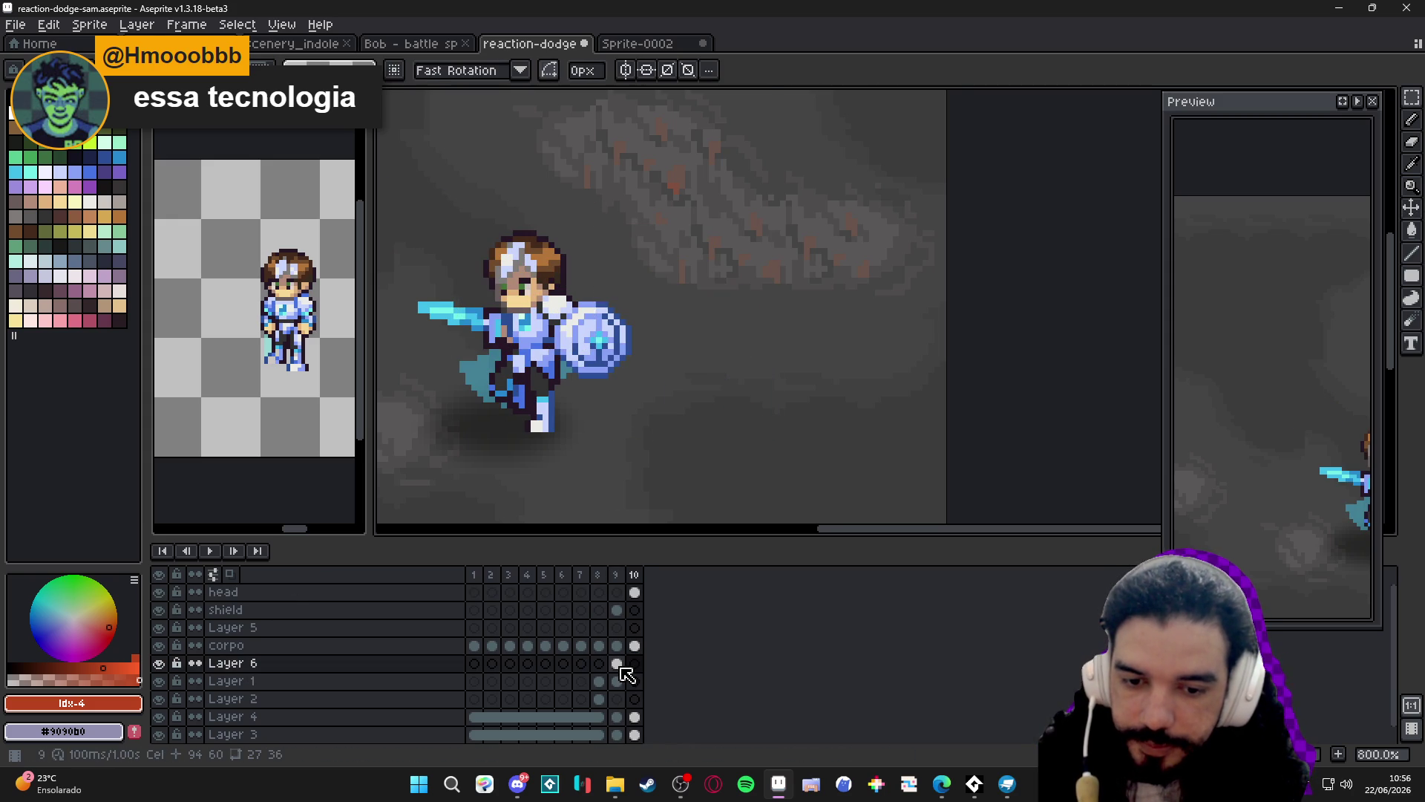
click(622, 668)
click(636, 668)
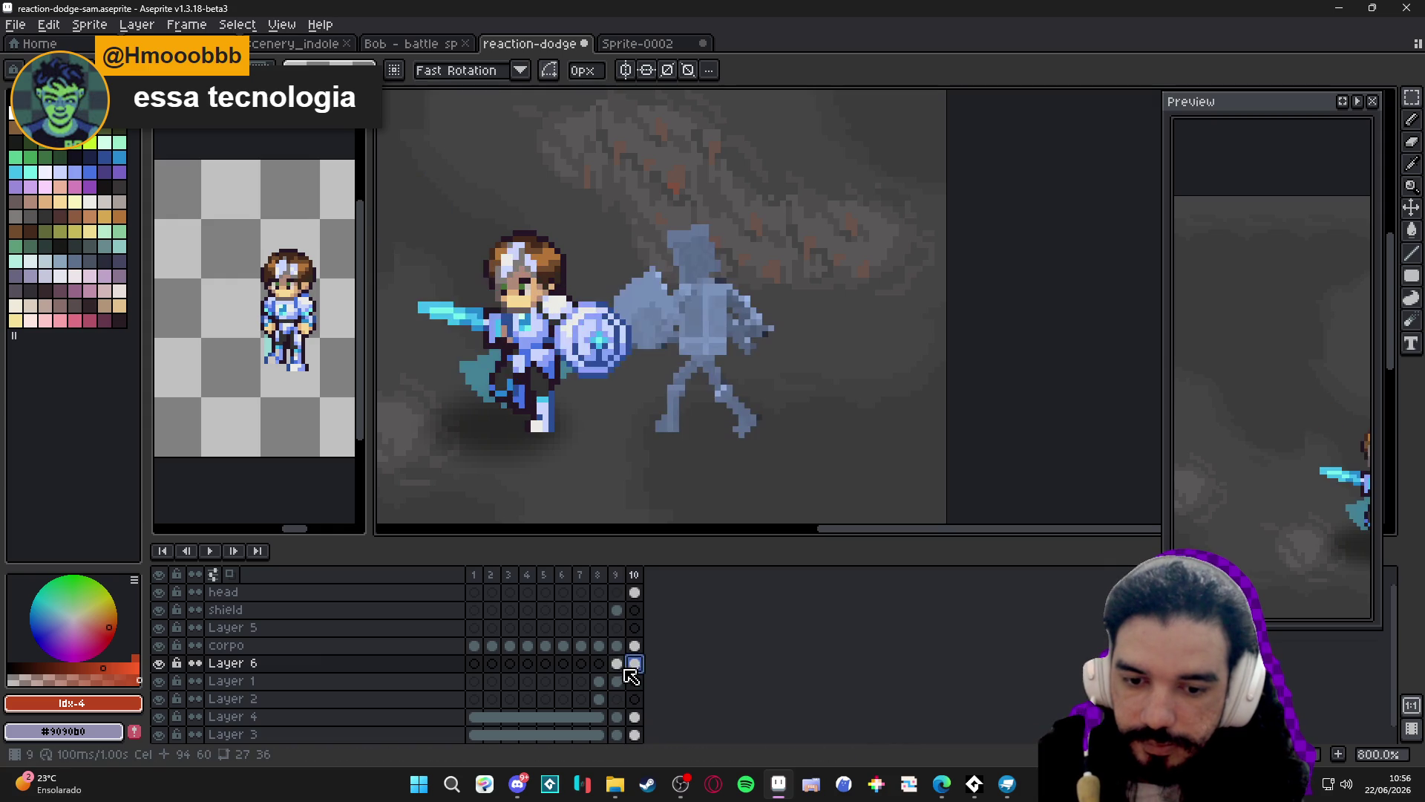
click(622, 668)
key(Delete)
click(634, 575)
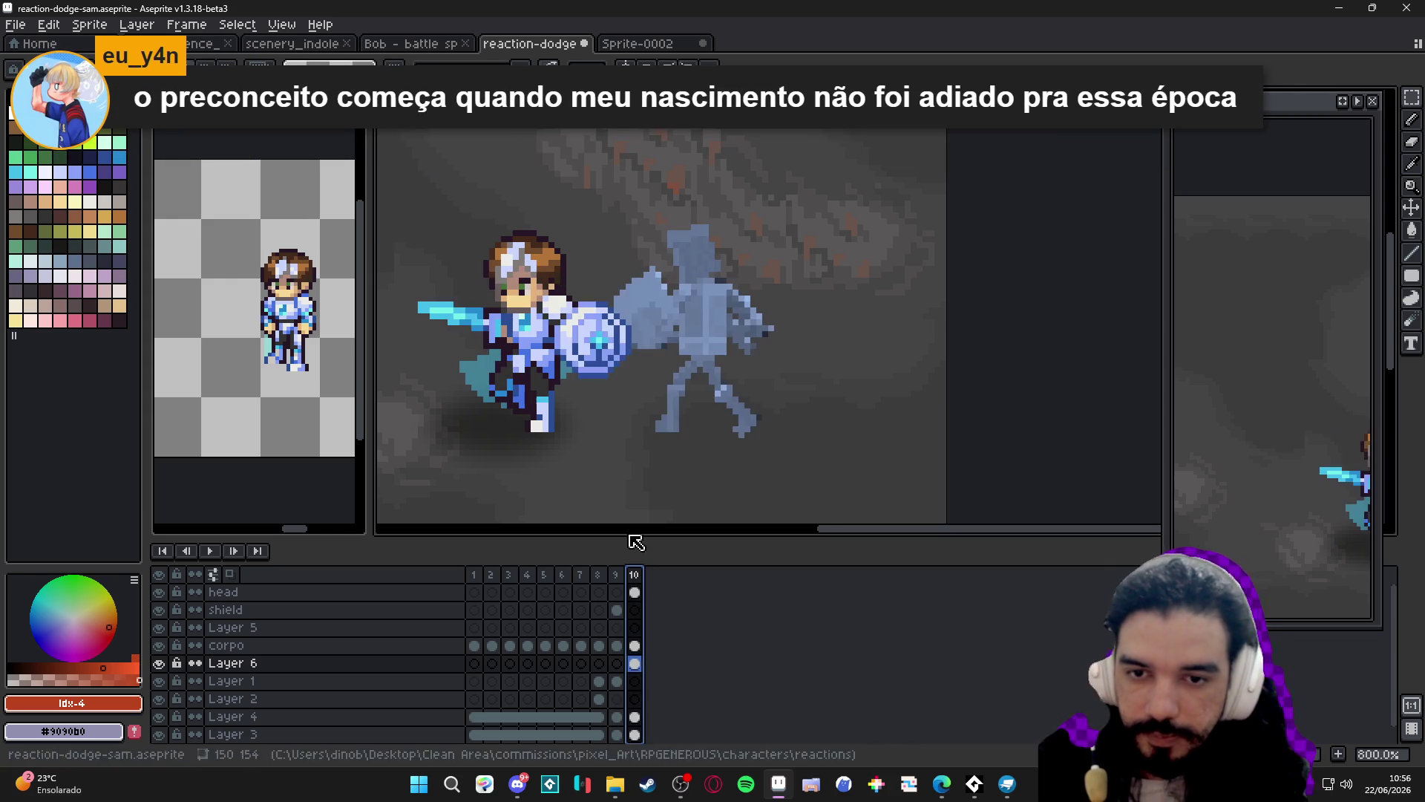
Shift the blue reference figure 12 pixels right, beside the knight.
drag(686, 331, 763, 335)
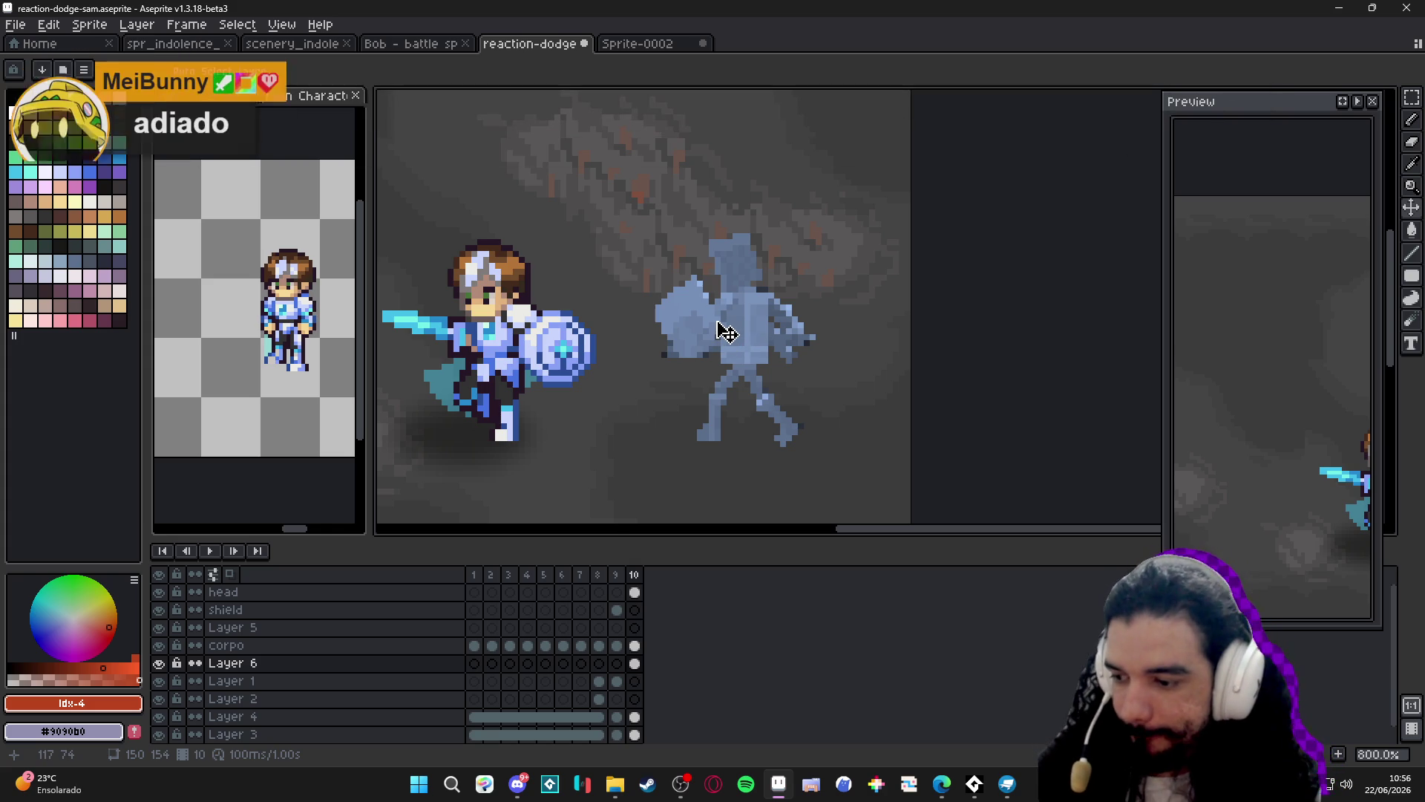
drag(681, 305, 681, 317)
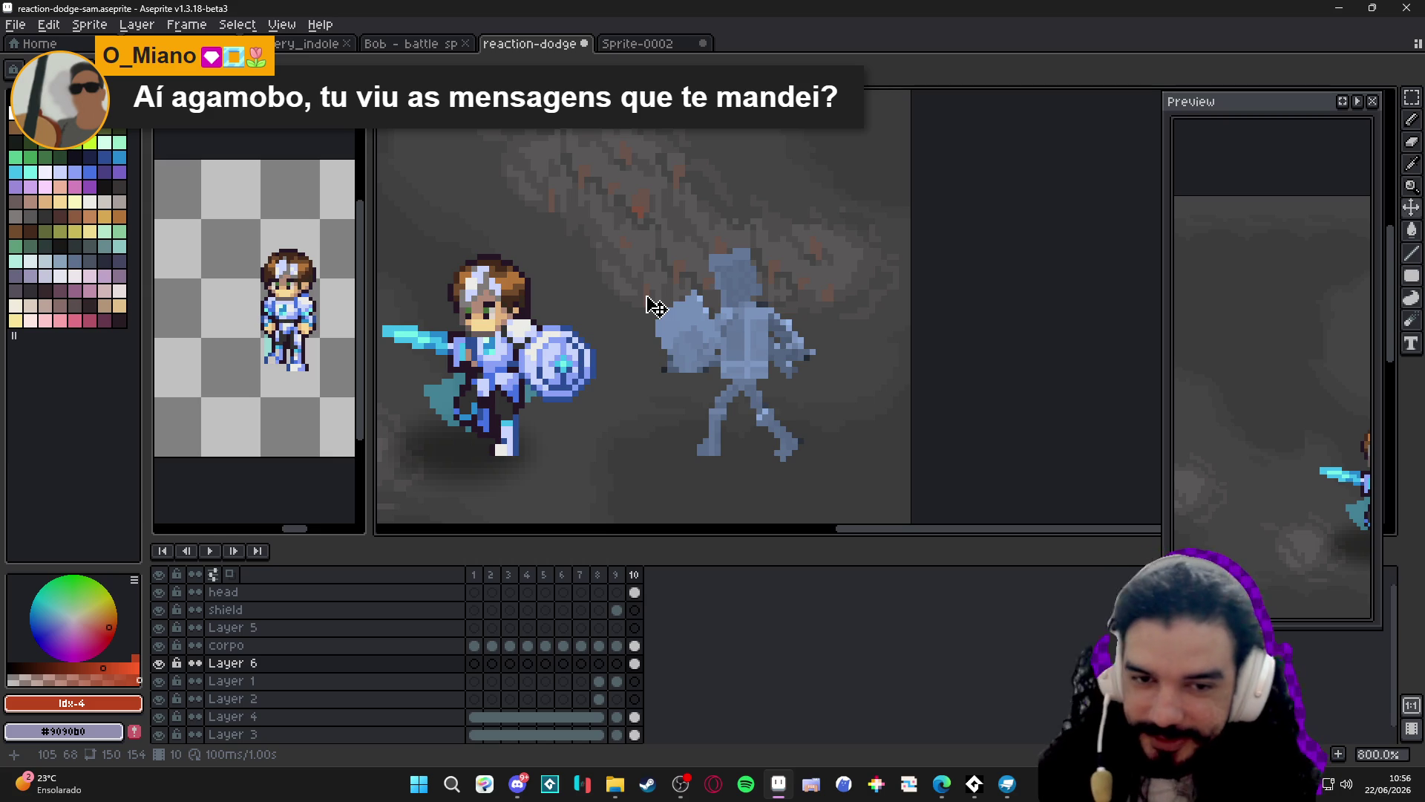
scroll(656, 306, up, 1)
ctrl+click(471, 302)
Copy the knight's head with the Move tool onto the blue reference figure's shoulders.
scroll(628, 249, up, 1)
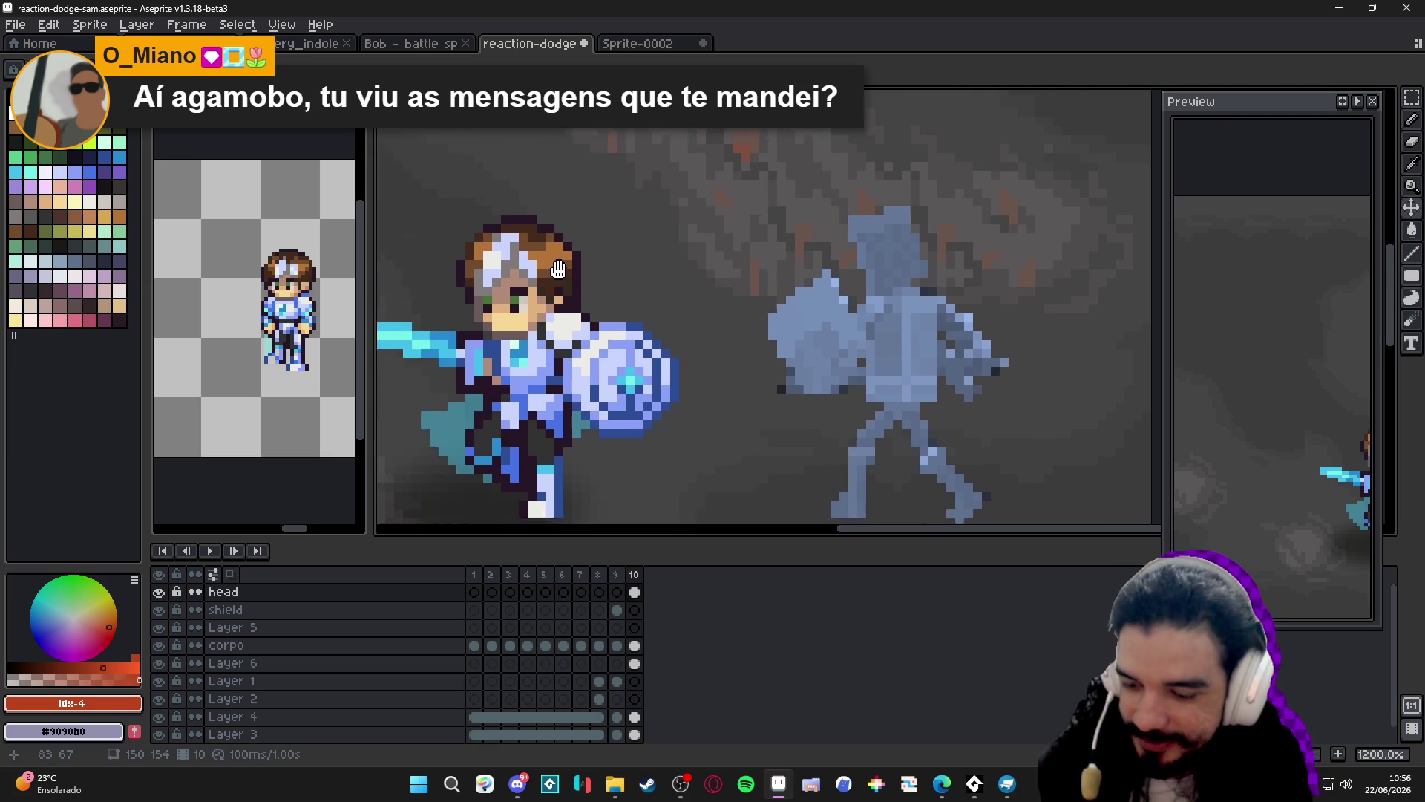
key(v)
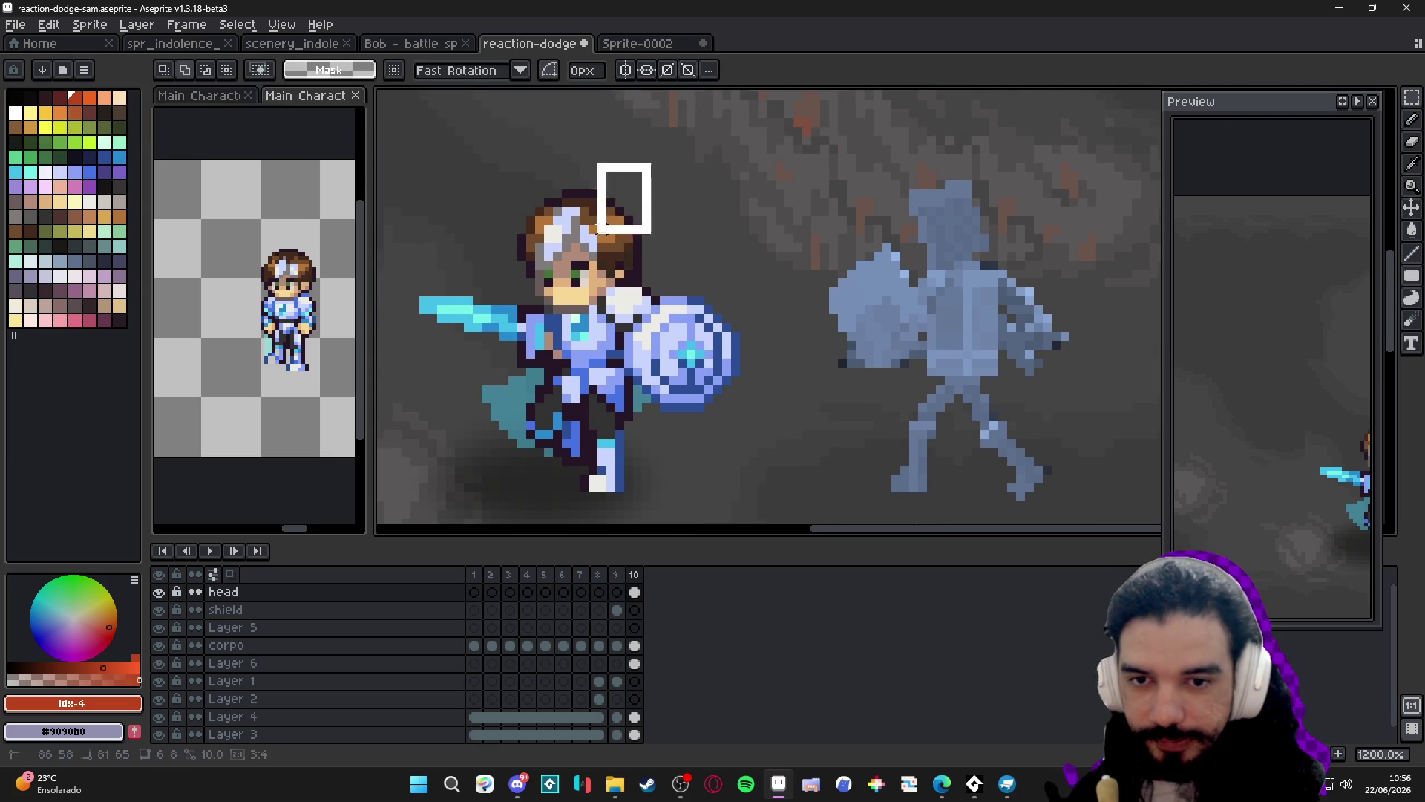
drag(567, 281, 516, 297)
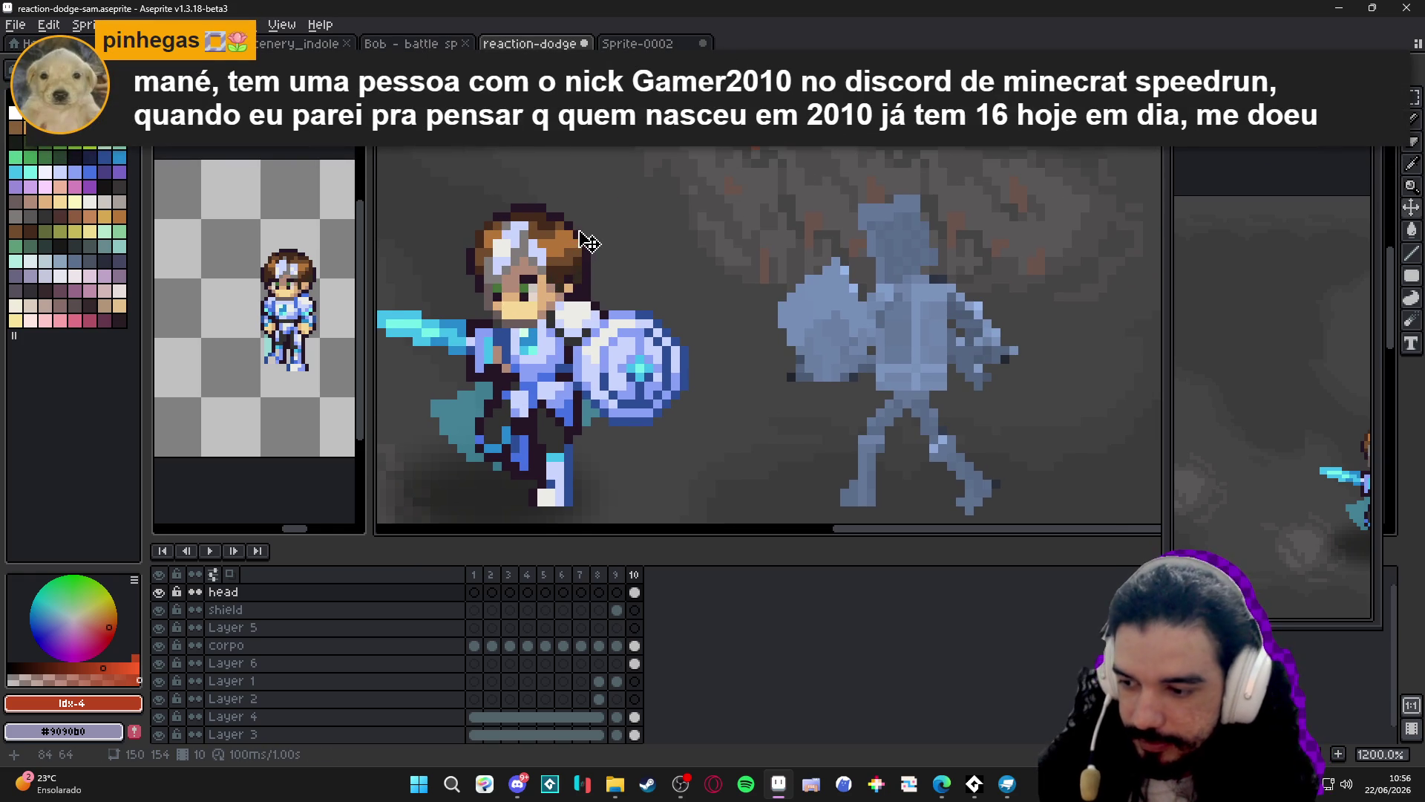
drag(576, 231, 569, 235)
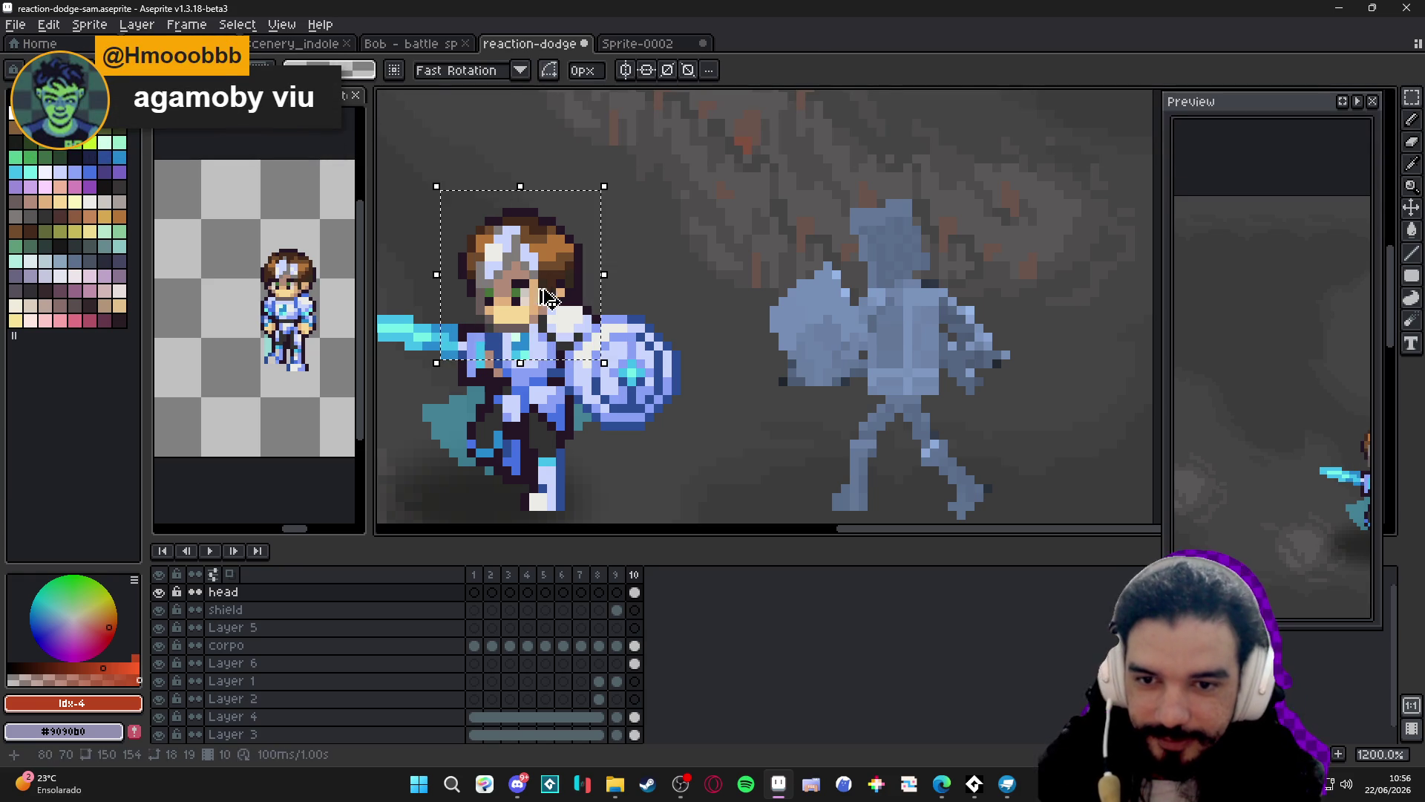
mouse_move(563, 289)
mouse_down()
mouse_move(968, 253)
mouse_move(907, 285)
mouse_move(907, 269)
mouse_move(576, 275)
mouse_move(896, 285)
mouse_up()
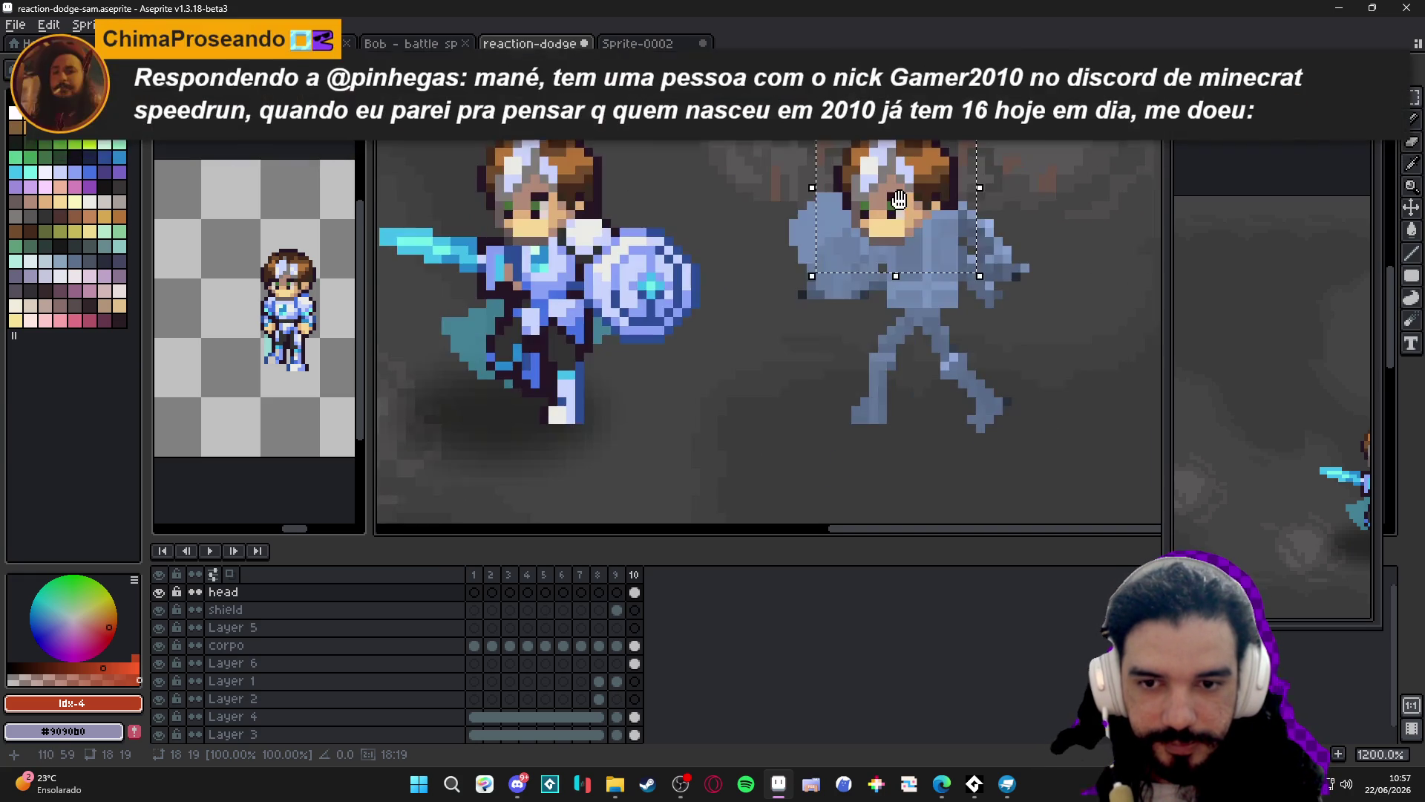
Commit the copied head, then pick the shield's light blue with the Pencil.
scroll(878, 327, down, 2)
key(Return)
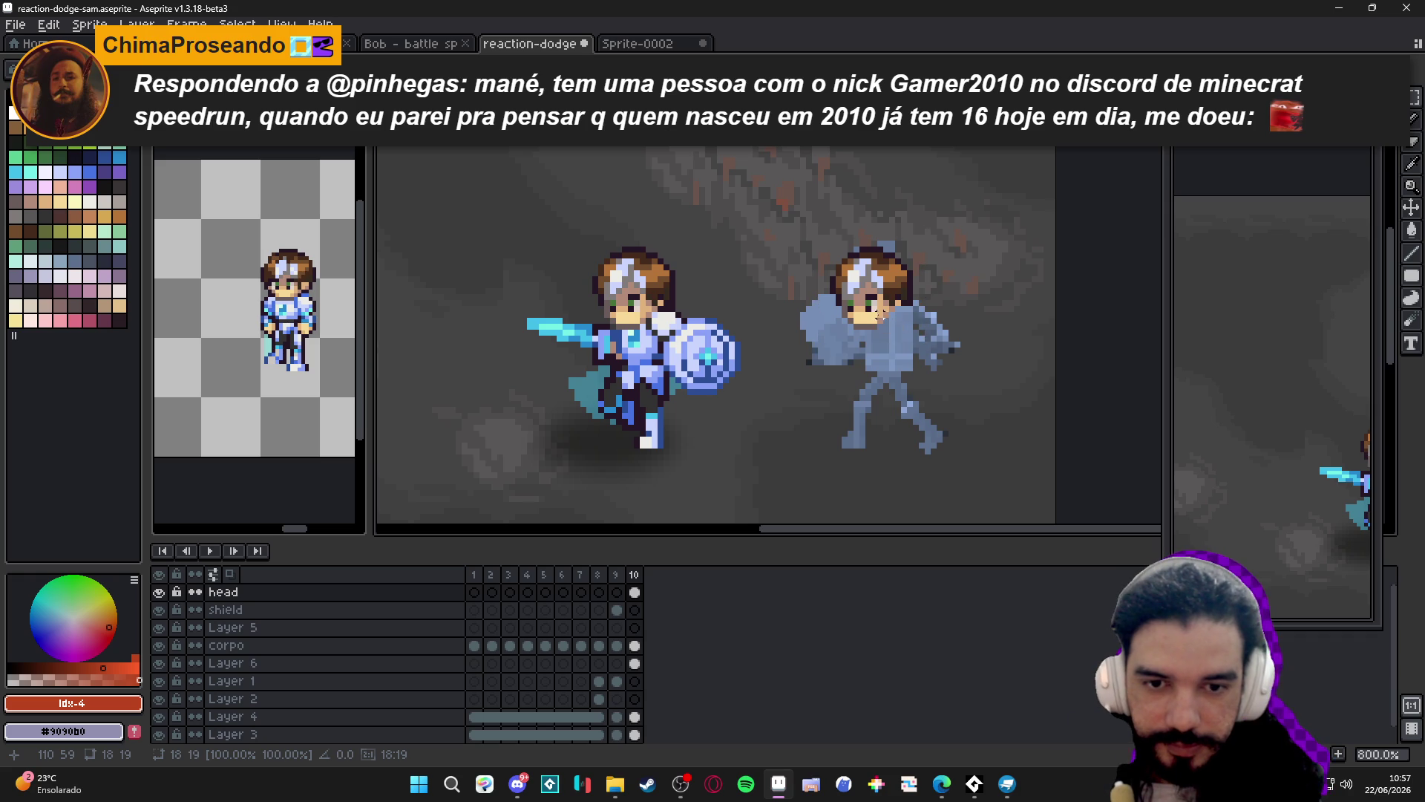
scroll(661, 353, up, 2)
key(b)
alt+click(661, 353)
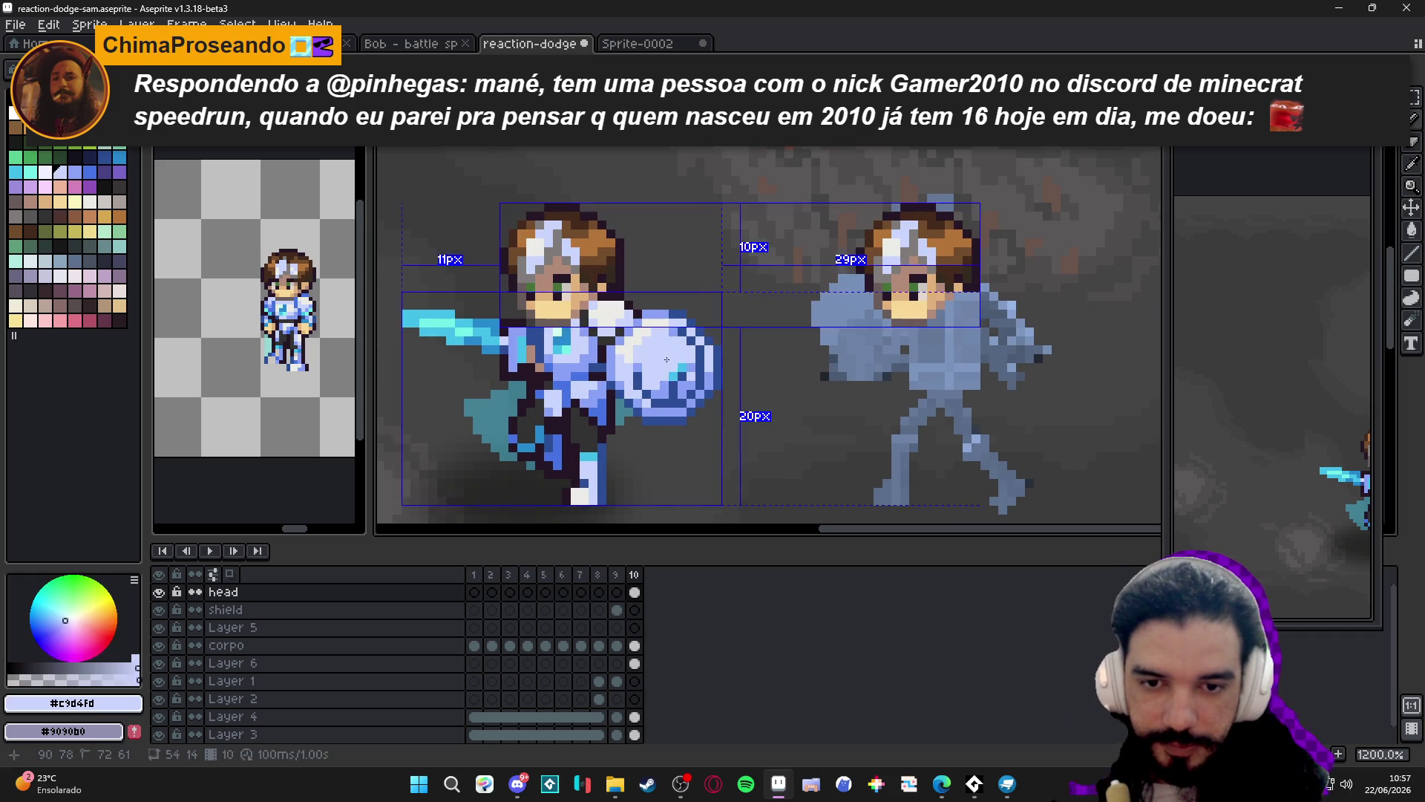
drag(653, 349, 663, 373)
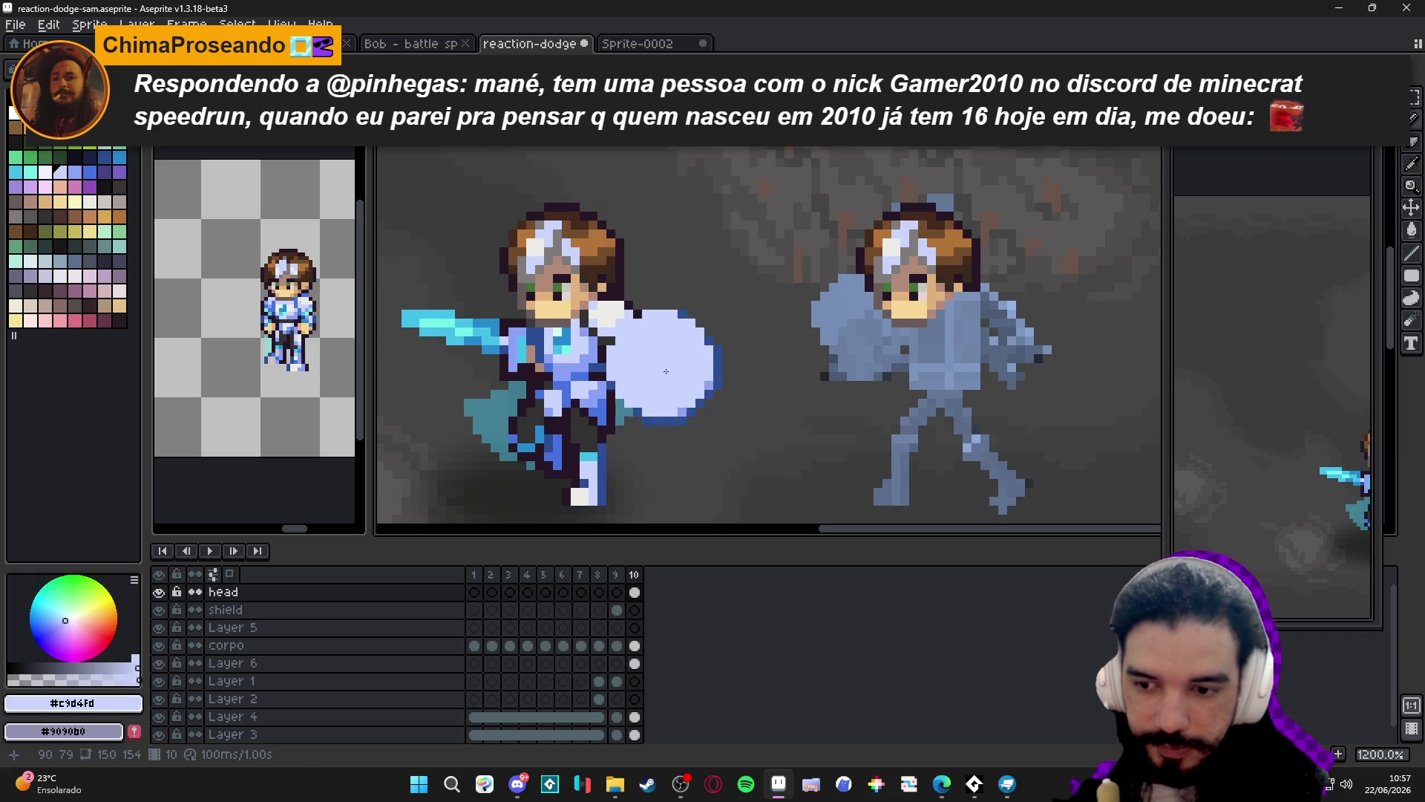
Move the head layer below the shield layer, then paint pixels beside the knight's face on corpo.
click(635, 609)
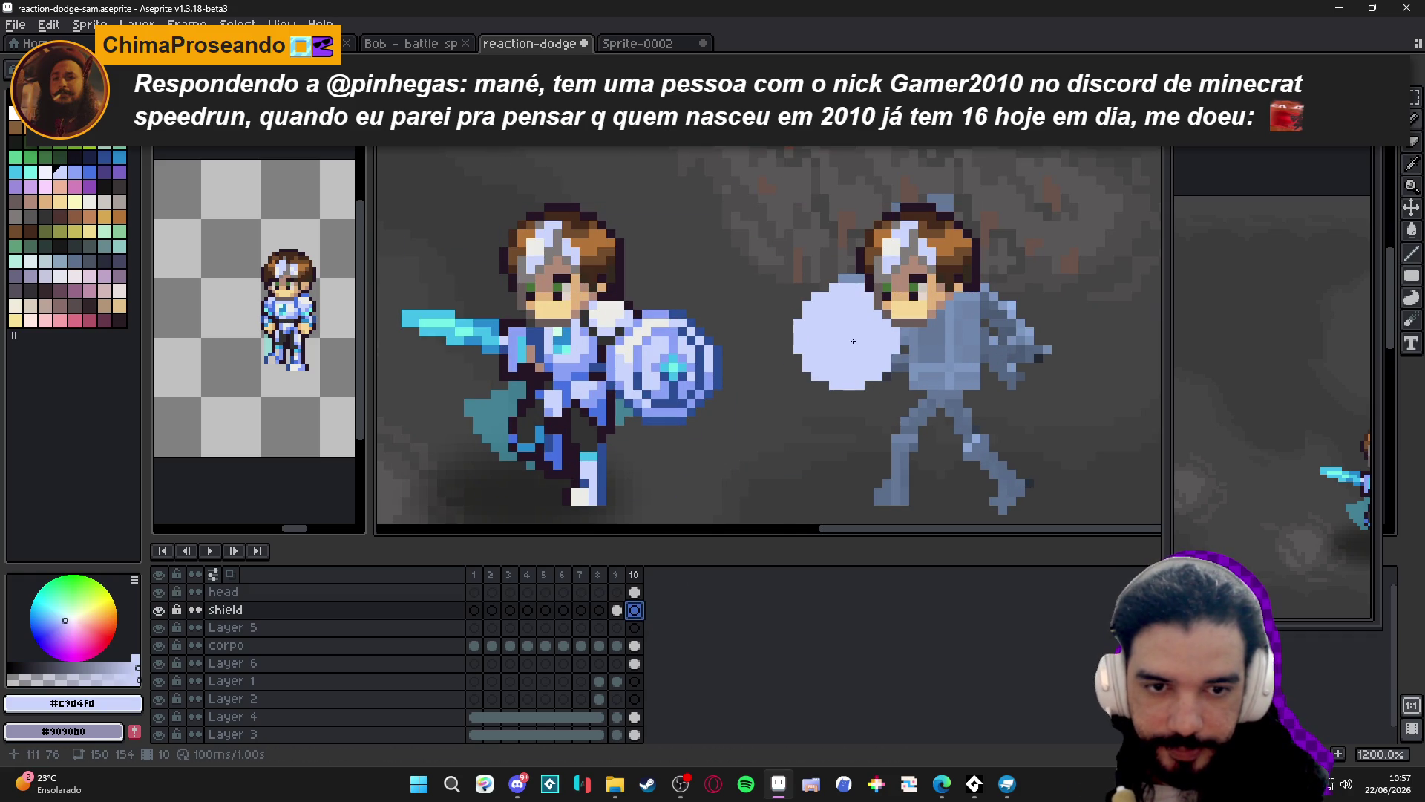
click(245, 592)
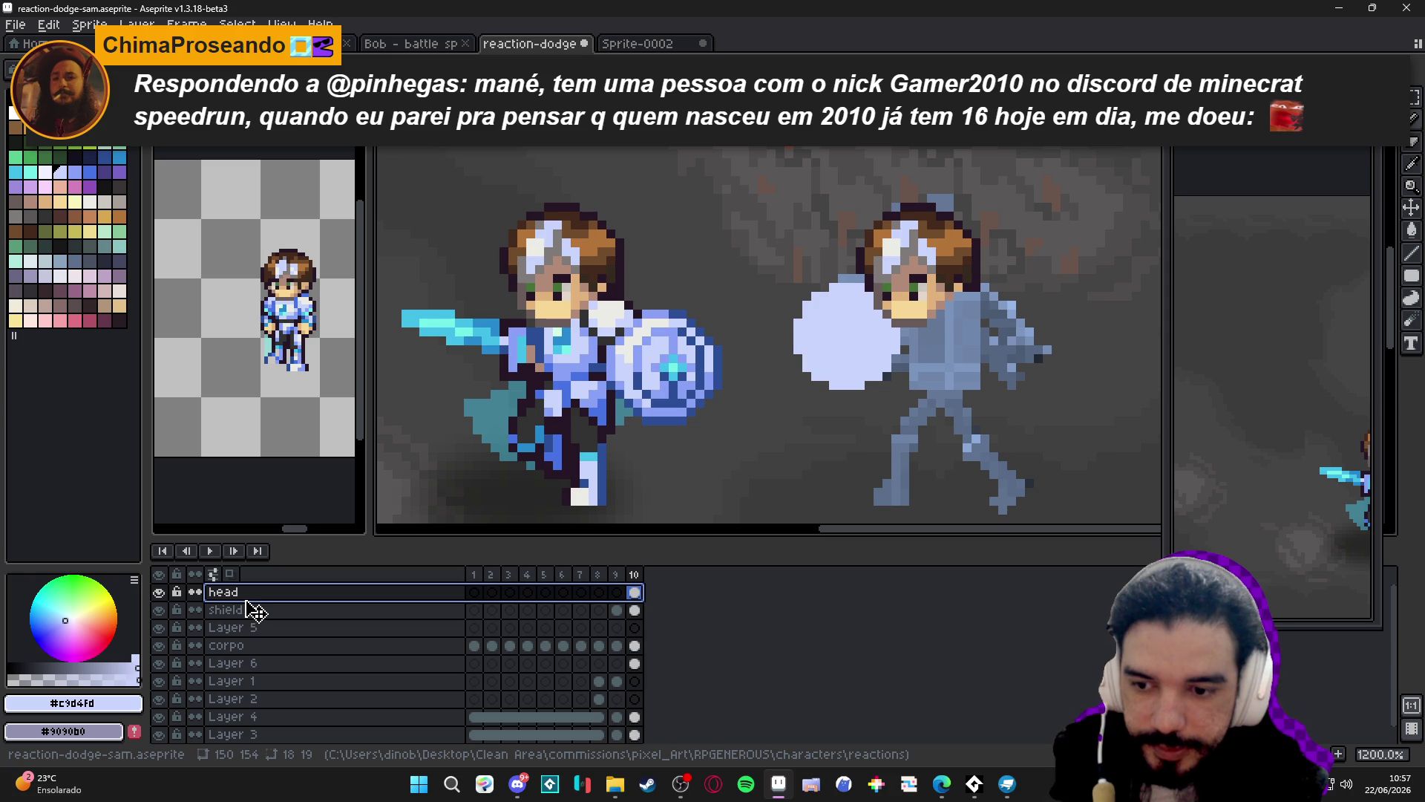
drag(247, 610, 251, 625)
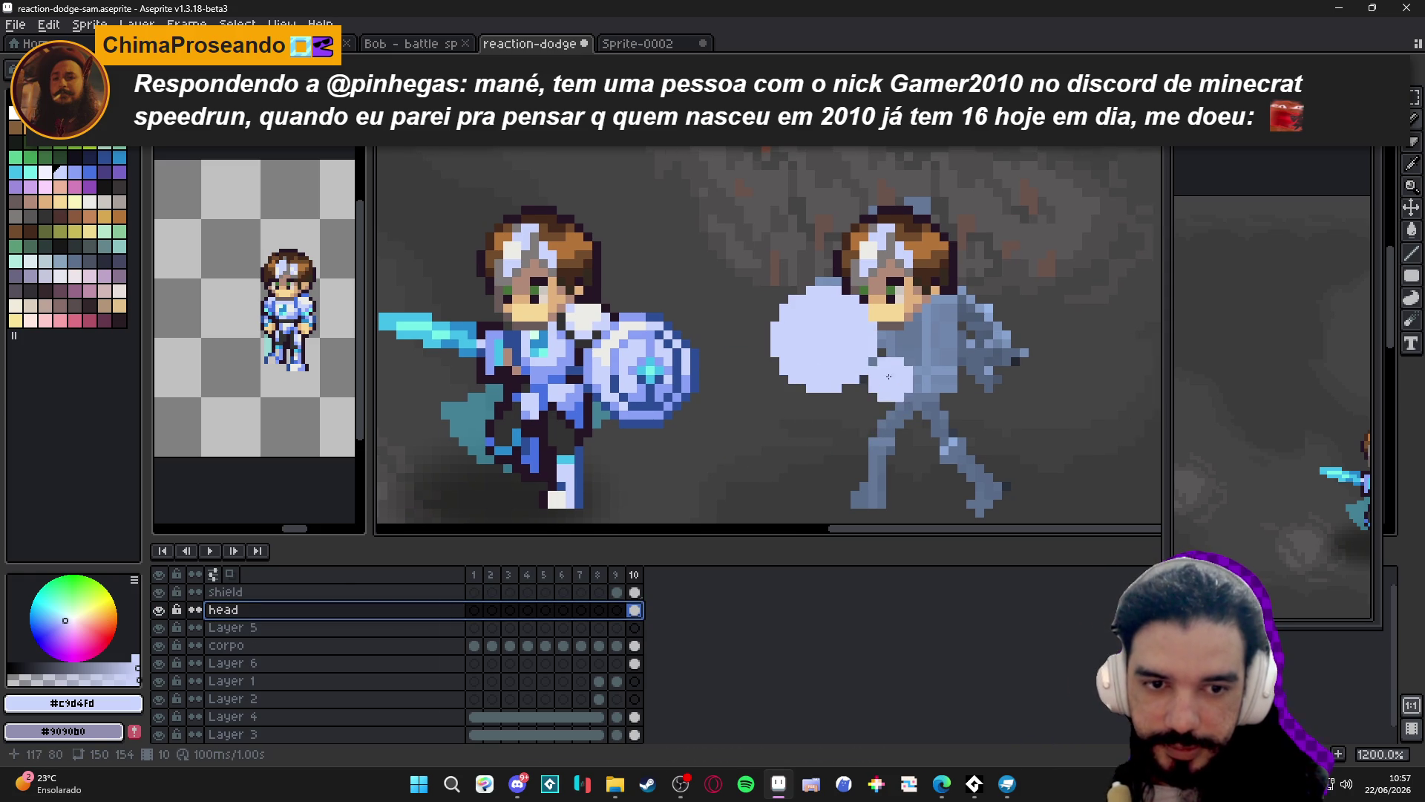
scroll(884, 349, right, 1)
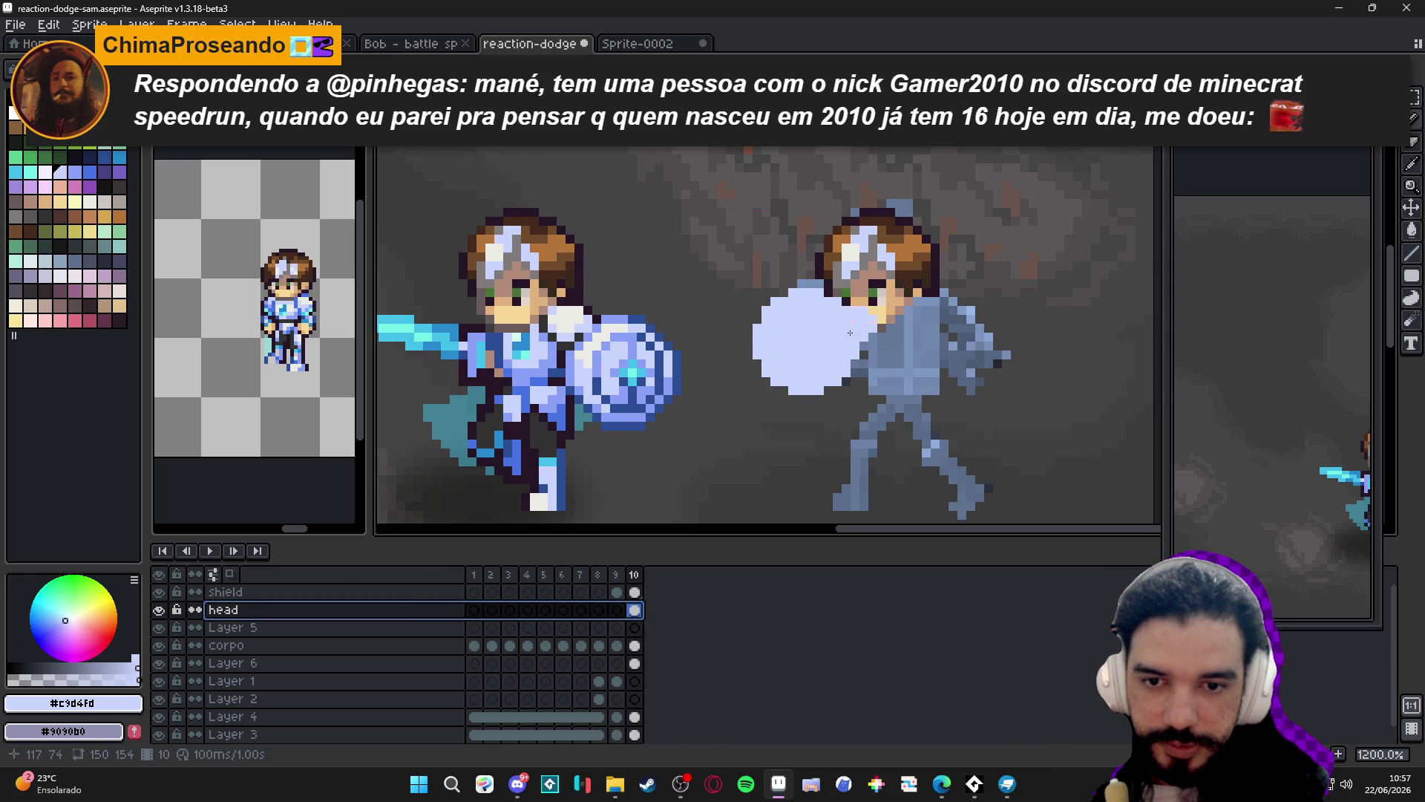
ctrl+click(577, 319)
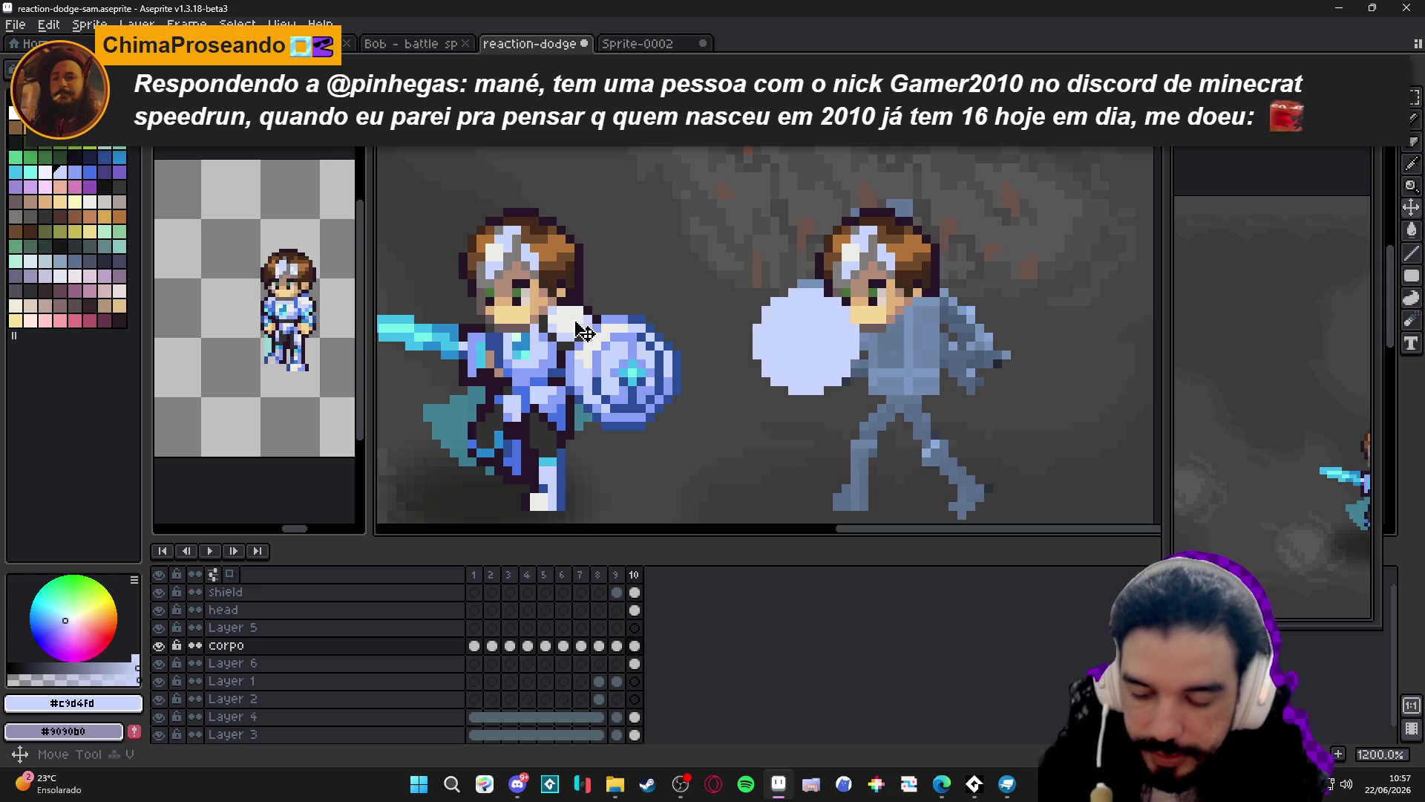
scroll(564, 304, up, 4)
drag(585, 294, 609, 318)
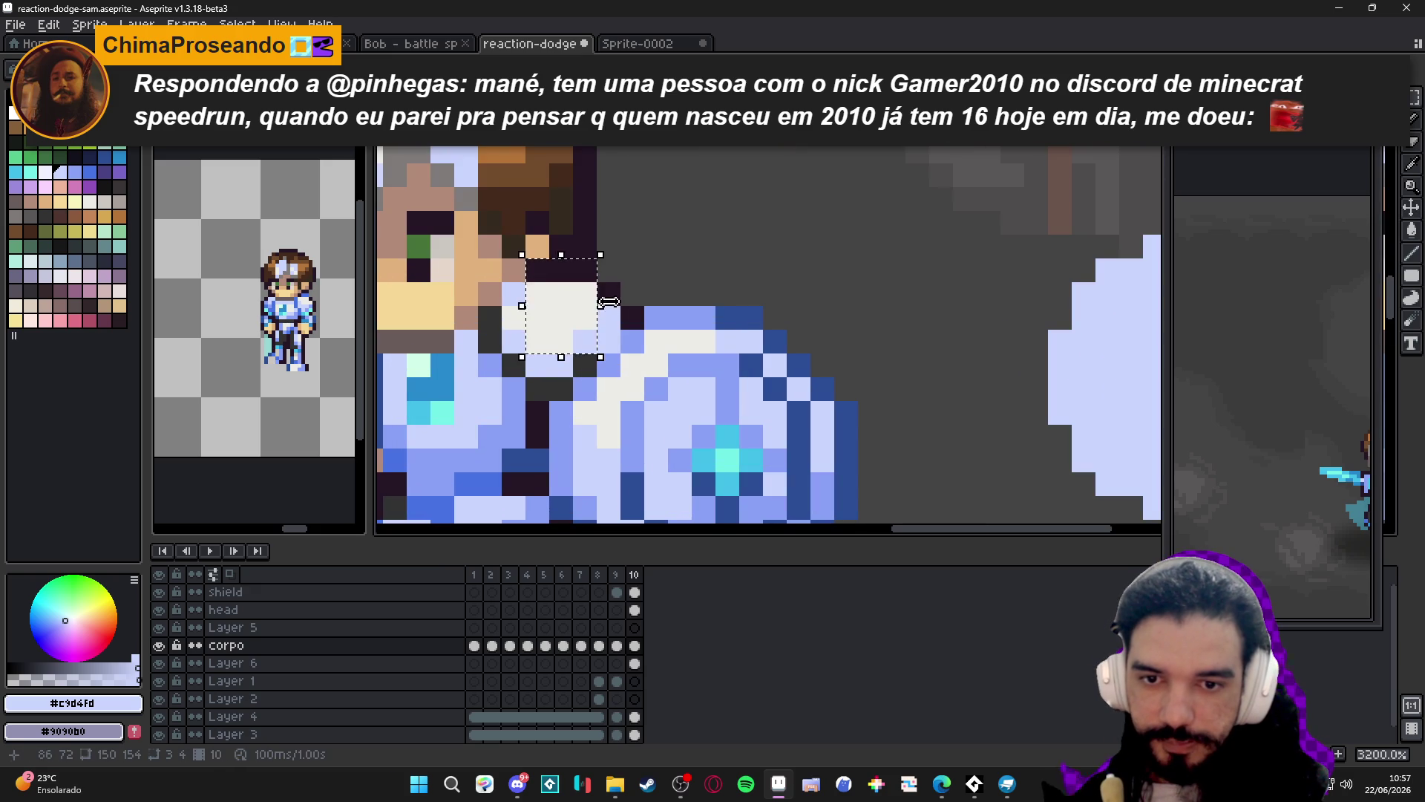
Select the white shoulder patch and undo the darkened eye pixel changes.
scroll(553, 358, up, 2)
key(m)
drag(438, 219, 580, 410)
drag(553, 358, 564, 371)
scroll(586, 371, down, 2)
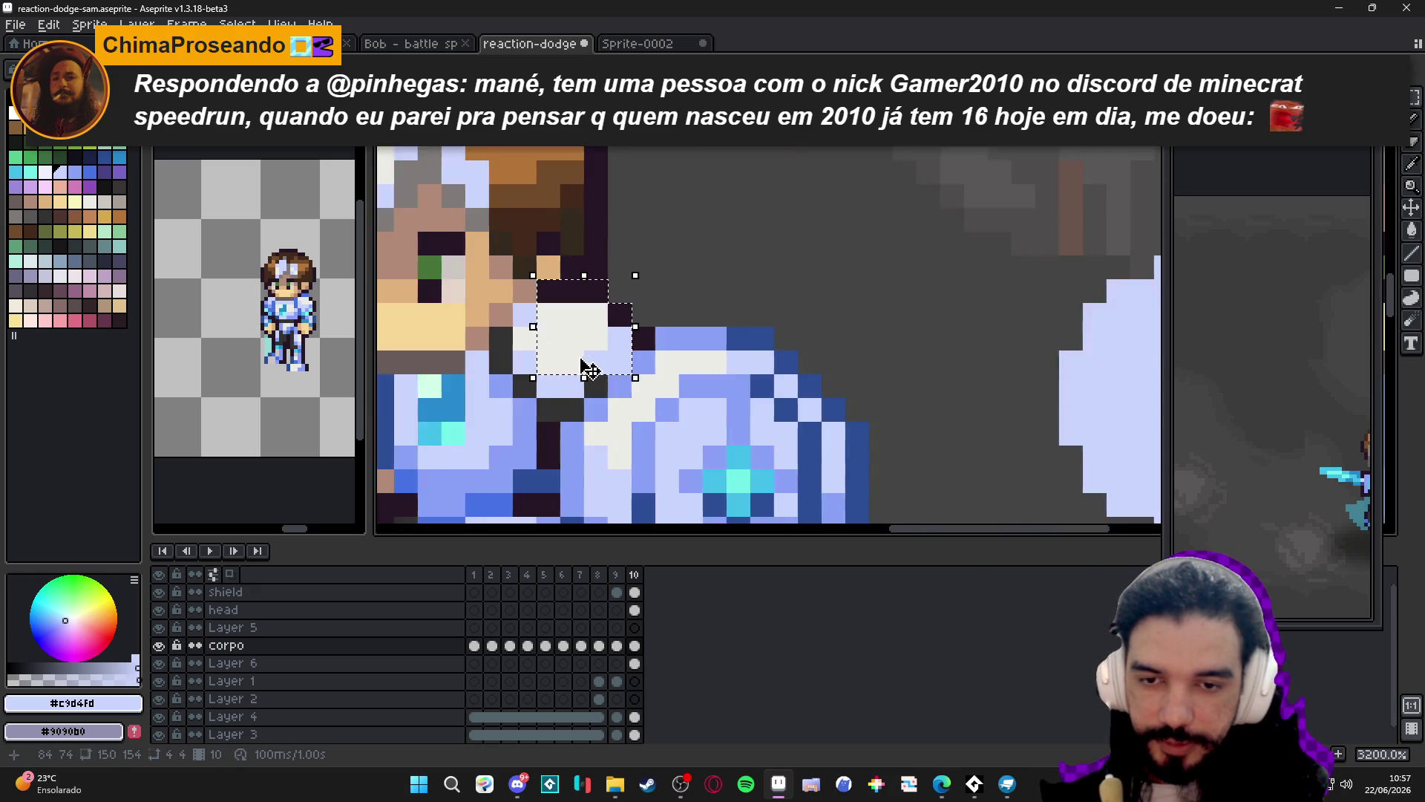
scroll(586, 356, up, 2)
drag(490, 327, 580, 345)
key(ctrl+z)
key(ctrl+z)
key(ctrl+z)
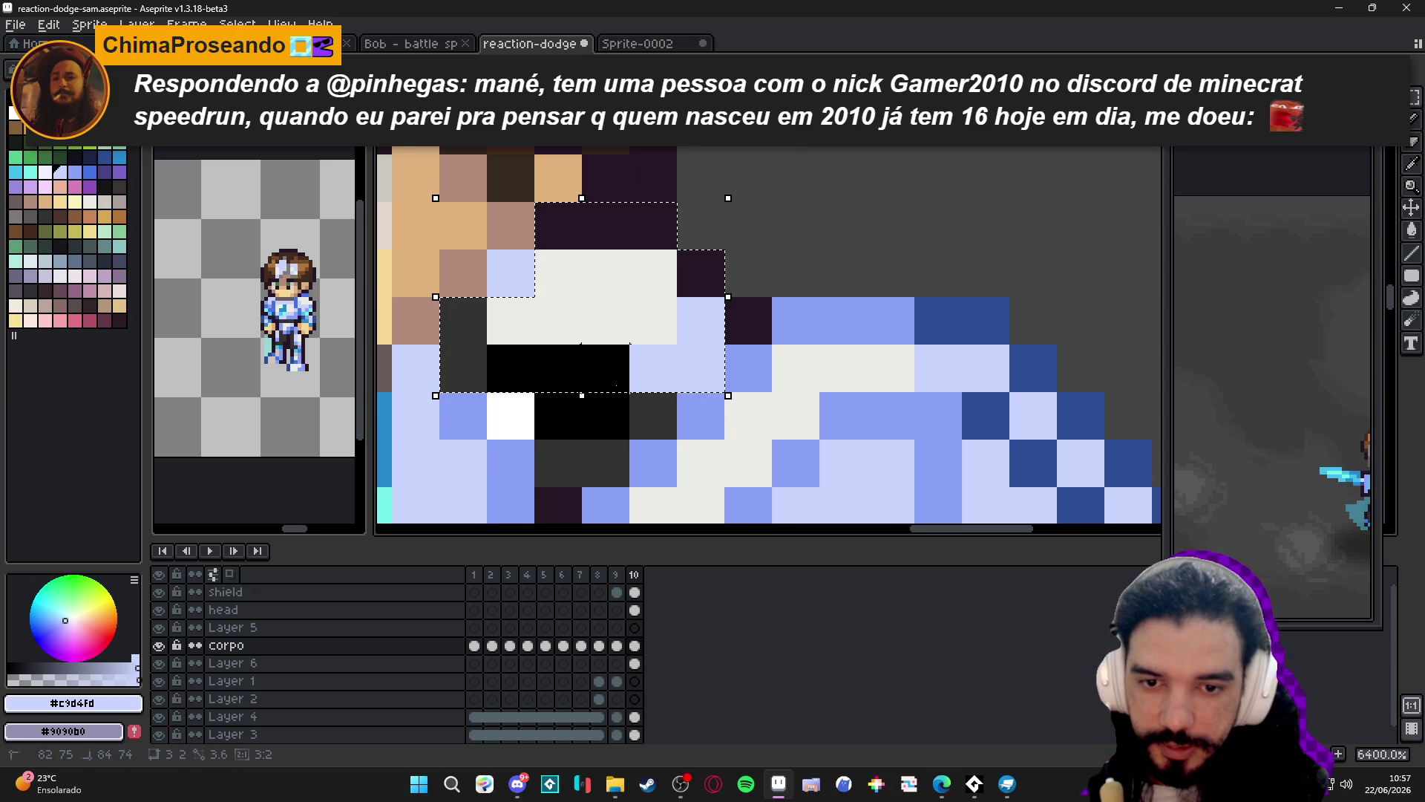
scroll(585, 462, down, 2)
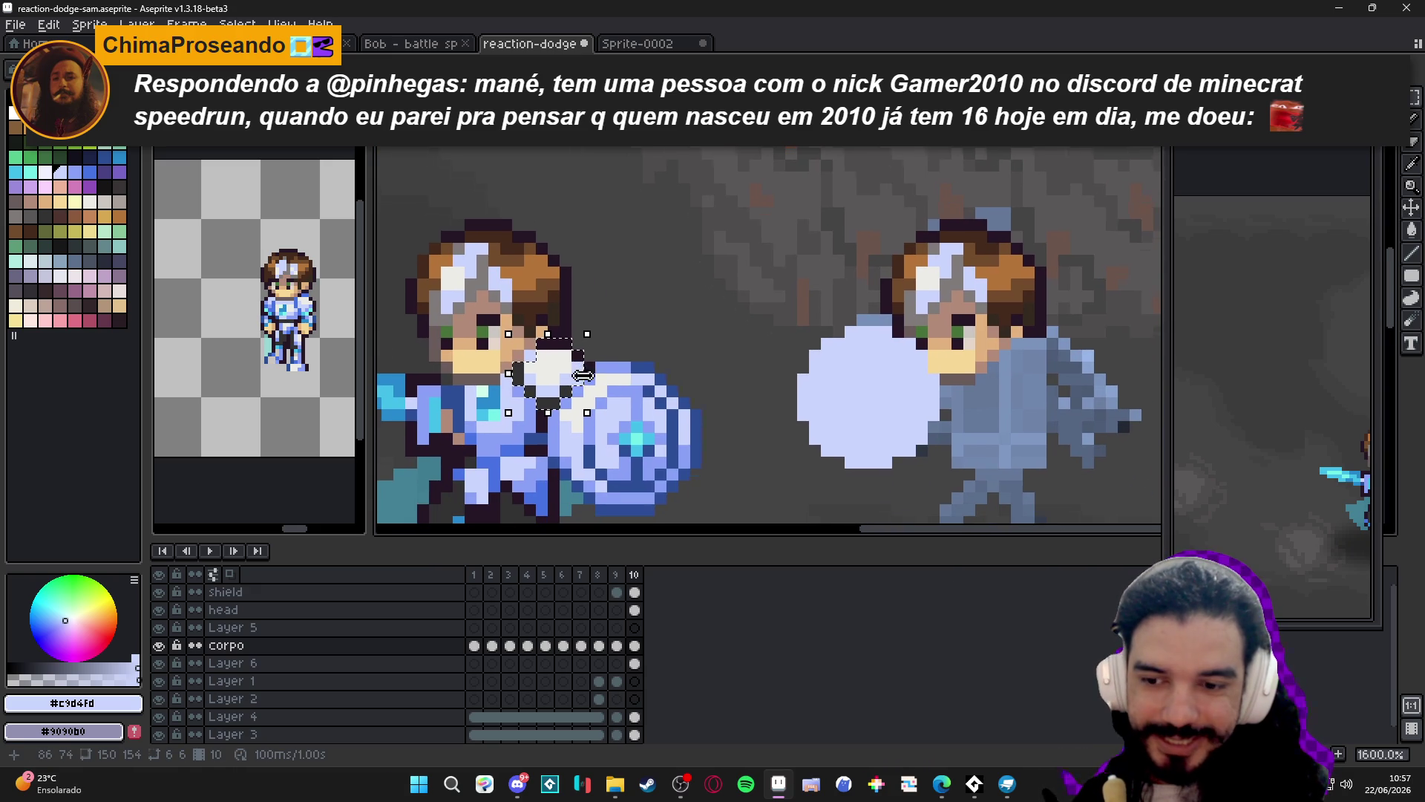
key(ctrl+d)
Check the shield layer, then toggle the corpo layer's visibility to compare.
ctrl+click(929, 429)
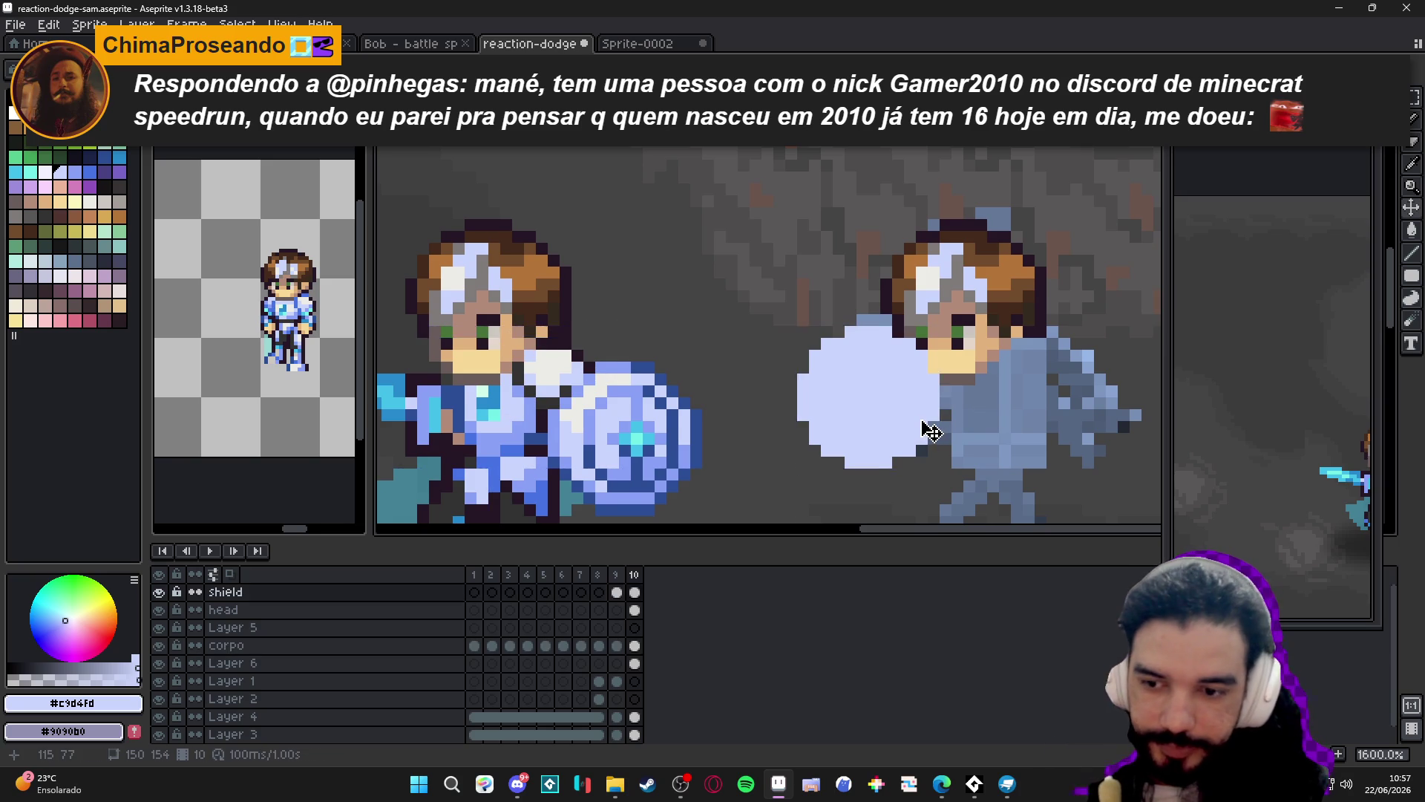
drag(928, 429, 869, 403)
click(356, 645)
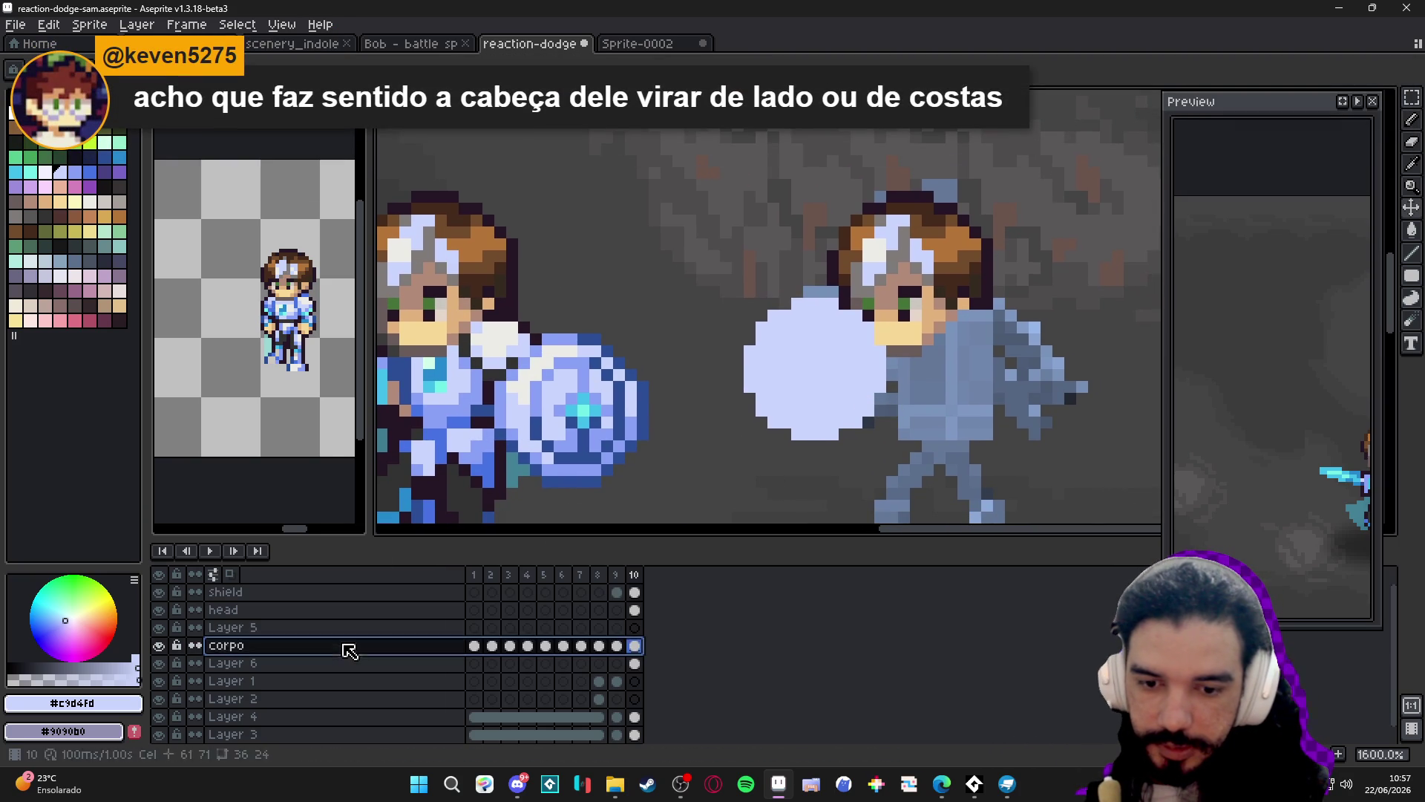
click(163, 645)
click(163, 646)
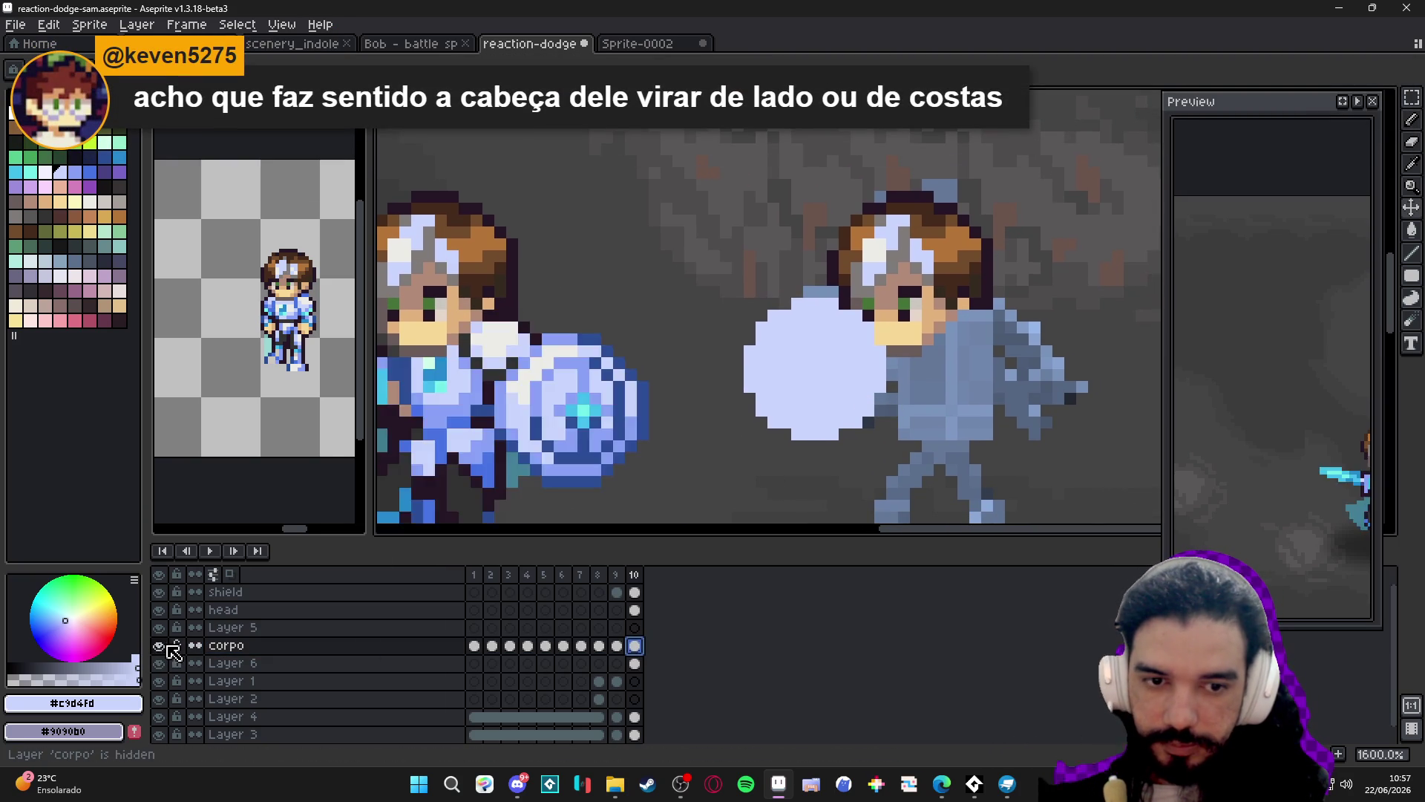
click(164, 646)
click(163, 646)
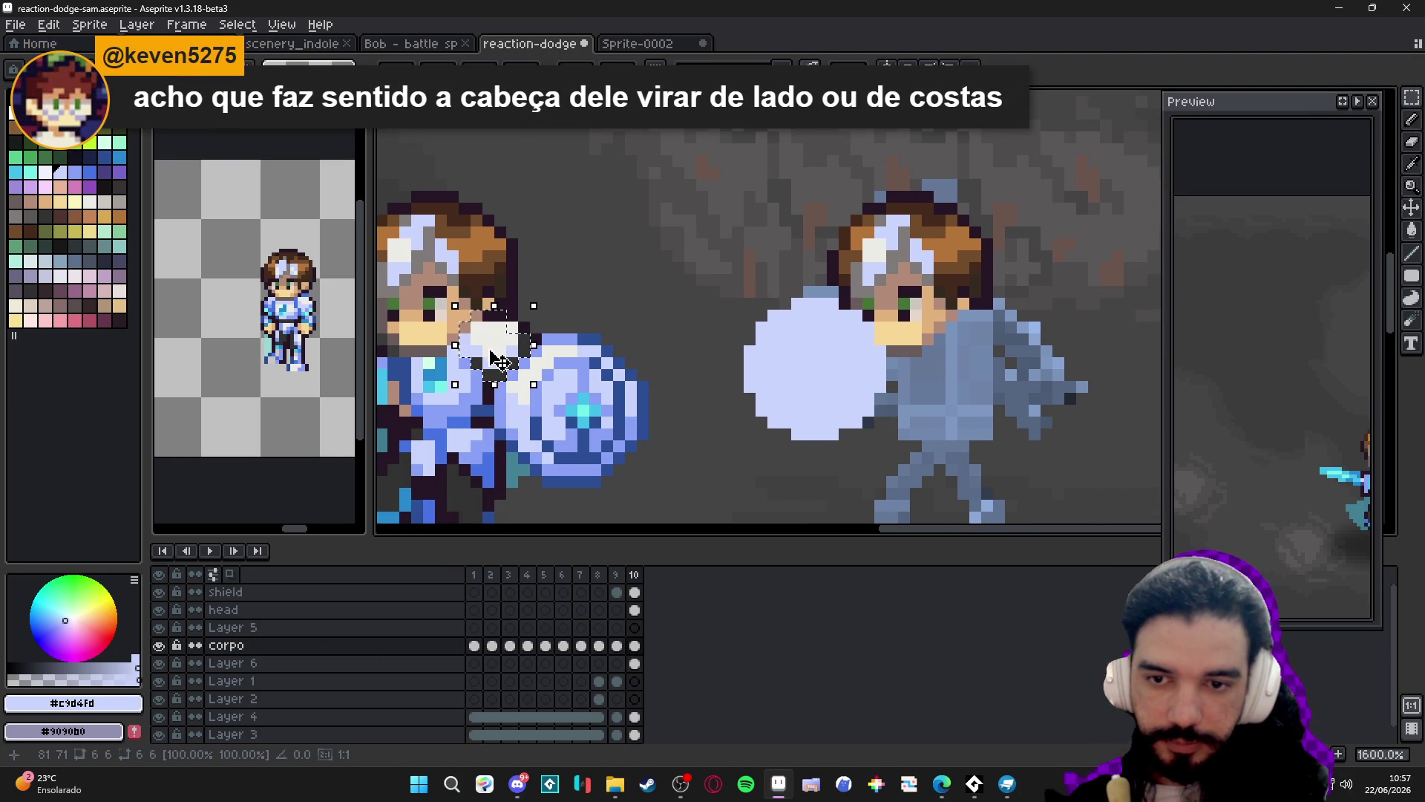
Paste the copied 6x6 shoulder block over the reference figure's arm and commit it.
key(ctrl+v)
drag(891, 364, 998, 375)
mouse_move(1002, 386)
mouse_down()
mouse_move(936, 375)
mouse_move(979, 386)
mouse_up()
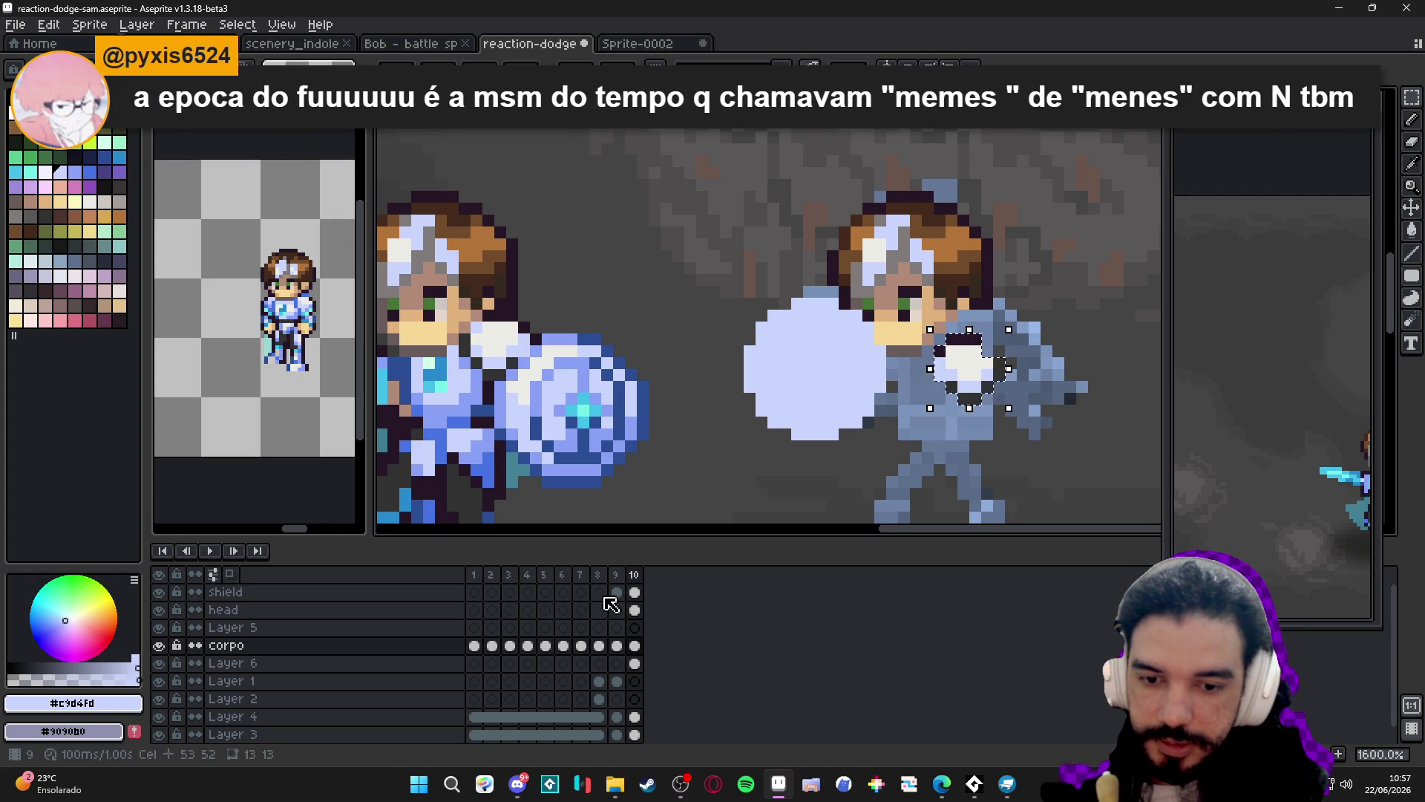
click(635, 646)
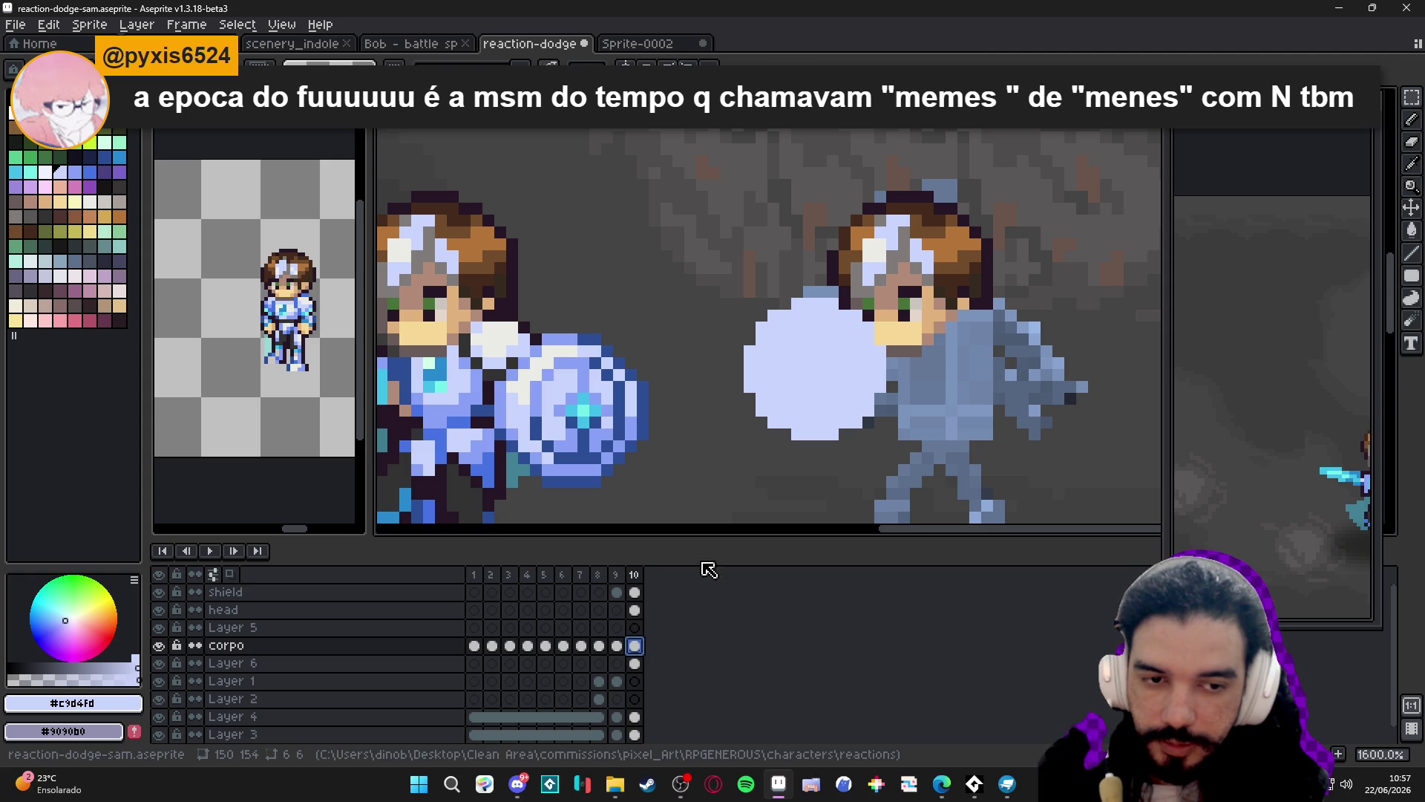
click(635, 611)
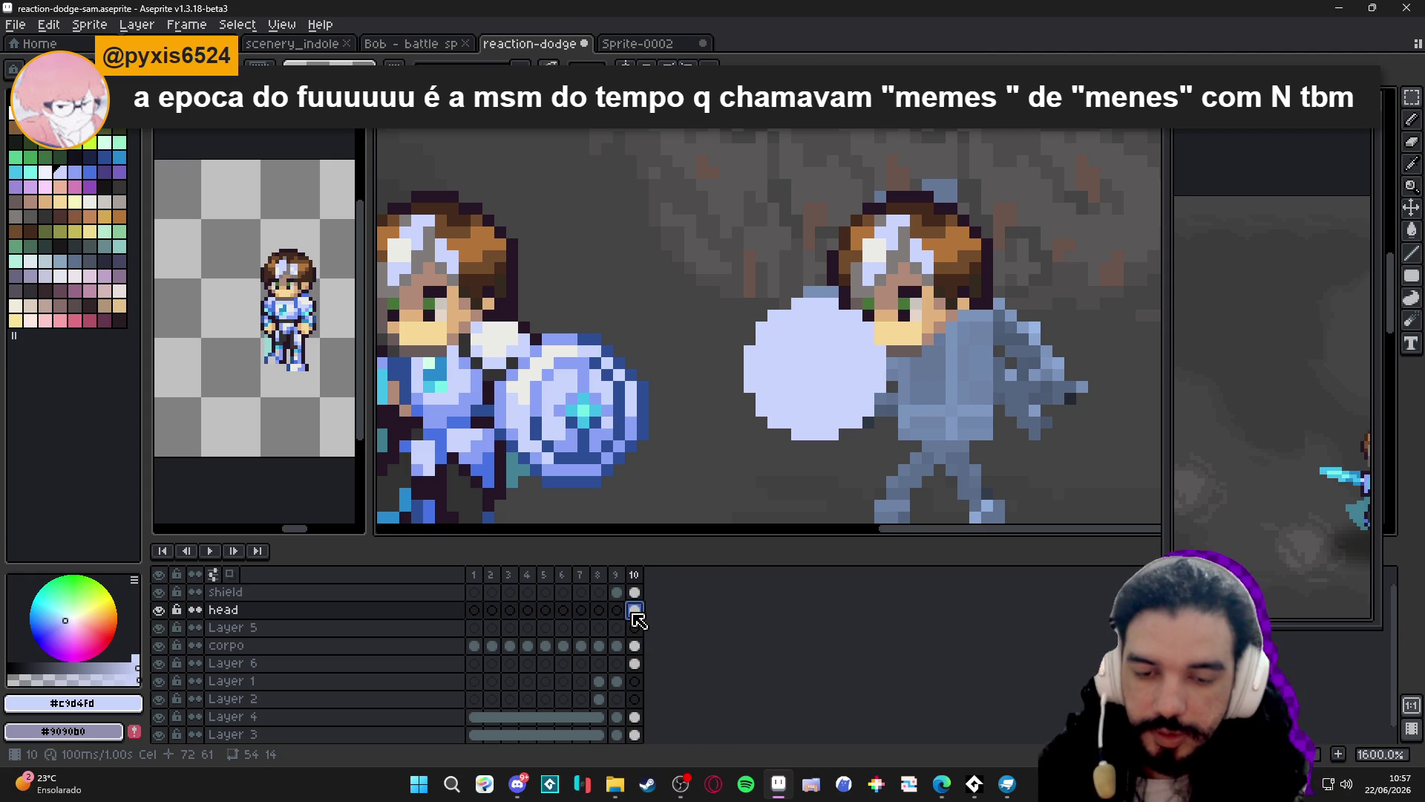
Add a new layer named 'shoulder'.
key(shift+n)
double_click(357, 613)
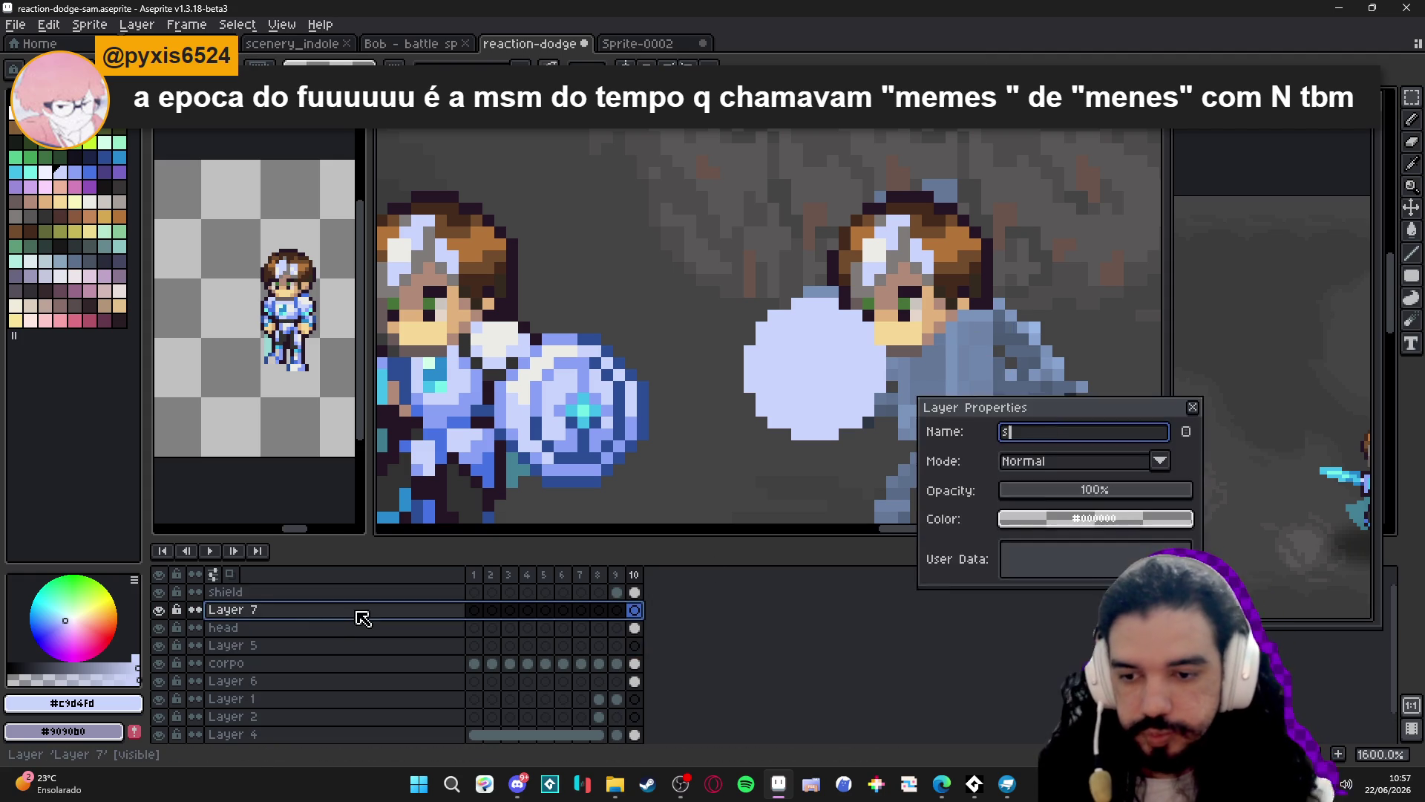
text(shoulder)
key(Return)
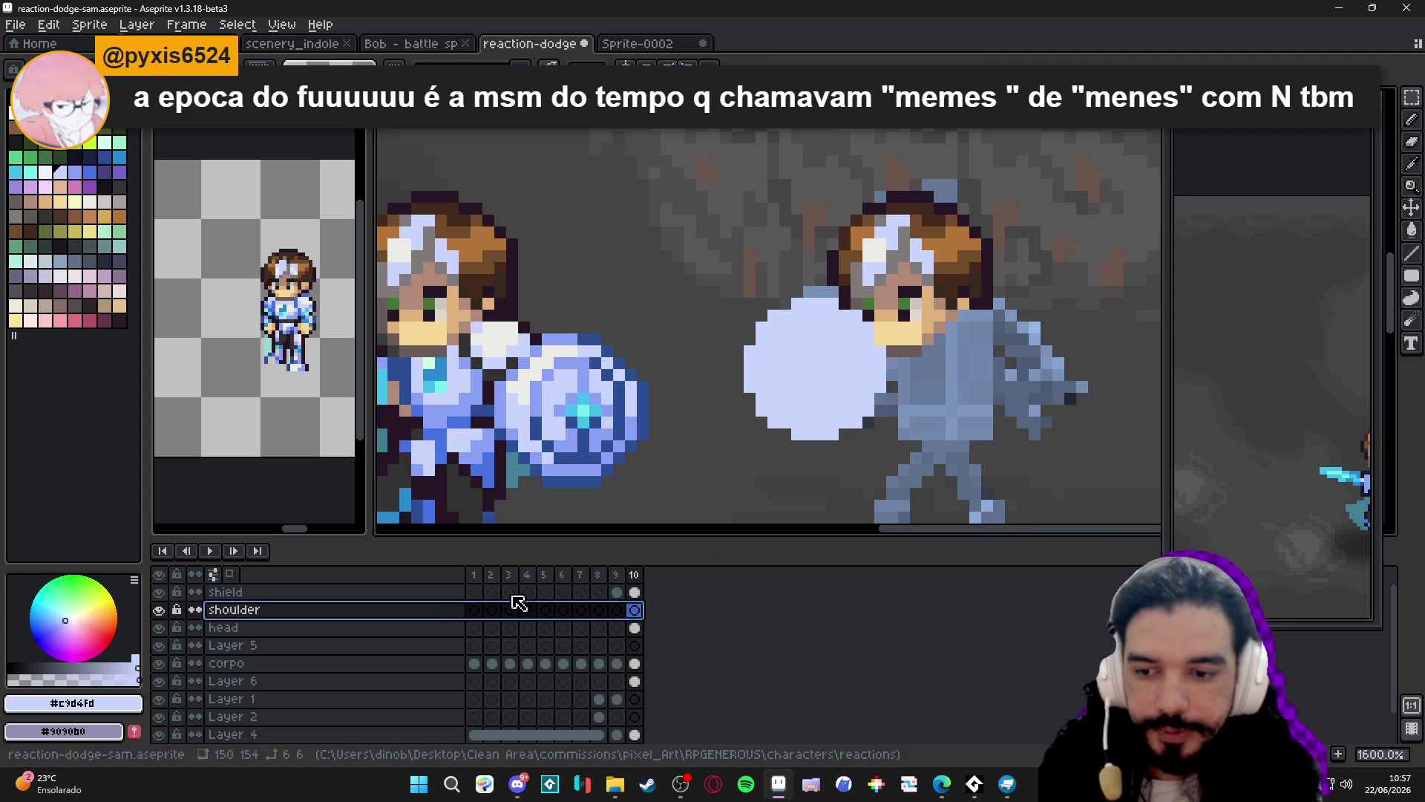
Paste the shoulder pad onto the reference figure's shoulder and commit it.
key(ctrl+v)
mouse_move(957, 393)
mouse_down()
mouse_move(935, 372)
mouse_move(952, 363)
mouse_up()
key(Return)
scroll(952, 364, down, 1)
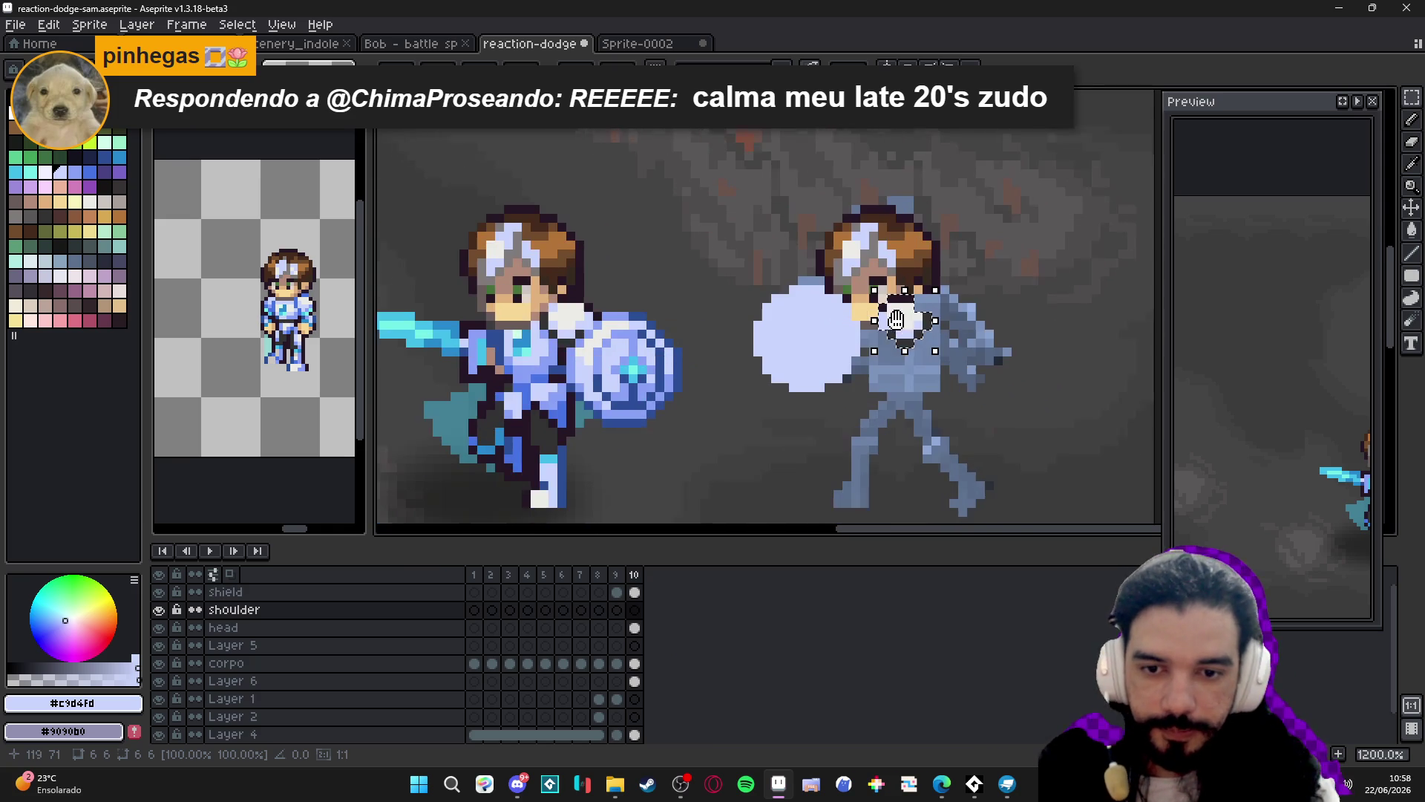
scroll(892, 346, up, 1)
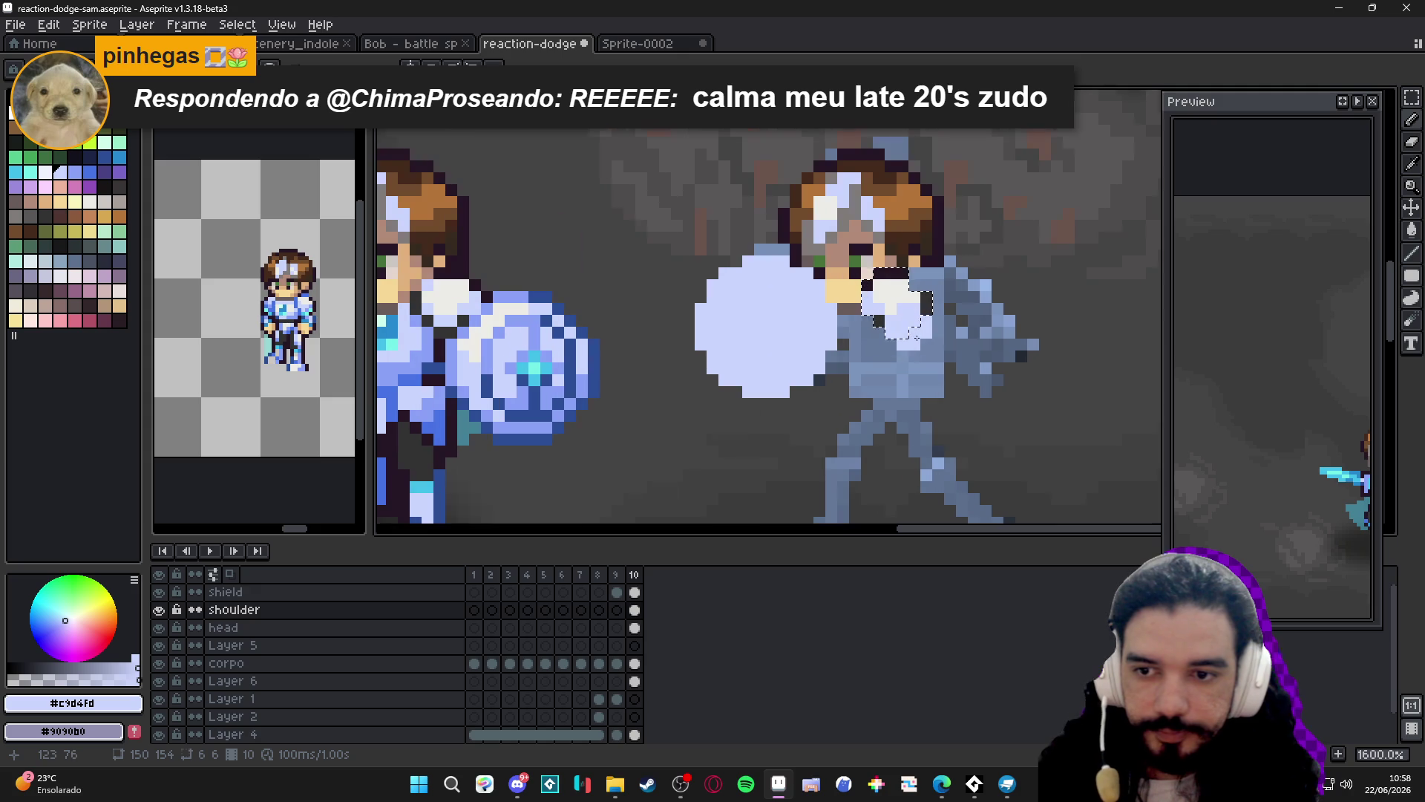
key(ctrl+d)
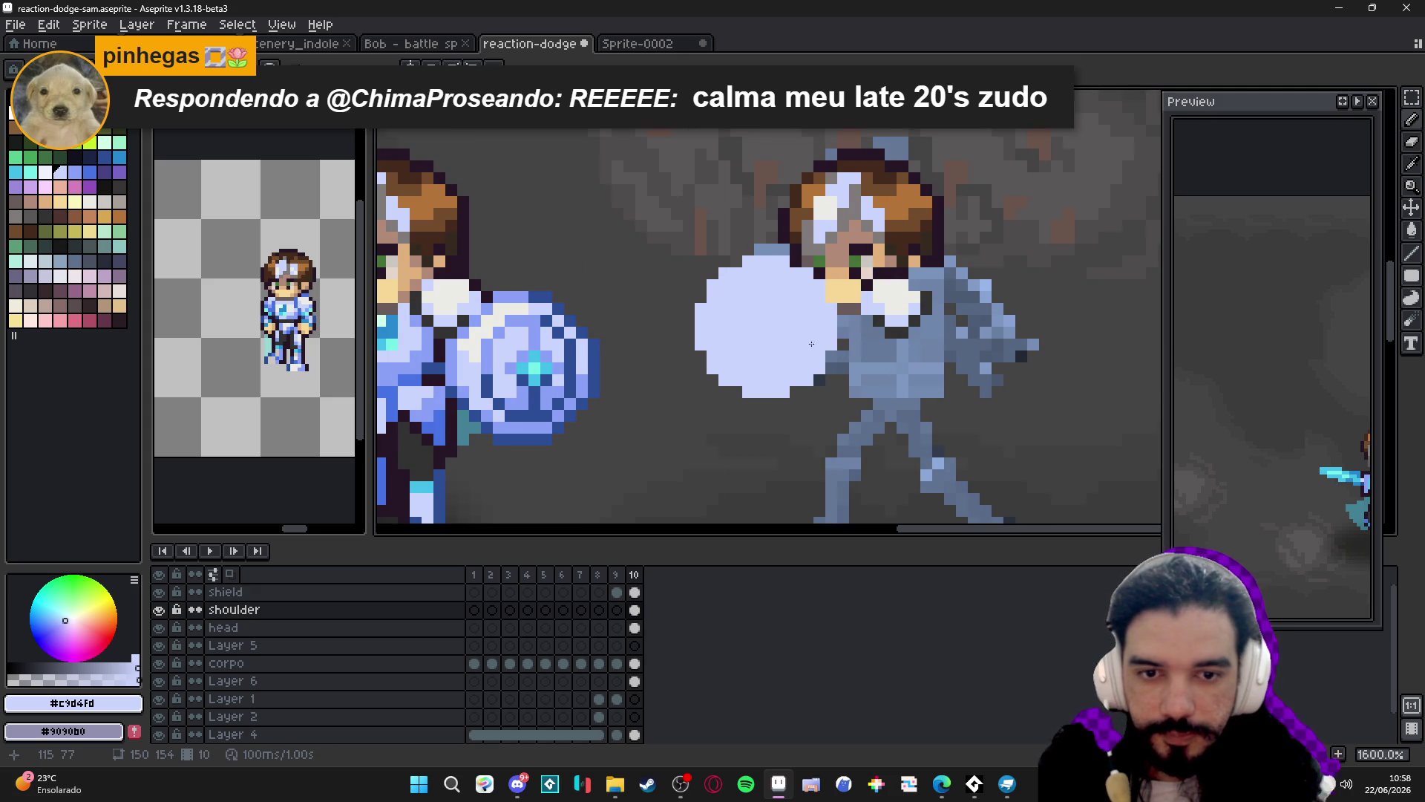
Sample the shield gem's cyan #42bfc8 and paint a gem pixel on the shoulder pad.
mouse_move(532, 331)
mouse_down()
mouse_move(635, 328)
mouse_move(549, 326)
mouse_up()
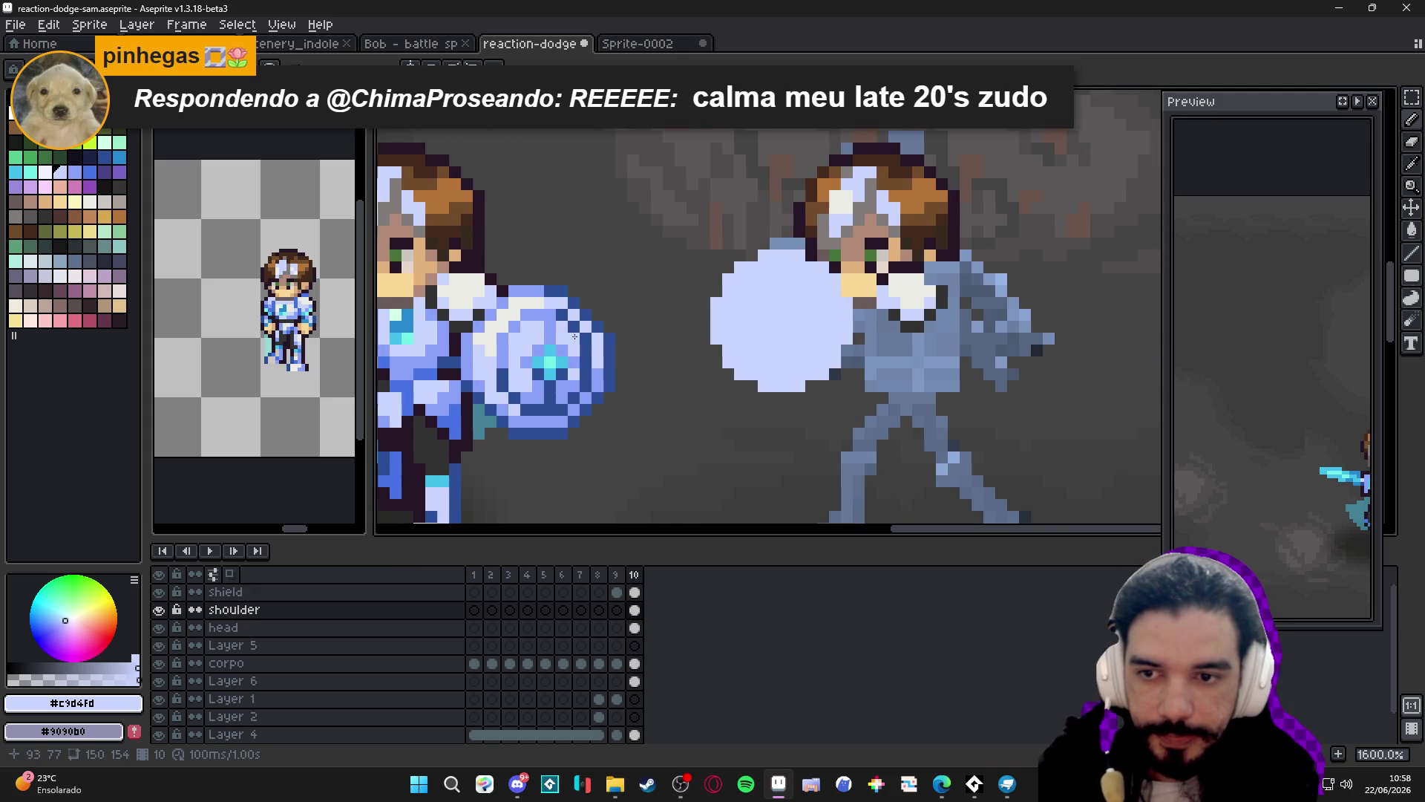
alt+click(550, 361)
click(704, 338)
key(ctrl+z)
scroll(854, 311, up, 1)
click(910, 313)
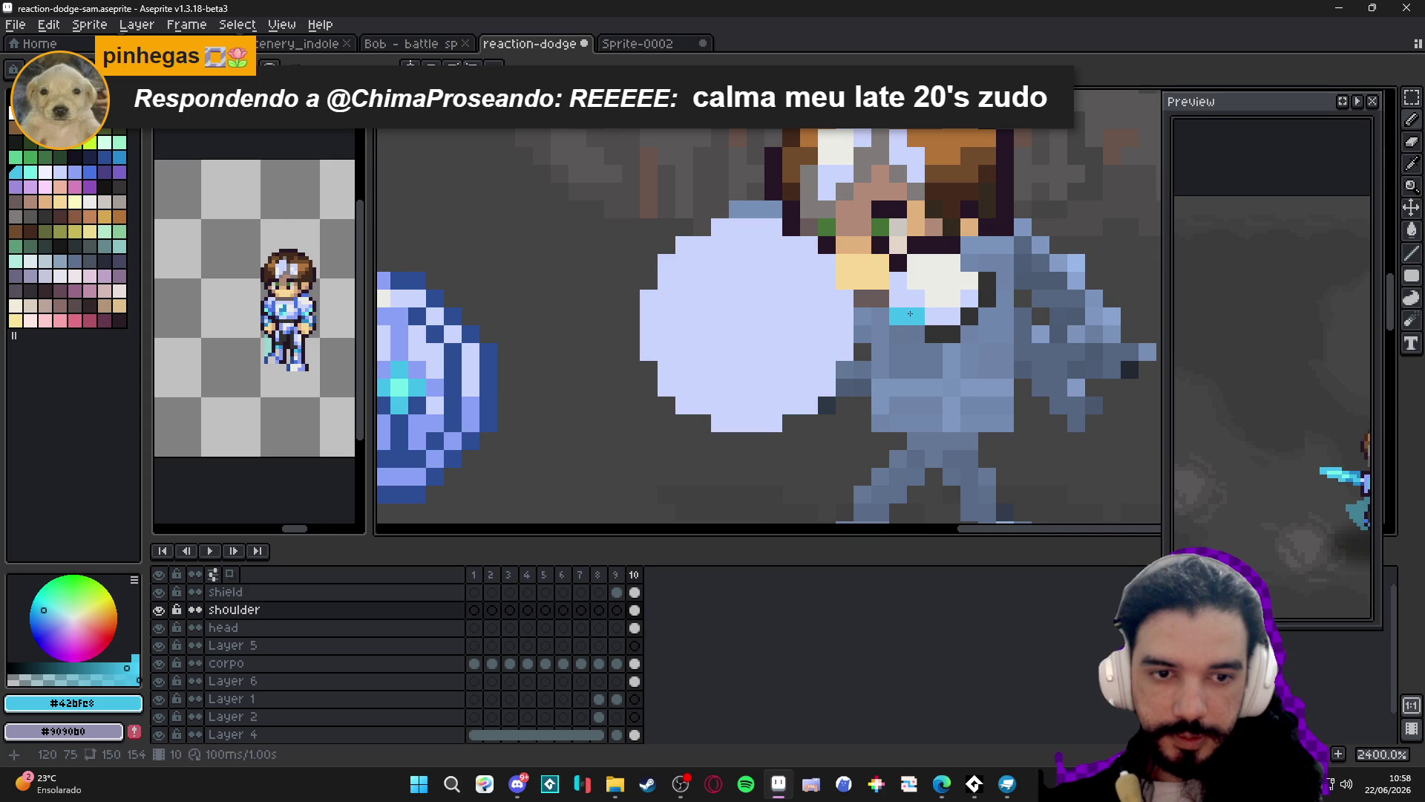
scroll(891, 349, down, 2)
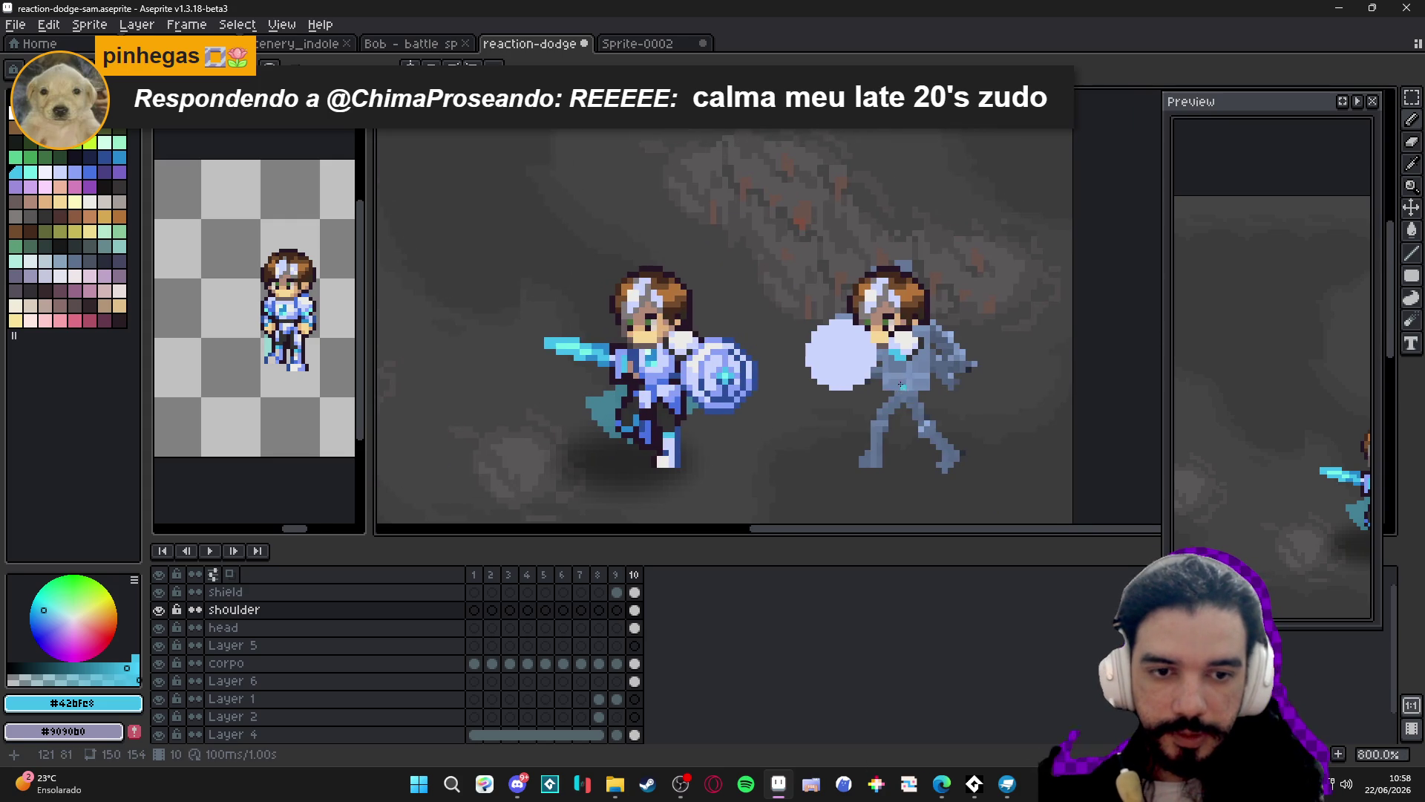
scroll(874, 357, down, 3)
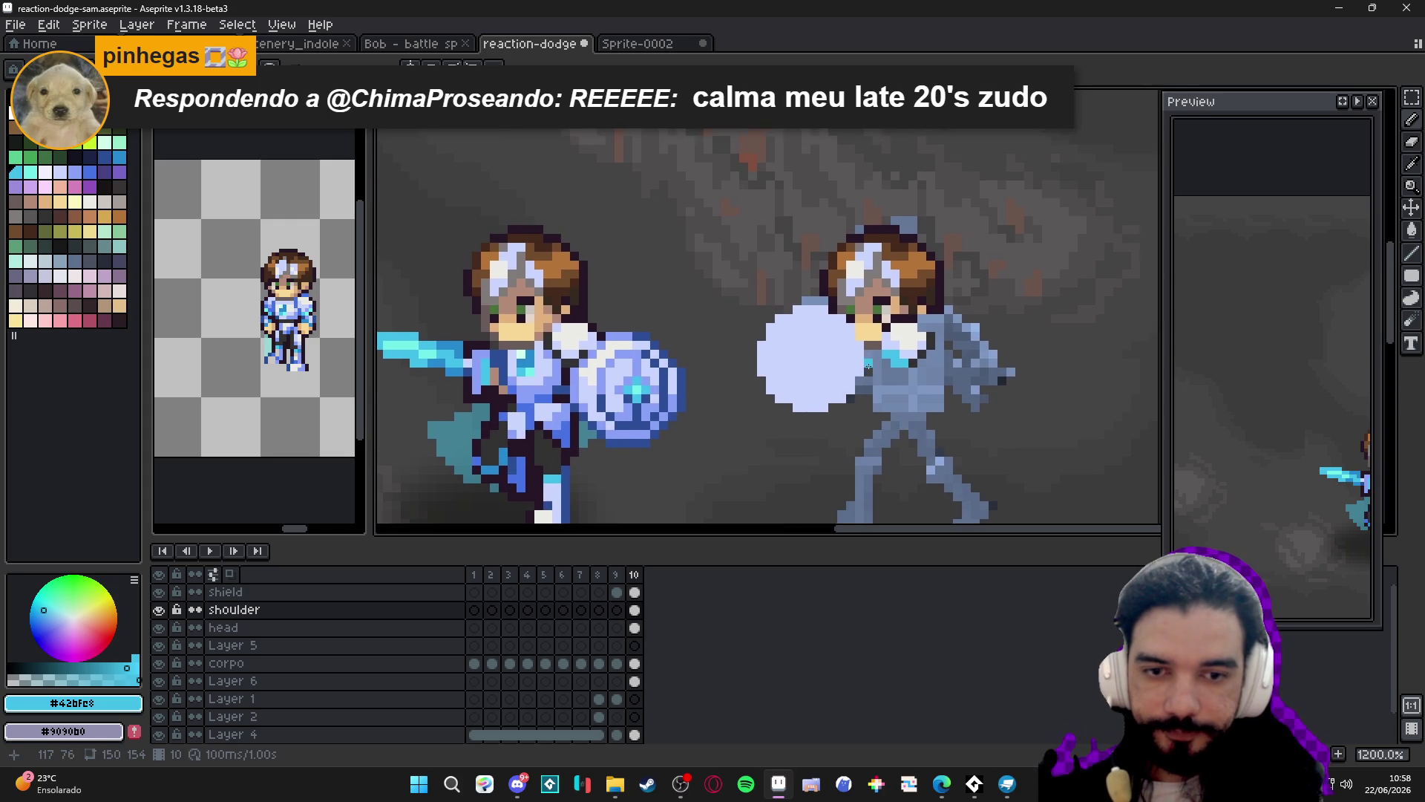
drag(874, 357, 841, 359)
scroll(841, 359, up, 1)
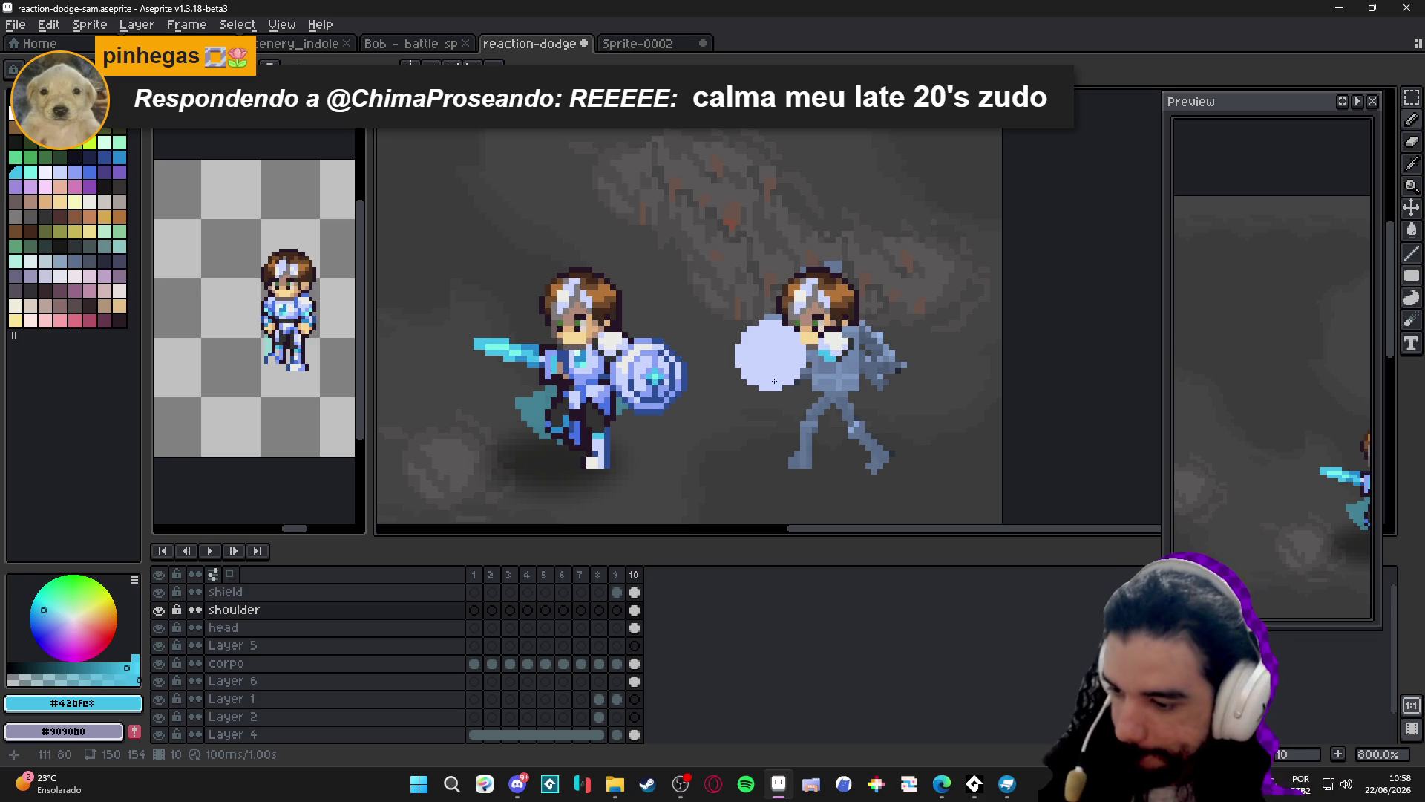
drag(750, 380, 777, 379)
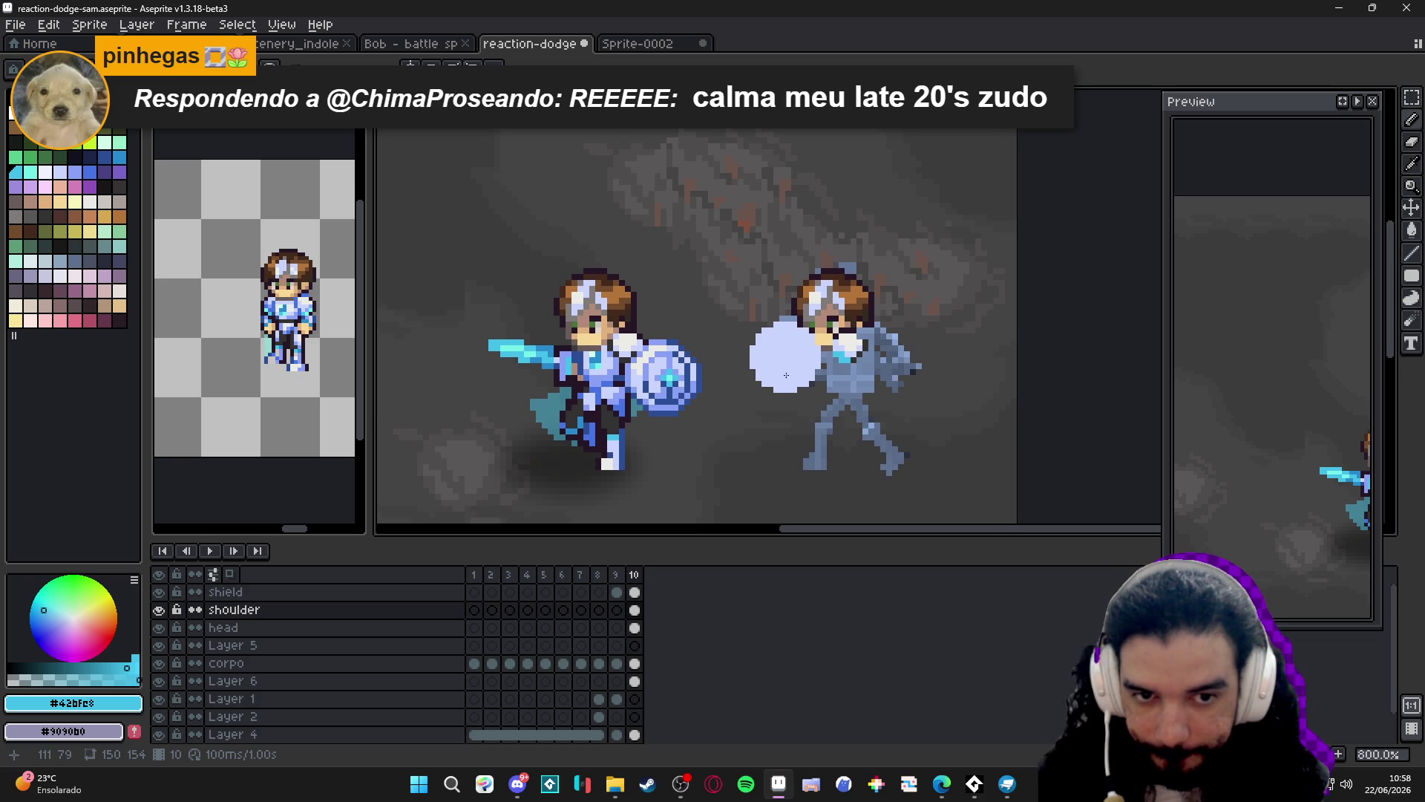
On the head layer, marquee-select the reference figure and move its head down one pixel.
ctrl+click(861, 301)
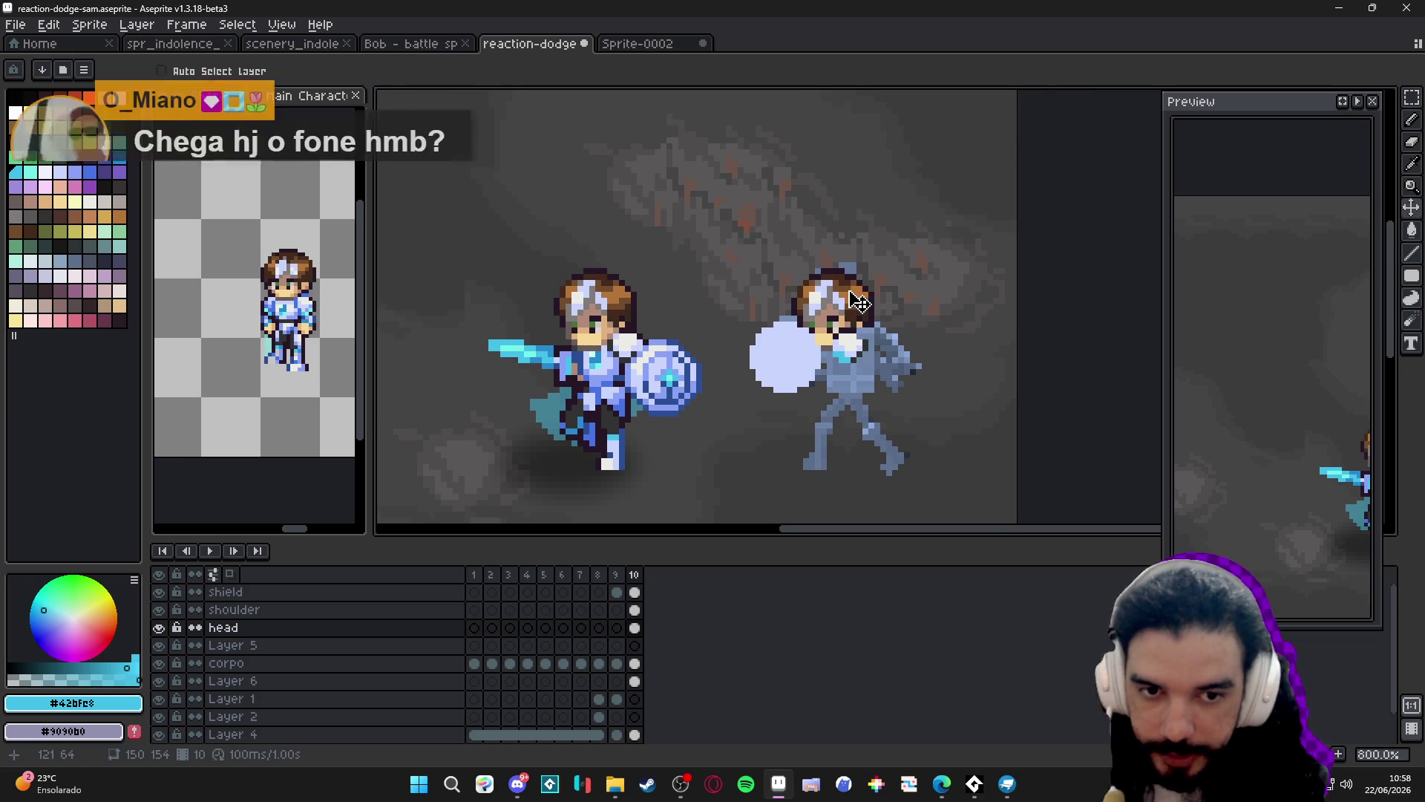
key(m)
mouse_move(746, 229)
mouse_down()
mouse_move(795, 260)
mouse_move(913, 414)
mouse_up()
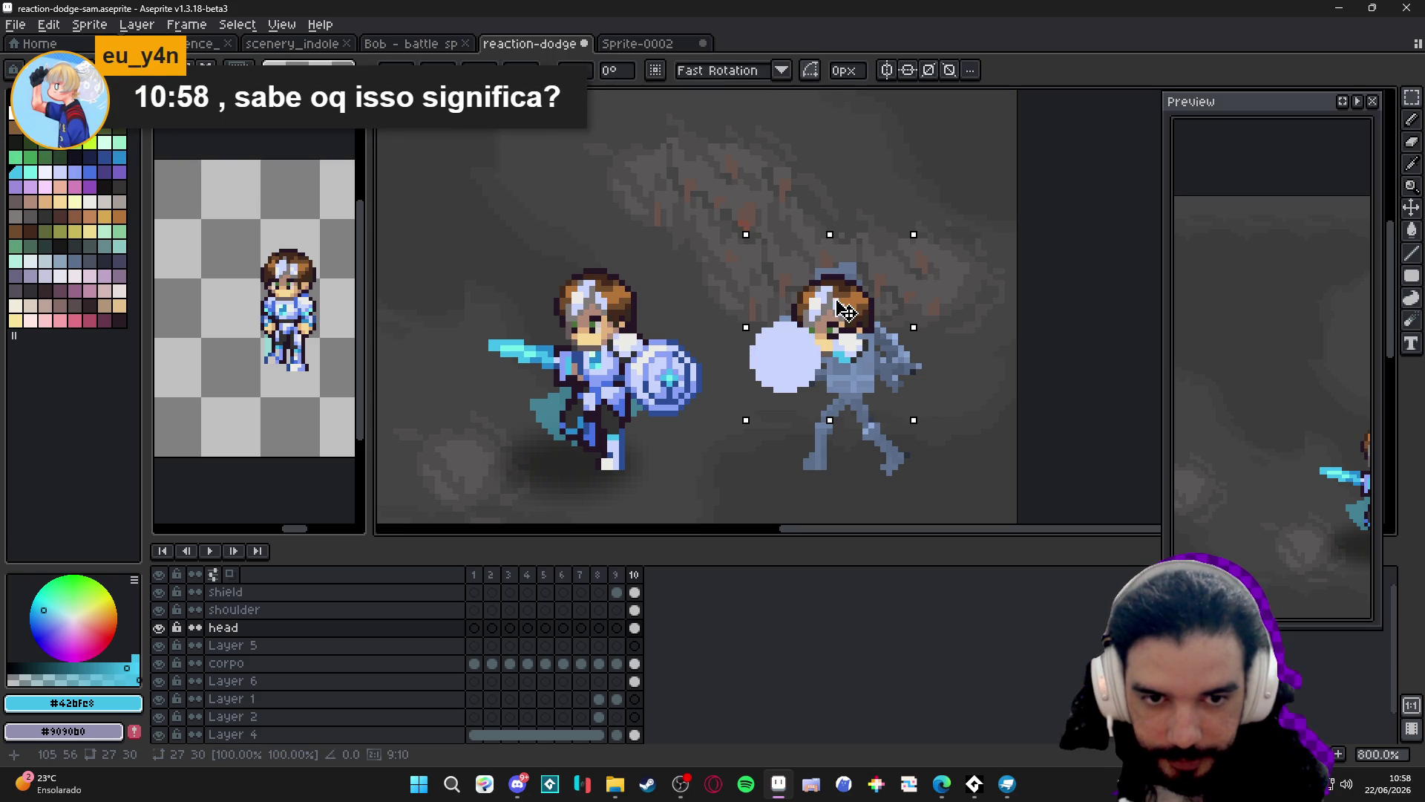
drag(846, 304, 846, 310)
Sample the knight's dark blue #2b4c95 outline colour from the sprite.
ctrl+click(799, 354)
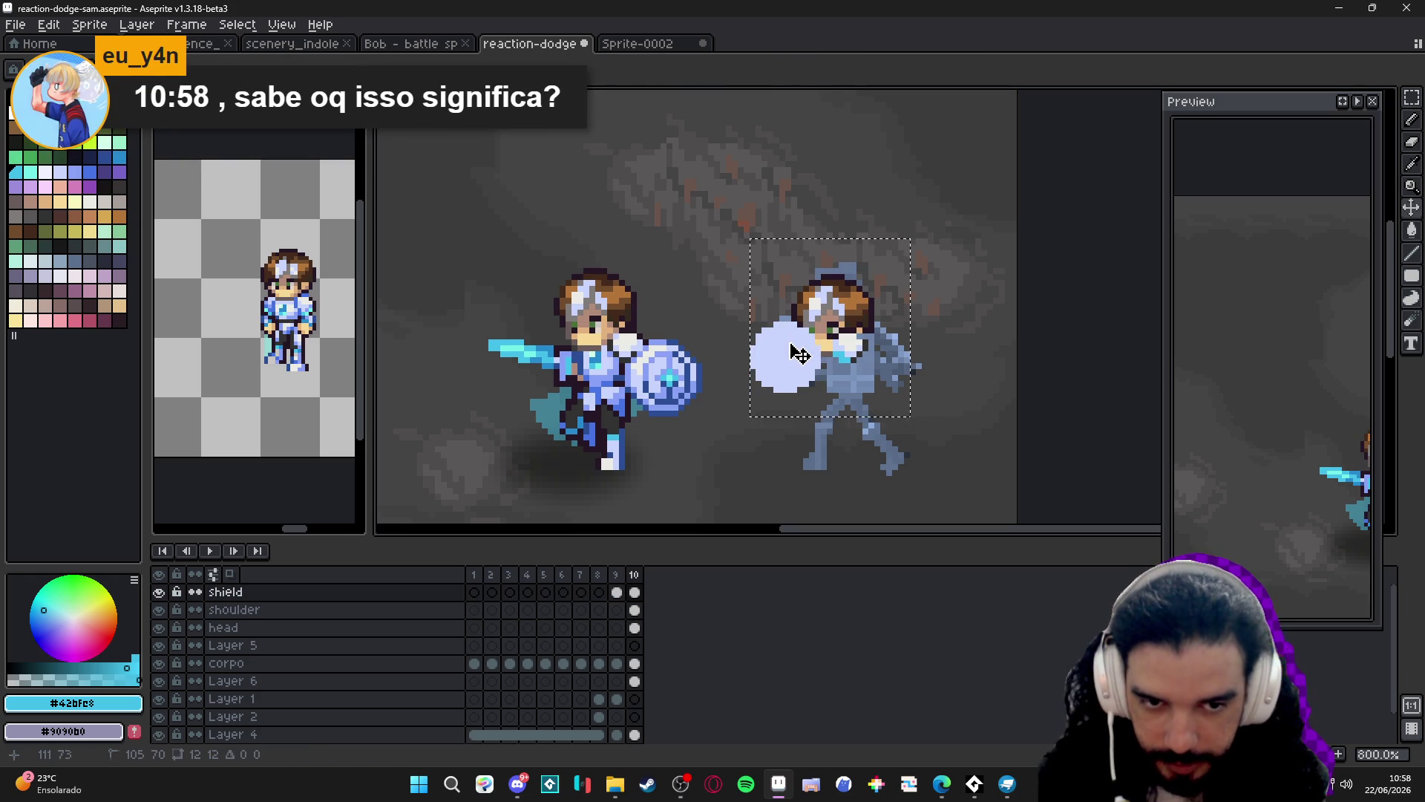
ctrl+click(851, 357)
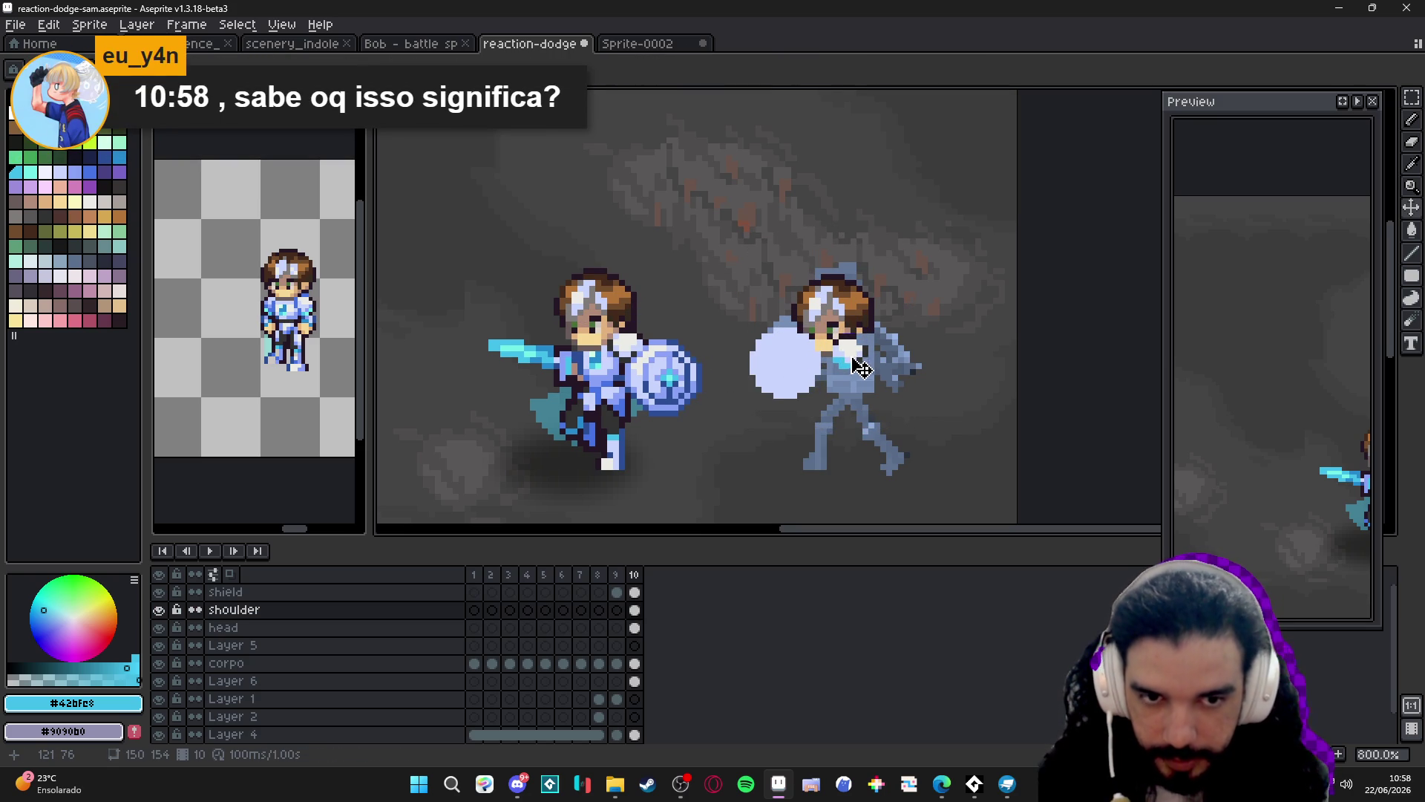
scroll(864, 349, down, 2)
scroll(865, 349, right, 2)
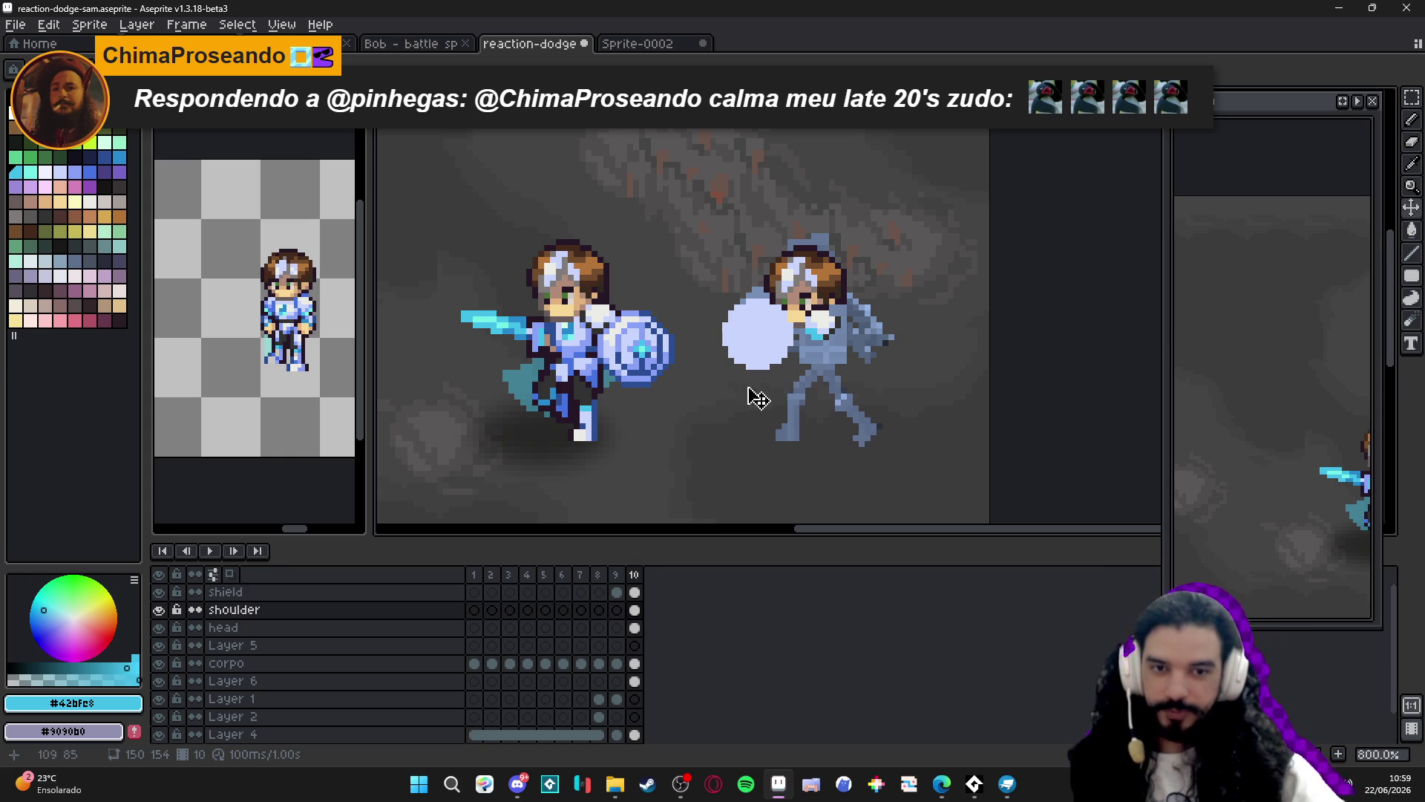
scroll(754, 394, up, 3)
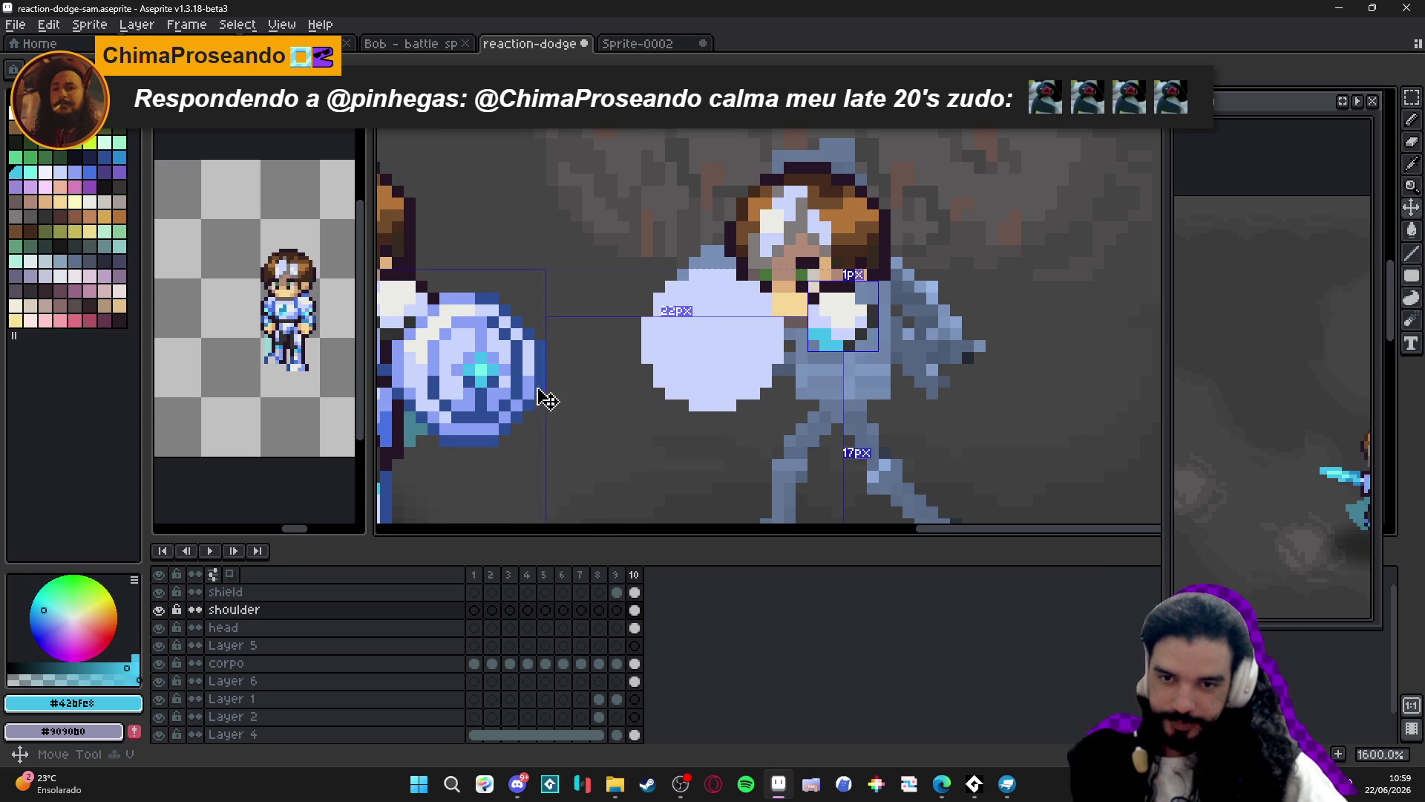
ctrl+click(541, 398)
Outline the selected pale shield disc with #2b4c95 using the Outline effect's circle matrix.
ctrl+click(708, 369)
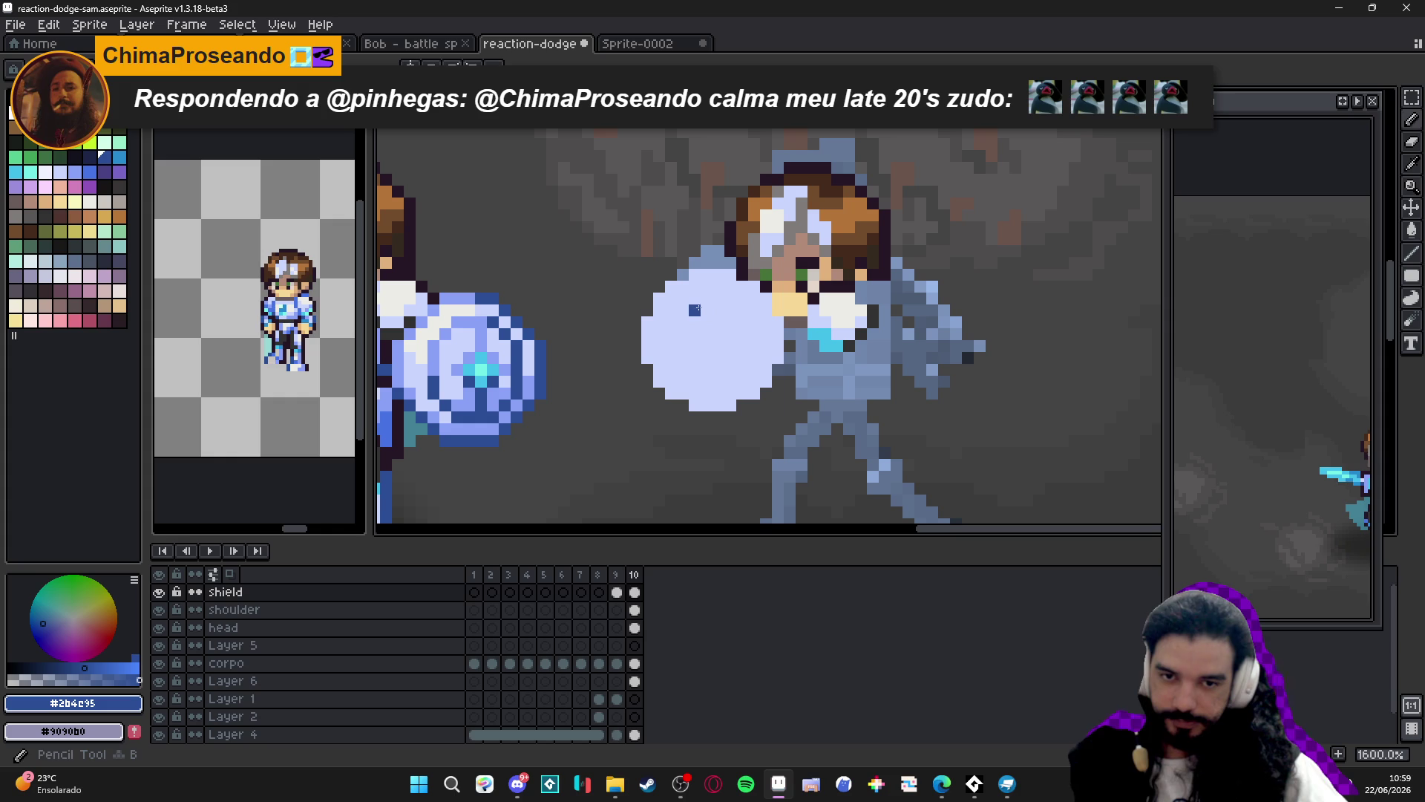
key(m)
mouse_move(593, 234)
mouse_down()
mouse_move(732, 398)
mouse_move(819, 446)
mouse_up()
key(shift+o)
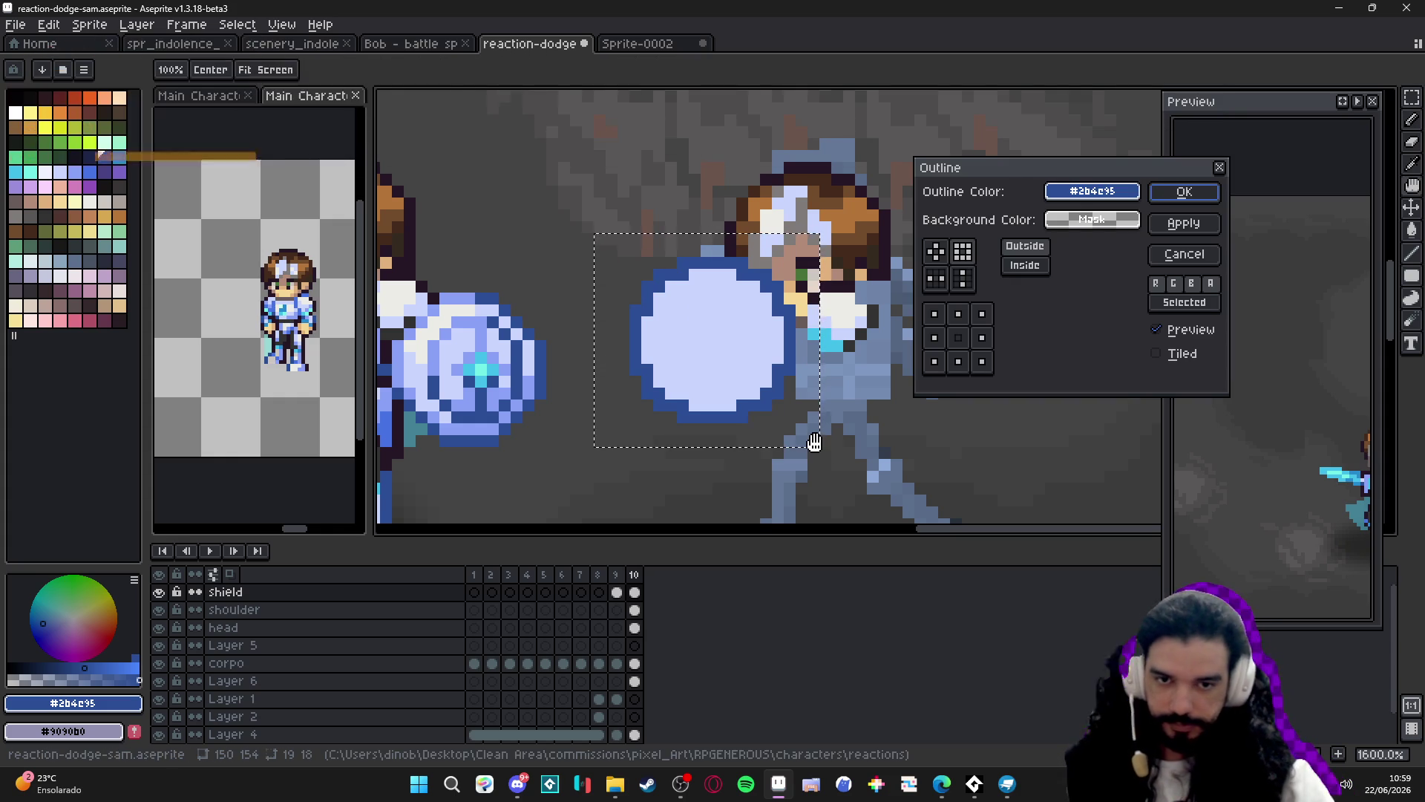
click(935, 251)
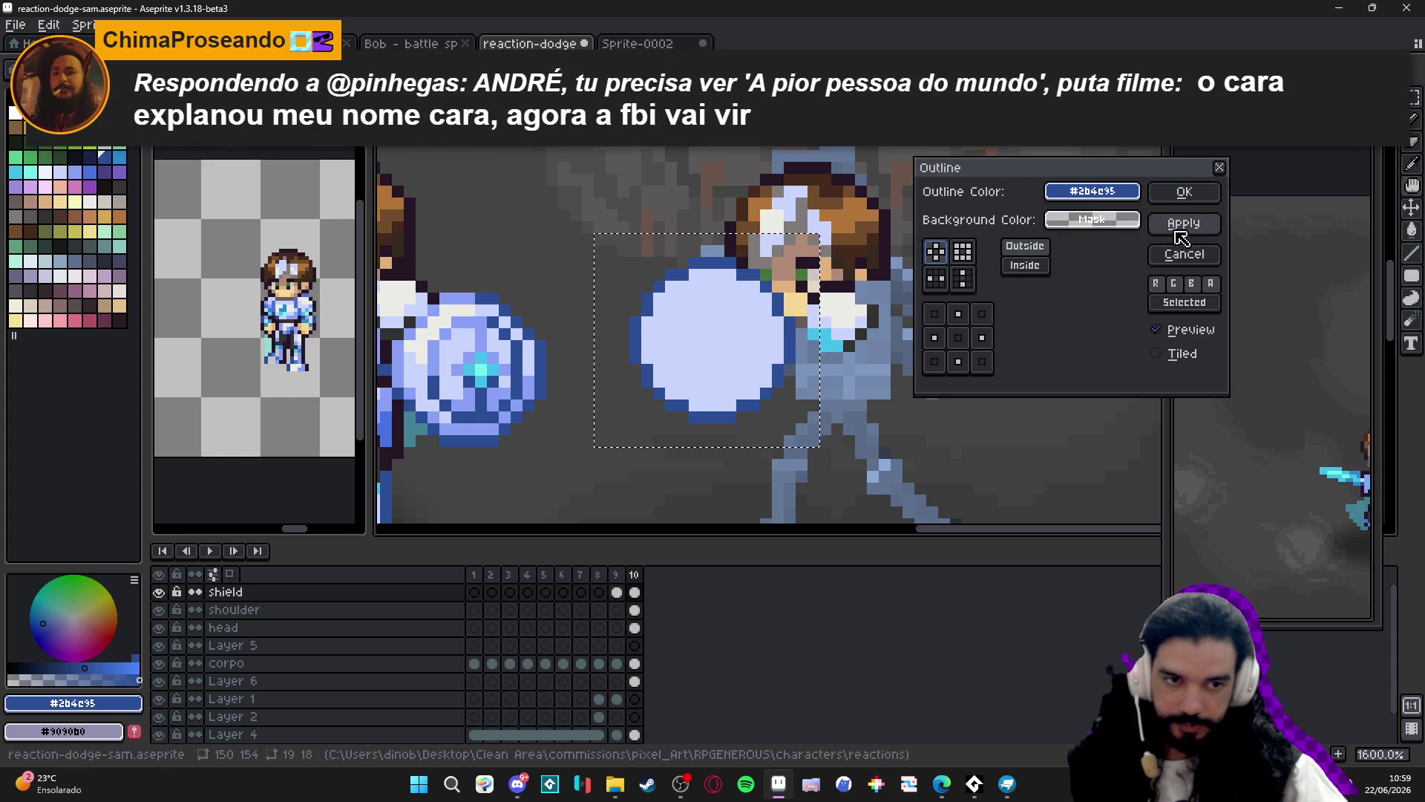
click(1184, 192)
drag(755, 323, 790, 337)
Deselect the outlined shield area.
scroll(790, 336, down, 1)
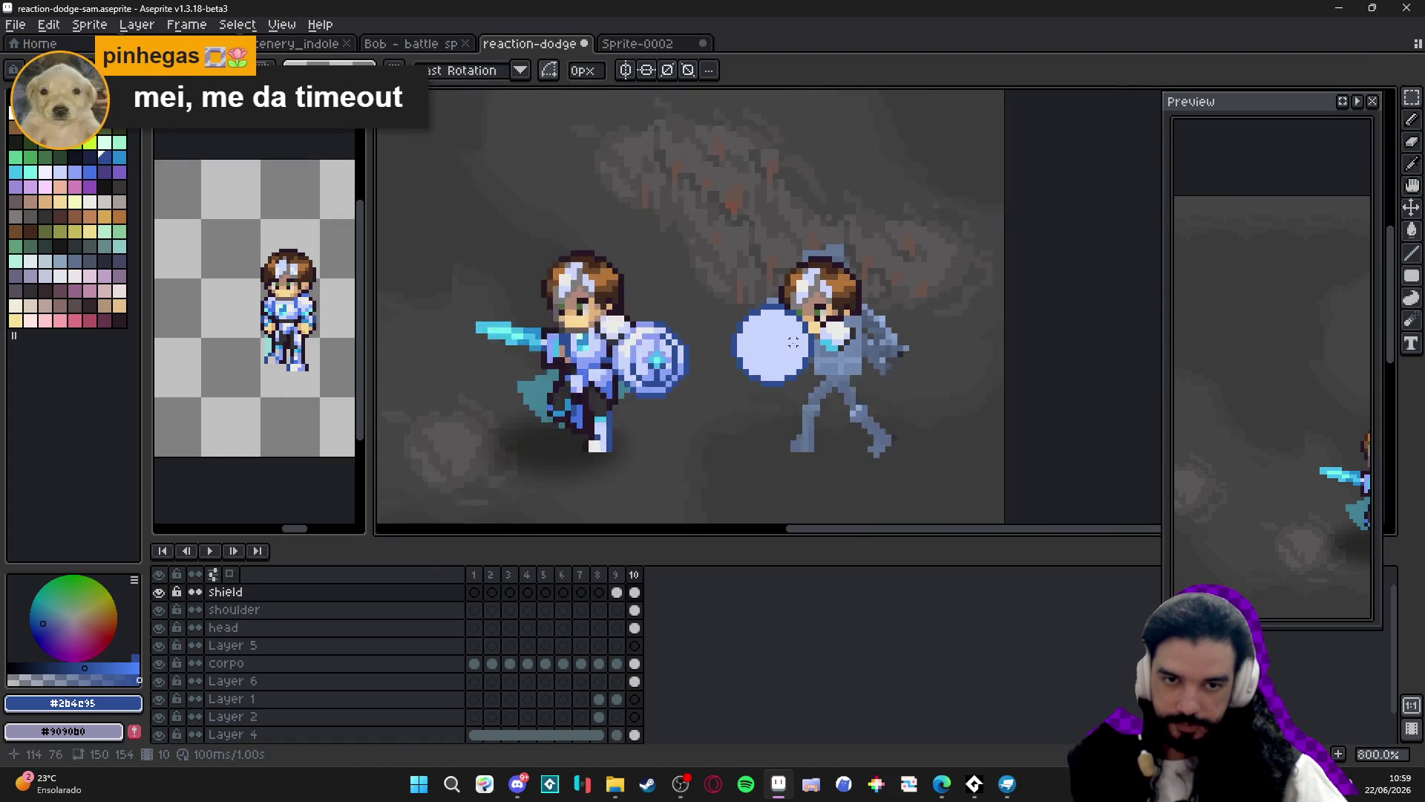
scroll(790, 334, down, 1)
scroll(790, 333, up, 1)
key(ctrl+d)
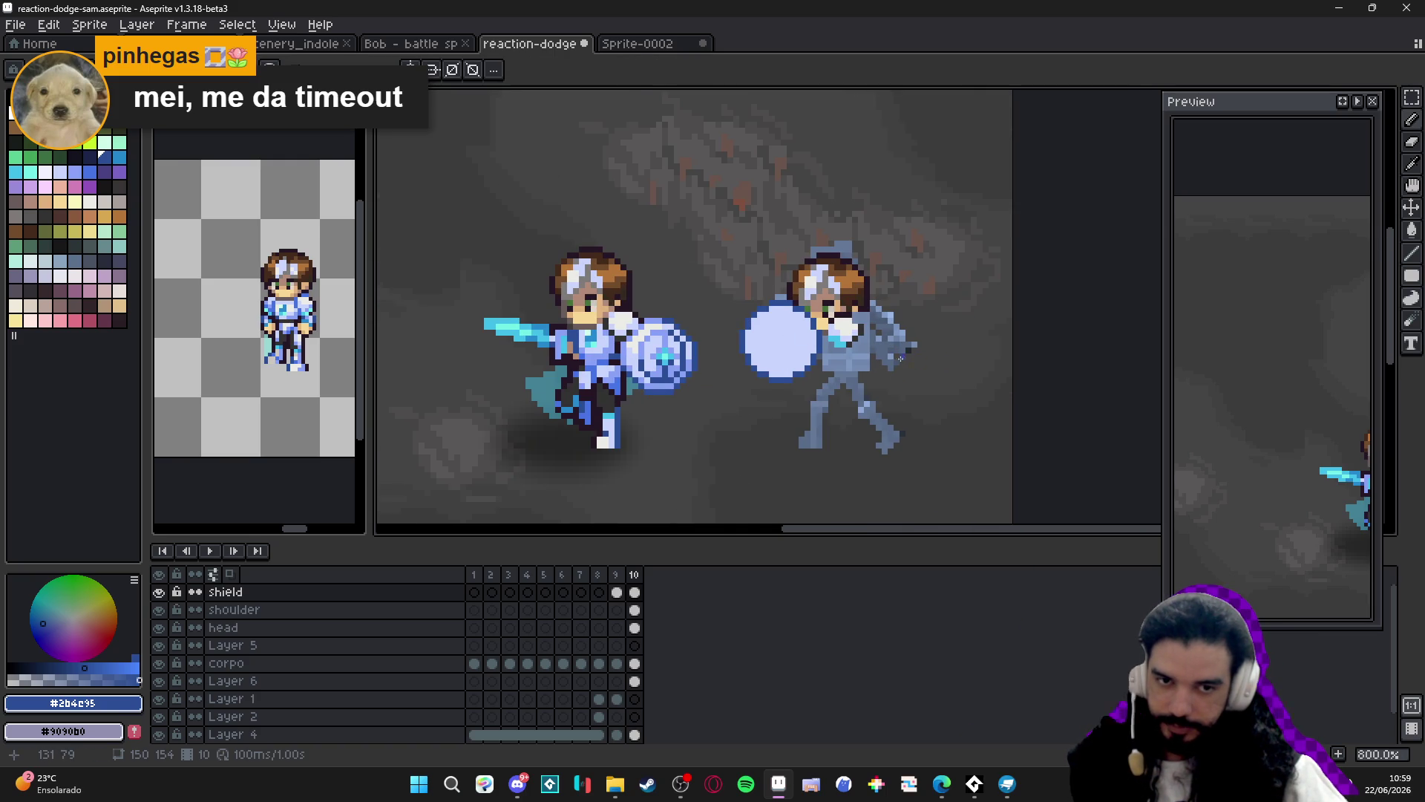
scroll(900, 358, up, 1)
scroll(867, 351, down, 3)
scroll(852, 336, up, 1)
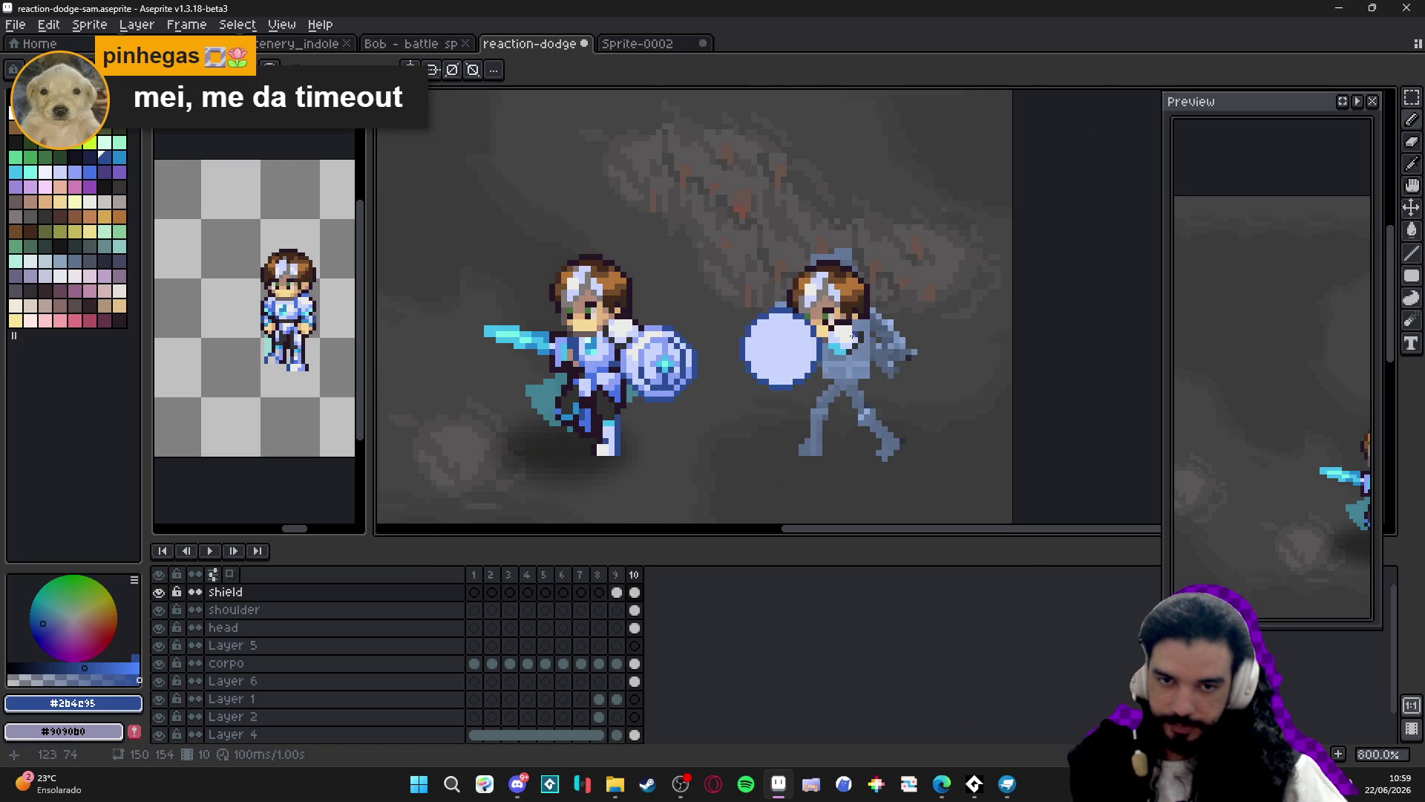
On the shoulder layer, paint pale armour pixels up the reference figure's chest.
alt+click(839, 356)
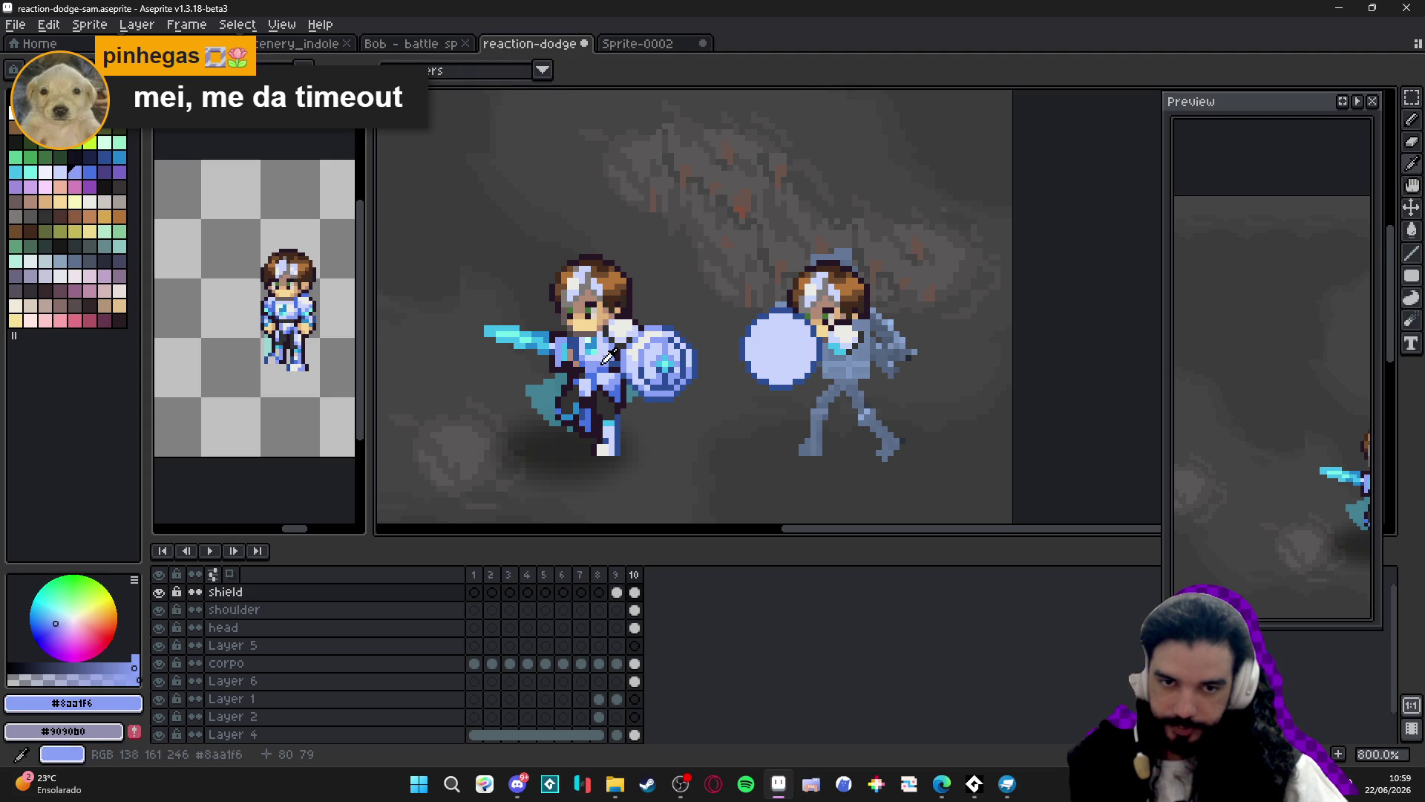
scroll(839, 352, up, 1)
key(Down)
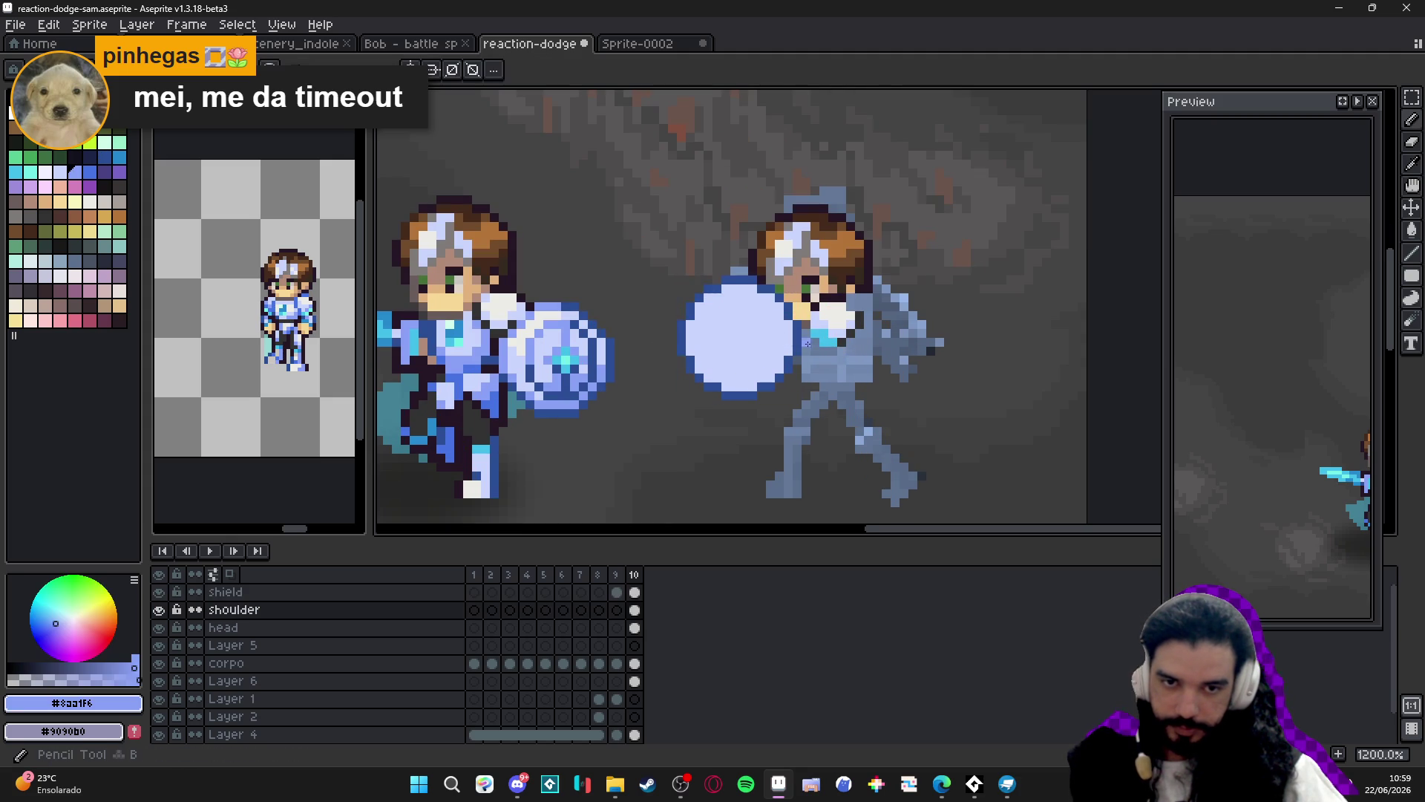
drag(464, 359, 501, 357)
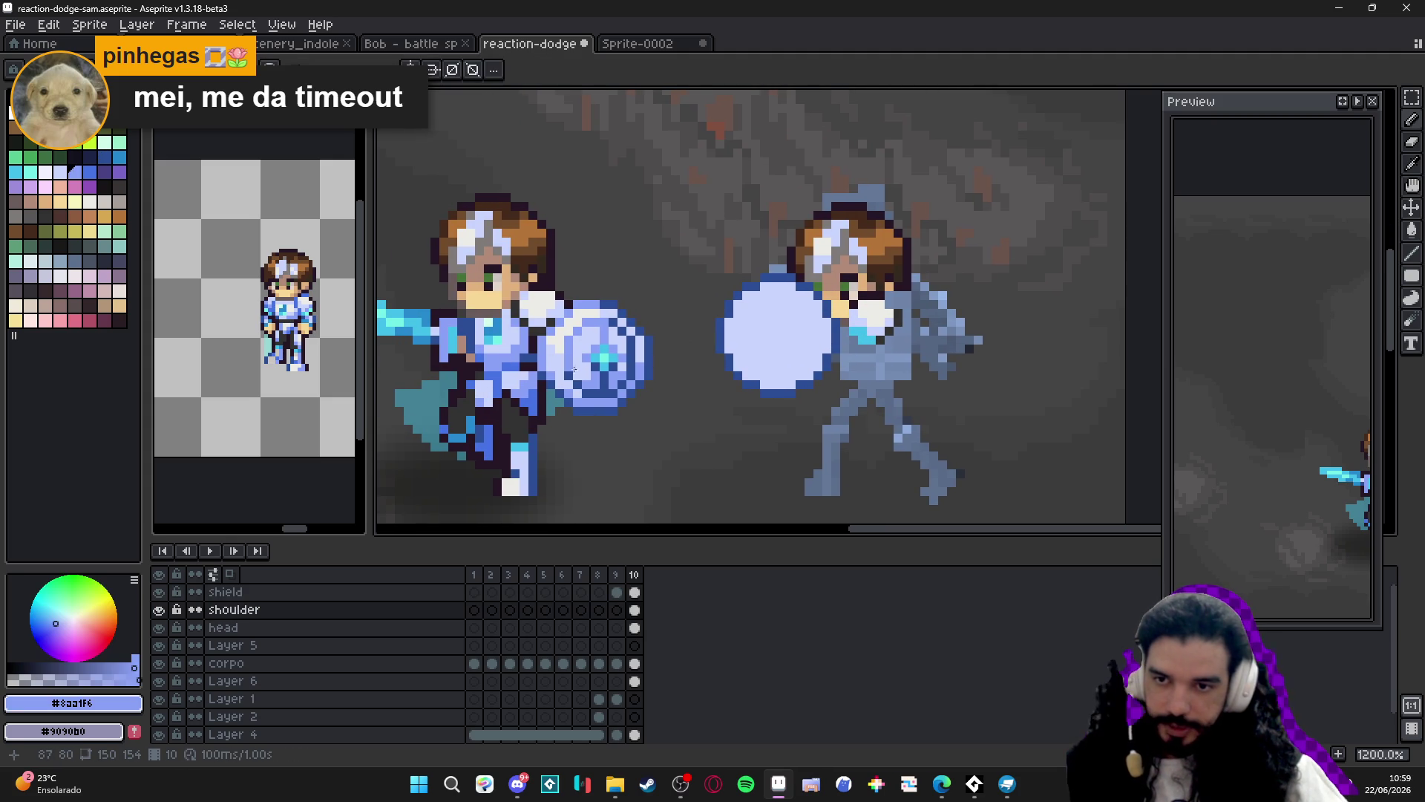
alt+click(864, 349)
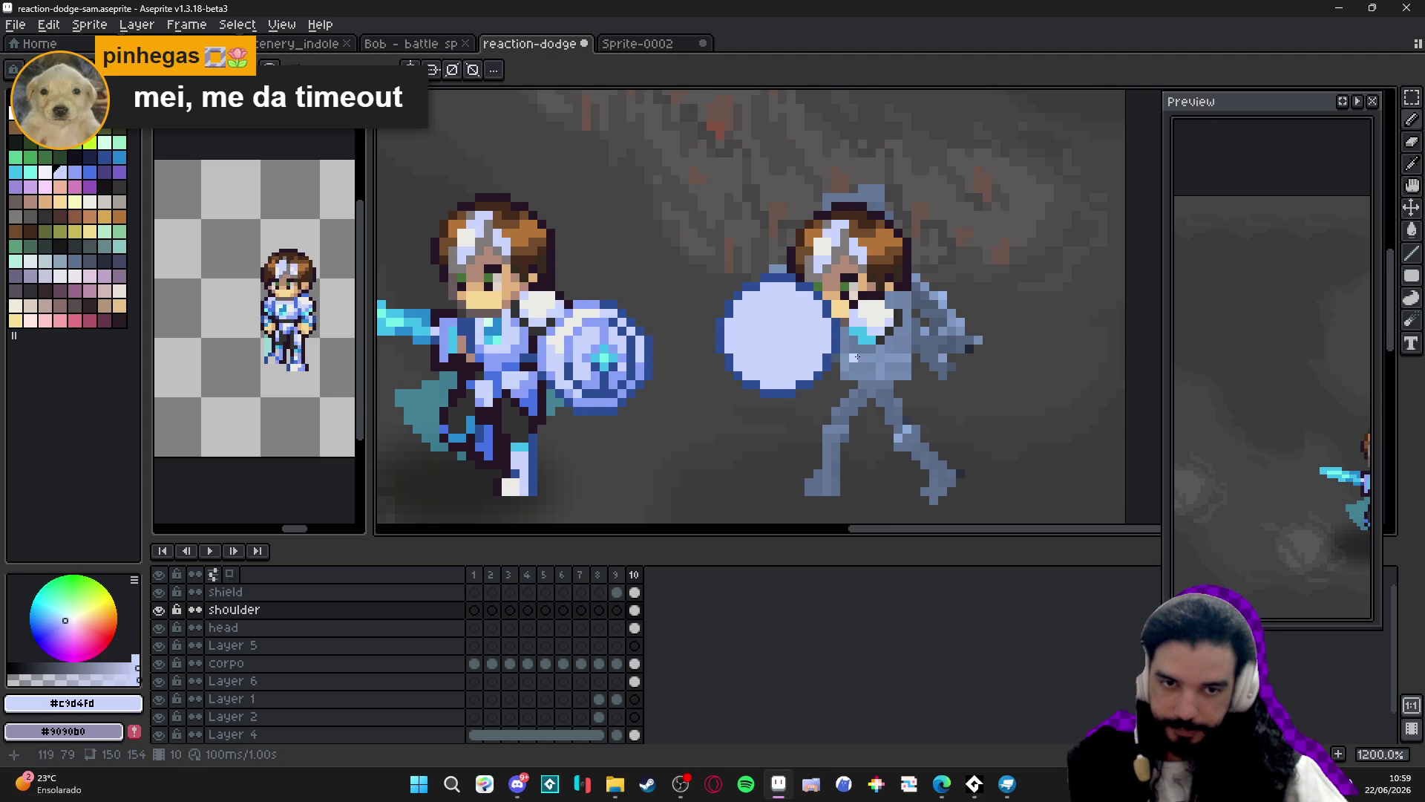
drag(856, 357, 843, 327)
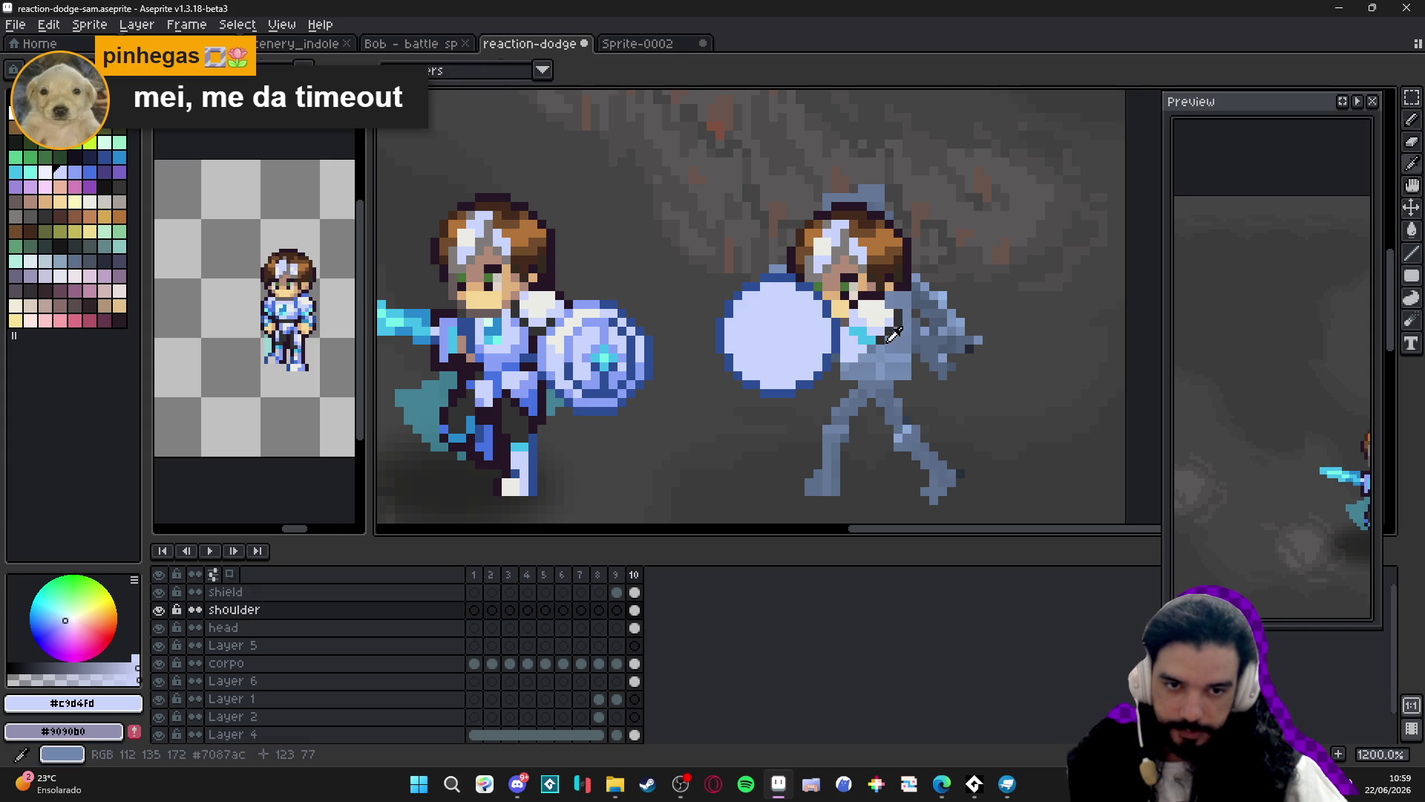
Draw a short dark diagonal outline across the chest and add more pale pixels.
alt+click(859, 348)
drag(858, 358, 838, 362)
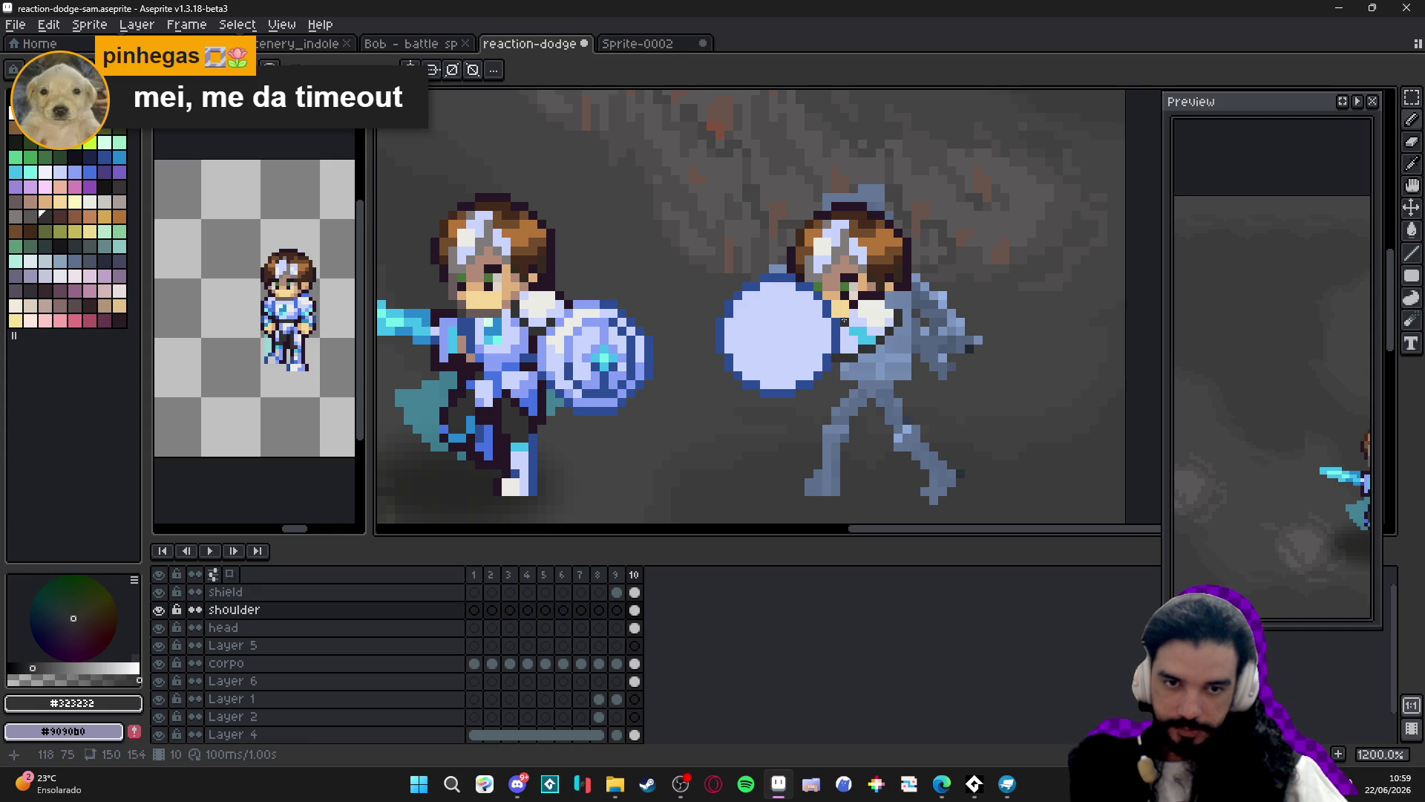
alt+click(852, 349)
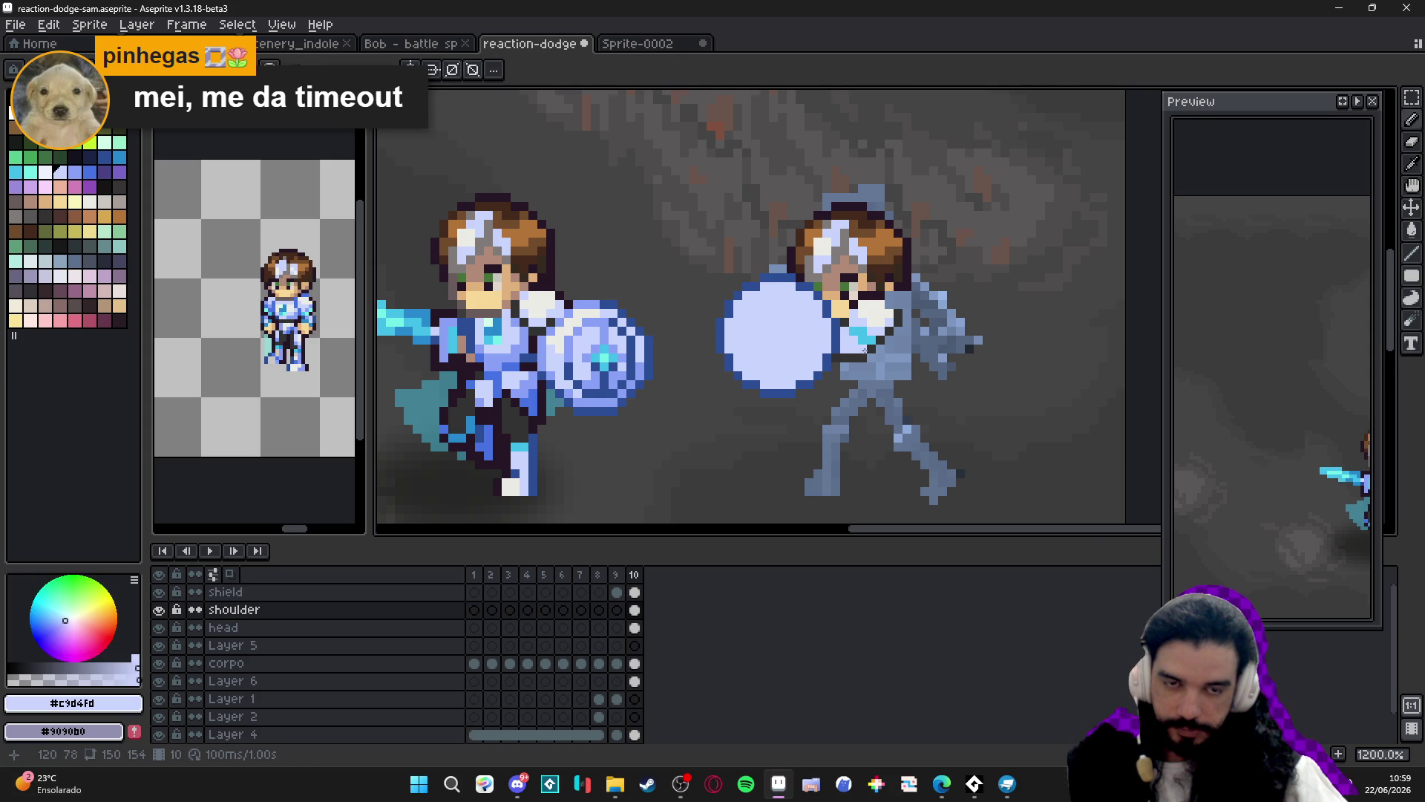
scroll(873, 364, down, 3)
drag(876, 376, 851, 365)
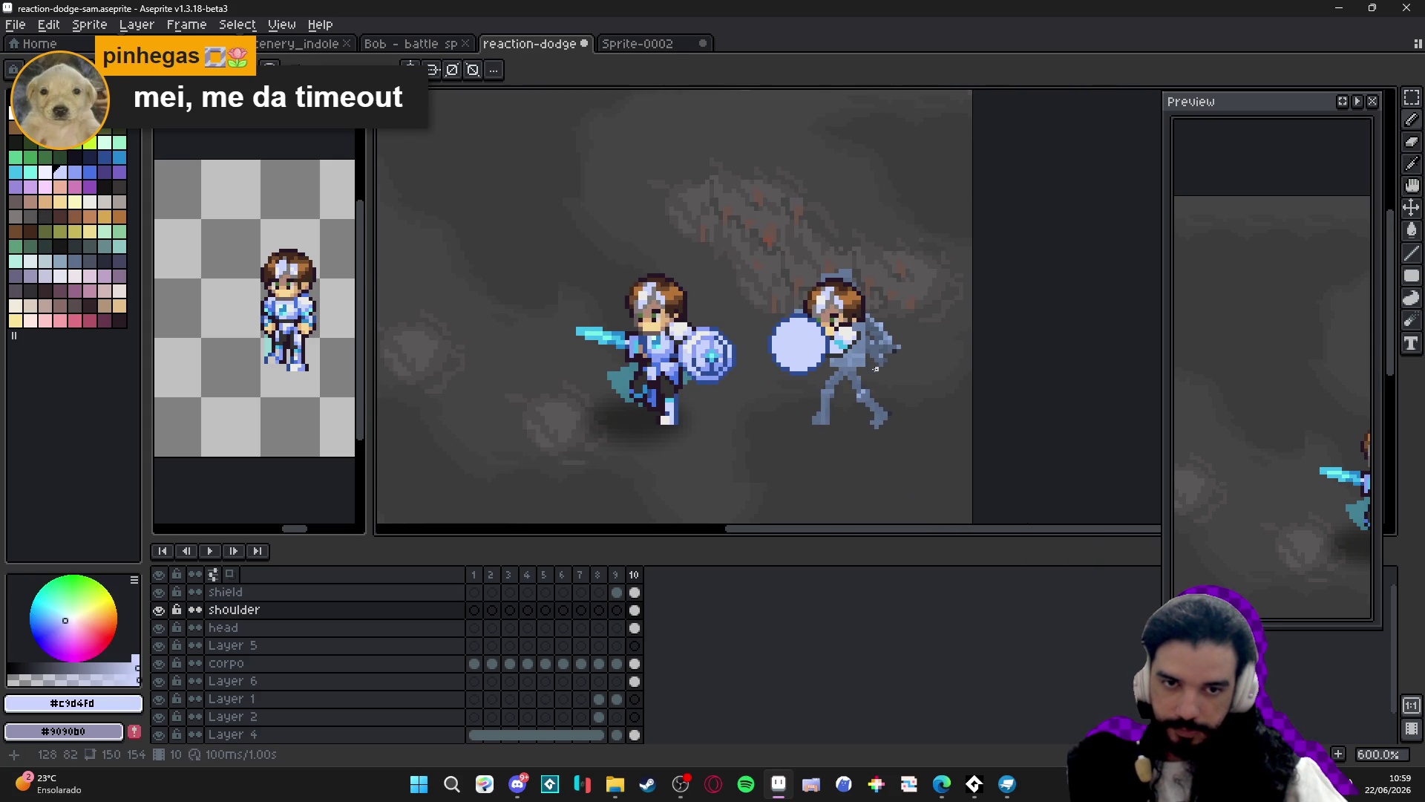
scroll(854, 340, up, 3)
Undo the last pencil stroke and pick the darkest outline and light off-white colours.
alt+click(861, 330)
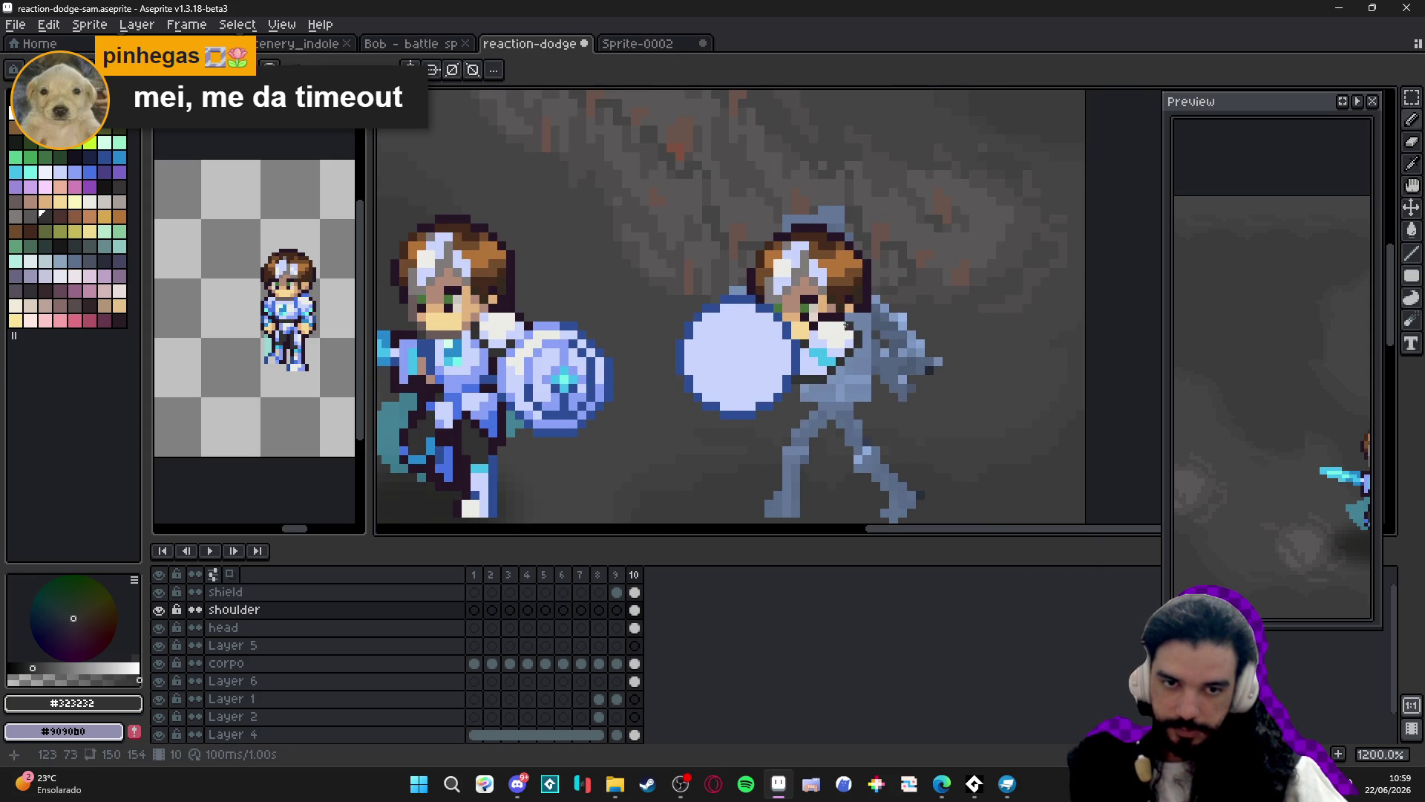
drag(847, 327, 844, 306)
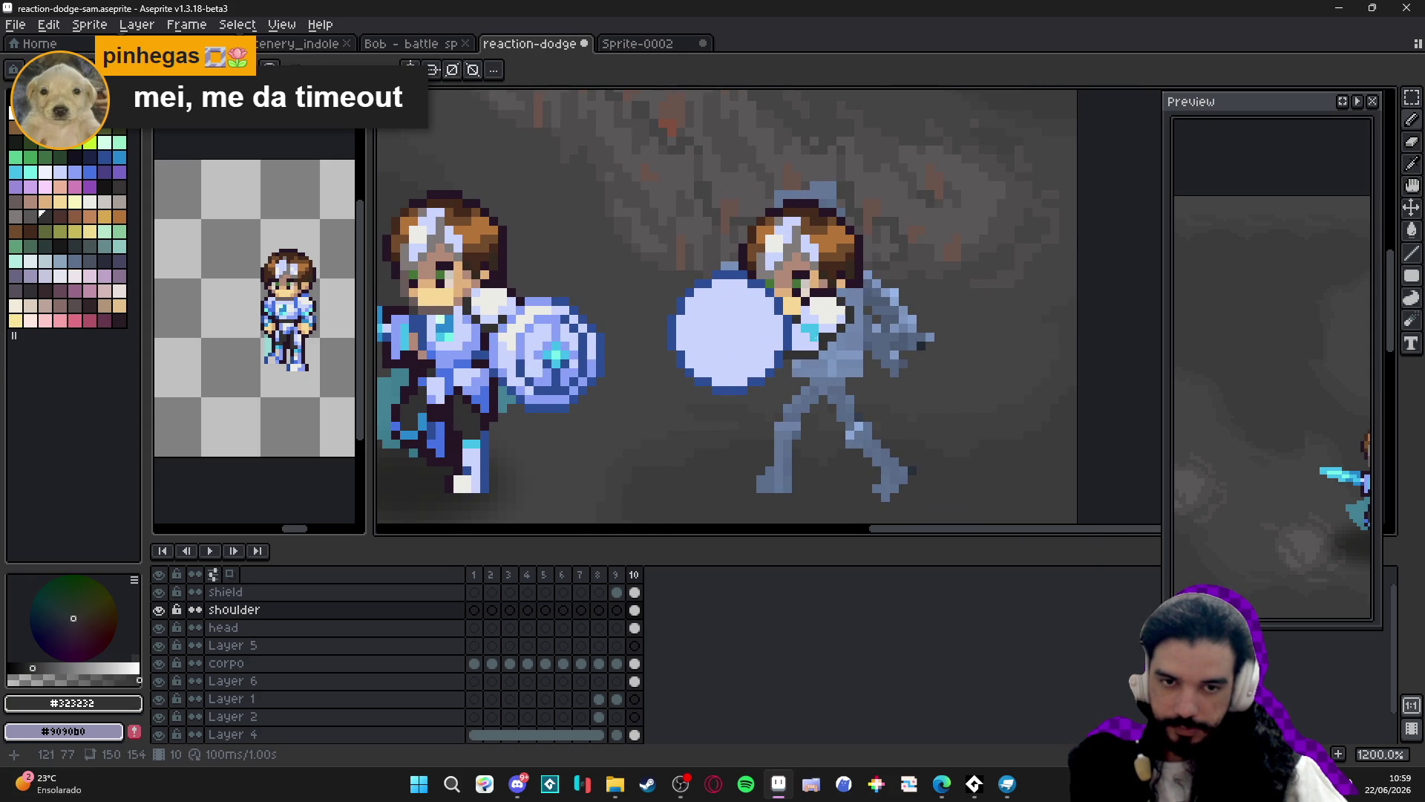
alt+click(868, 308)
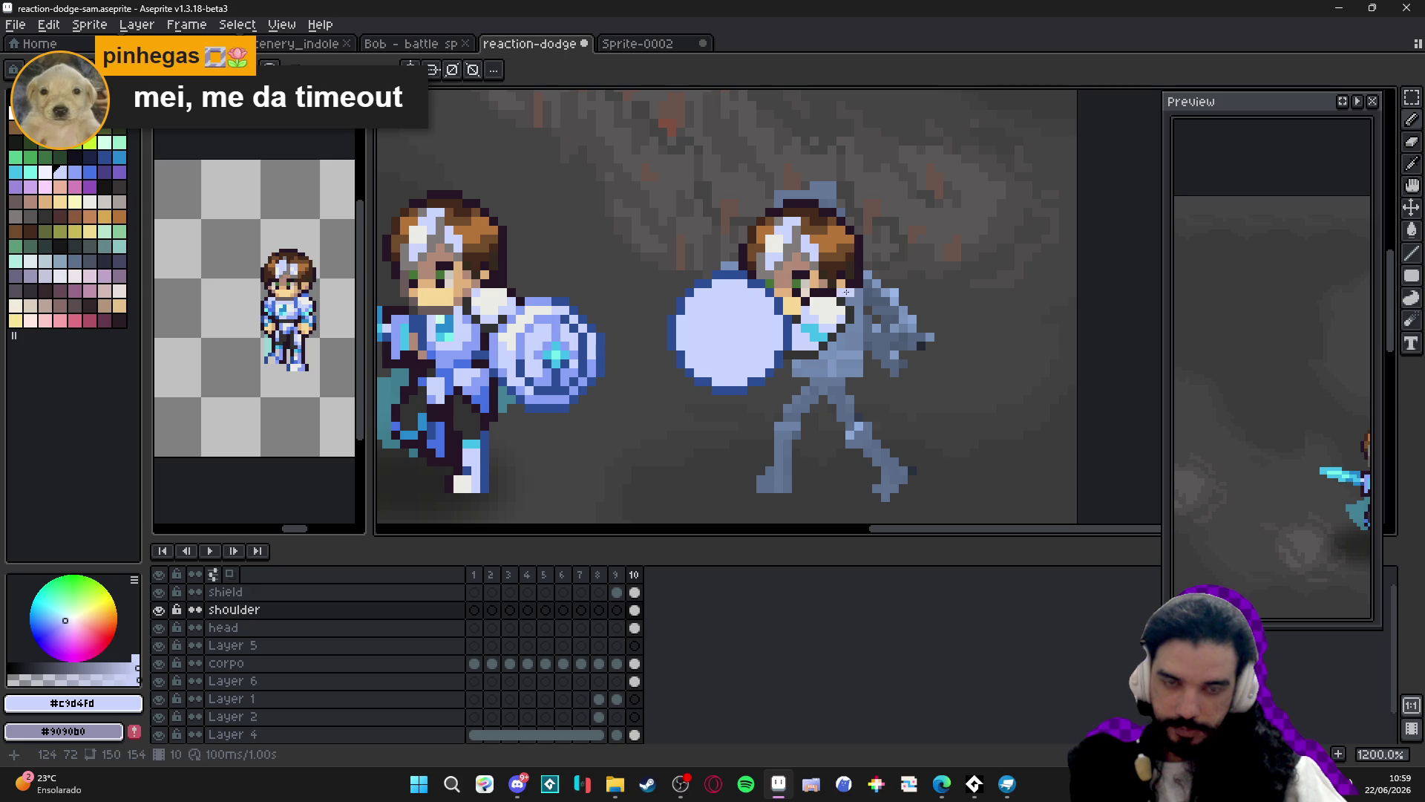
key(ctrl+z)
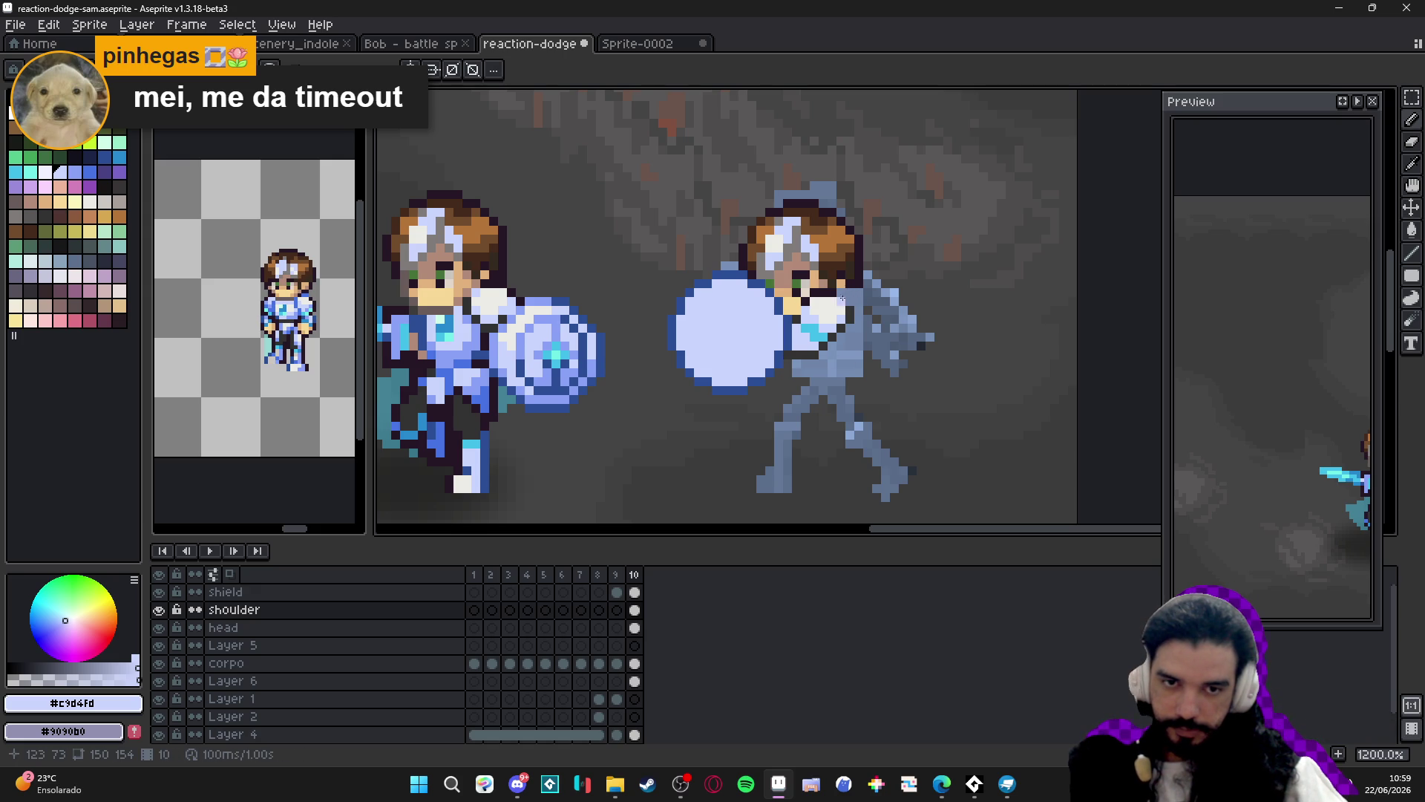
alt+click(832, 283)
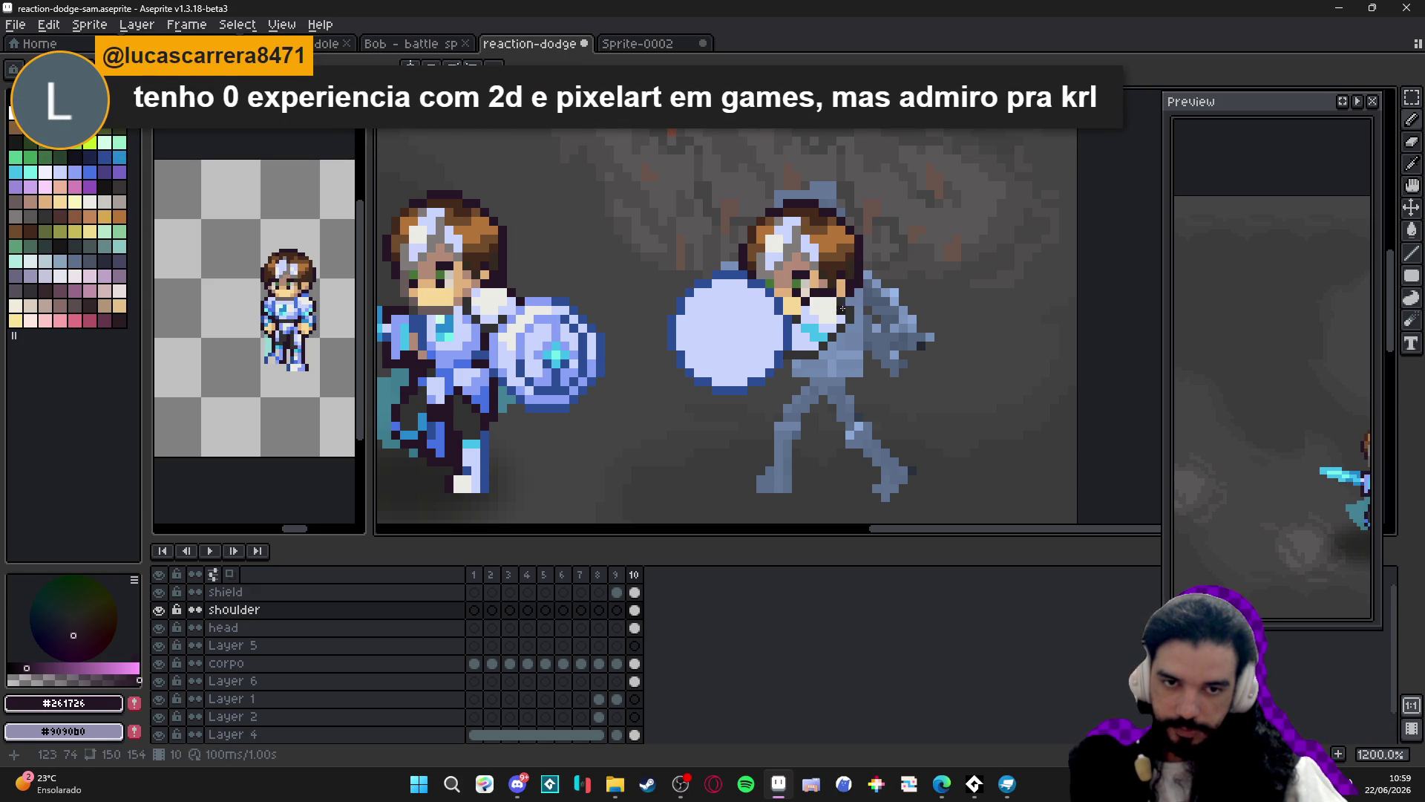
alt+click(847, 308)
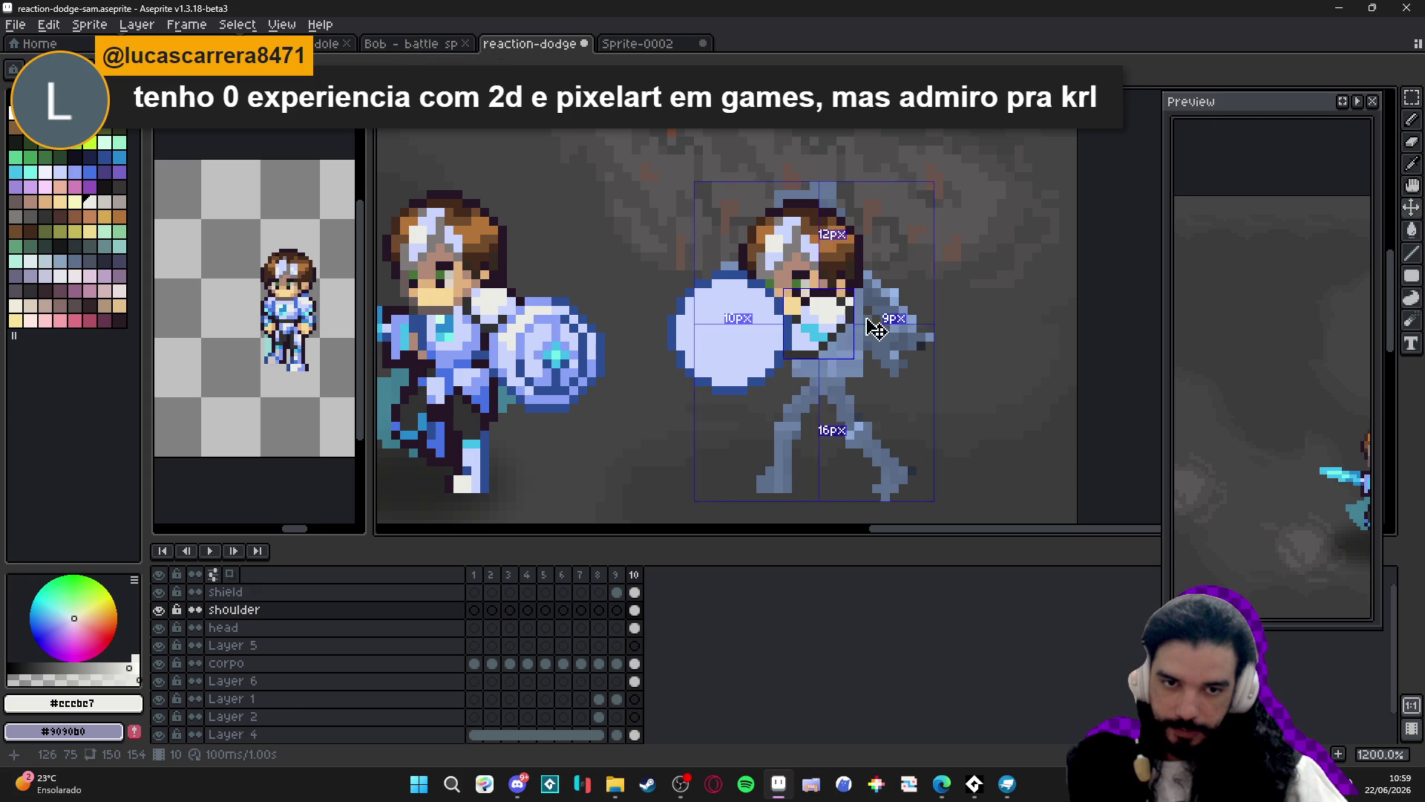
Draw a light shoulder edge line and fill the outlined torso area with off-white #ccbbc7.
mouse_move(861, 328)
mouse_down()
mouse_move(867, 378)
mouse_move(802, 382)
mouse_move(800, 369)
mouse_move(823, 373)
mouse_up()
click(822, 373)
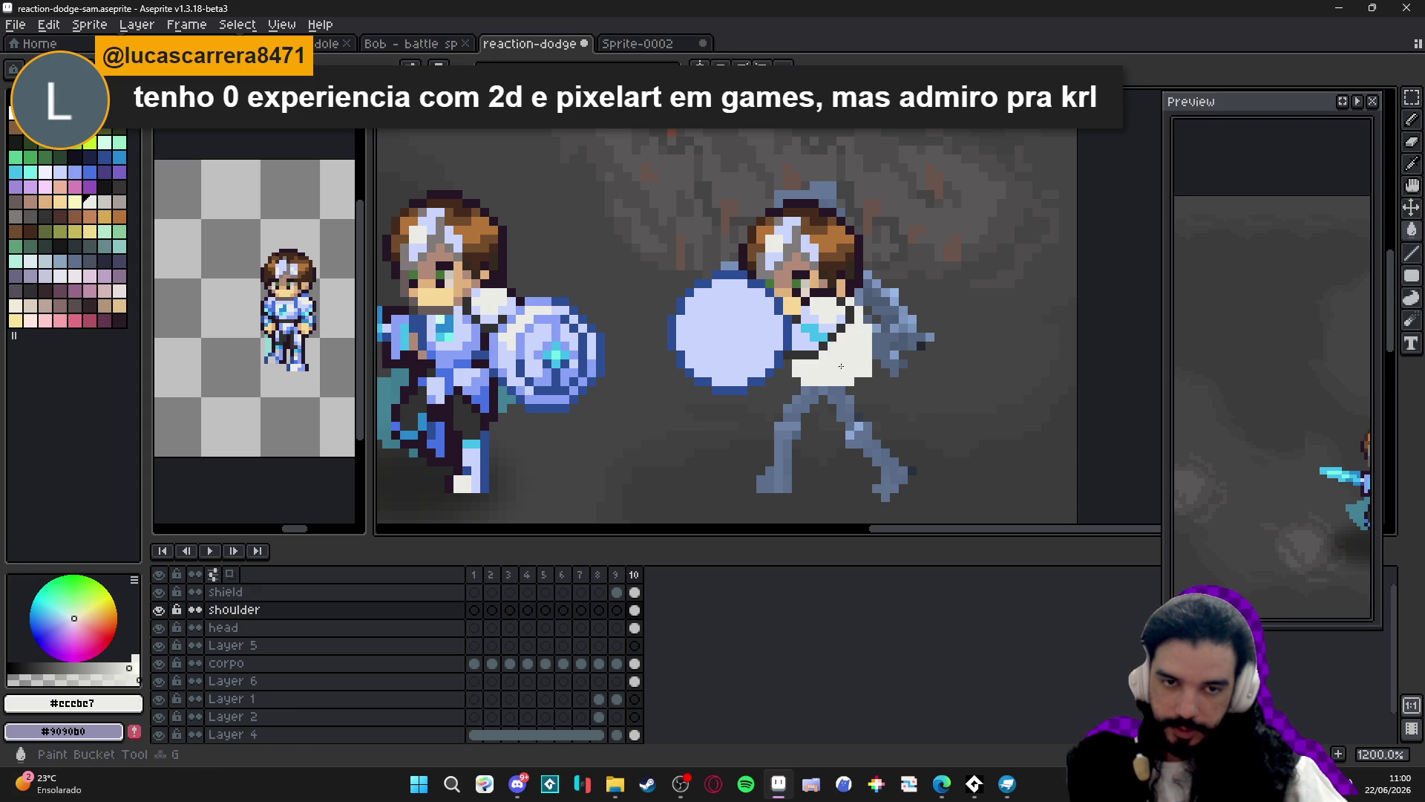
scroll(822, 373, down, 3)
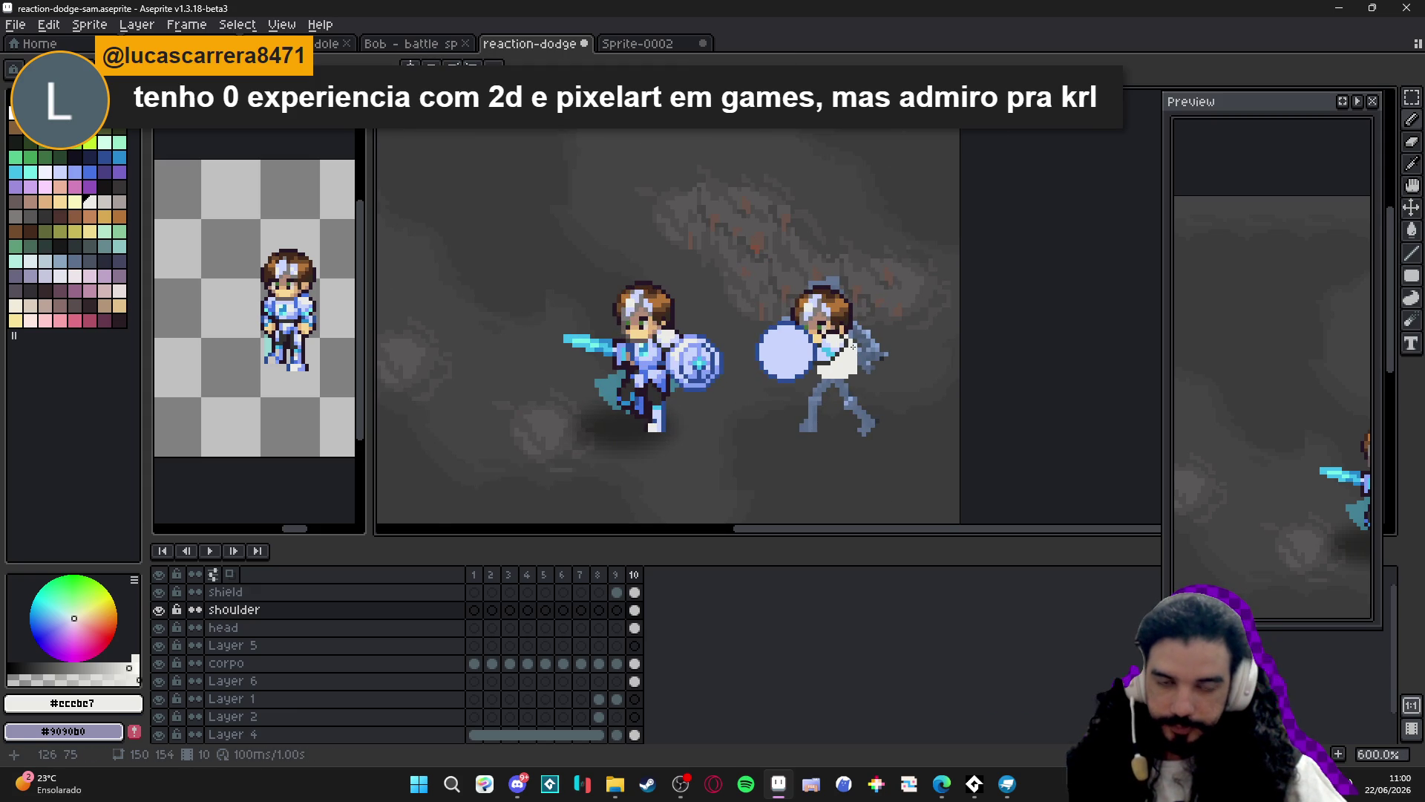
scroll(810, 345, right, 1)
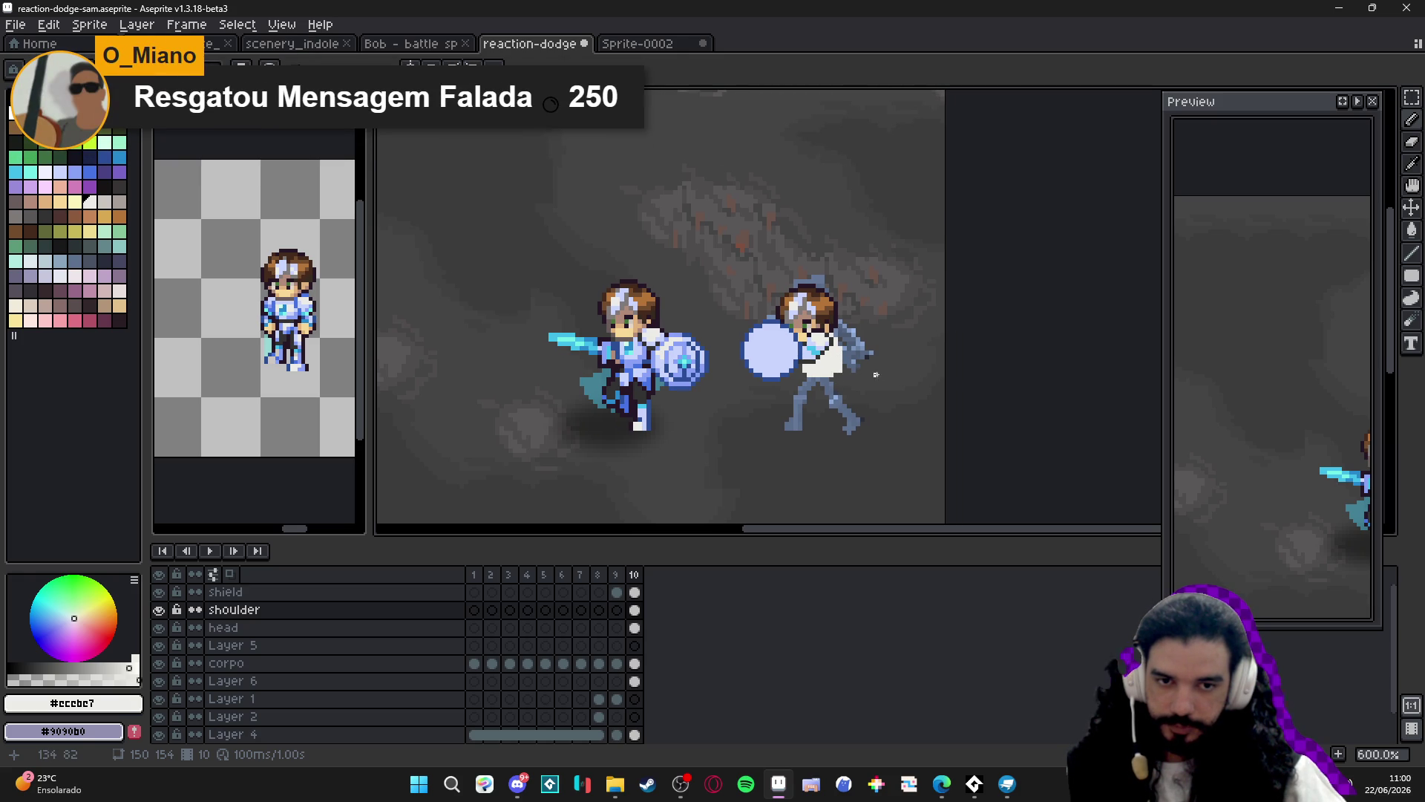
scroll(867, 346, up, 1)
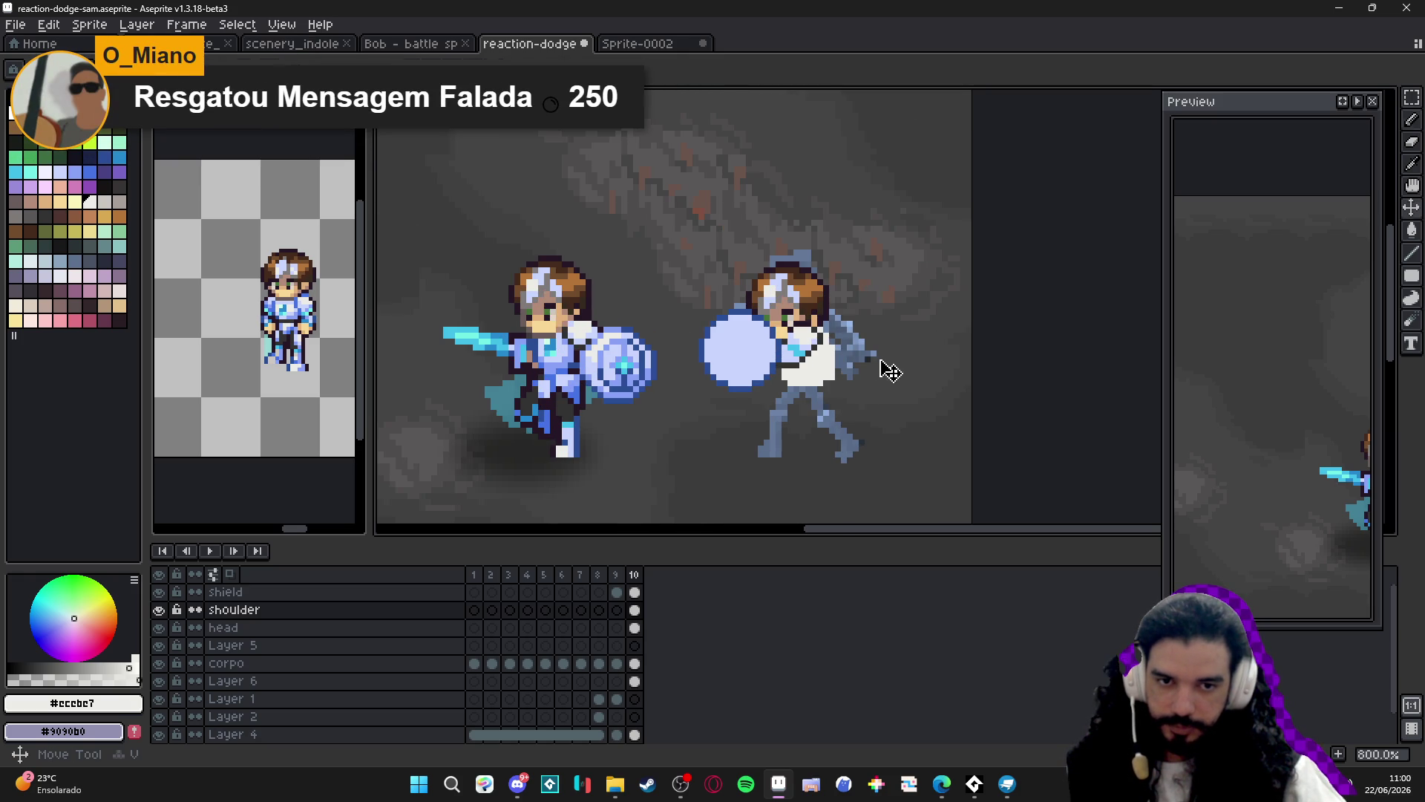
key(b)
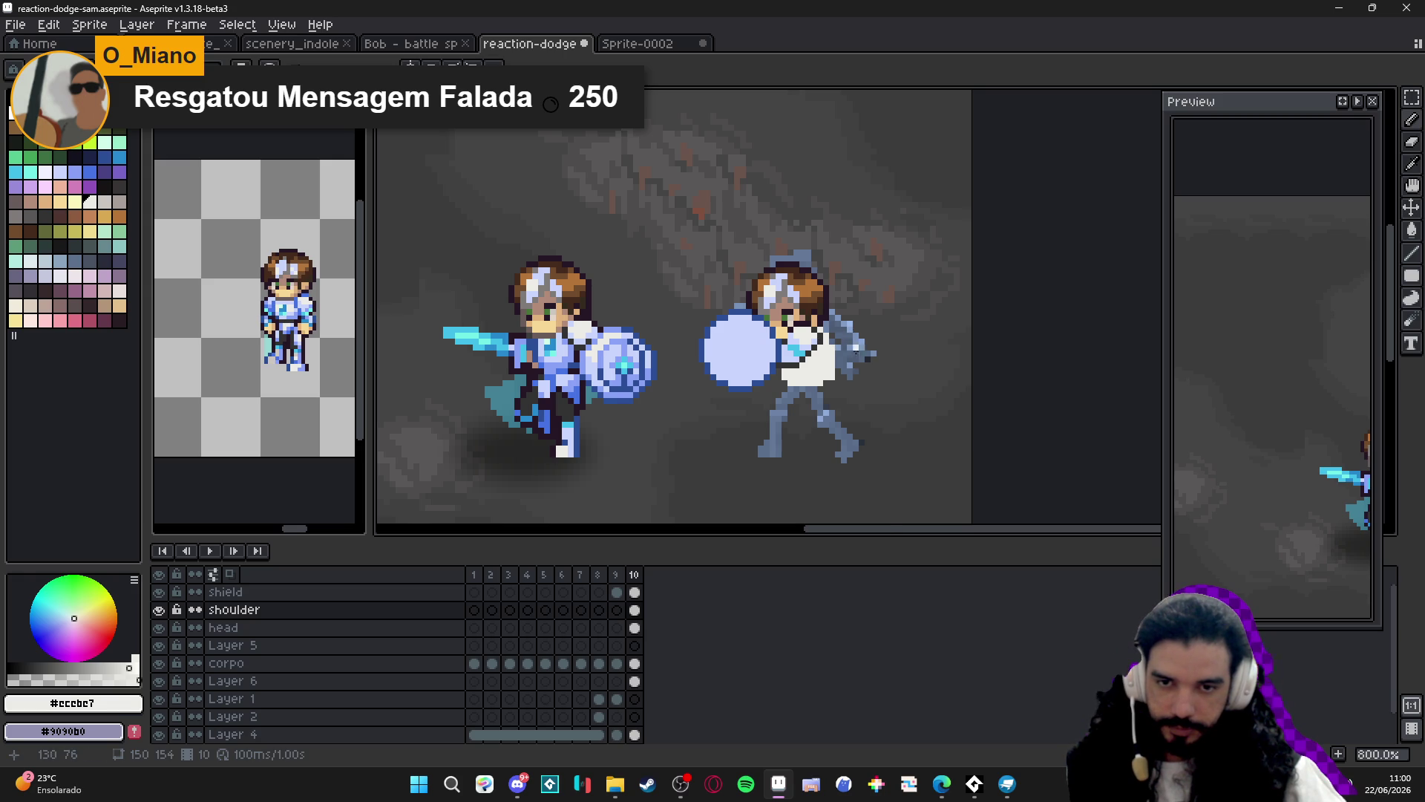
scroll(855, 356, up, 2)
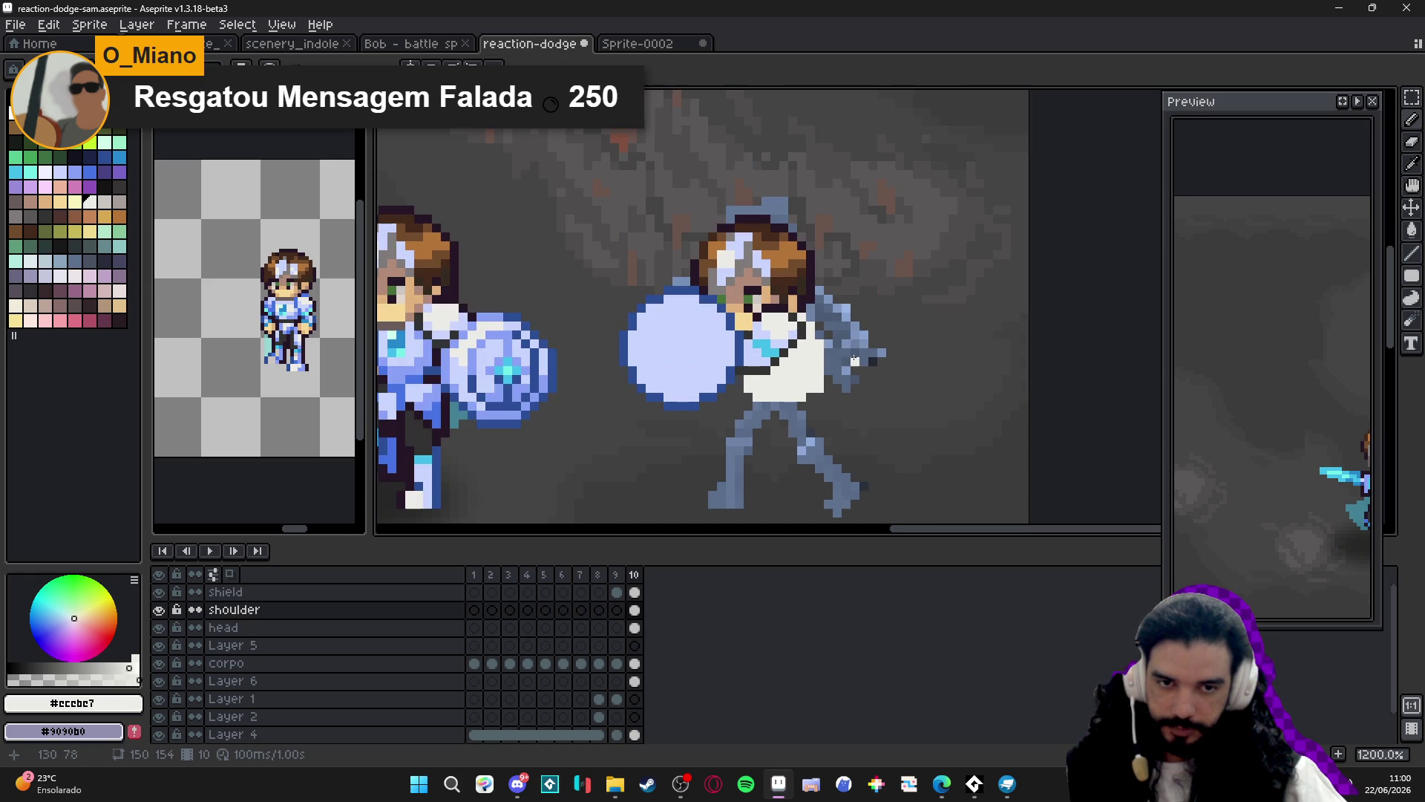
Sample the mid blue and dot darker blue pixels along the right figure's shoulder armour.
alt+click(724, 348)
scroll(519, 408, left, 3)
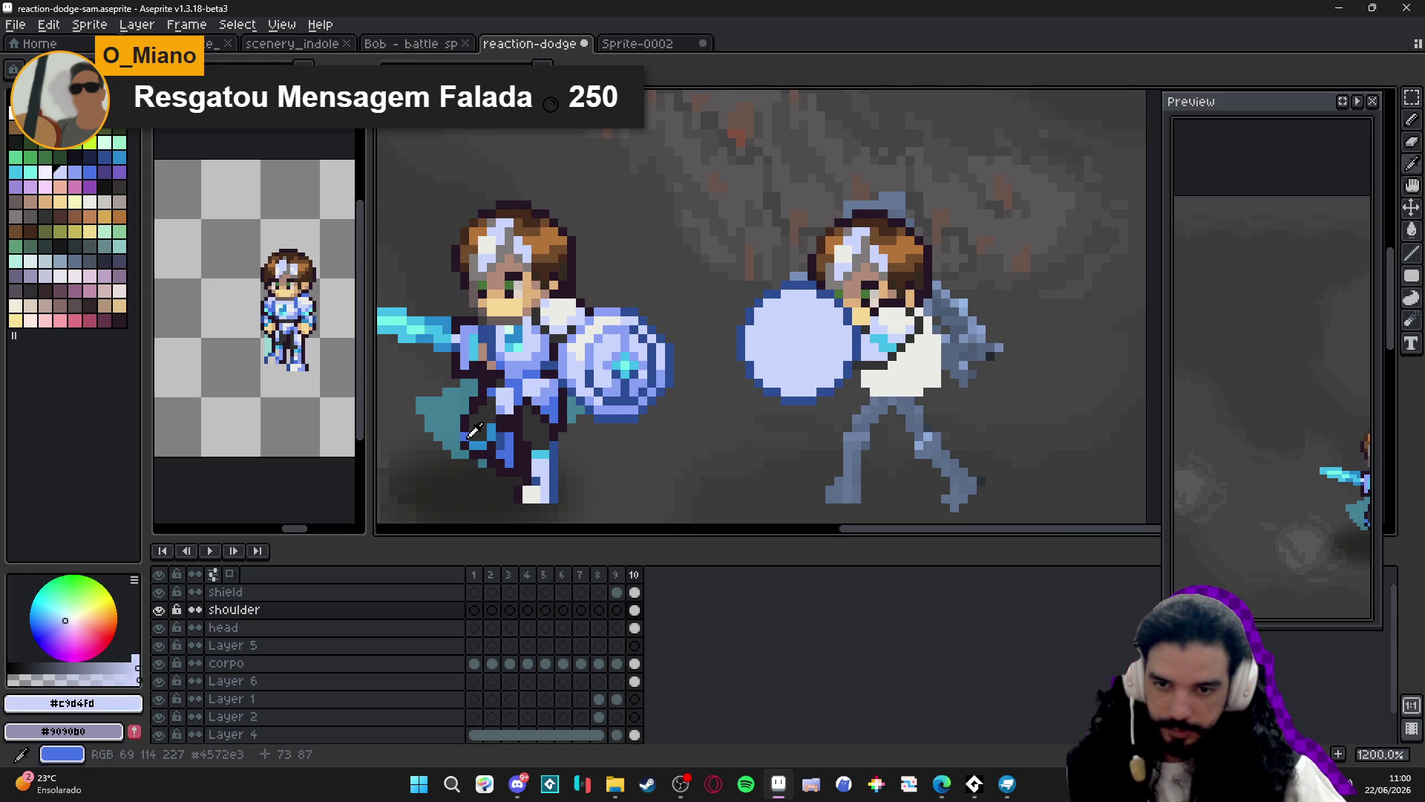
alt+click(475, 434)
scroll(893, 382, right, 2)
scroll(893, 382, right, 1)
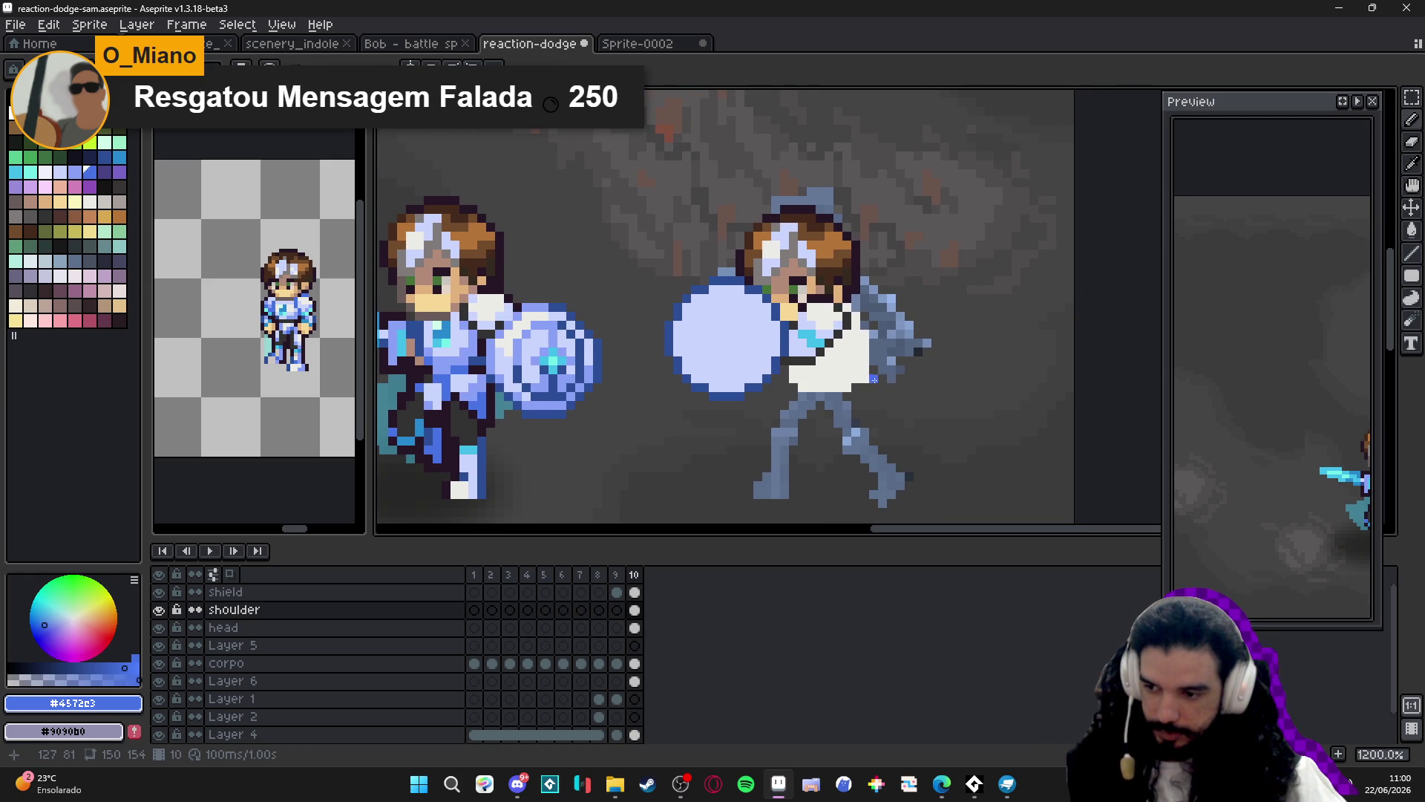
scroll(877, 338, up, 1)
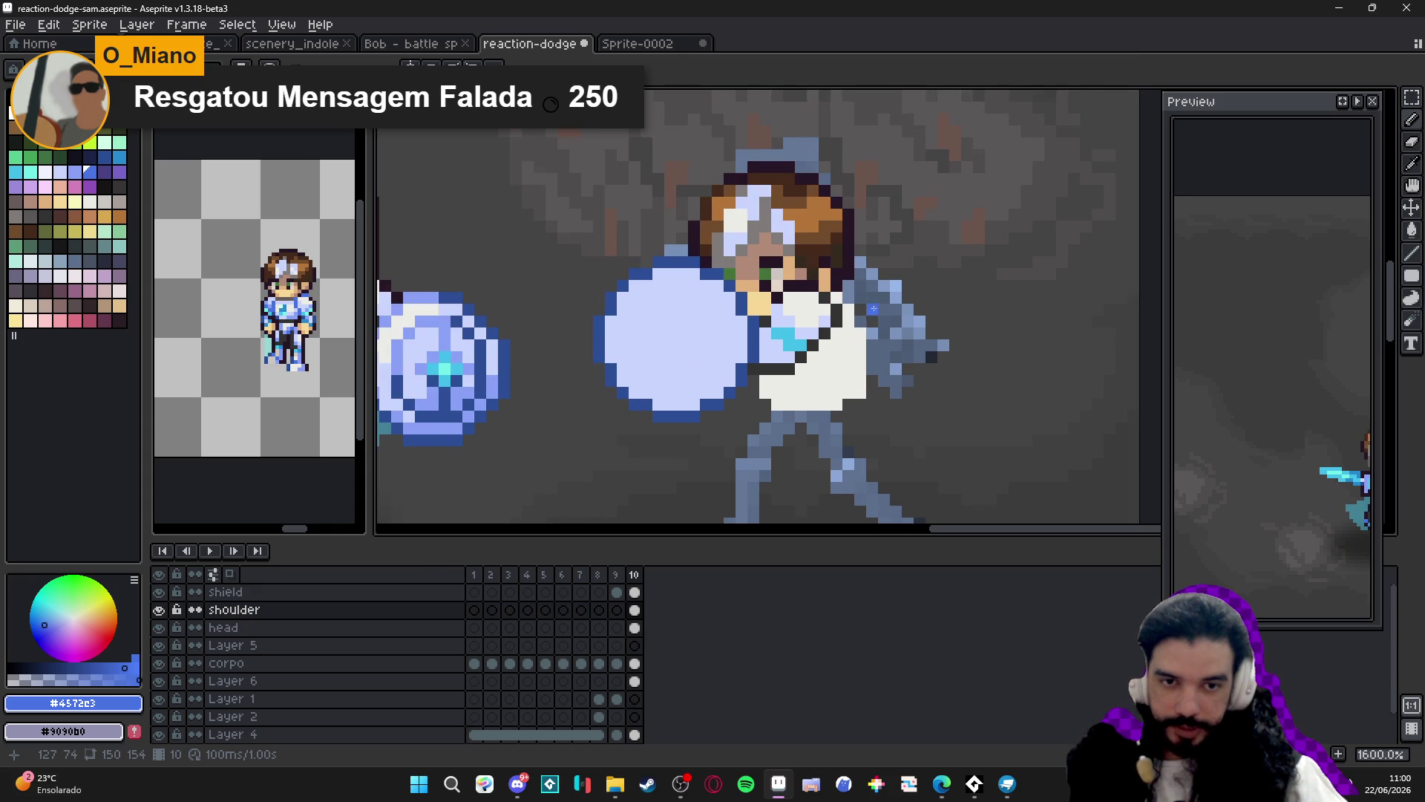
click(859, 297)
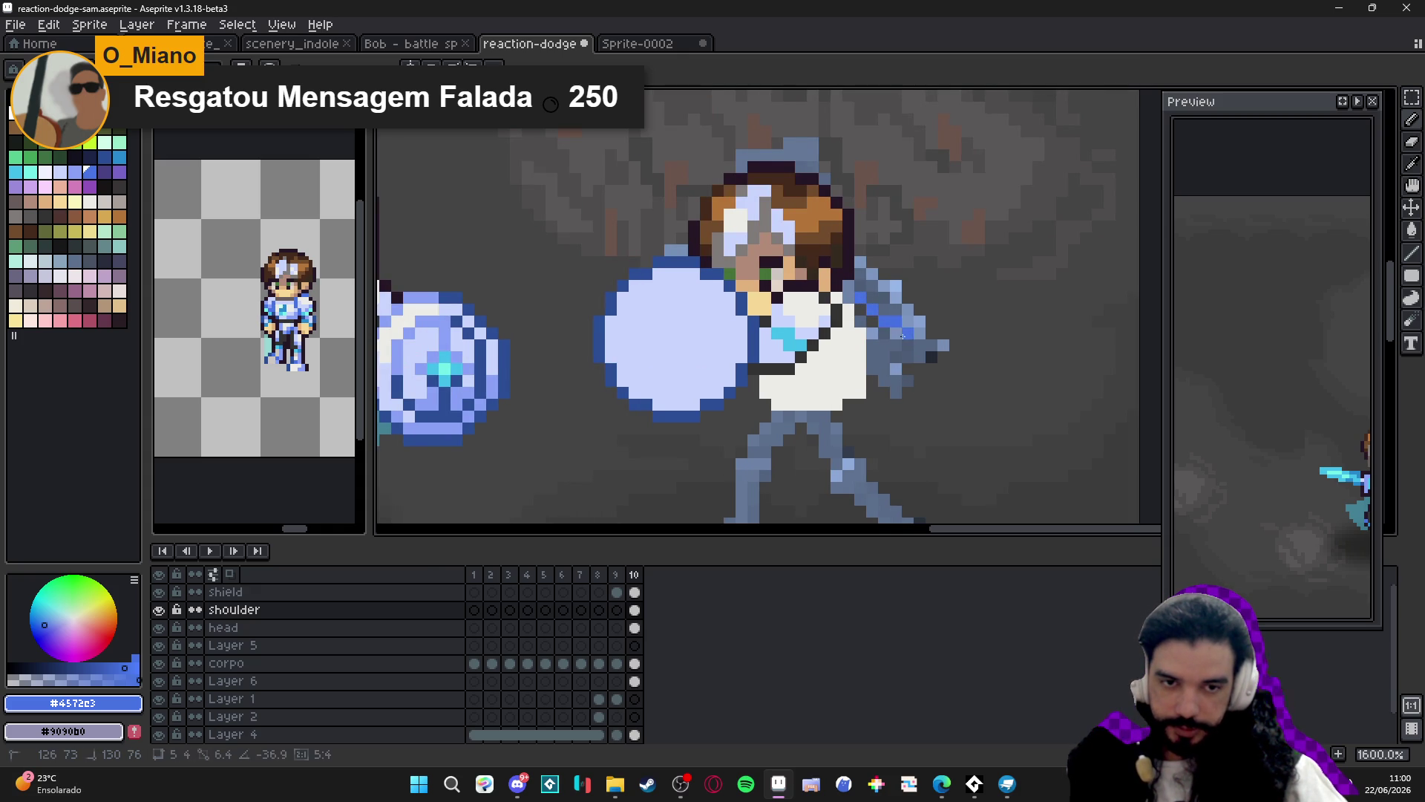
click(872, 320)
click(884, 335)
click(850, 297)
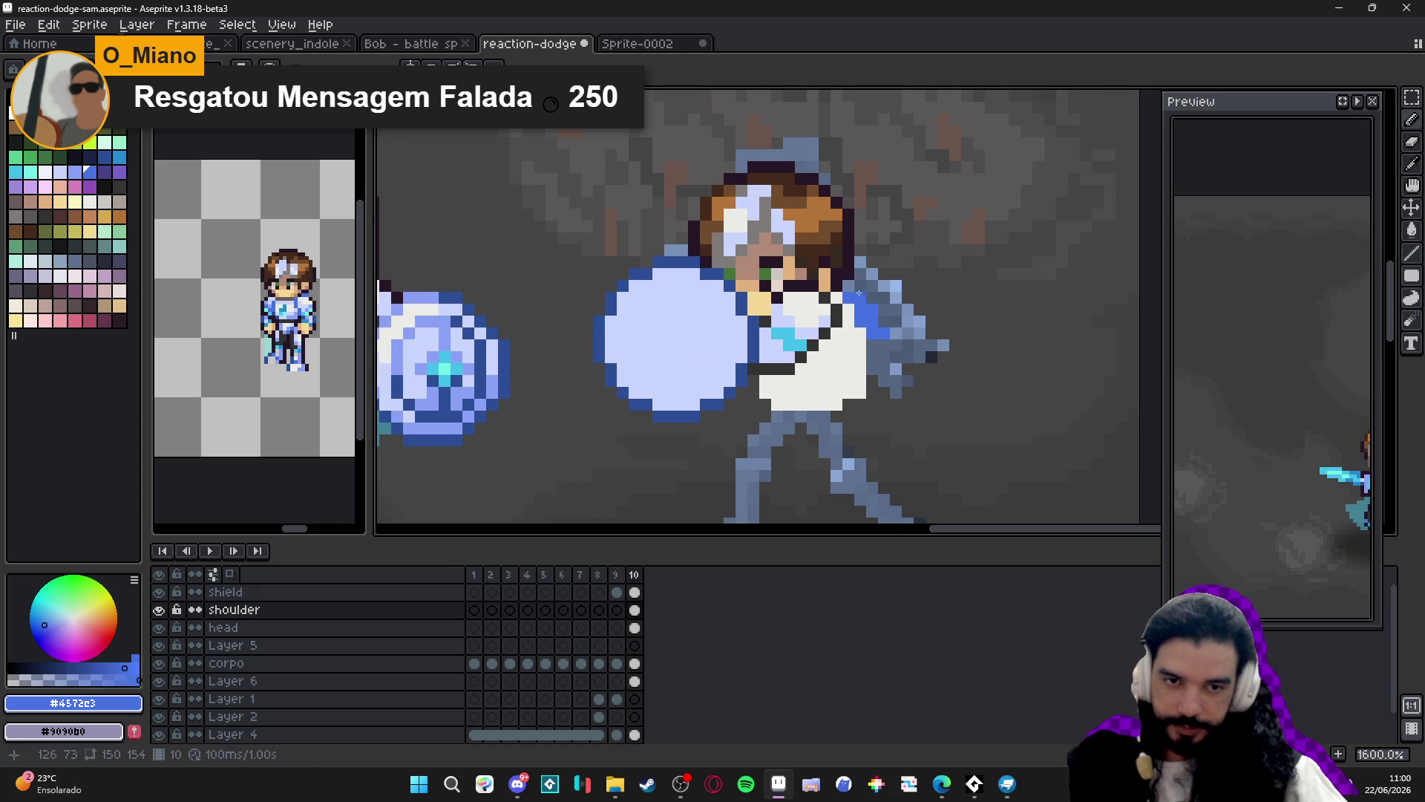
click(861, 293)
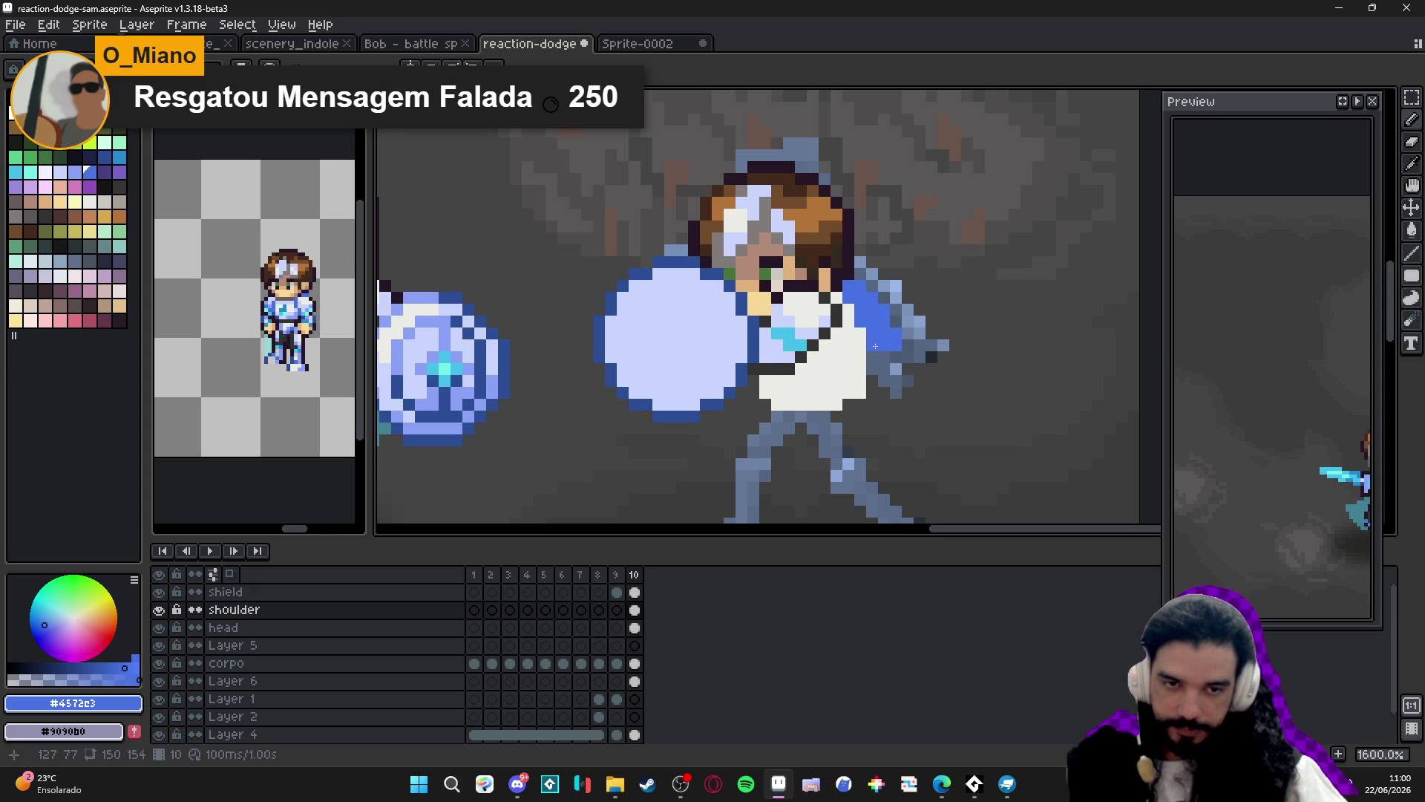
Paint pale blue highlights across the shoulder piece.
scroll(875, 346, down, 3)
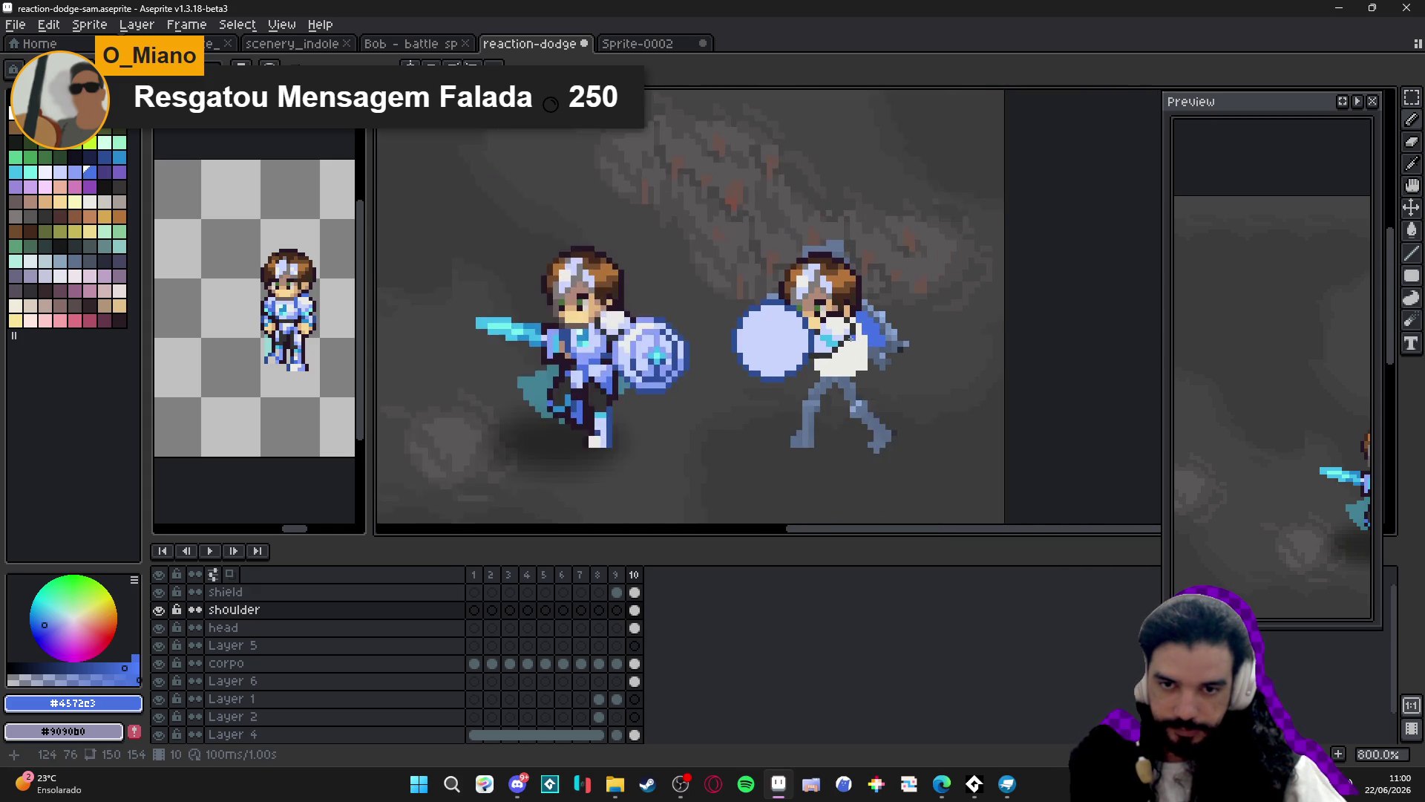
scroll(873, 342, up, 2)
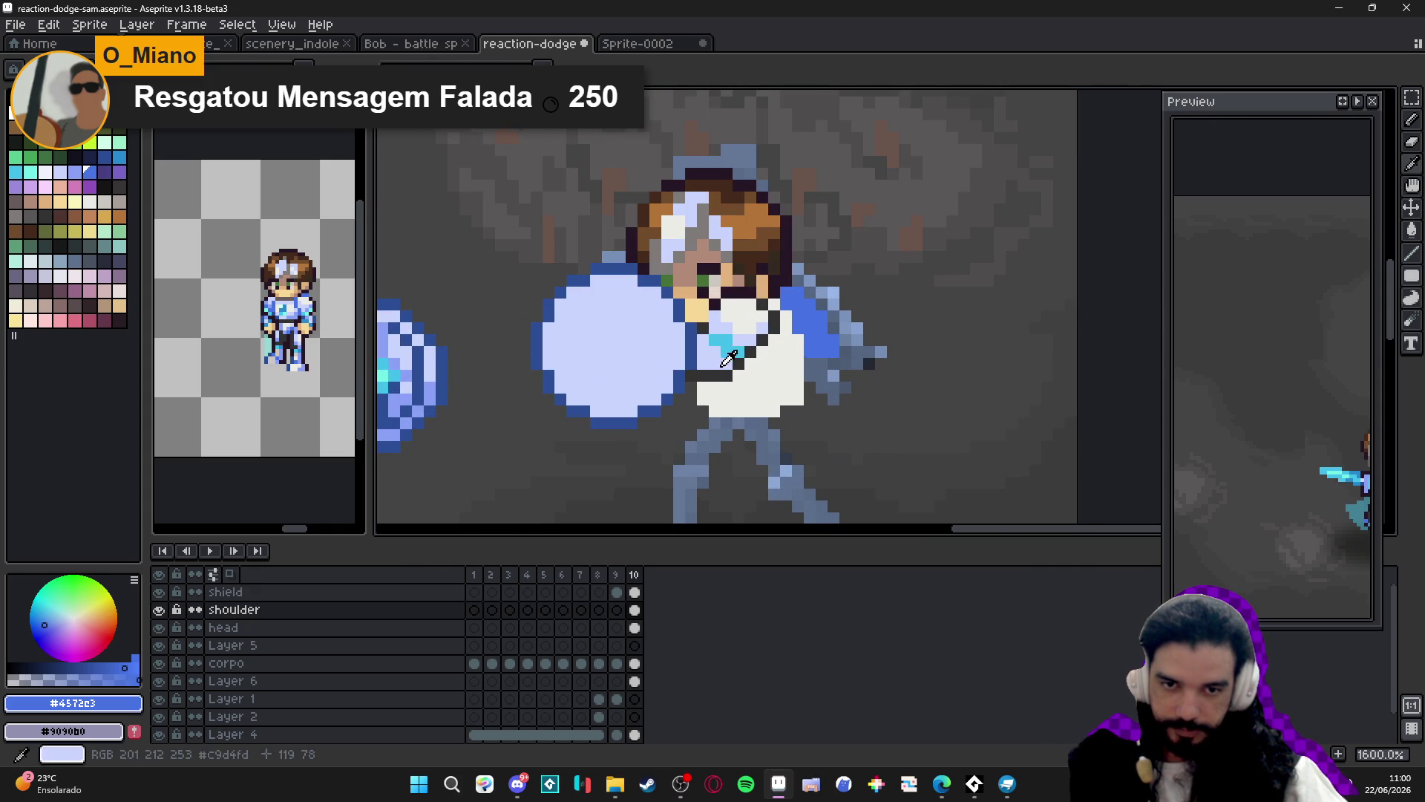
alt+click(814, 373)
mouse_move(813, 373)
mouse_down()
mouse_move(842, 363)
mouse_move(850, 375)
mouse_move(824, 377)
mouse_move(839, 390)
mouse_up()
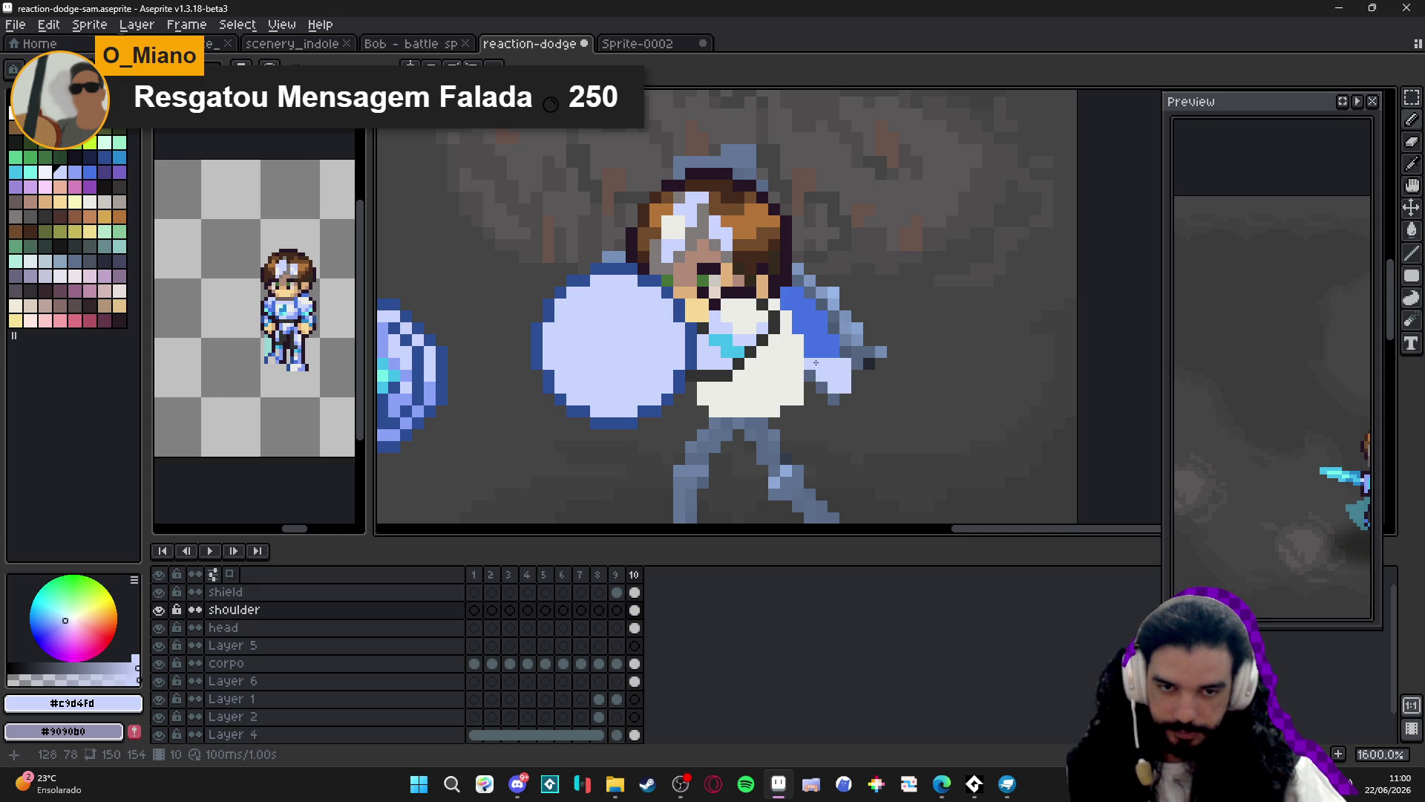
Compare with the neighbouring frame, then add a skin-tone hand pixel at the arm's end.
key(Left)
key(Right)
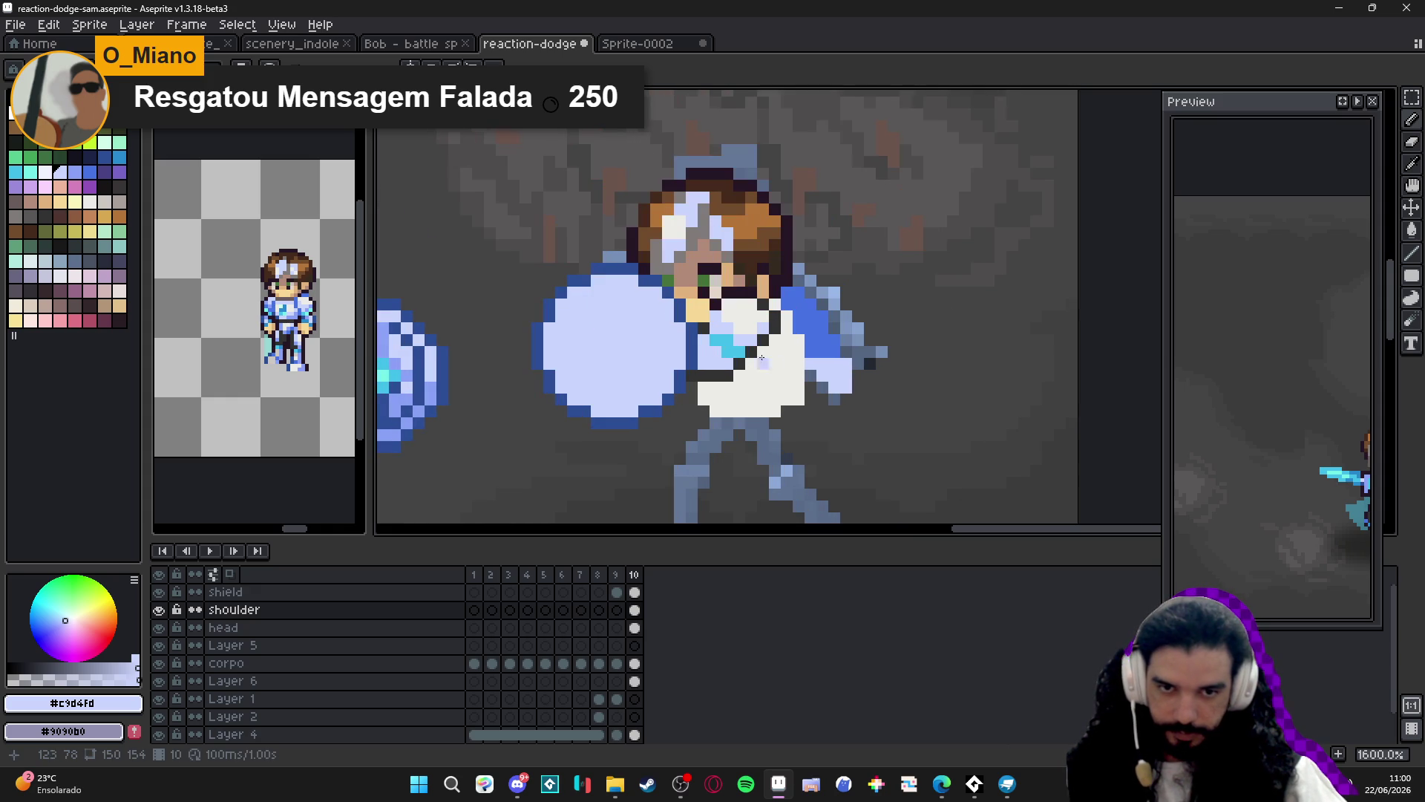
alt+click(717, 282)
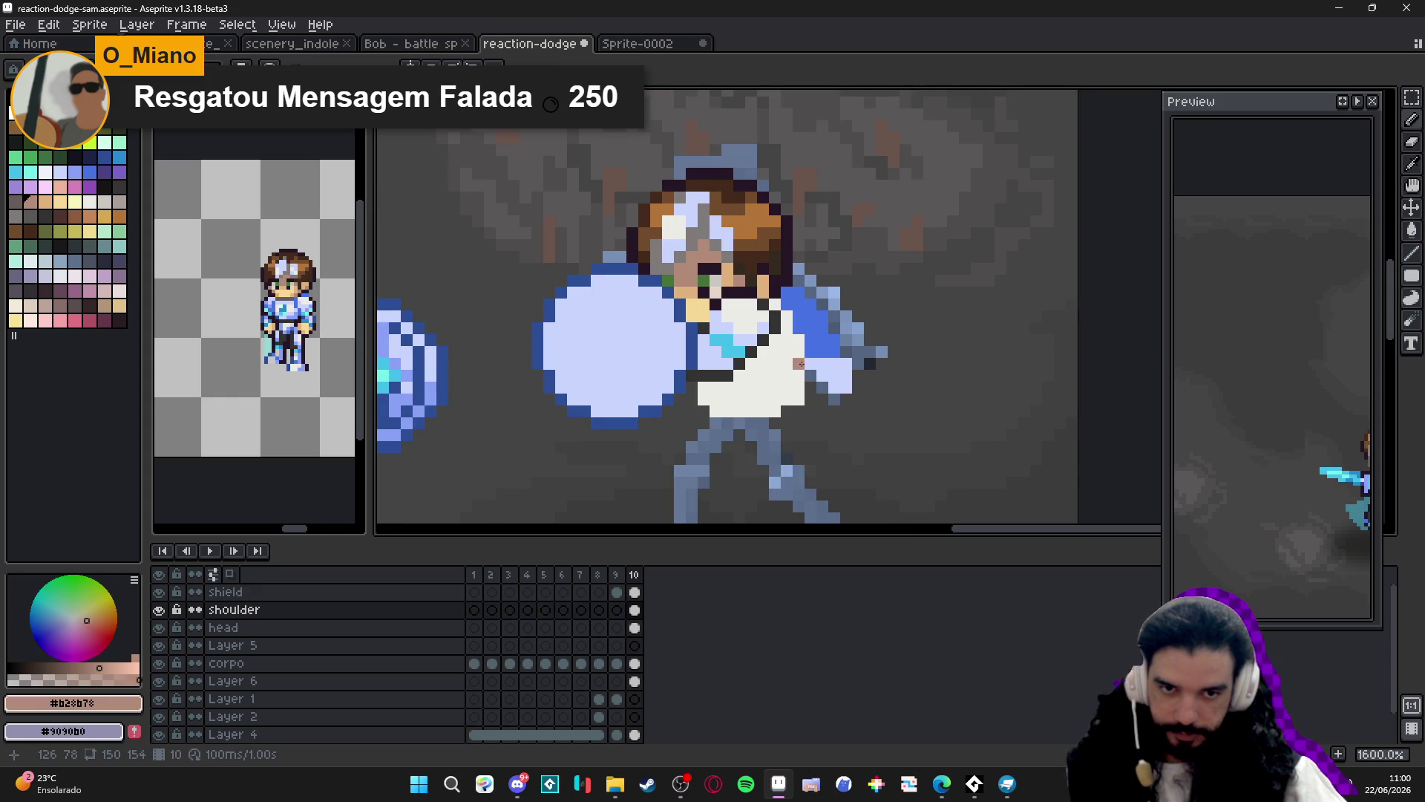
click(811, 370)
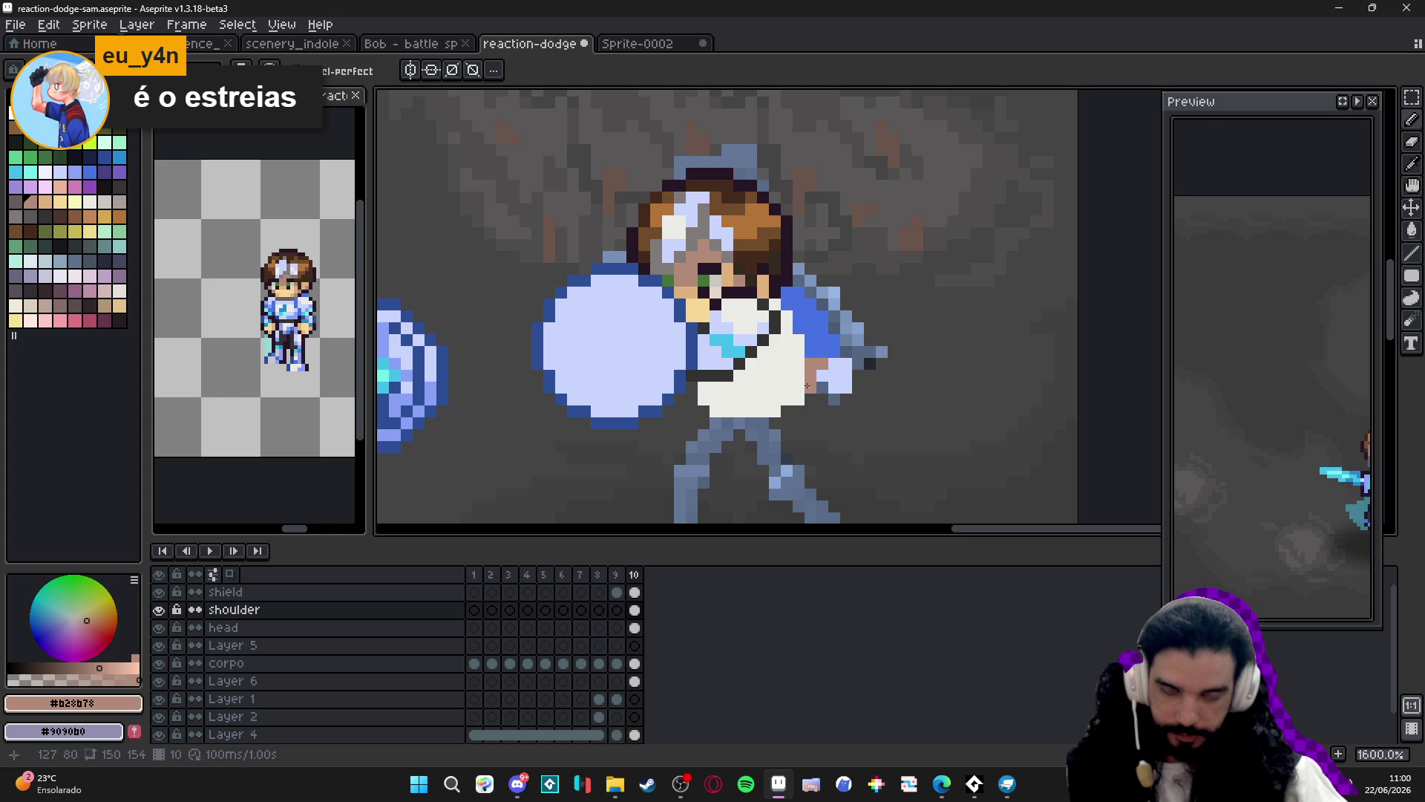
mouse_move(834, 366)
mouse_down()
mouse_move(901, 359)
mouse_move(851, 407)
mouse_up()
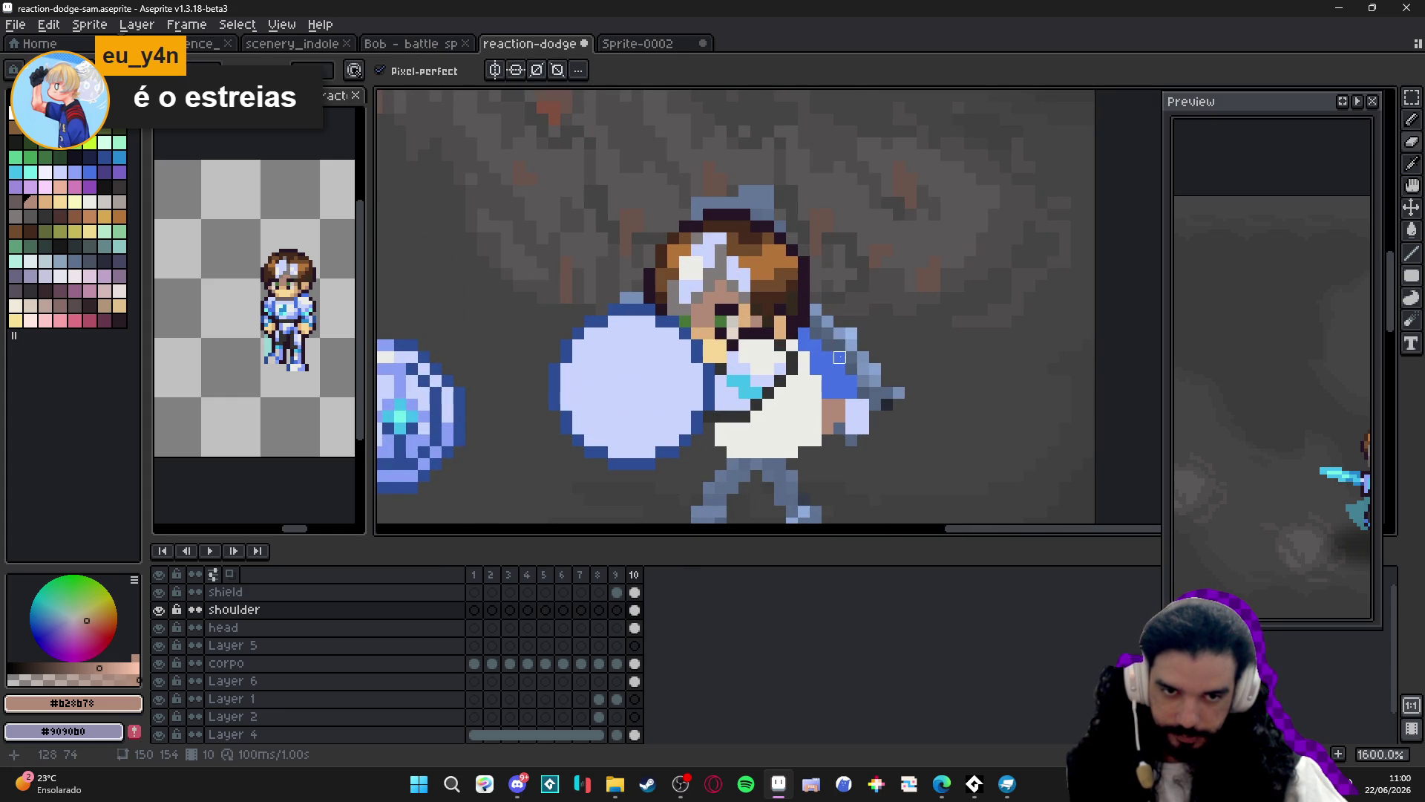
scroll(815, 345, right, 1)
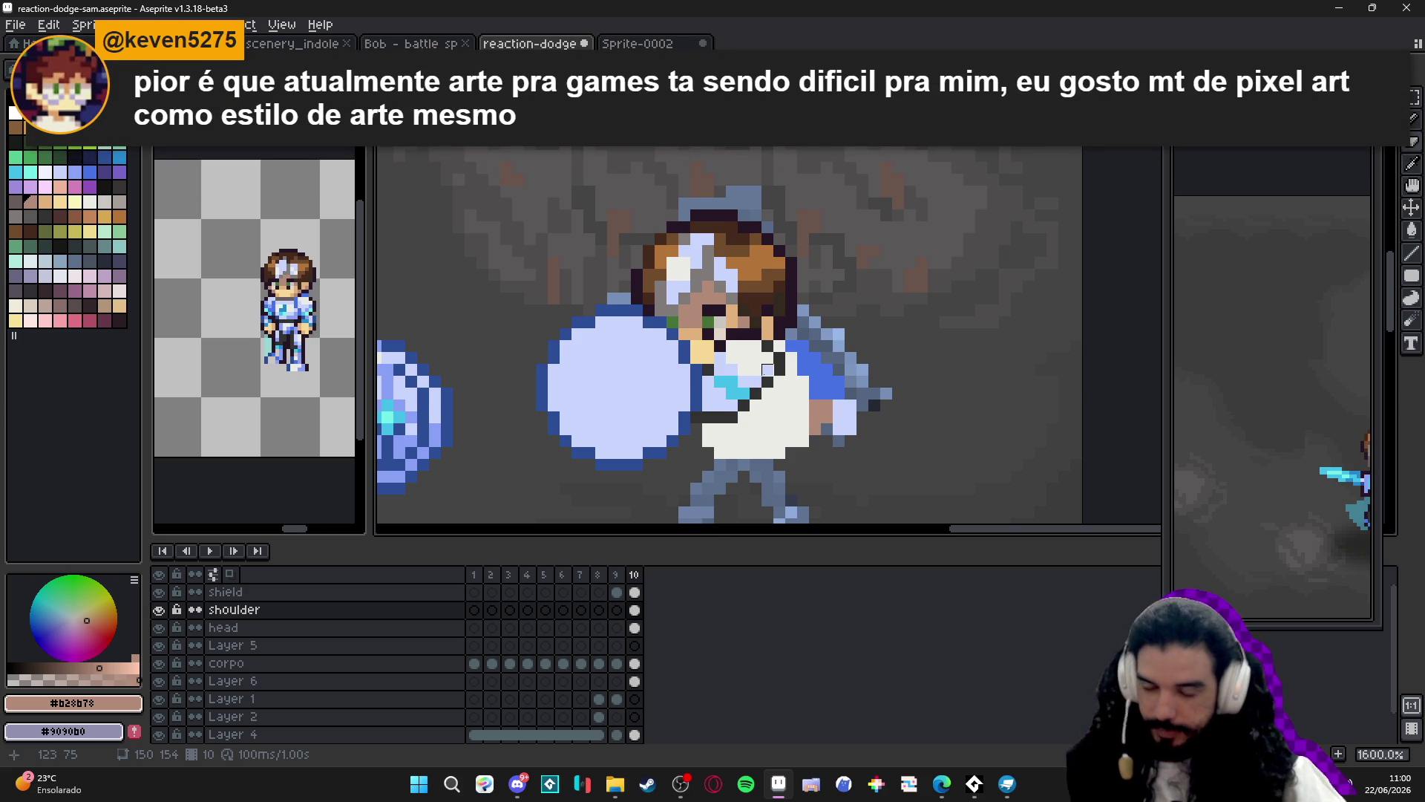
Sample the shoulder blue and the pale hand colour from the reference figure.
scroll(832, 404, down, 1)
scroll(805, 413, down, 1)
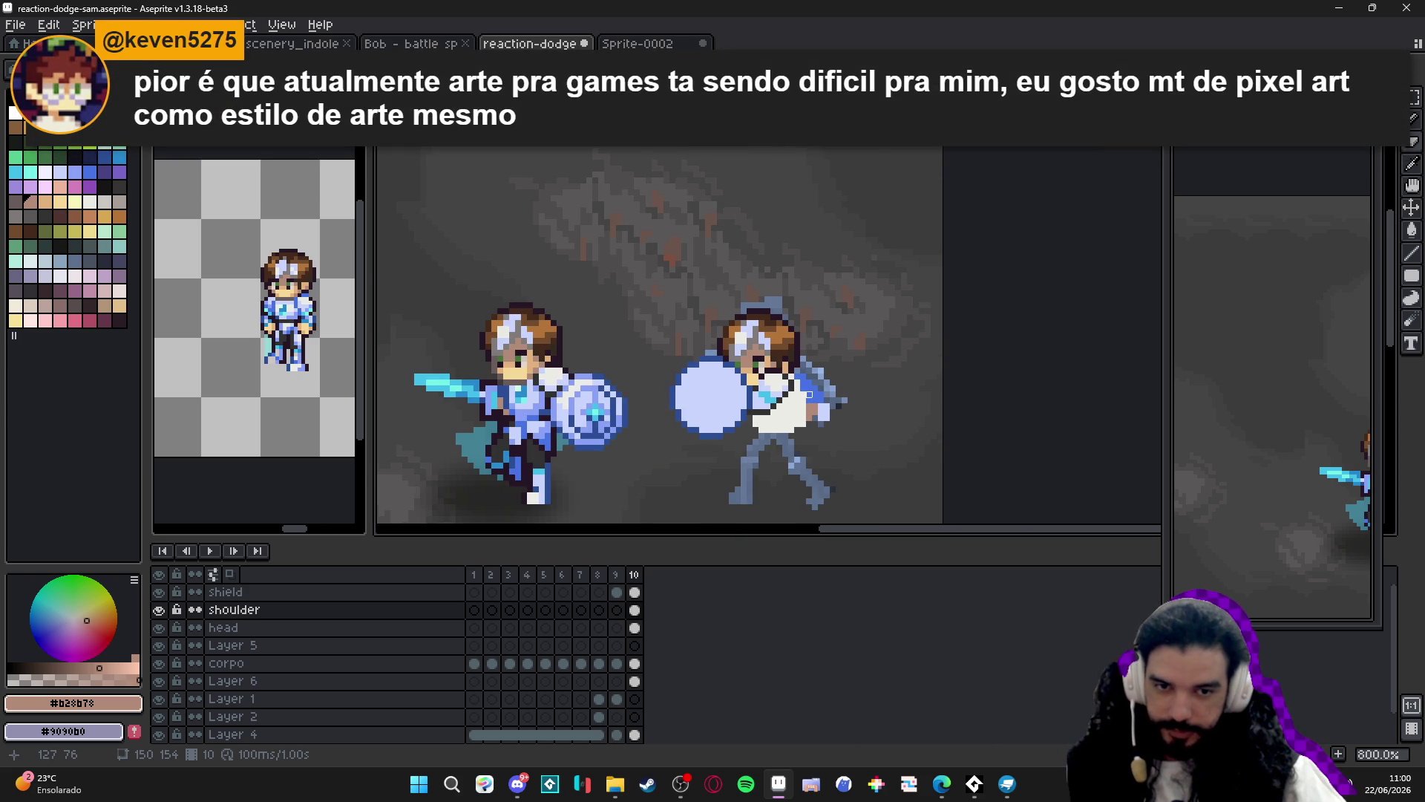
scroll(809, 394, up, 2)
drag(796, 373, 804, 351)
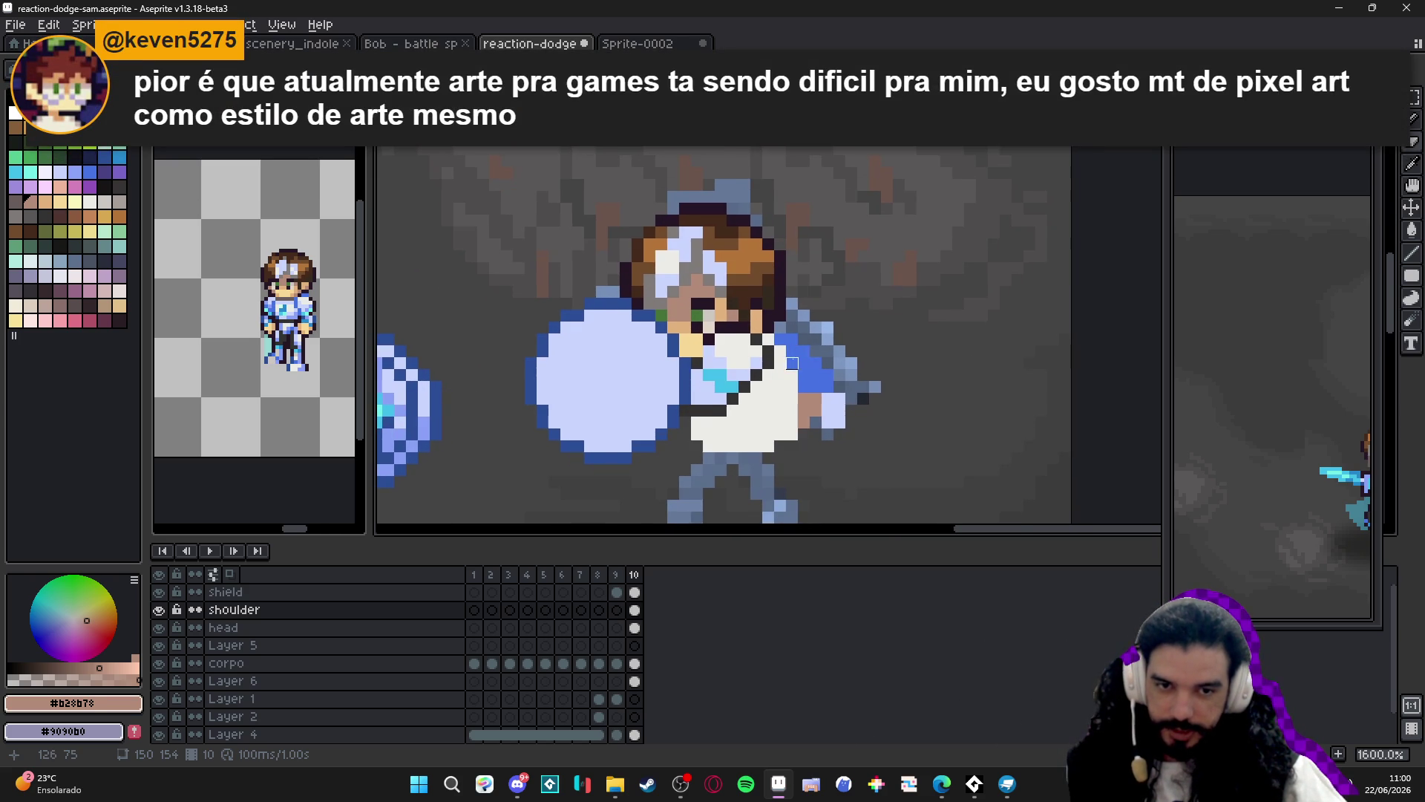
scroll(792, 362, up, 1)
alt+click(794, 361)
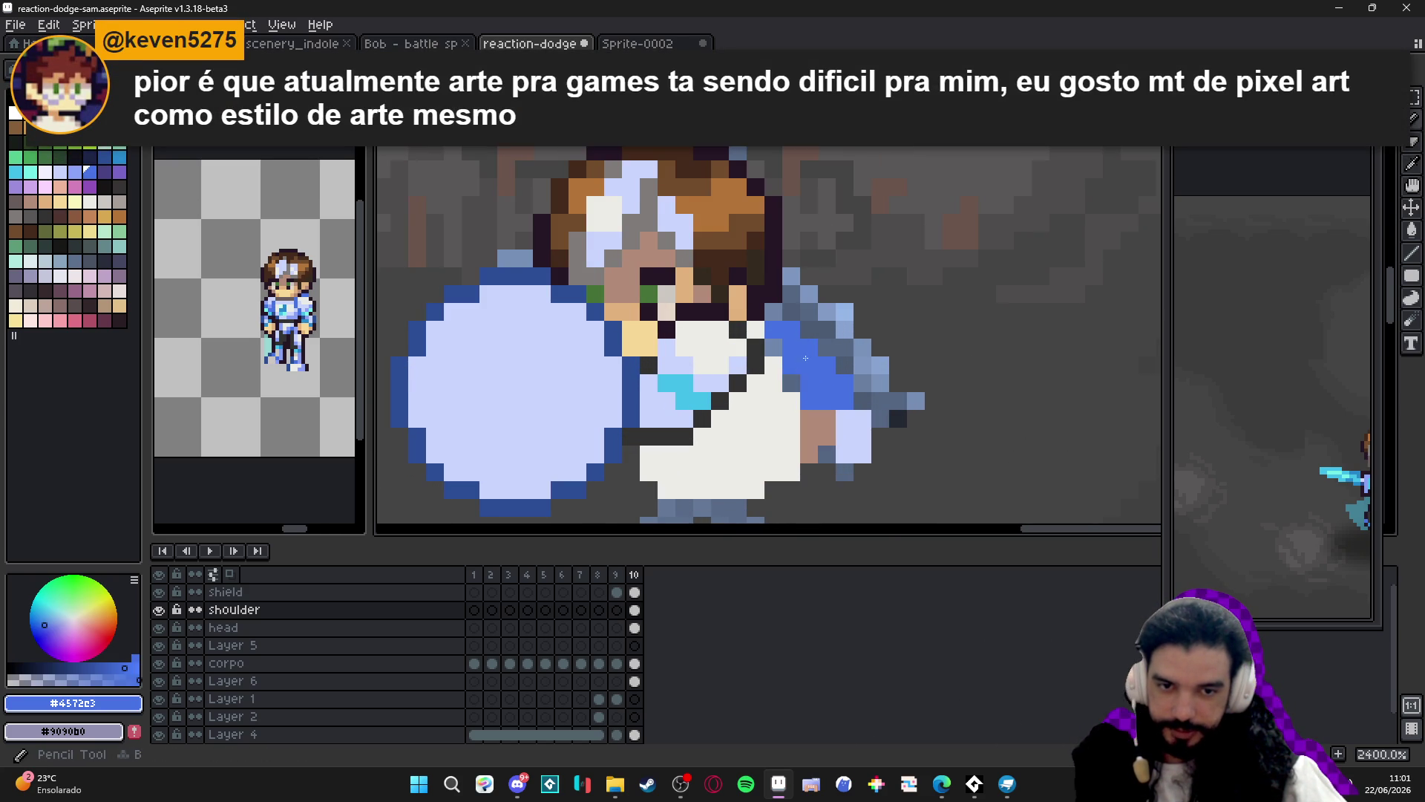
scroll(805, 359, down, 2)
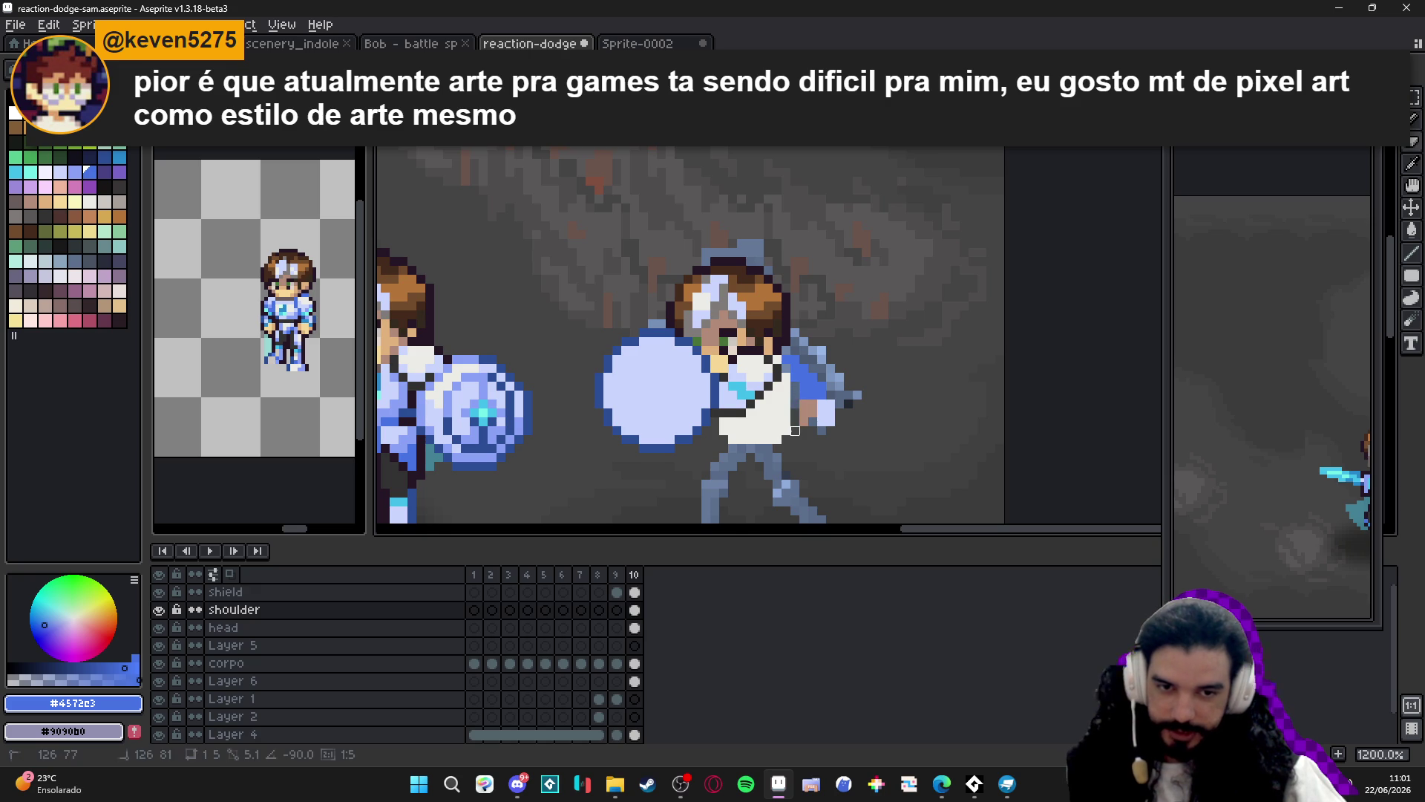
key(e)
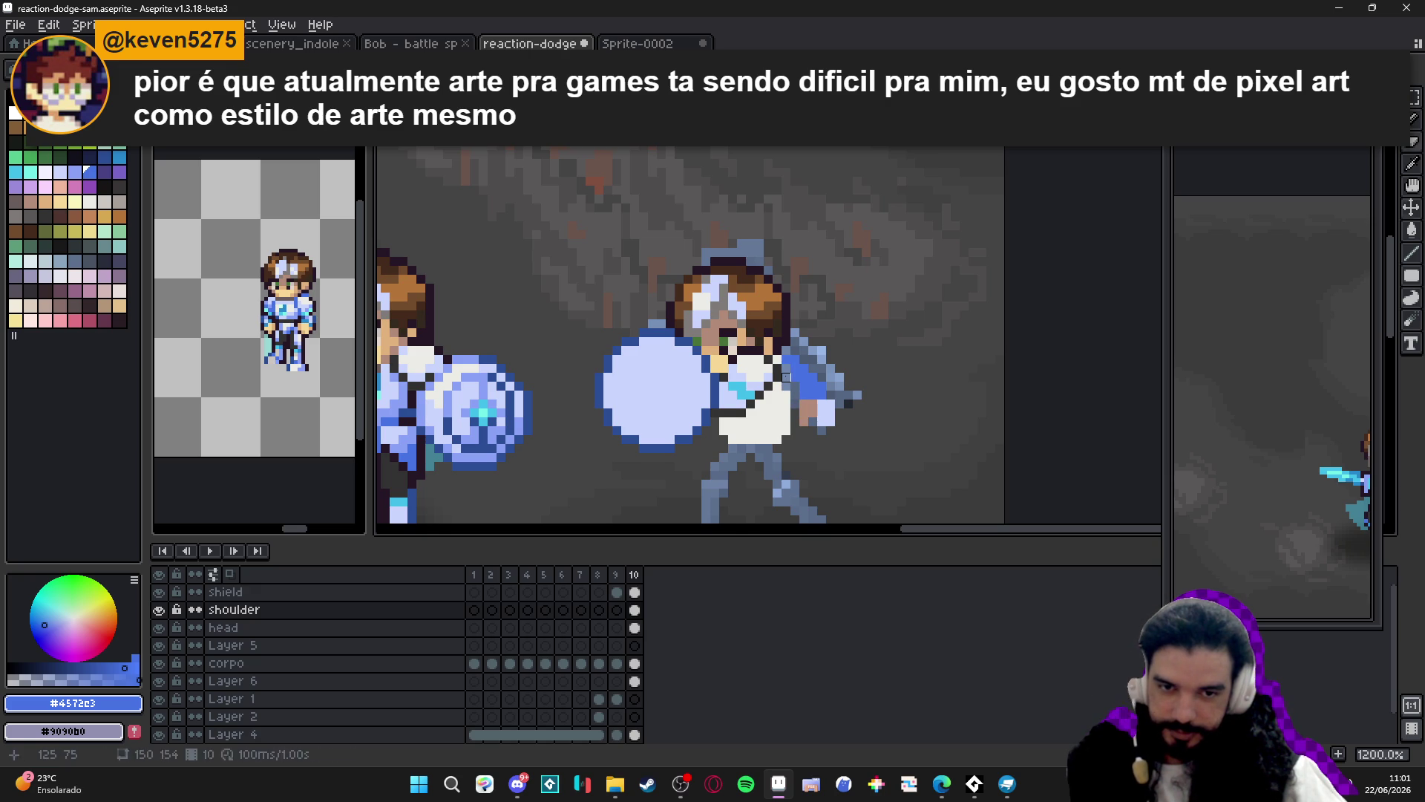
alt+click(783, 380)
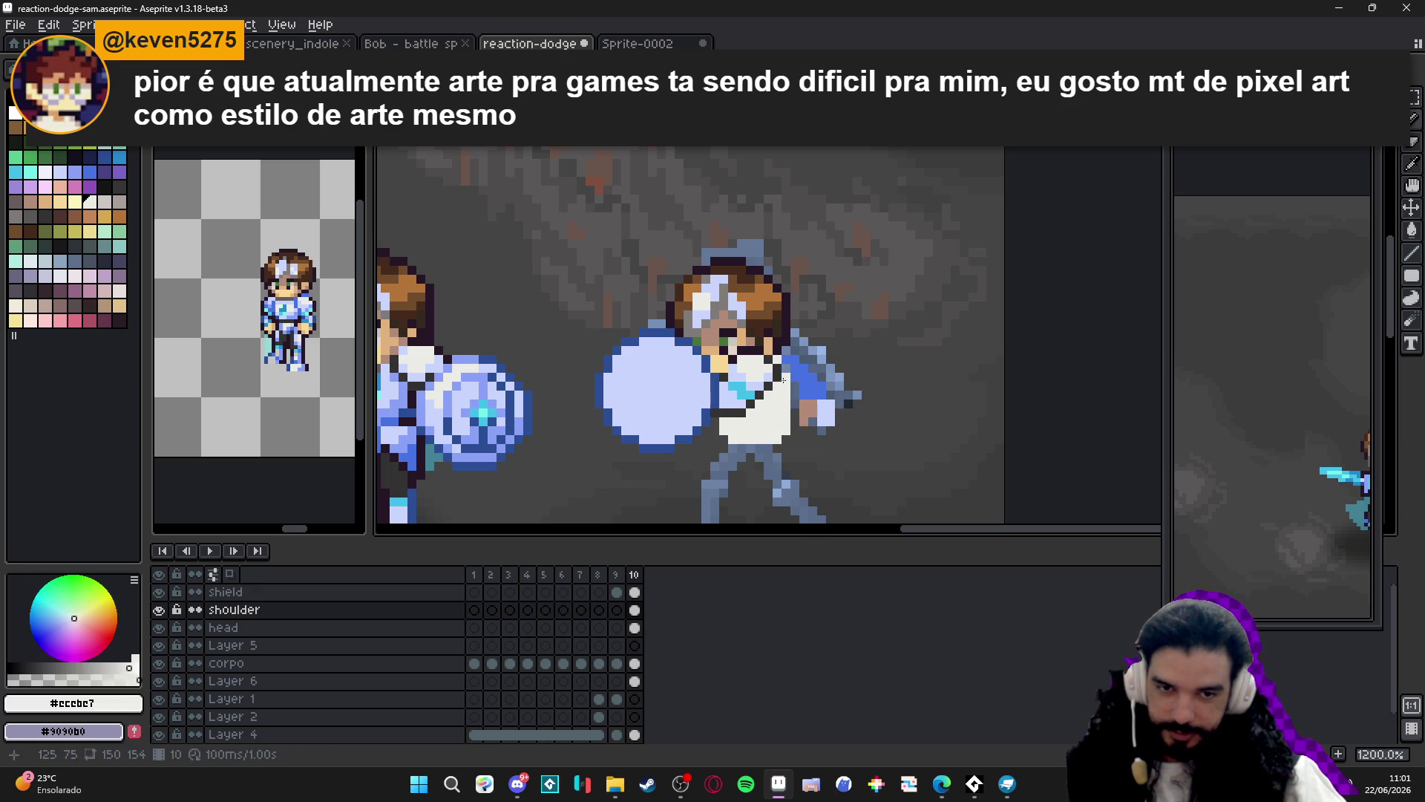
Paint light blue pixels on the sleeve beside the collar.
mouse_move(783, 373)
mouse_down()
mouse_move(768, 352)
mouse_move(780, 378)
mouse_move(766, 380)
mouse_move(761, 360)
mouse_move(807, 371)
mouse_move(841, 352)
mouse_up()
scroll(850, 344, up, 1)
alt+click(850, 343)
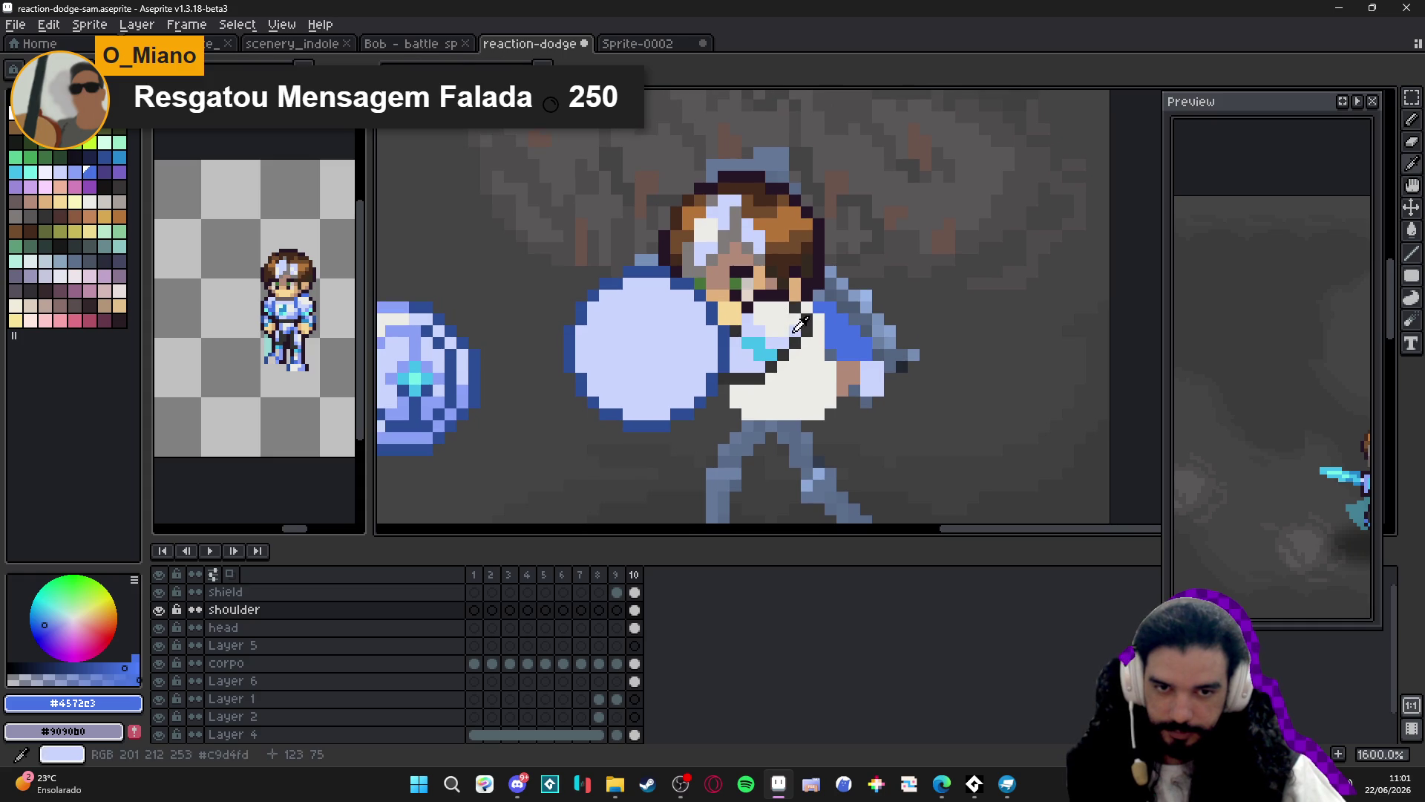
alt+click(822, 305)
drag(817, 297, 841, 307)
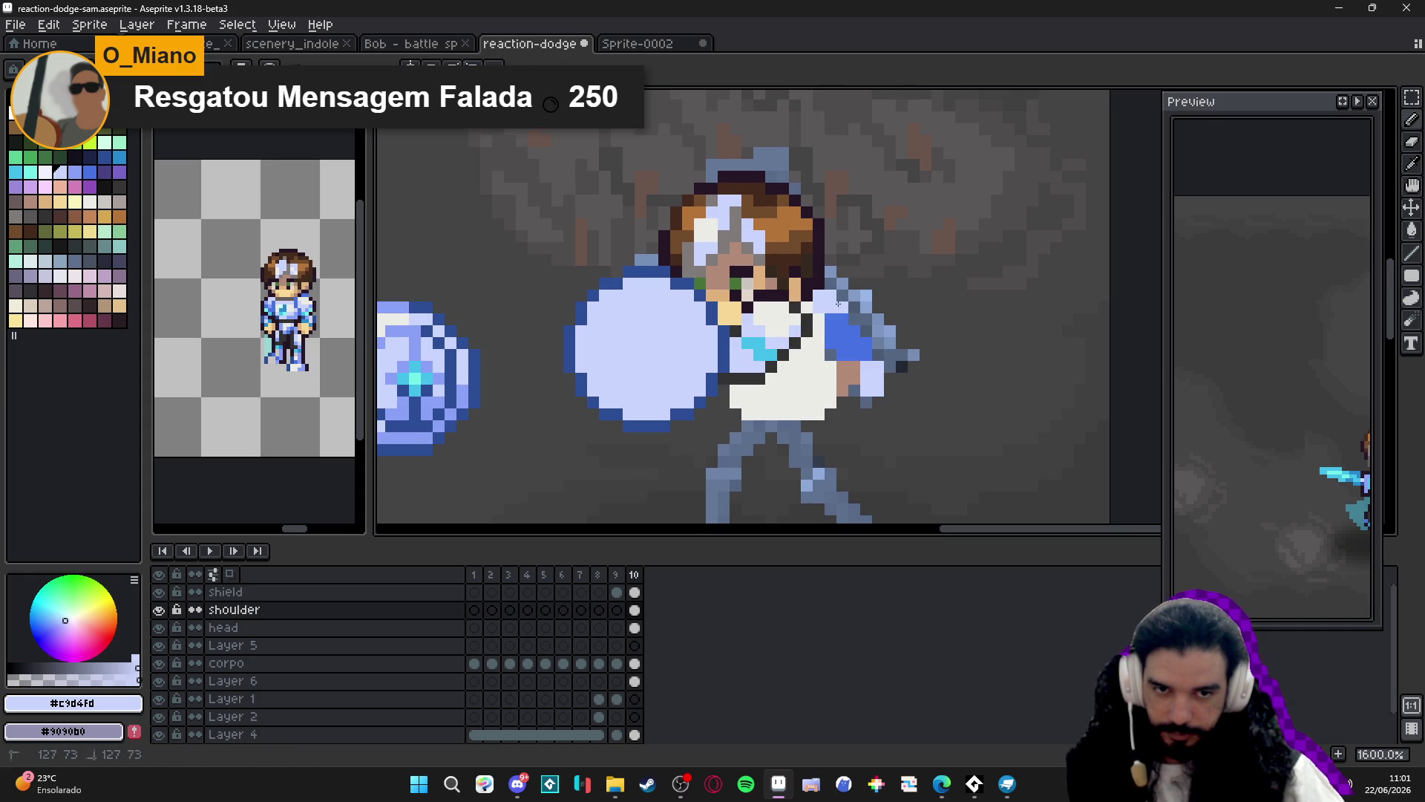
Frame the raised hand with dark #261726 outline pixels, including its lower edge.
alt+click(806, 319)
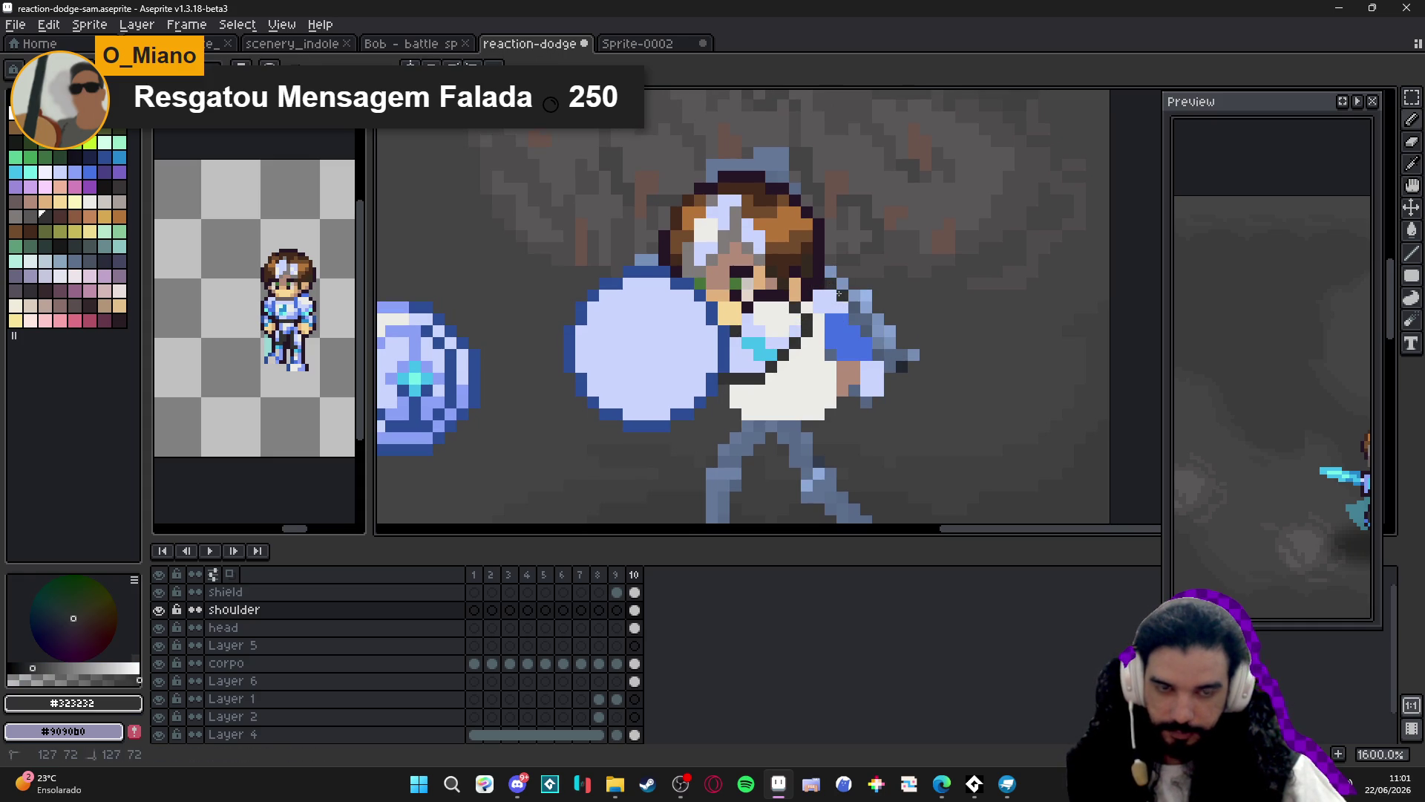
scroll(828, 319, down, 2)
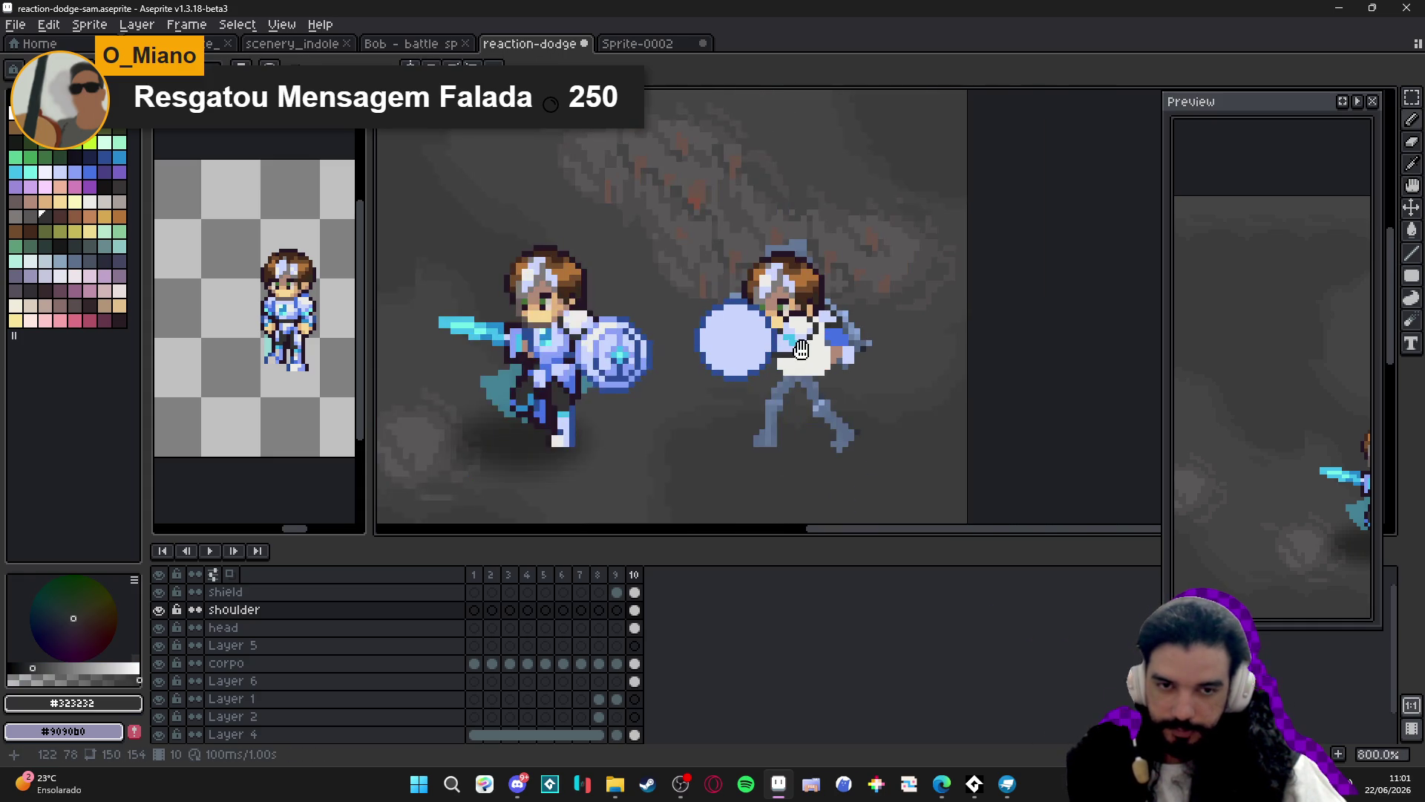
scroll(812, 350, up, 1)
alt+click(812, 350)
scroll(812, 350, up, 1)
scroll(821, 338, down, 1)
scroll(831, 323, up, 1)
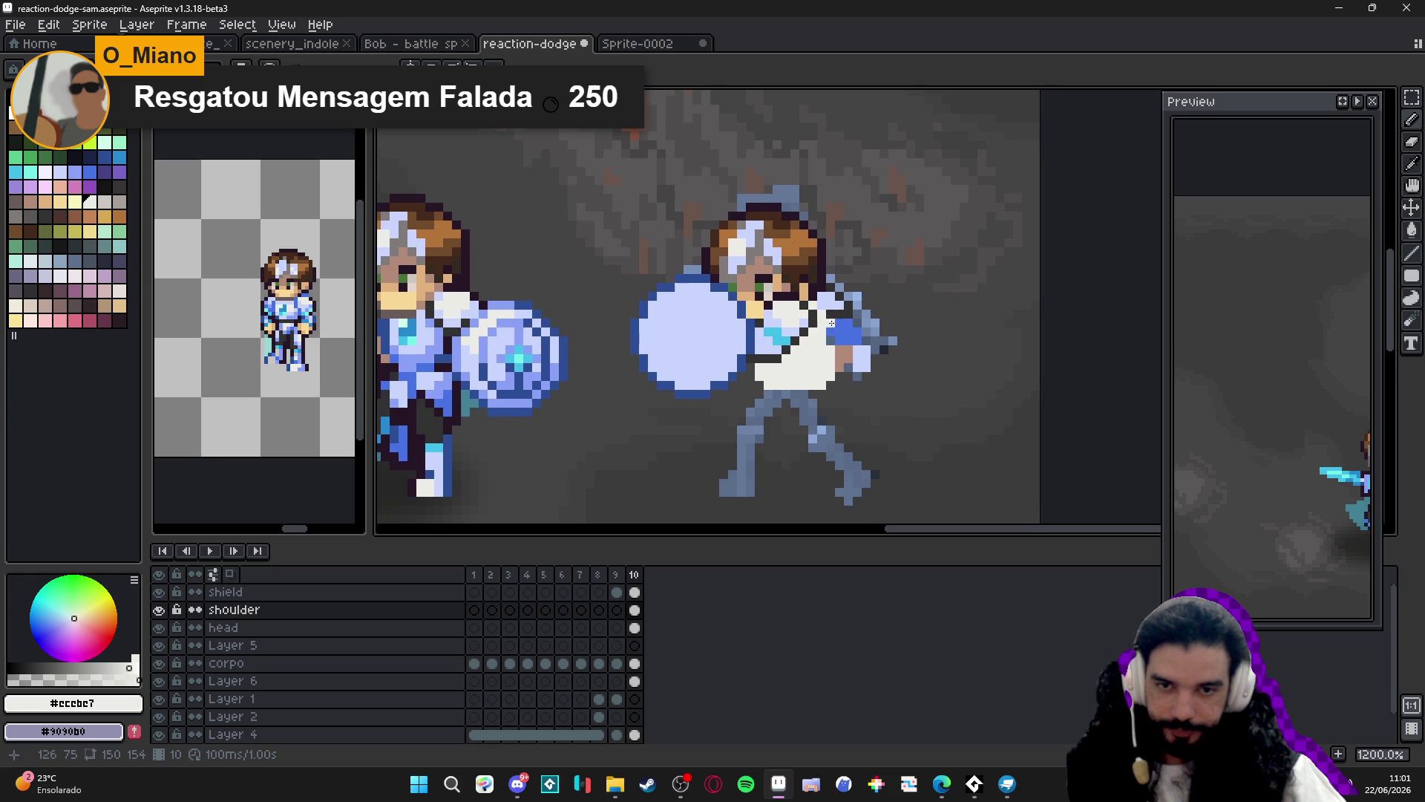
alt+click(855, 331)
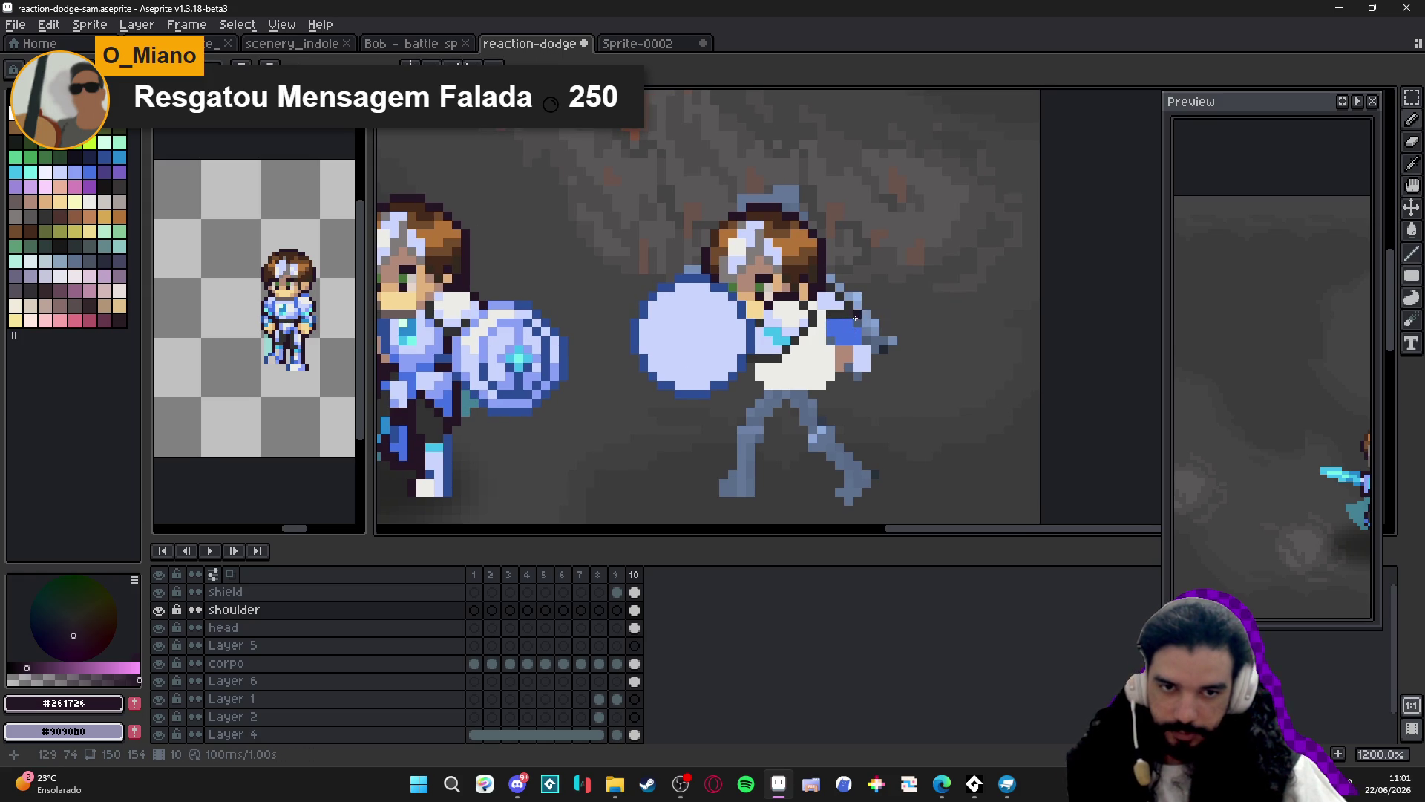
click(862, 329)
click(873, 347)
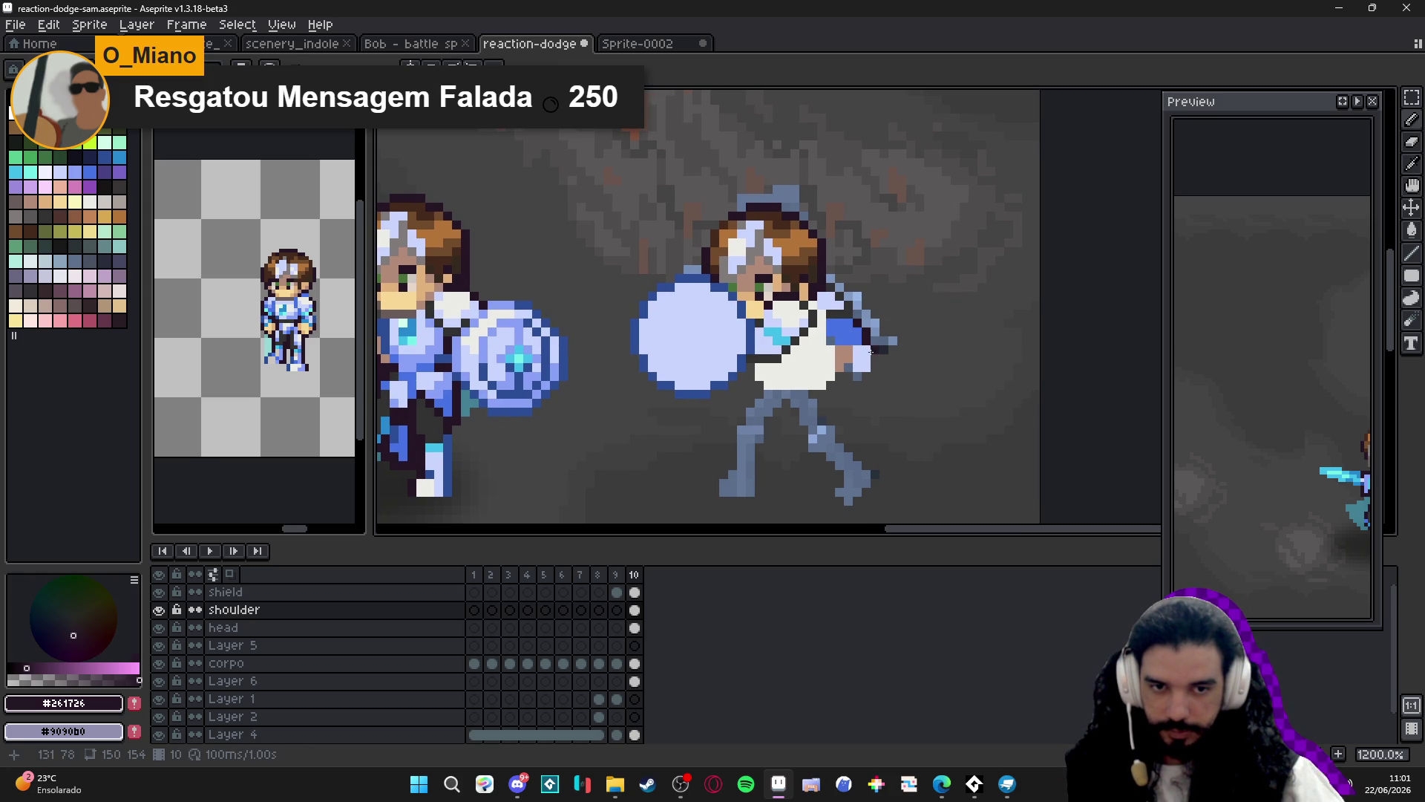
drag(871, 351, 890, 354)
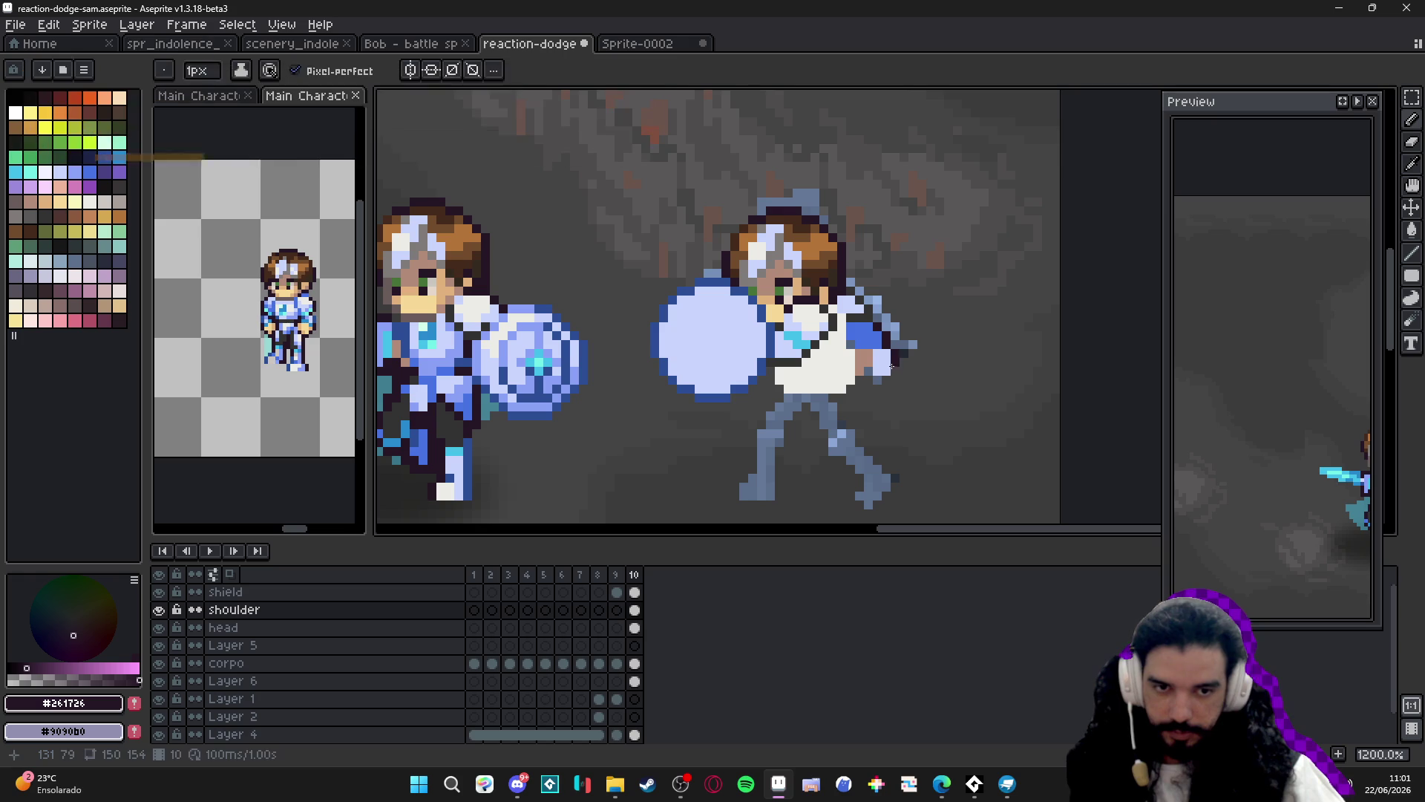
click(889, 369)
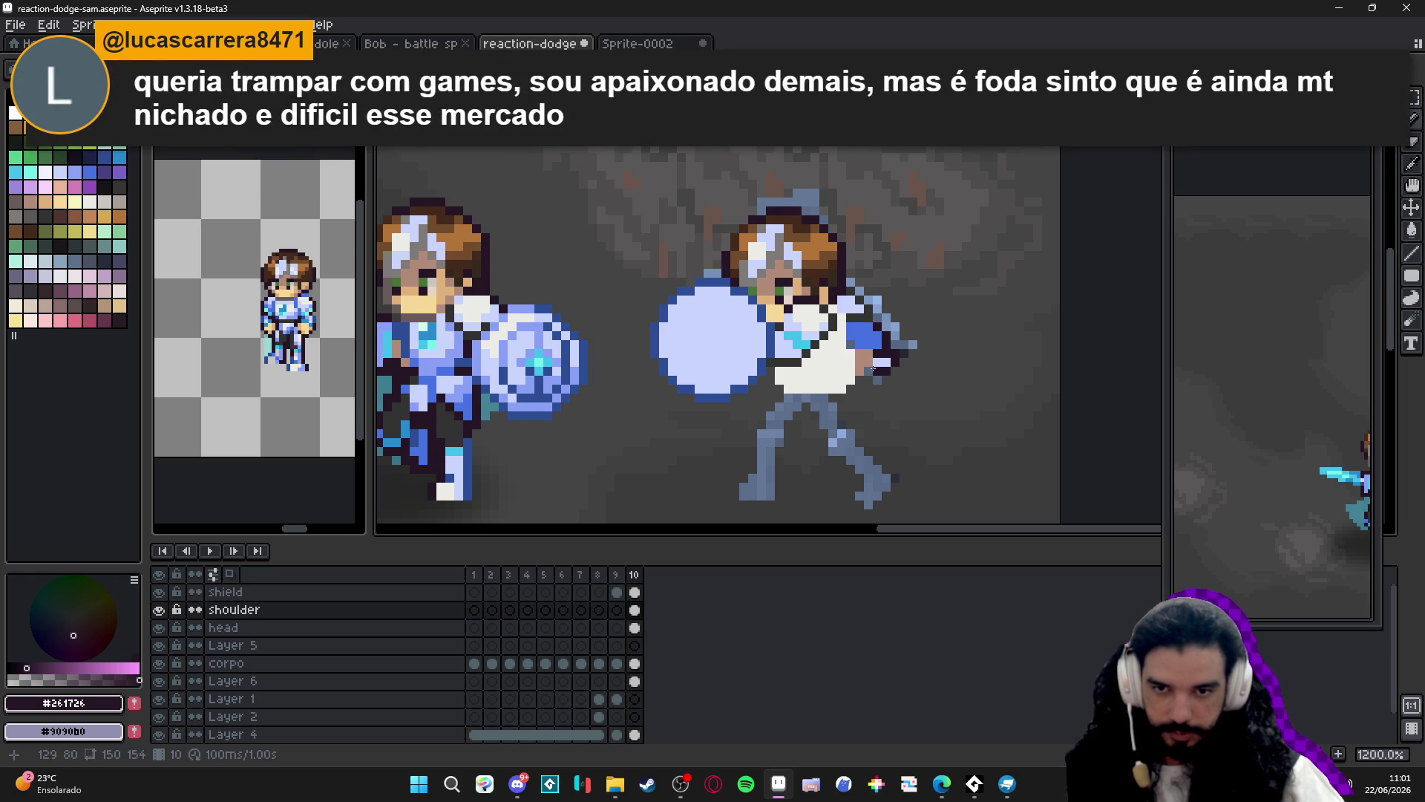
Add a light lavender pixel to the hand and resample the shoulder blue and dark outline colours.
scroll(874, 366, down, 2)
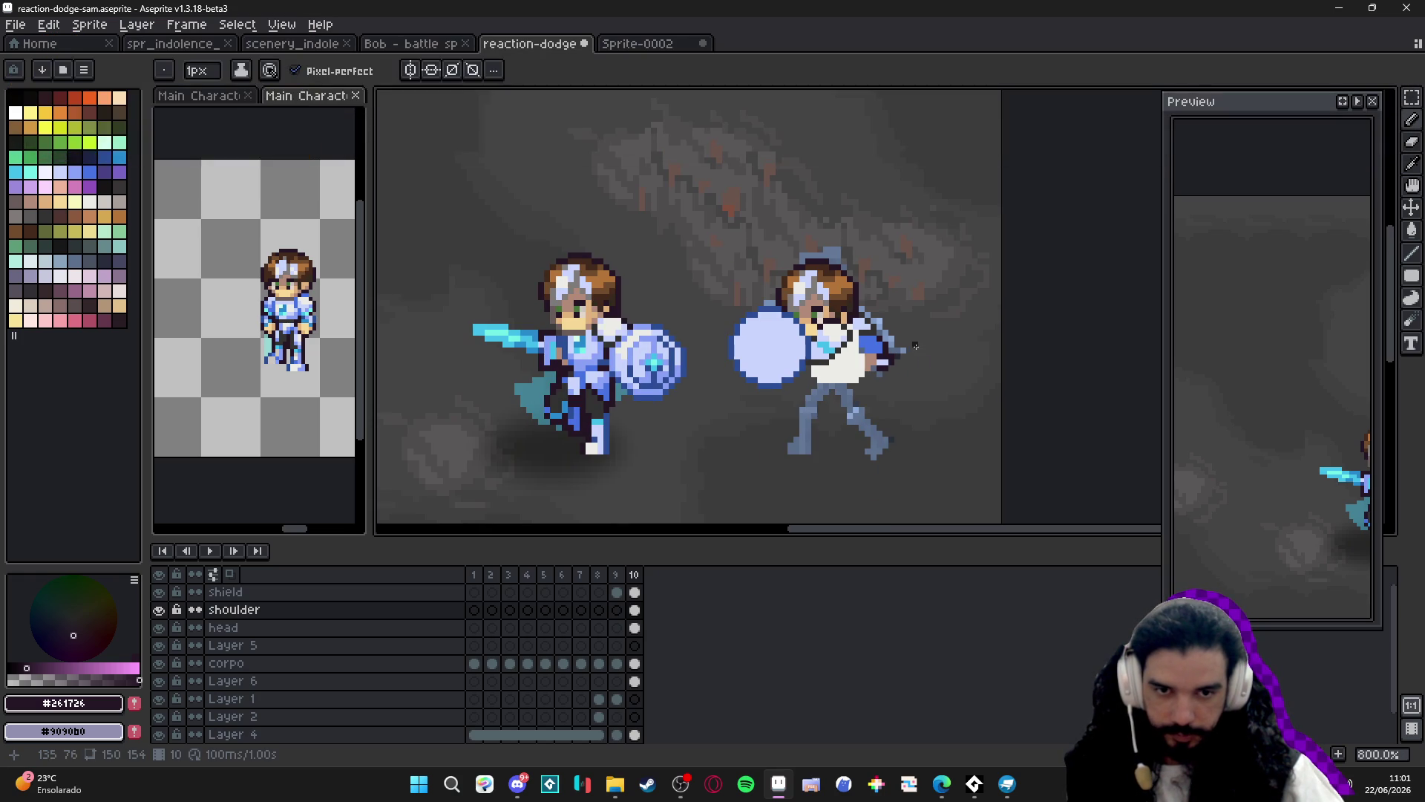
scroll(884, 362, up, 2)
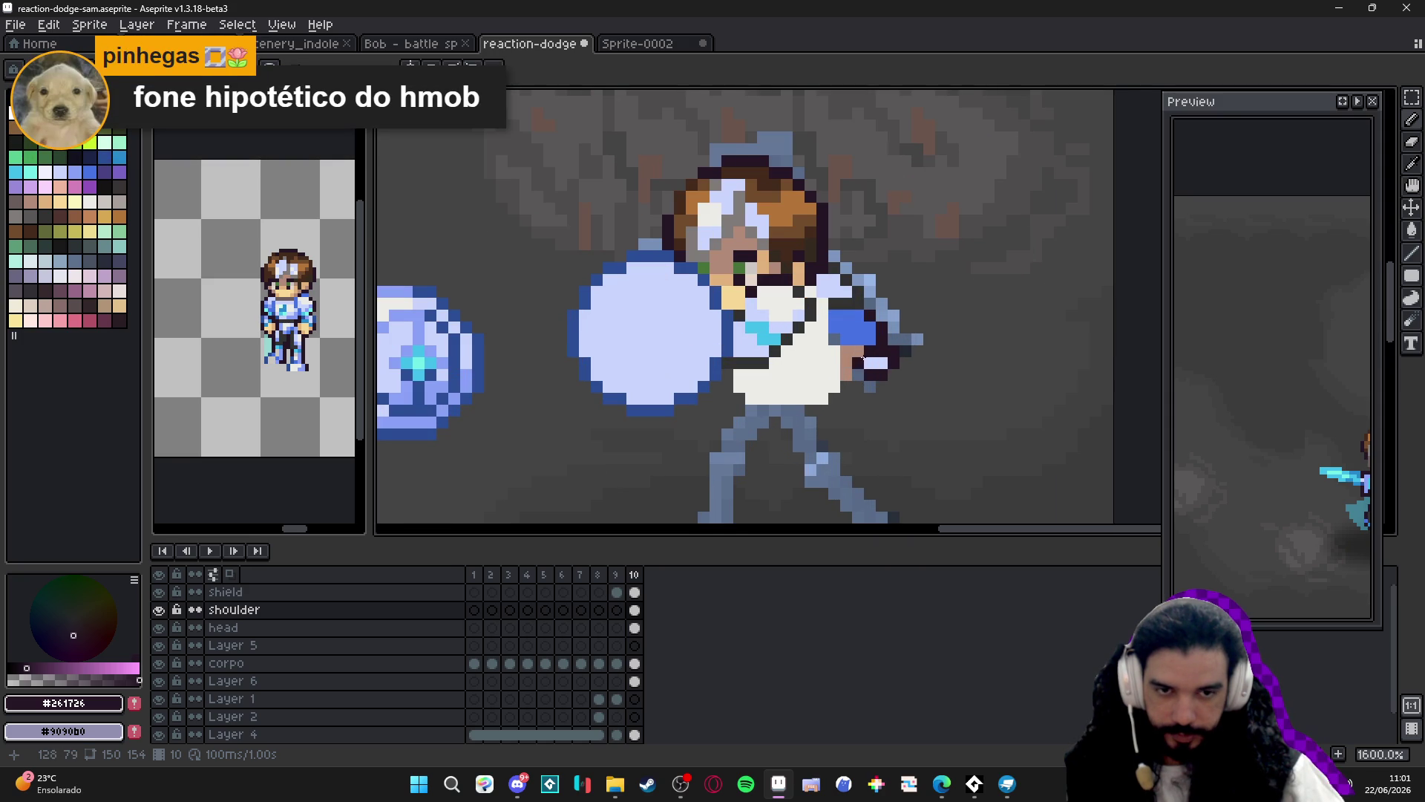
right_click(863, 361)
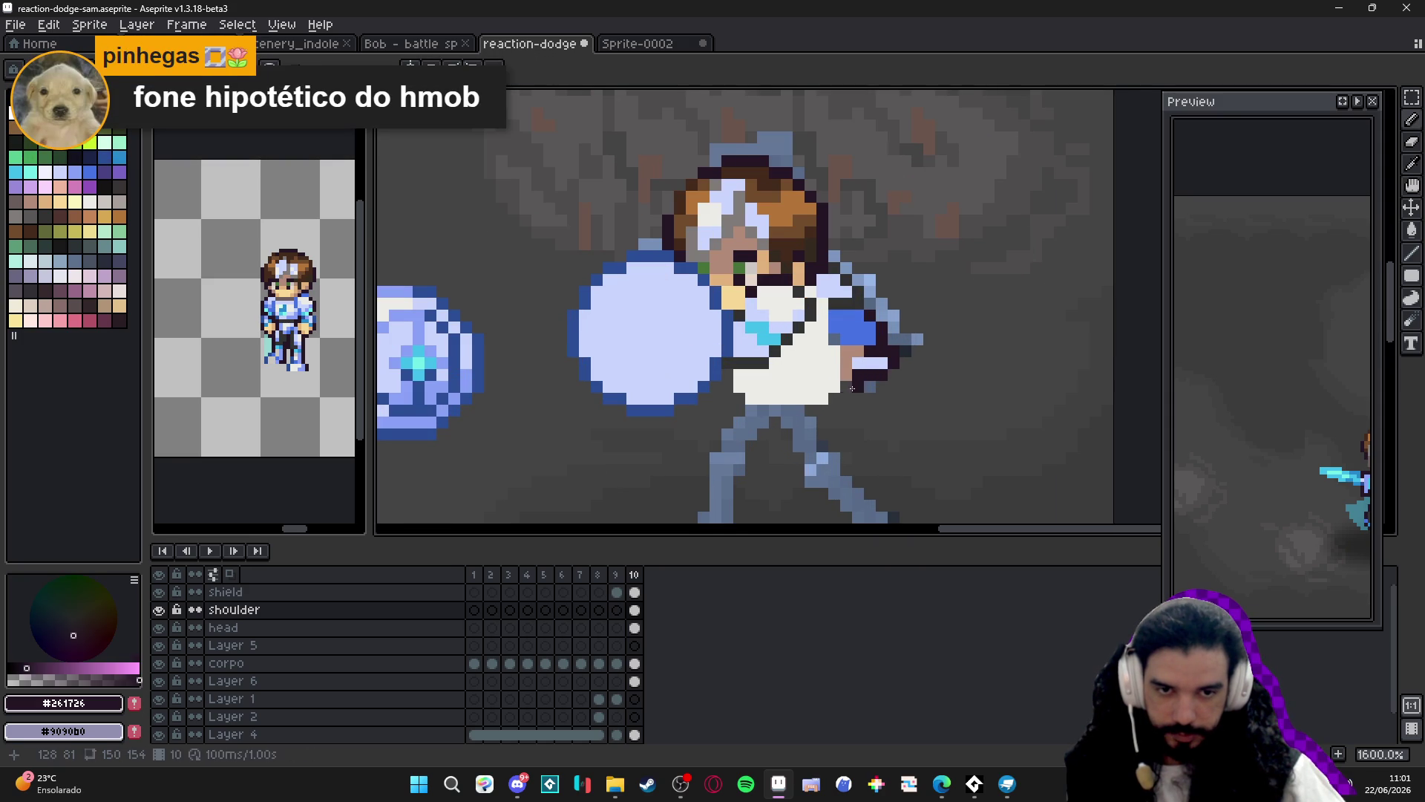
scroll(882, 363, down, 1)
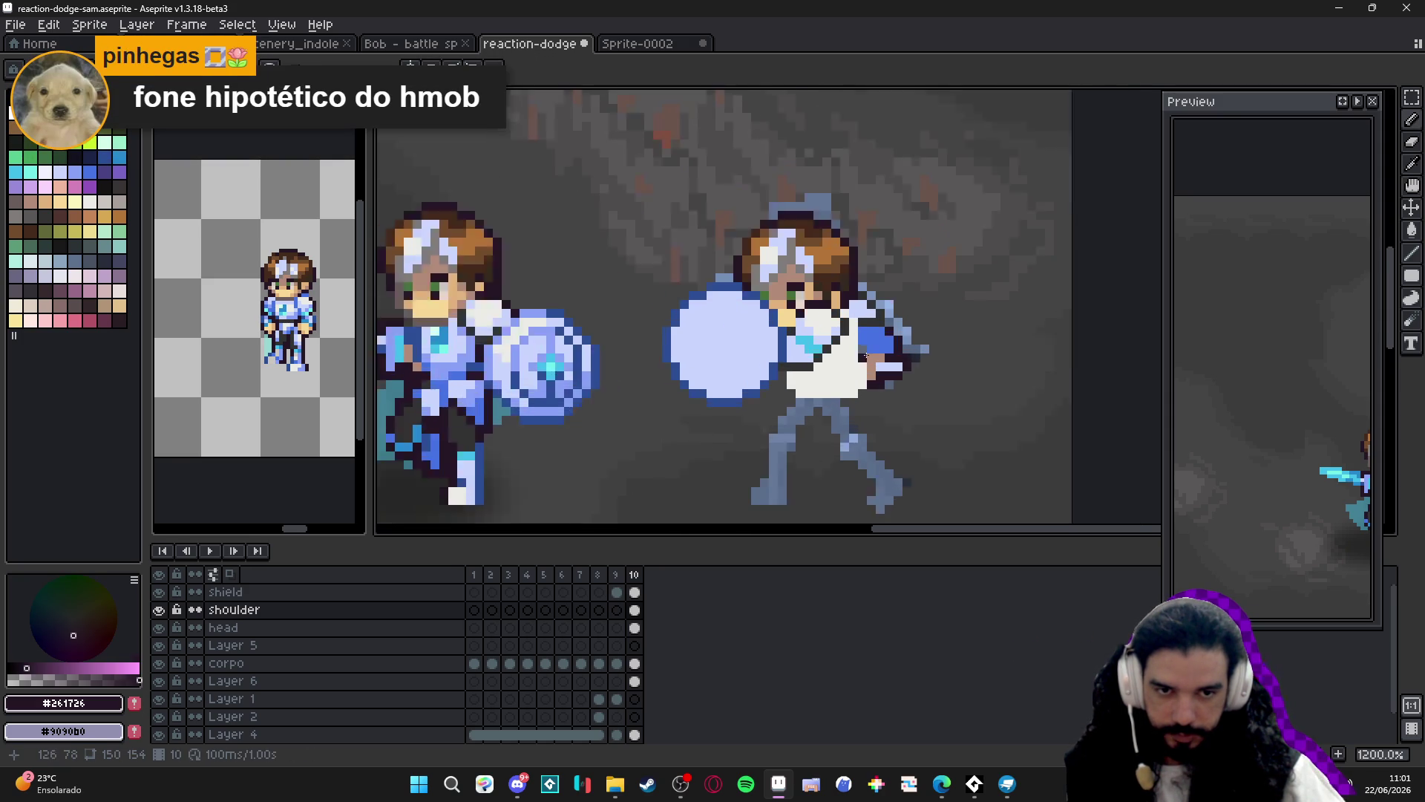
scroll(865, 357, up, 1)
alt+click(868, 347)
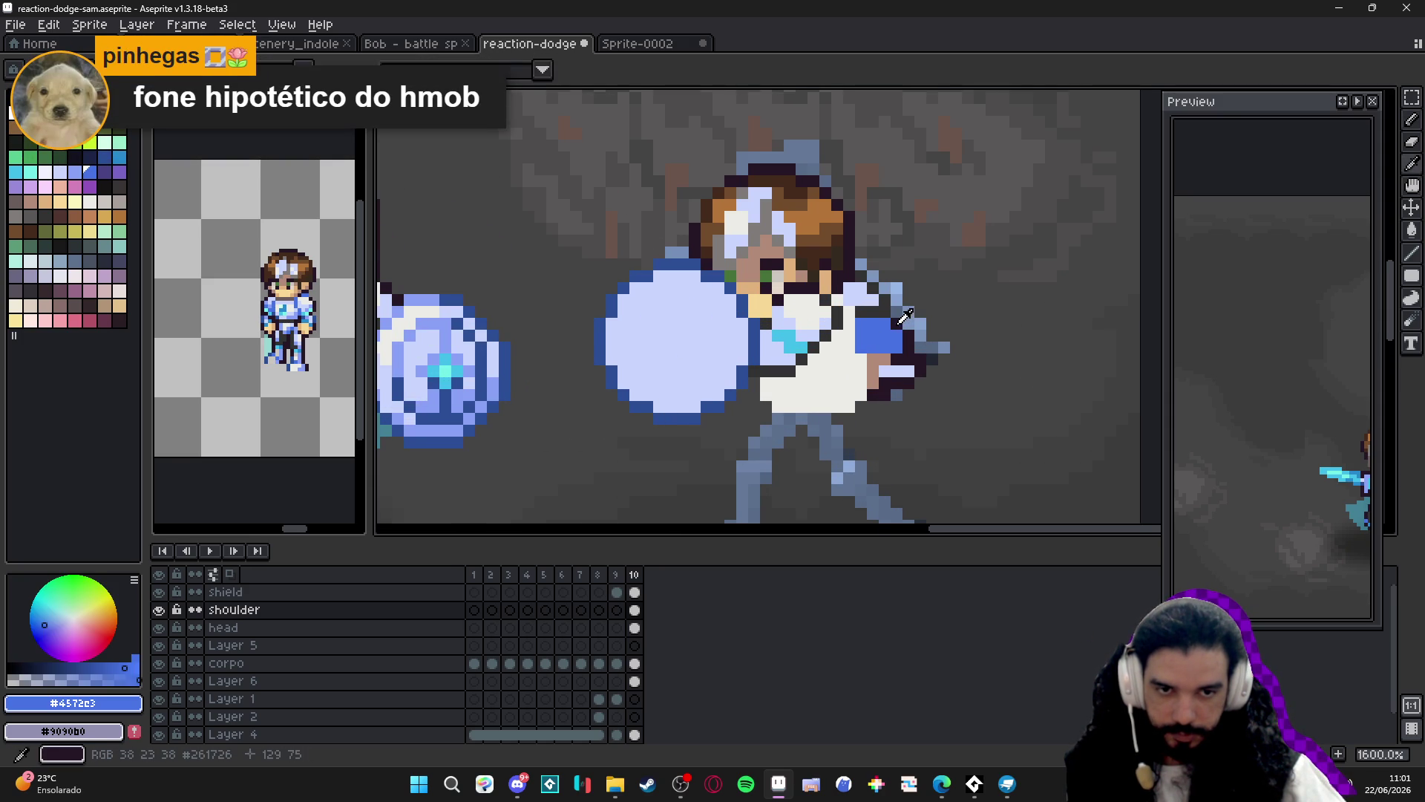
alt+click(901, 320)
scroll(883, 349, down, 2)
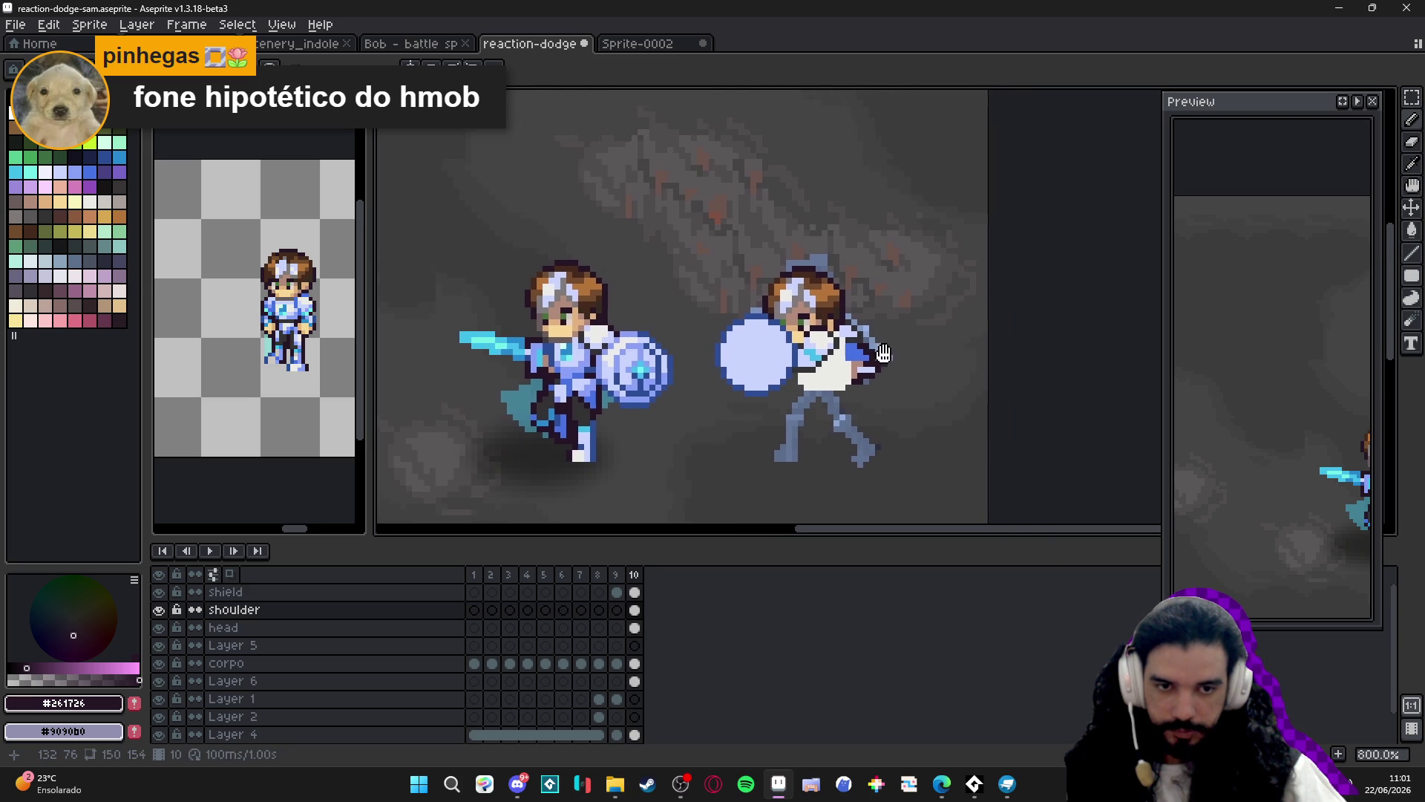
scroll(817, 378, up, 2)
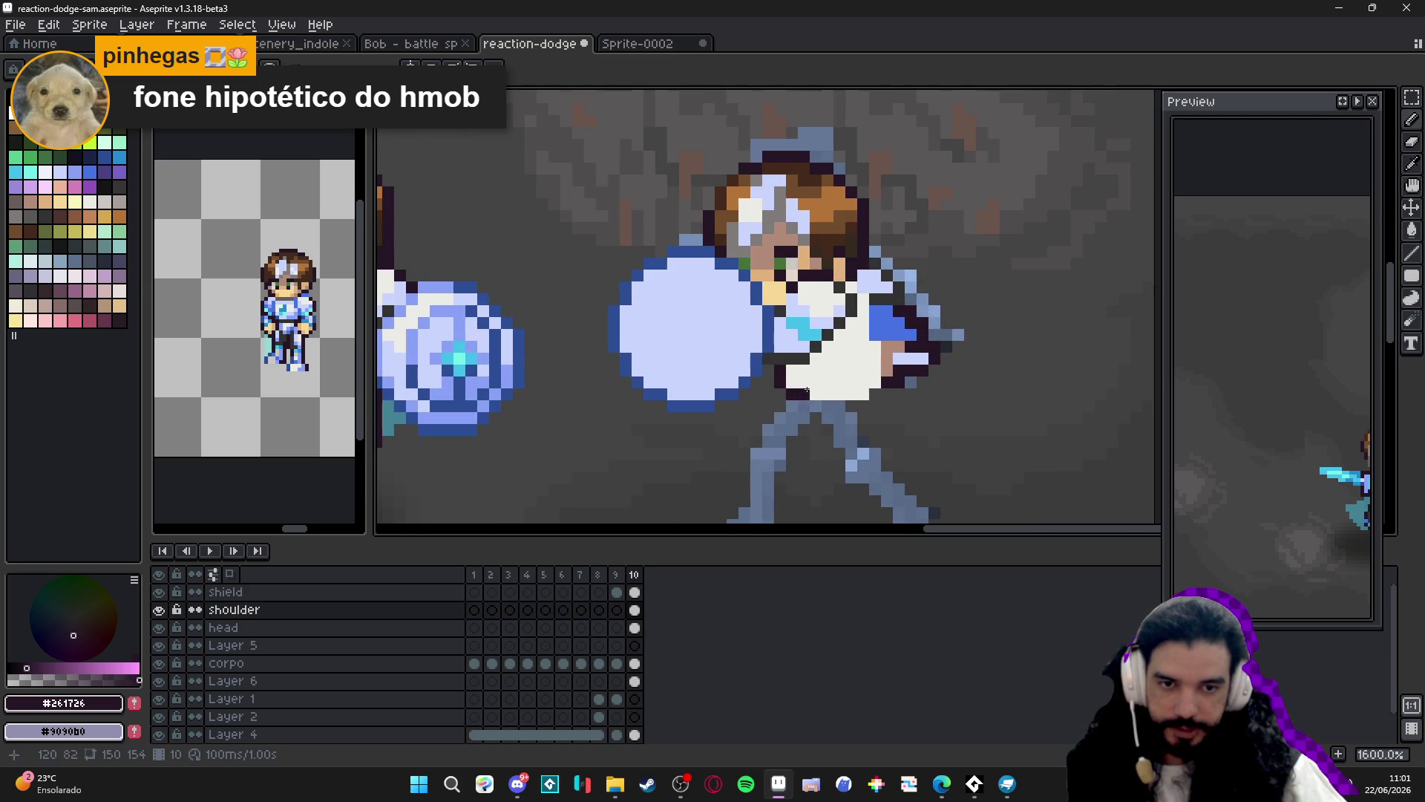
scroll(806, 389, down, 2)
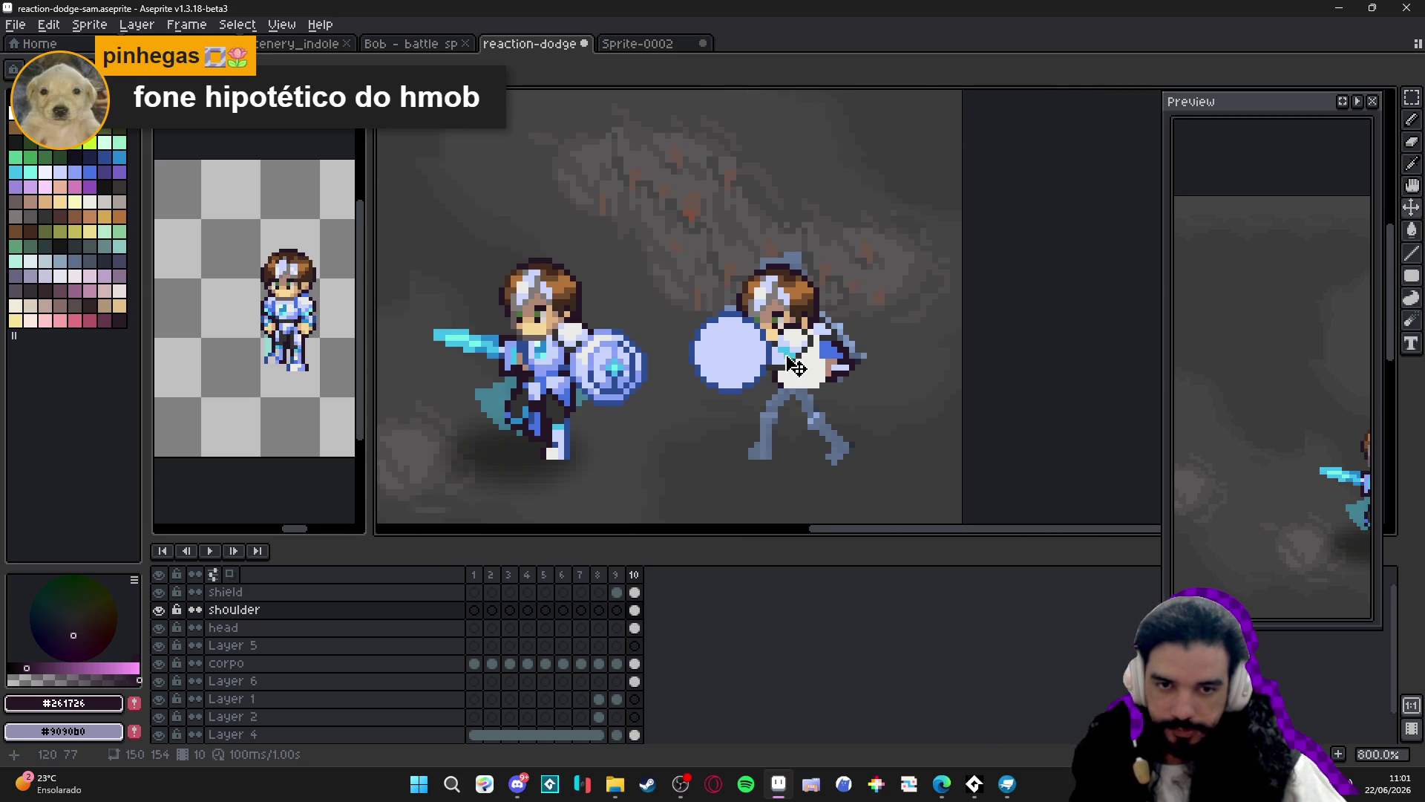
Nudge frame 10's head, shield and shoulder cels one pixel left, then undo the shift.
key(m)
drag(676, 243, 912, 421)
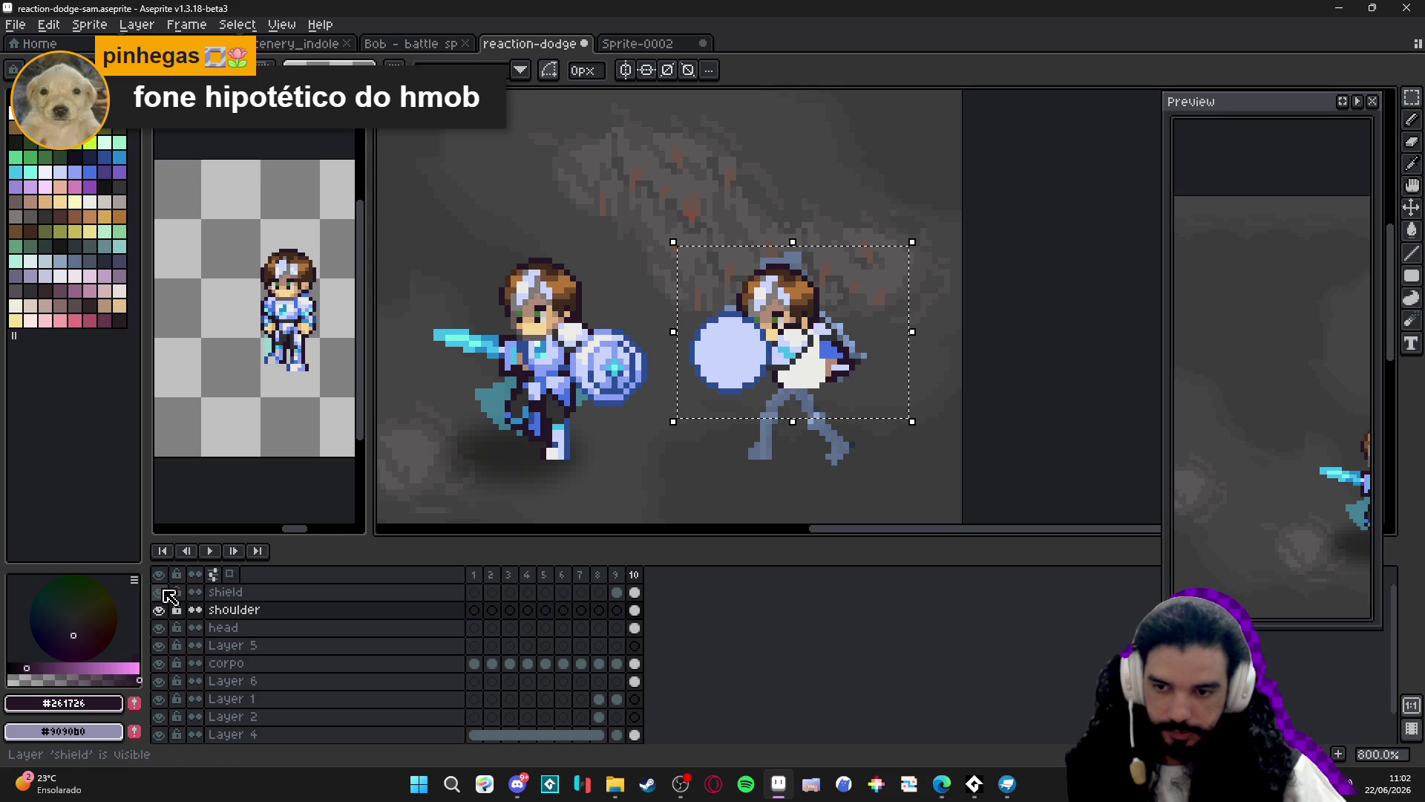
key(ctrl+d)
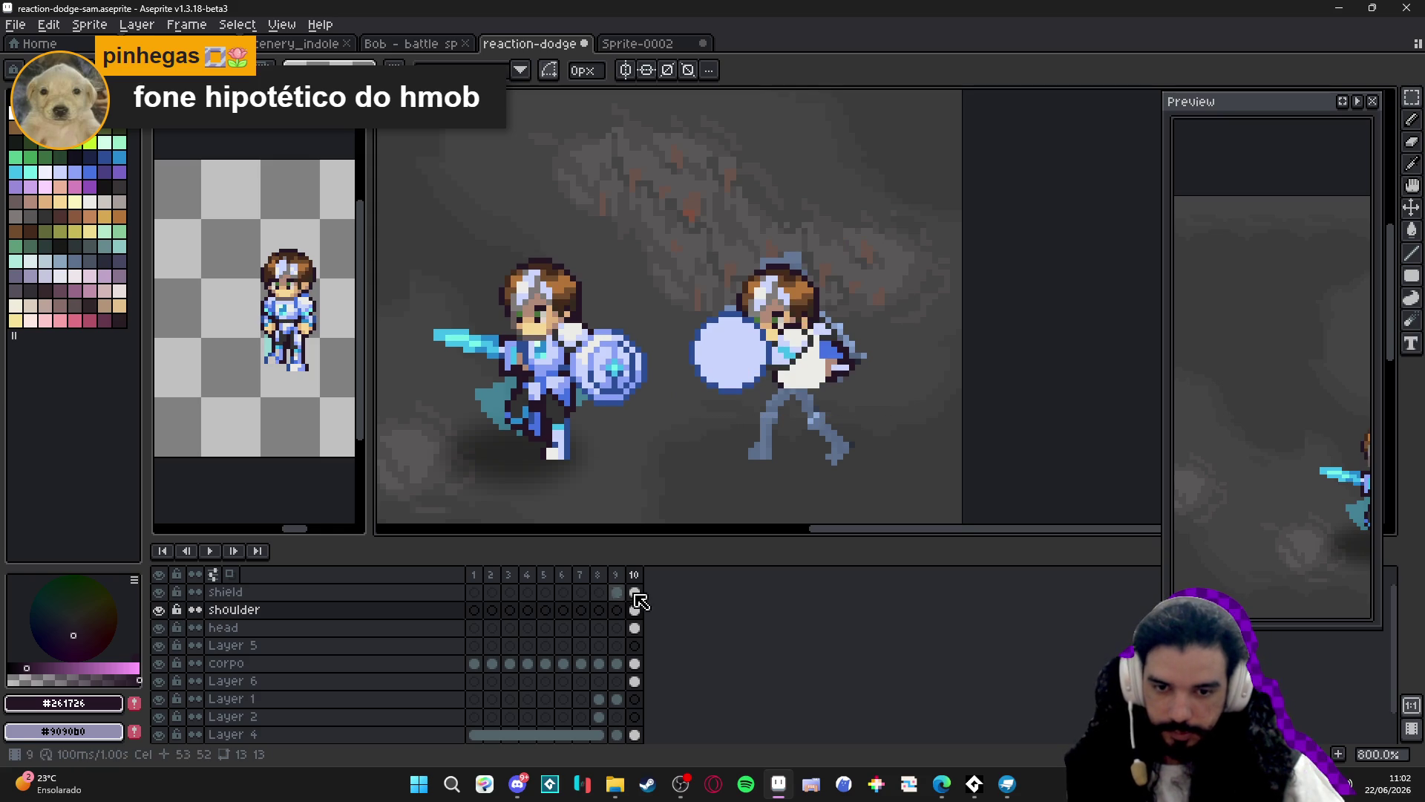
click(635, 593)
drag(638, 595, 636, 627)
drag(811, 363, 805, 363)
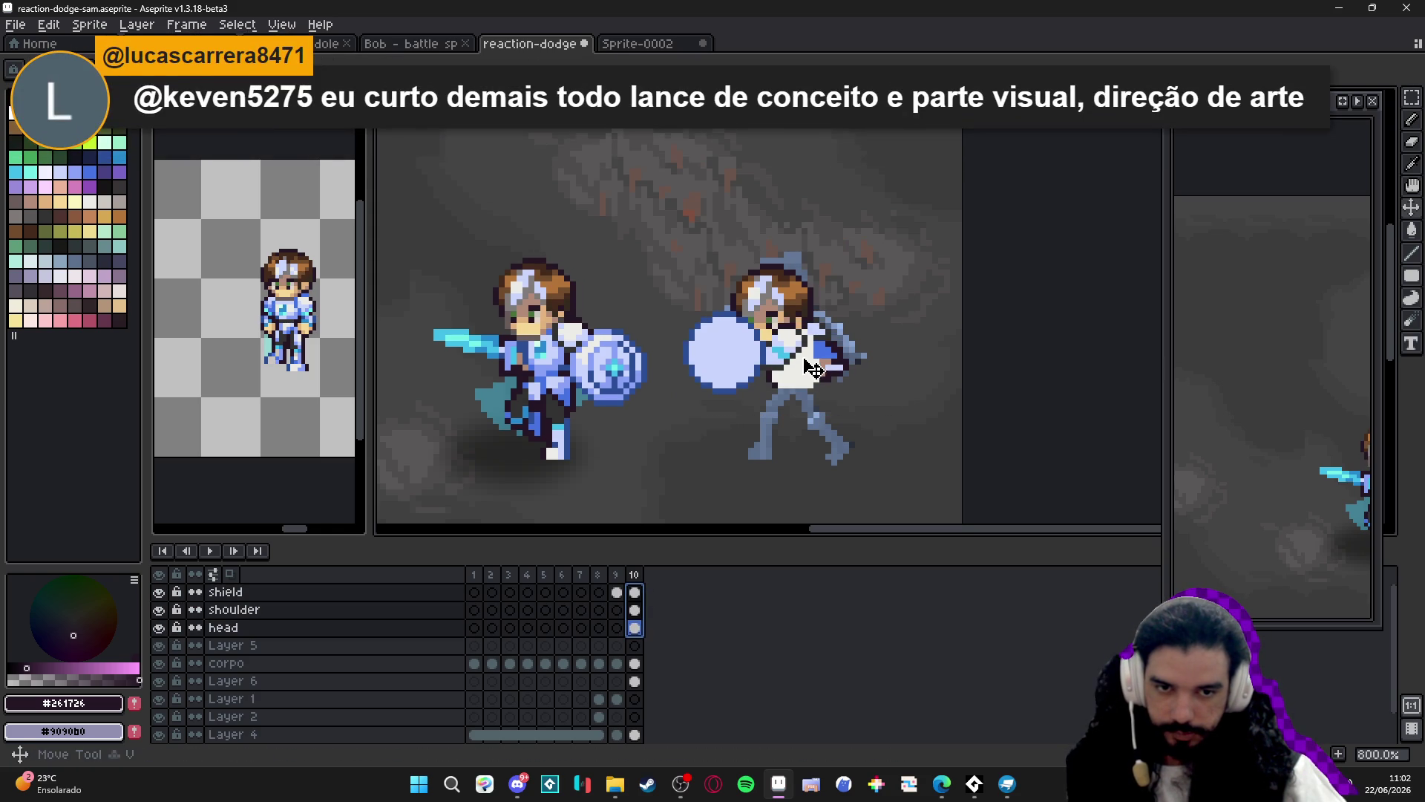
key(ctrl+z)
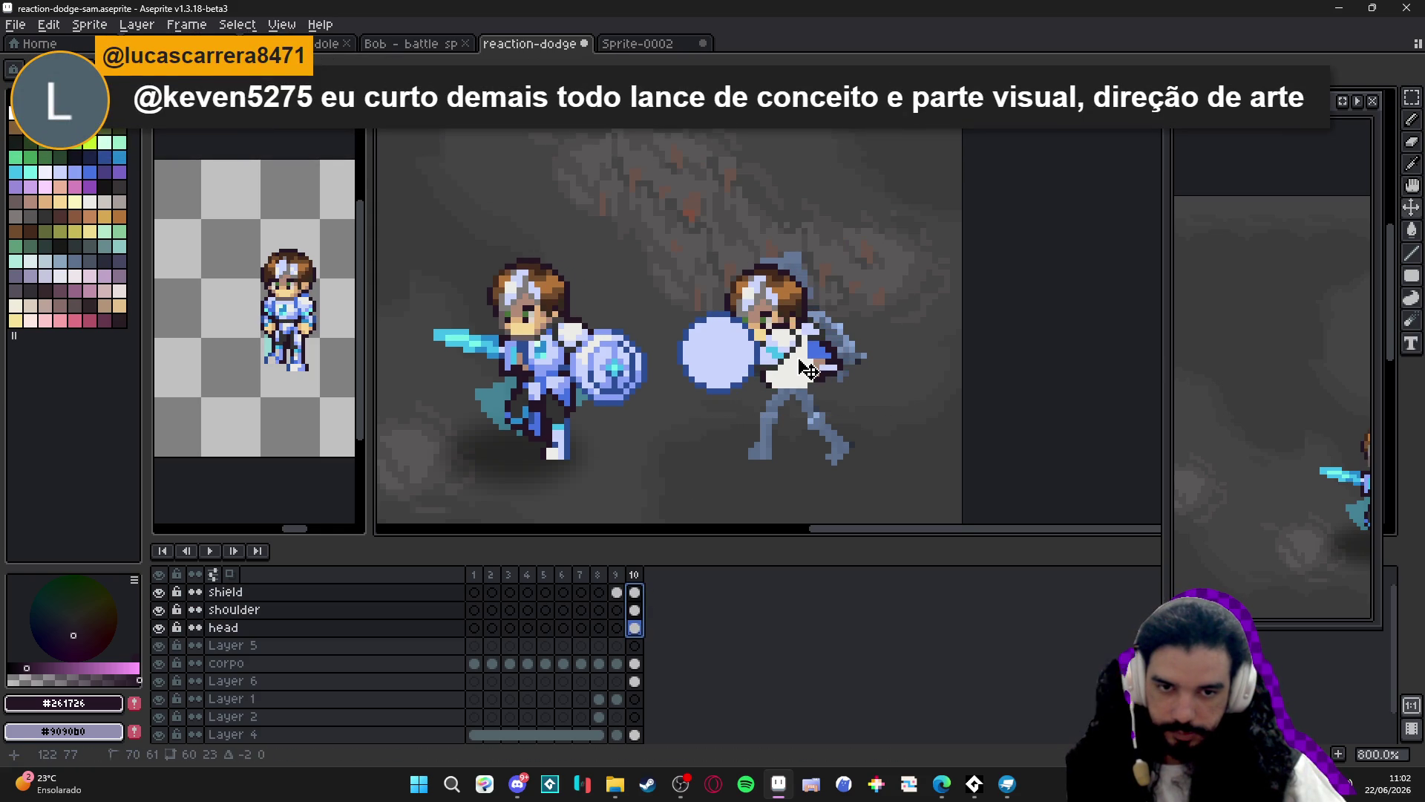
key(ctrl+z)
key(ctrl+y)
Move the reference figure's head two pixels right and one pixel down.
key(m)
mouse_move(891, 210)
mouse_down()
mouse_move(690, 429)
mouse_move(662, 440)
mouse_up()
drag(778, 361, 790, 367)
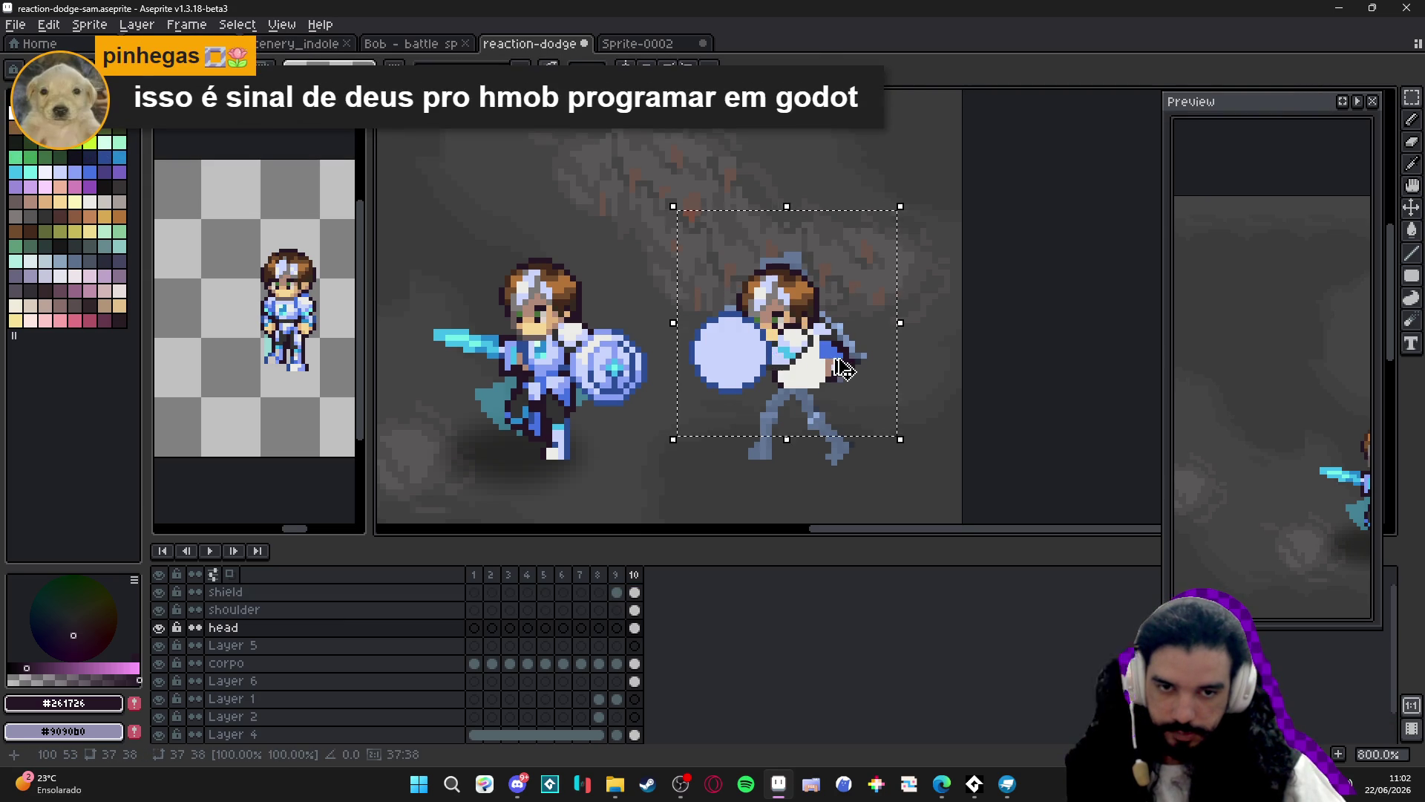
key(ctrl+d)
key(ctrl)
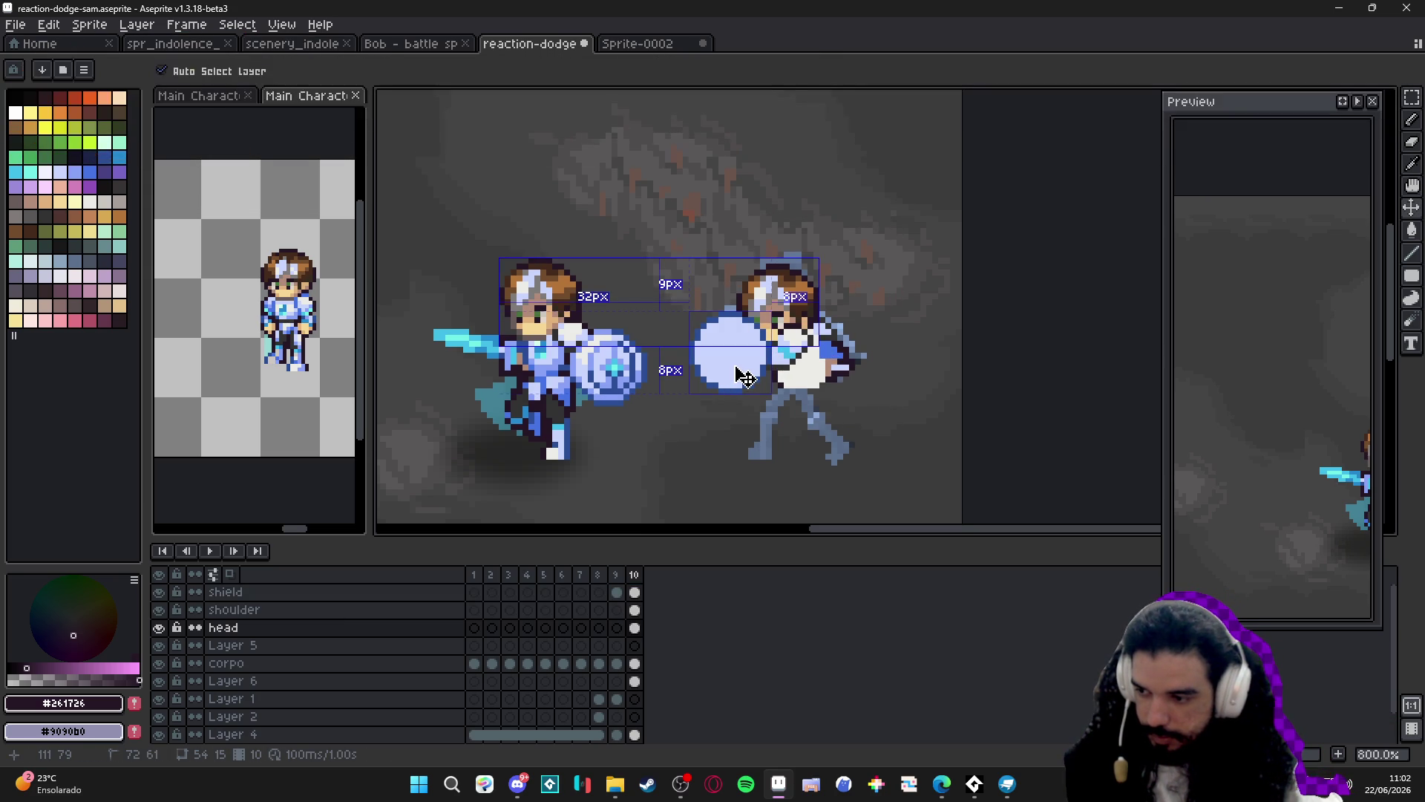
Shift the reference figure's shield one pixel left and commit the move.
ctrl+click(743, 367)
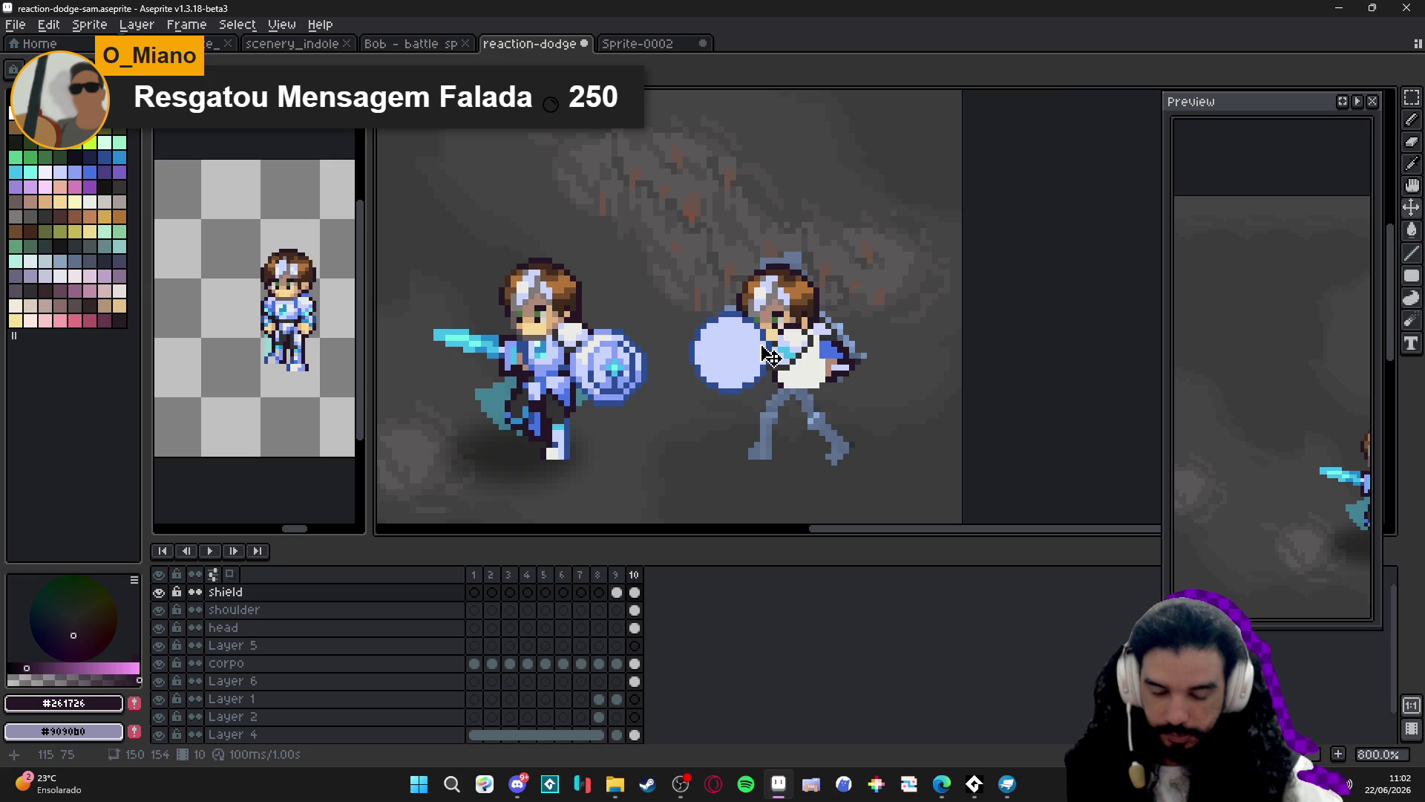
scroll(734, 371, up, 2)
double_click(702, 416)
scroll(701, 415, down, 2)
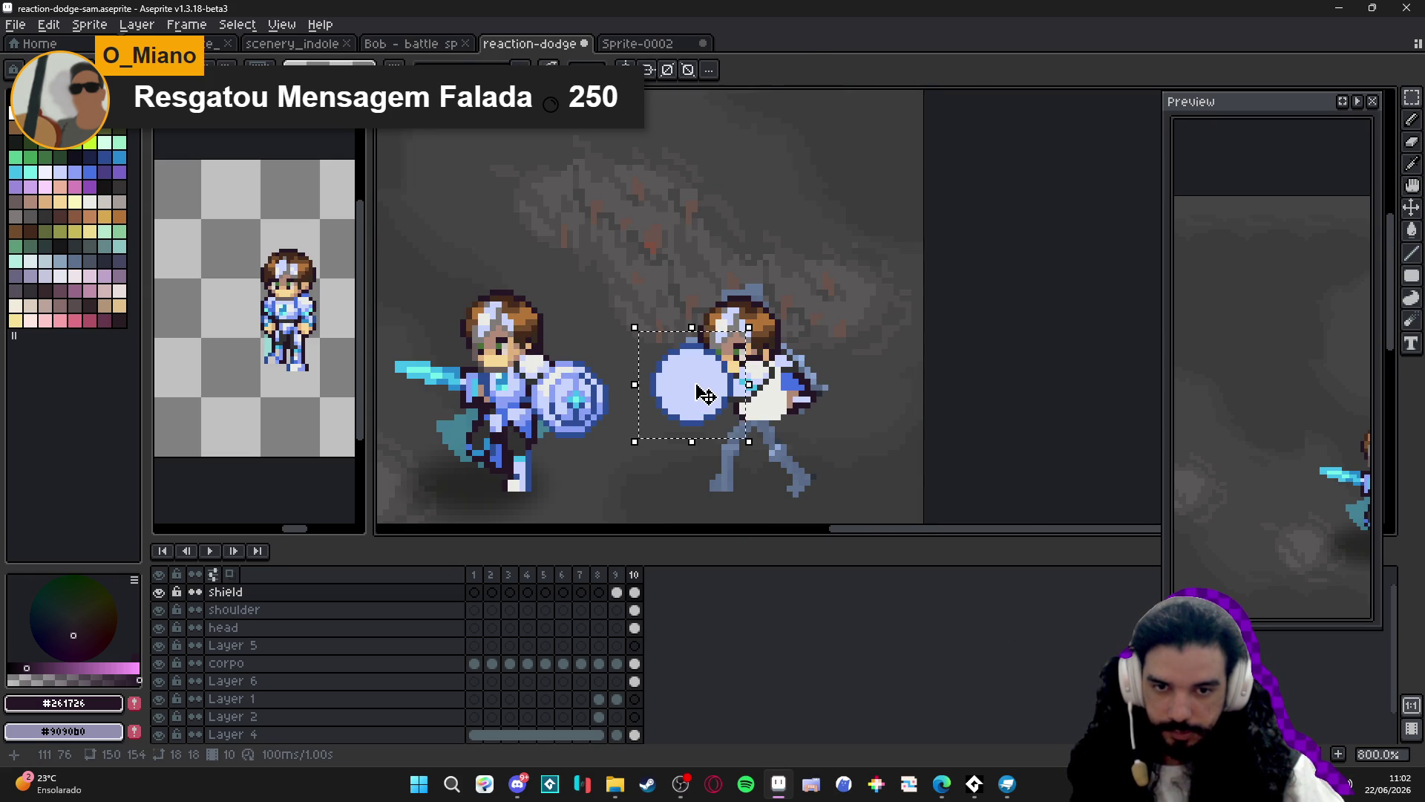
mouse_move(702, 404)
mouse_down()
mouse_move(692, 393)
mouse_move(754, 379)
mouse_move(725, 351)
mouse_up()
key(Return)
Review the head and shoulder layers, briefly marquee-selecting the right figure's head.
ctrl+click(761, 389)
ctrl+click(735, 351)
key(m)
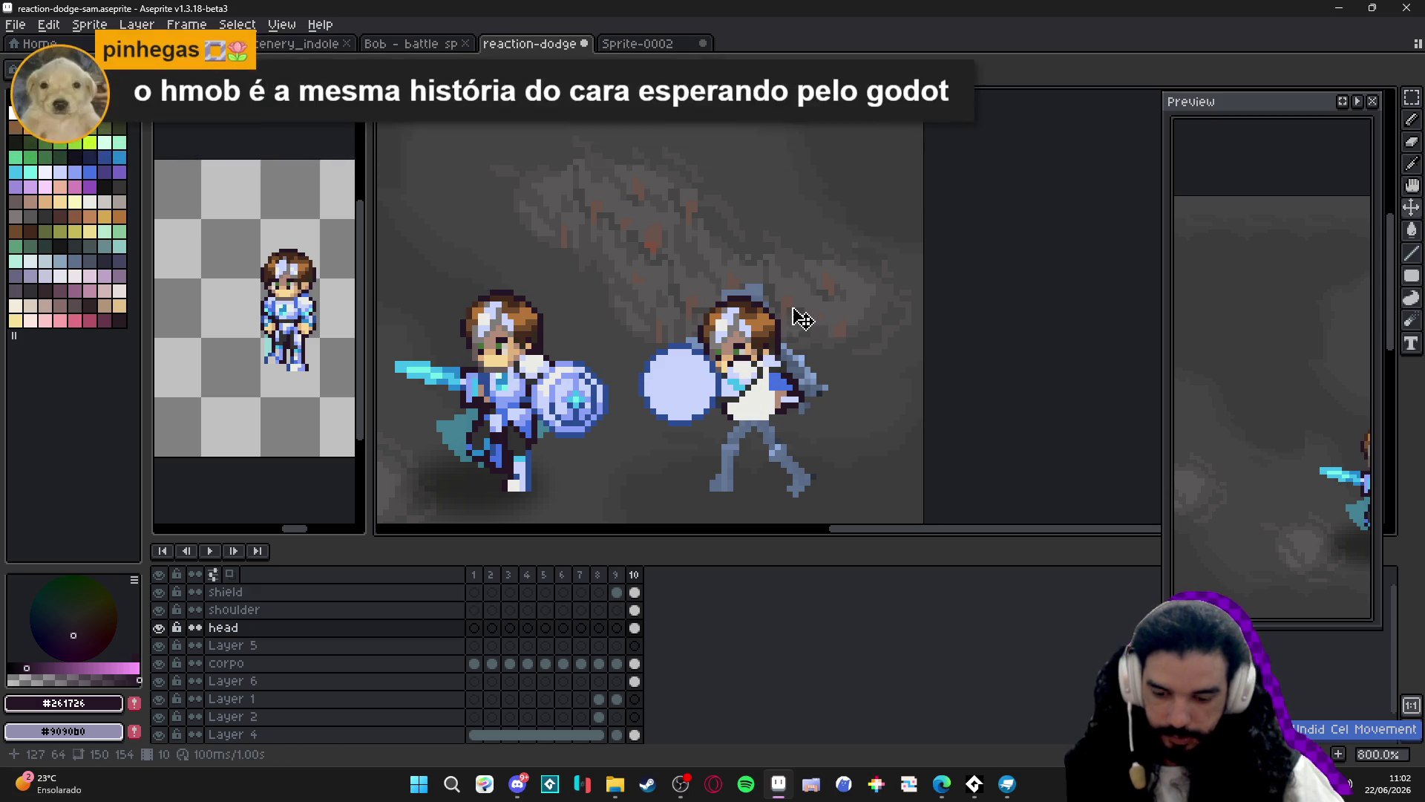
mouse_move(802, 250)
mouse_down()
mouse_move(715, 413)
mouse_move(659, 395)
mouse_up()
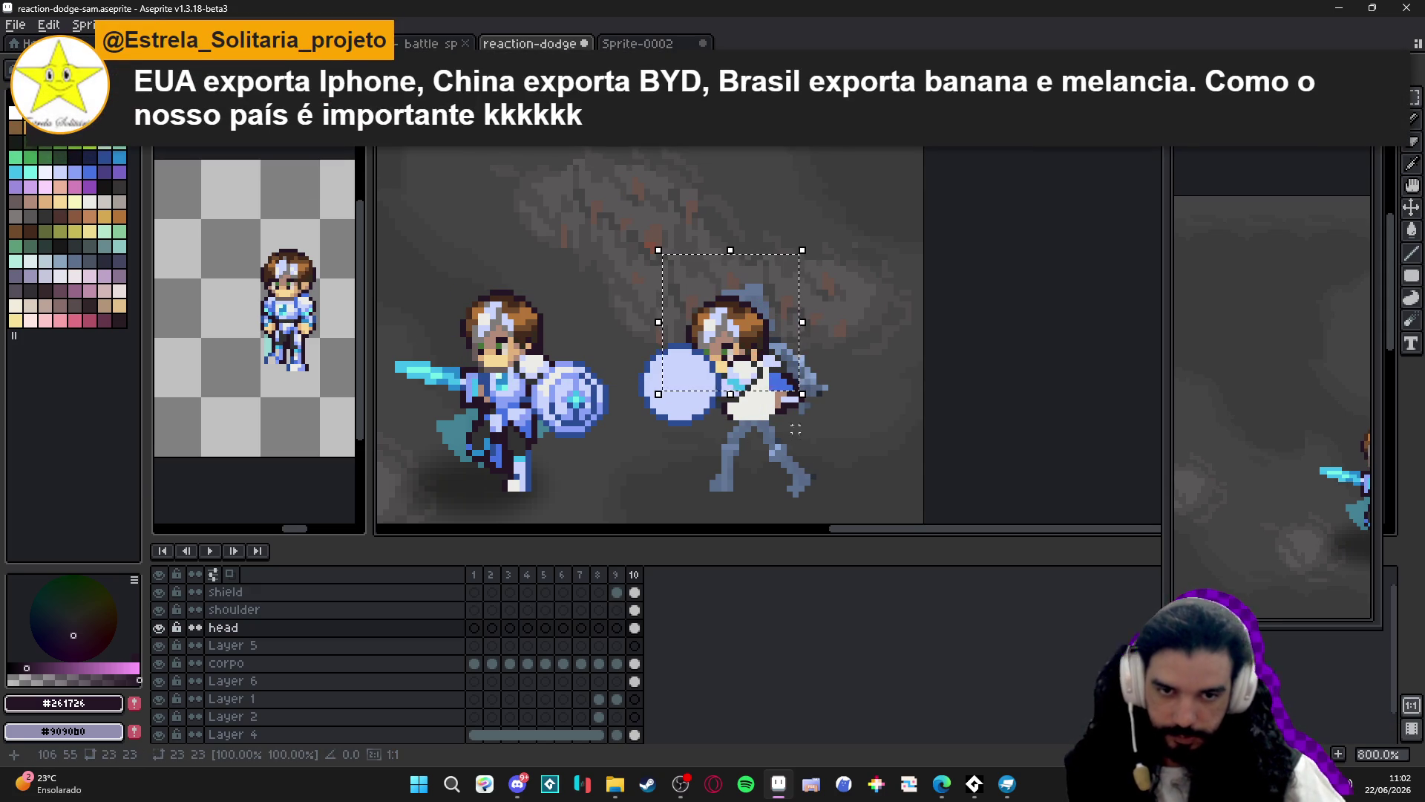
key(ctrl+d)
ctrl+click(807, 407)
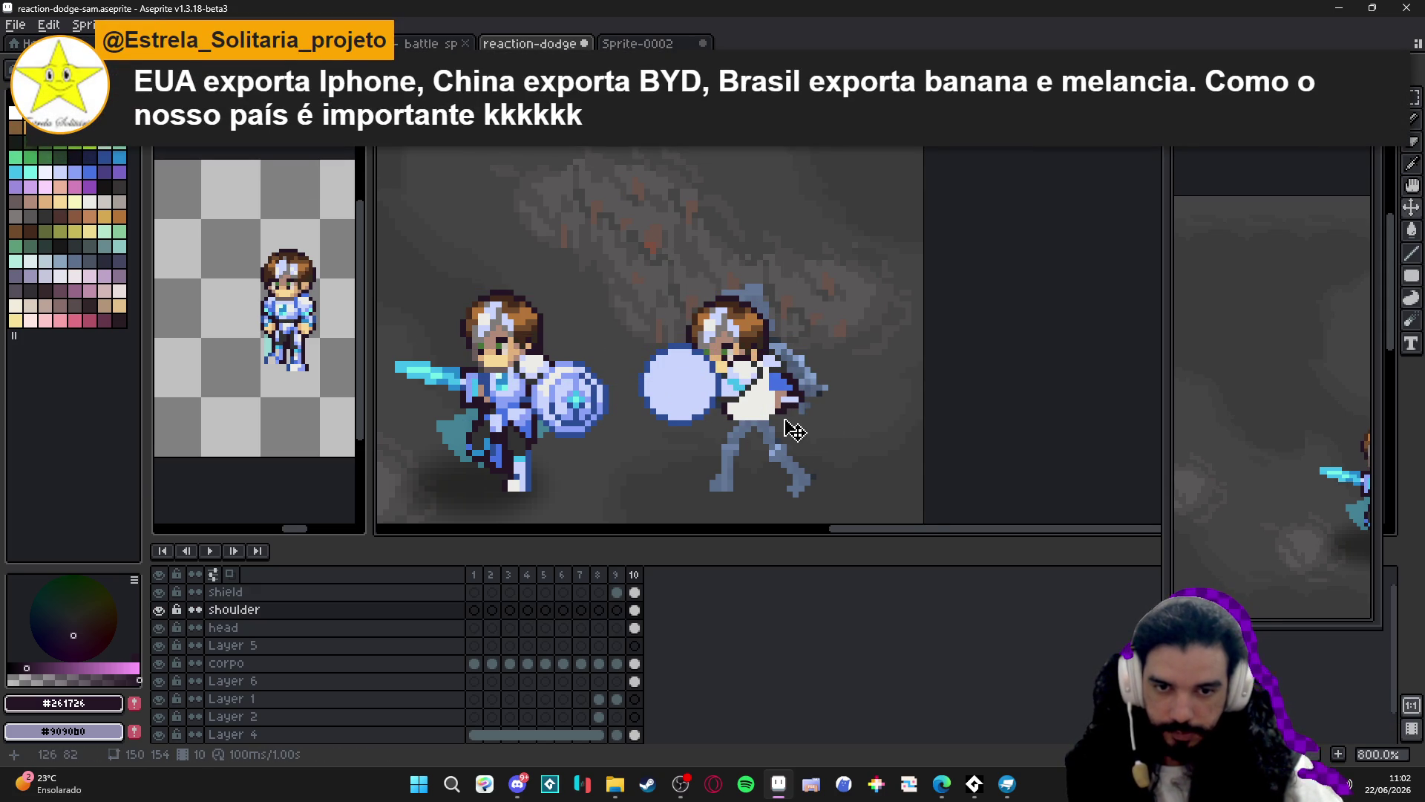
scroll(775, 419, up, 2)
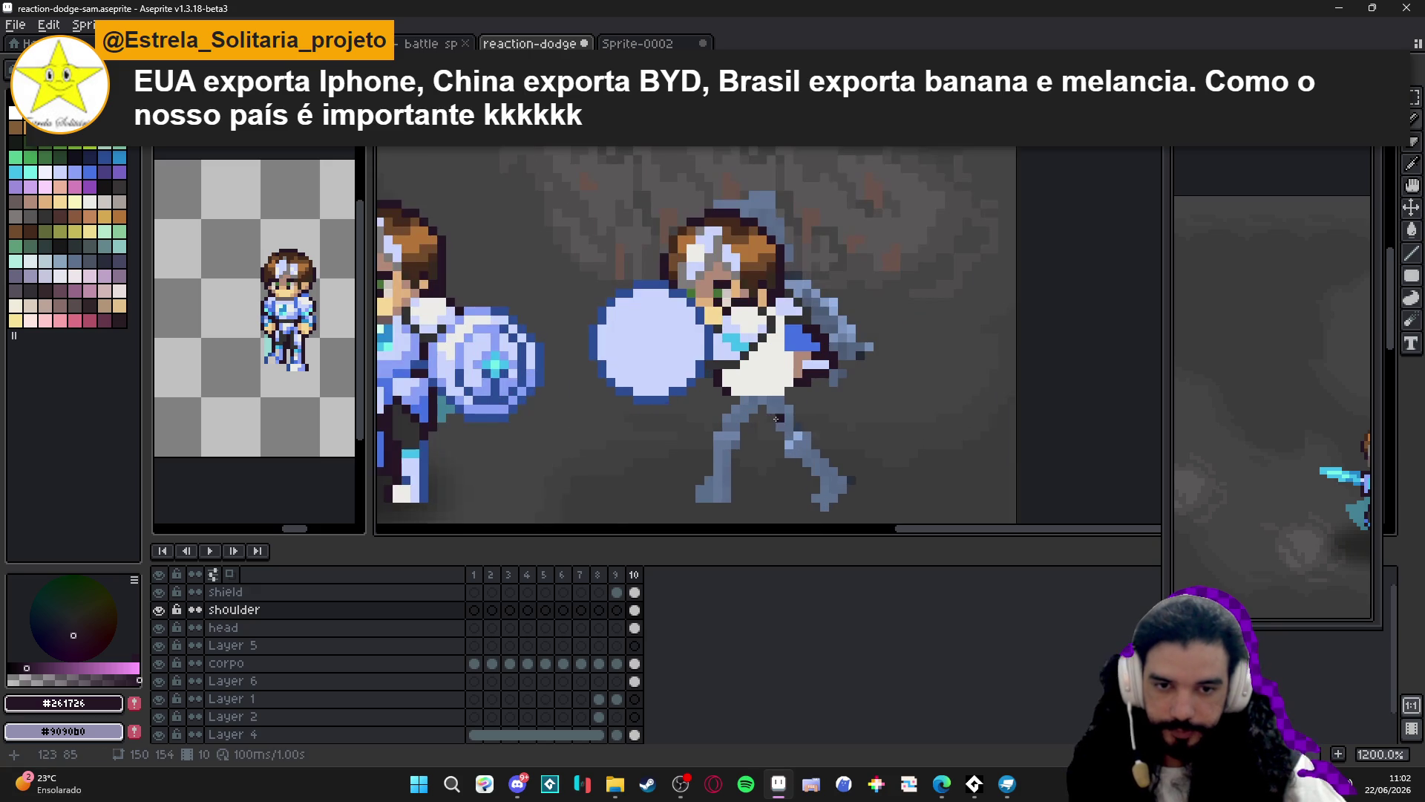
mouse_move(776, 419)
mouse_down()
mouse_move(874, 429)
mouse_move(859, 403)
mouse_up()
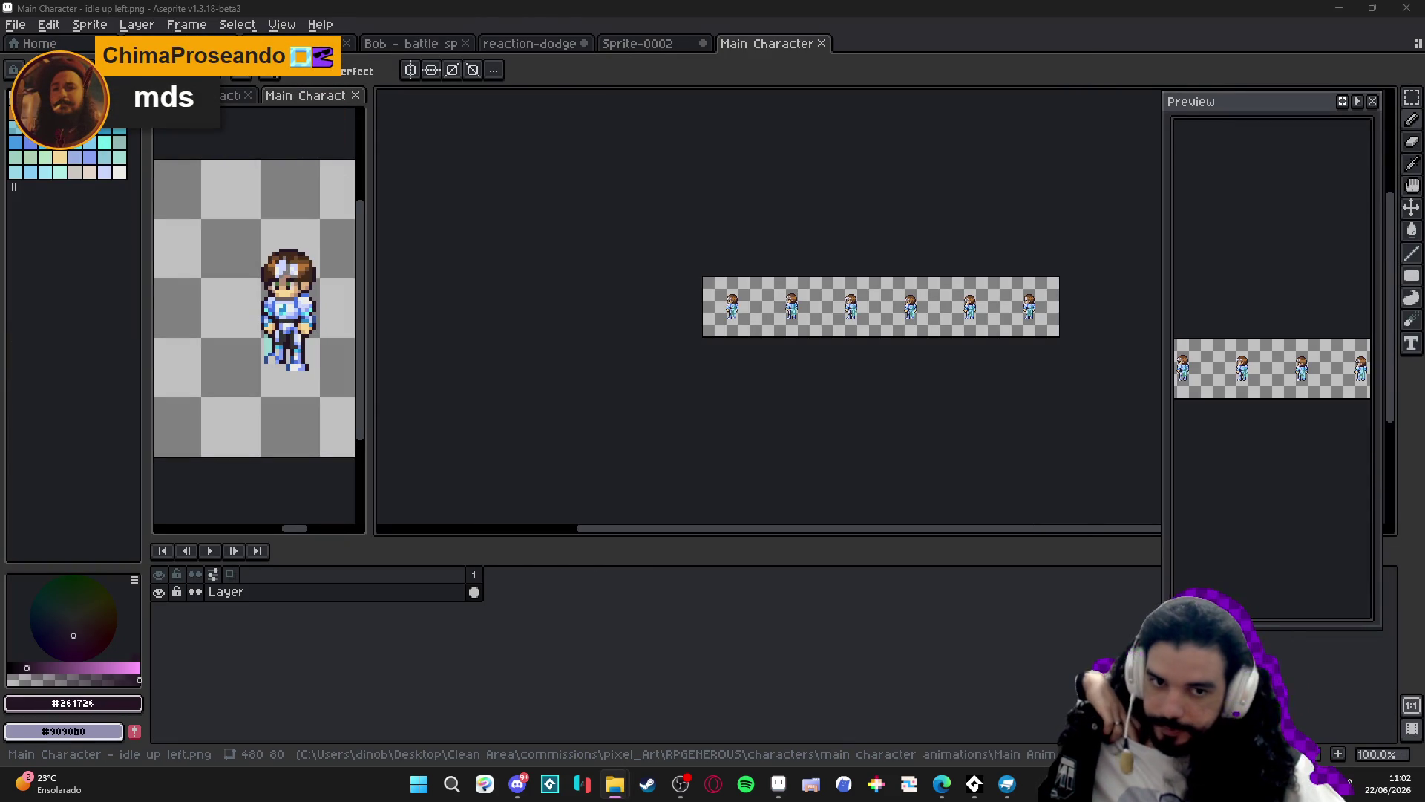
Dock the Main Character sprite in the lower-left as a second reference view.
mouse_move(751, 55)
mouse_down()
mouse_move(237, 516)
mouse_move(223, 416)
mouse_up()
scroll(220, 391, up, 2)
scroll(220, 391, up, 1)
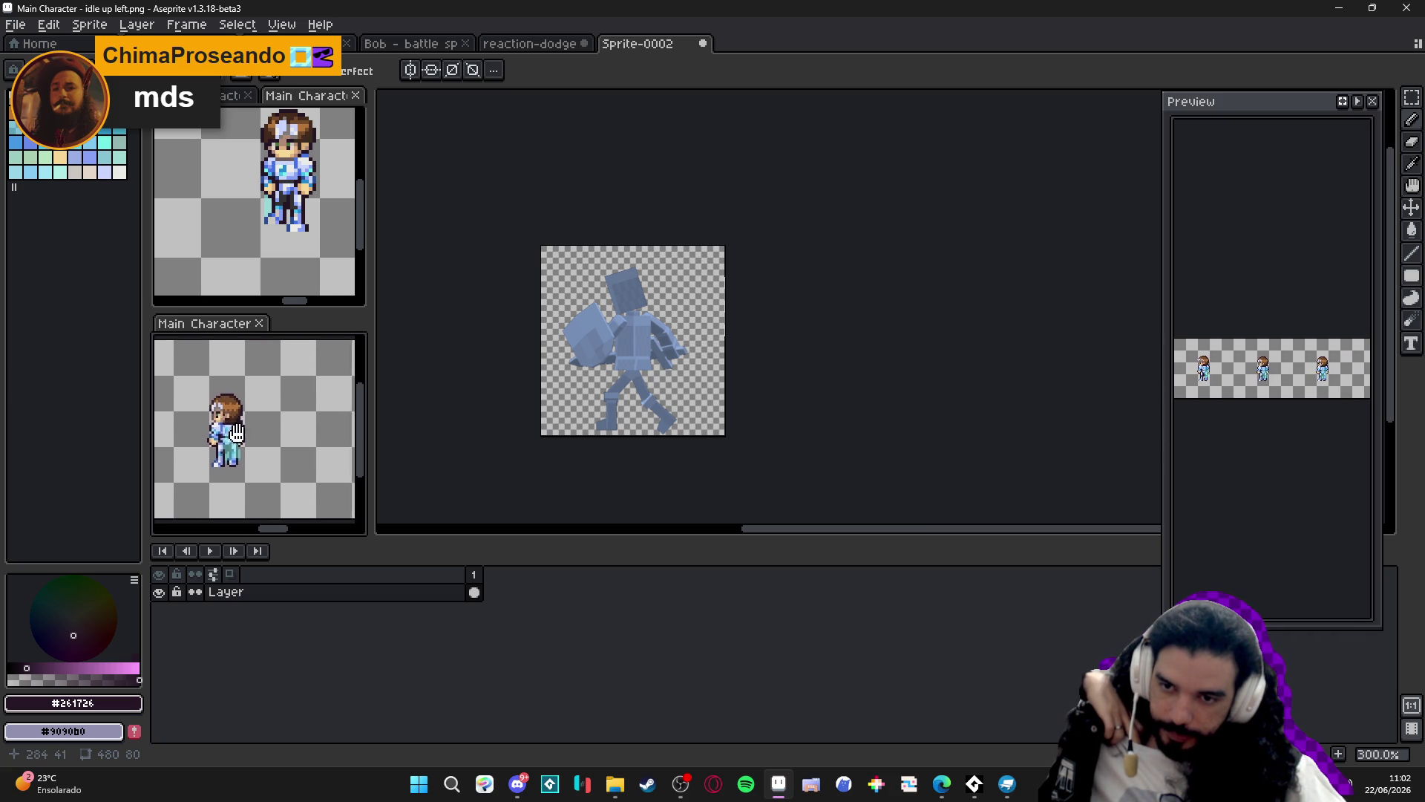
Return to the reaction-dodge drawing and reposition the canvas view.
click(531, 43)
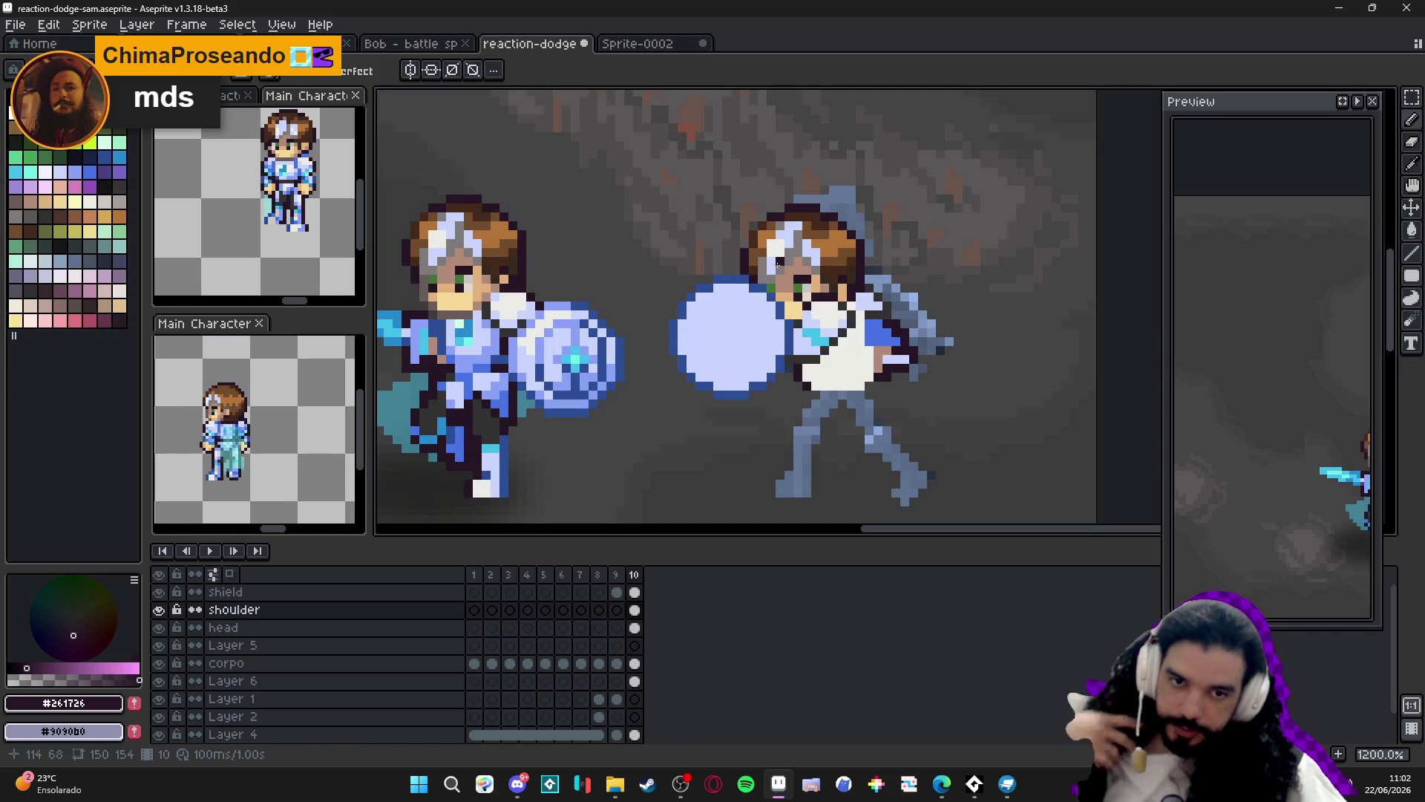
scroll(622, 369, down, 2)
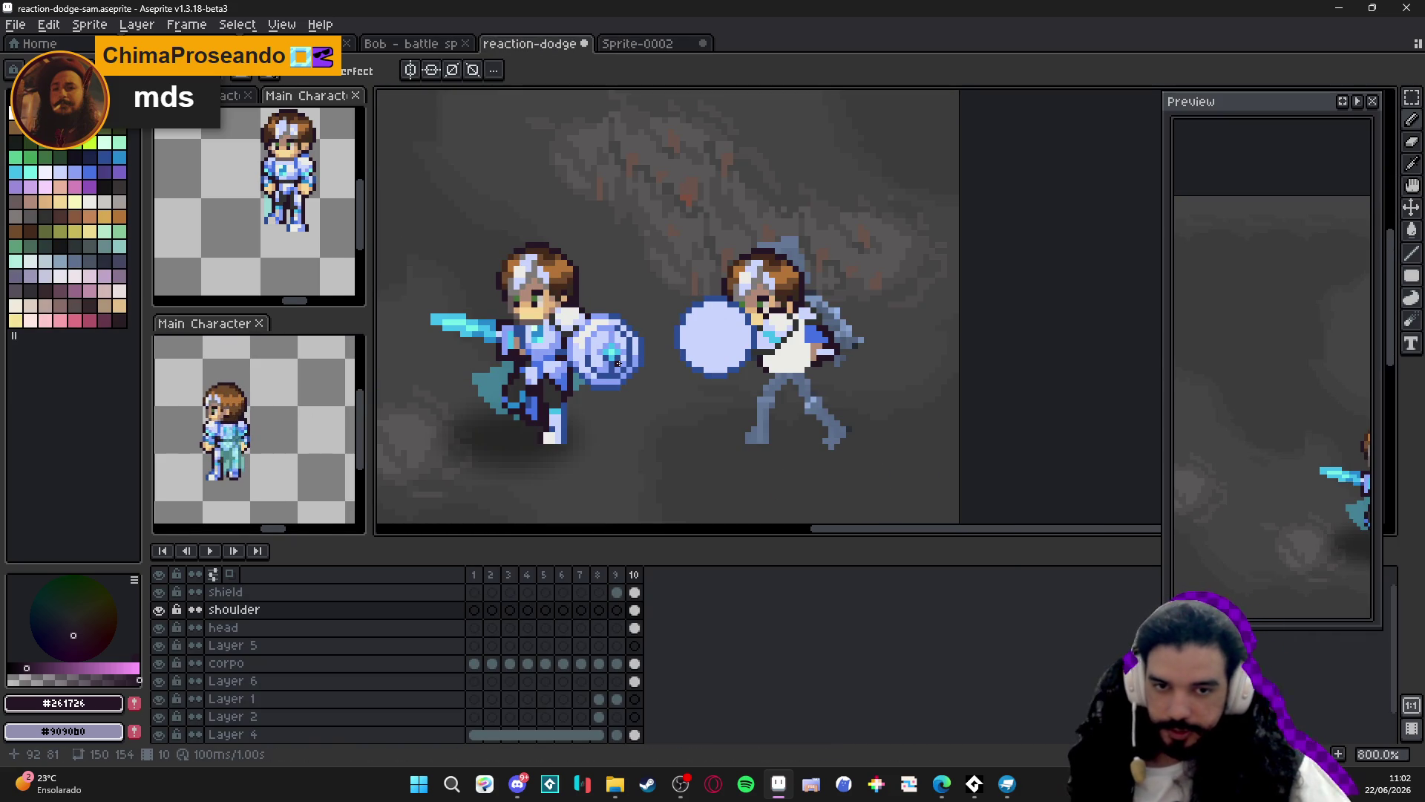
scroll(783, 337, right, 1)
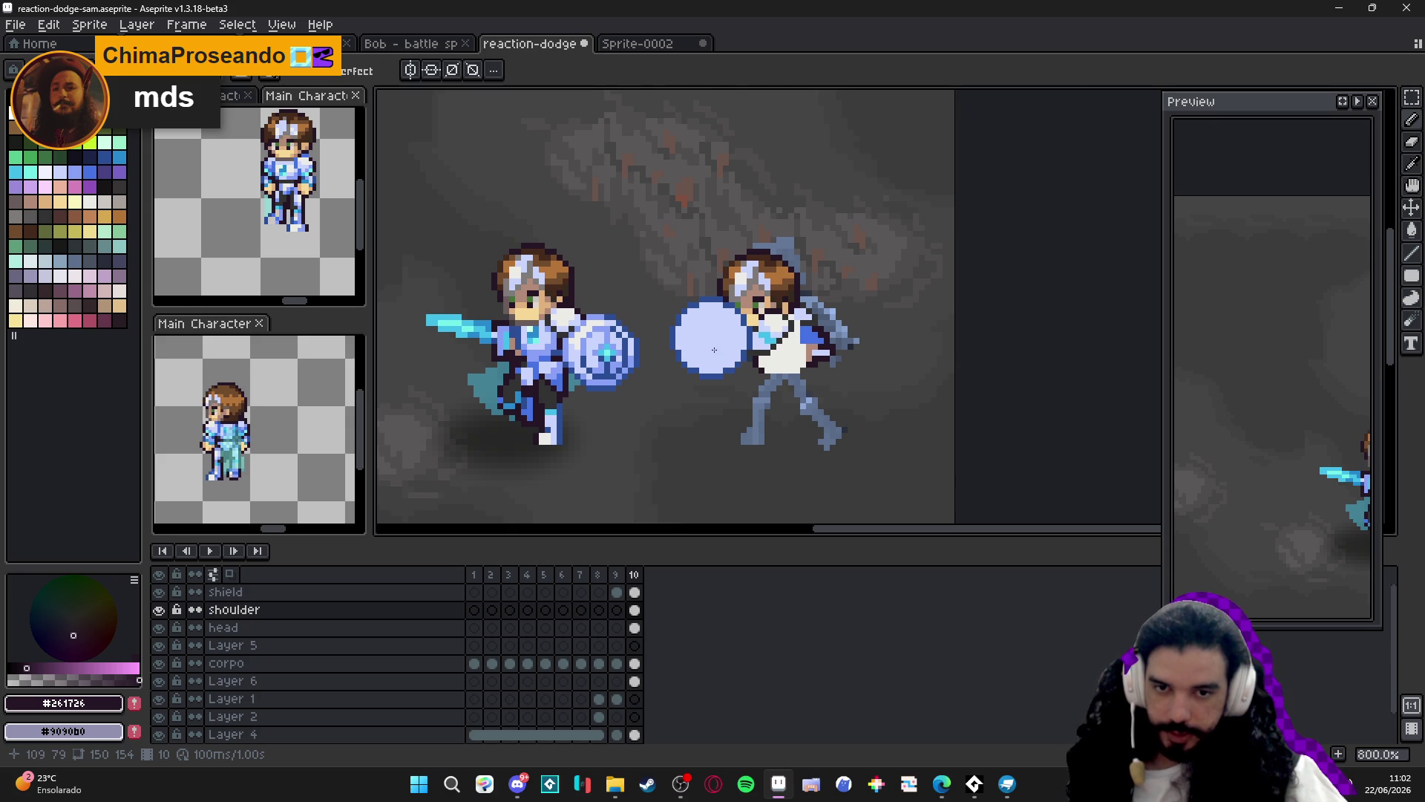
scroll(714, 350, up, 3)
Sample the shield's light blue colour and select the shield layer.
key(alt)
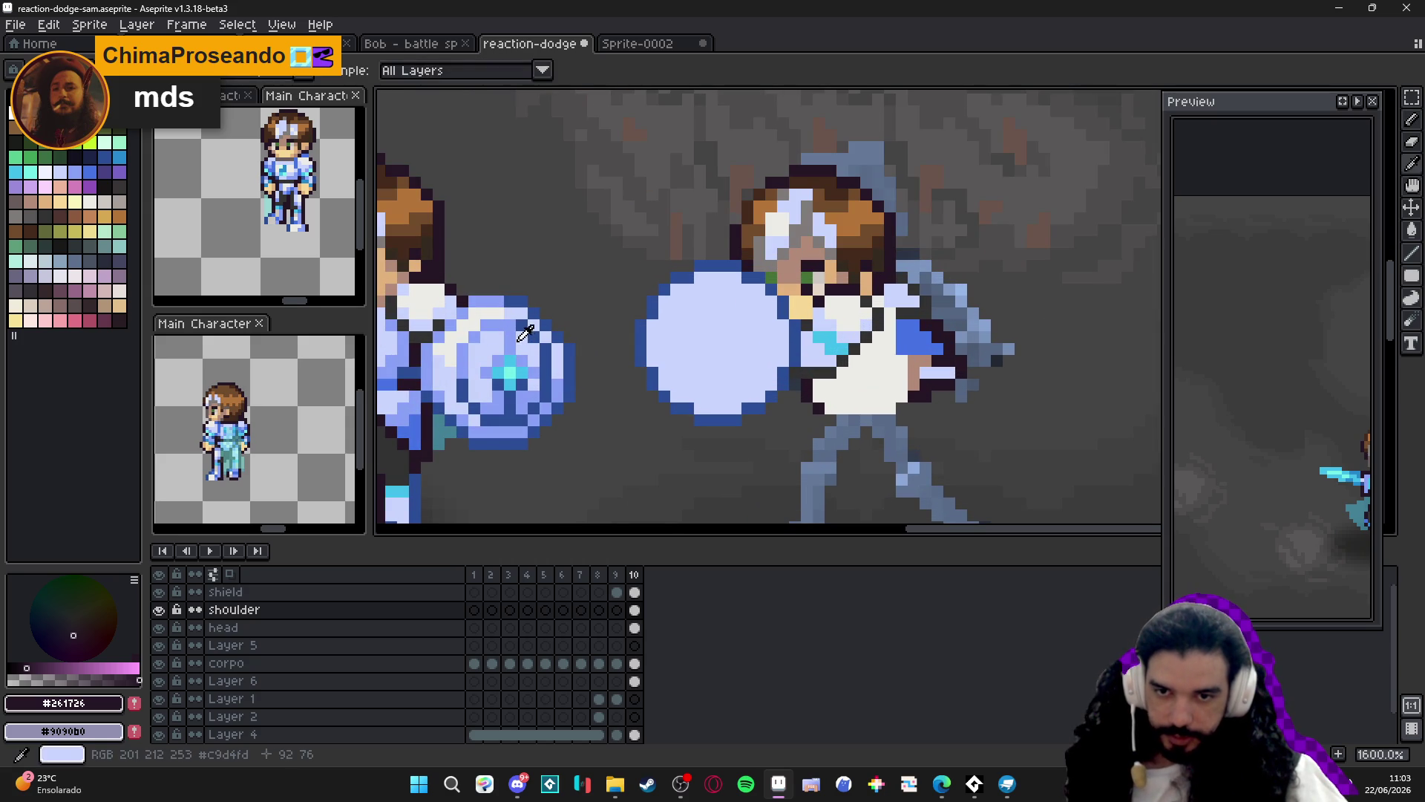
alt+click(533, 334)
ctrl+click(693, 319)
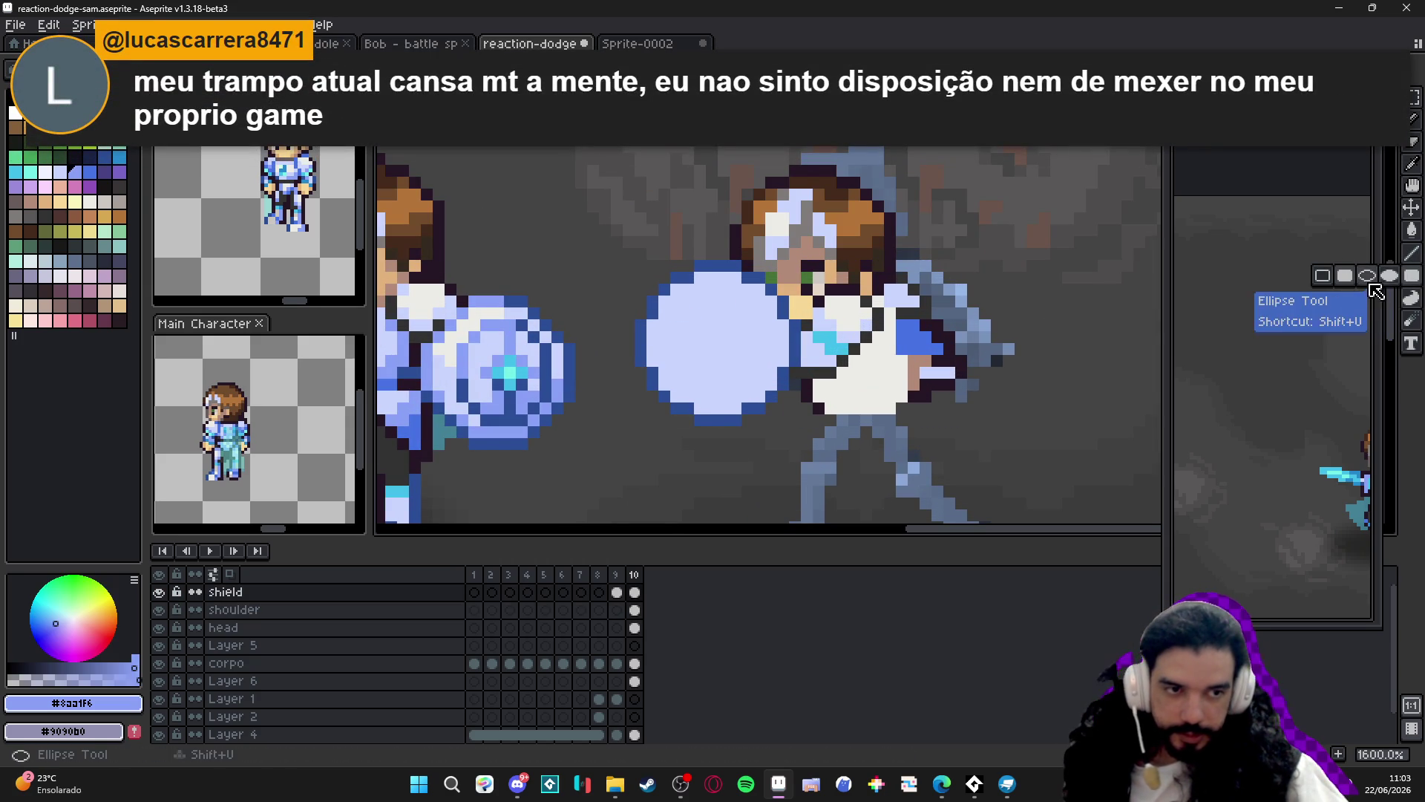
Draw a 10x10 light-blue ellipse ring on the right shield, redoing the misplaced first attempt.
drag(677, 304, 759, 400)
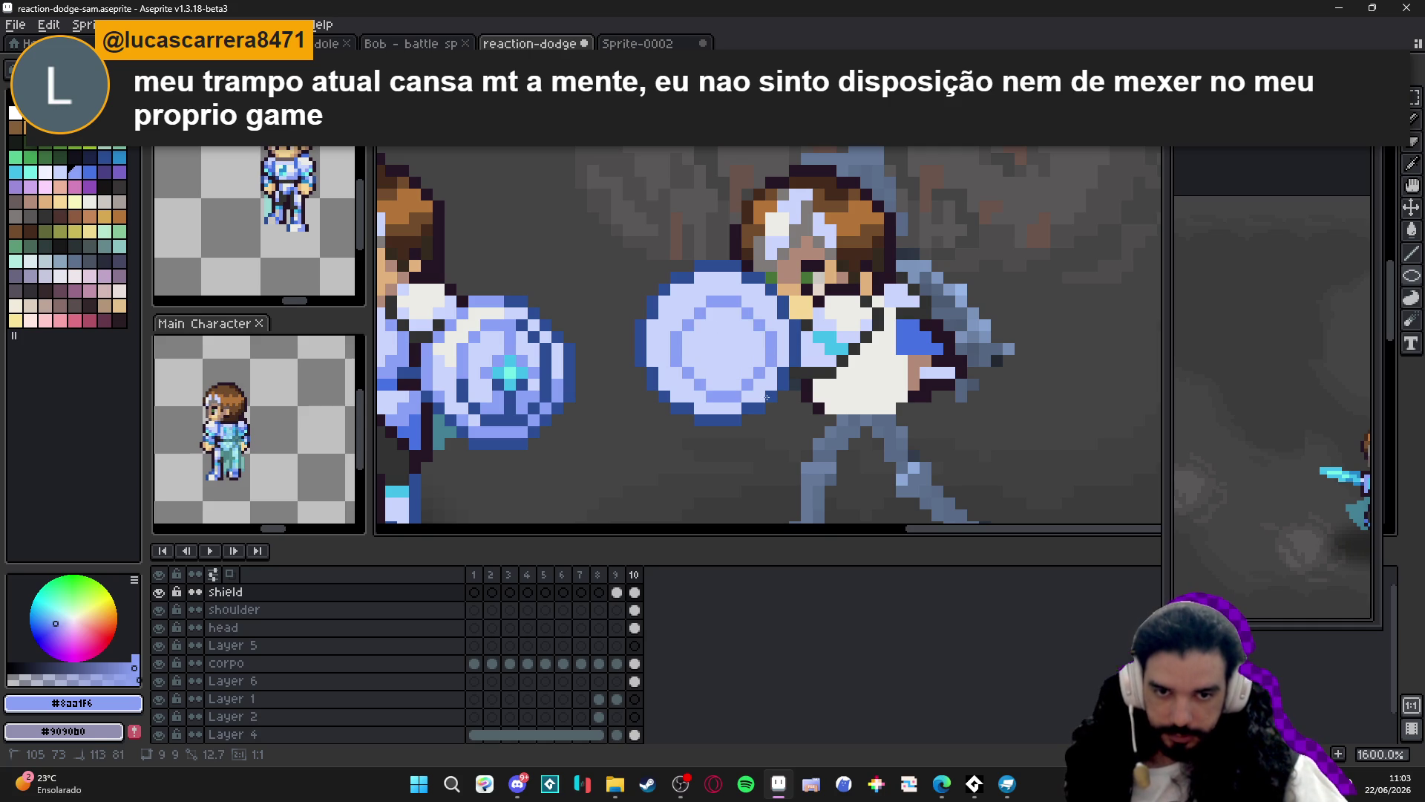
key(ctrl+z)
mouse_move(668, 284)
mouse_down()
mouse_move(773, 403)
mouse_move(759, 393)
mouse_up()
scroll(701, 375, down, 3)
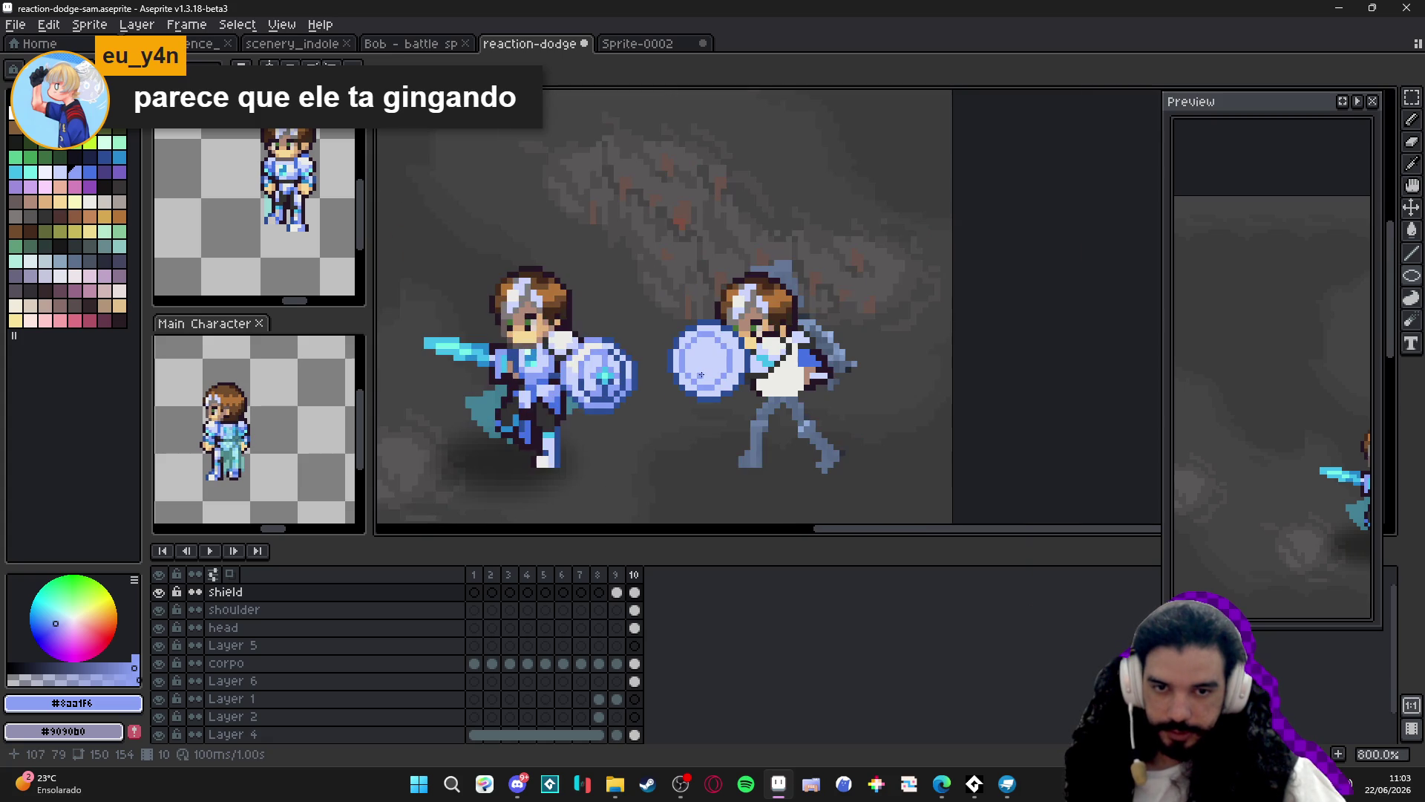
scroll(710, 357, up, 3)
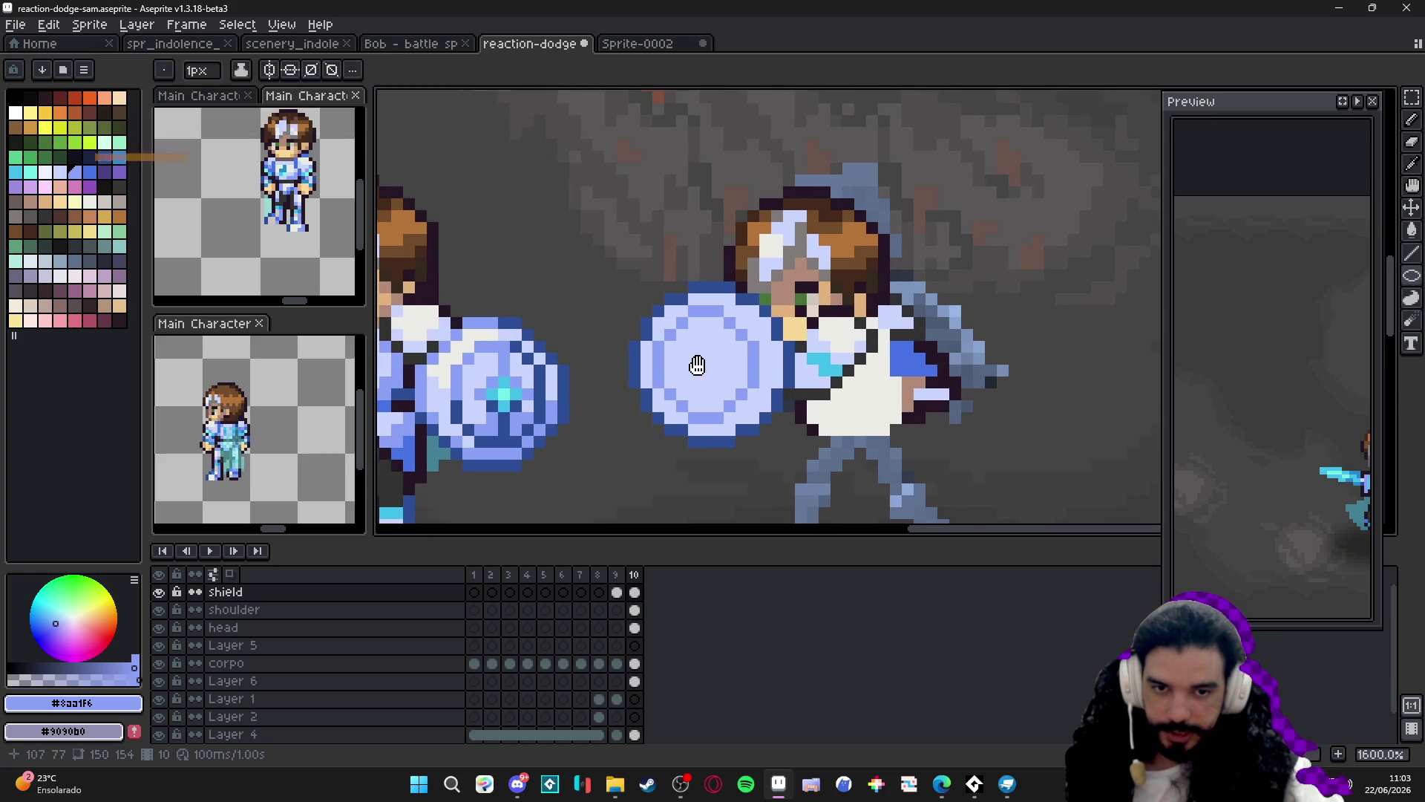
scroll(719, 364, up, 1)
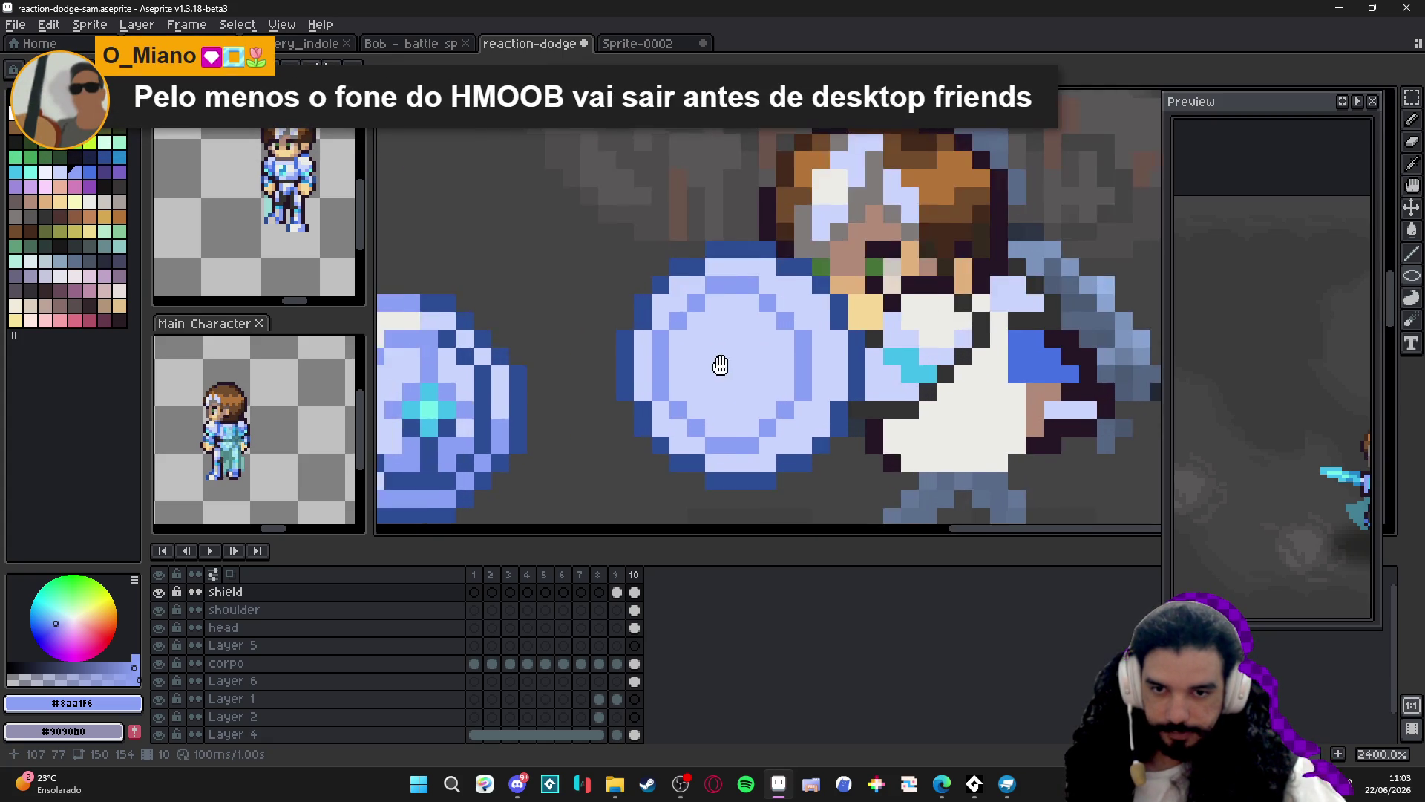
scroll(720, 367, down, 1)
Place a cyan gem pixel on the right shield, sampled from the left shield's gem.
alt+click(527, 395)
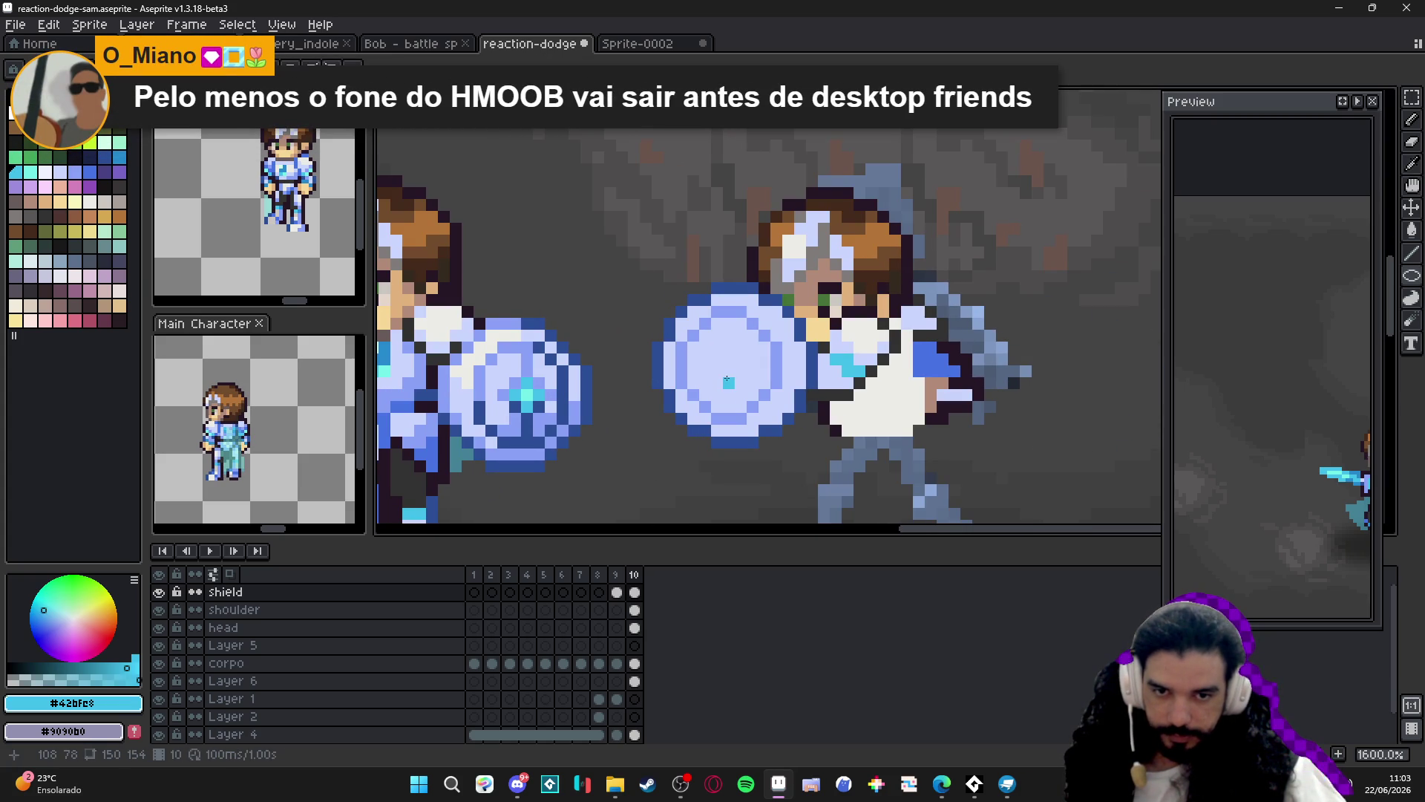
click(723, 364)
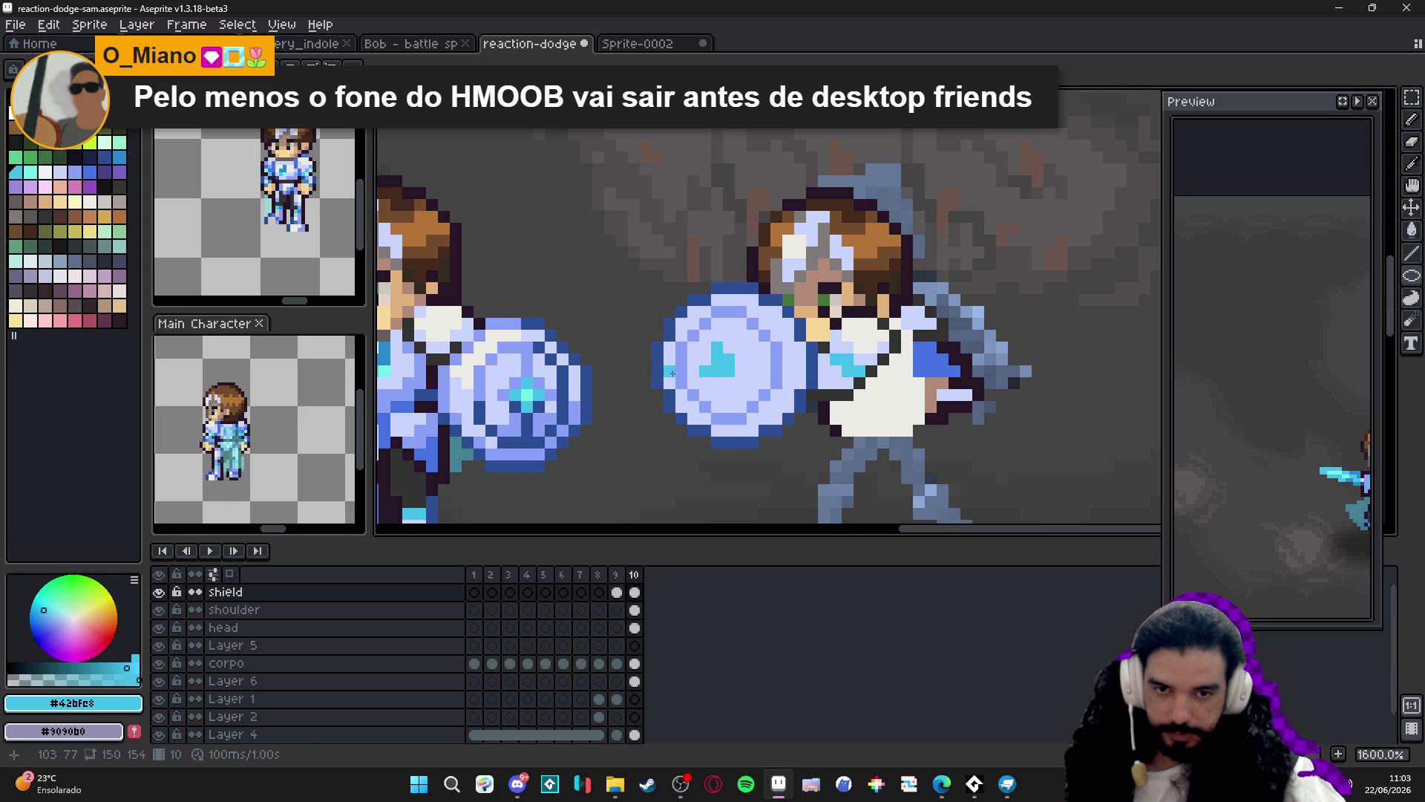
key(ctrl+z)
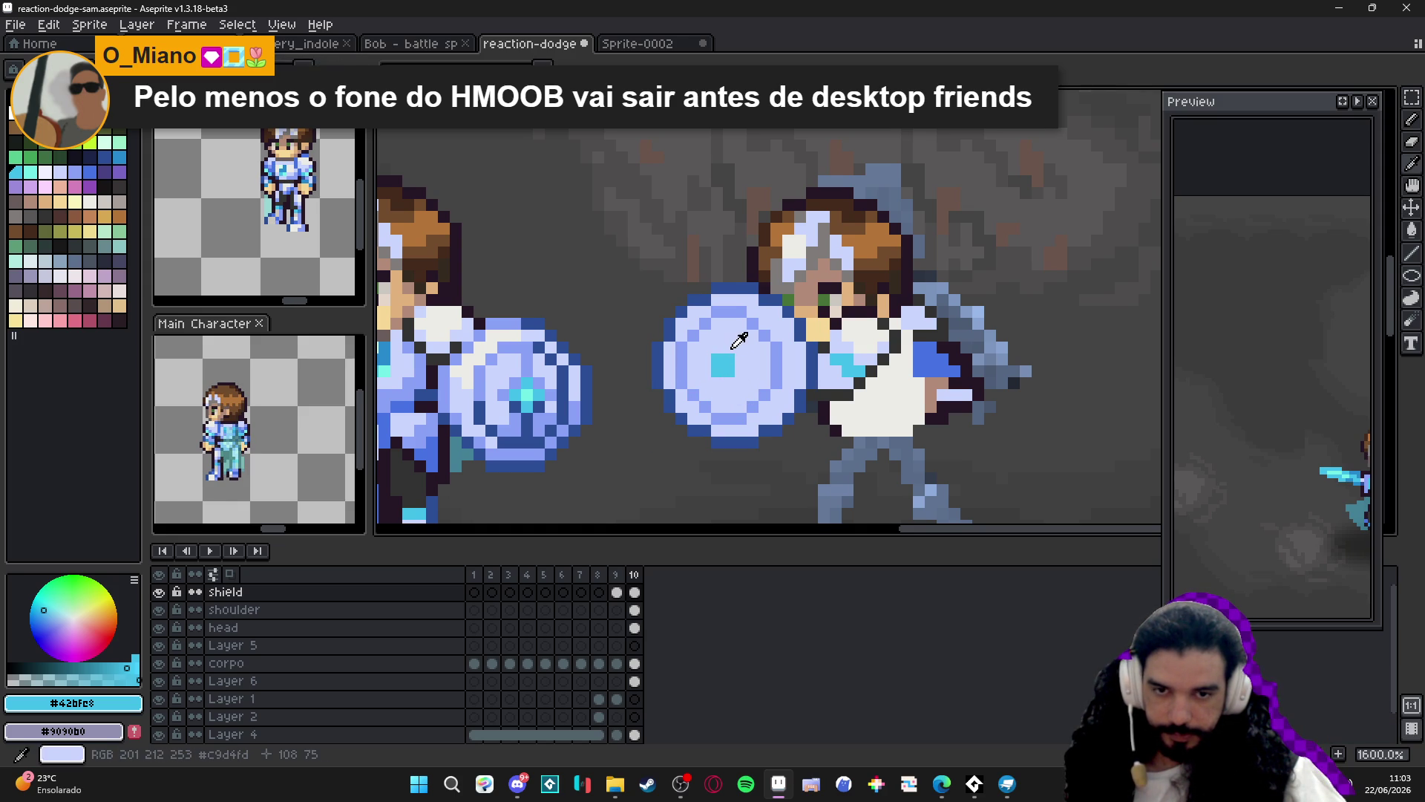
Resample the light blue, then undo a stray light-blue stroke on the left shield.
alt+click(717, 349)
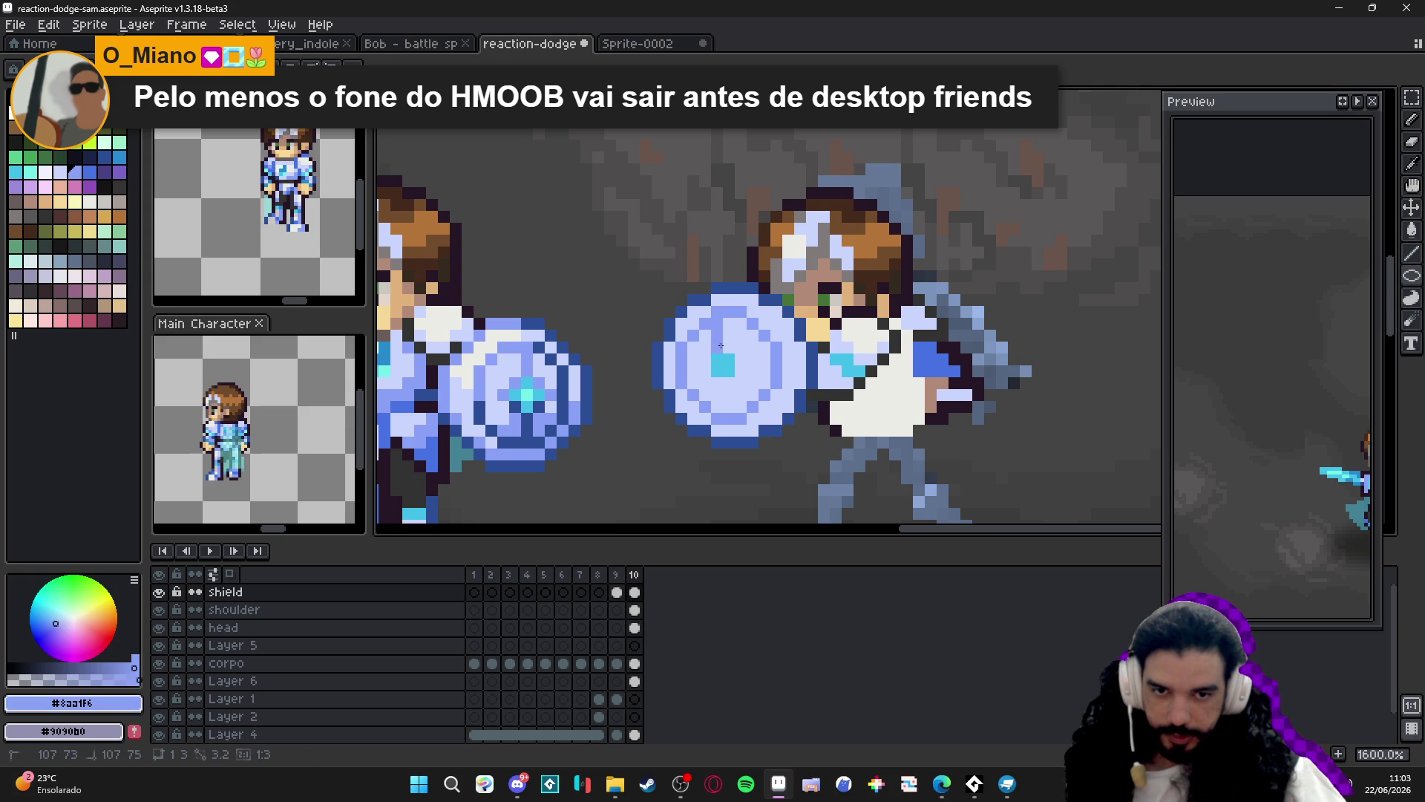
scroll(720, 393, down, 4)
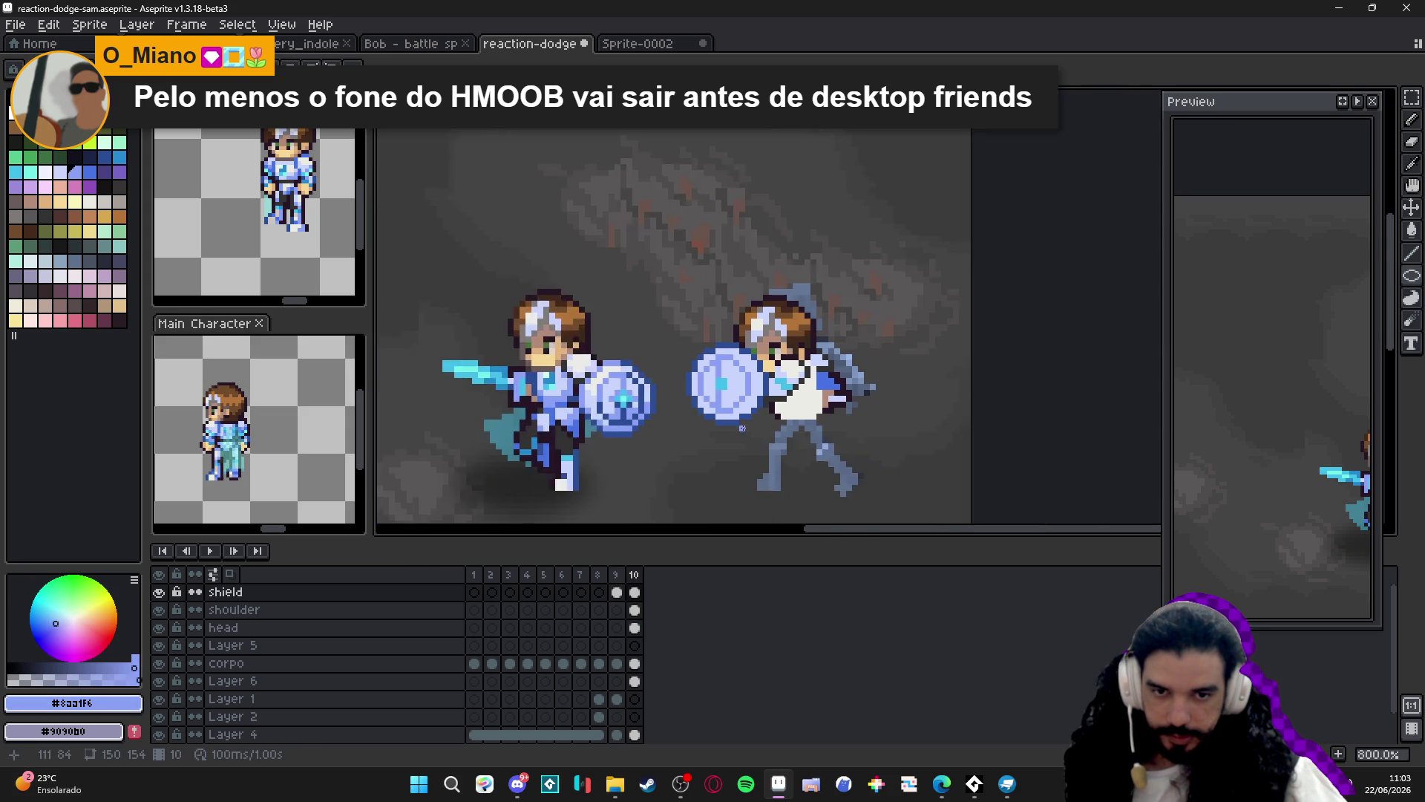
scroll(653, 403, up, 4)
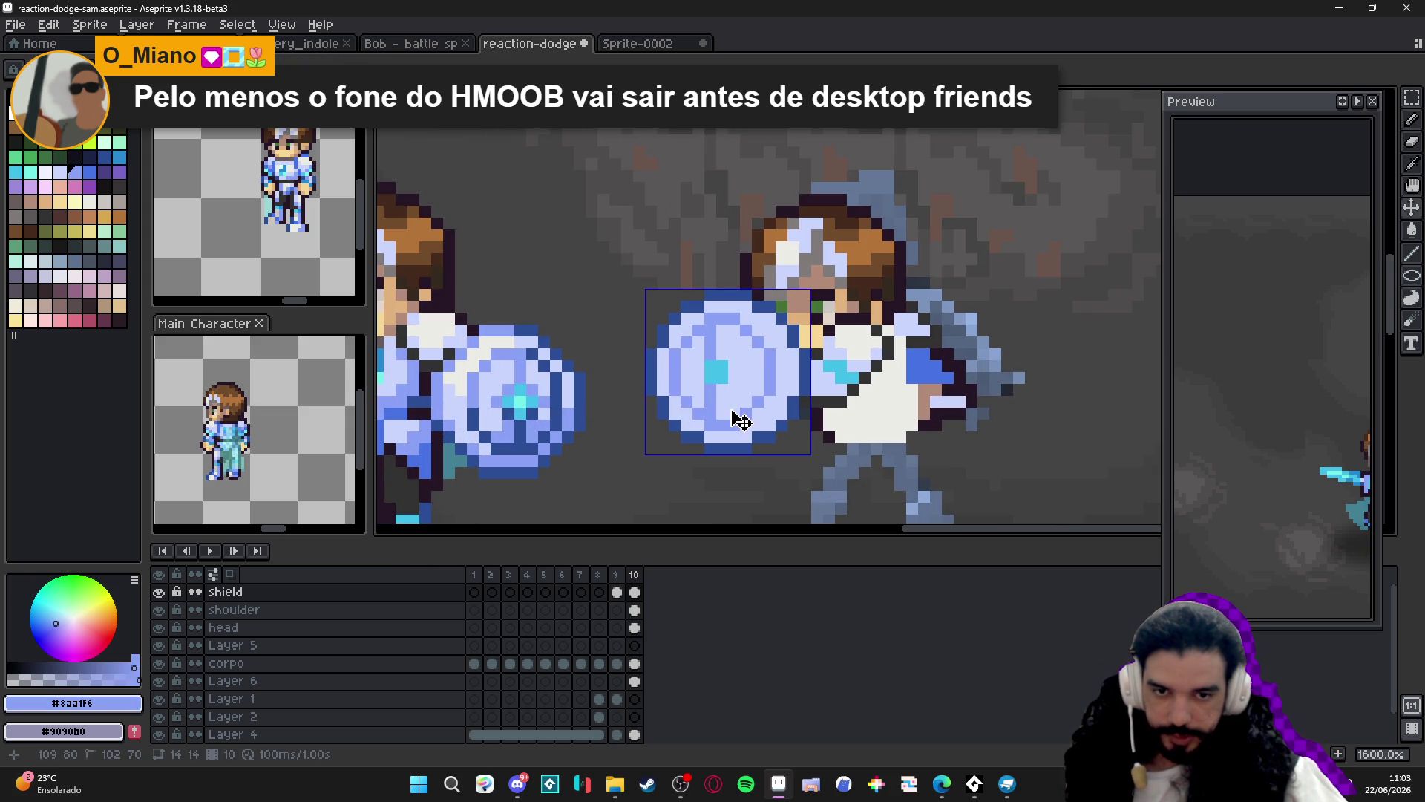
drag(592, 425, 574, 441)
key(ctrl+z)
Add dark blue #2b4c95 detail pixels to the right shield's inner face.
alt+click(532, 446)
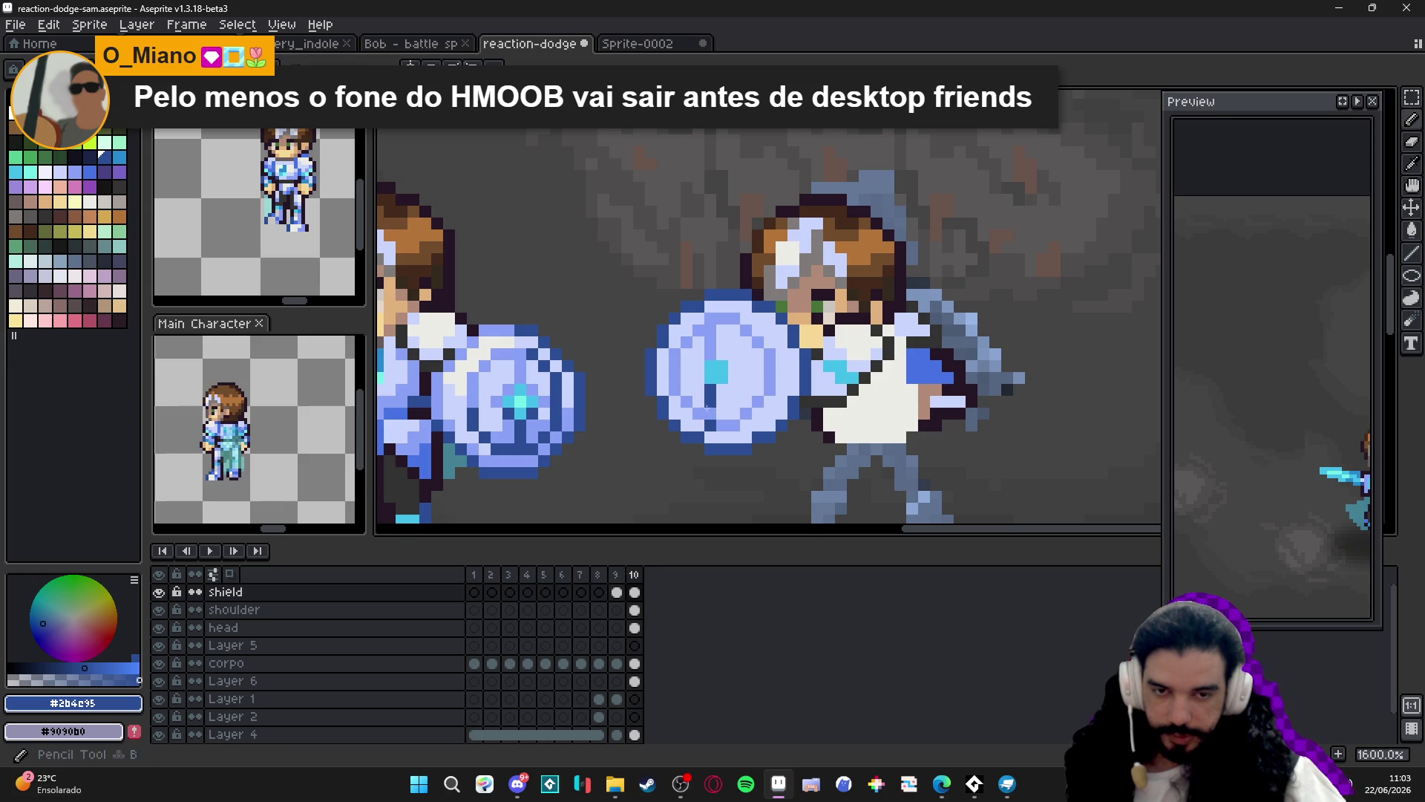
click(709, 412)
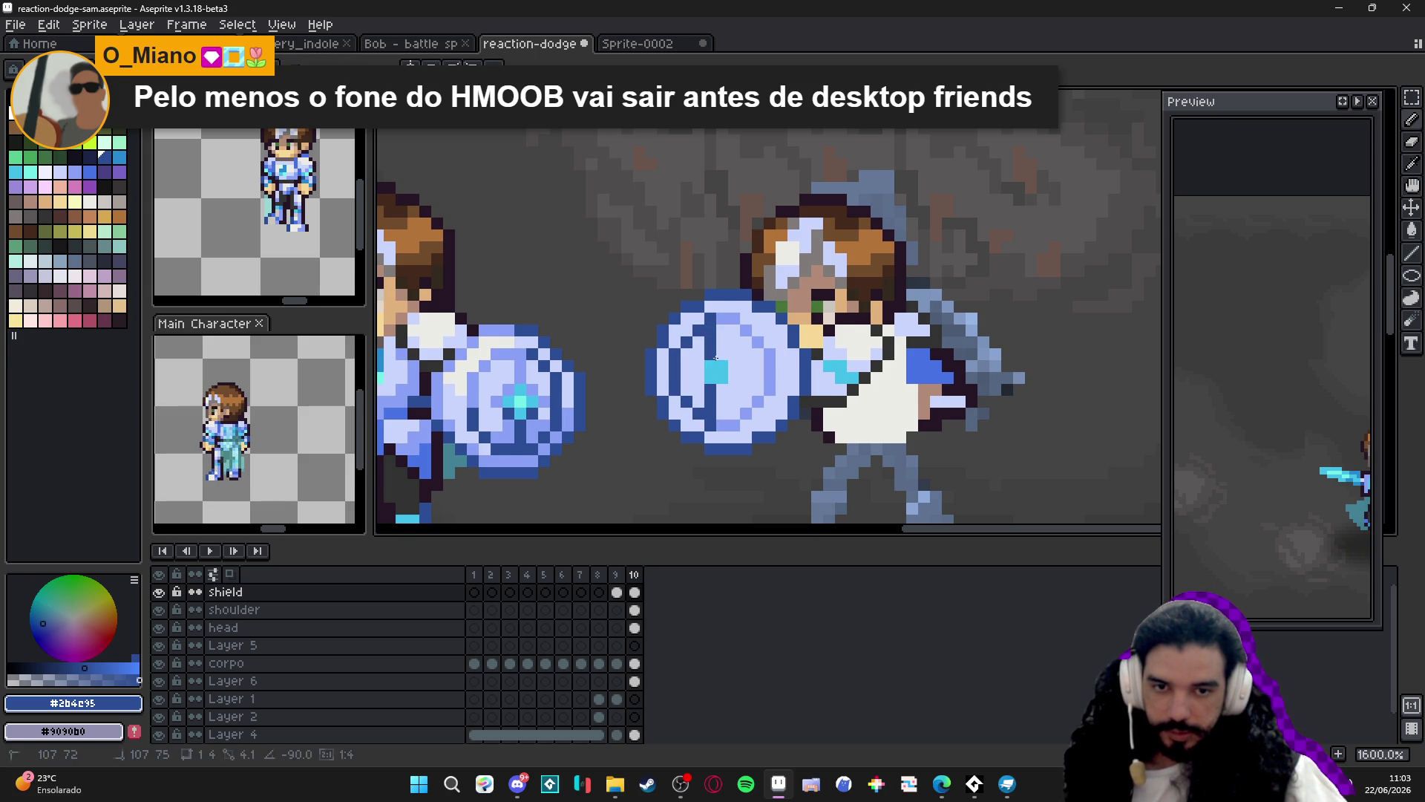
scroll(709, 327, right, 1)
scroll(703, 335, right, 1)
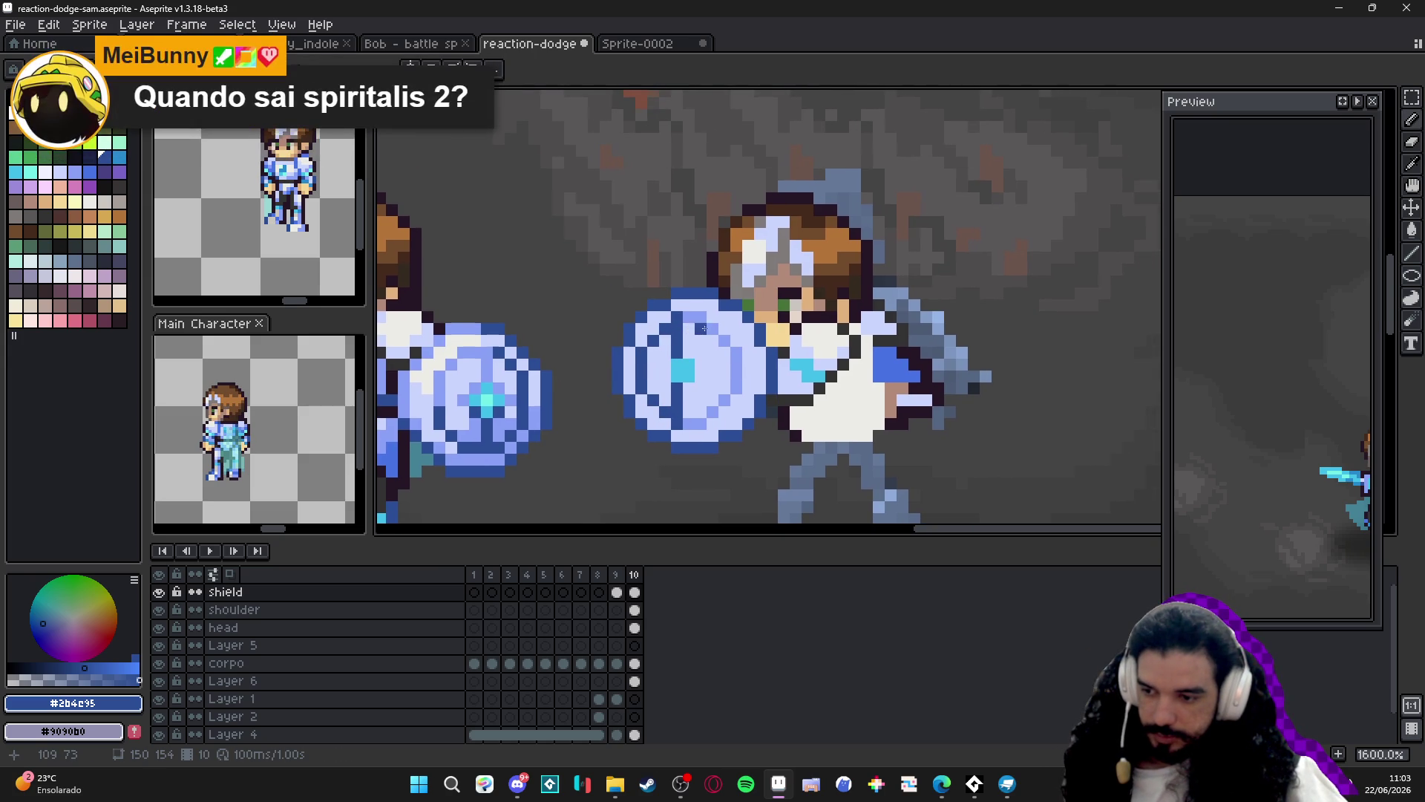
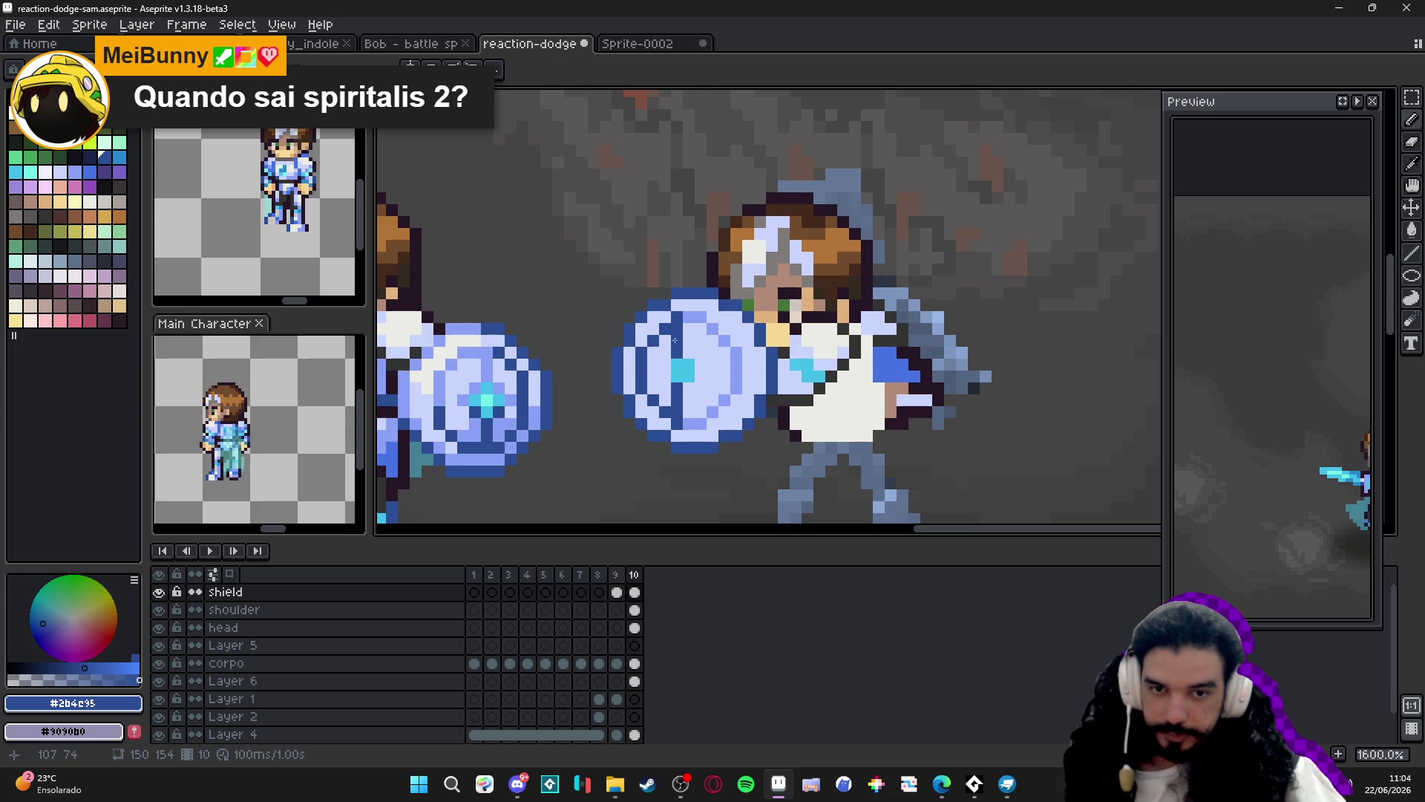
Draw a dark vertical line and a dark horizontal line across the round shield.
scroll(675, 340, up, 2)
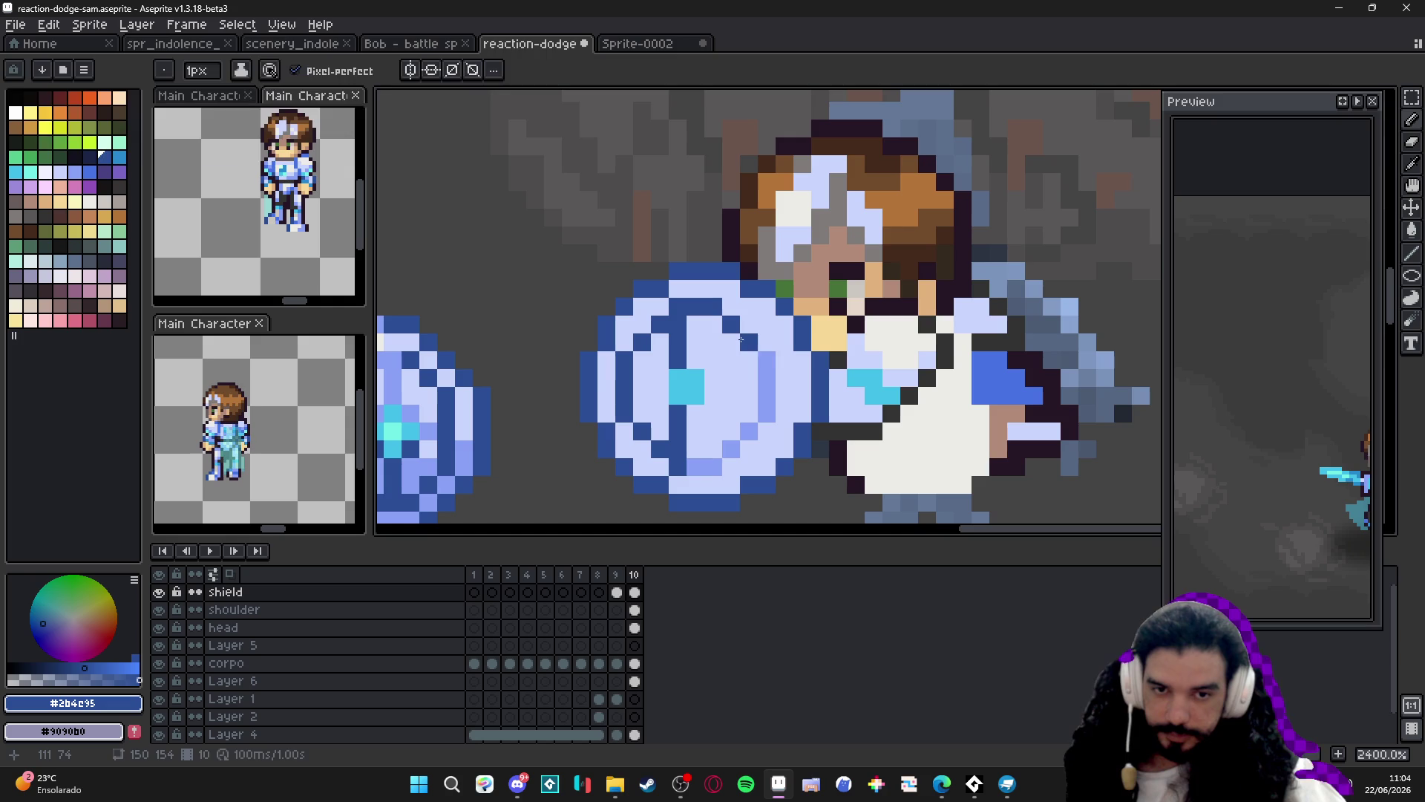
mouse_move(762, 367)
mouse_down()
mouse_move(762, 420)
mouse_move(715, 467)
mouse_move(695, 466)
mouse_move(694, 447)
mouse_up()
scroll(693, 444, down, 2)
scroll(692, 444, down, 1)
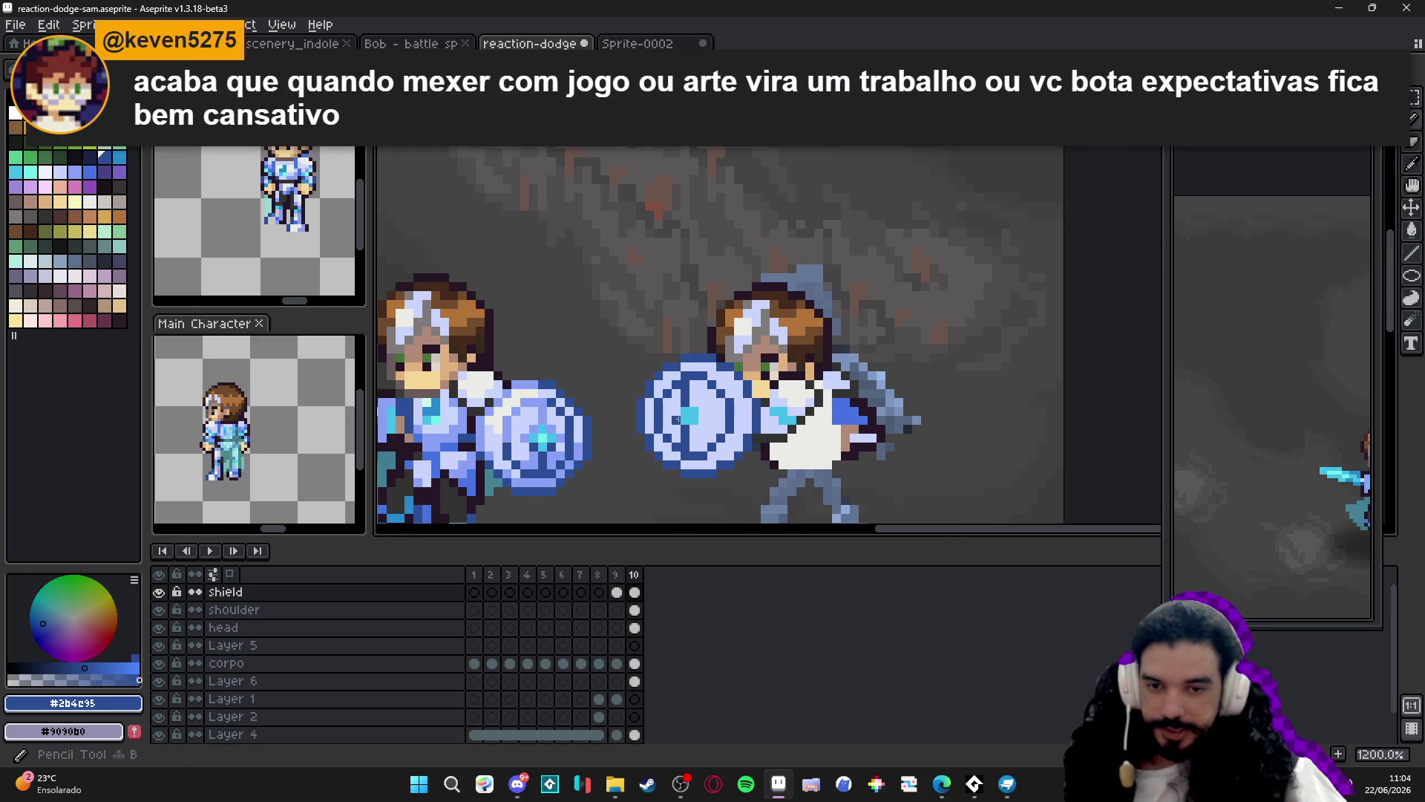
scroll(678, 409, up, 1)
mouse_move(679, 409)
mouse_down()
mouse_move(661, 412)
mouse_move(742, 412)
mouse_up()
Repaint several shield pixels and the shield's lower-left area in light blue #8aa1f6.
alt+click(711, 464)
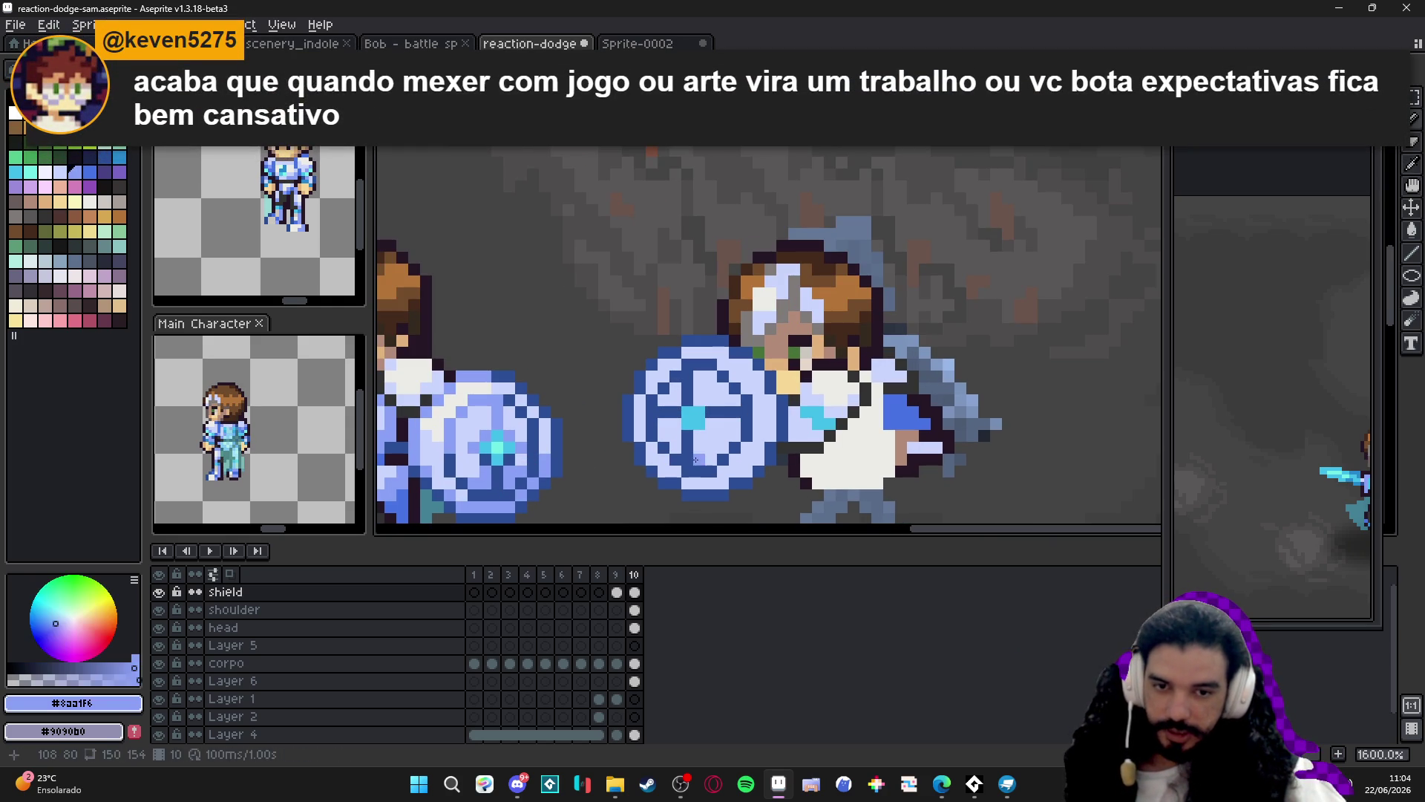
click(721, 448)
click(760, 437)
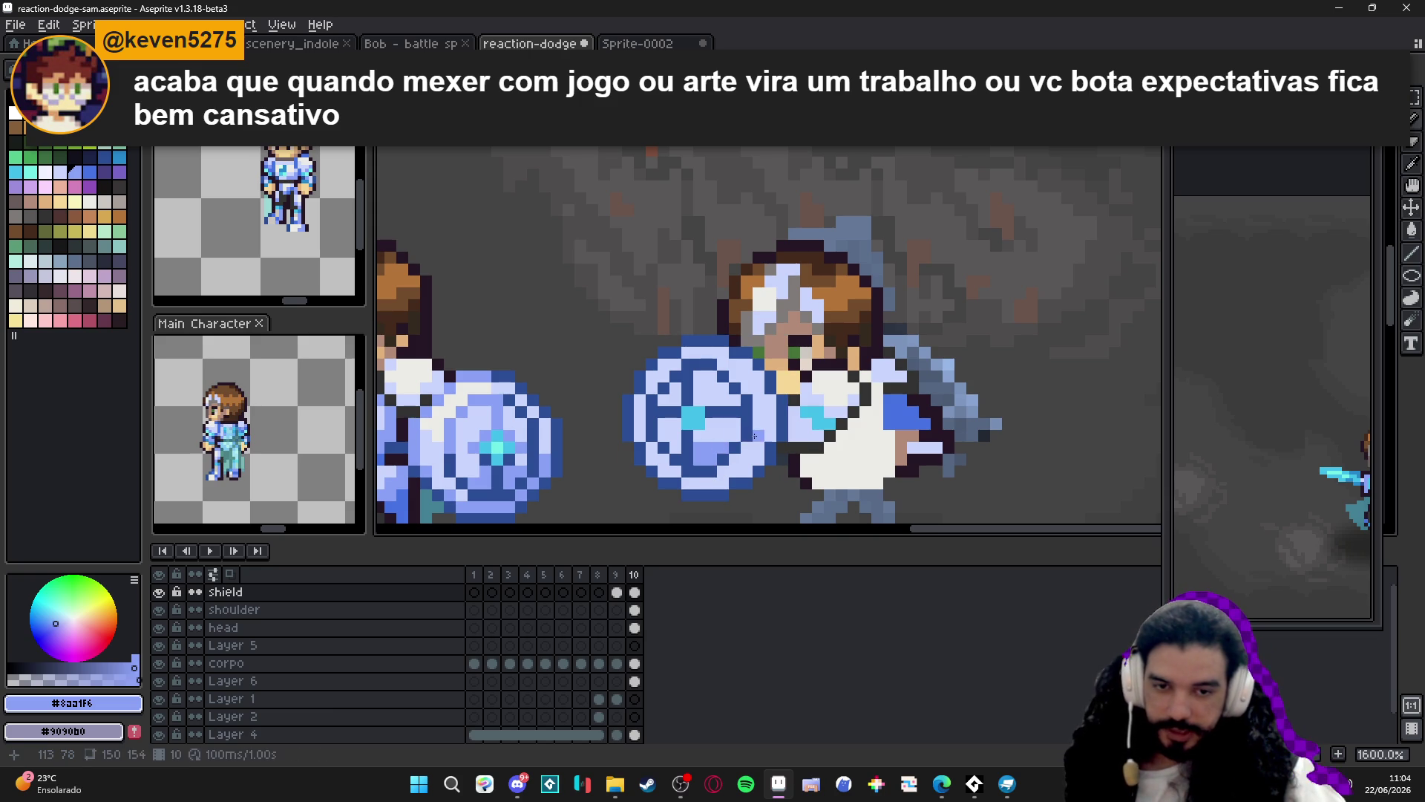
click(767, 437)
drag(655, 453, 733, 473)
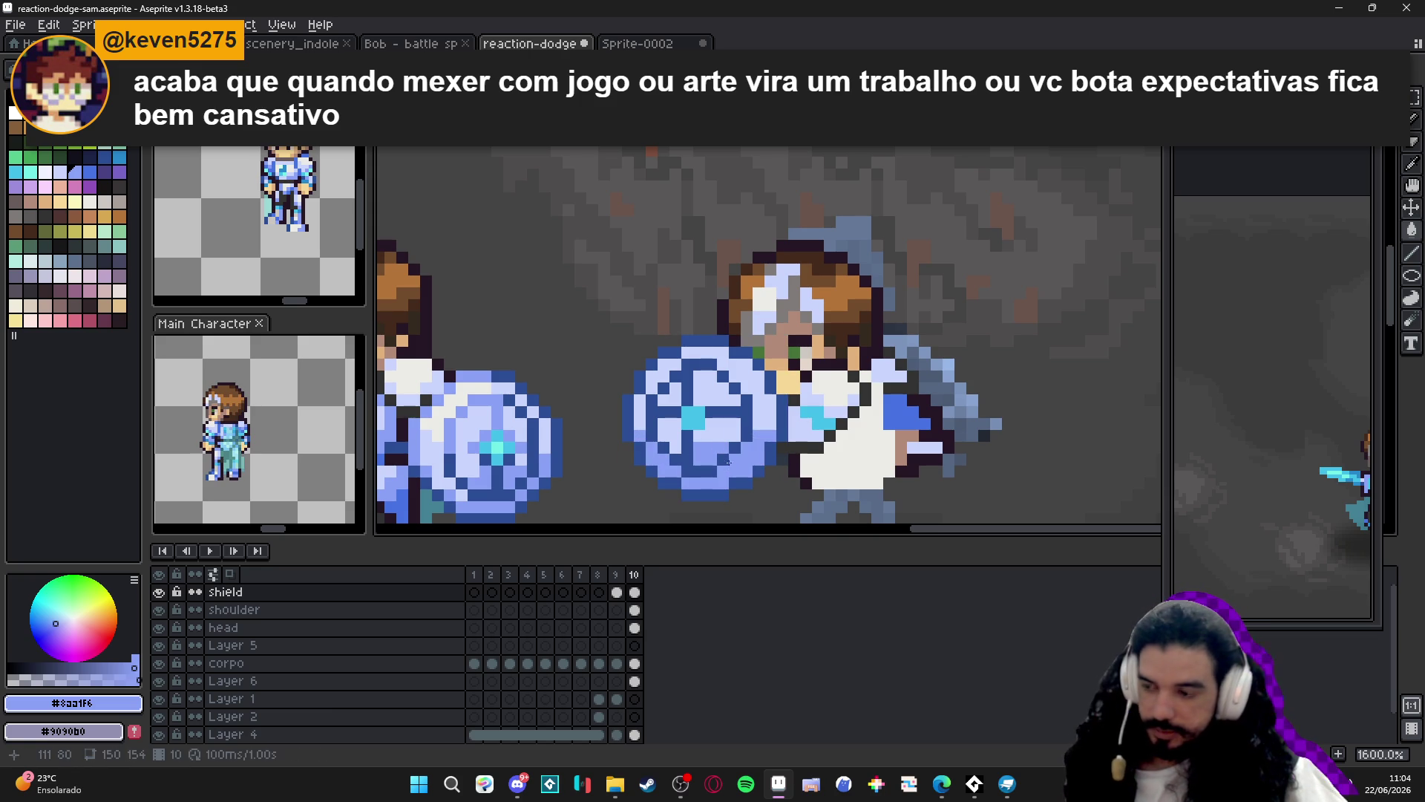
key(Left)
key(Right)
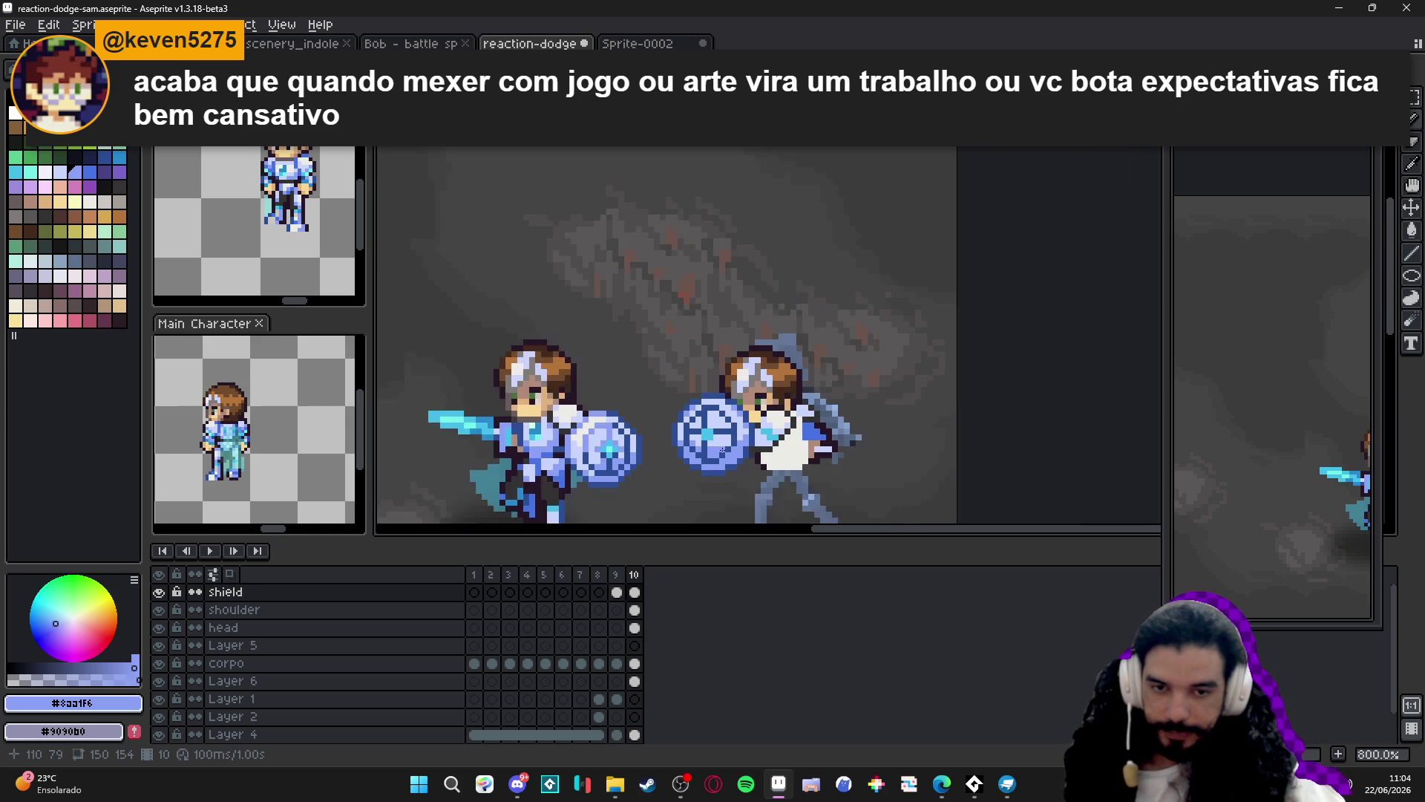
Add two pale off-white #ecebe7 highlight pixels on the shield.
scroll(661, 434, down, 2)
scroll(594, 416, up, 1)
alt+click(544, 401)
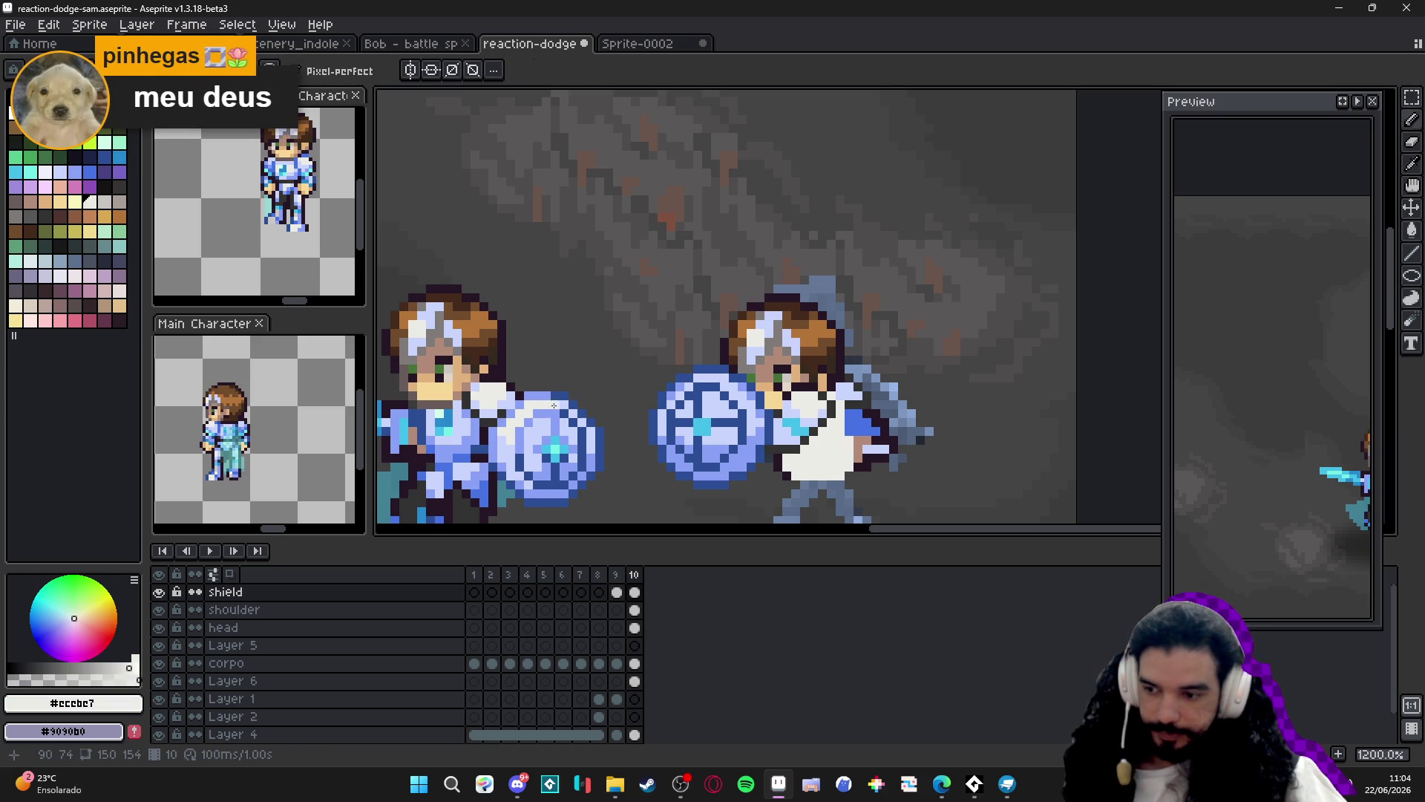
scroll(679, 410, up, 1)
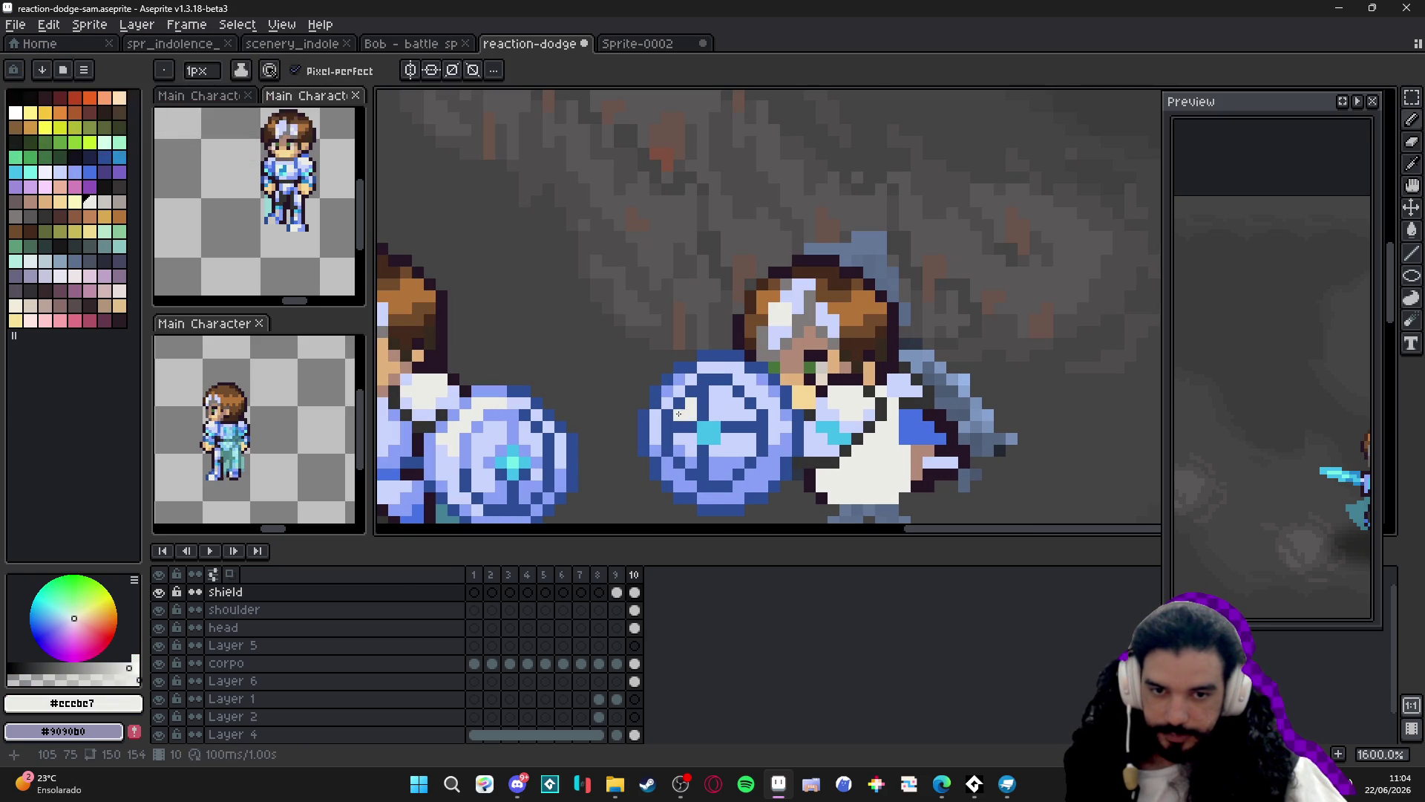
click(727, 412)
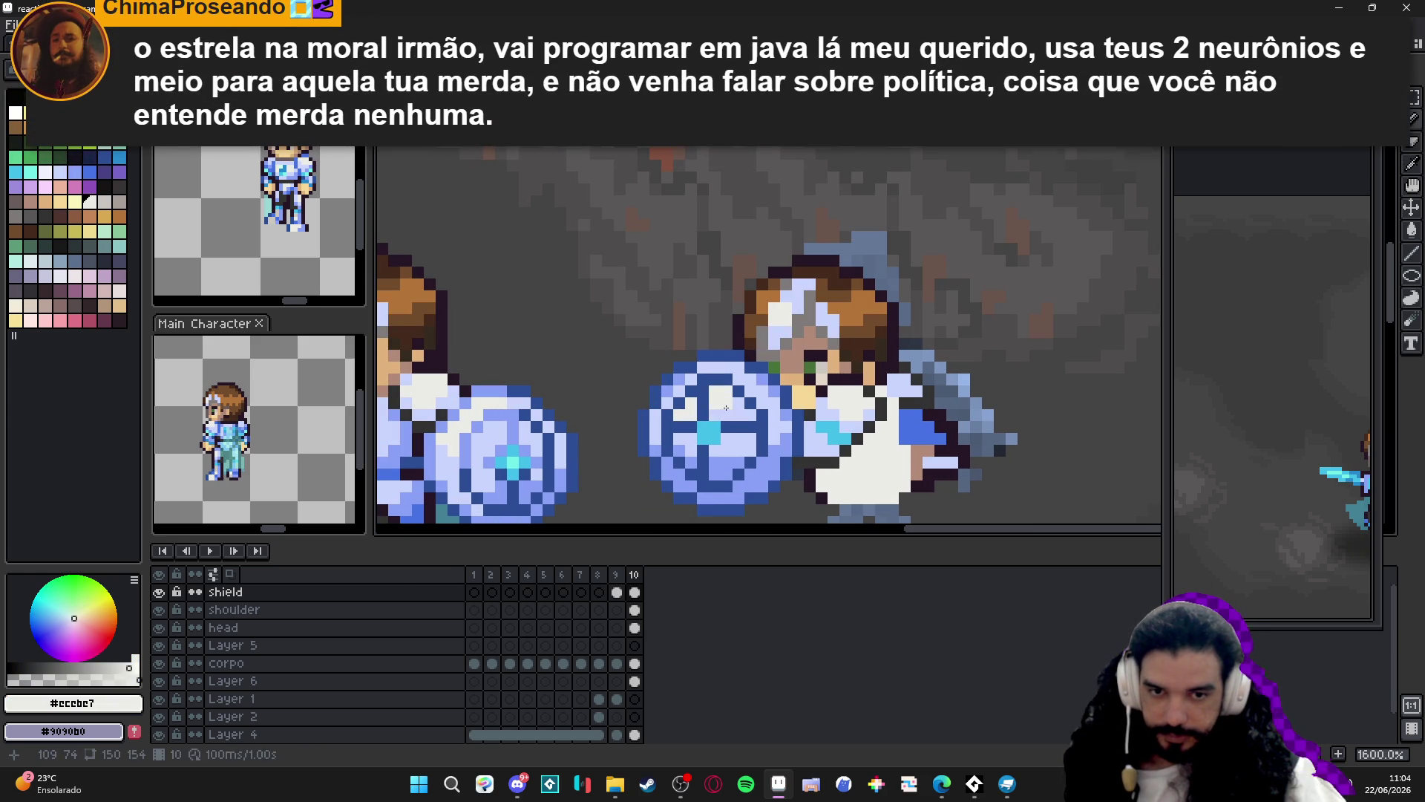
click(734, 411)
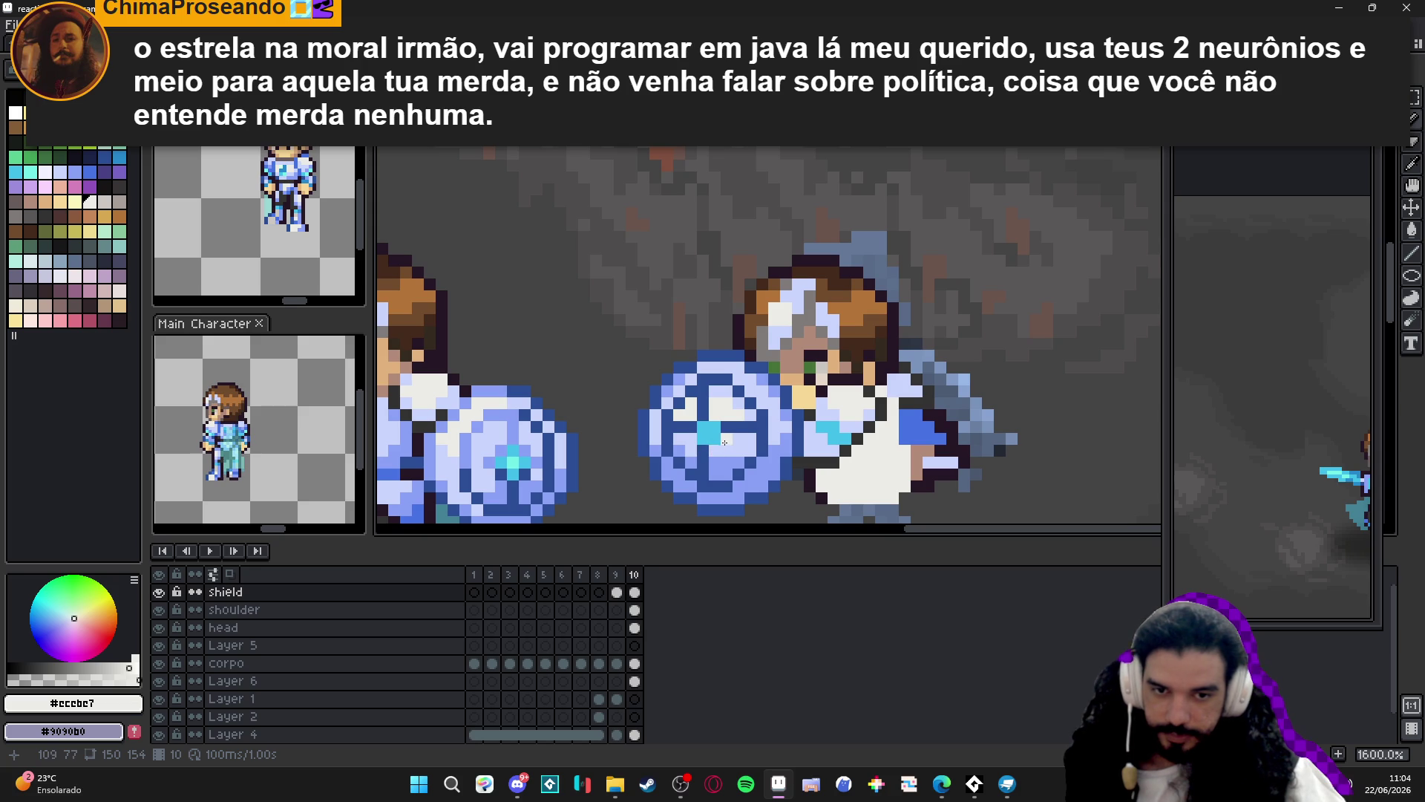
Sample the light blue #8aa1f6 from the shield again.
scroll(700, 428, down, 3)
scroll(700, 437, up, 3)
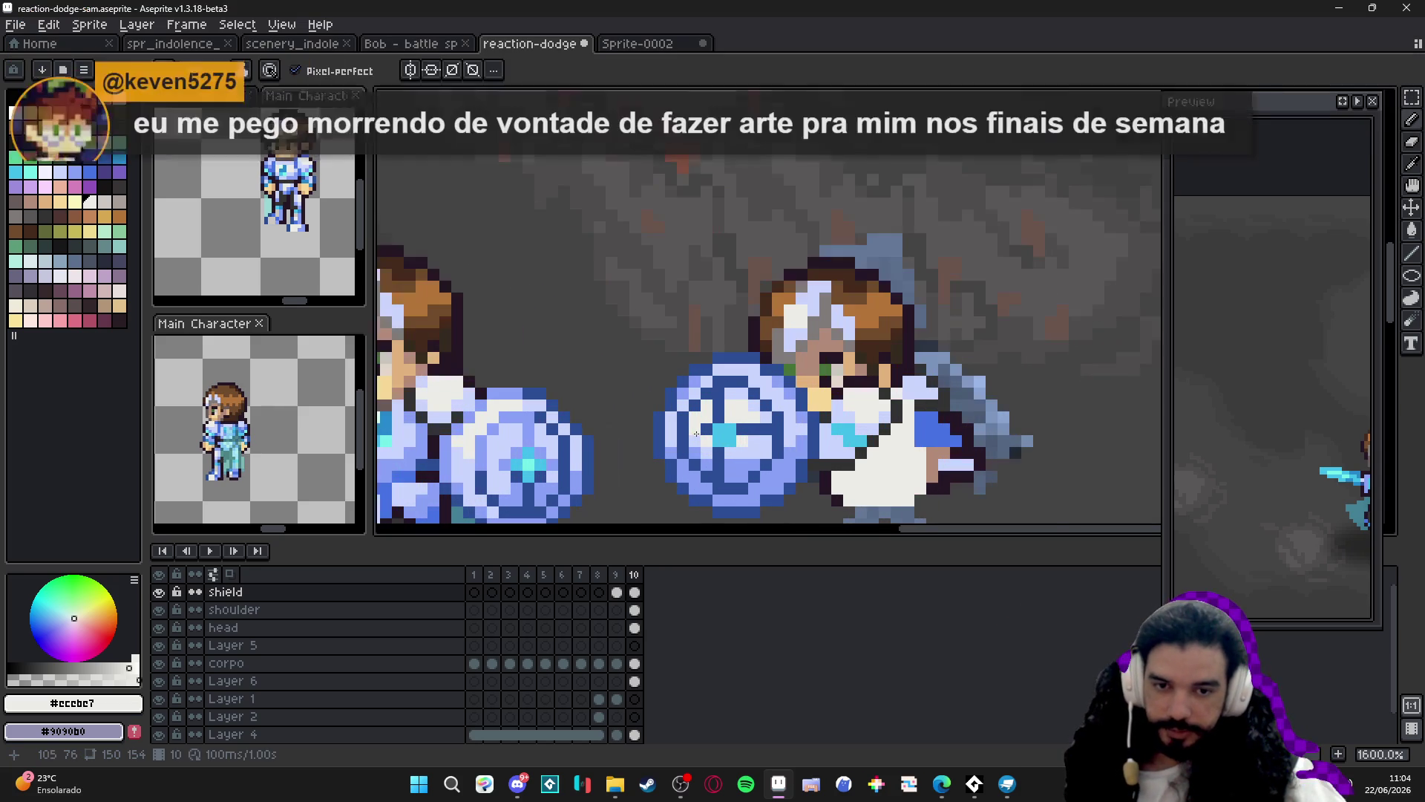
scroll(700, 441, down, 3)
scroll(720, 446, up, 3)
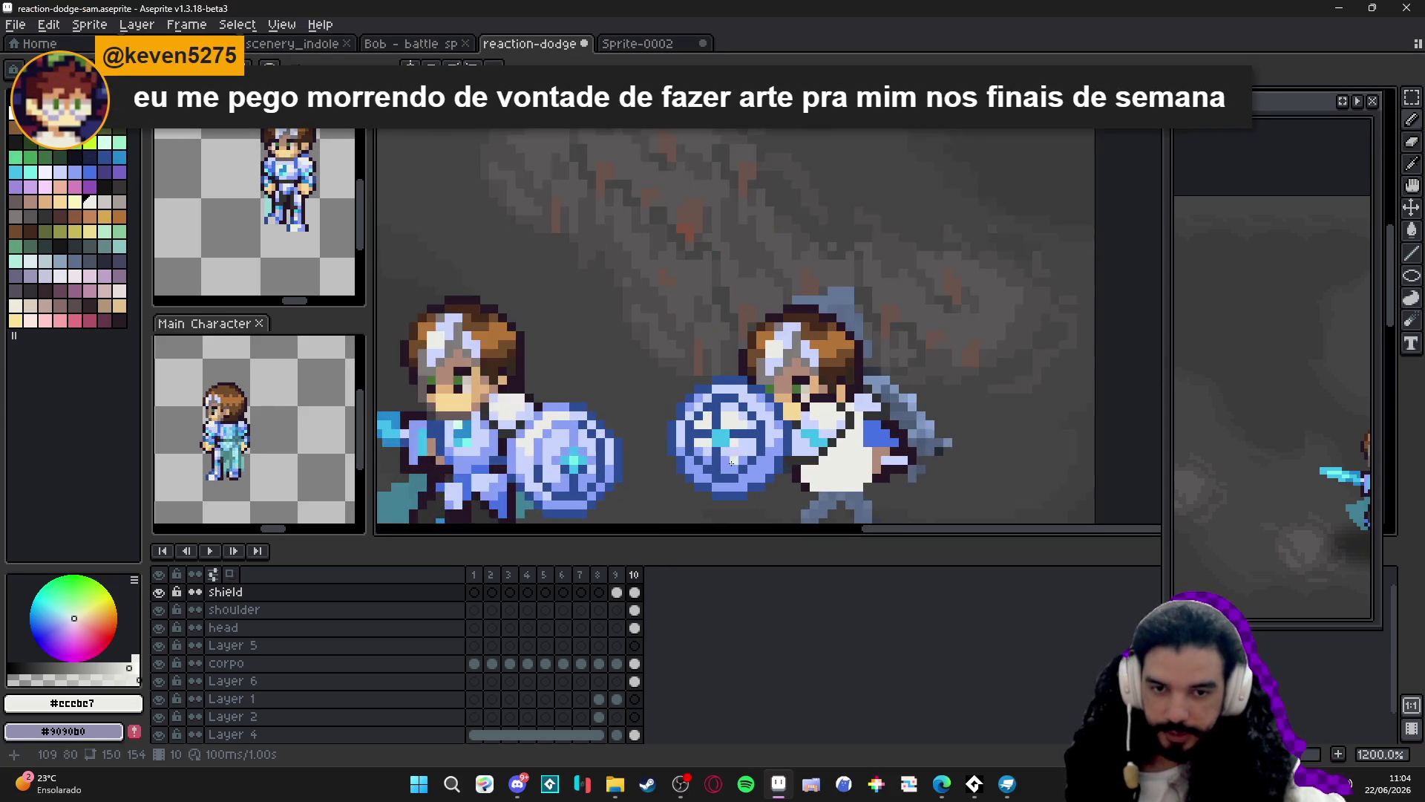
key(alt)
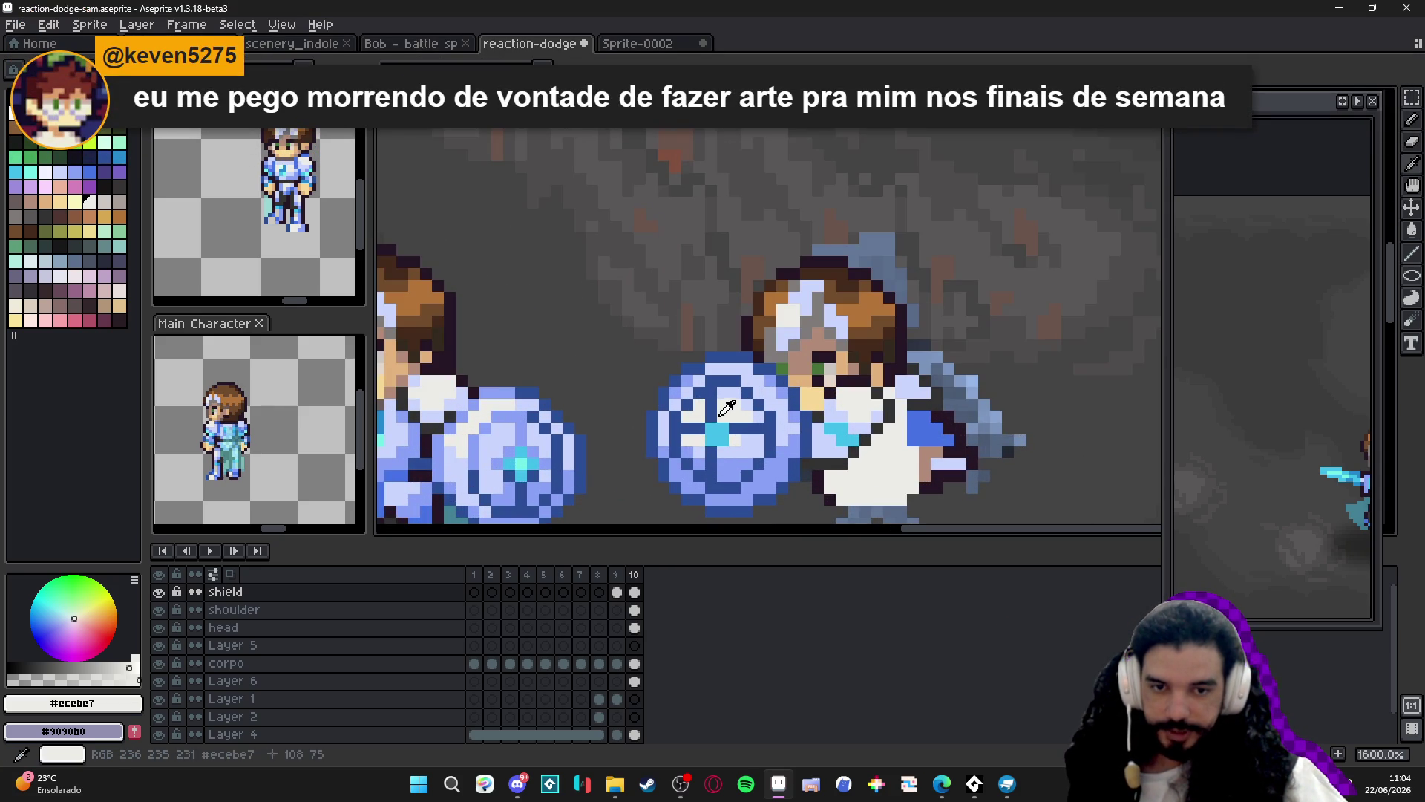
alt+click(532, 427)
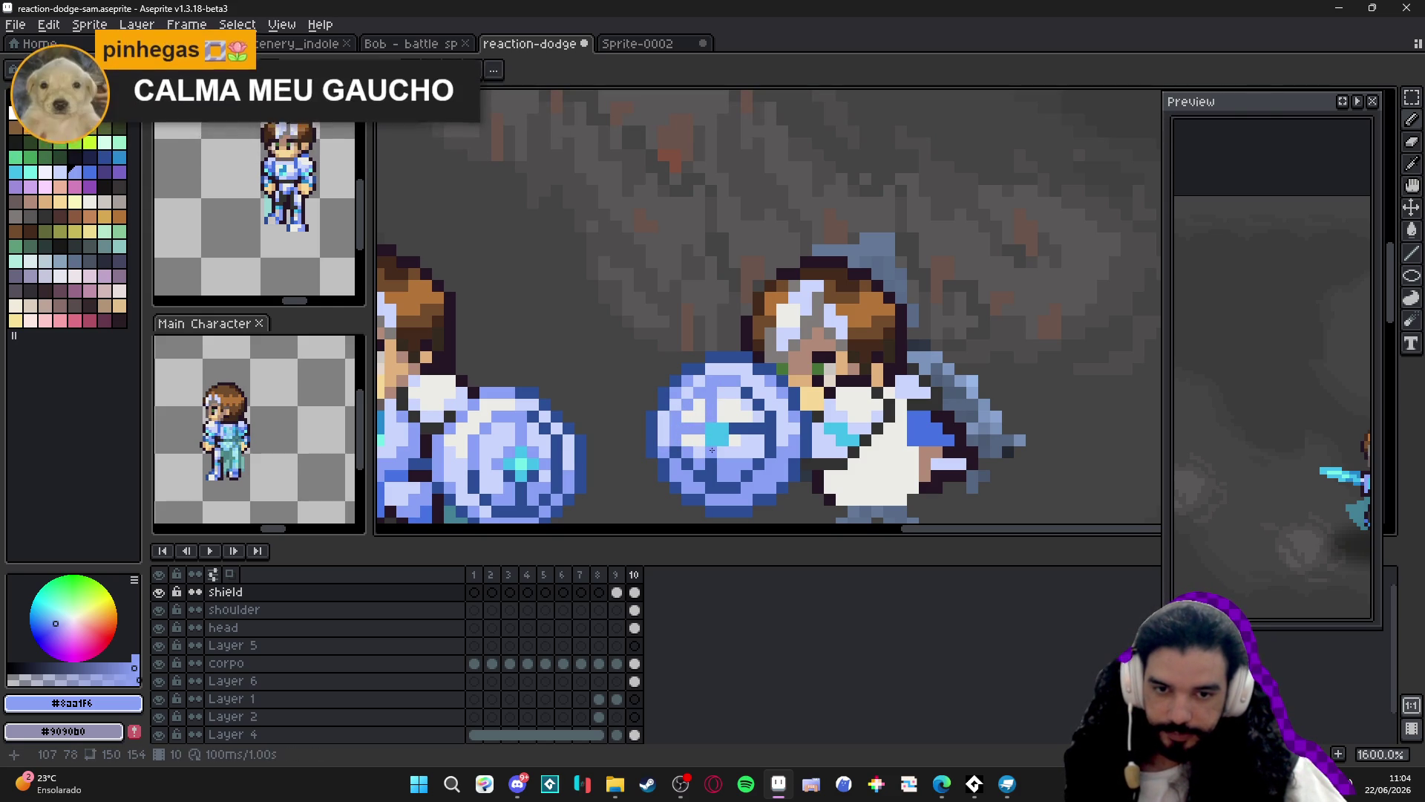
scroll(735, 427, down, 4)
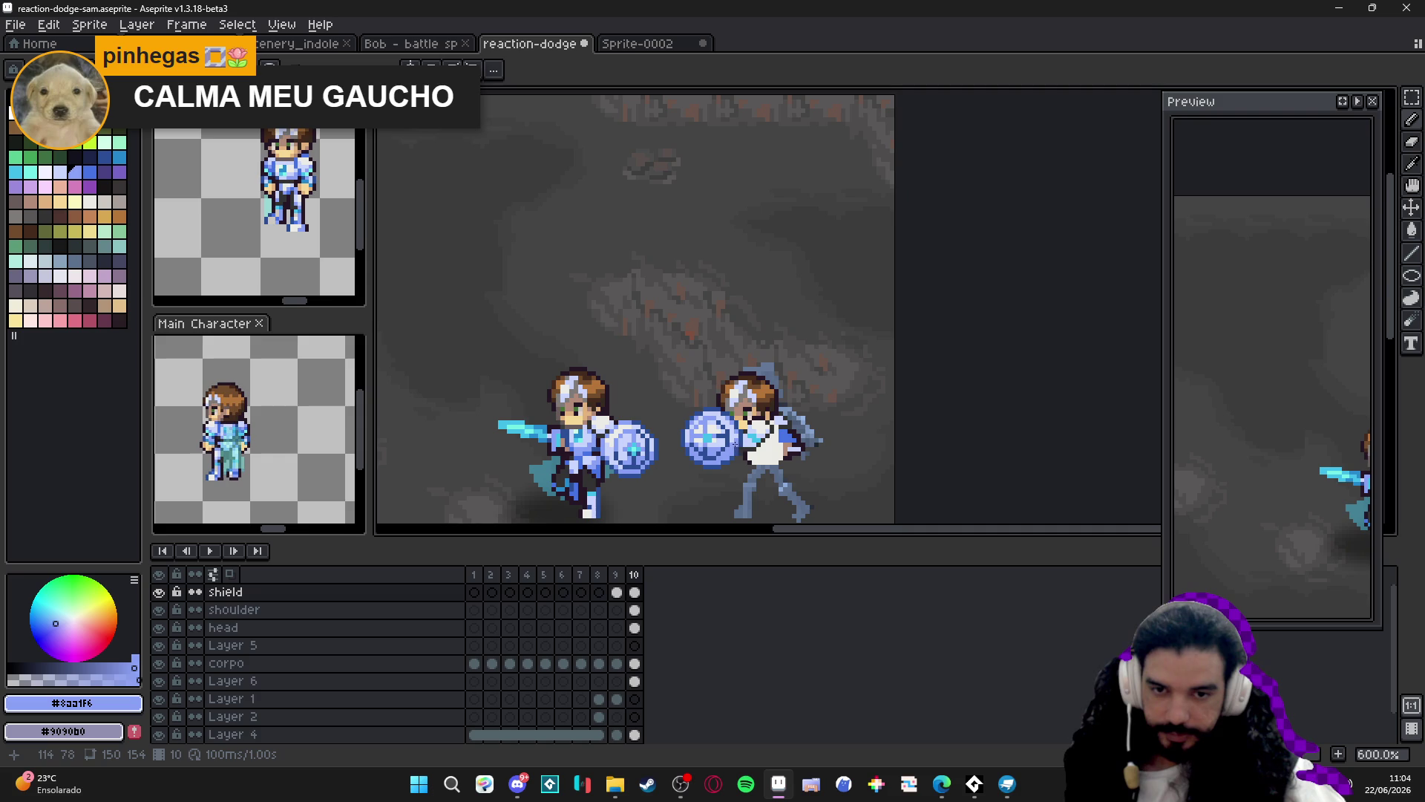
Paint a shield pixel in light blue #8aa1f6.
scroll(741, 443, up, 3)
scroll(749, 439, up, 3)
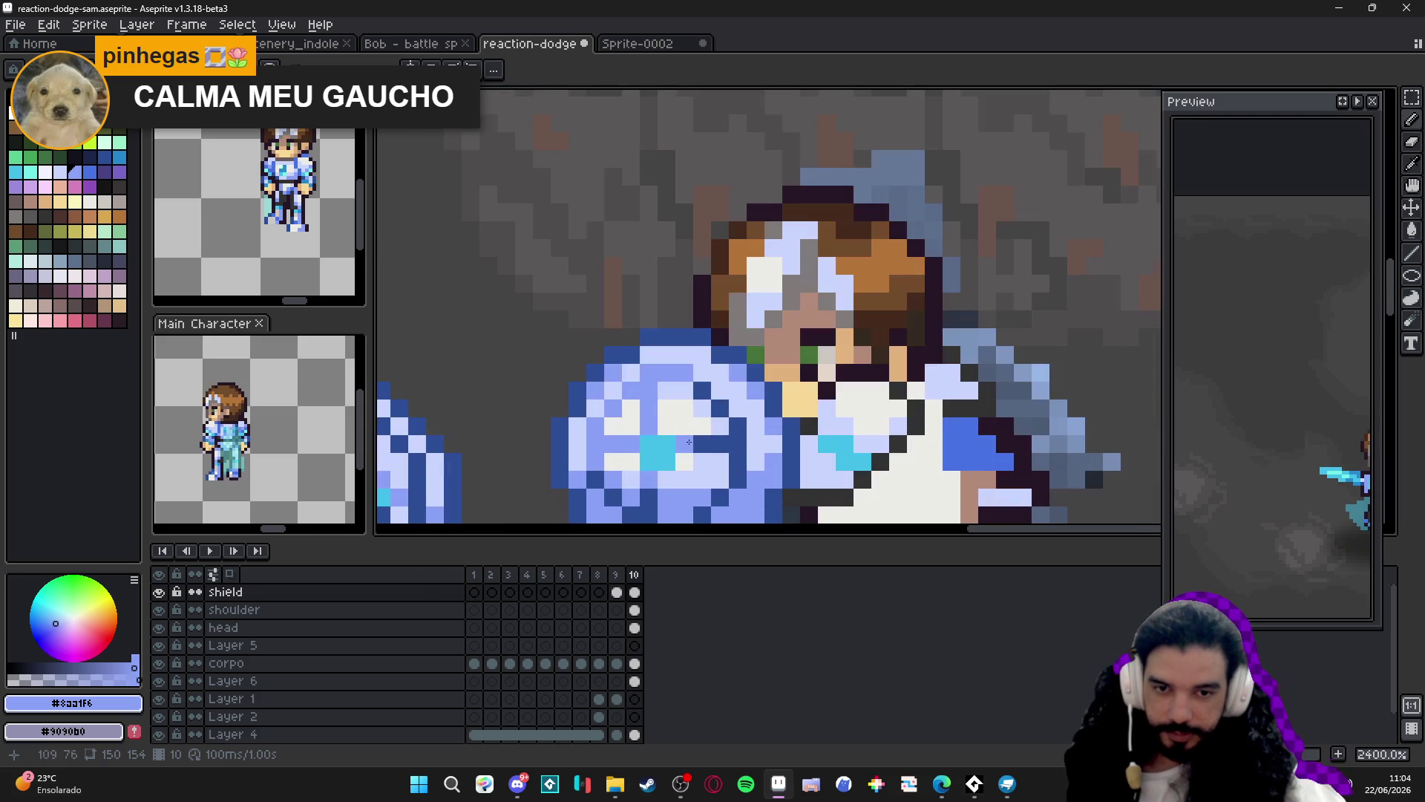
alt+click(691, 448)
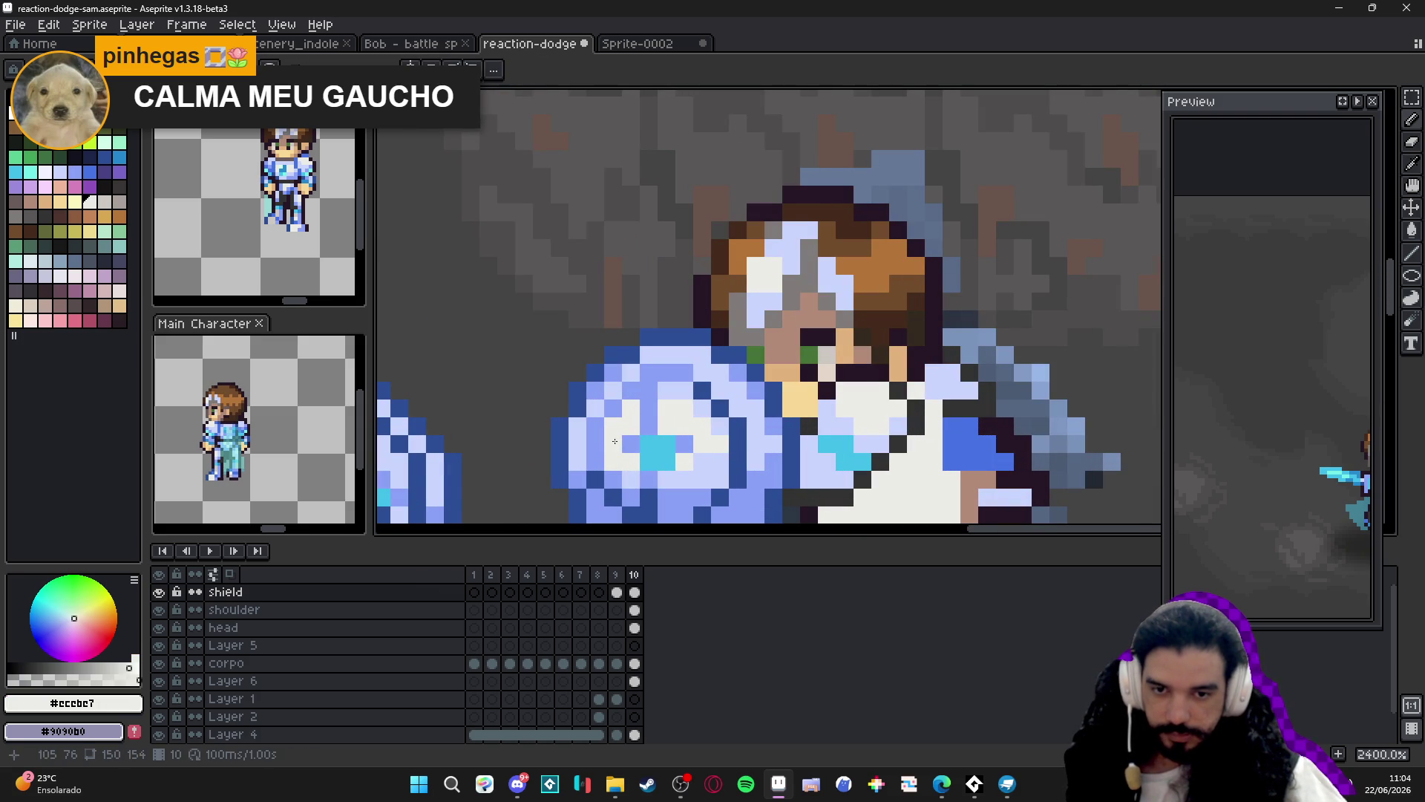
scroll(697, 445, down, 2)
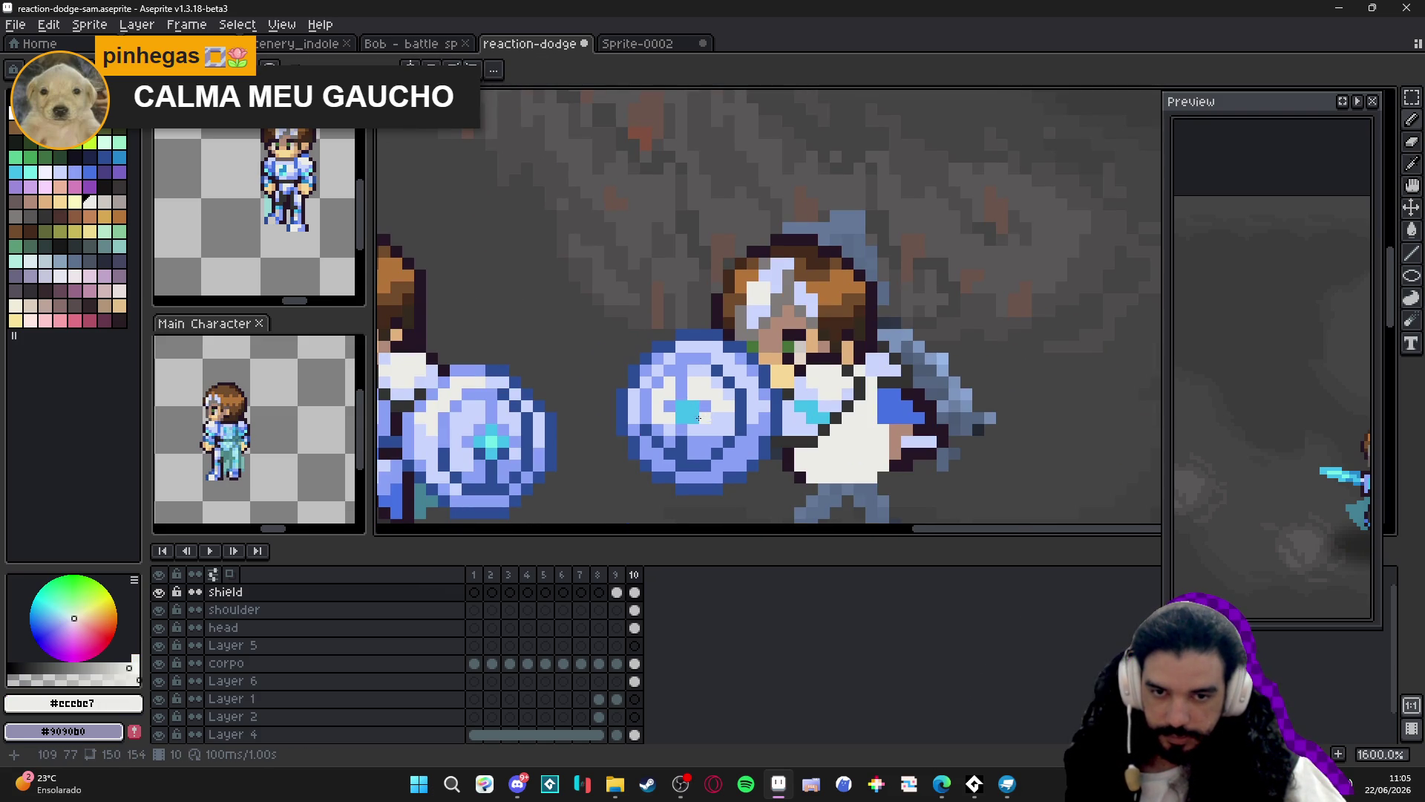
alt+click(704, 417)
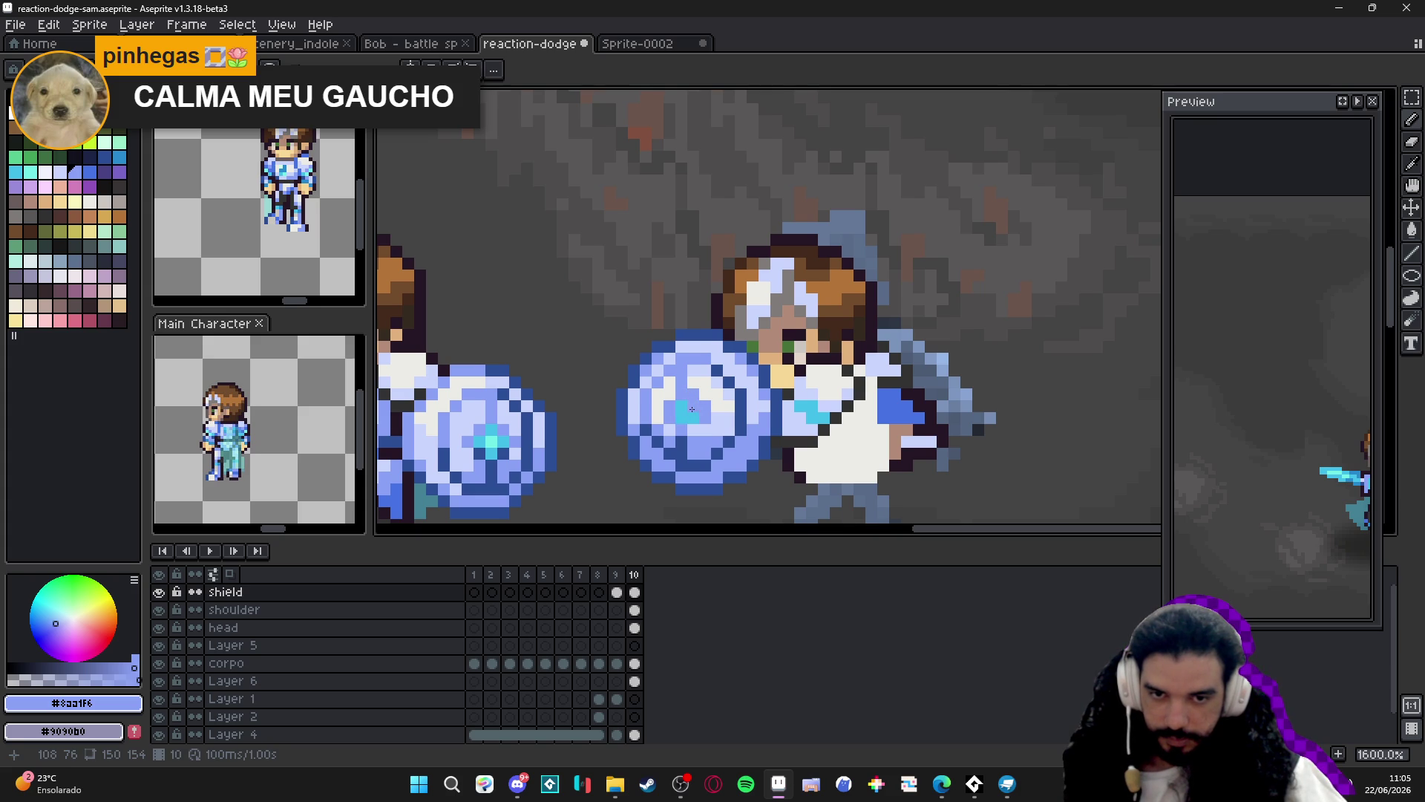
click(706, 394)
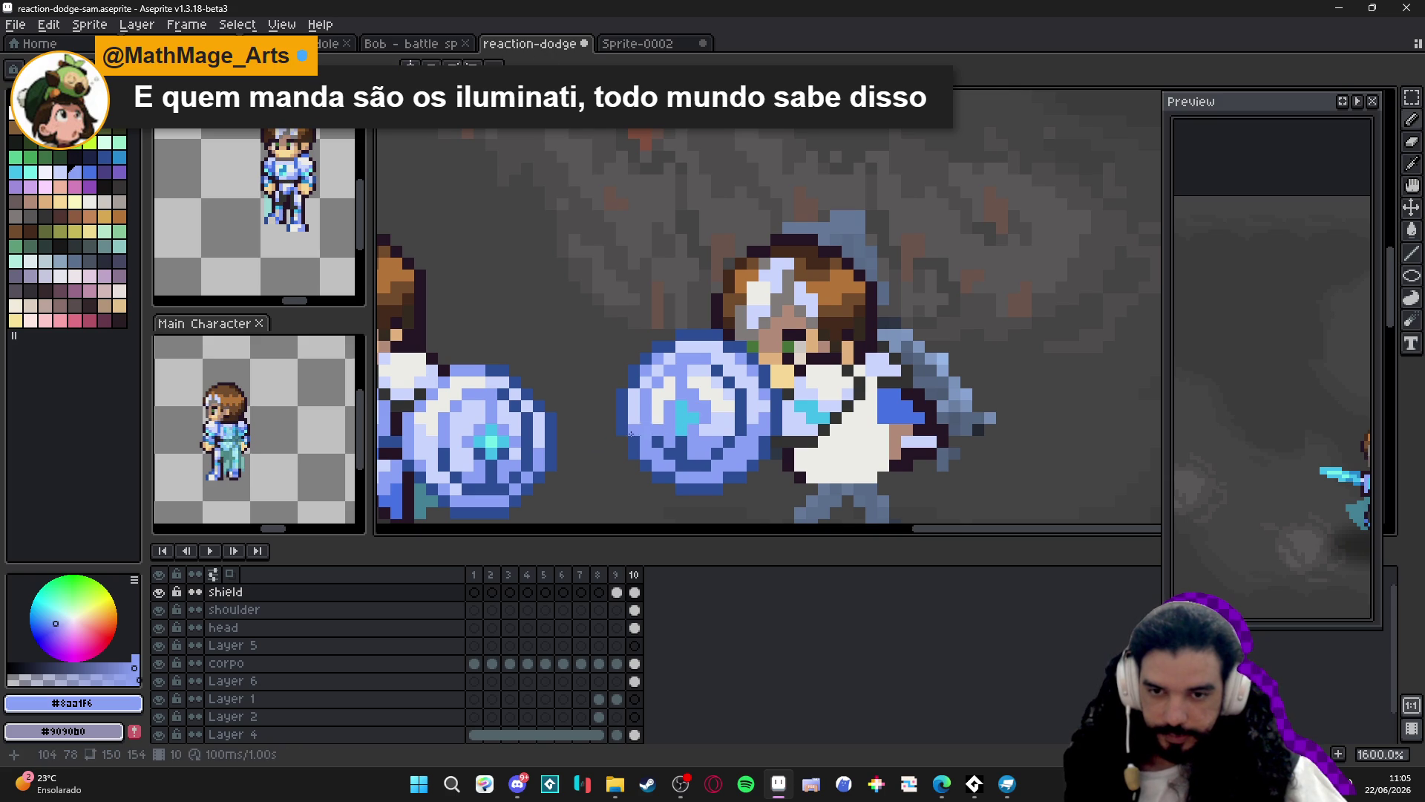
Sample the gem's cyan #73cfc8, then the shield's light blue #8aa1f6.
alt+click(687, 419)
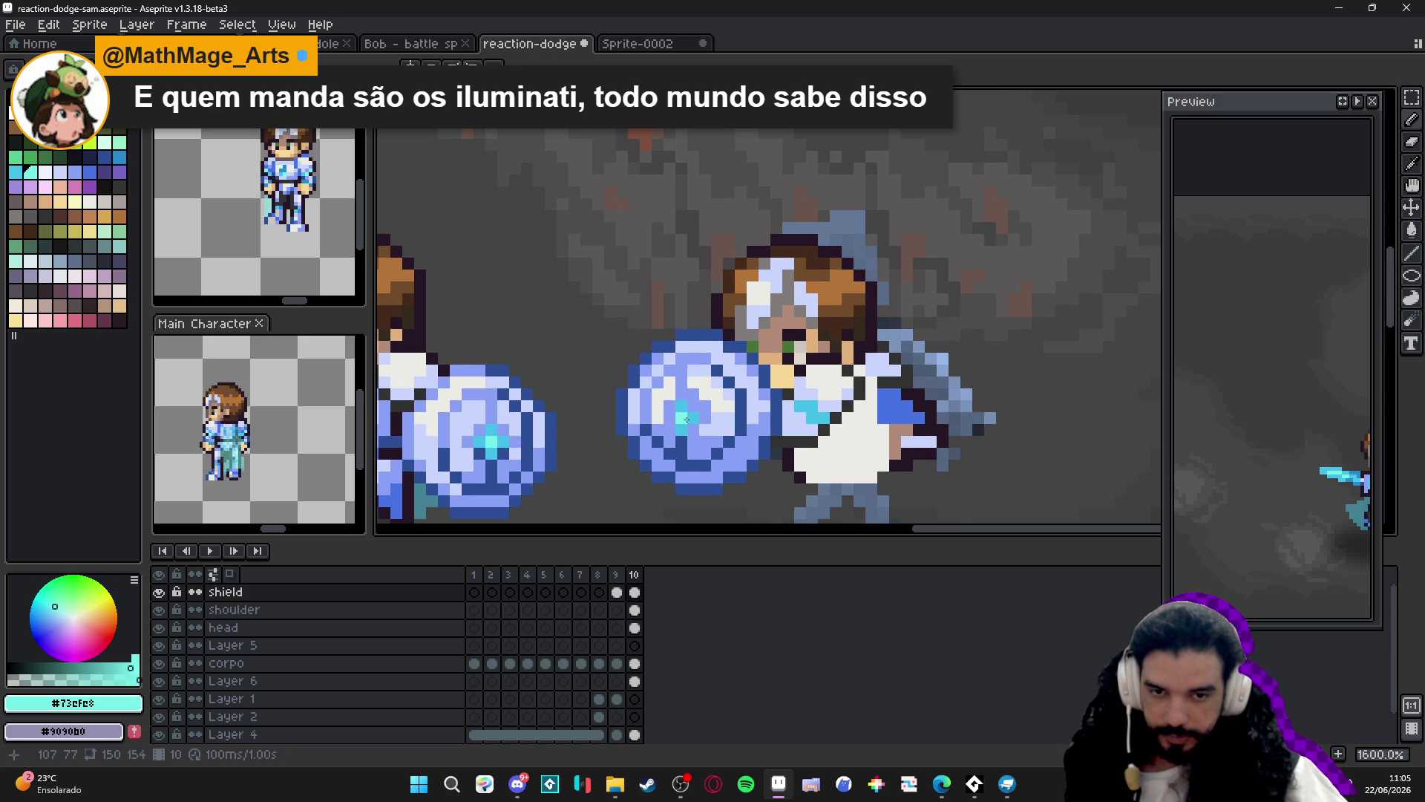
scroll(687, 419, down, 2)
scroll(686, 419, right, 2)
alt+click(669, 389)
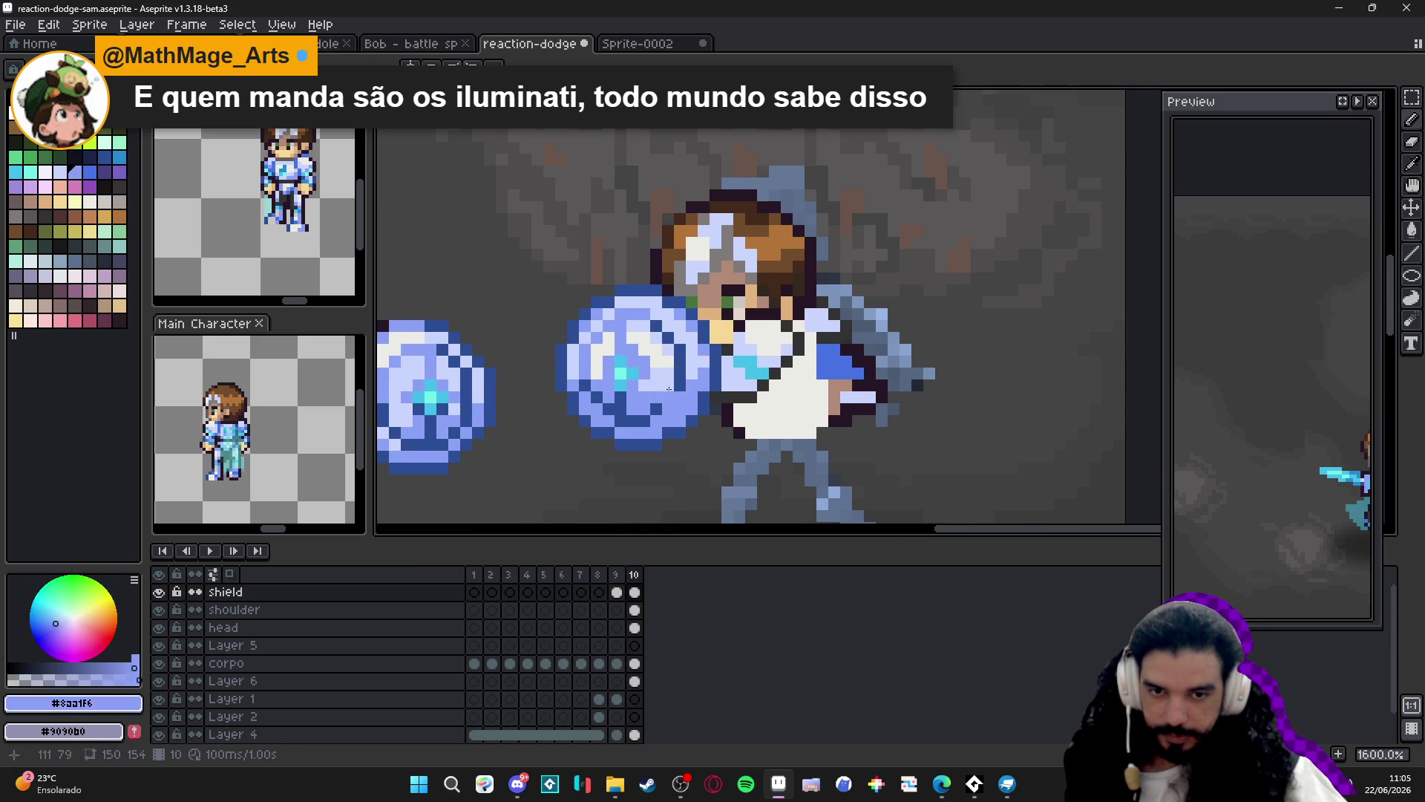
scroll(679, 398, down, 3)
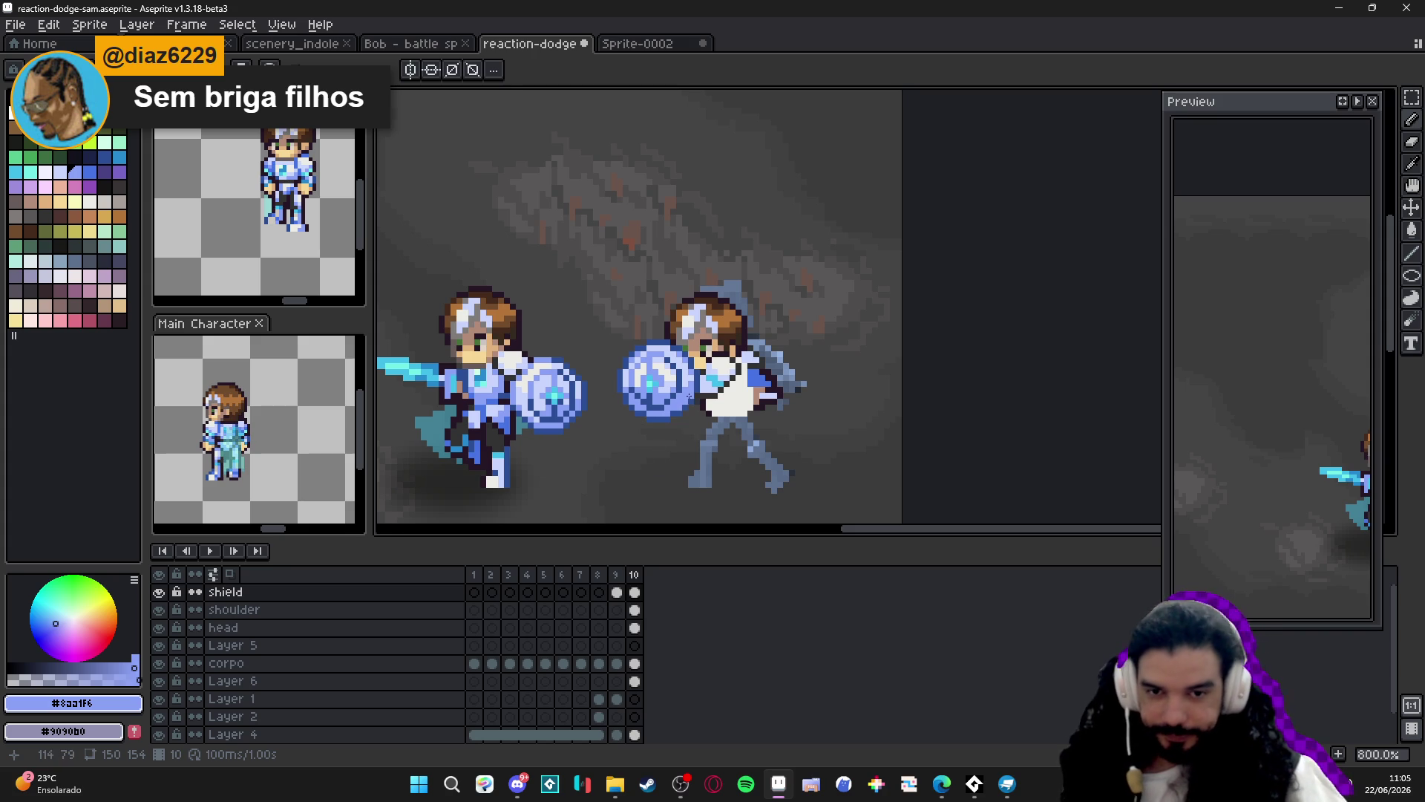
scroll(661, 339, down, 1)
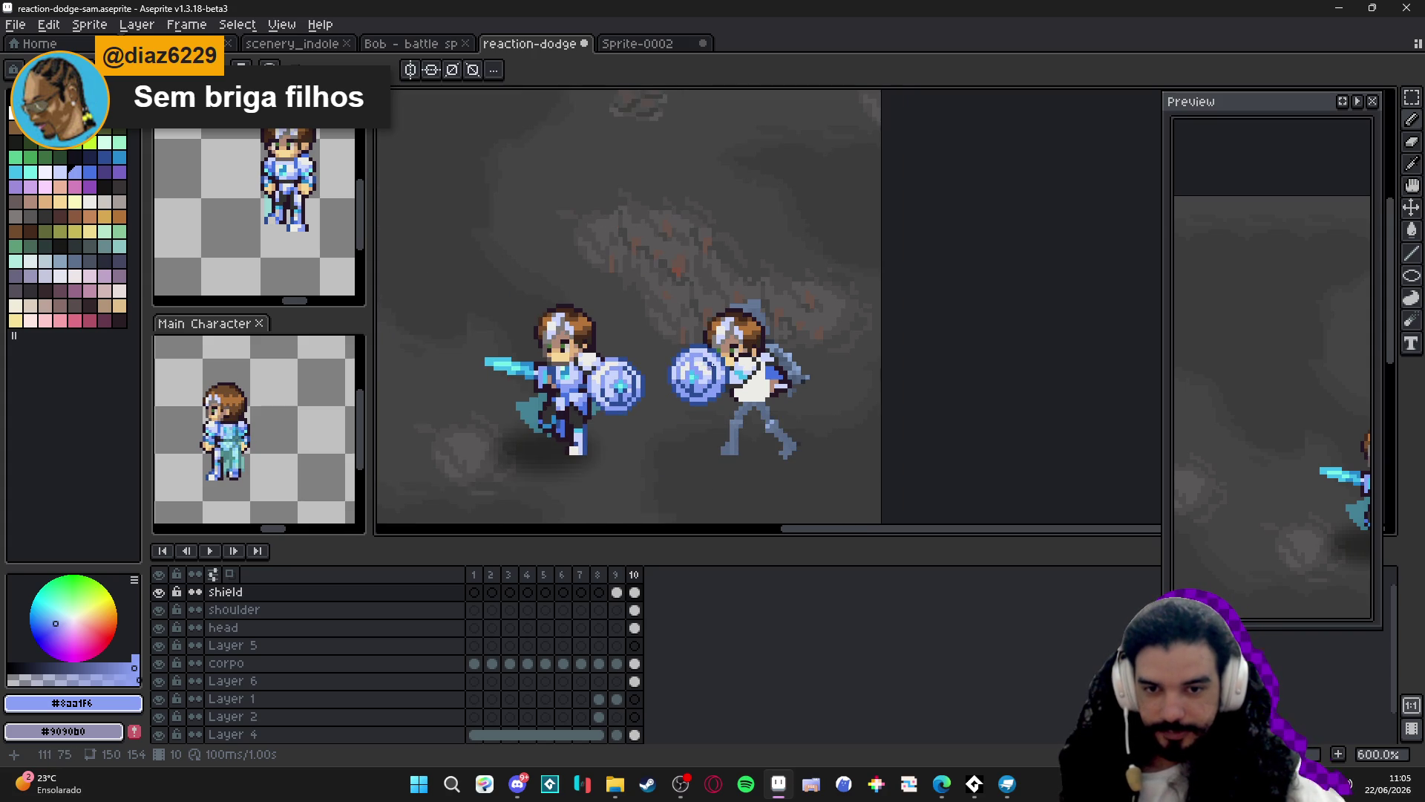
scroll(698, 367, up, 4)
Add pale highlight pixels near the shield's top and on its left side.
alt+click(665, 357)
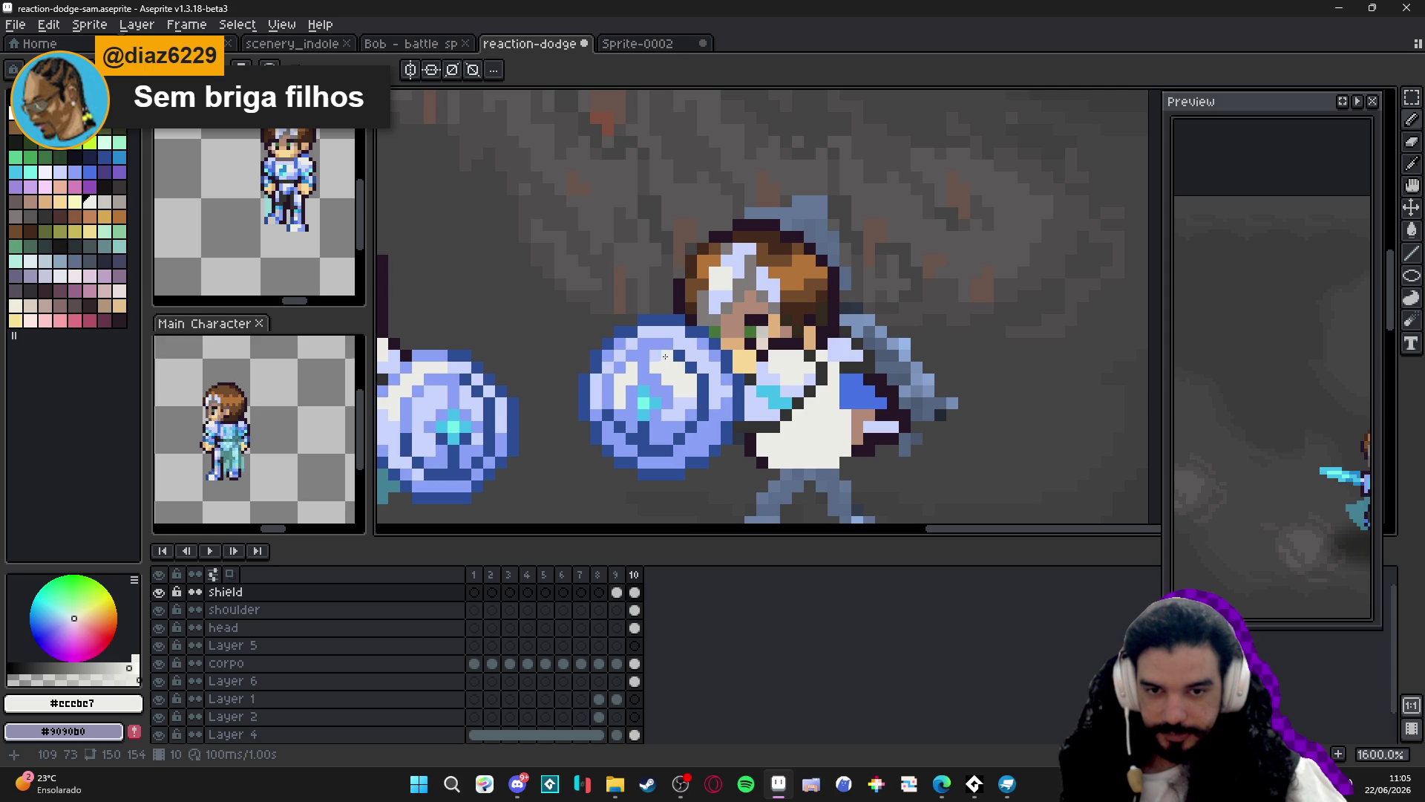
key(Left)
key(Right)
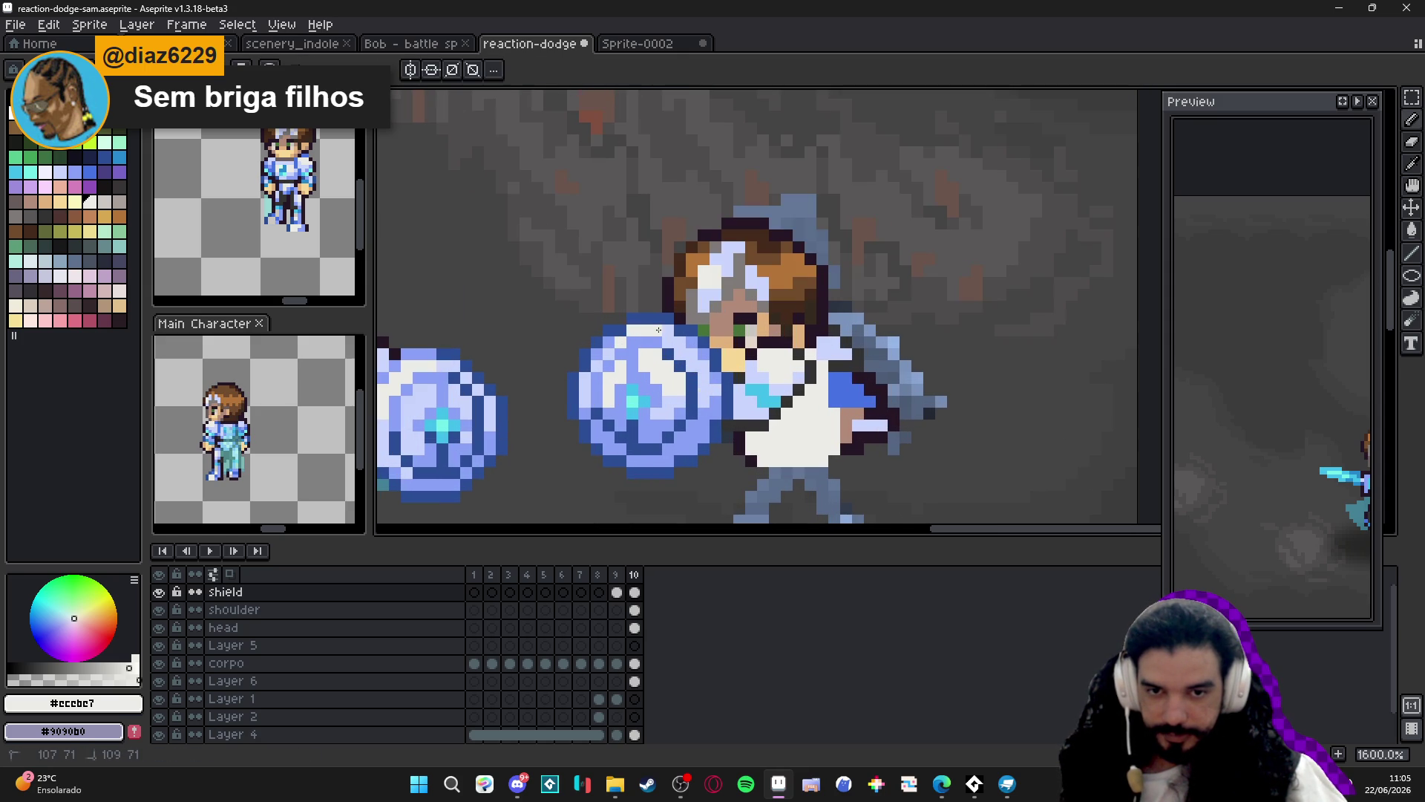
click(678, 352)
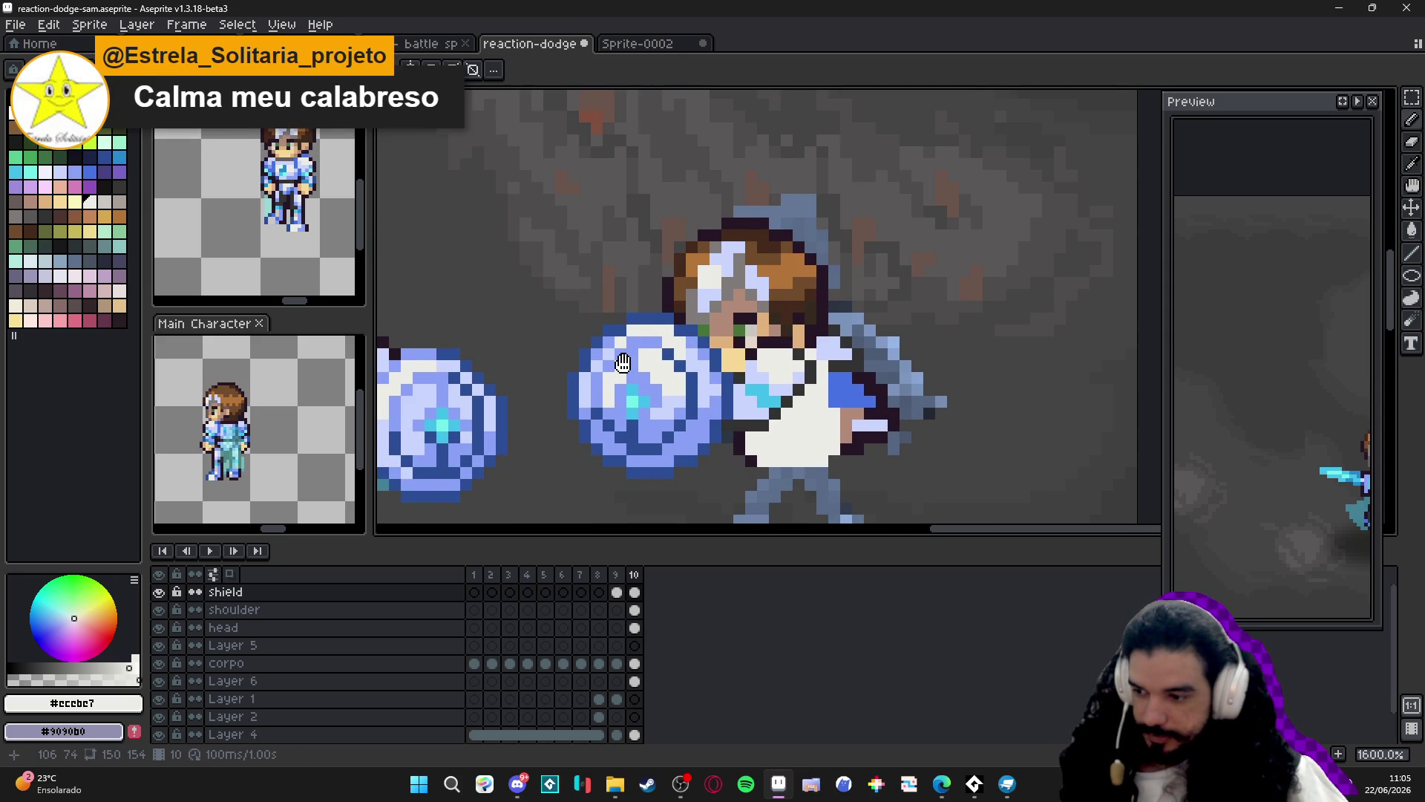
scroll(646, 354, left, 1)
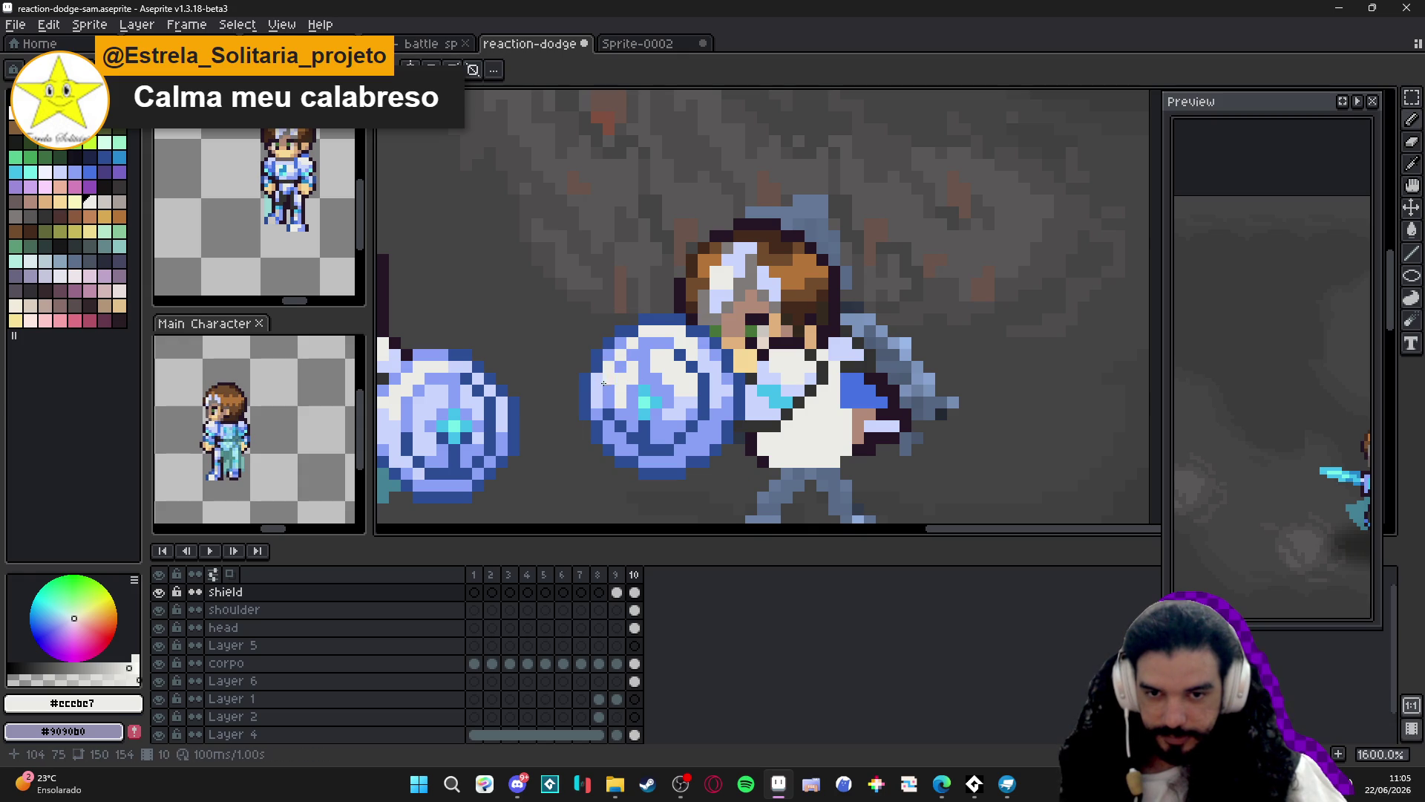
click(598, 390)
Pick the shield's light blue #c9d4fd and save reaction-dodge-sam.aseprite.
scroll(599, 390, down, 5)
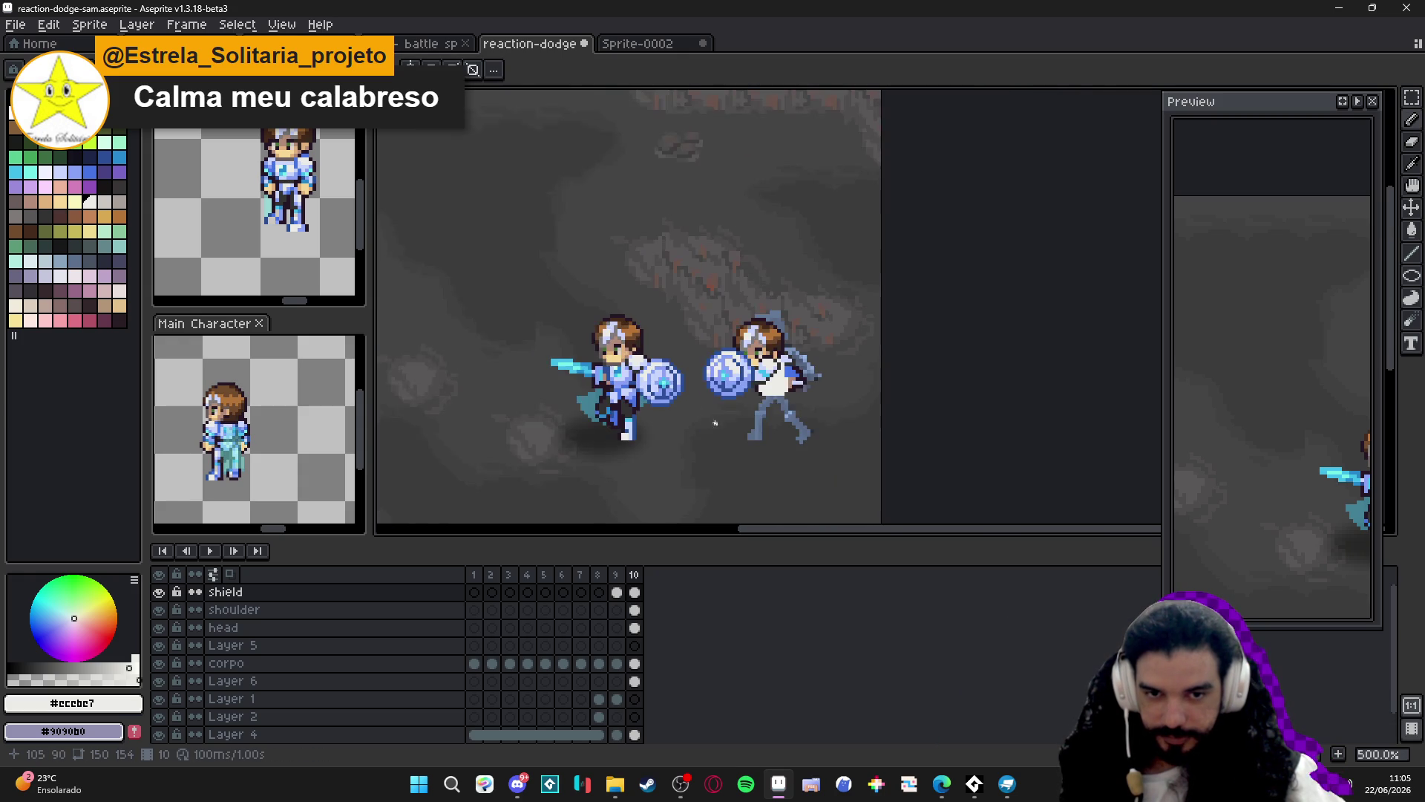
scroll(752, 392, up, 3)
scroll(752, 392, down, 2)
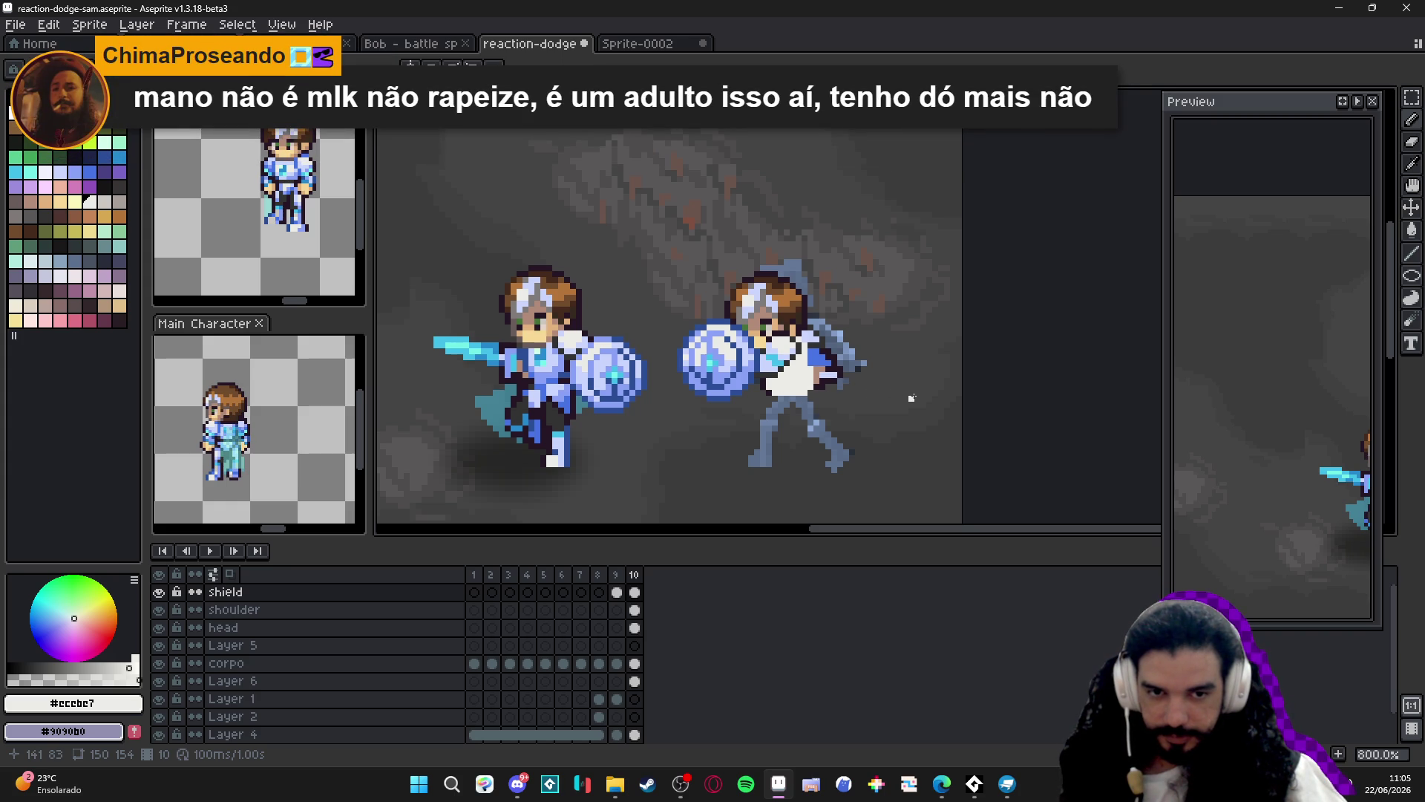
scroll(852, 373, up, 3)
alt+click(841, 365)
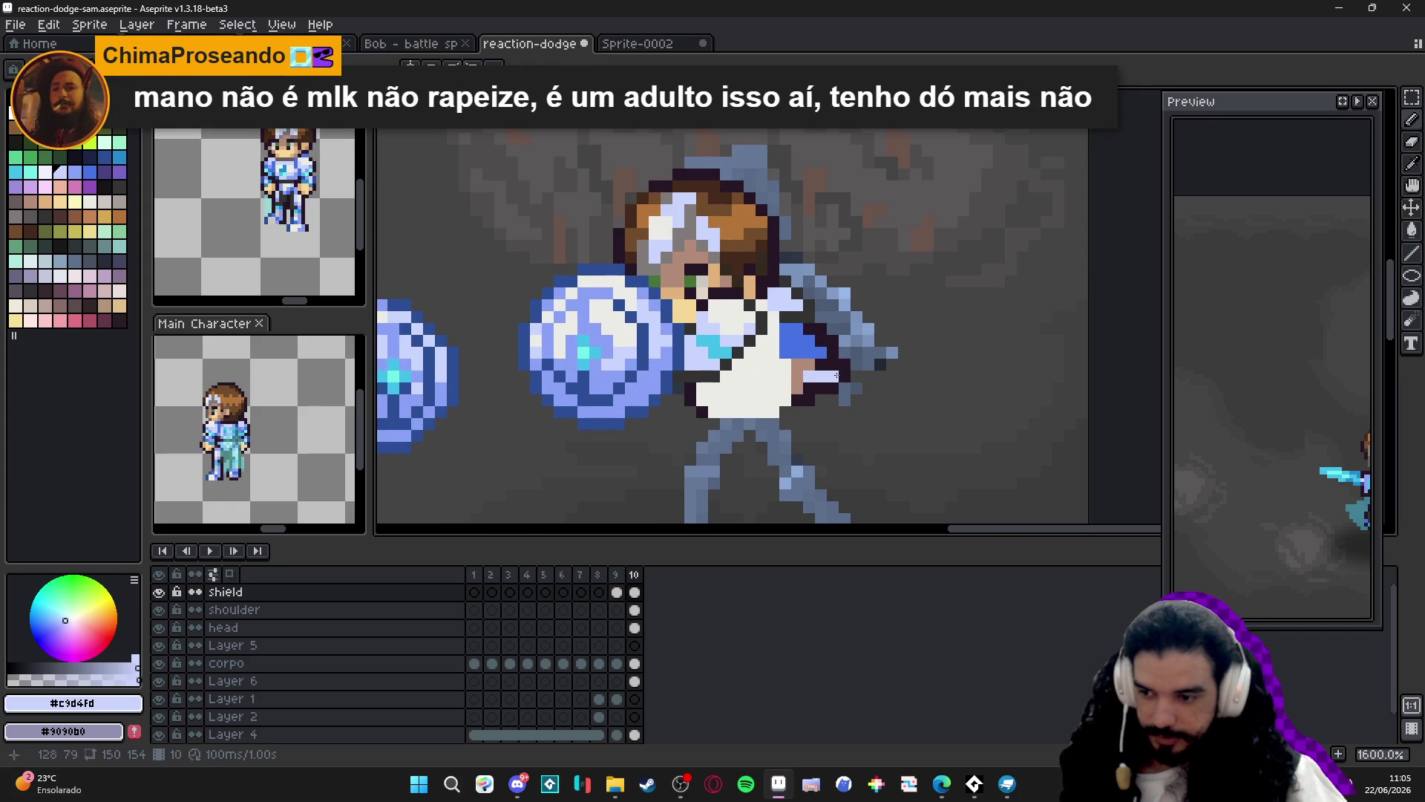
drag(843, 359, 848, 356)
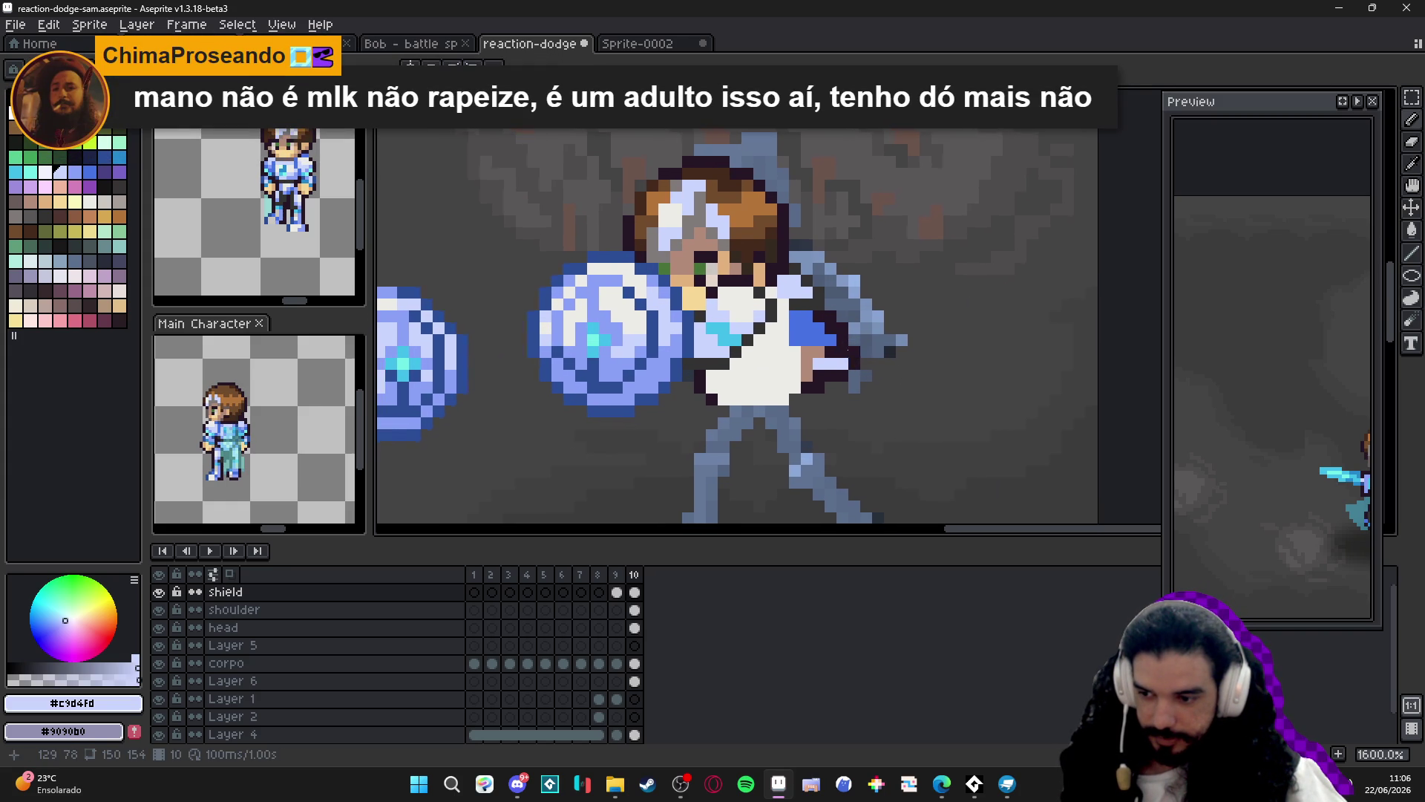
key(ctrl+s)
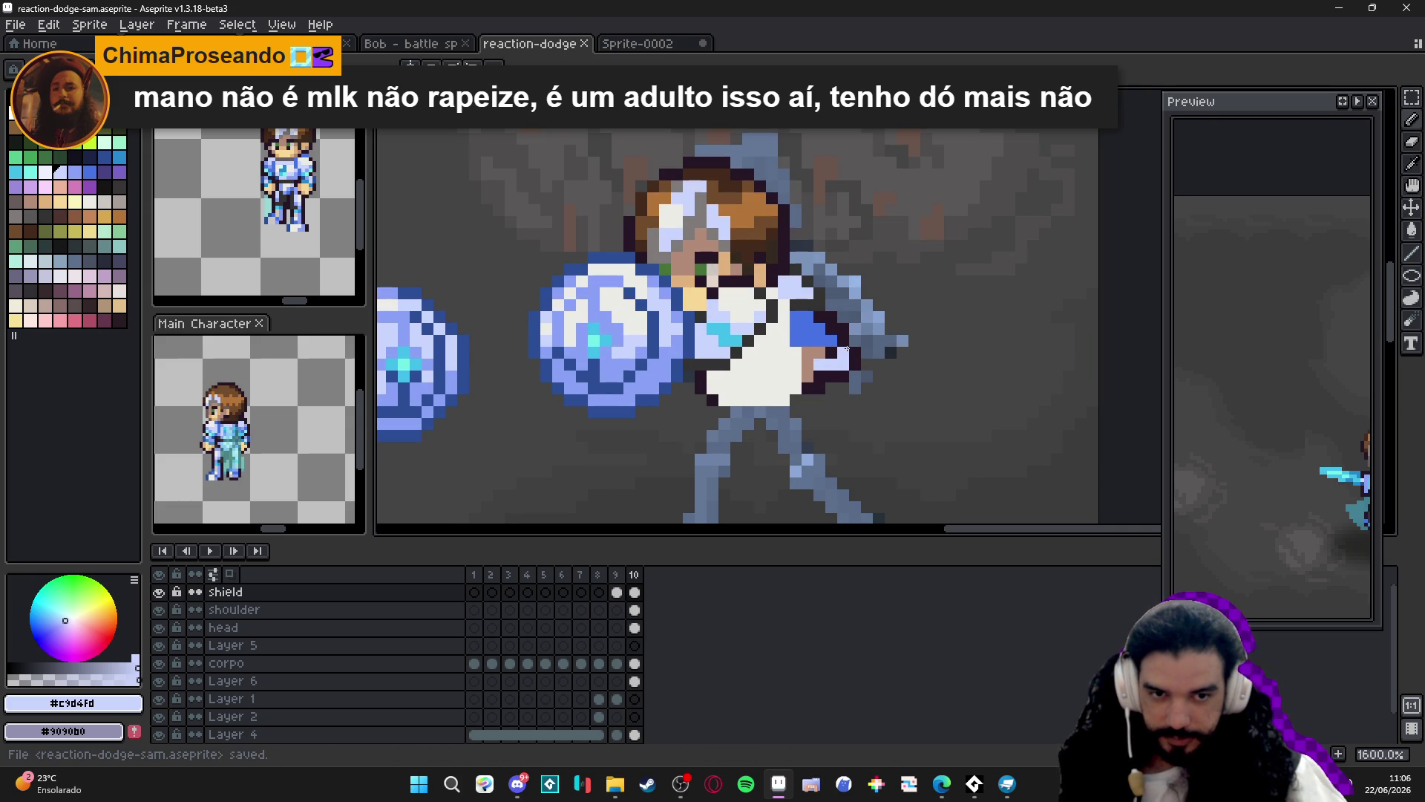
Pick the dark outline colour from the sprite and save the file.
alt+click(848, 363)
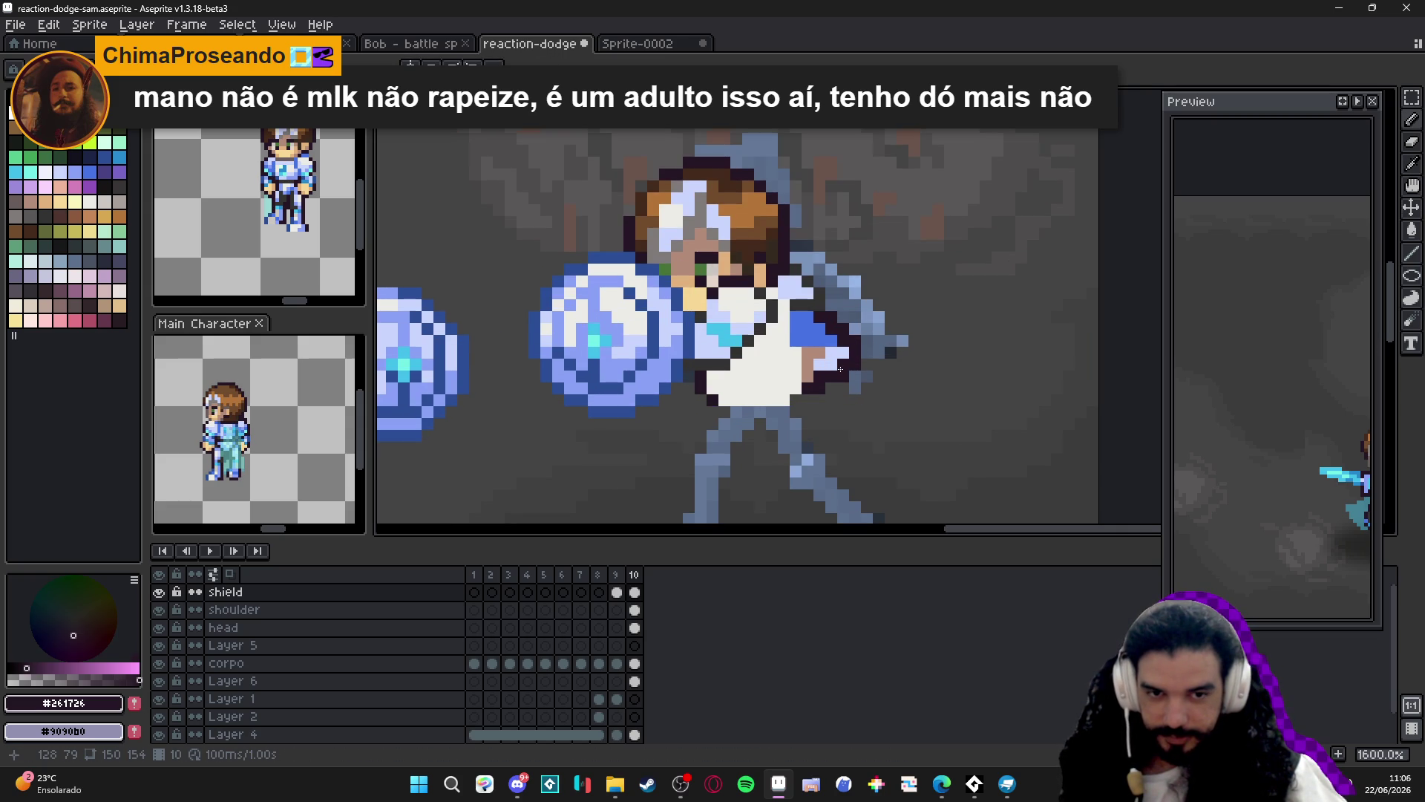
scroll(840, 368, down, 3)
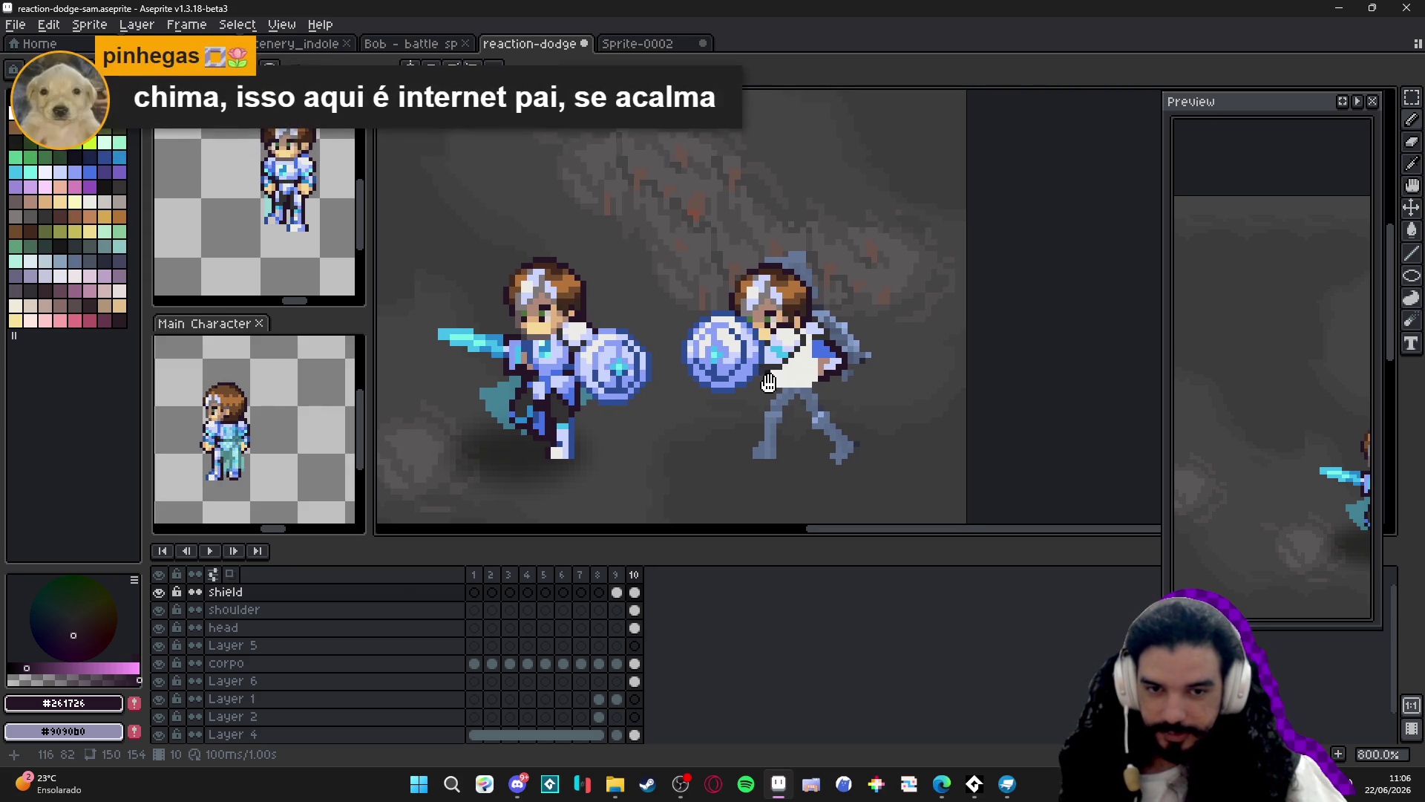
key(ctrl)
key(ctrl+s)
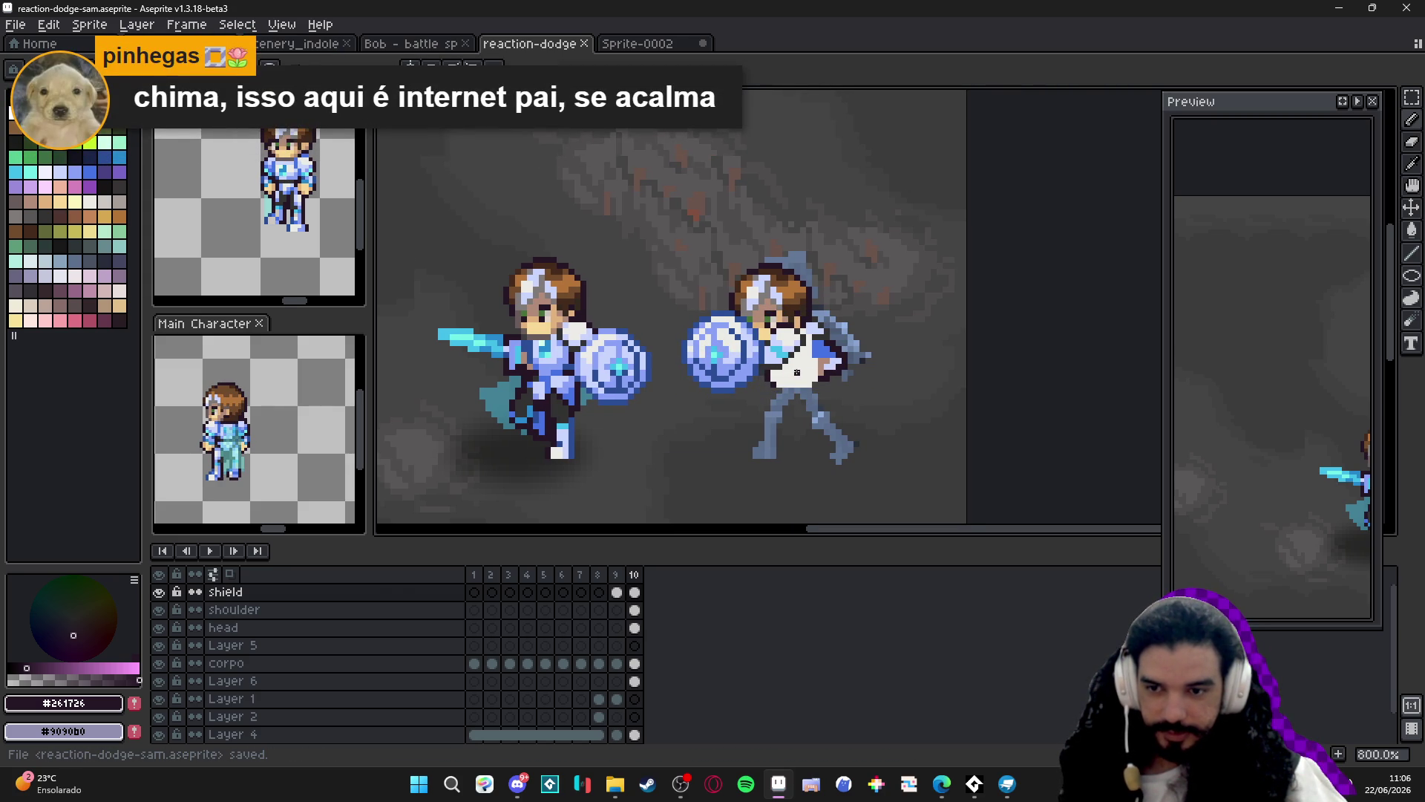
drag(798, 383, 783, 374)
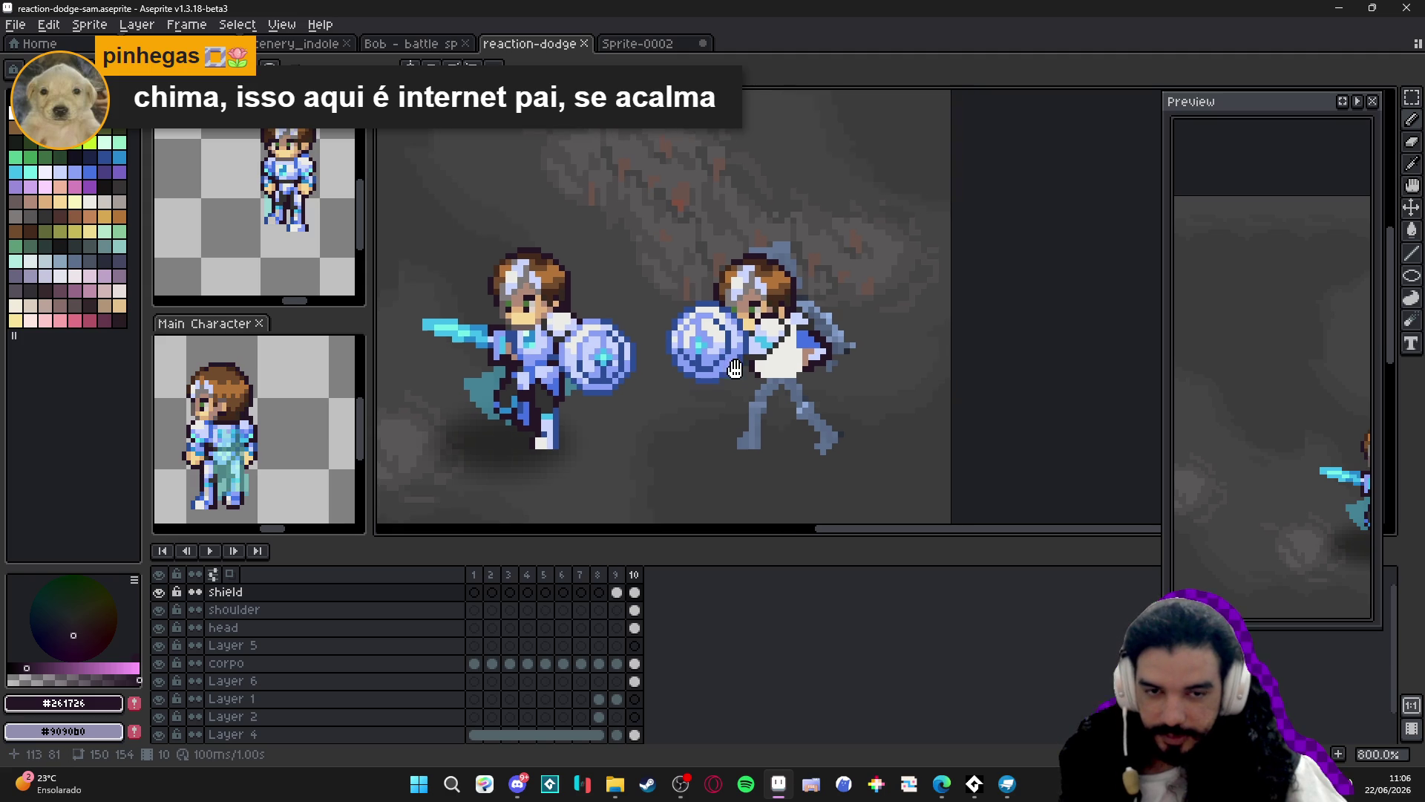
scroll(773, 386, up, 2)
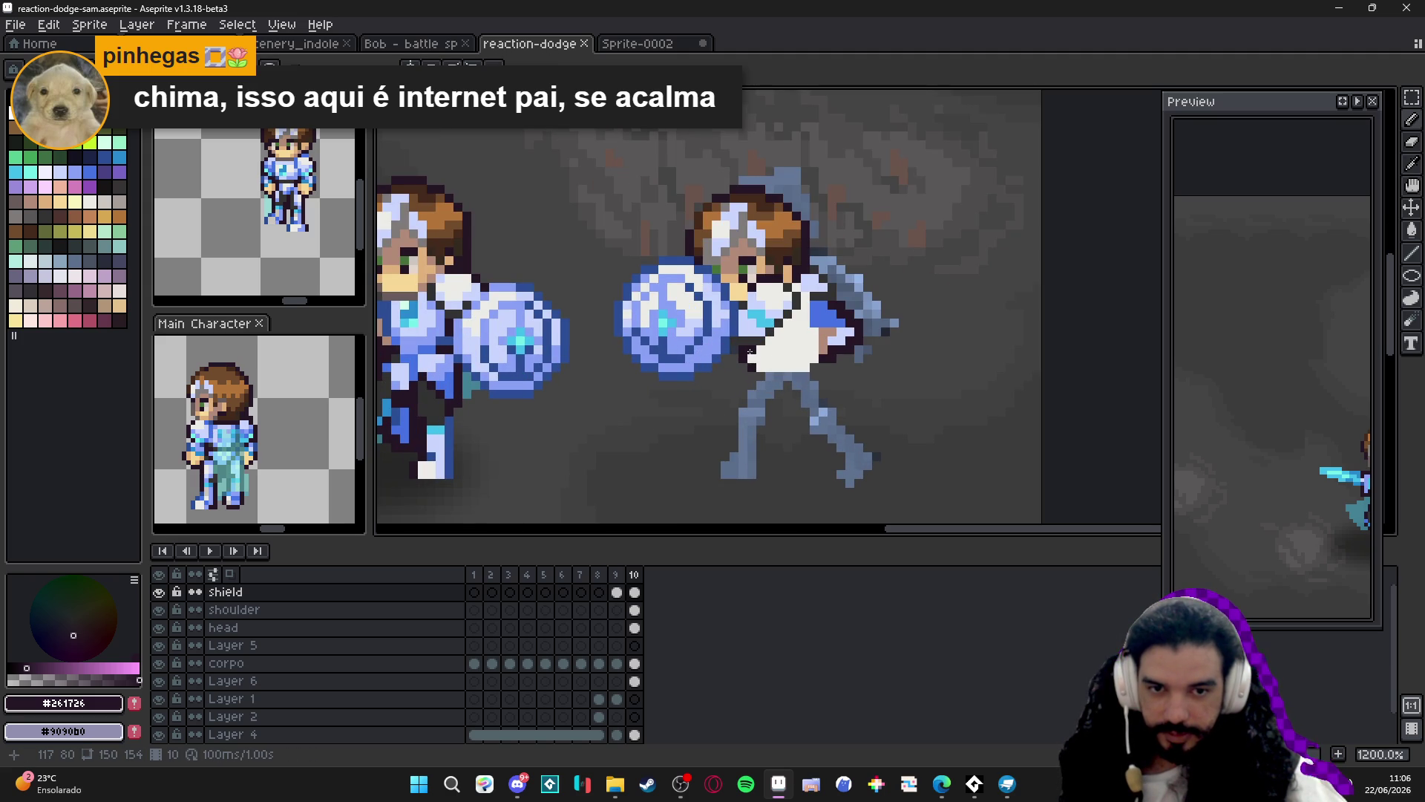
Switch to the Move tool and undo the last pencil stroke.
key(e)
click(743, 359)
key(z)
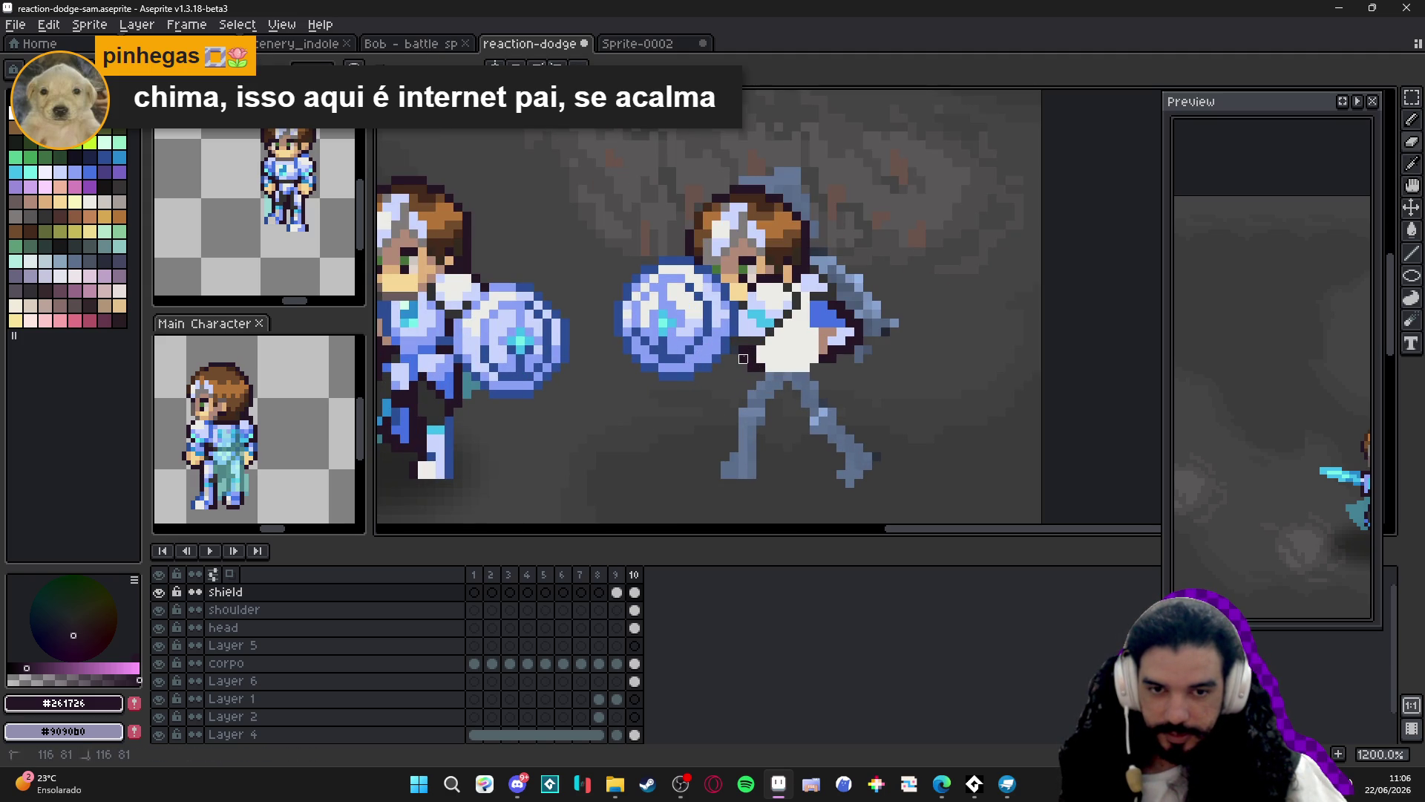
key(ctrl)
key(ctrl+z)
key(ctrl+z)
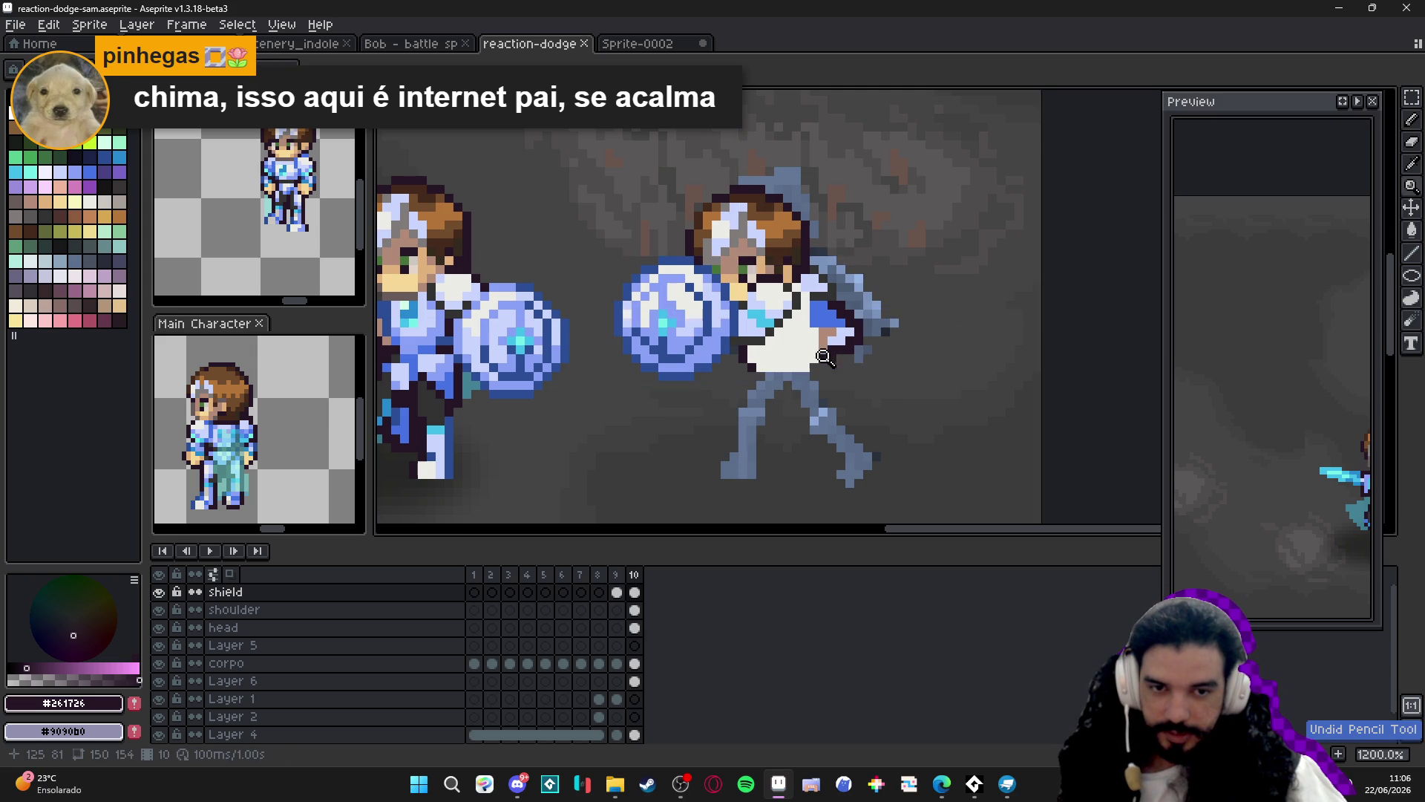
Try moving the shoulder and shield pieces, undo both moves, and select the shoulder layer.
ctrl+click(779, 357)
mouse_move(779, 356)
mouse_down()
mouse_move(887, 356)
mouse_move(853, 360)
mouse_up()
key(ctrl+z)
ctrl+click(809, 360)
key(ctrl+z)
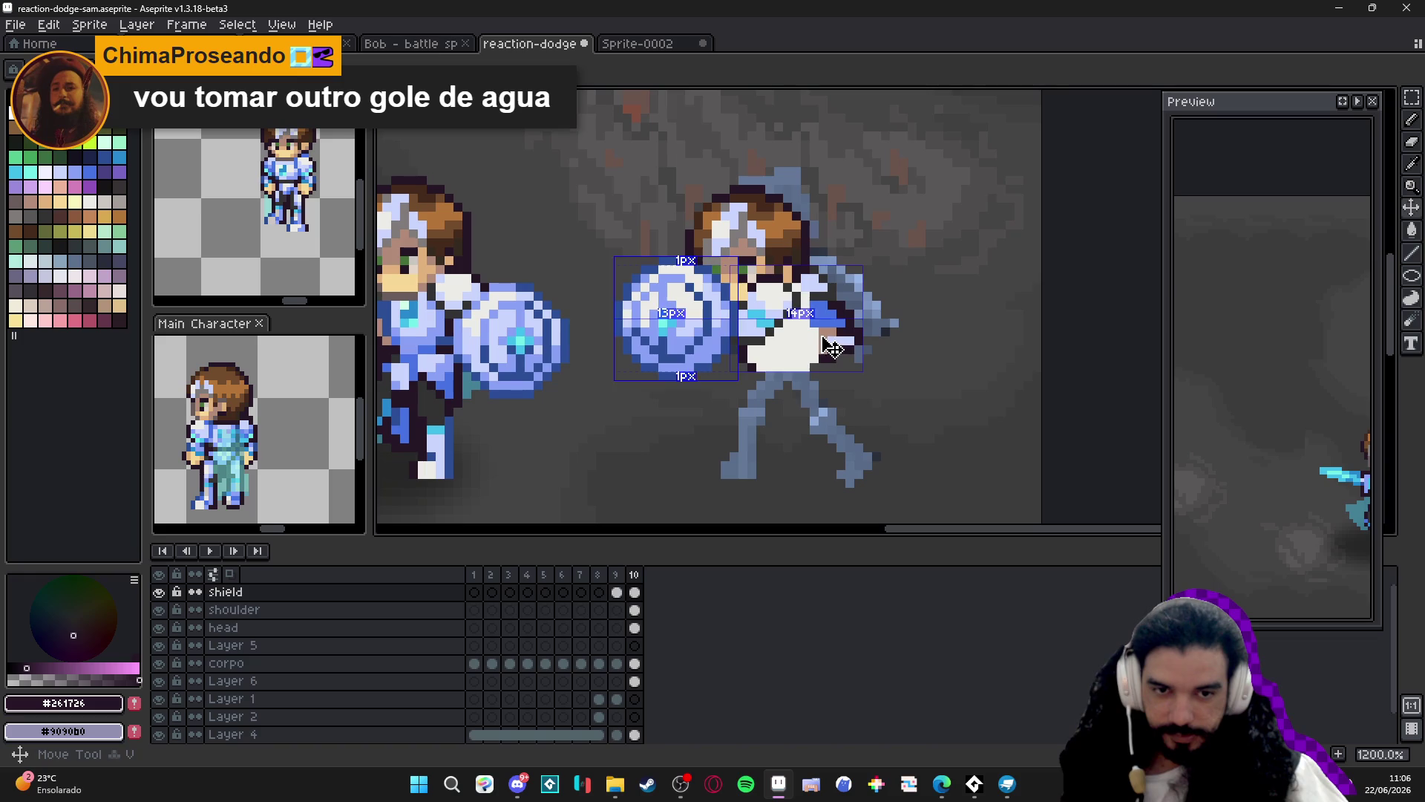
ctrl+click(835, 349)
scroll(776, 361, down, 3)
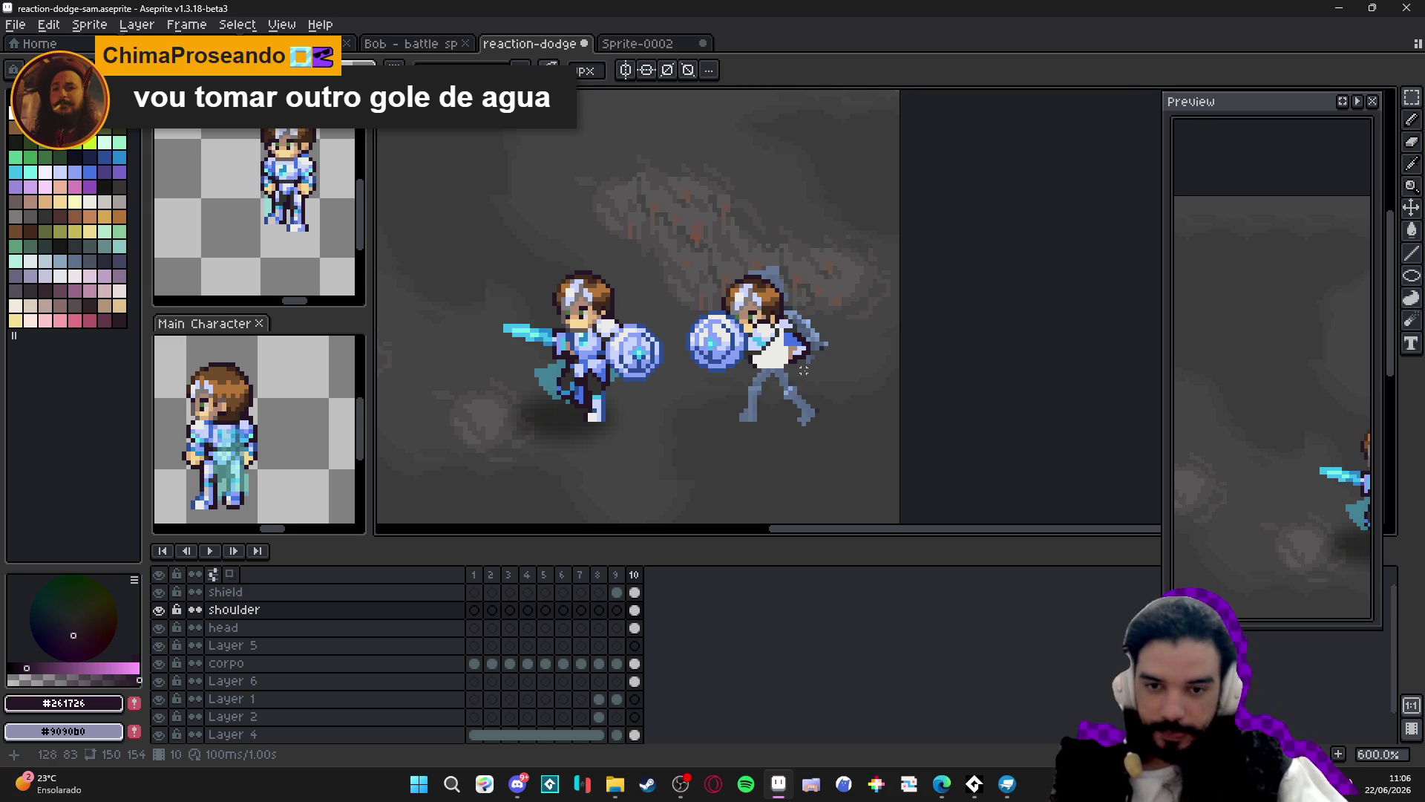
Undo the last stroke and draw a pixel on the defender's torso.
scroll(773, 360, up, 2)
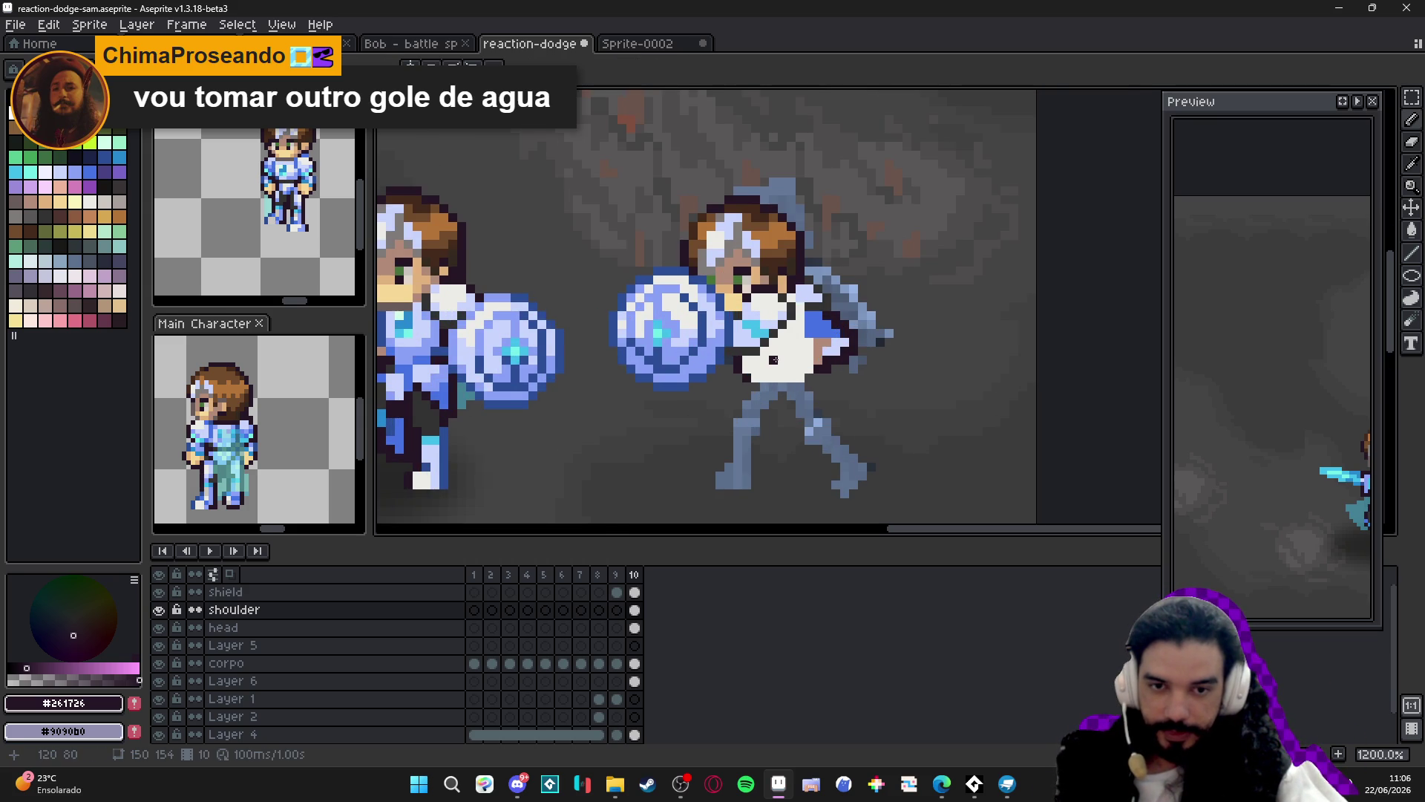
scroll(774, 356, down, 2)
scroll(773, 346, up, 2)
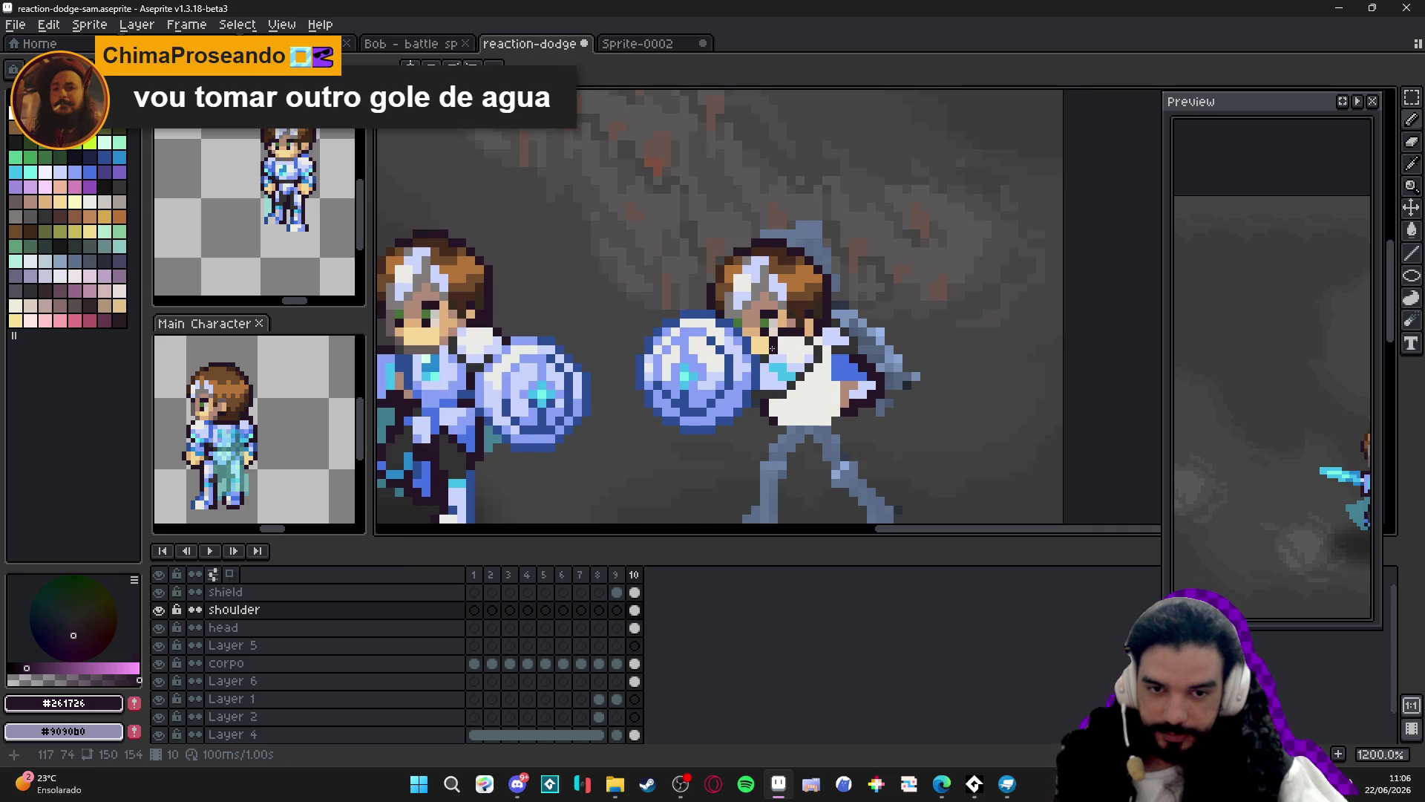
key(ctrl+z)
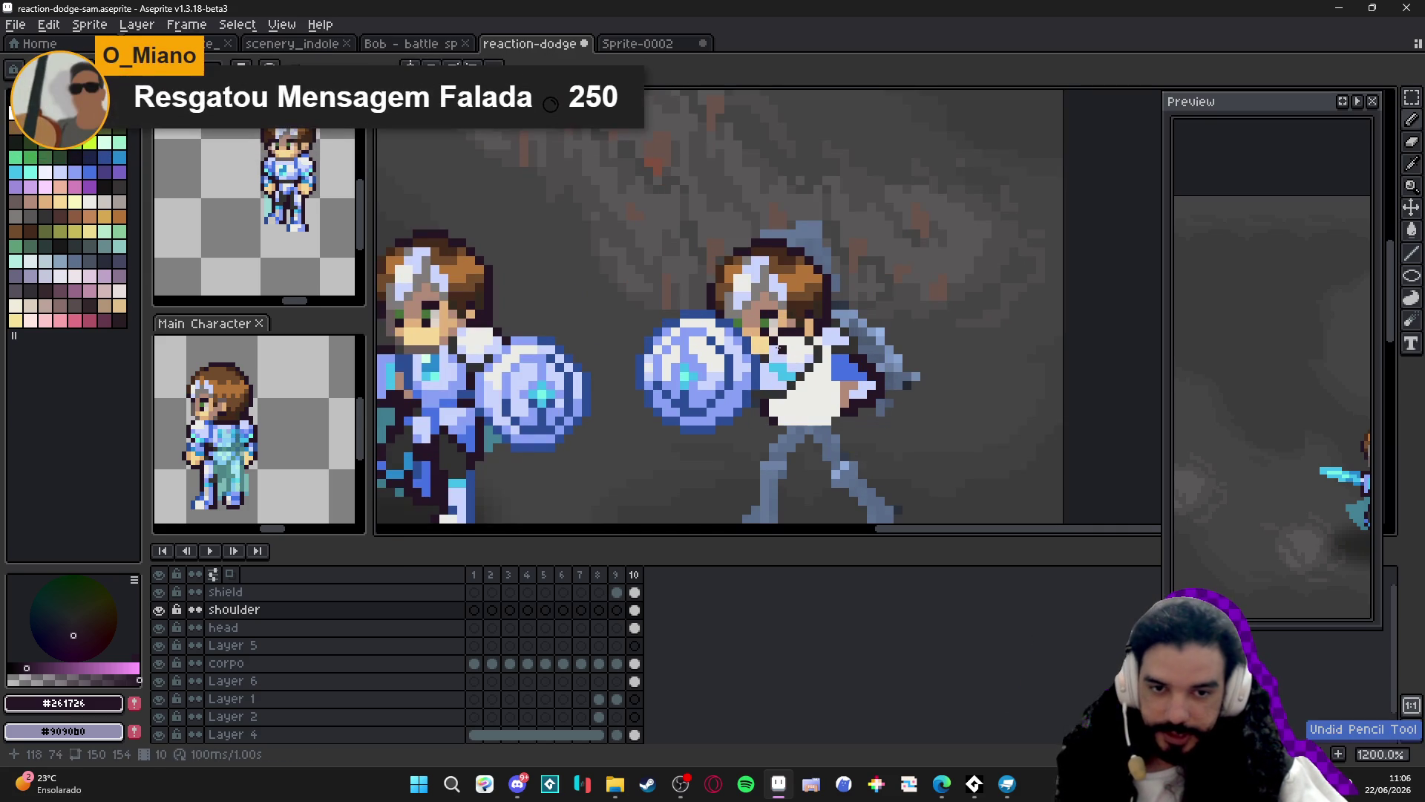
click(773, 350)
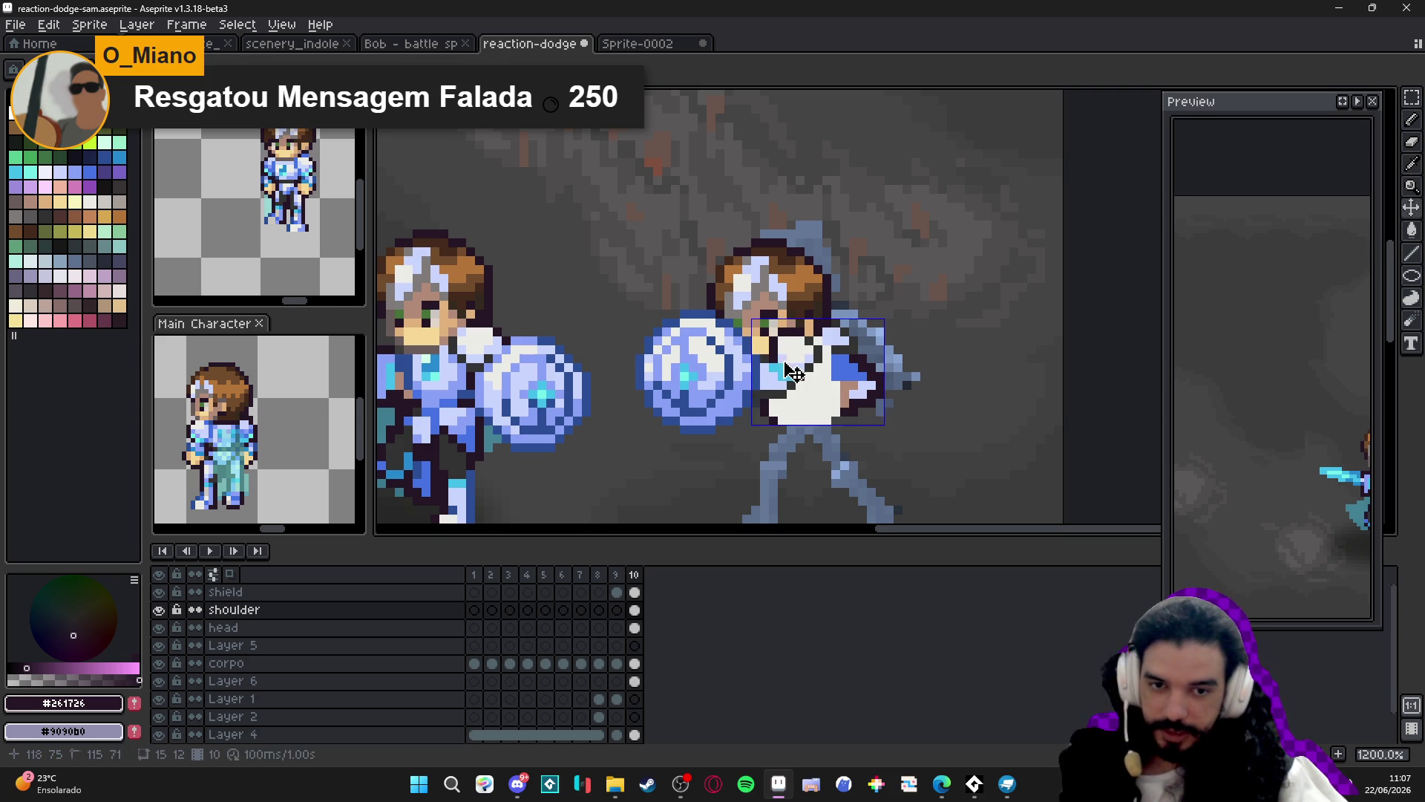
Sample the cyan, the dark outline colour and the white shirt colour from the sprite.
scroll(767, 351, up, 1)
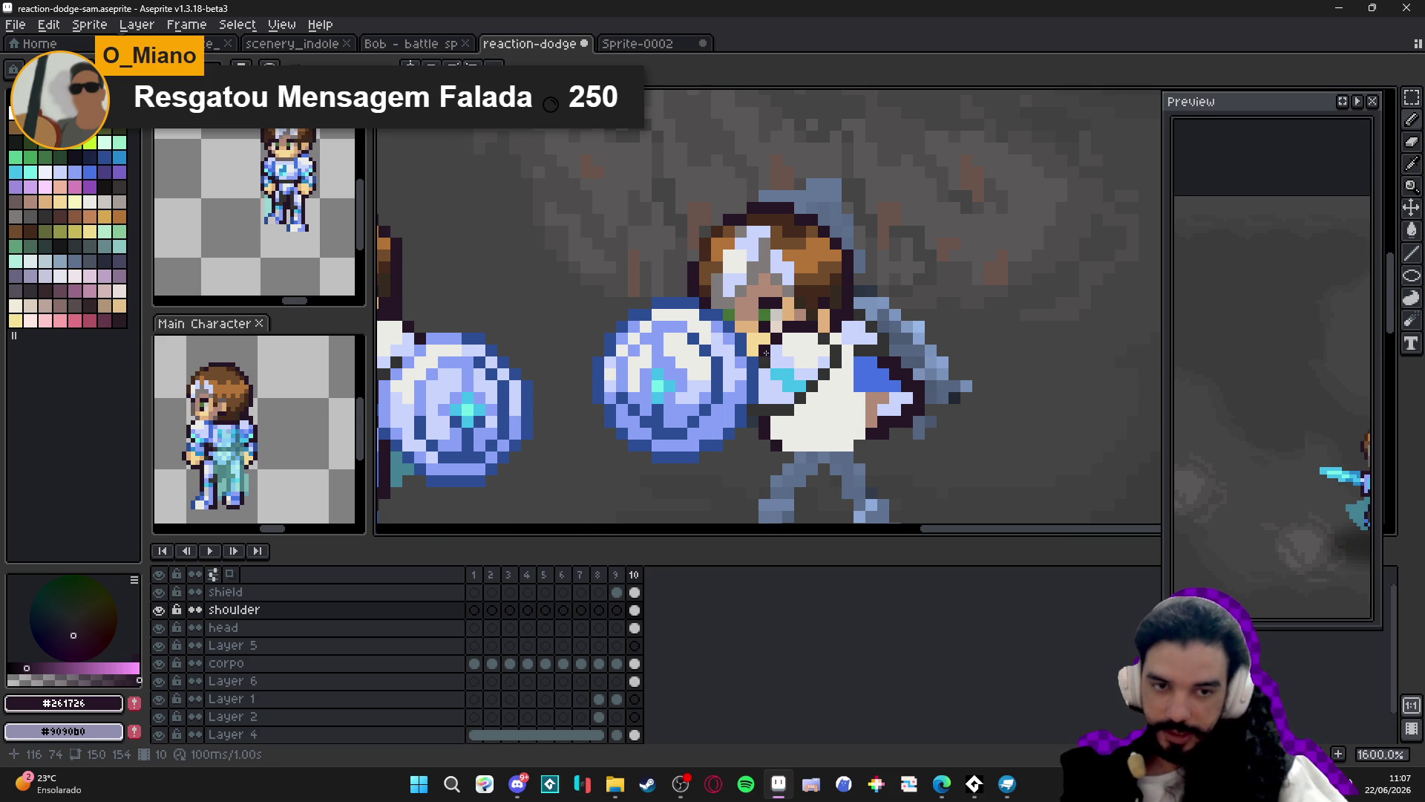
scroll(766, 364, down, 1)
scroll(761, 370, up, 1)
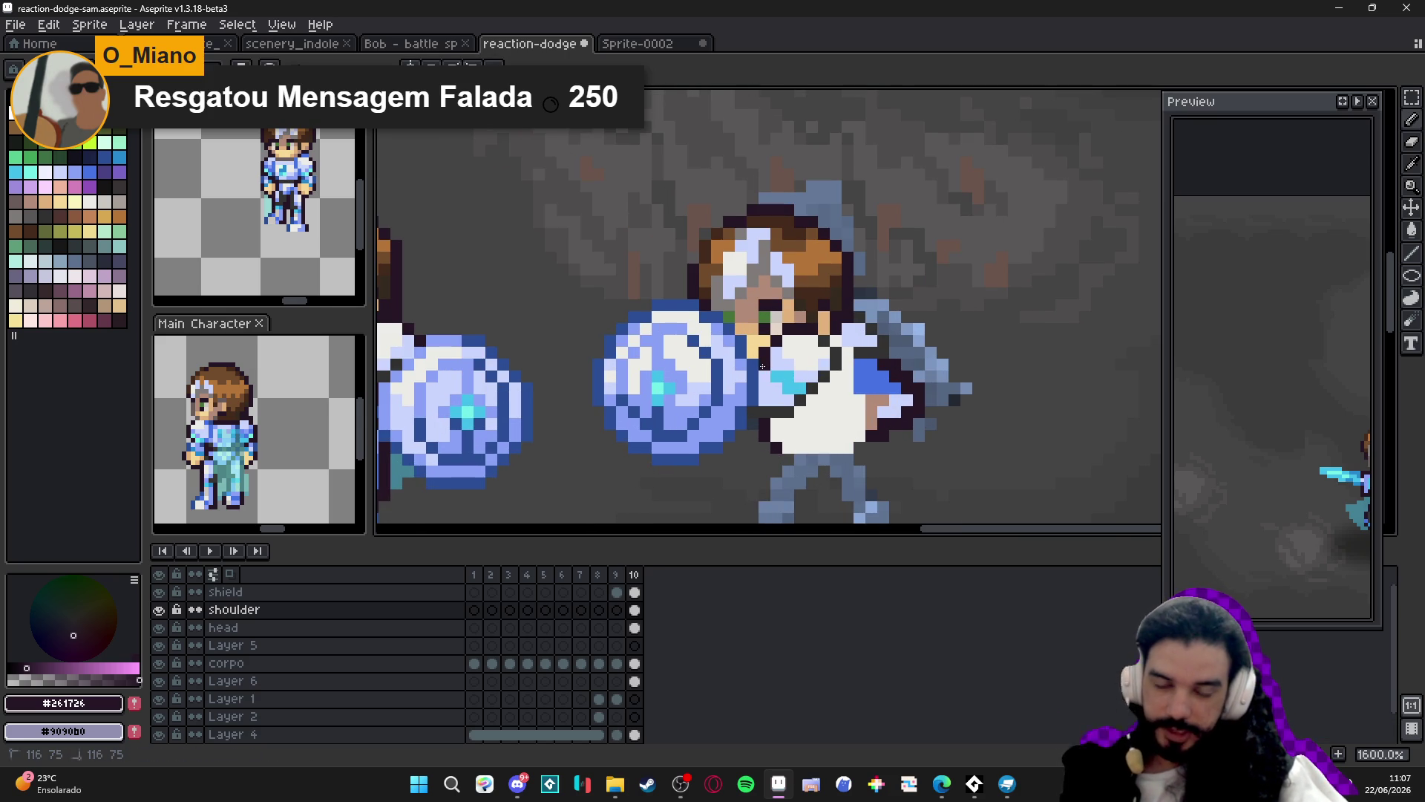
scroll(803, 406, down, 1)
scroll(805, 409, down, 4)
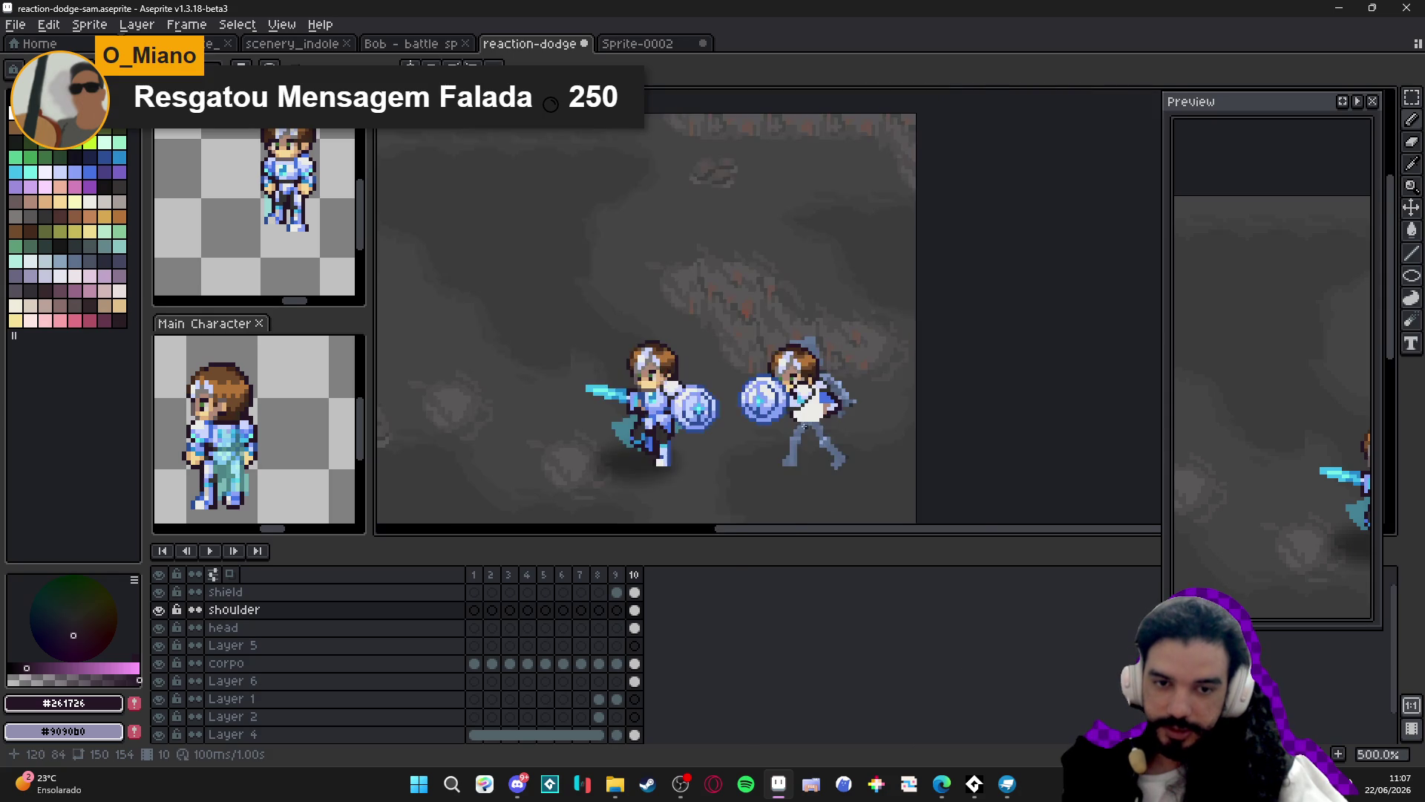
scroll(789, 398, up, 2)
scroll(795, 401, up, 2)
scroll(792, 382, up, 1)
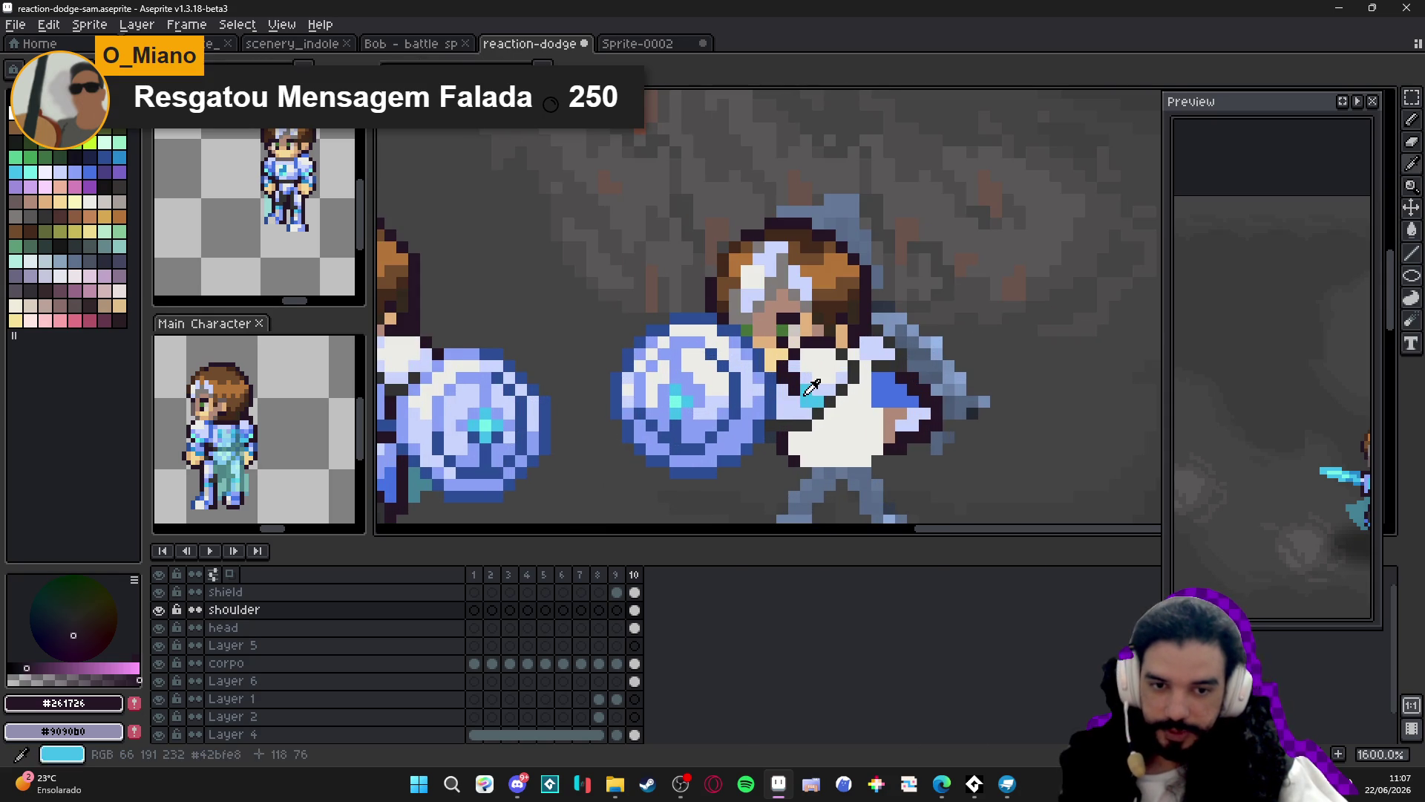
alt+click(789, 377)
scroll(790, 377, down, 4)
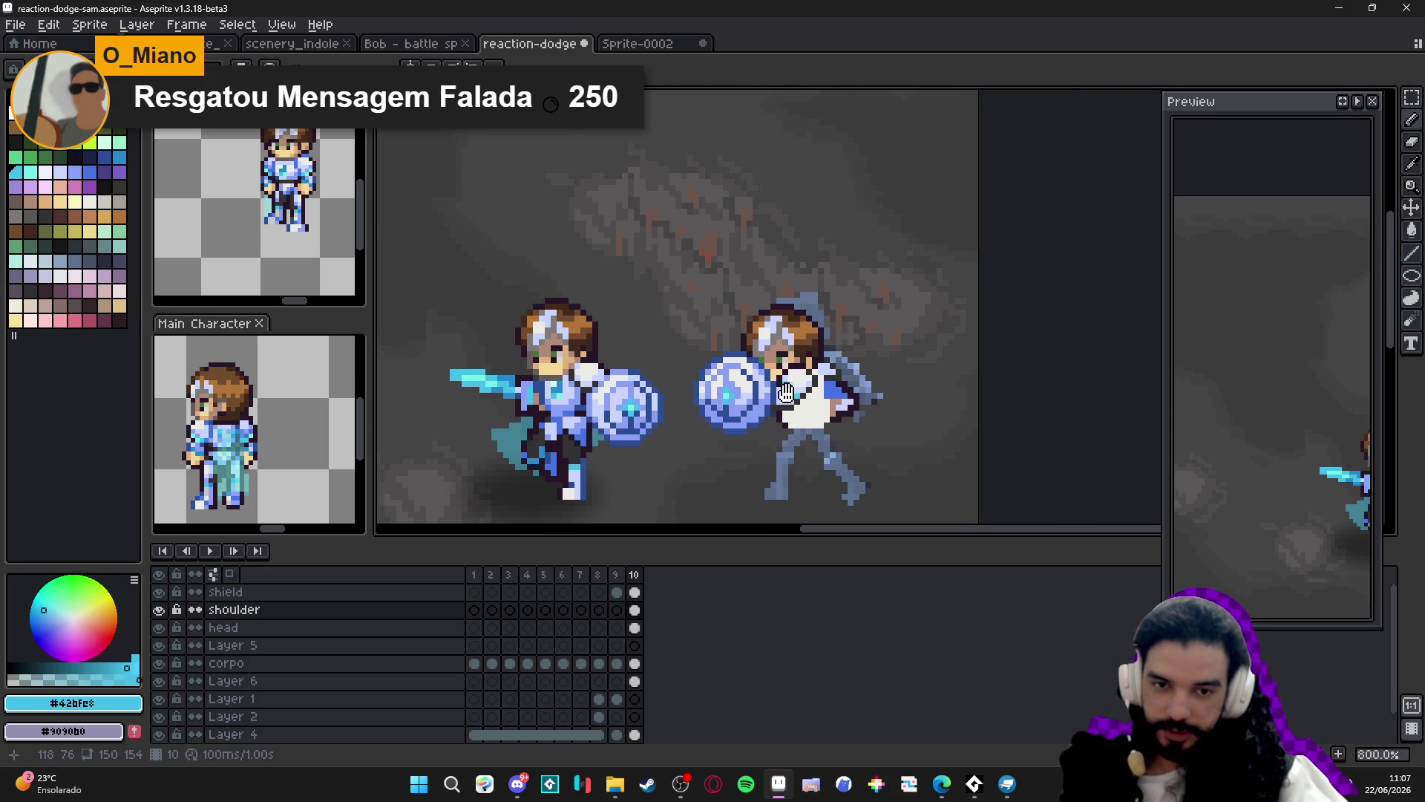
scroll(767, 378, up, 4)
alt+click(766, 379)
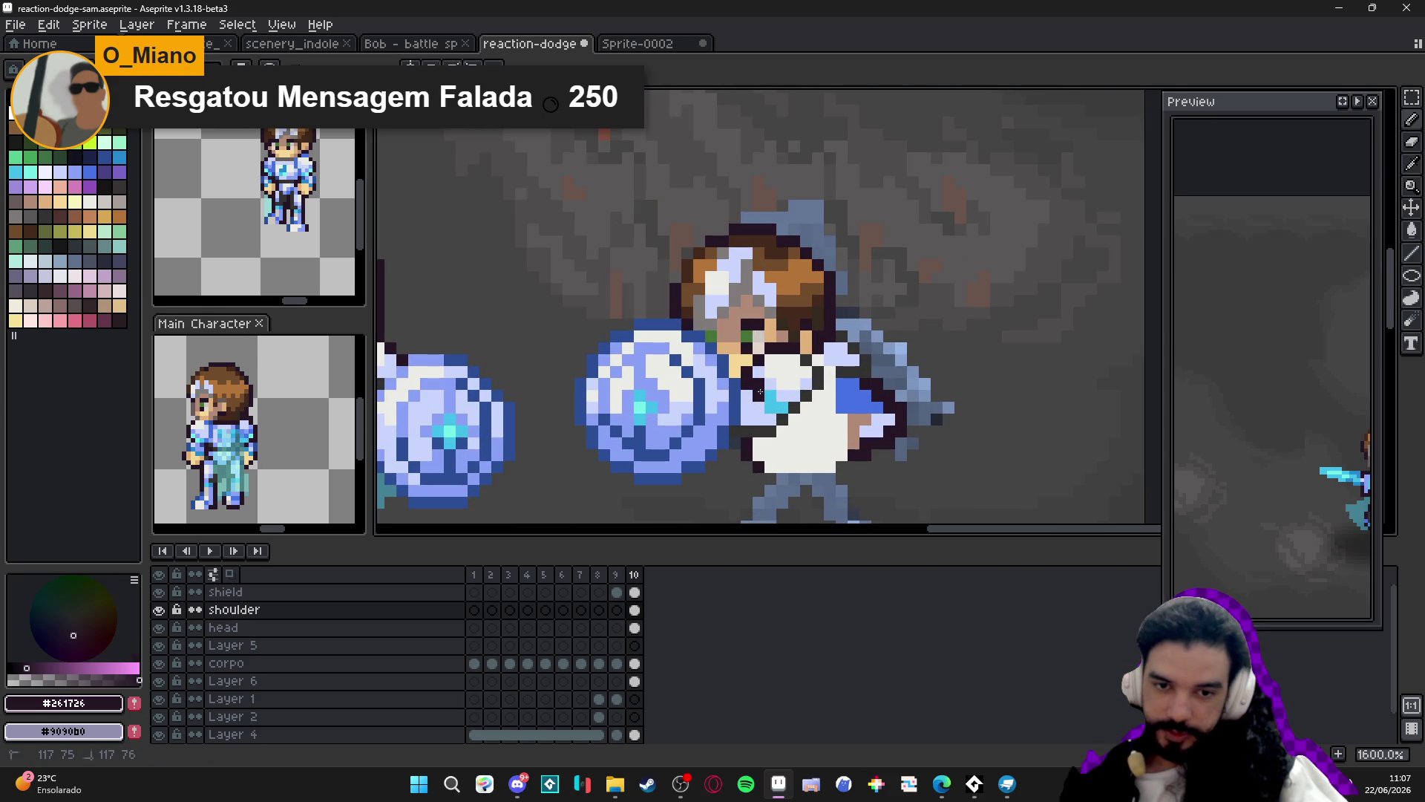
scroll(767, 382, down, 3)
scroll(769, 380, down, 1)
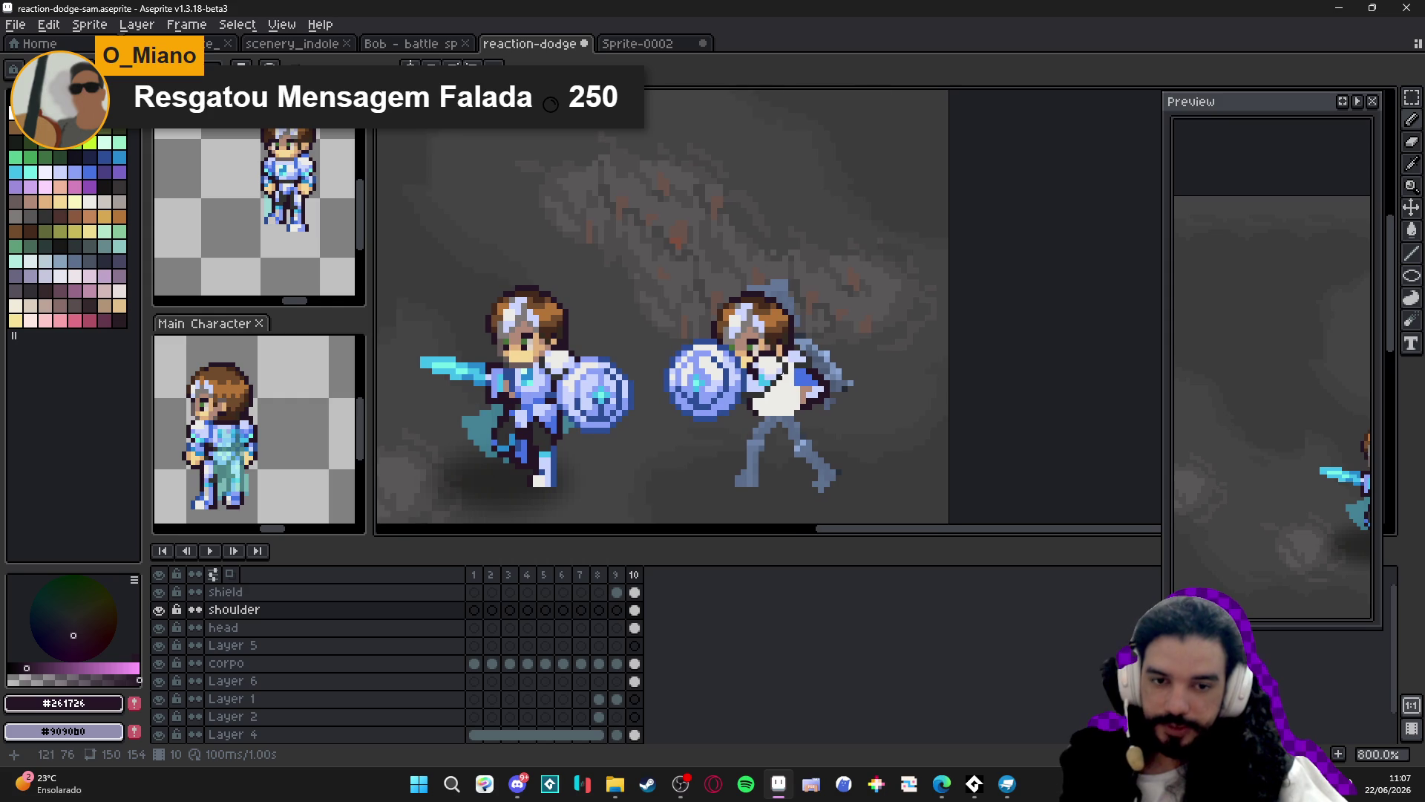
scroll(798, 373, up, 1)
alt+click(791, 388)
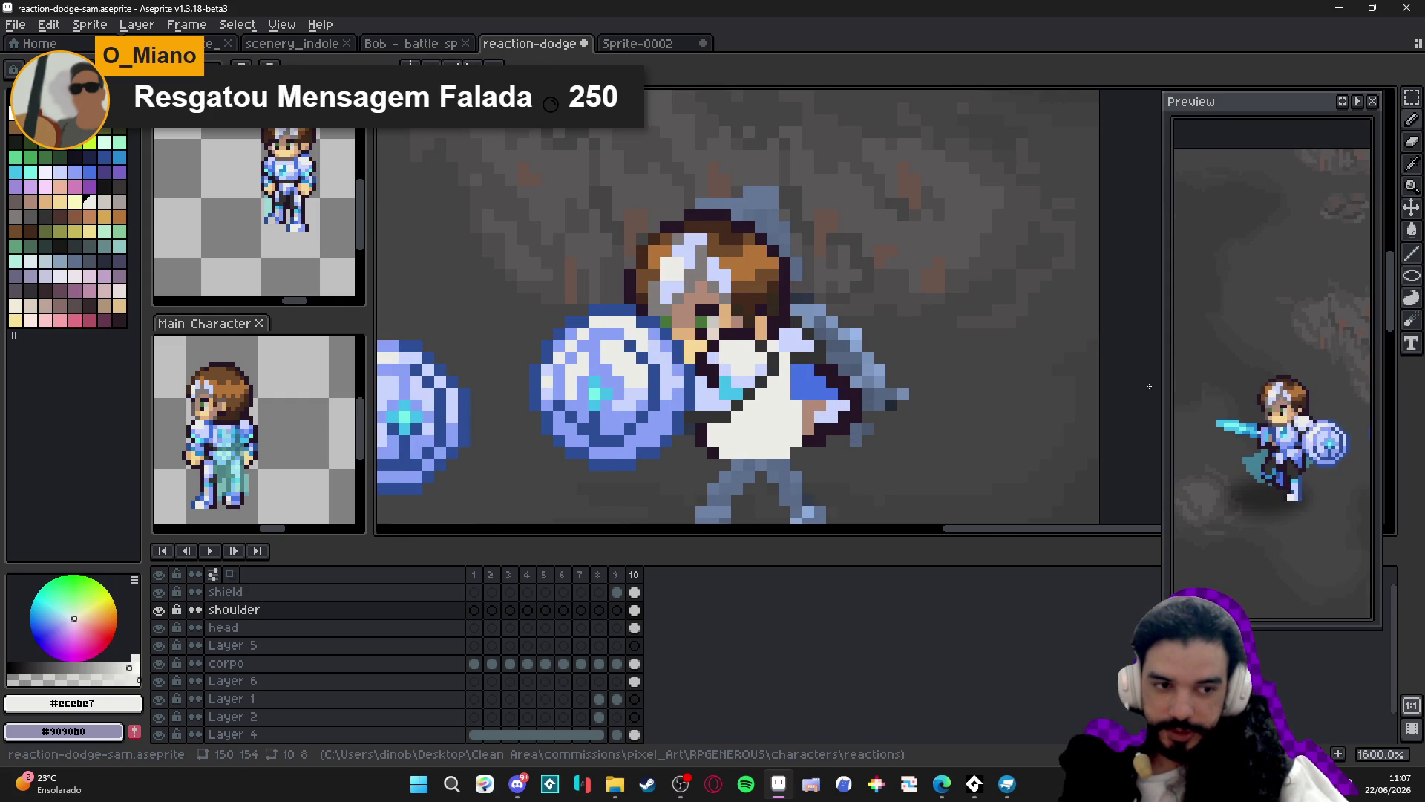
Frame the defender and fill its shirt pixels with light blue.
drag(1314, 426, 1265, 407)
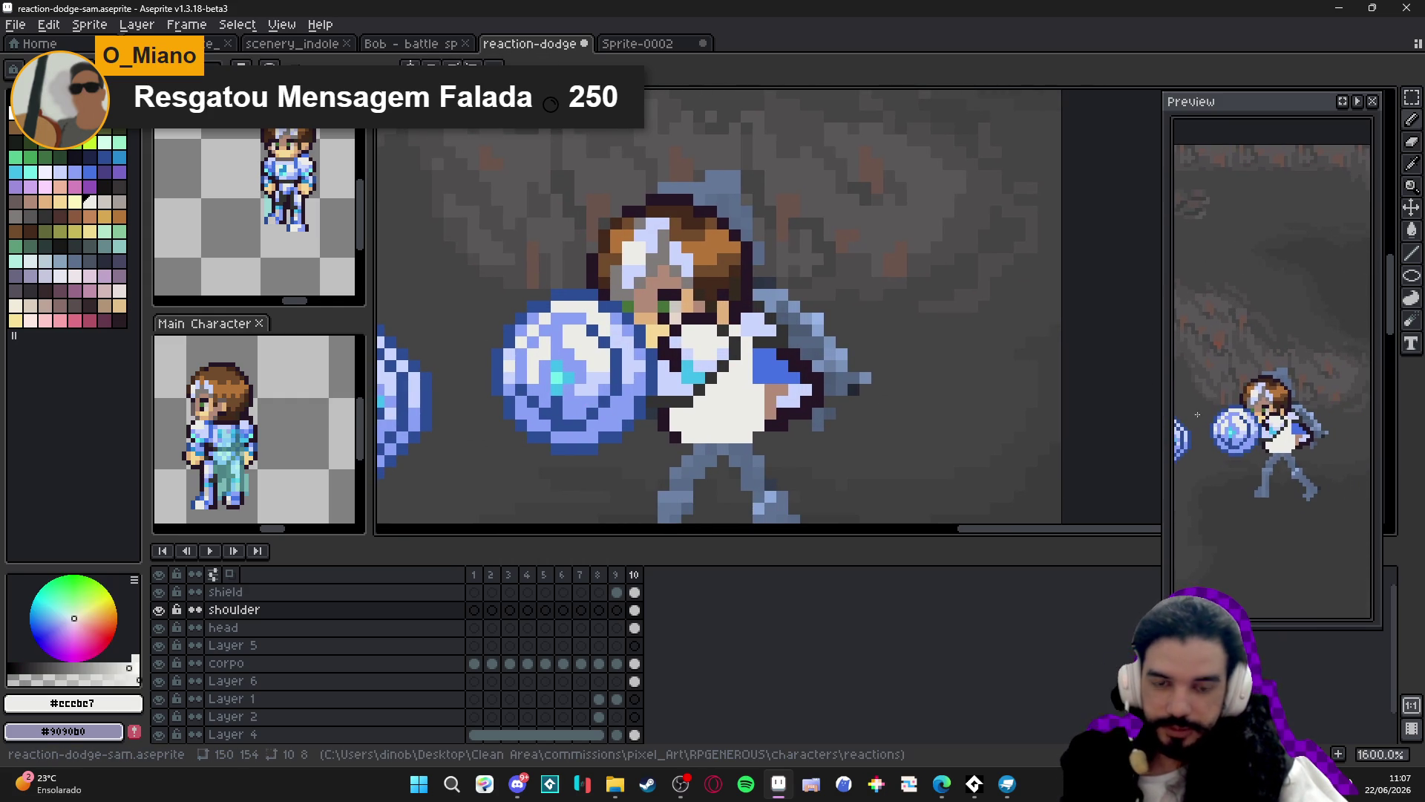
drag(771, 394, 750, 380)
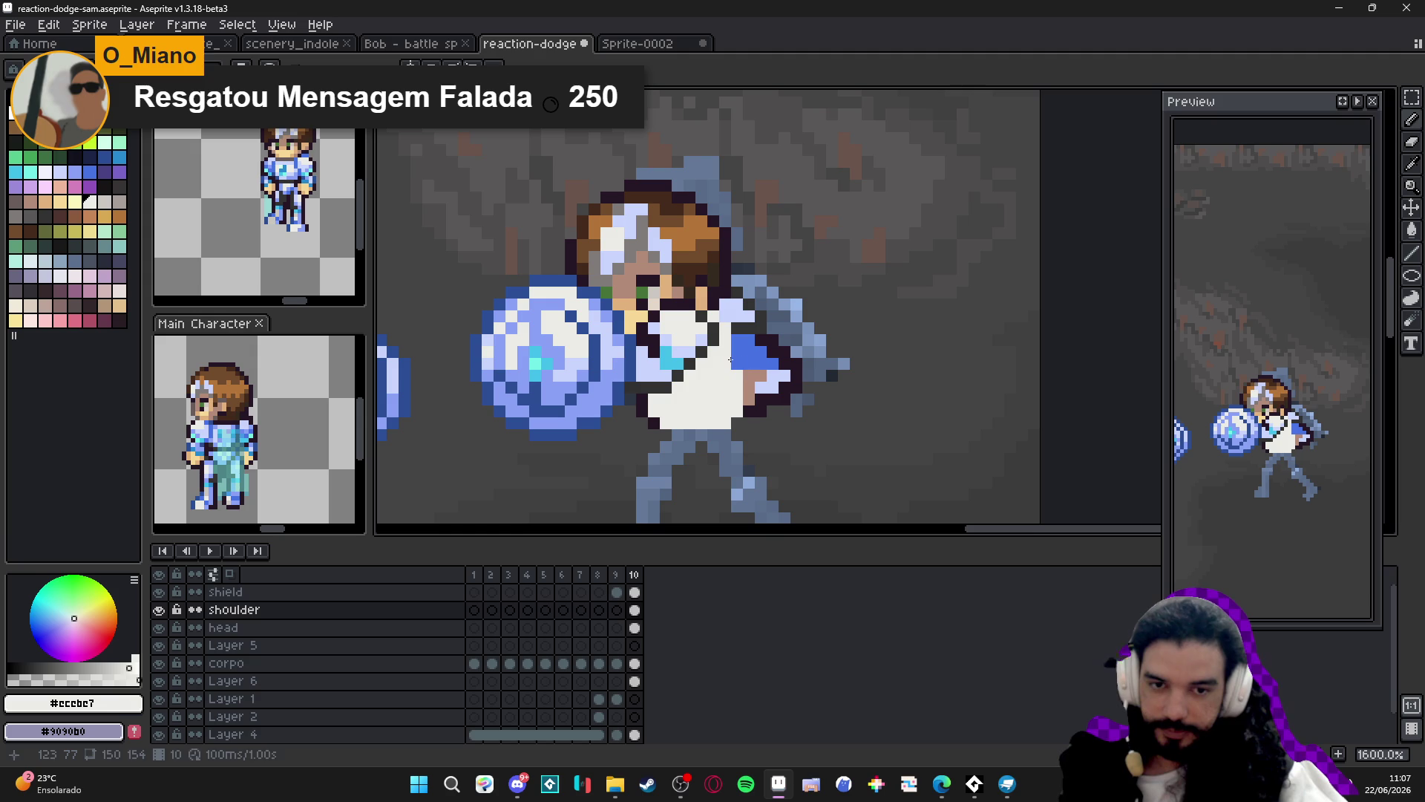
scroll(734, 360, down, 2)
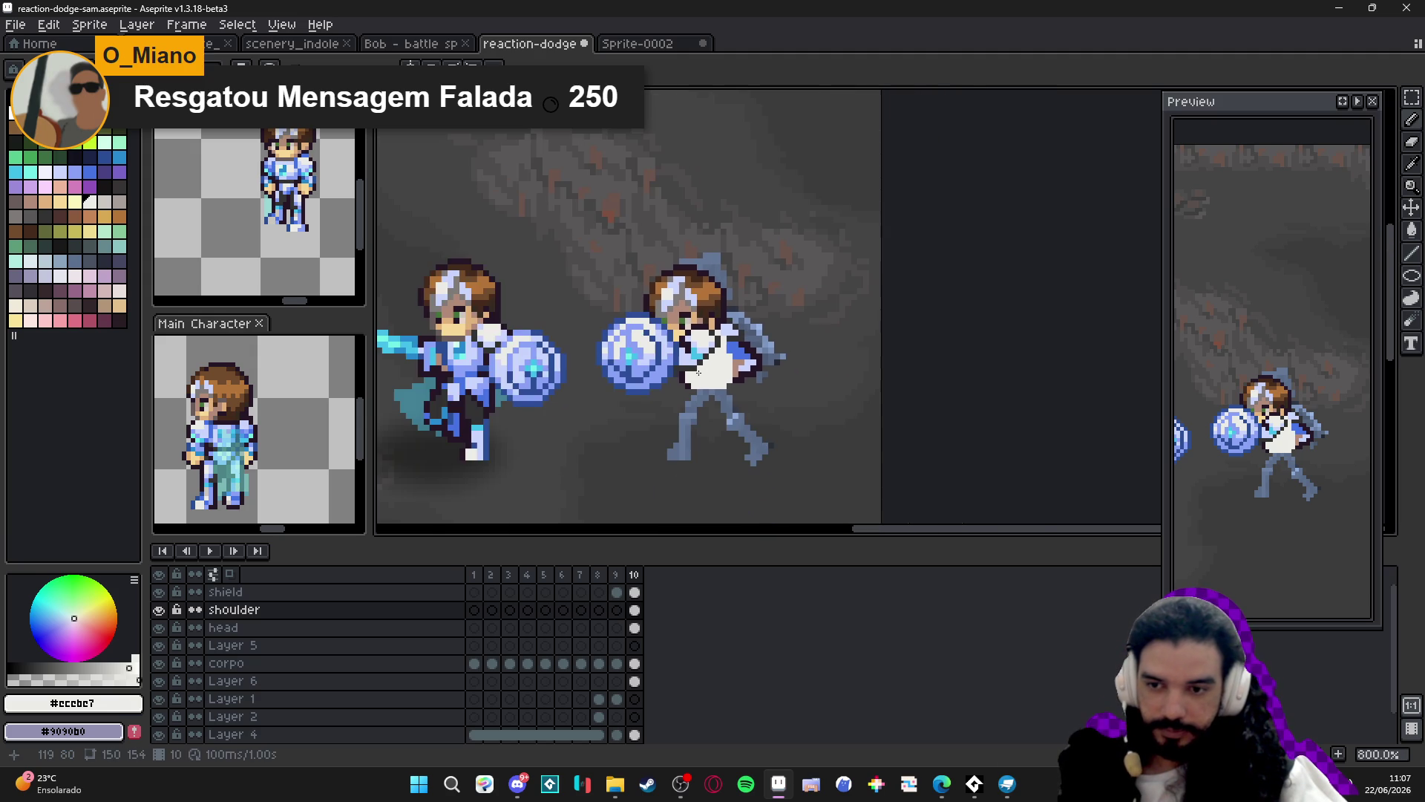
scroll(689, 364, up, 2)
alt+click(698, 371)
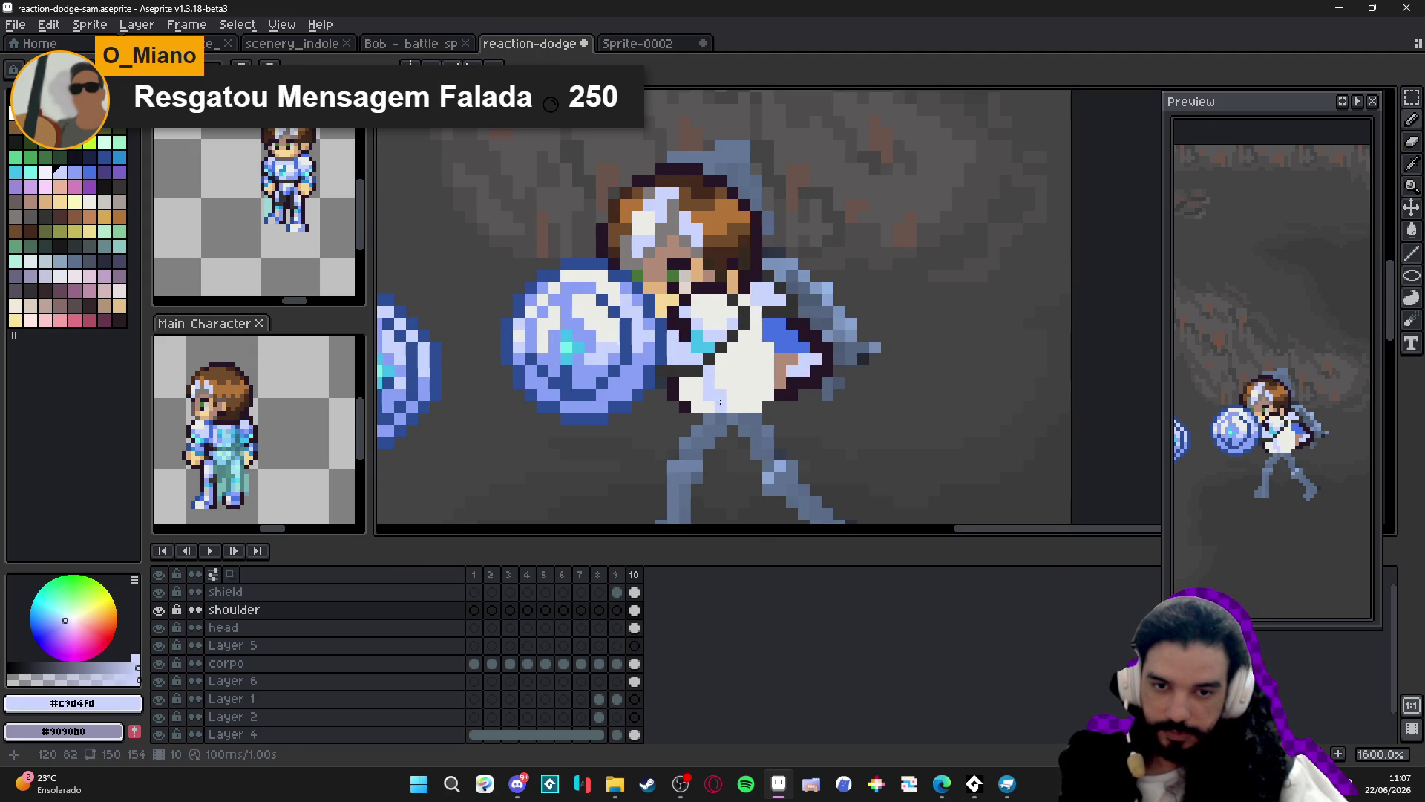
click(720, 383)
click(733, 406)
key(g)
click(701, 399)
key(b)
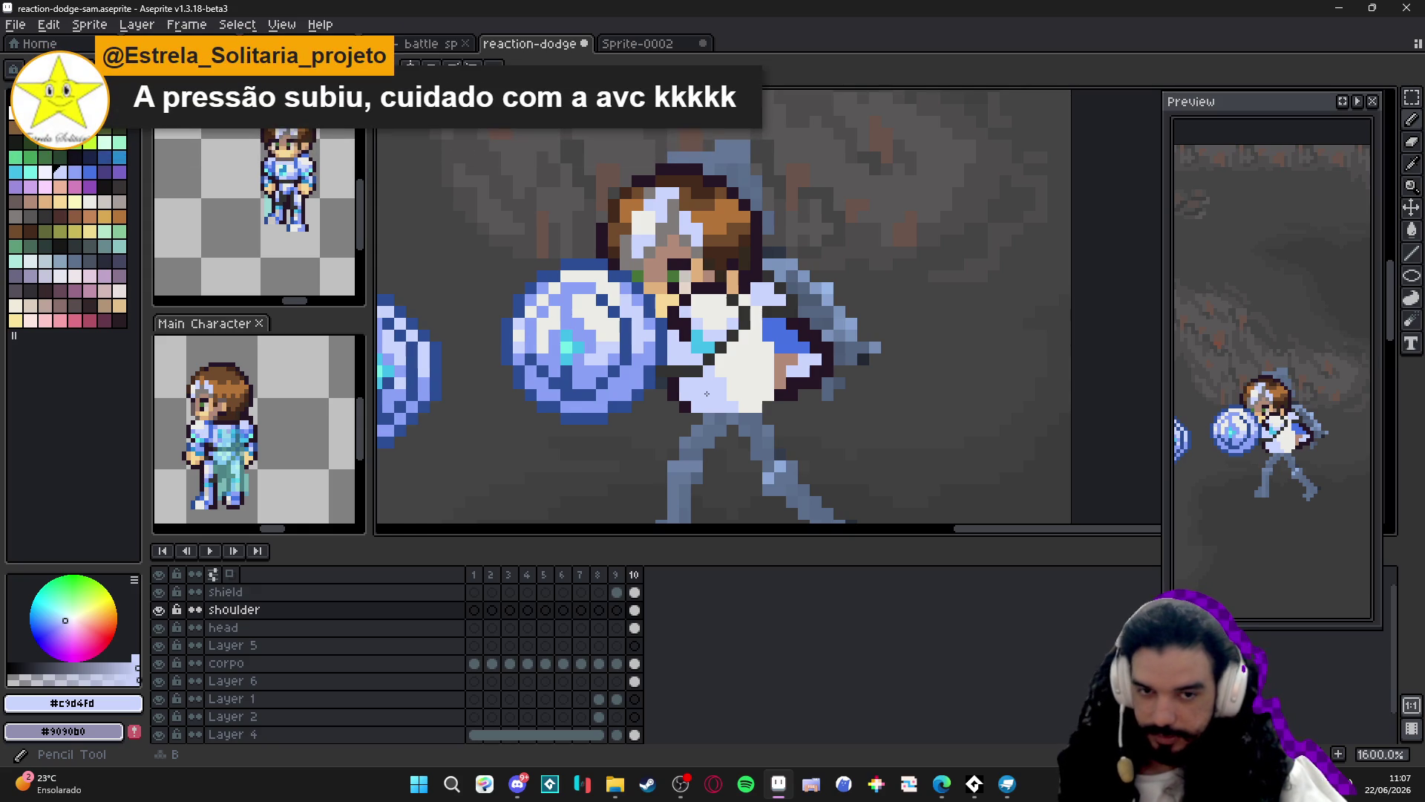
scroll(707, 394, down, 3)
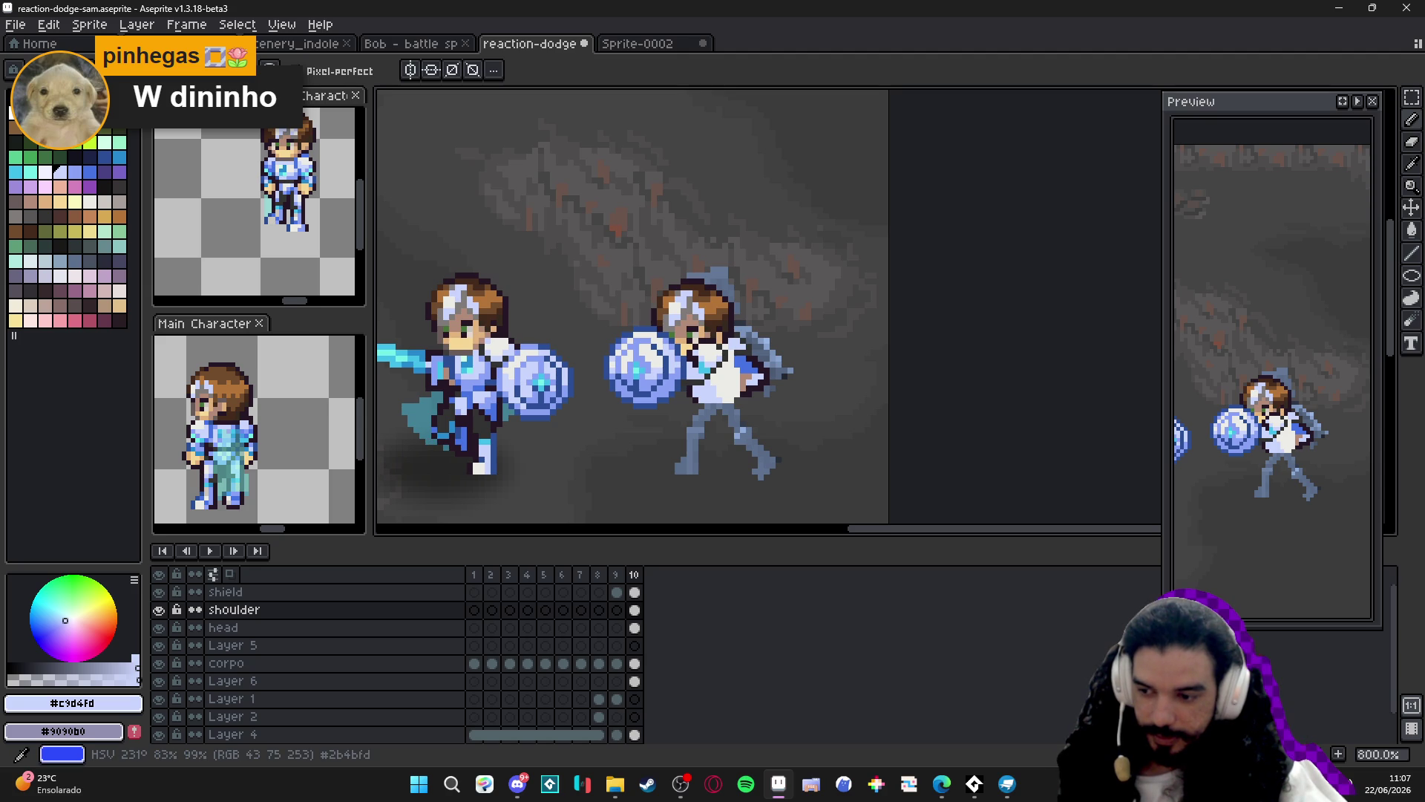
Paint the defender's white chest pixels in the light armour blue #c9d4fd.
alt+click(657, 379)
key(g)
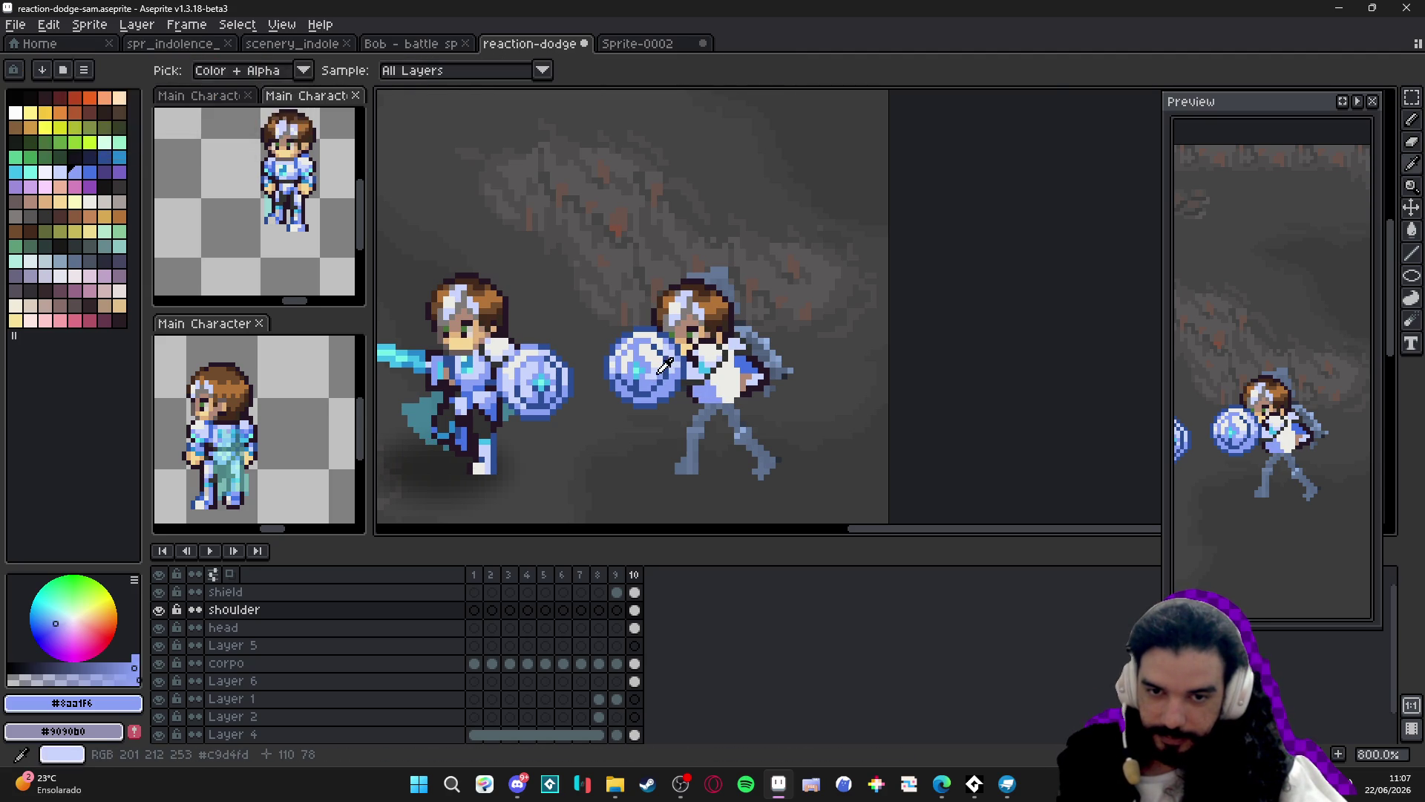
alt+click(663, 364)
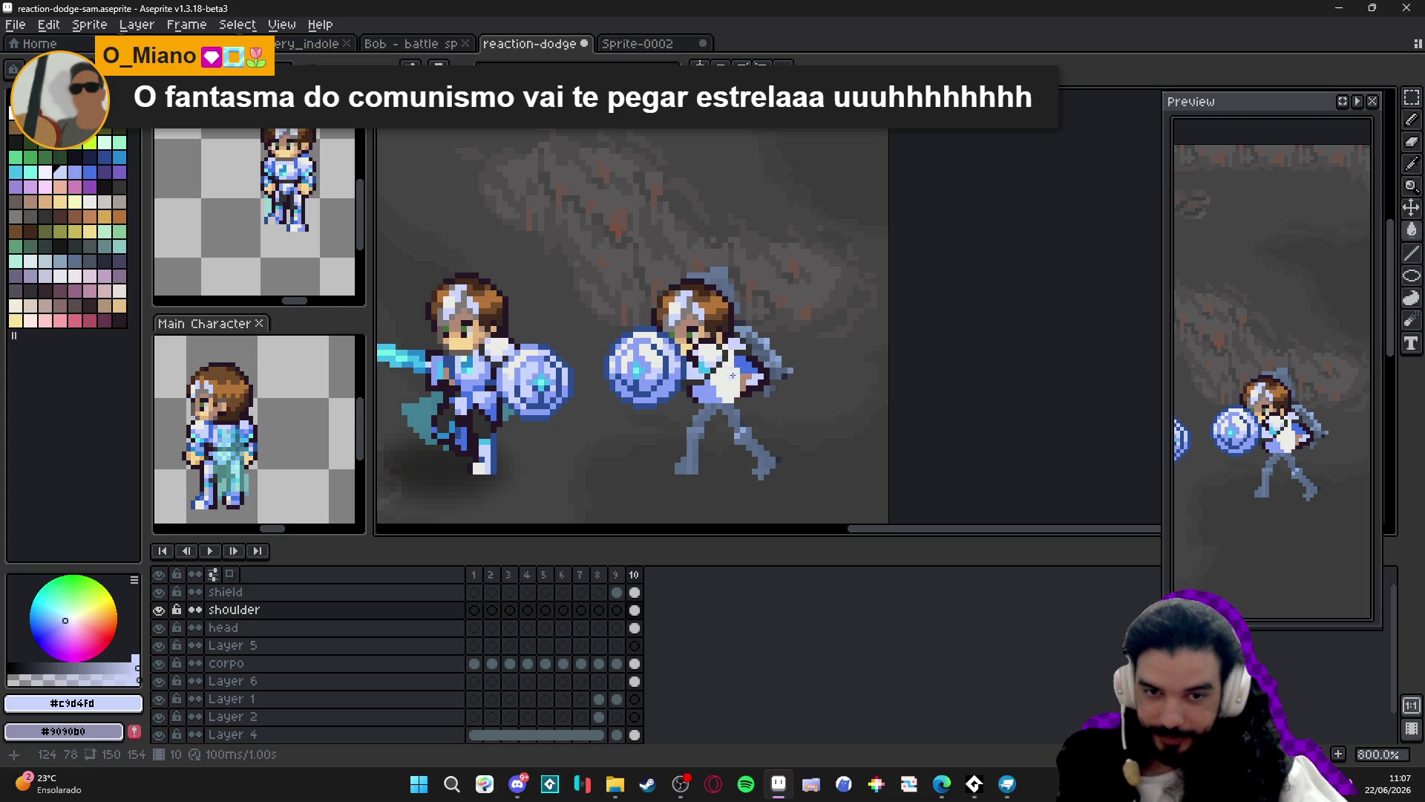
drag(726, 358, 747, 373)
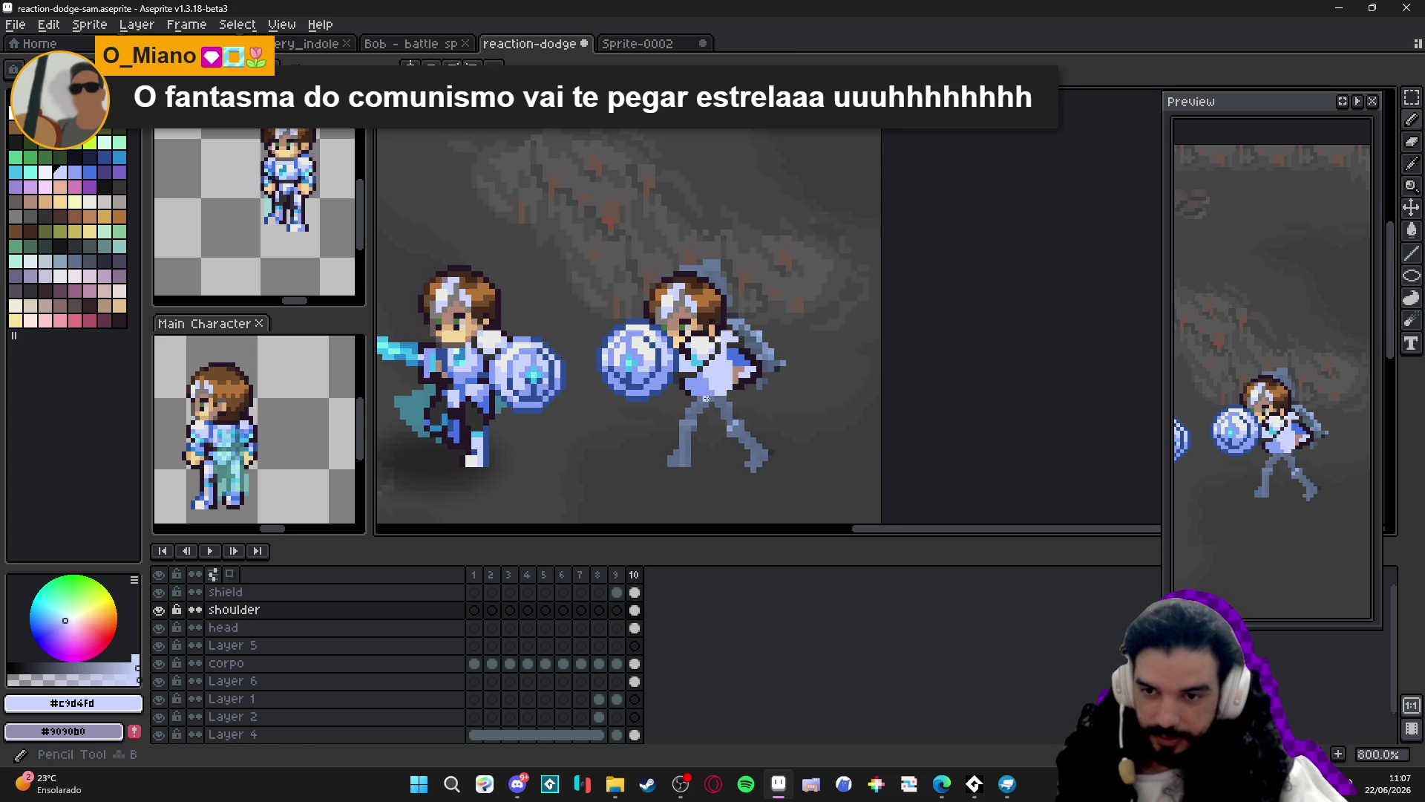
scroll(225, 448, up, 1)
Sample dark grey #323232 and light blue #8aa1f6 from the torso, then save reaction-dodge-sam.
scroll(714, 367, up, 1)
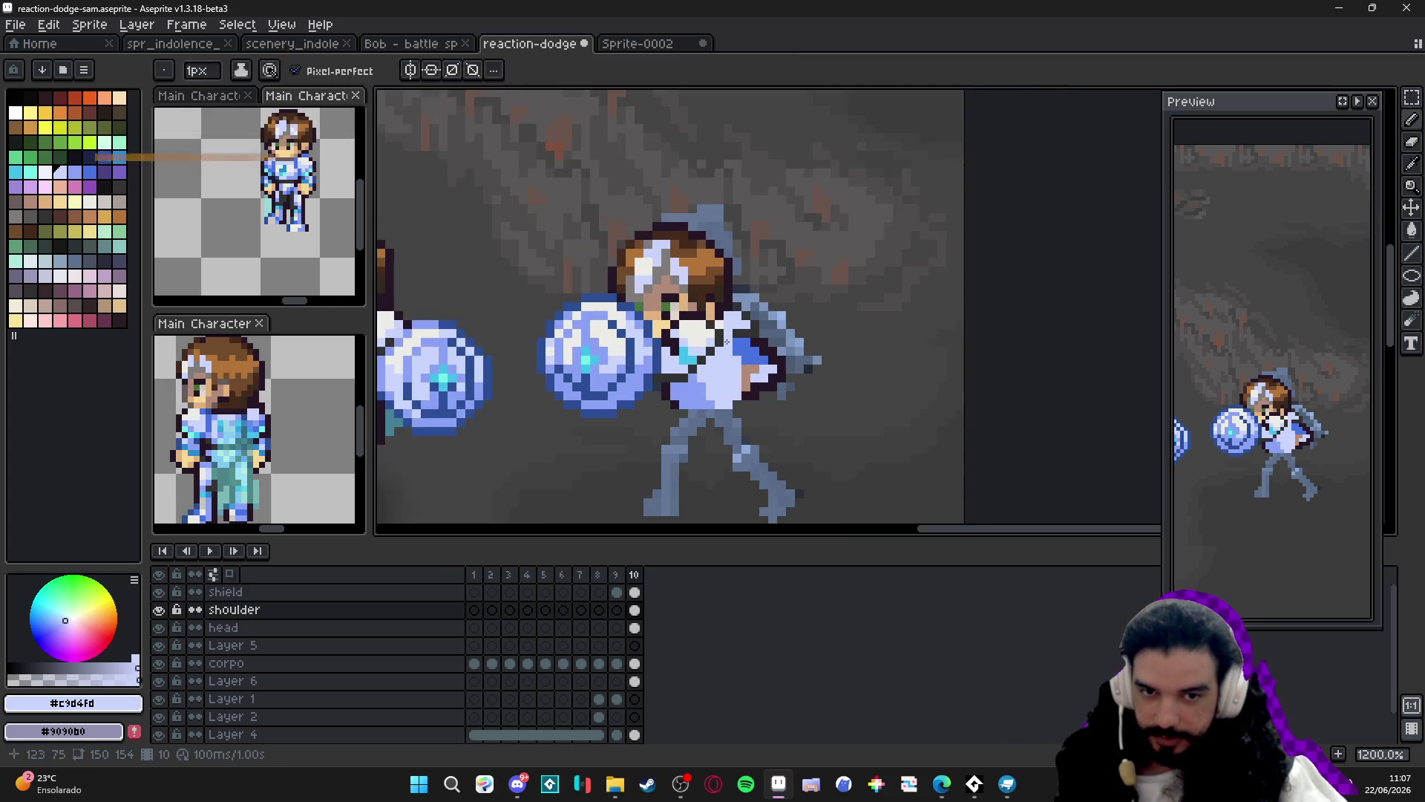
alt+click(724, 330)
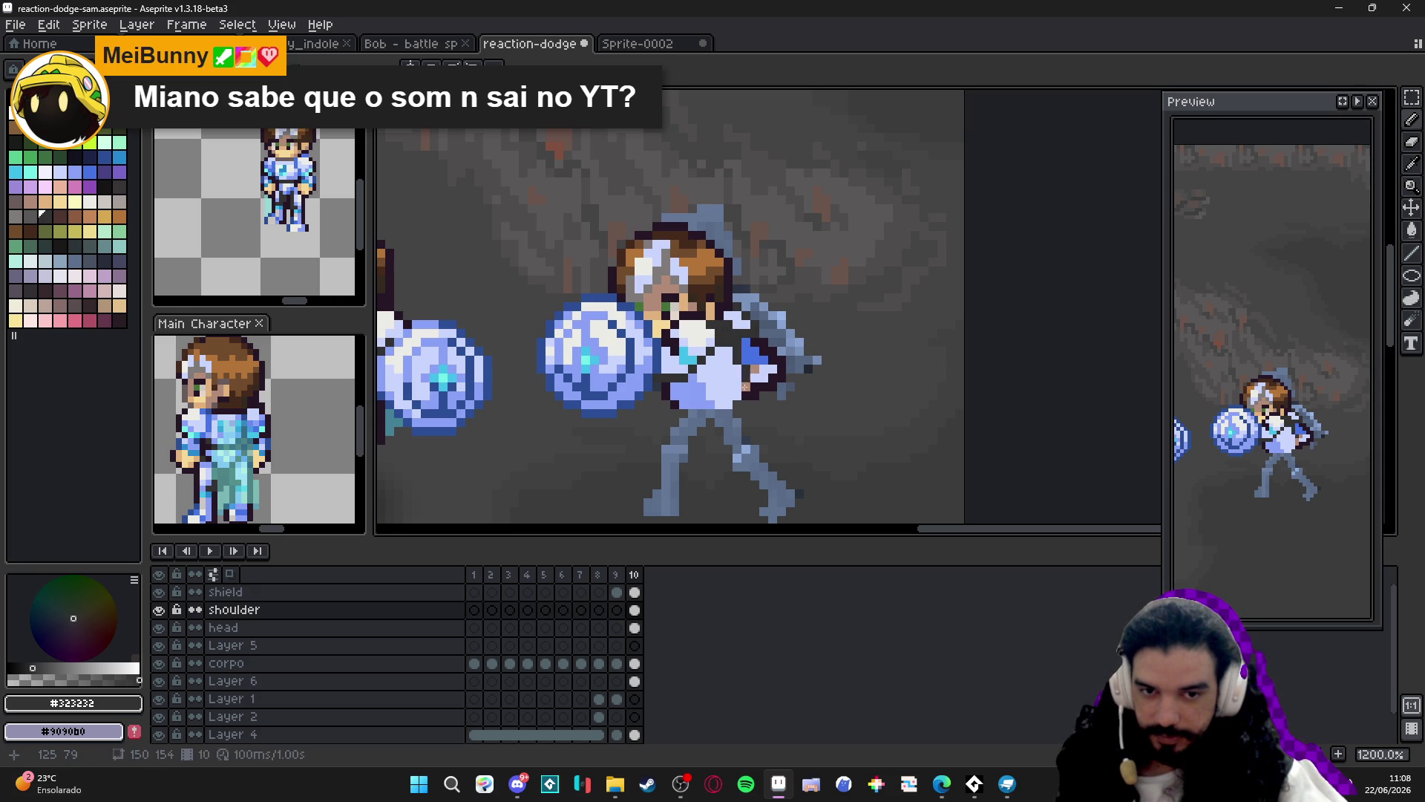
mouse_move(709, 397)
mouse_down()
mouse_move(715, 410)
mouse_move(688, 410)
mouse_up()
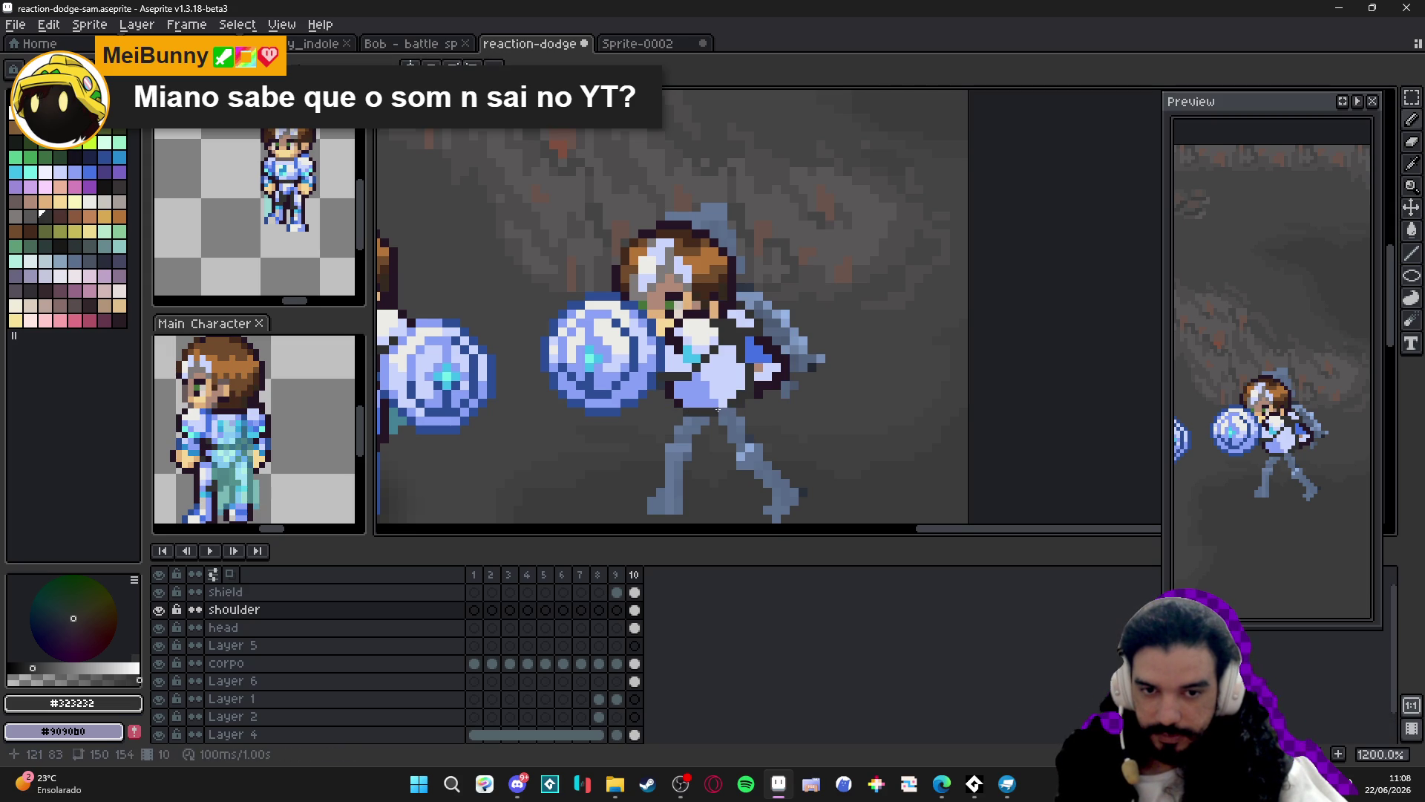
alt+click(722, 402)
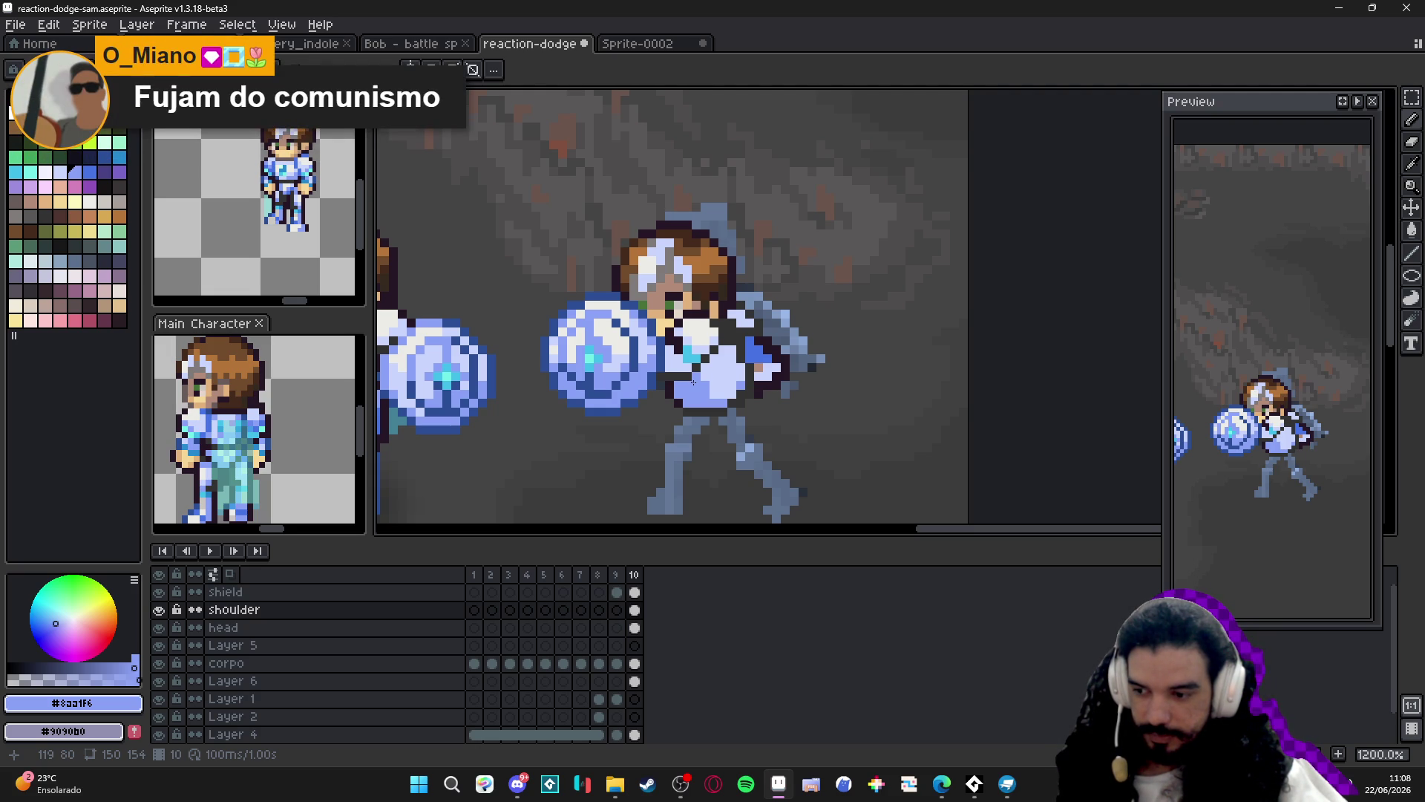
scroll(692, 387, up, 1)
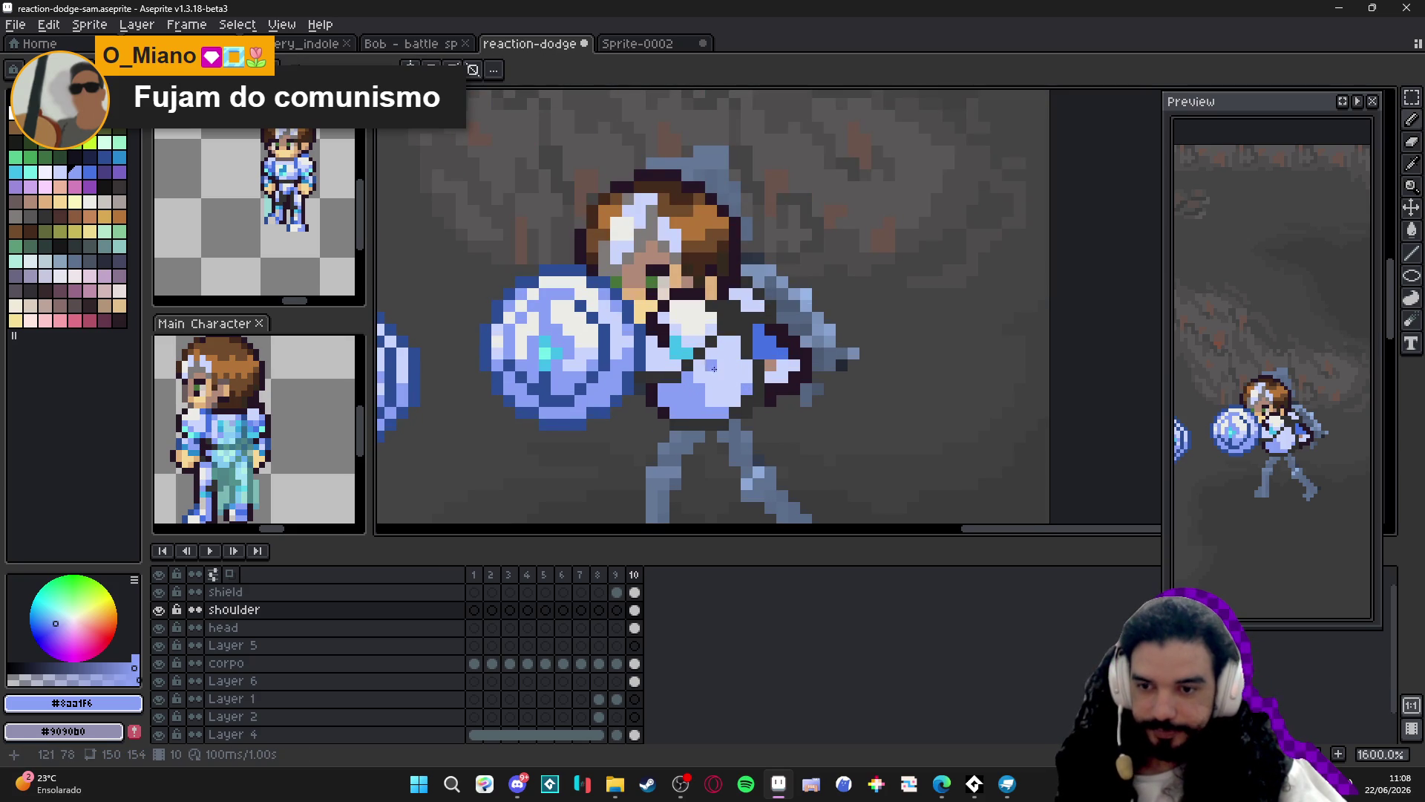
key(ctrl+s)
Dot deep blue #2789cd shading pixels on the torso and chest.
scroll(682, 353, down, 1)
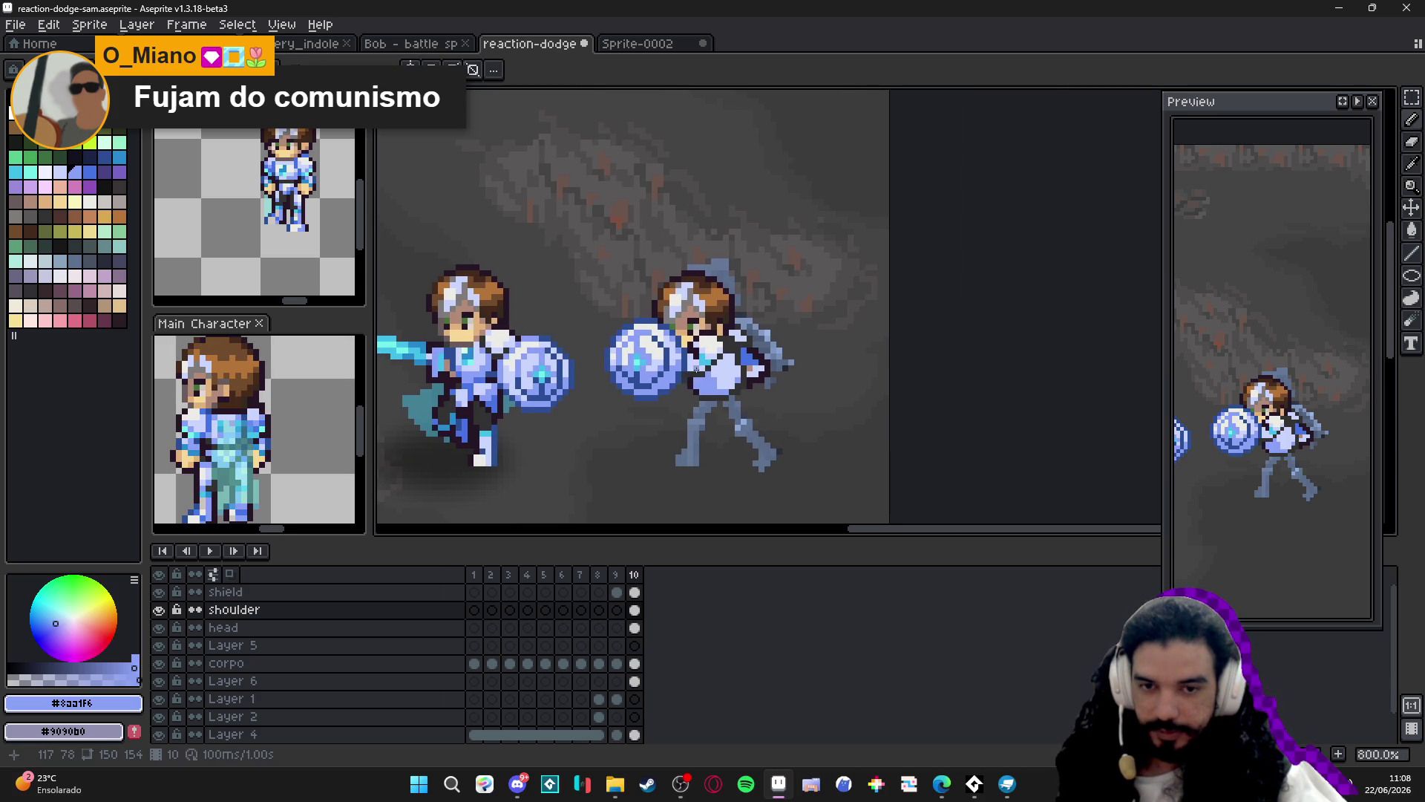
alt+click(487, 346)
scroll(824, 389, up, 1)
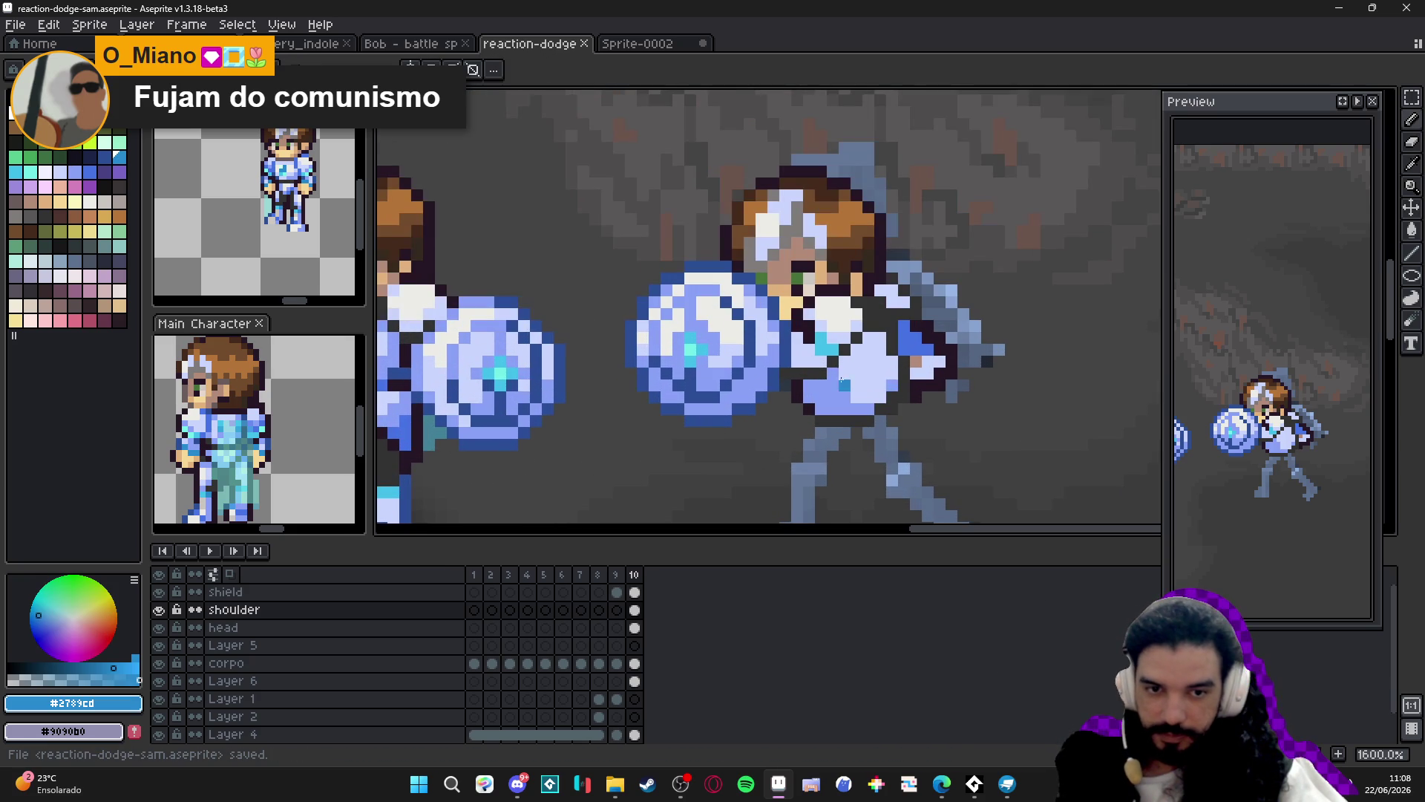
click(831, 385)
scroll(846, 394, down, 3)
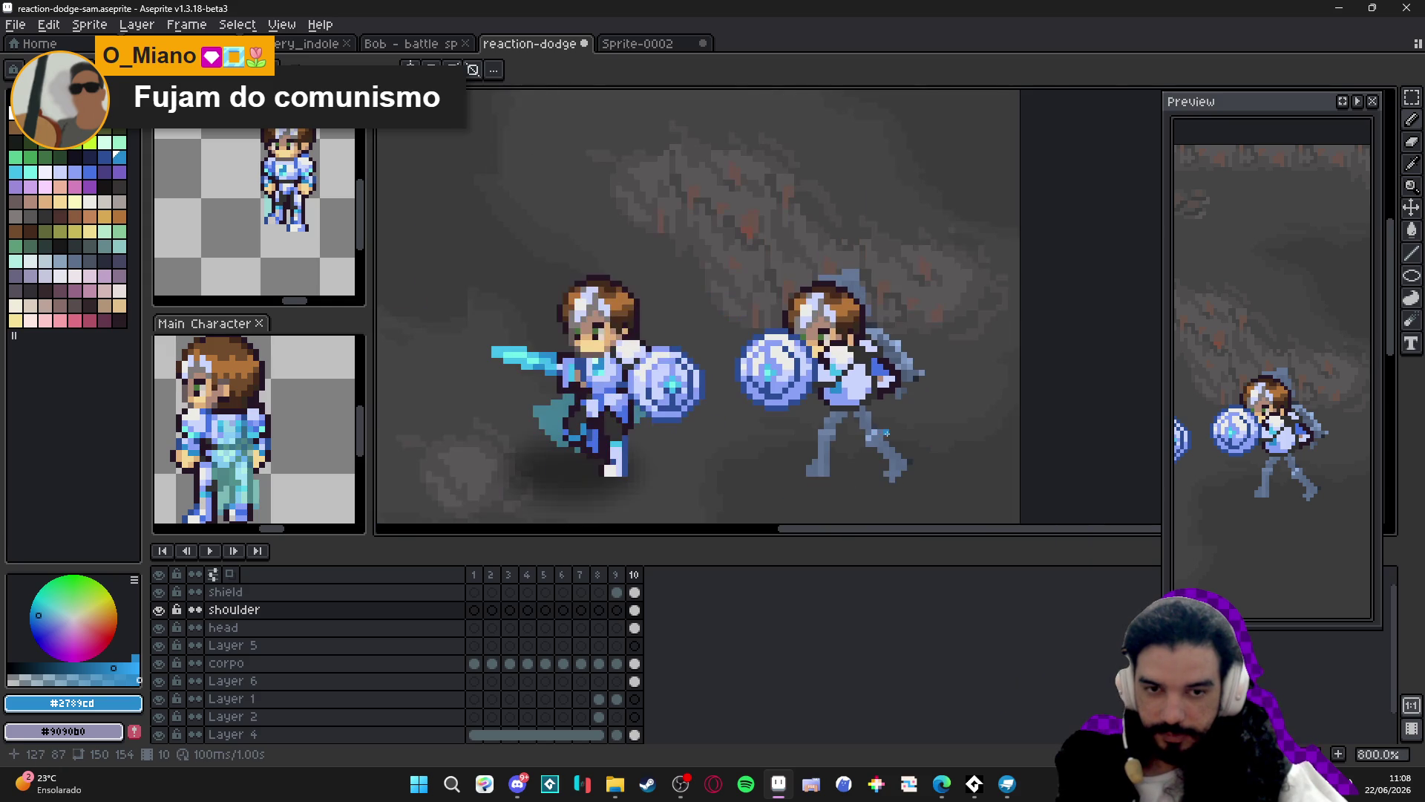
scroll(853, 408, up, 2)
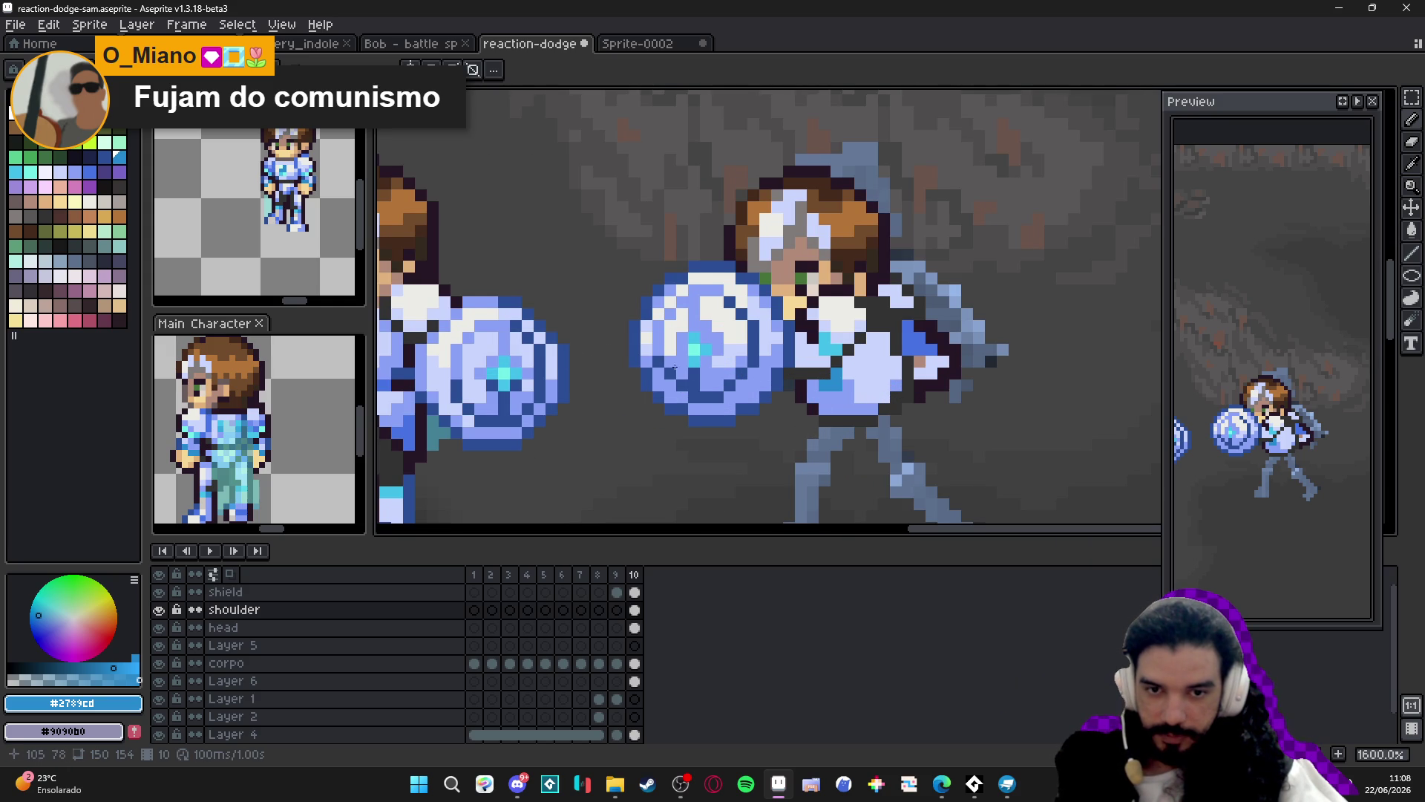
scroll(721, 362, down, 1)
scroll(721, 362, up, 1)
Sample teal #42bfc8 from the shield and light blue #8aa1f6 from the armour.
alt+click(804, 366)
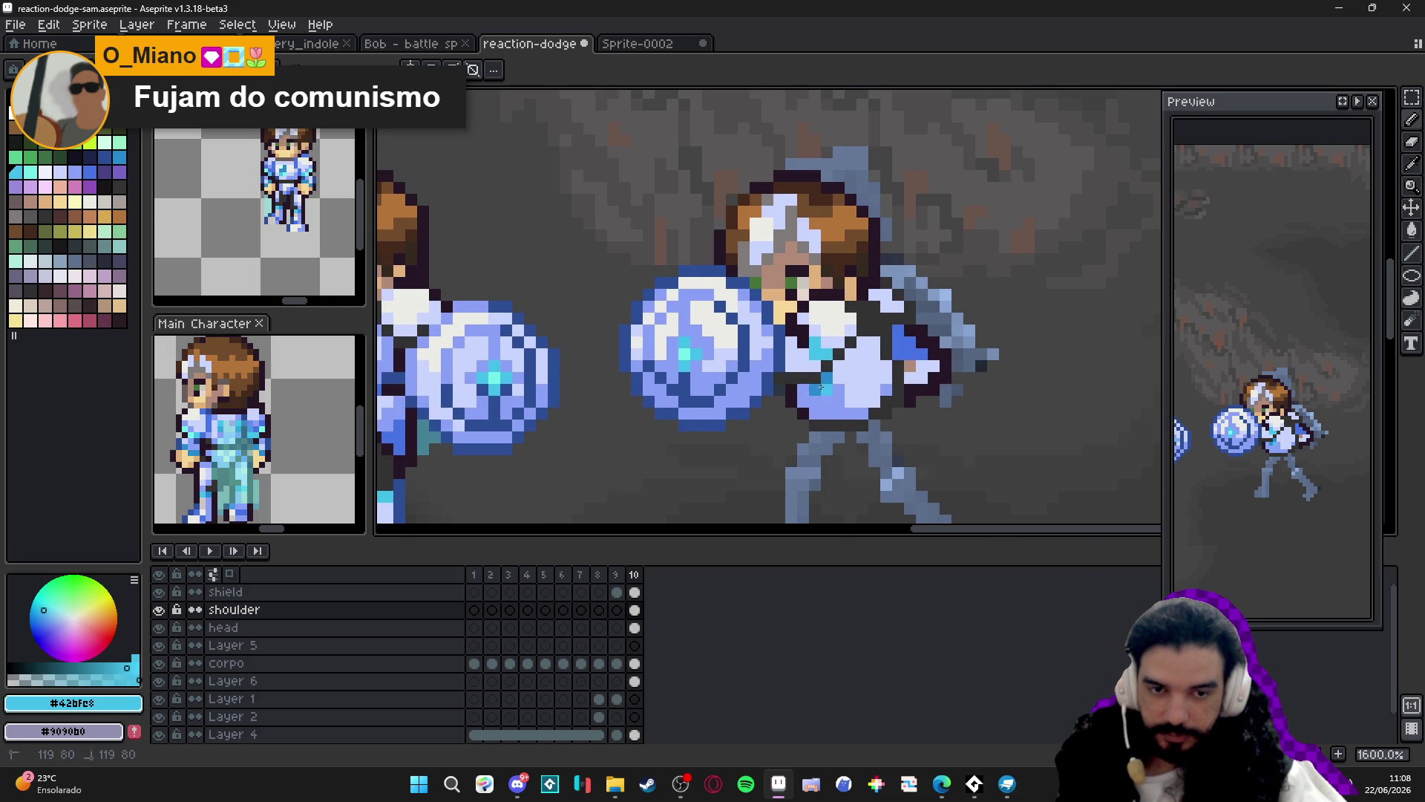
scroll(843, 417, down, 2)
scroll(860, 391, up, 2)
alt+click(860, 391)
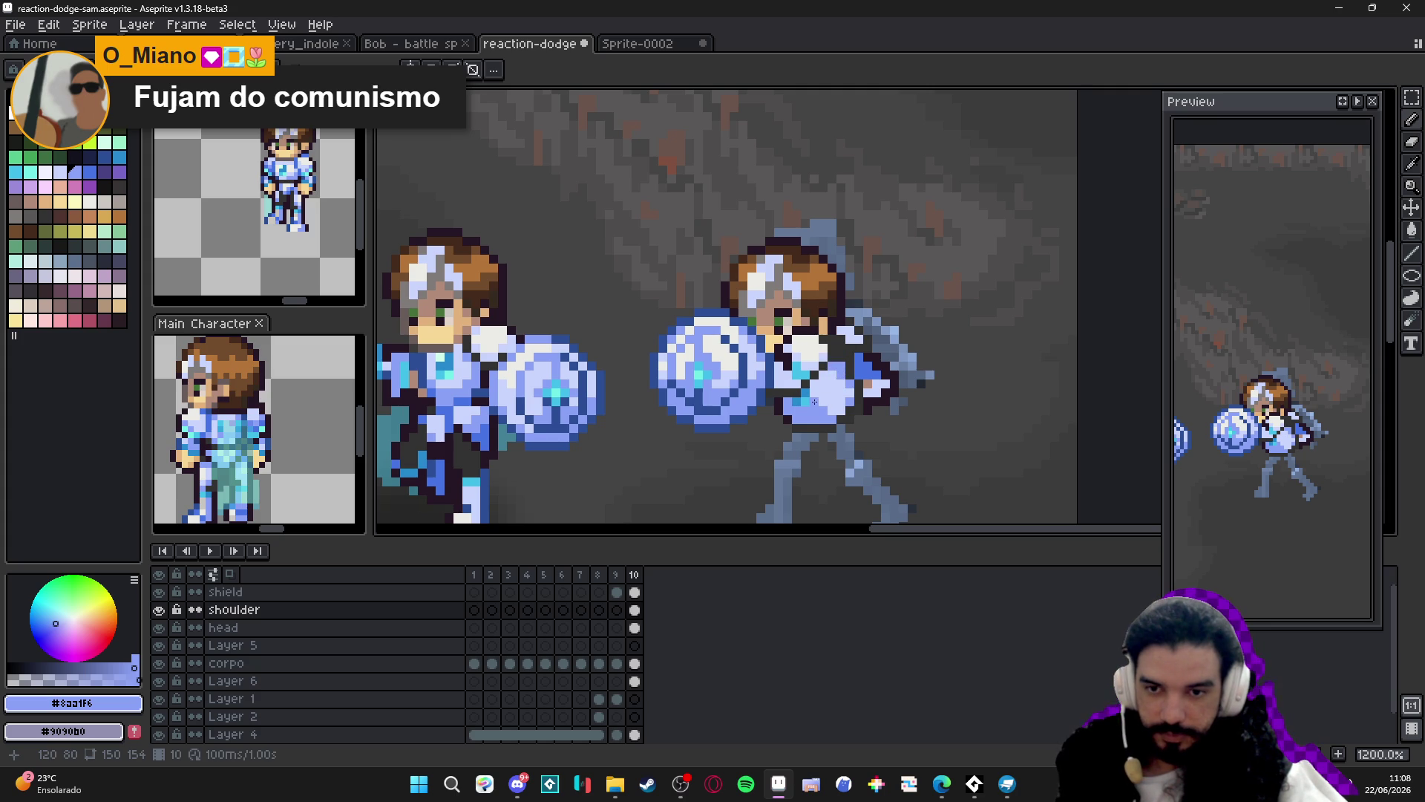
scroll(814, 401, down, 2)
scroll(817, 397, up, 3)
scroll(822, 387, down, 3)
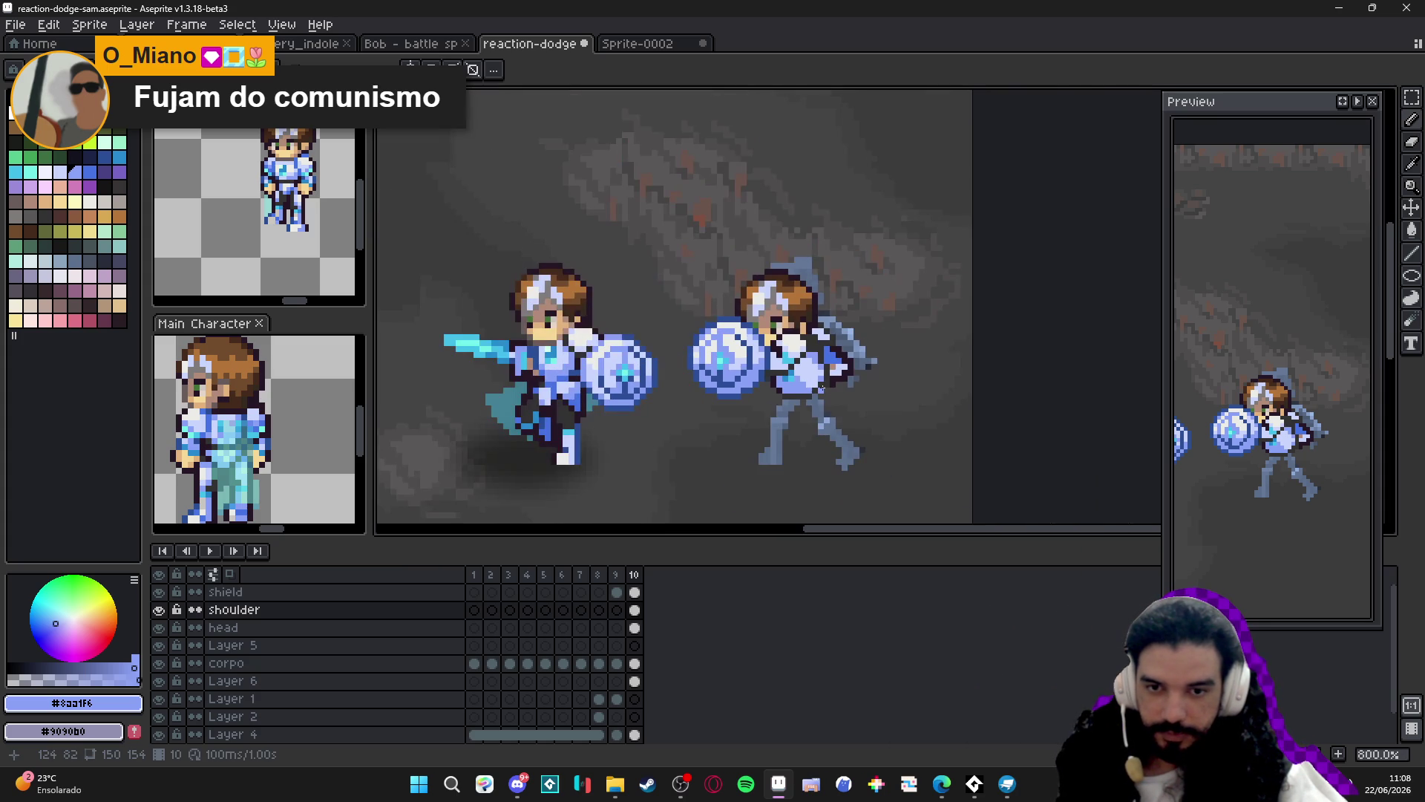
scroll(826, 388, up, 2)
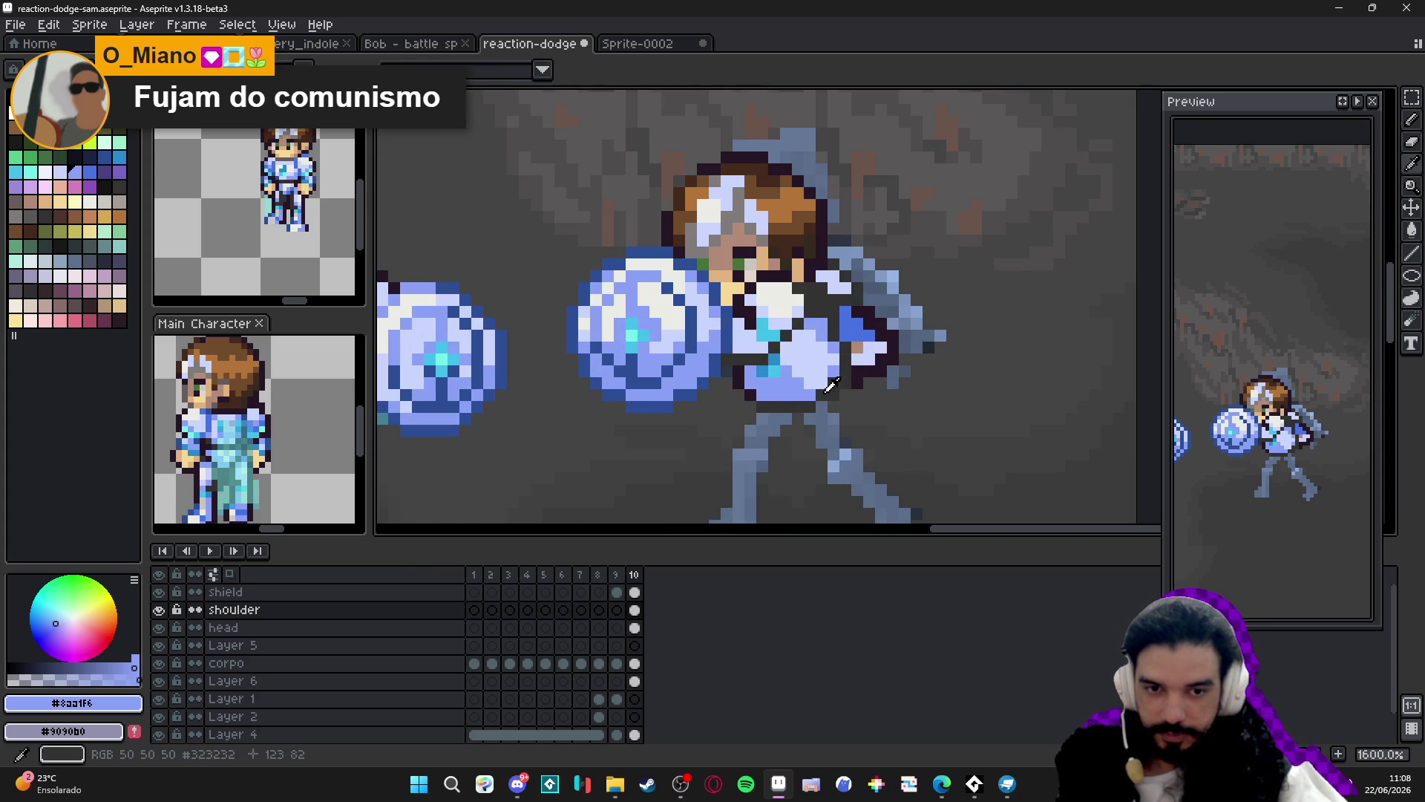
Sample dark grey #323232 and mid blue #4572c3 from the sprite.
alt+click(810, 389)
scroll(715, 396, down, 1)
alt+click(427, 377)
scroll(680, 390, up, 1)
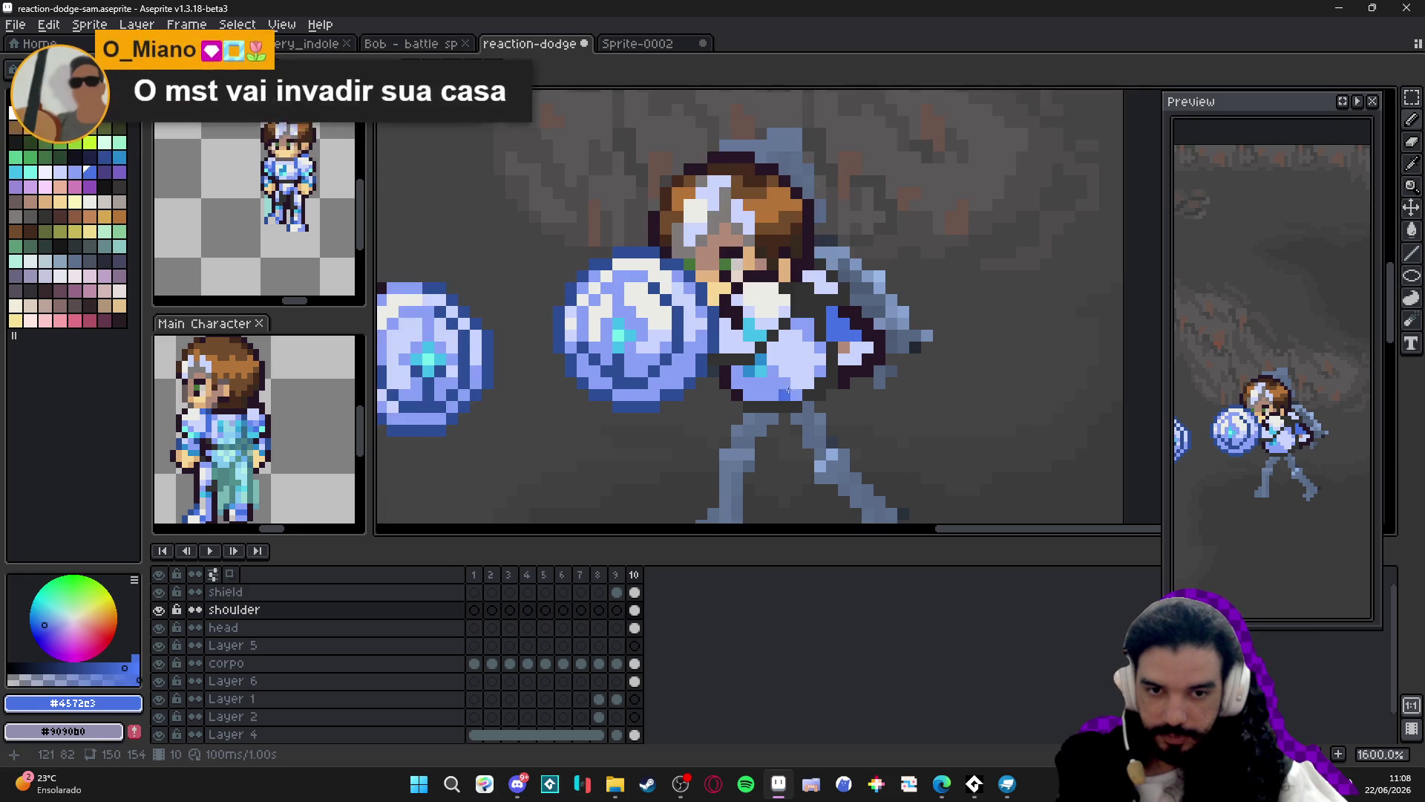
scroll(785, 391, down, 1)
scroll(785, 391, up, 1)
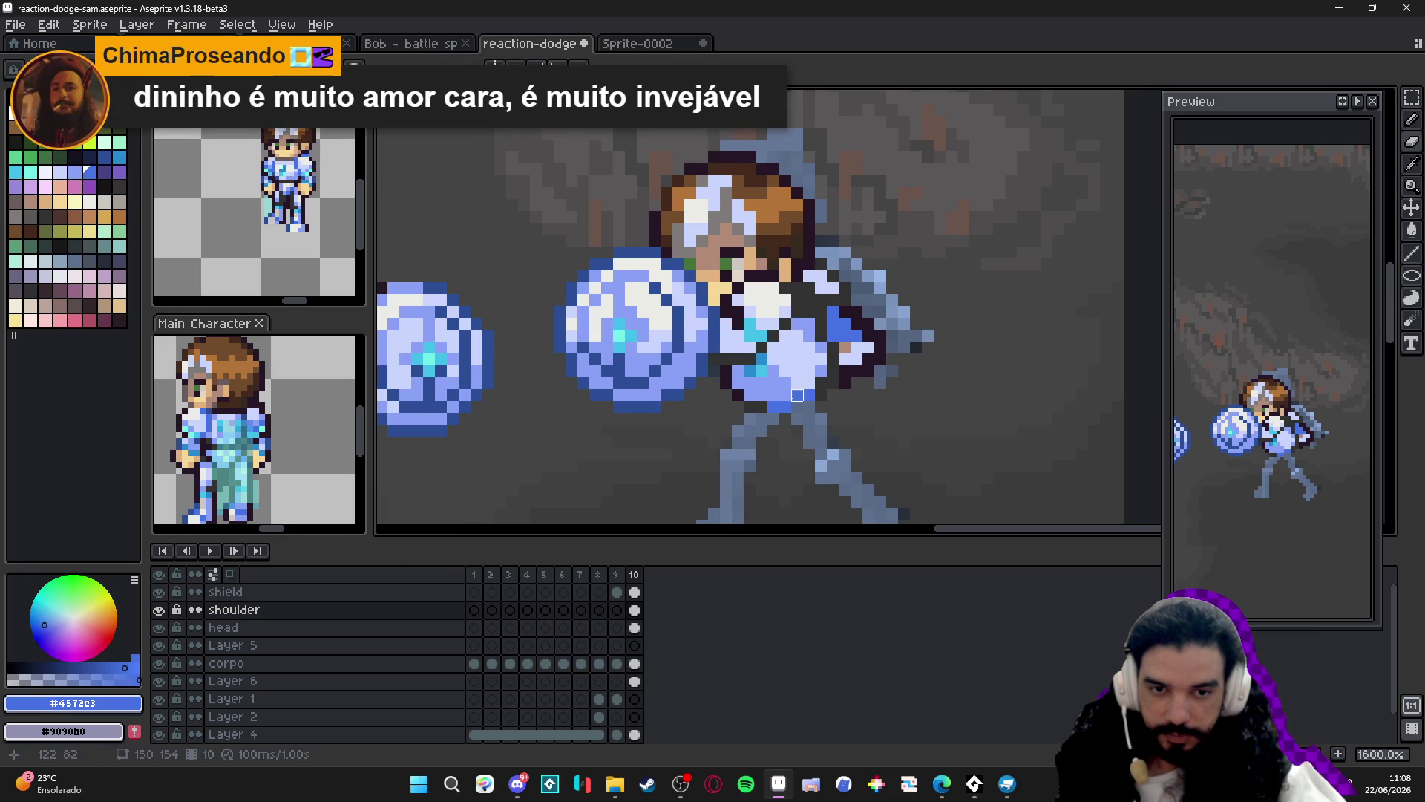
scroll(784, 420, down, 3)
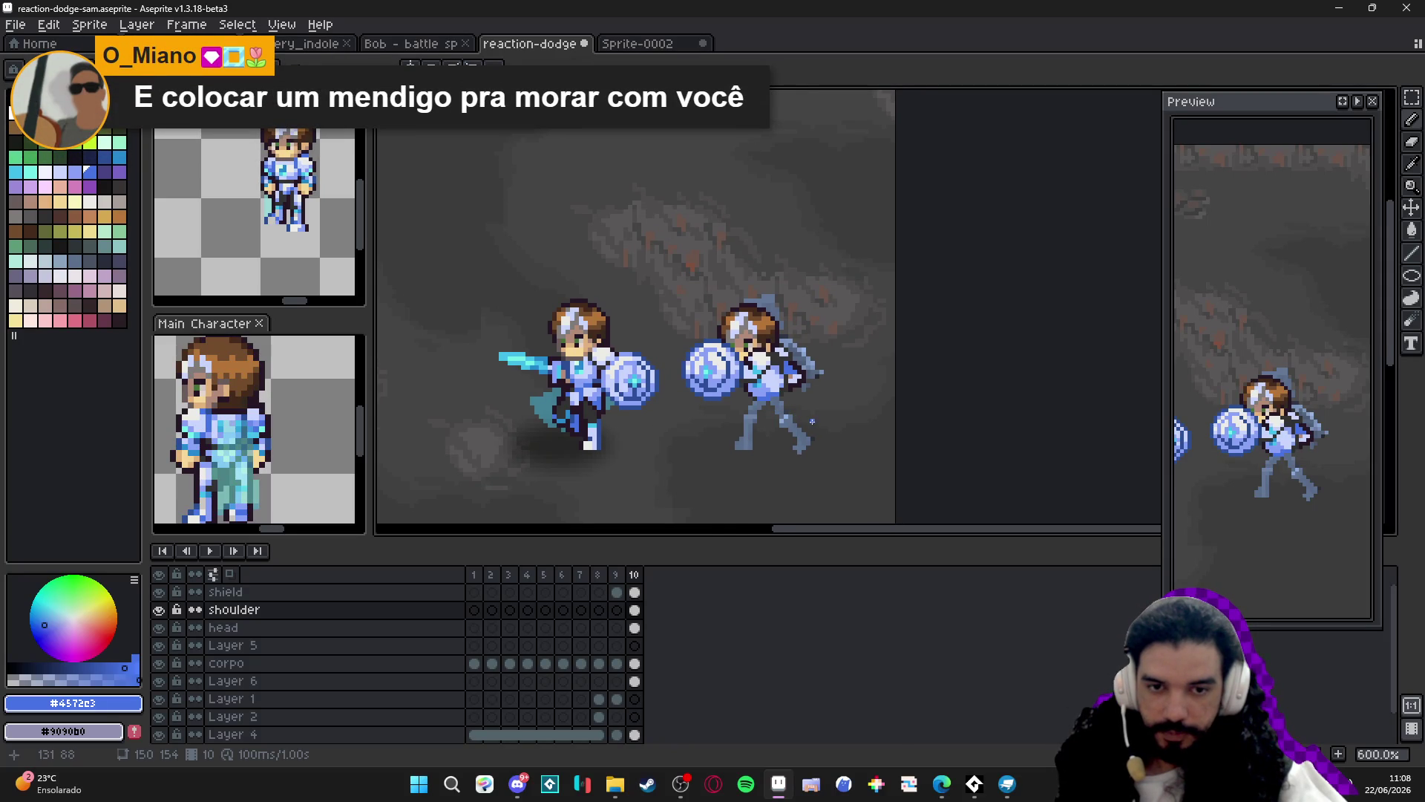
scroll(798, 424, right, 1)
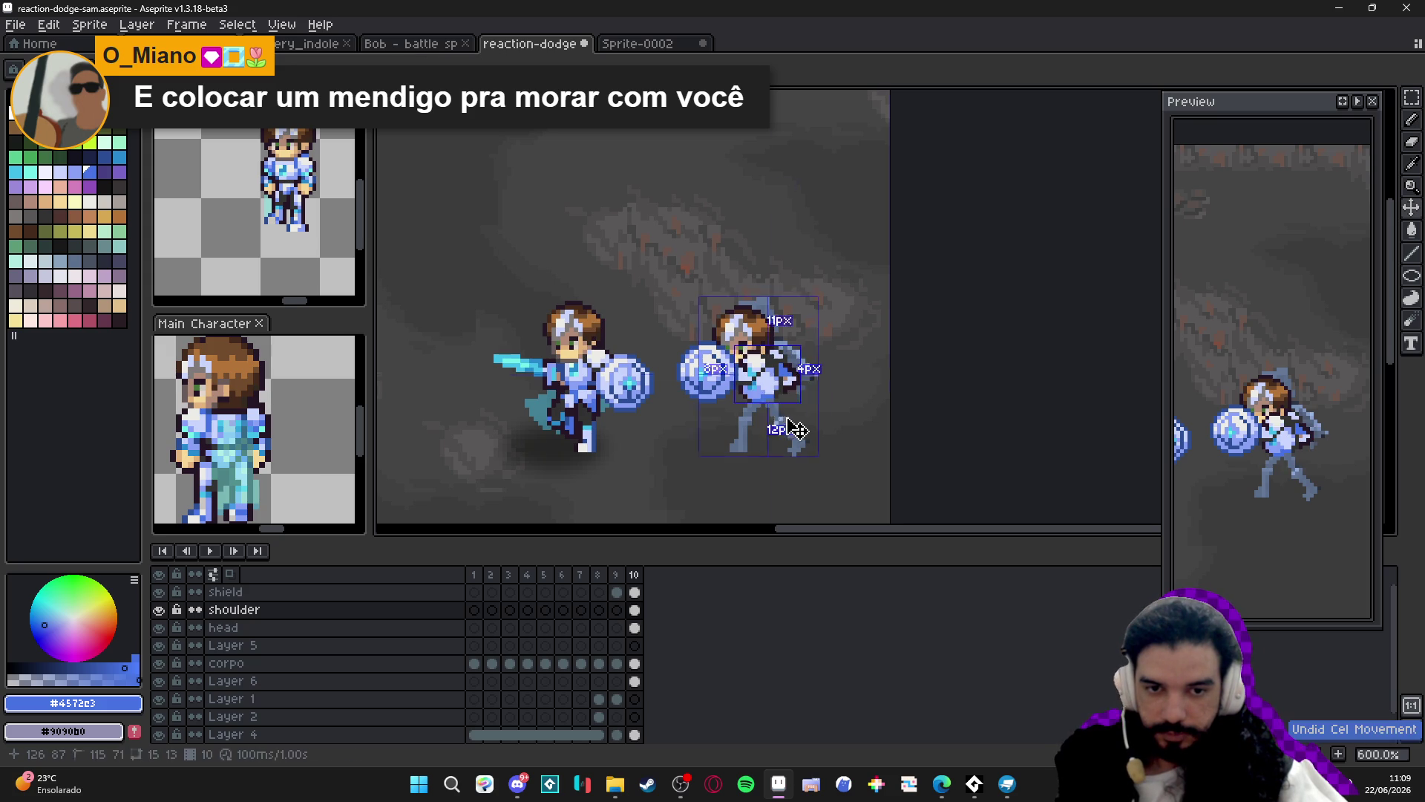
Switch to Layer 6 and back to the shoulder layer, then save reaction-dodge-sam.
scroll(756, 412, right, 2)
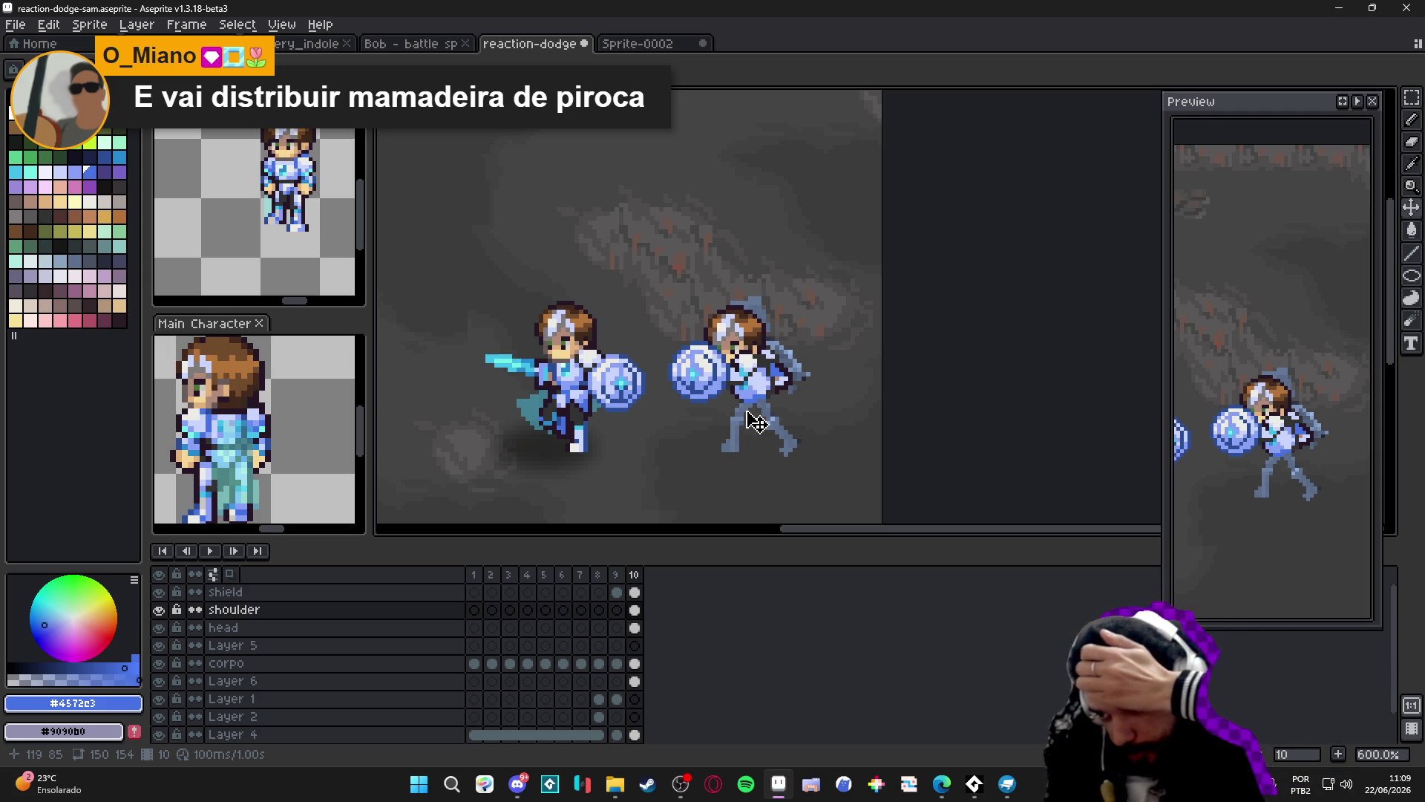
scroll(798, 390, up, 3)
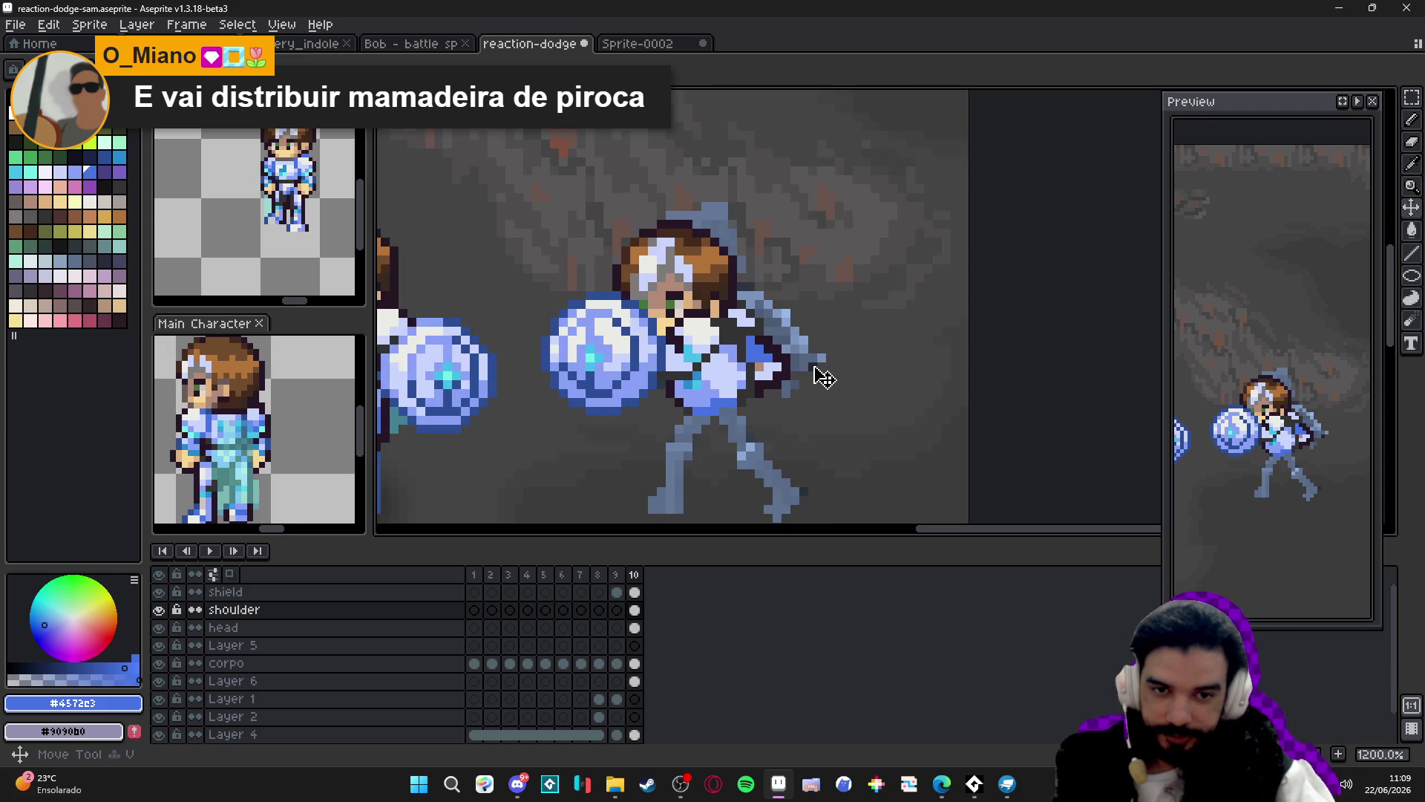
ctrl+click(817, 377)
key(b)
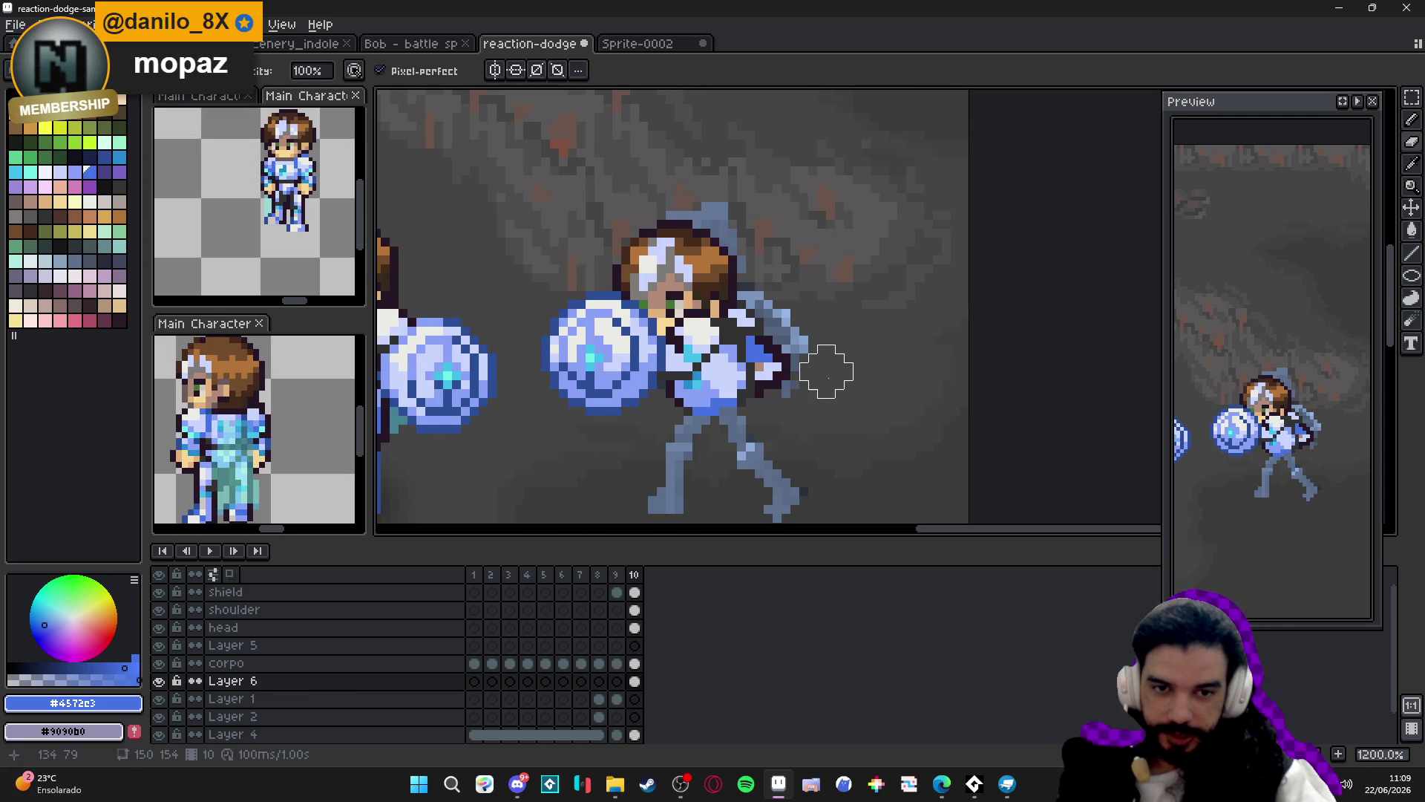
ctrl+click(787, 386)
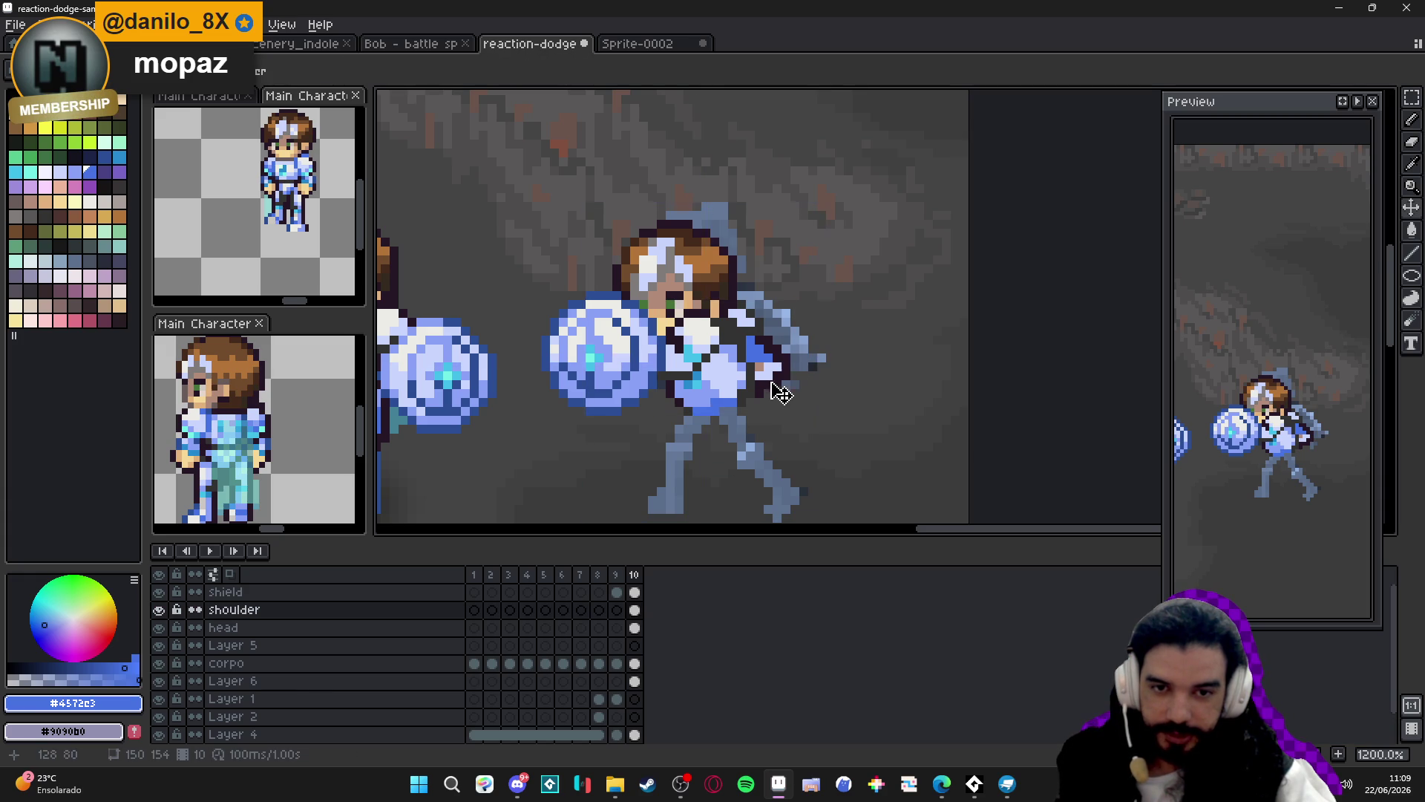
key(ctrl+s)
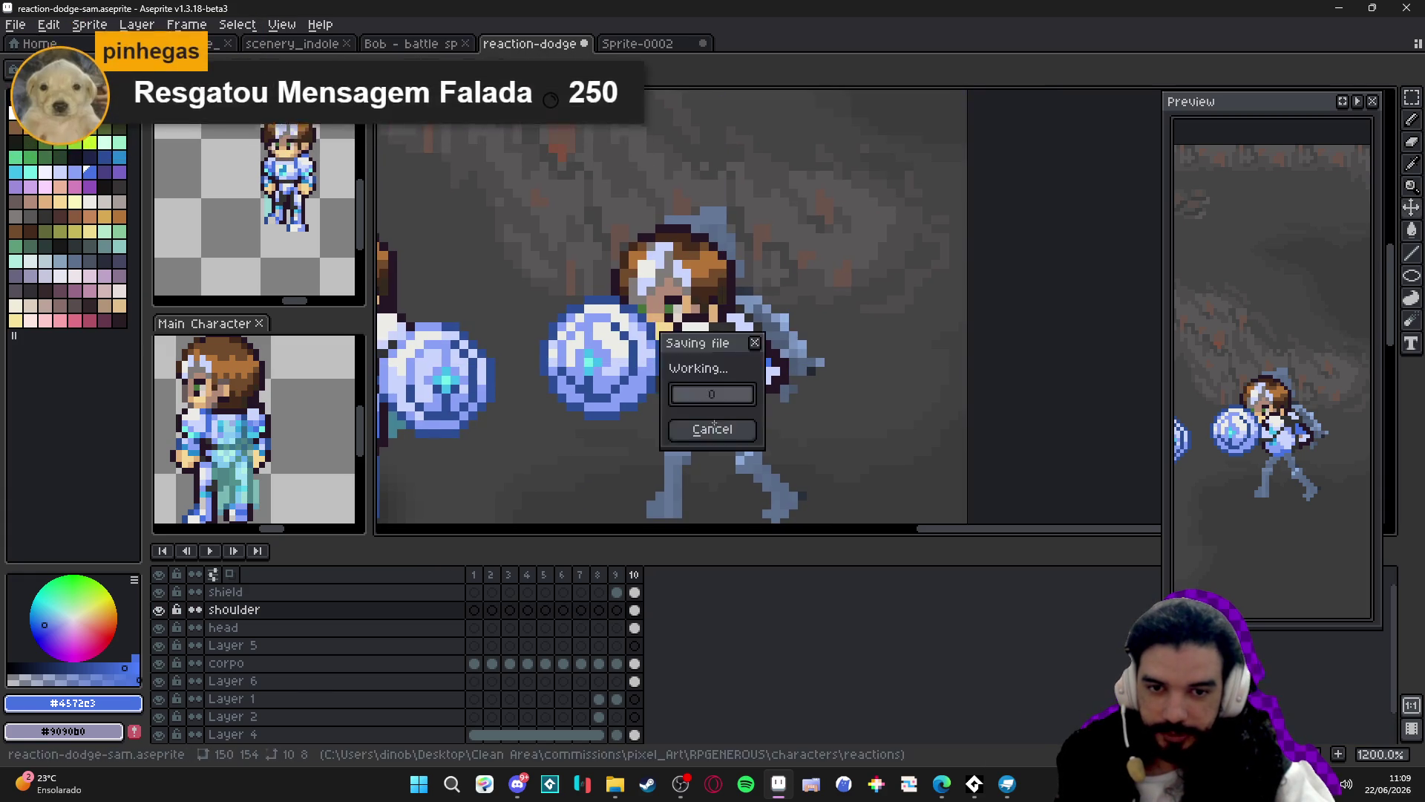
scroll(714, 427, down, 2)
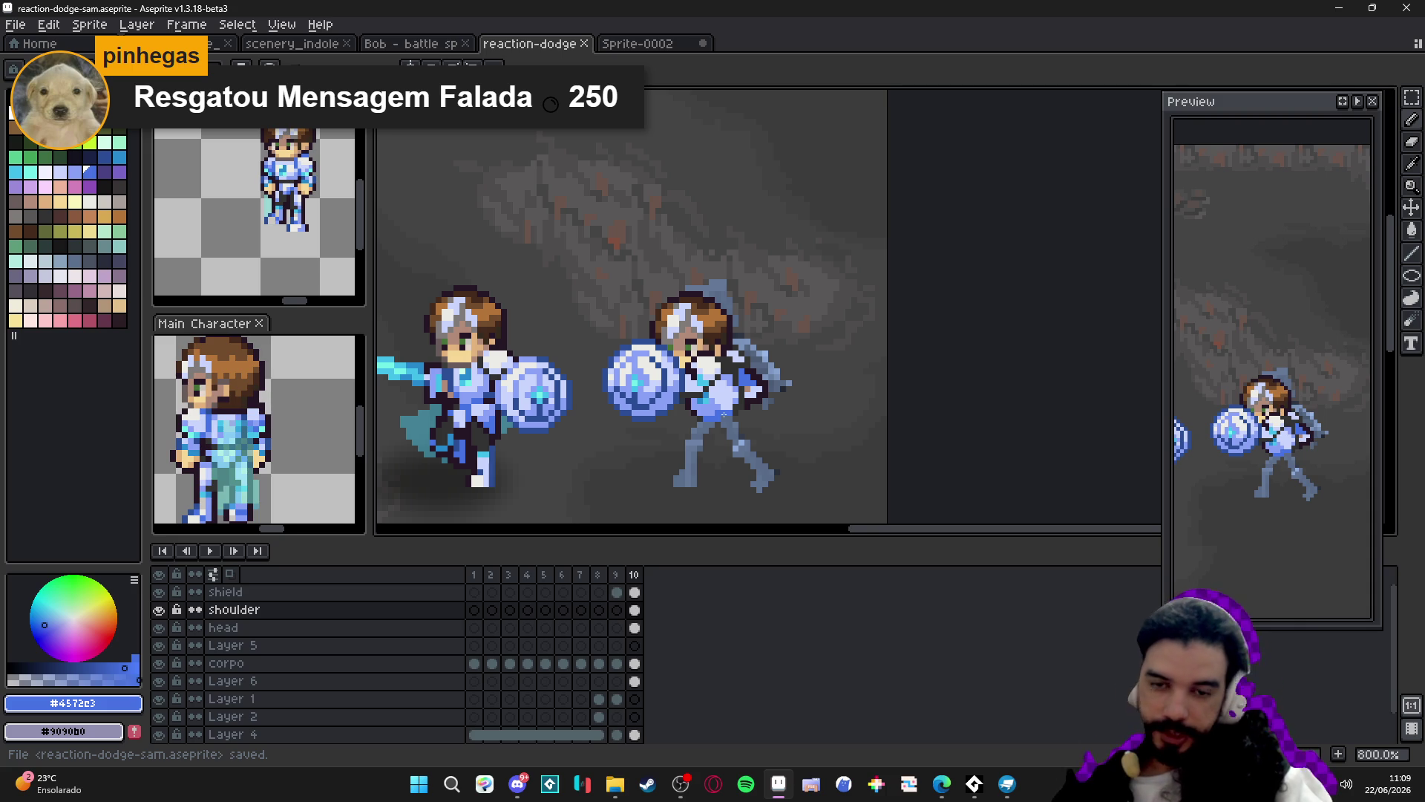
Pan the view toward the attacking character and save the sprite again.
drag(724, 414, 711, 398)
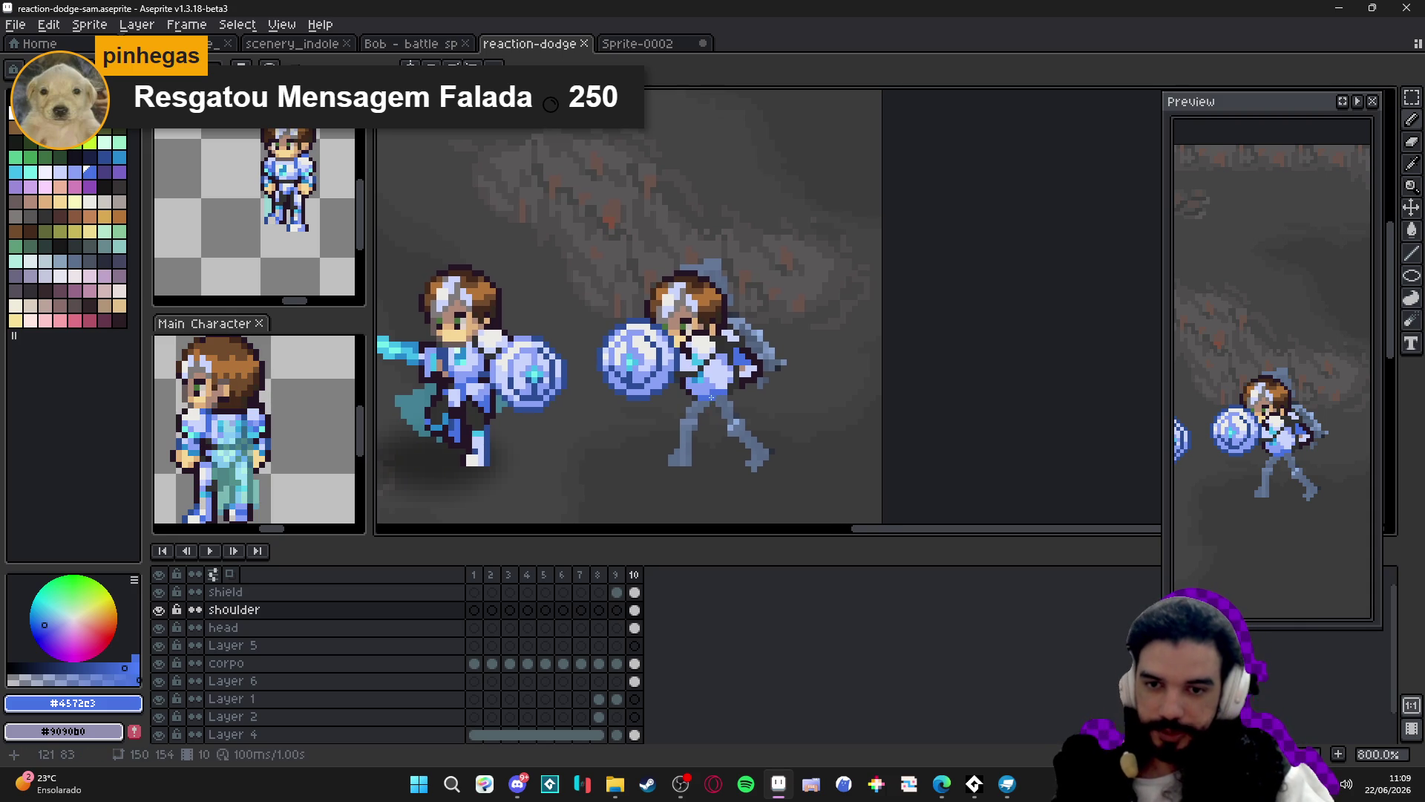
scroll(750, 410, up, 2)
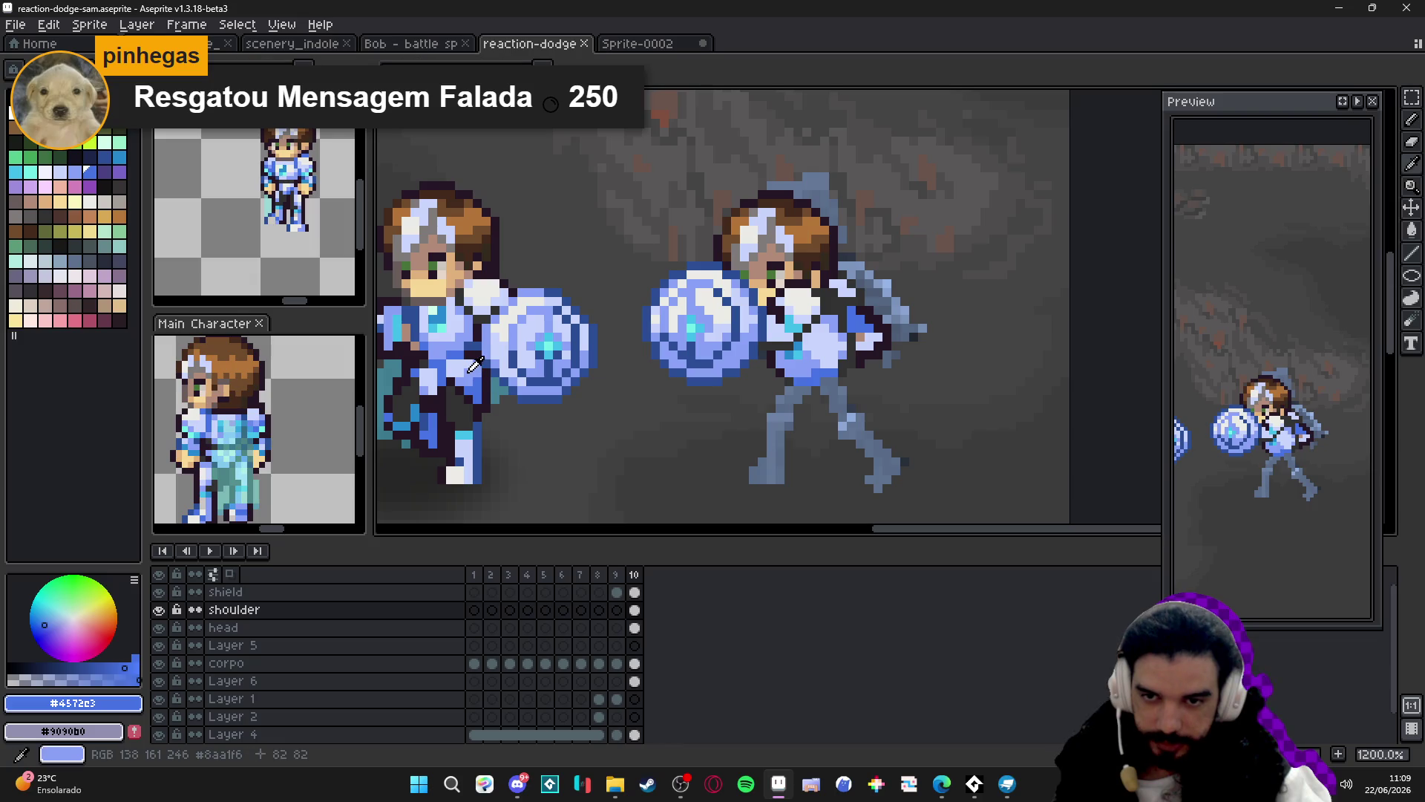
drag(821, 385, 821, 378)
key(ctrl+s)
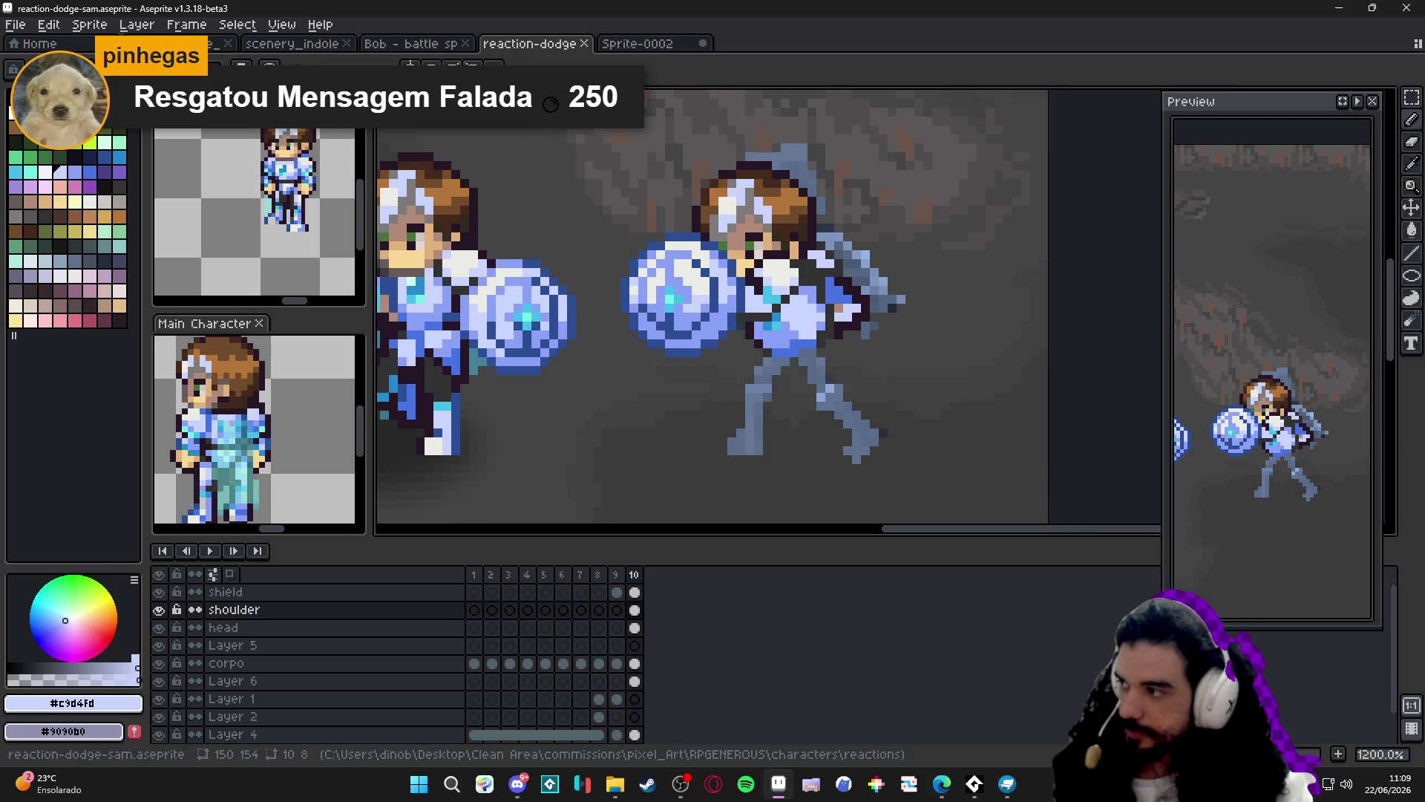
key(alt+Tab)
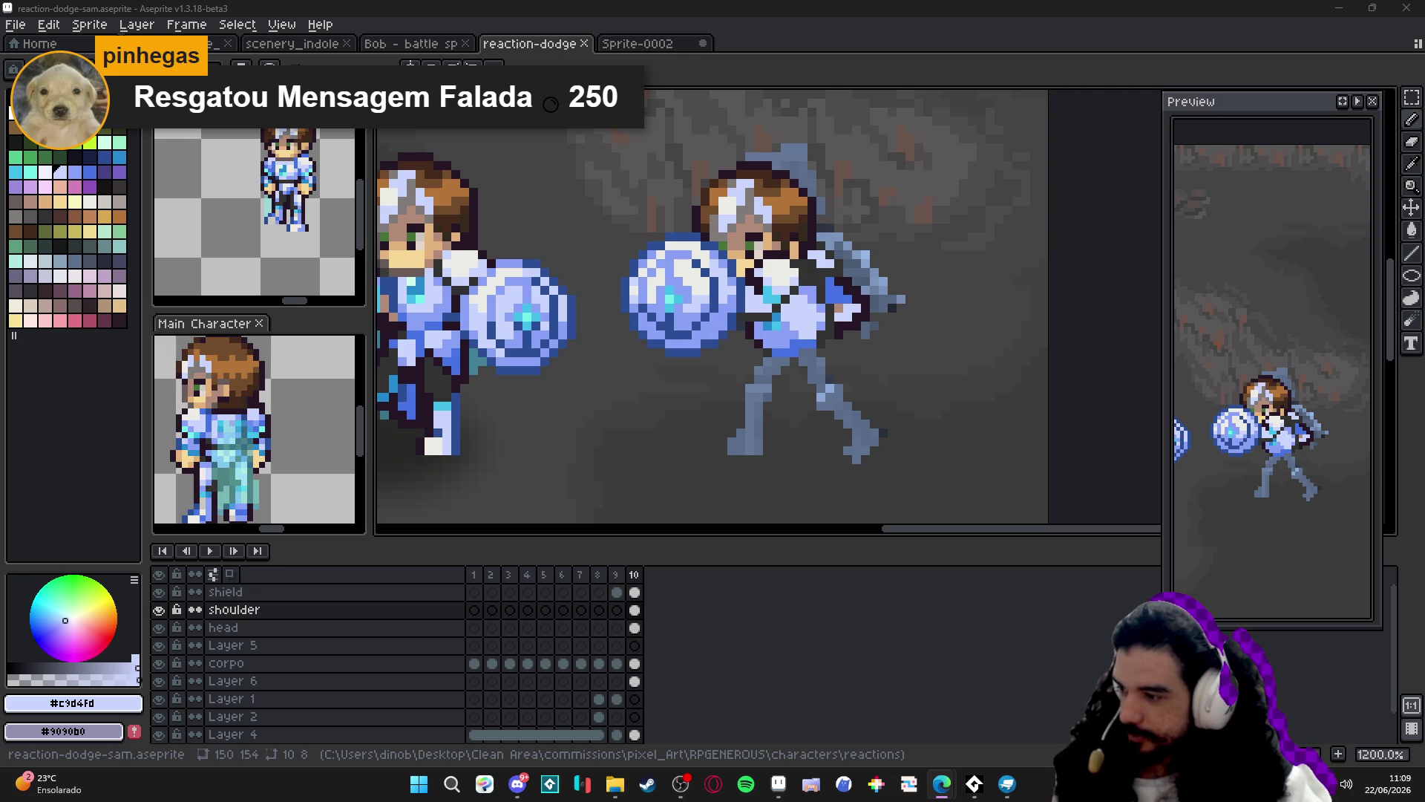
Draw light lavender pixels below the defender's shoulder.
scroll(696, 433, right, 2)
scroll(695, 433, down, 2)
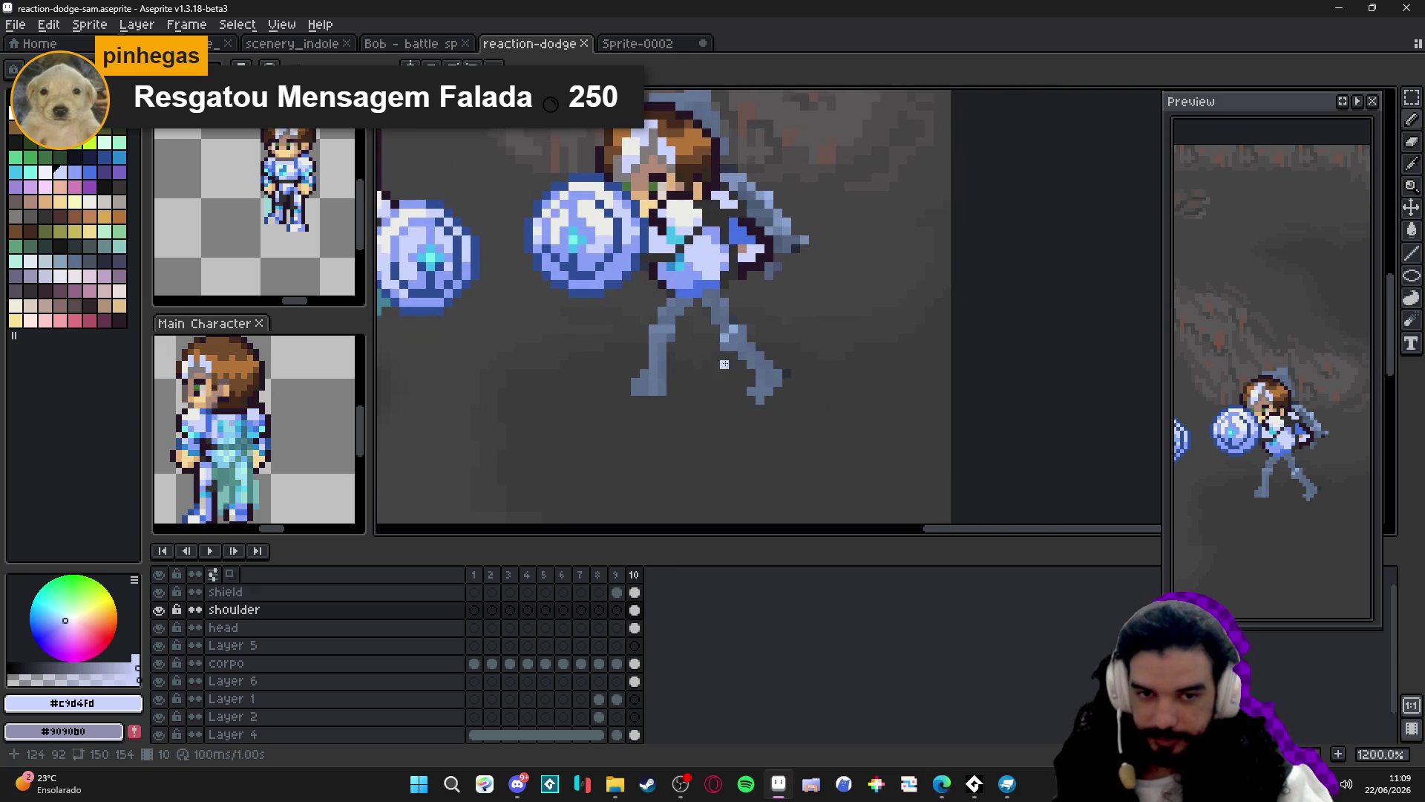
scroll(704, 311, up, 1)
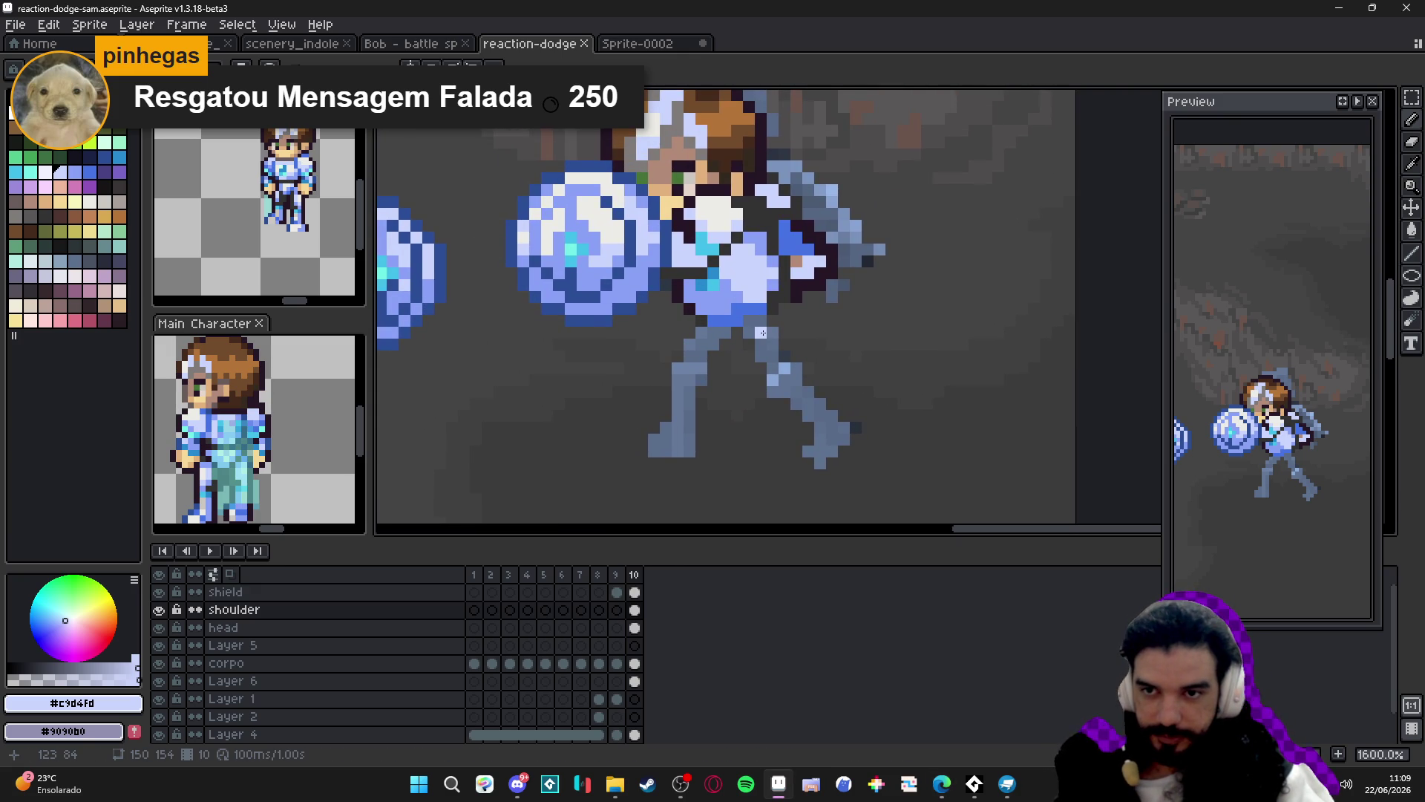
scroll(762, 333, up, 1)
mouse_move(764, 334)
mouse_down()
mouse_move(743, 313)
mouse_move(796, 324)
mouse_up()
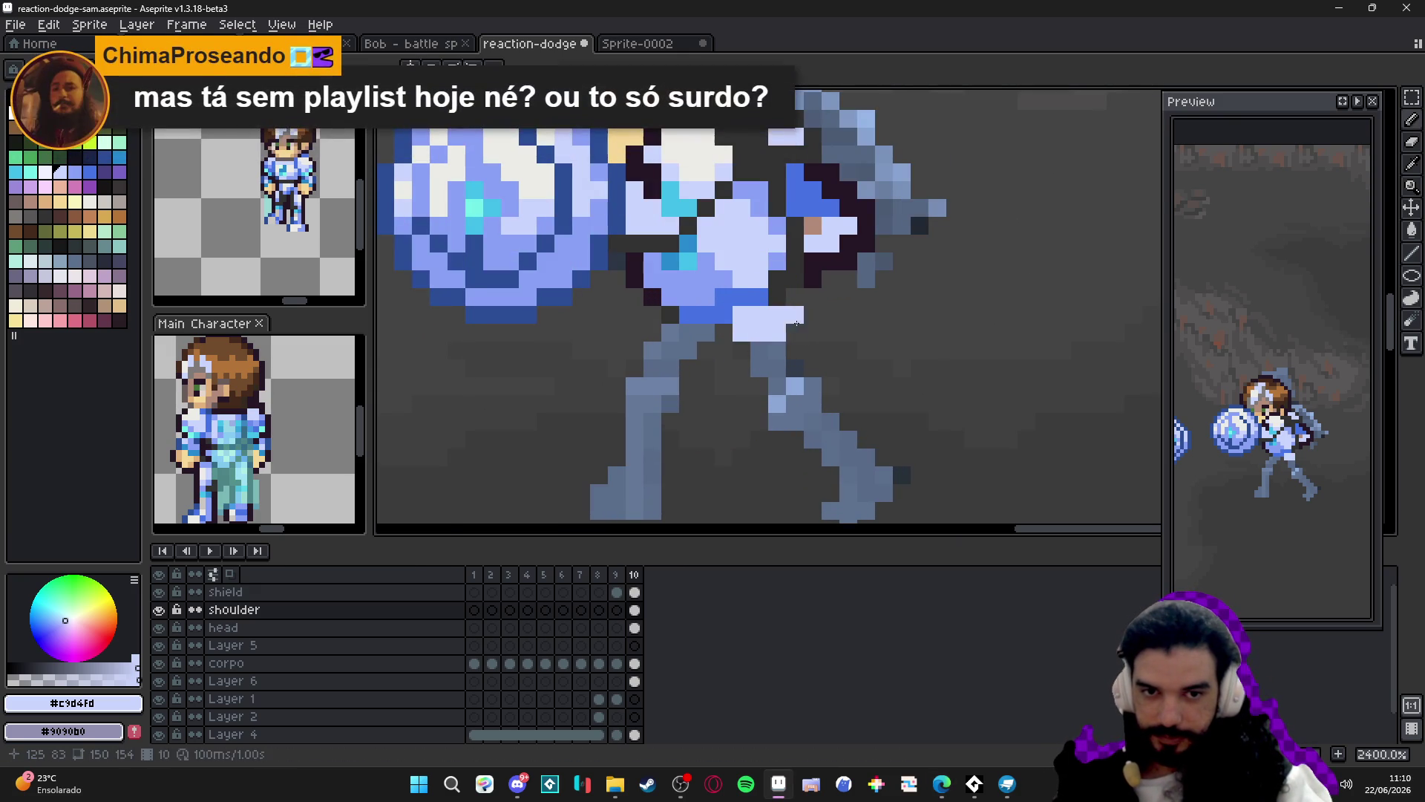
click(795, 333)
click(795, 350)
Sample the darker armour blue and stroke blue pixels along the shoulder's lower-right edge.
scroll(805, 359, down, 2)
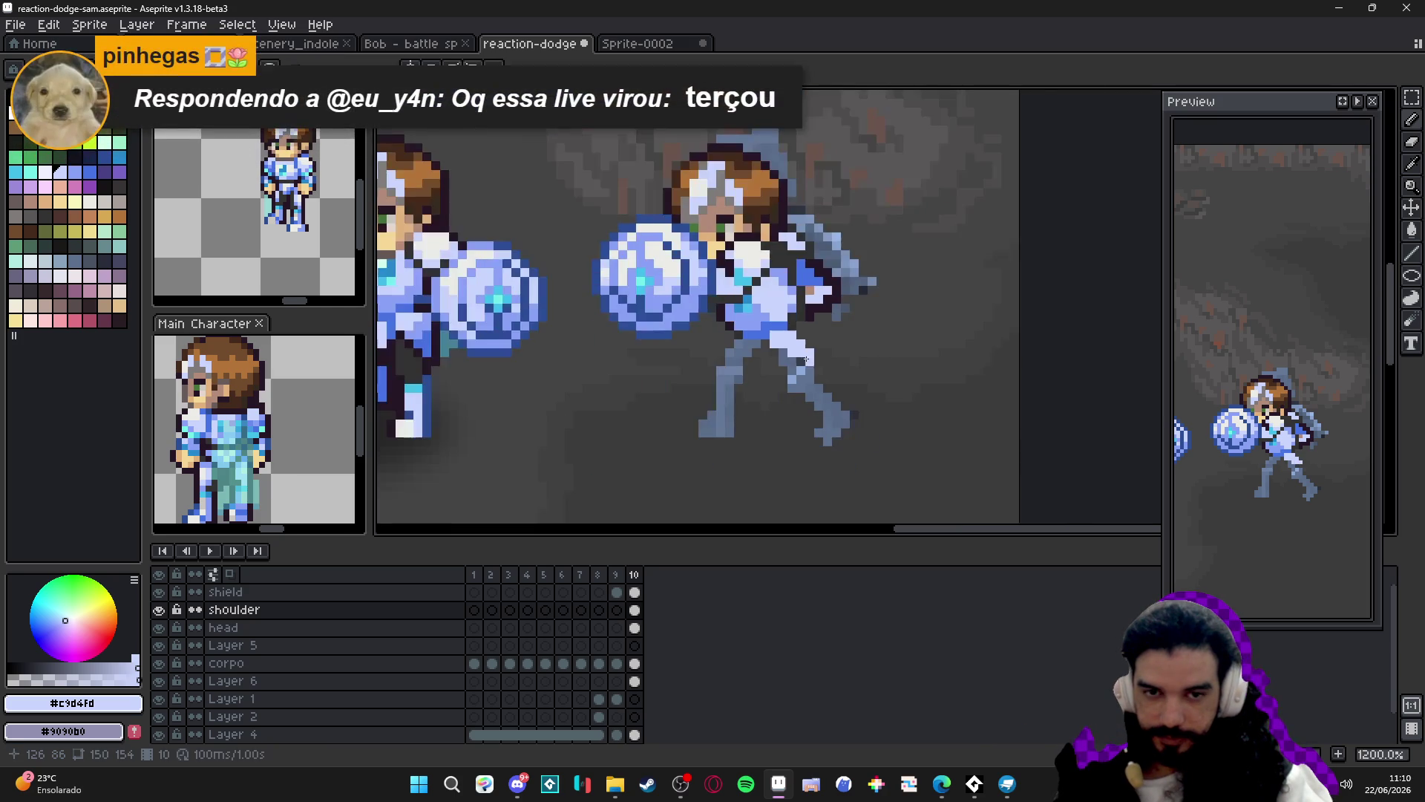
scroll(452, 337, left, 2)
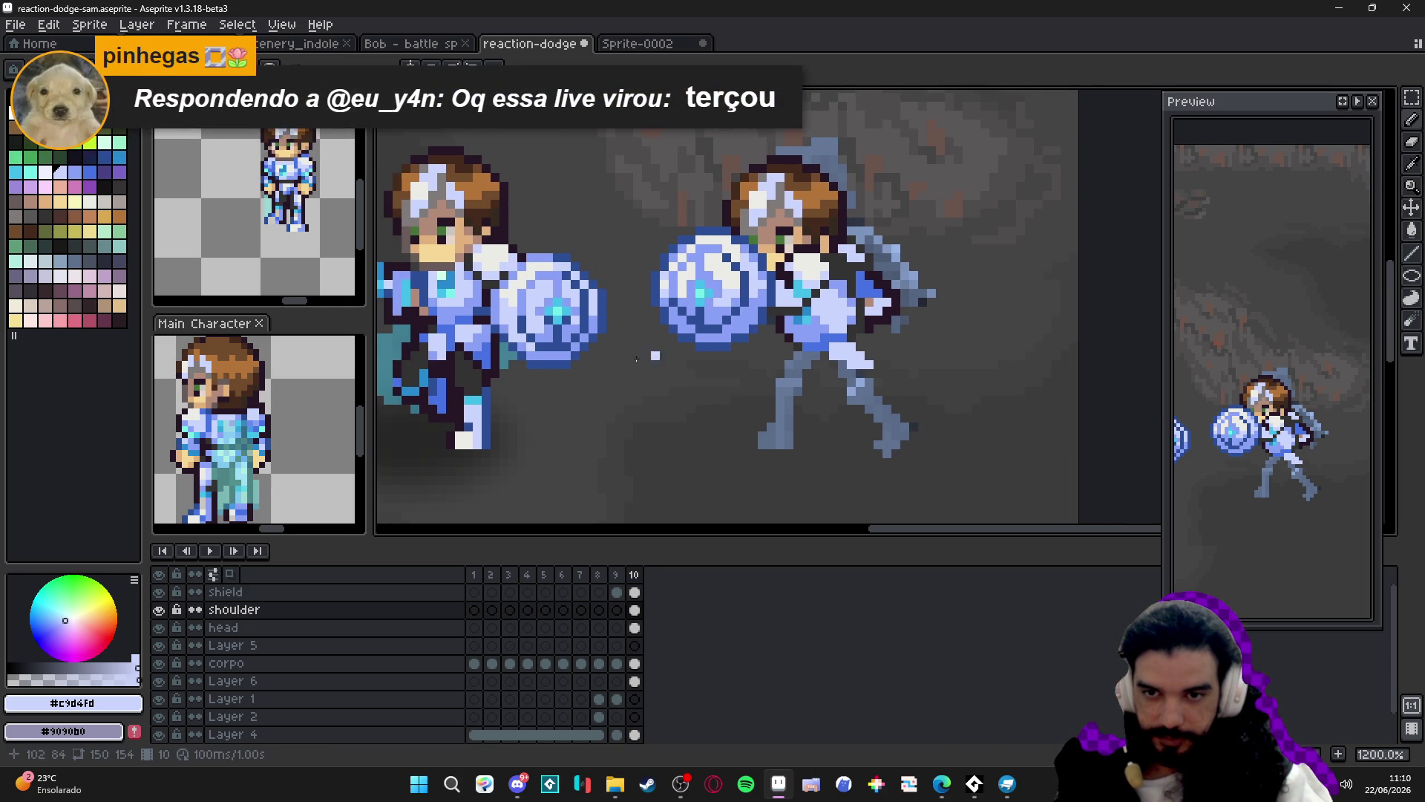
alt+click(453, 338)
scroll(939, 375, right, 2)
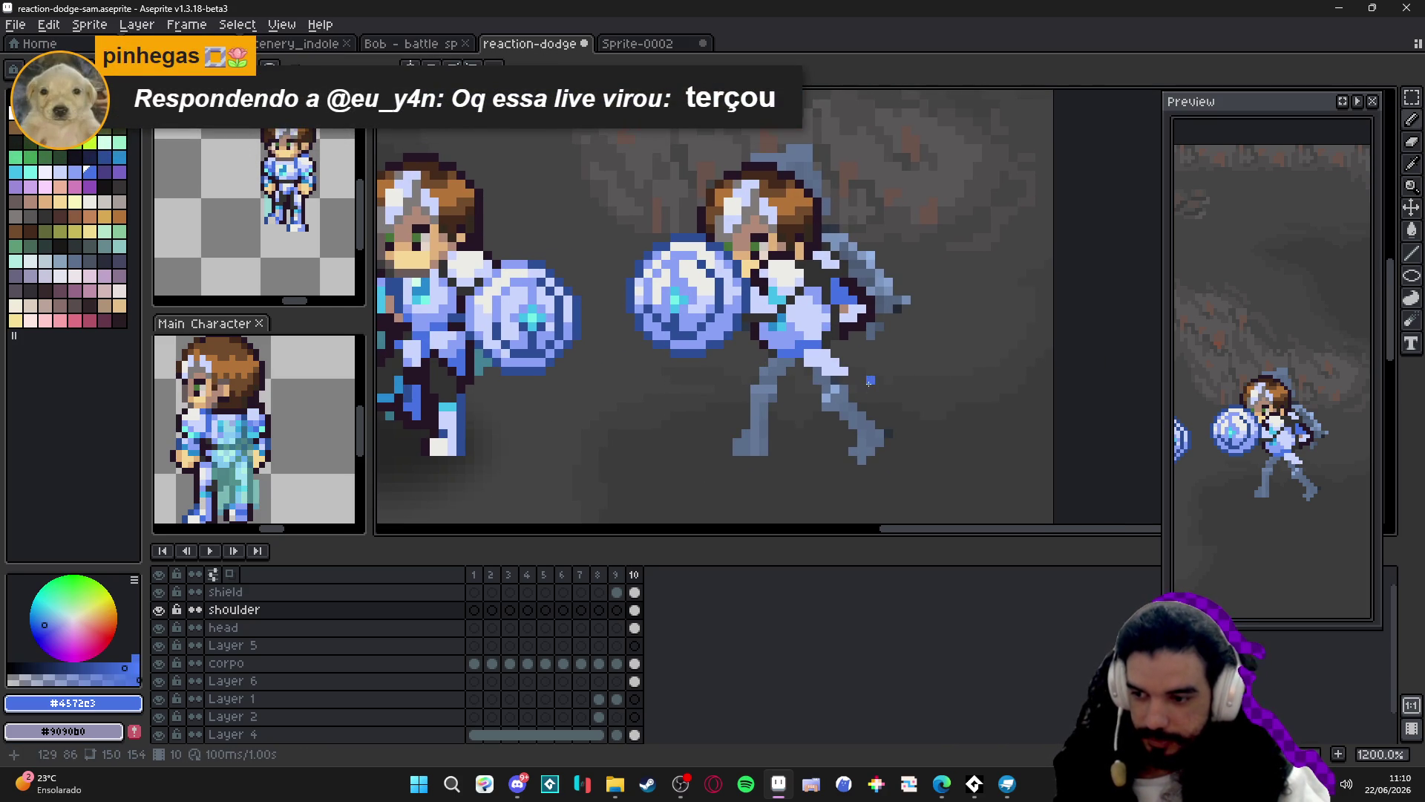
click(975, 783)
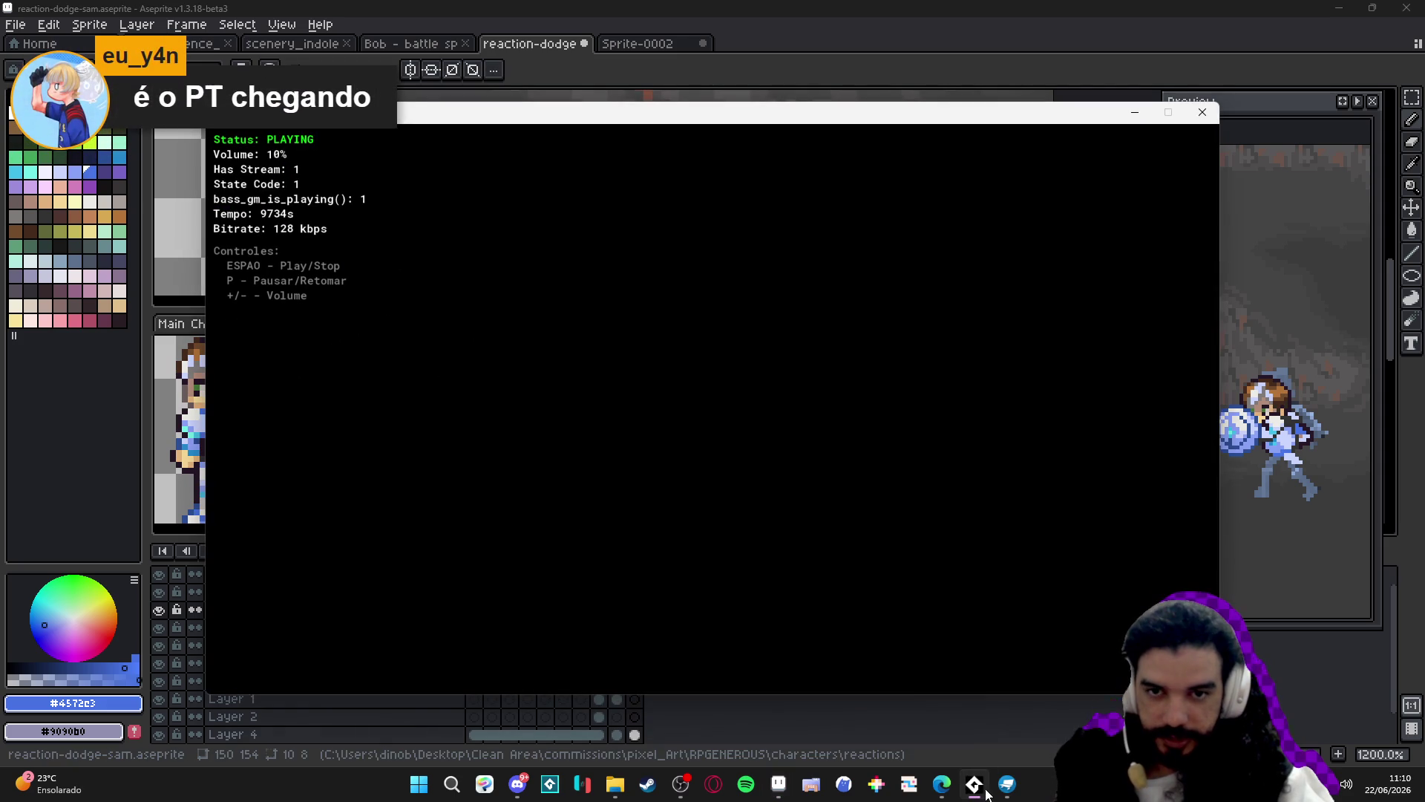
click(1134, 113)
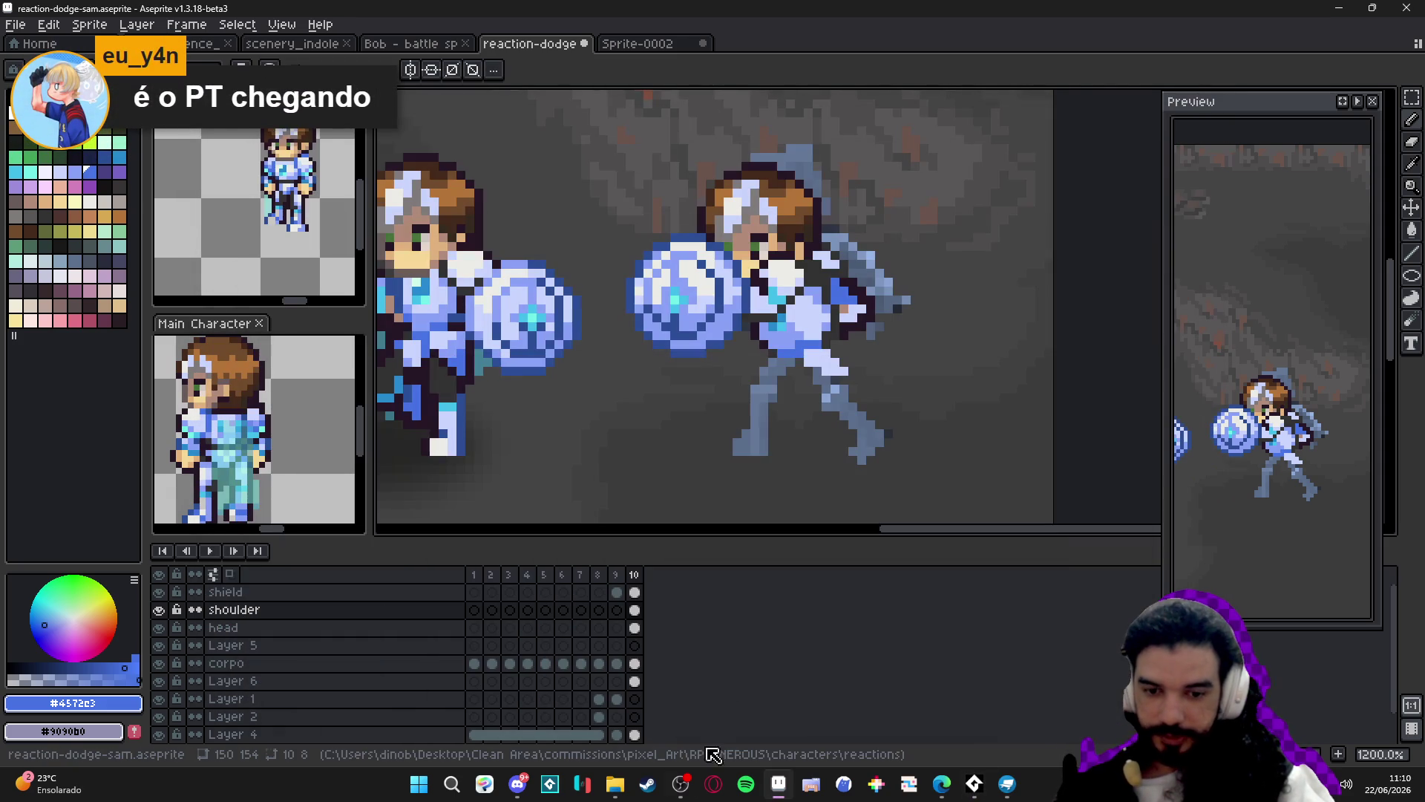
click(684, 785)
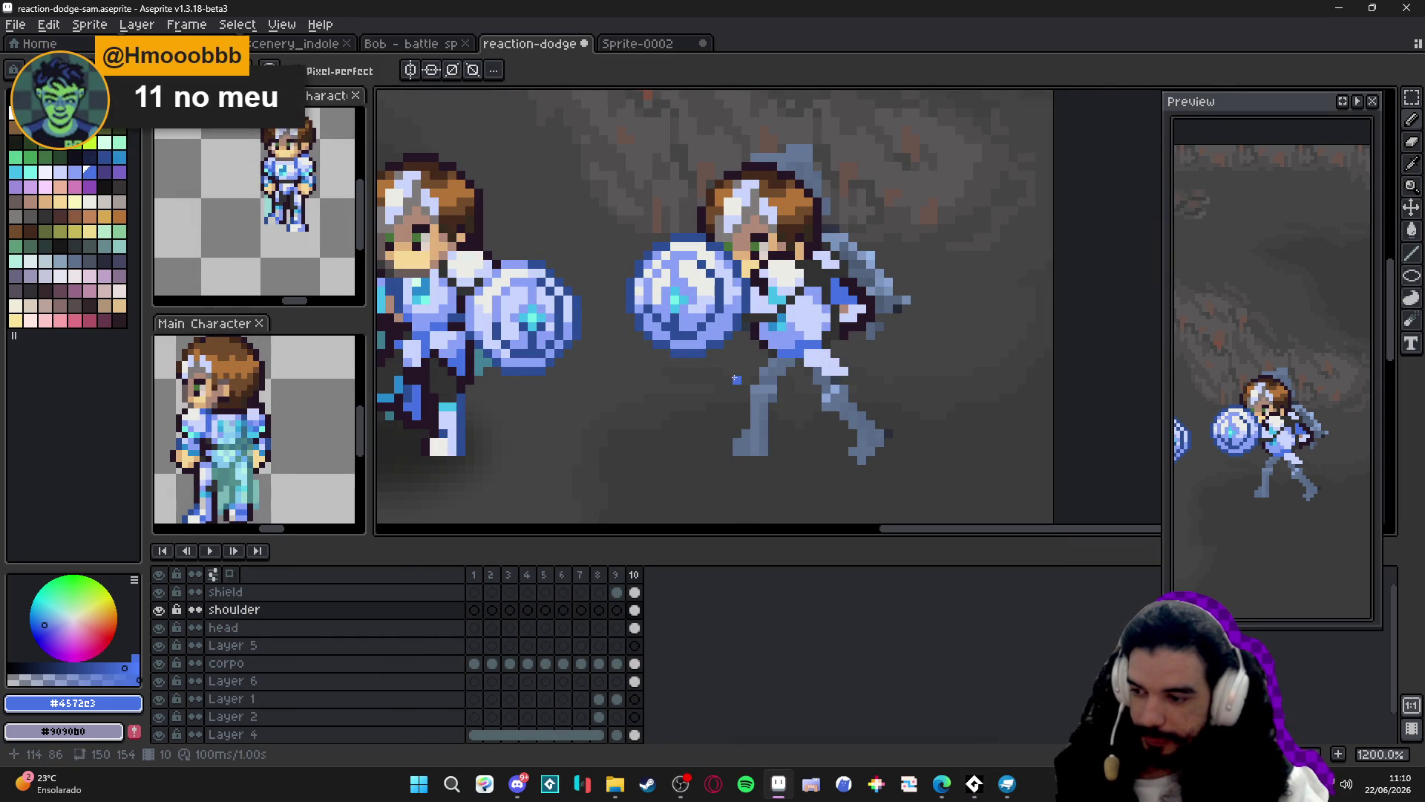
scroll(729, 442, up, 3)
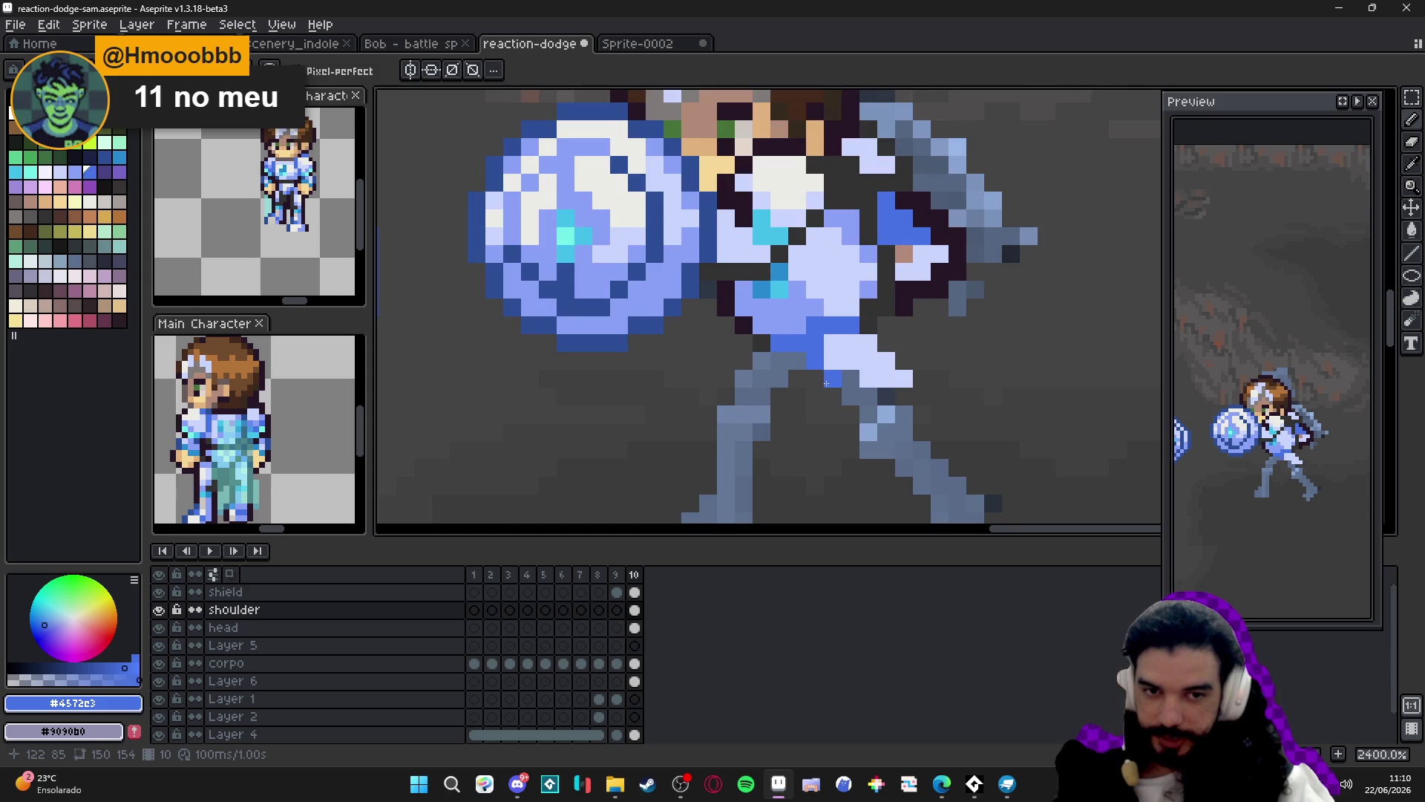
mouse_move(886, 396)
mouse_down()
mouse_move(922, 397)
mouse_move(905, 361)
mouse_up()
scroll(843, 360, down, 3)
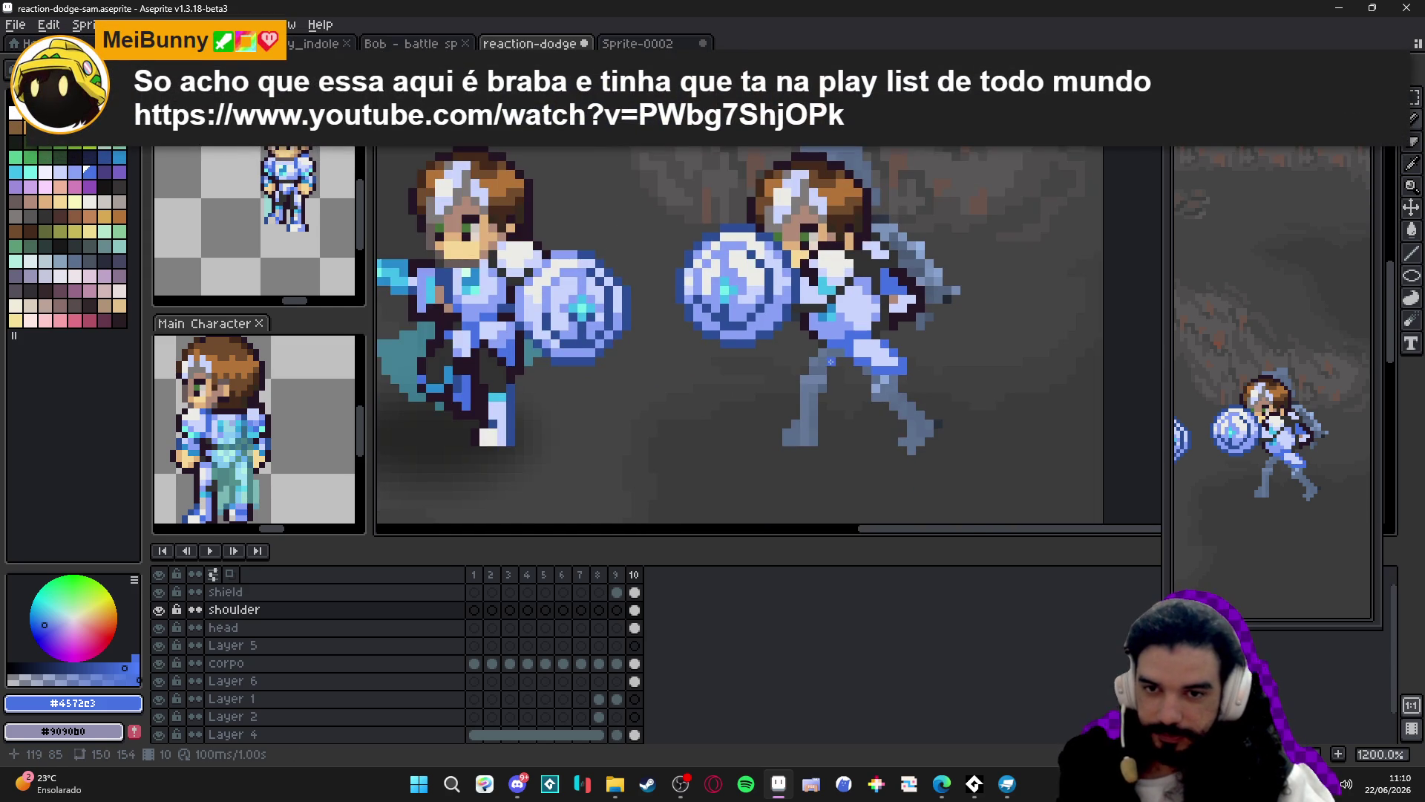
scroll(831, 362, up, 3)
scroll(845, 354, down, 2)
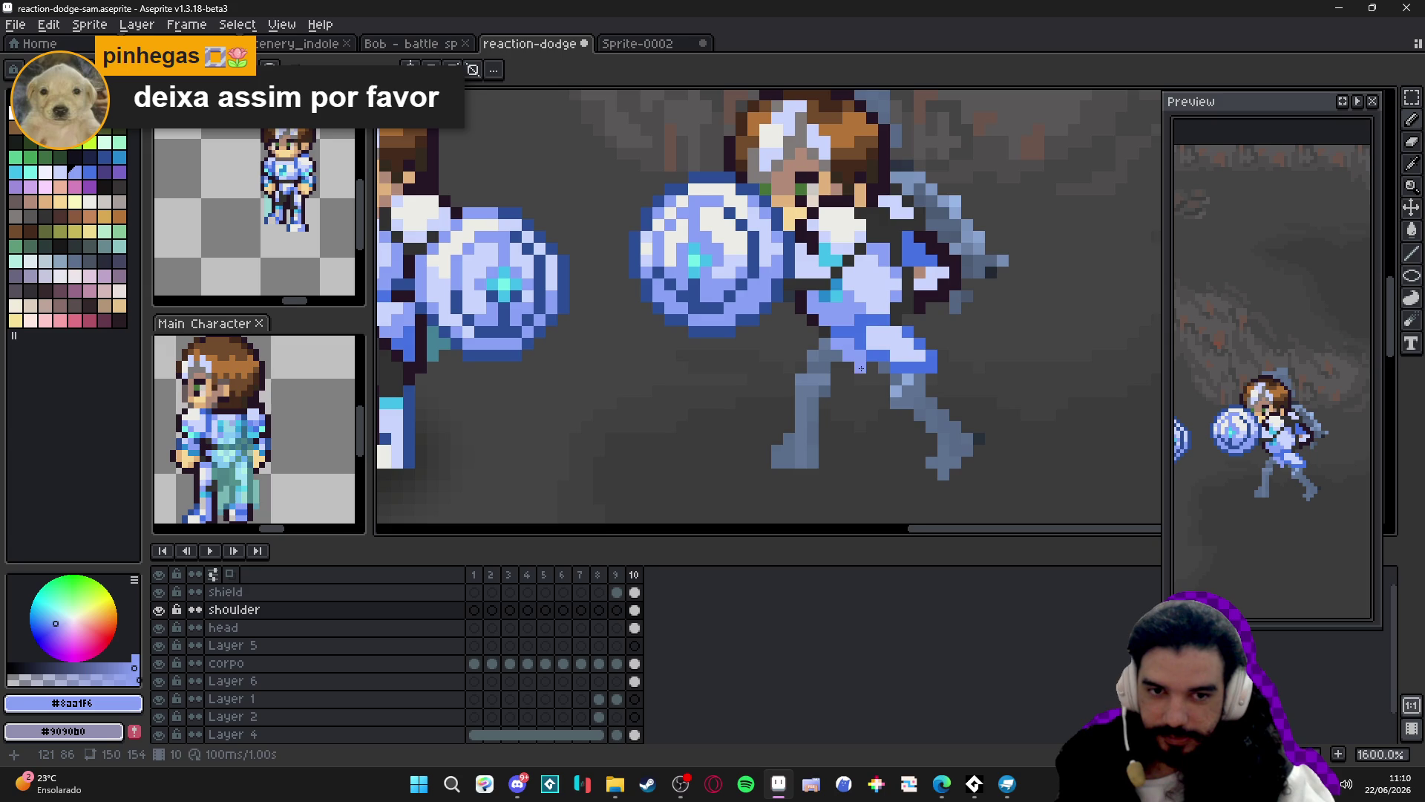
scroll(861, 368, down, 2)
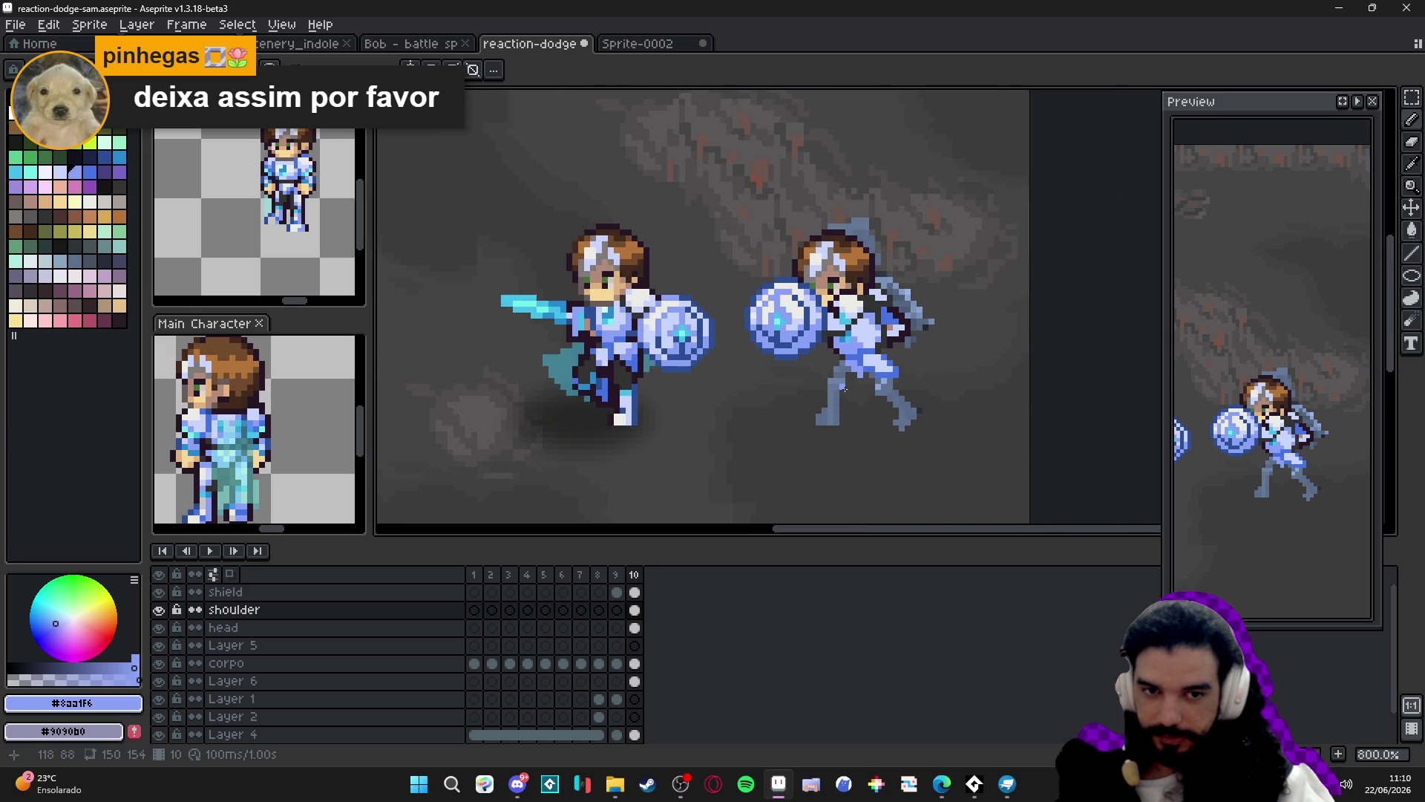
Undo the last pencil stroke and place an armour-blue pixel on the defender's body.
scroll(844, 387, up, 2)
key(ctrl+z)
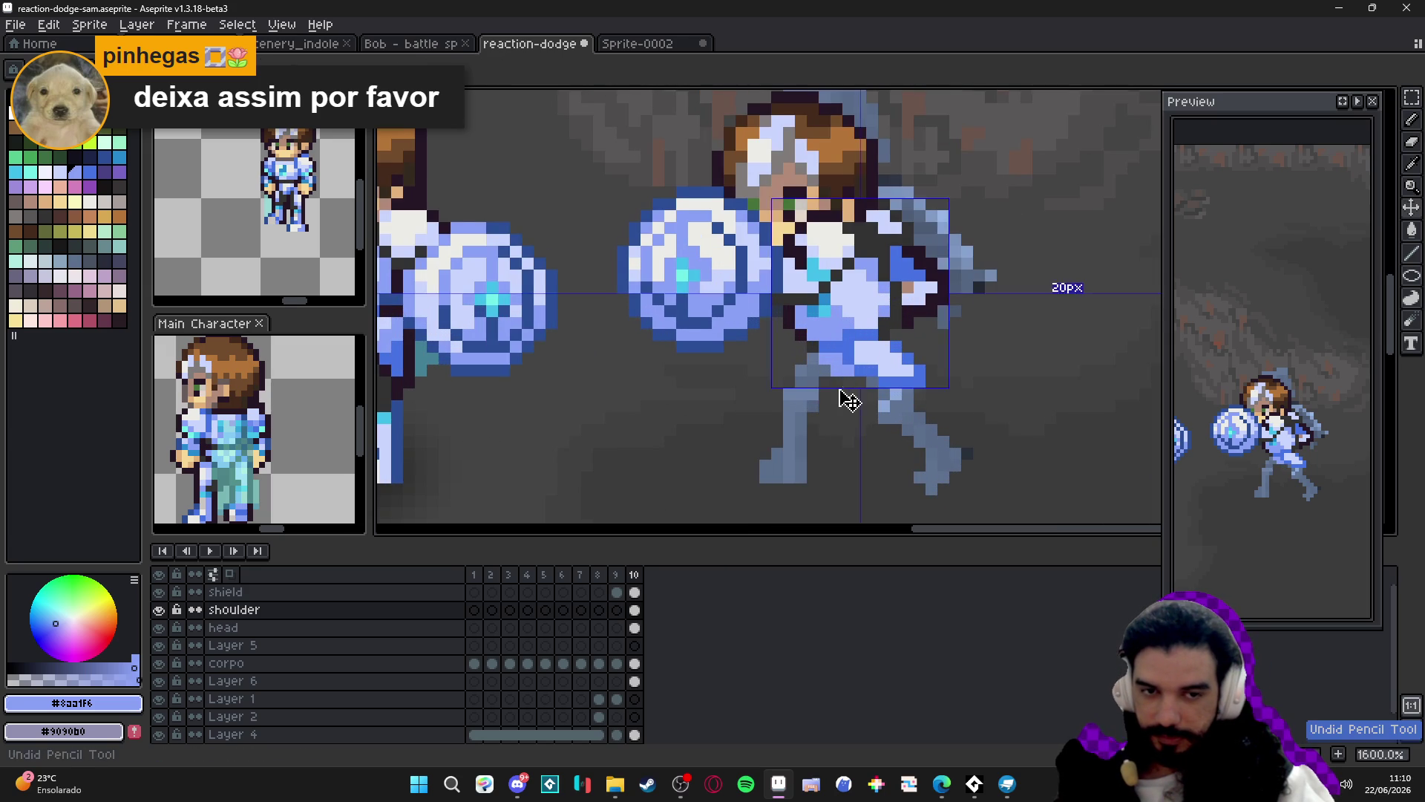
scroll(848, 399, down, 2)
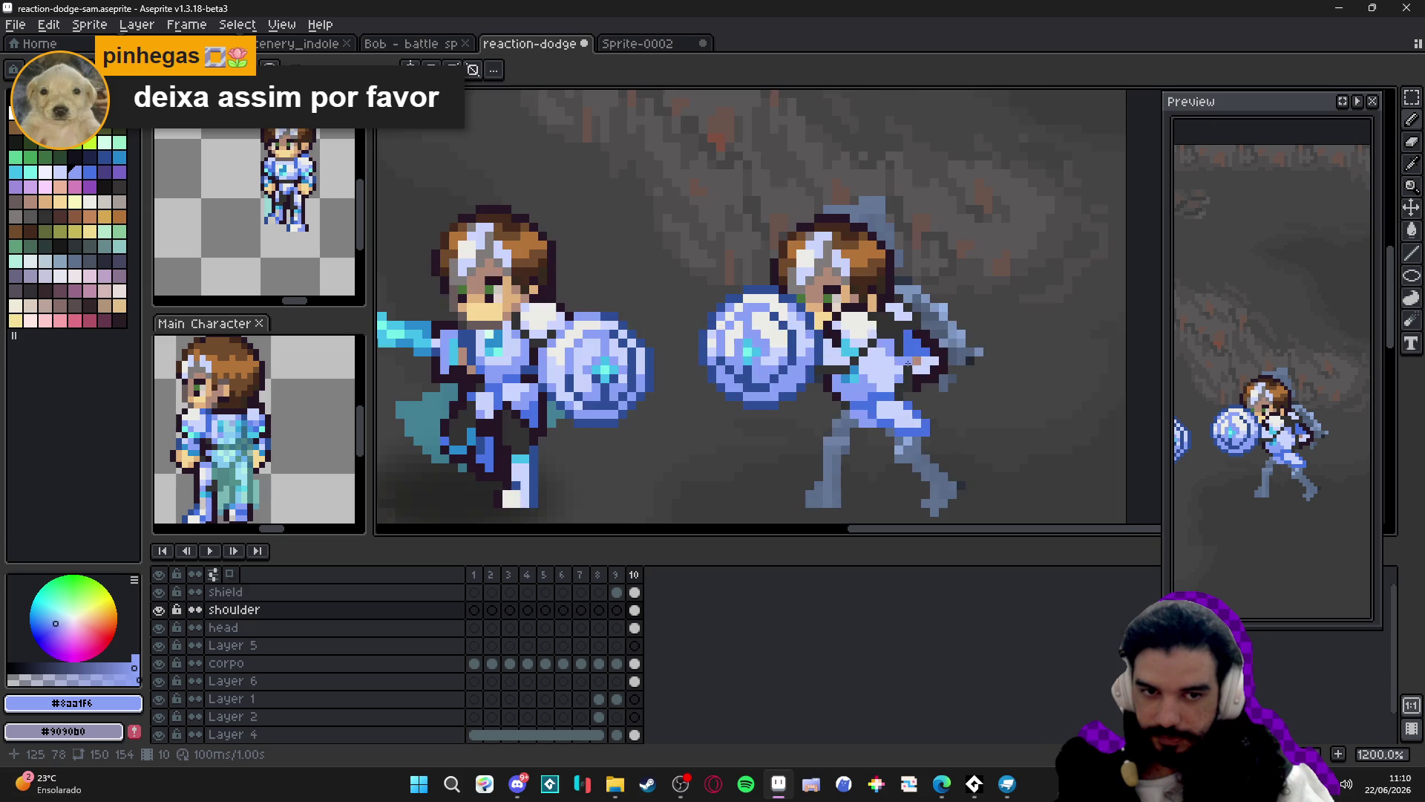
scroll(898, 383, up, 1)
alt+click(897, 381)
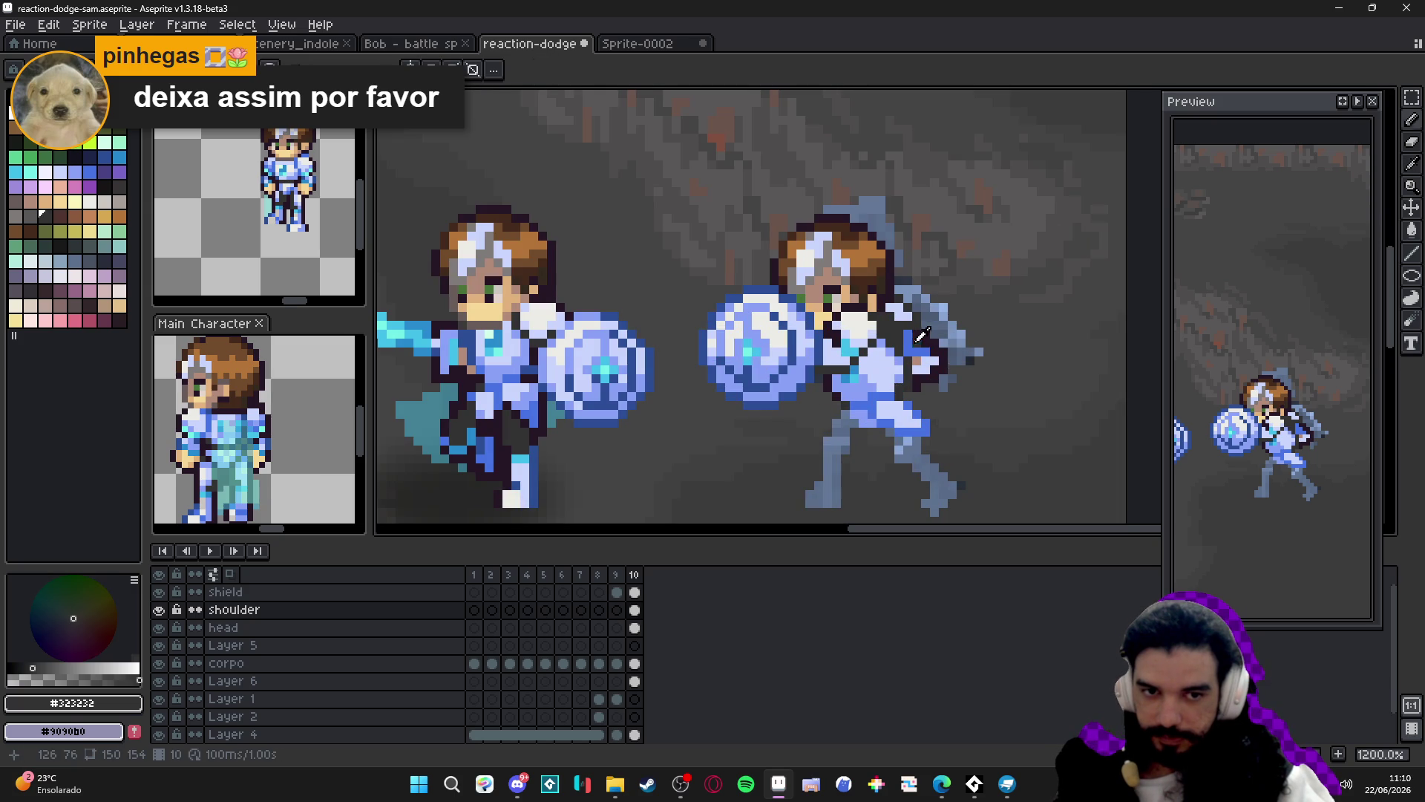
alt+click(905, 341)
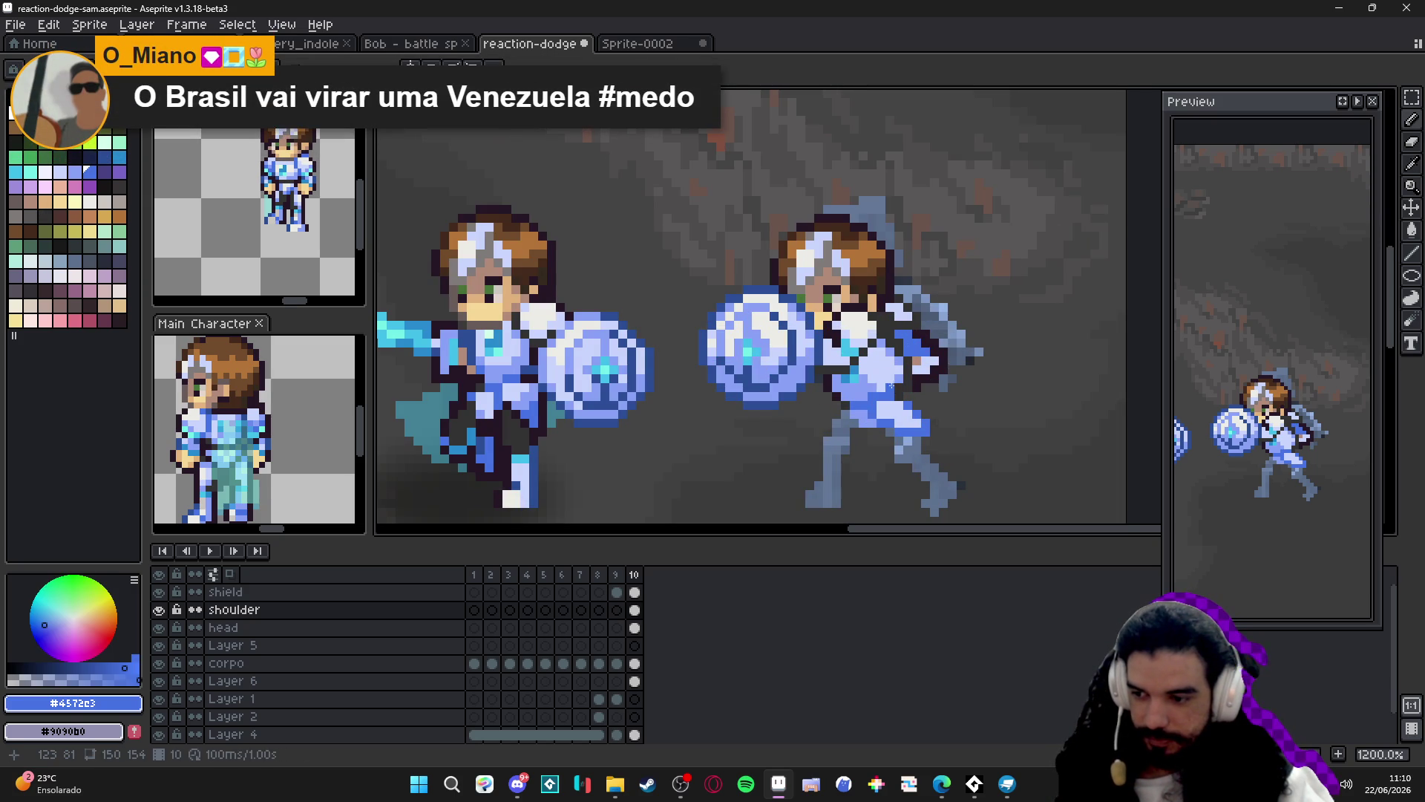
click(853, 420)
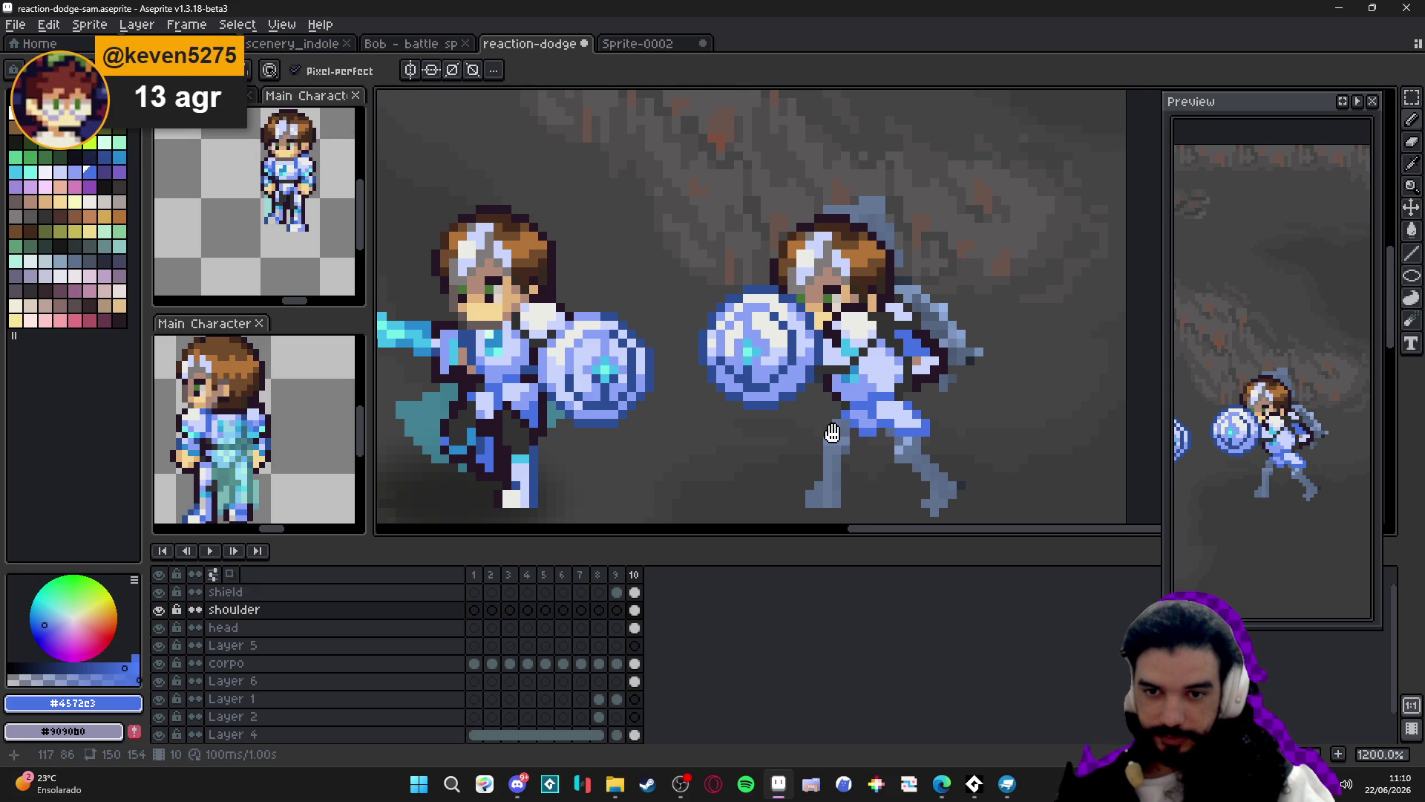
Paint dark pixels below the shield and a dark outline row under the armour.
drag(832, 432, 841, 431)
alt+click(855, 415)
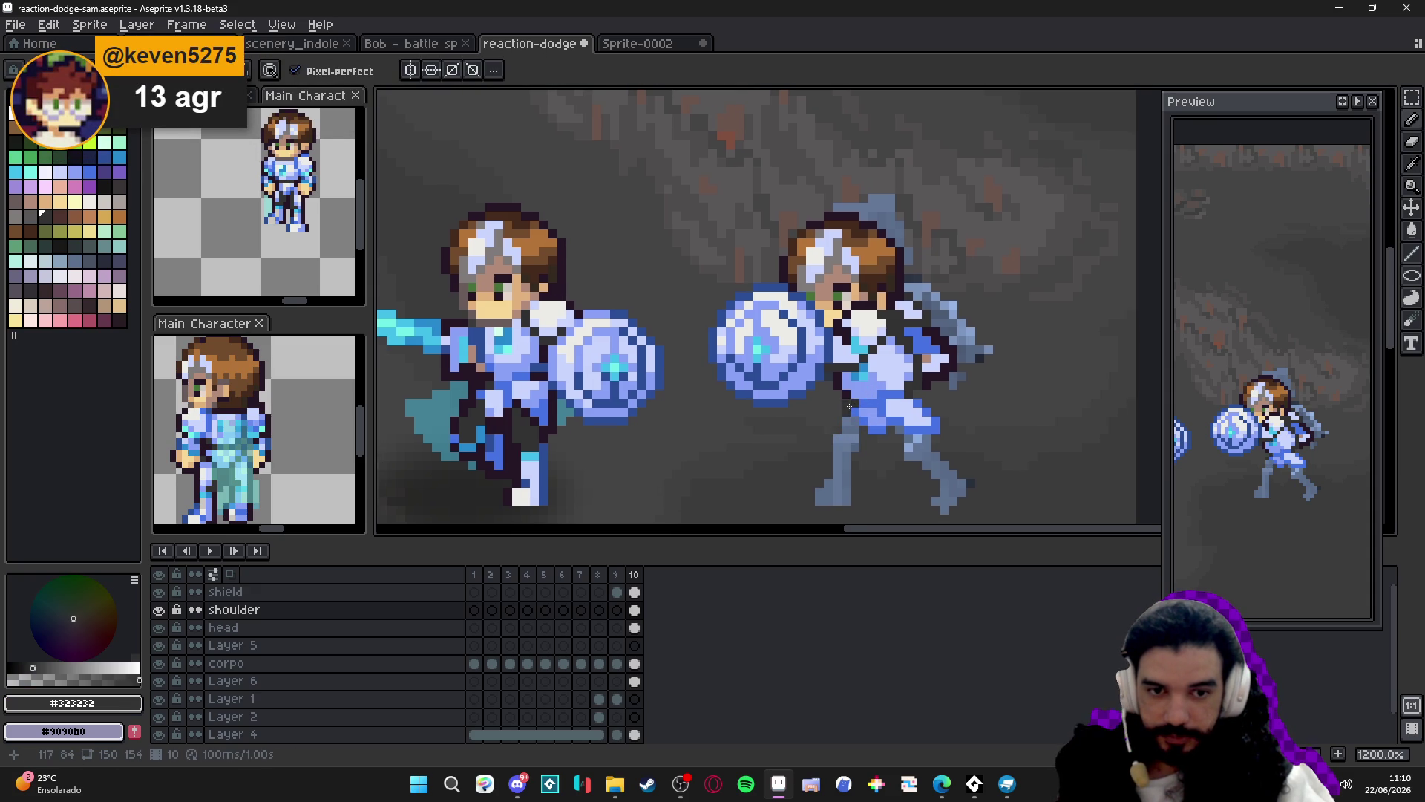
click(844, 420)
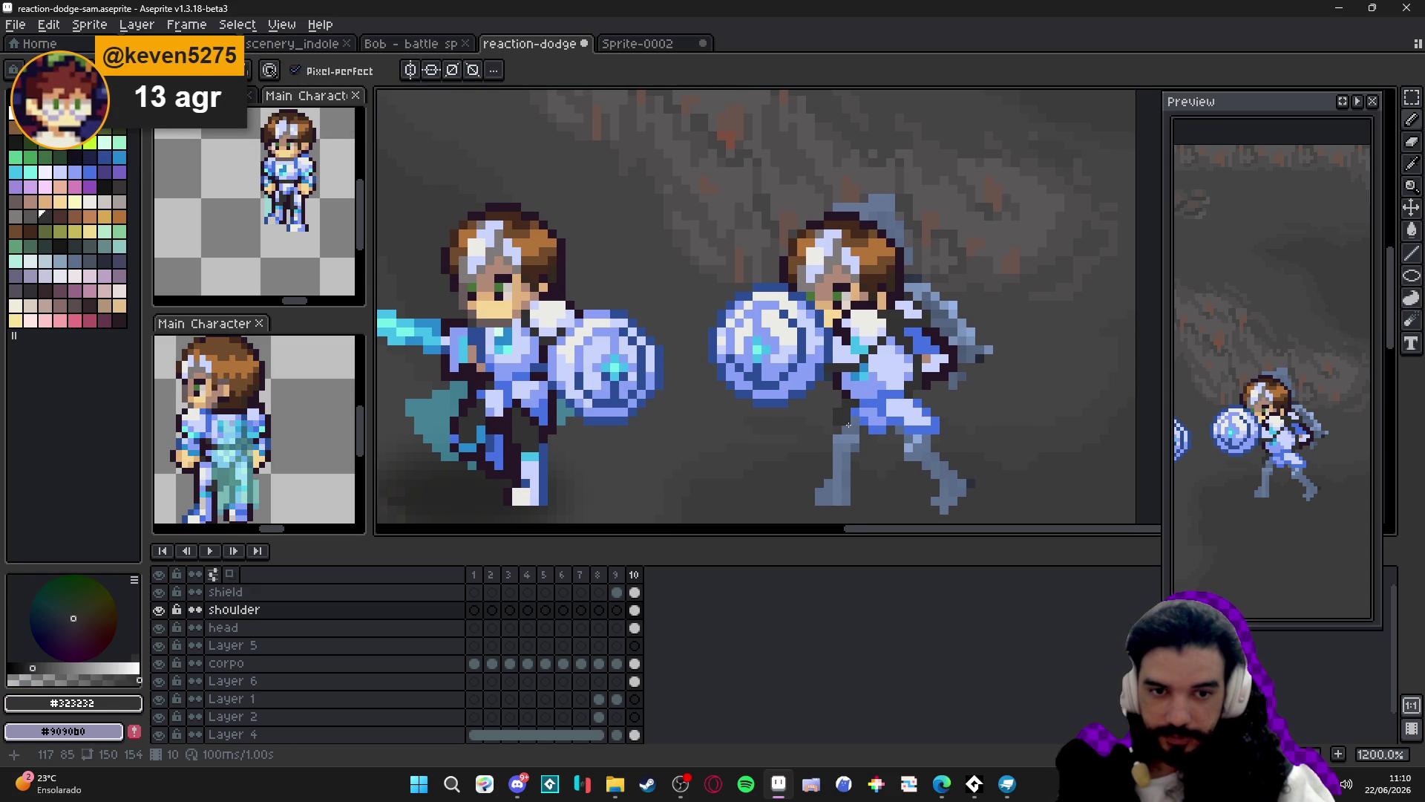
click(862, 420)
alt+click(861, 420)
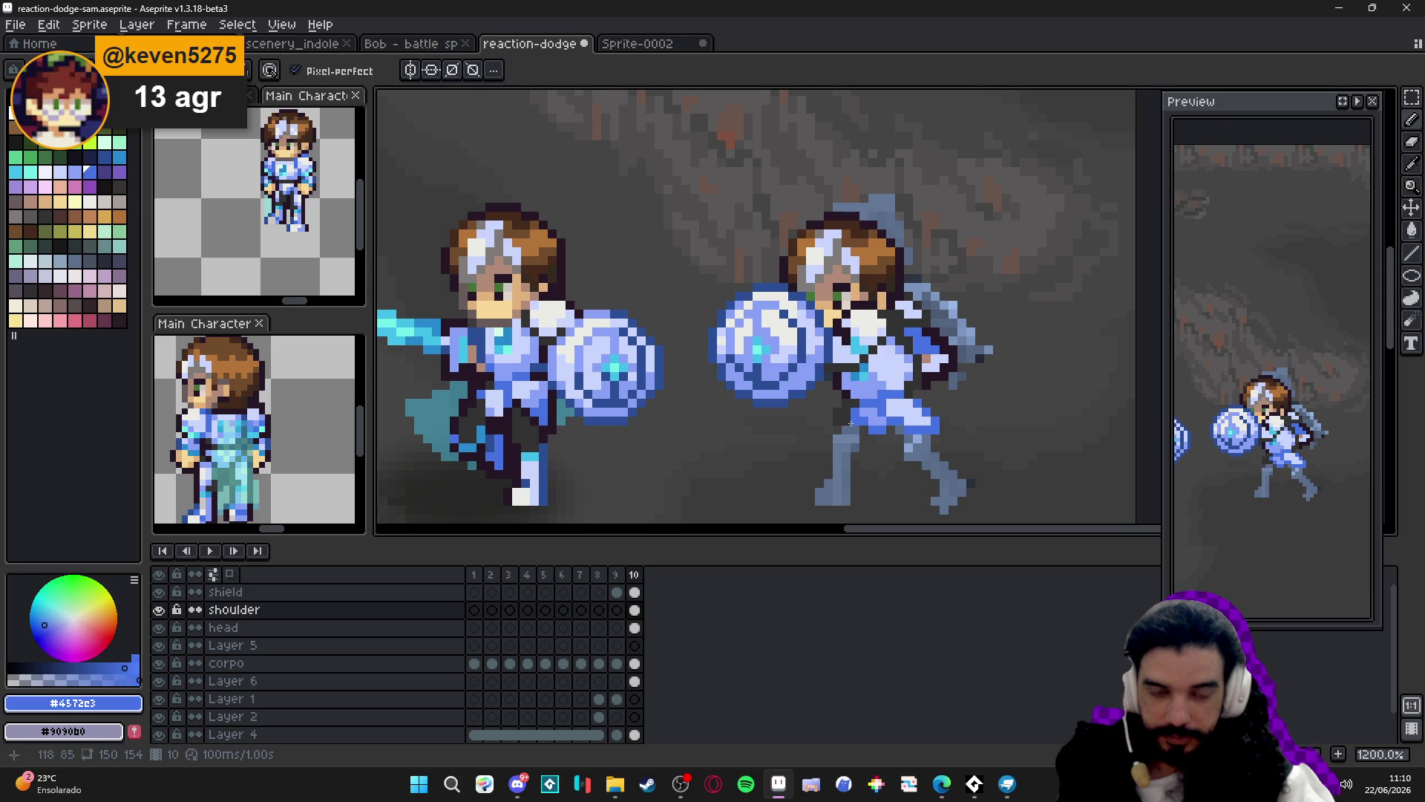
scroll(861, 427, down, 2)
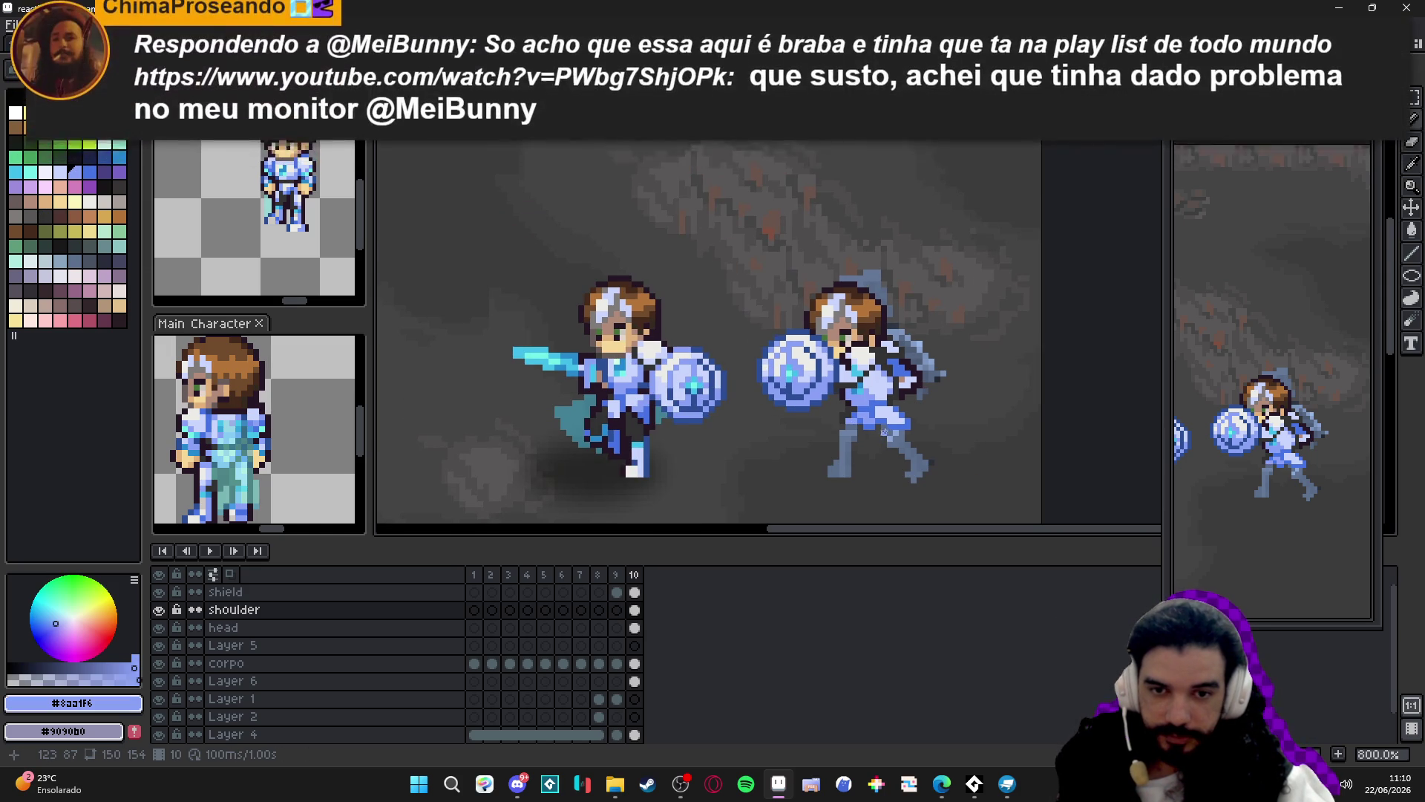
scroll(890, 426, up, 1)
alt+click(543, 407)
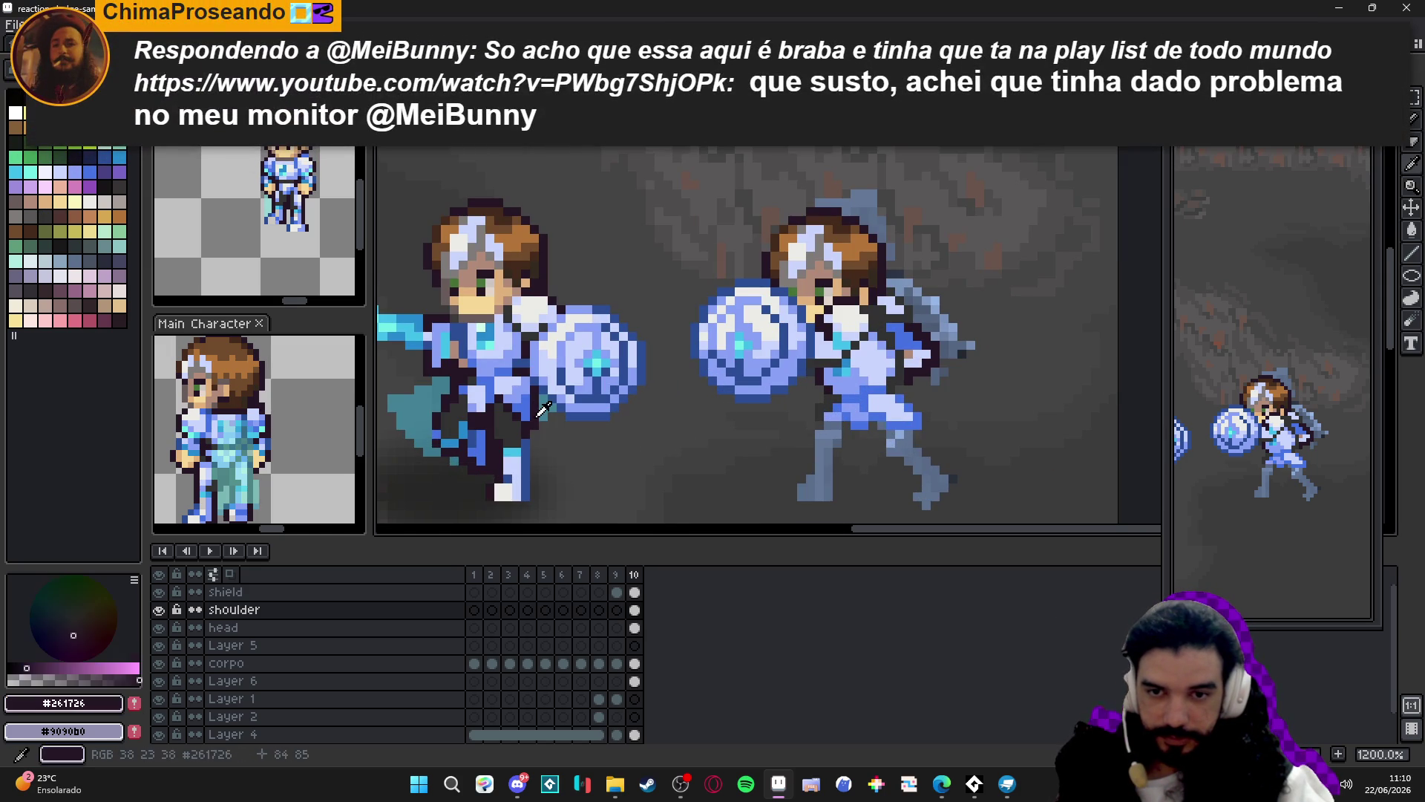
drag(917, 423, 890, 423)
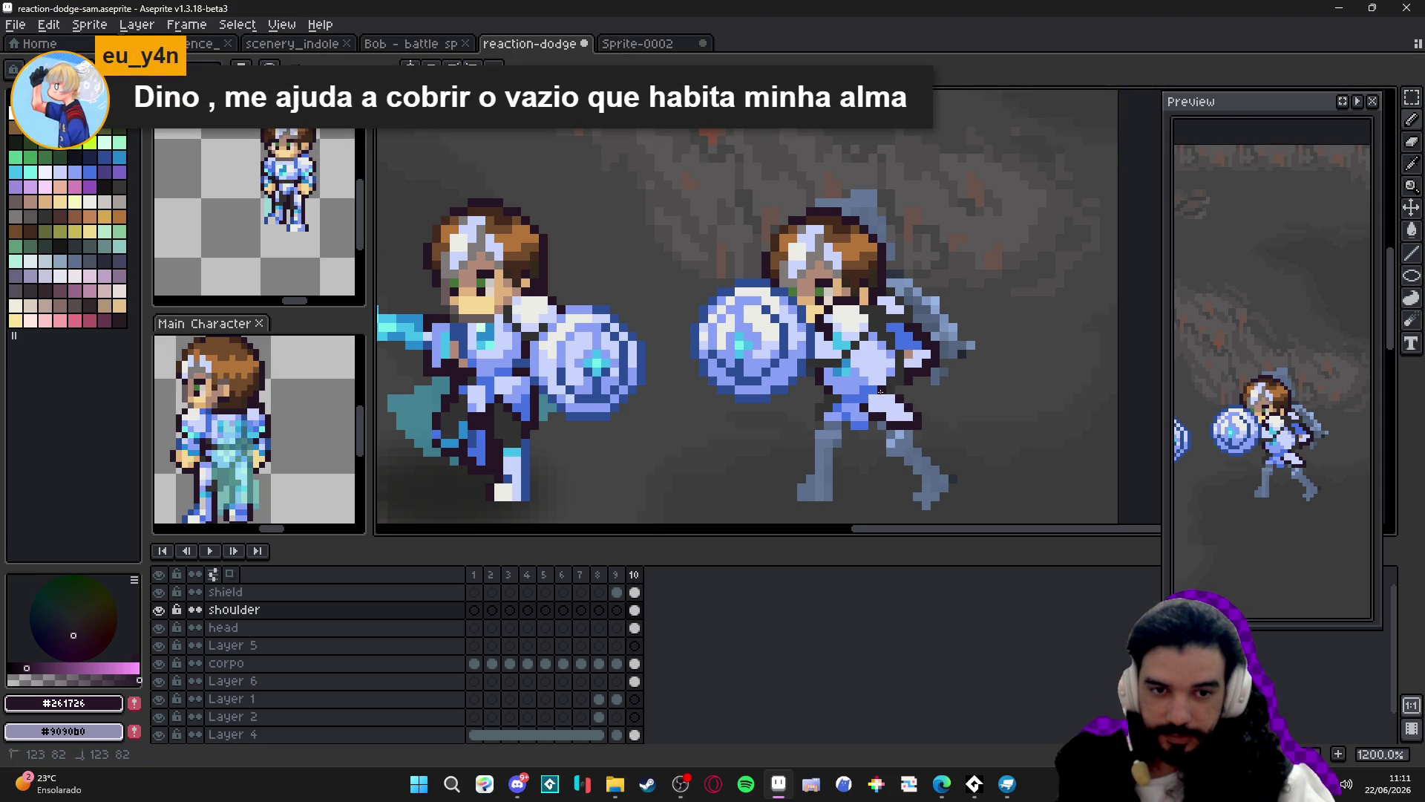
scroll(902, 421, down, 1)
Draw a dark outline line down the defender's body.
scroll(918, 446, right, 2)
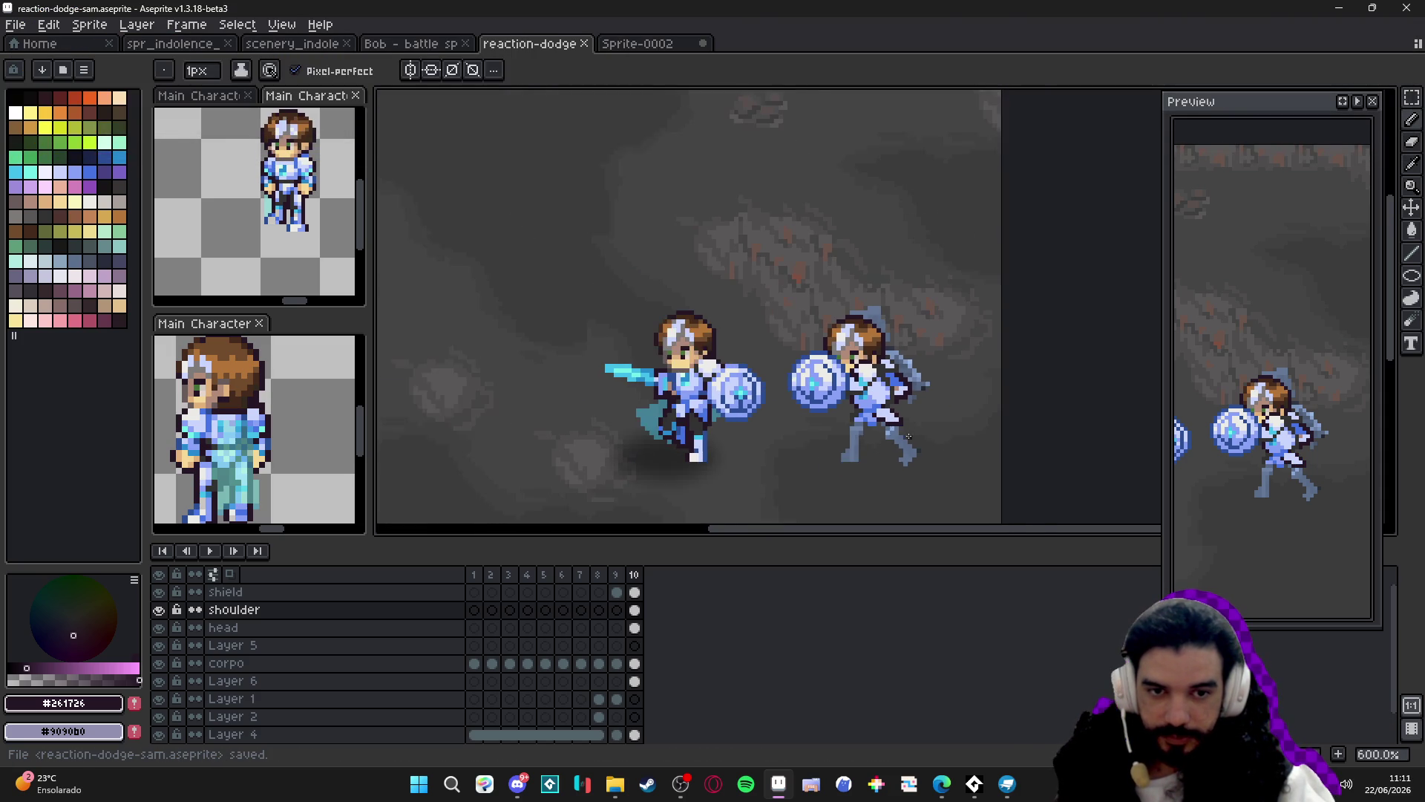
drag(844, 434, 849, 449)
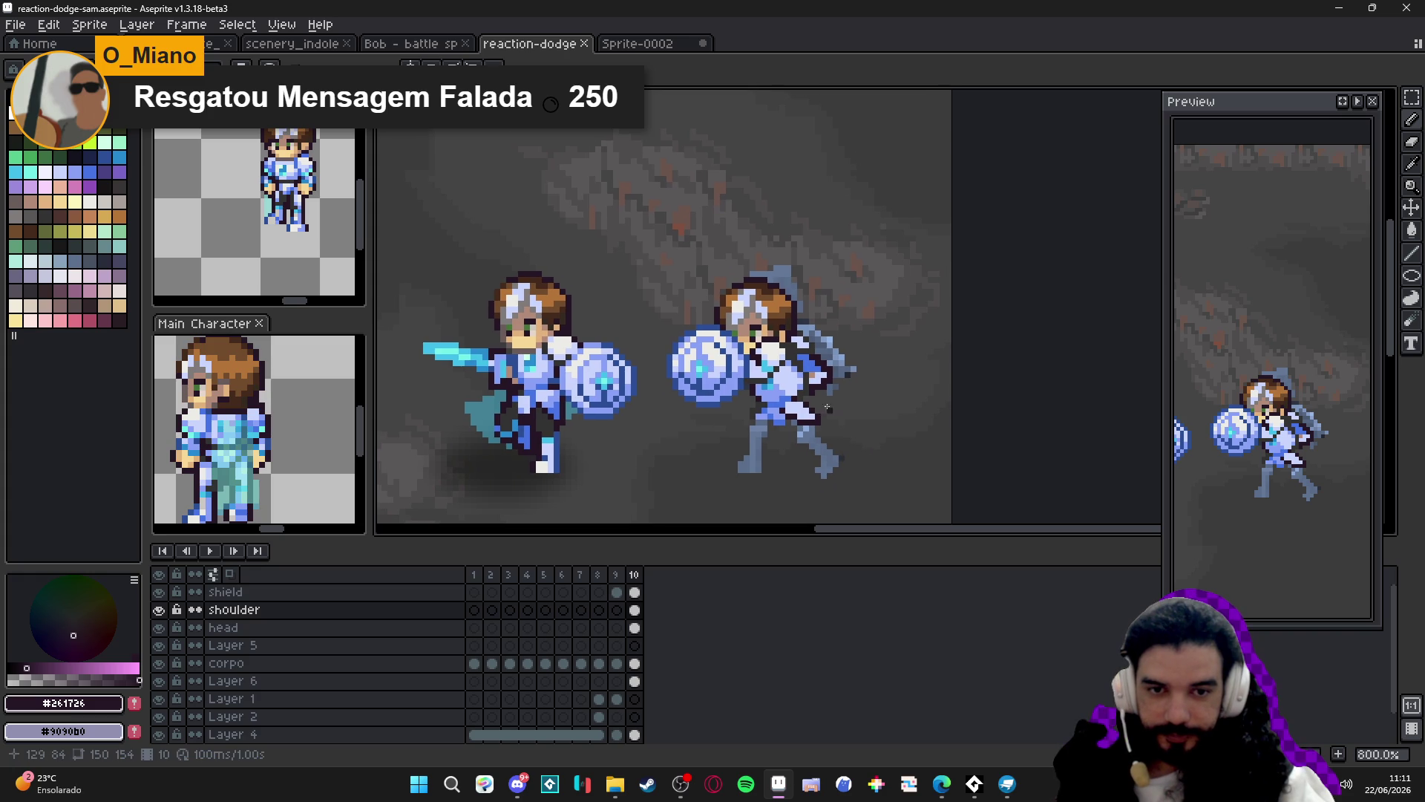
scroll(811, 396, up, 3)
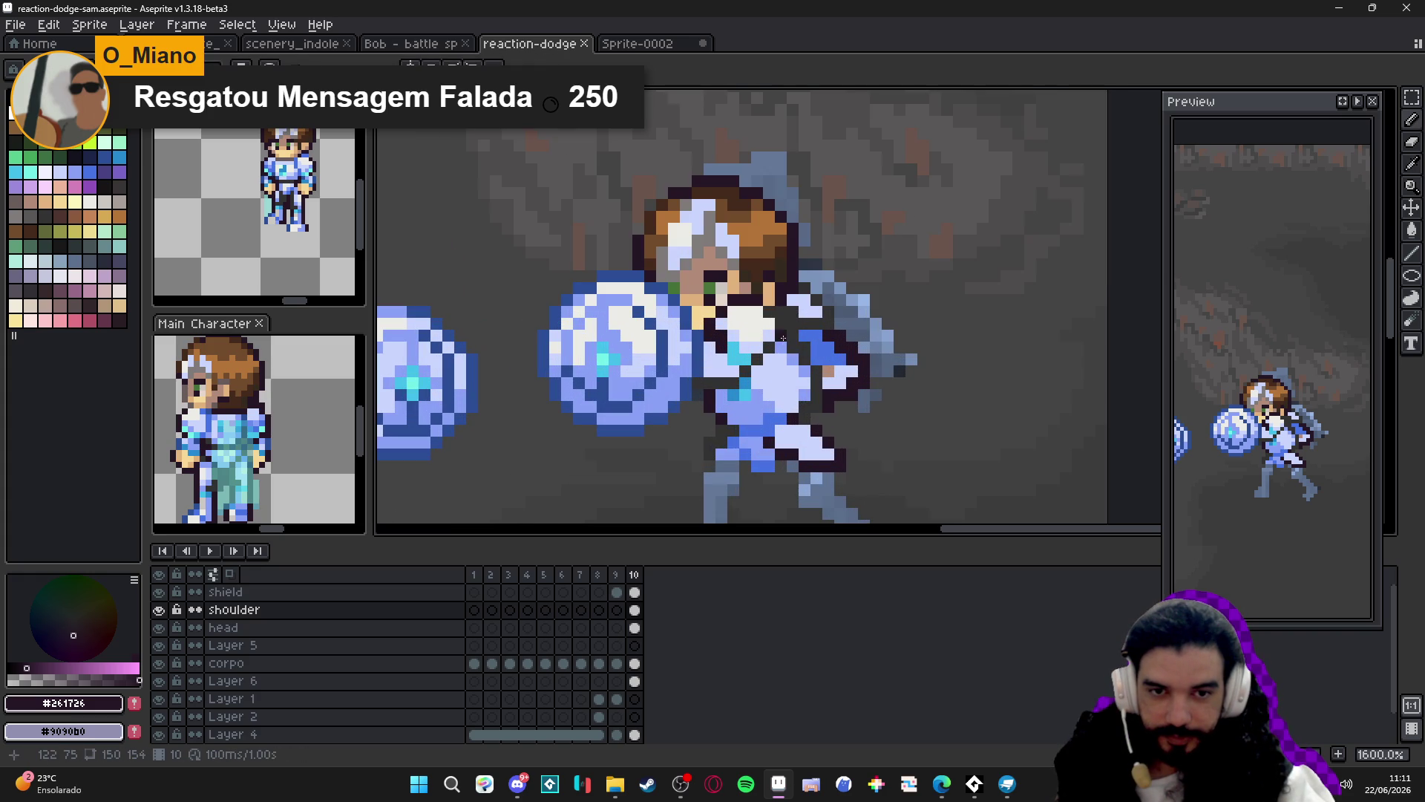
scroll(813, 367, down, 3)
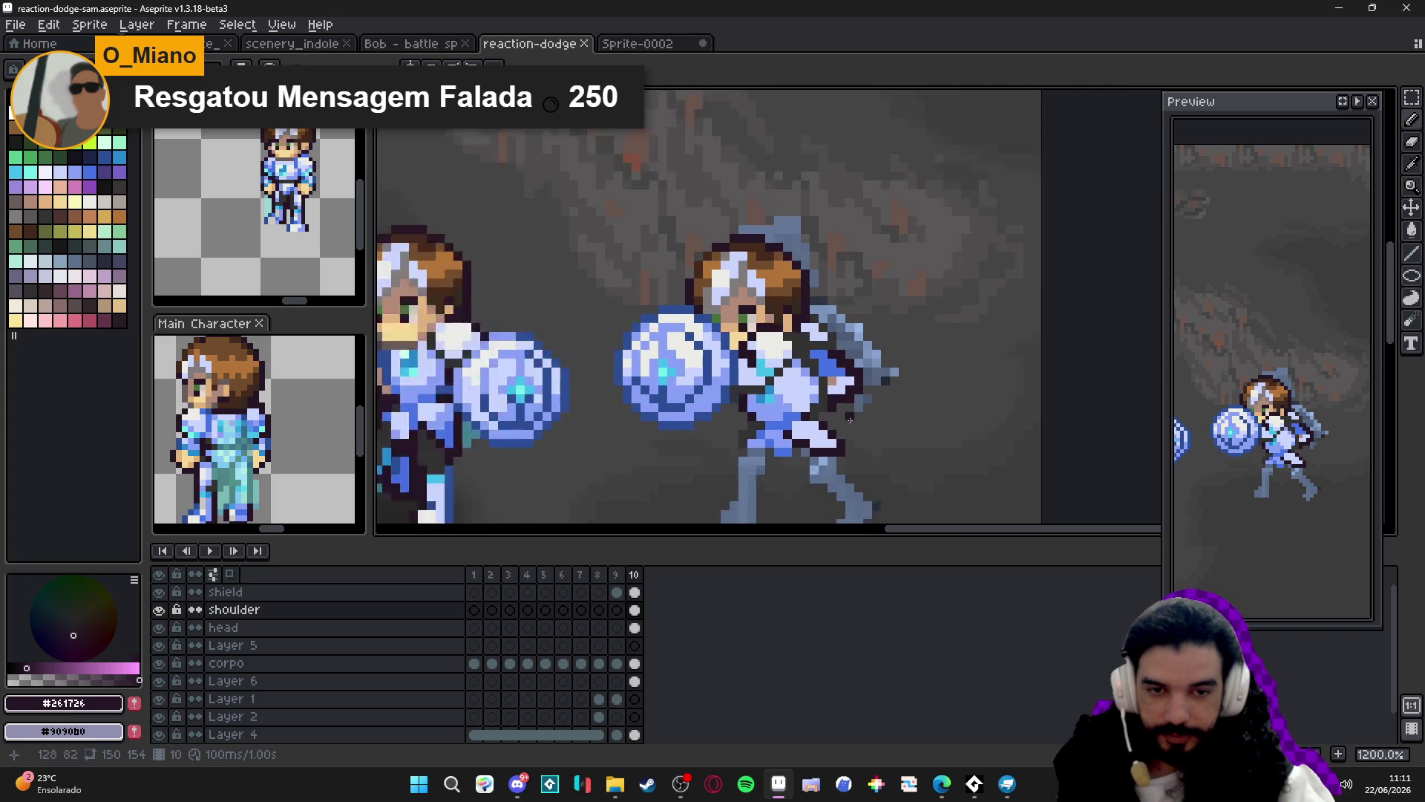
scroll(850, 397, up, 3)
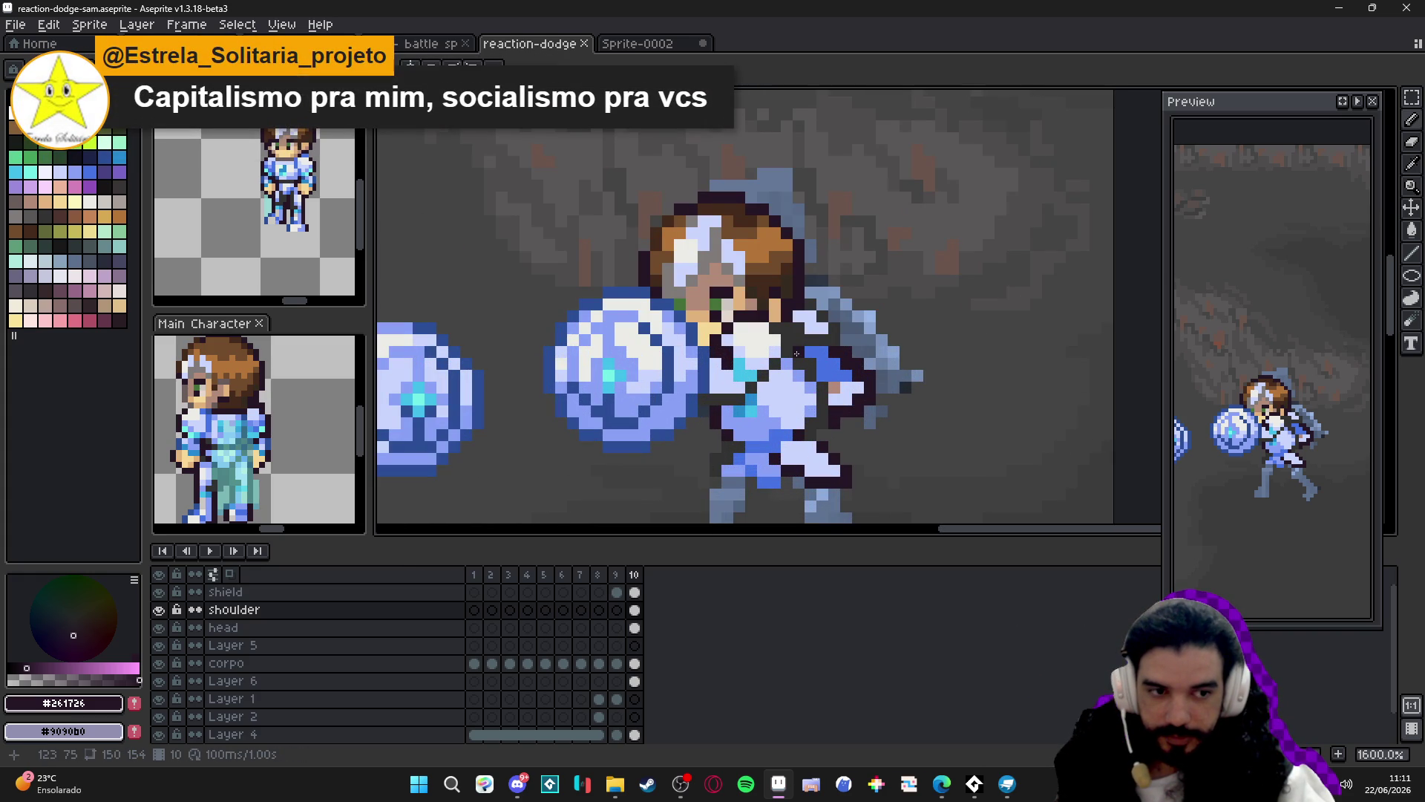
scroll(846, 424, down, 1)
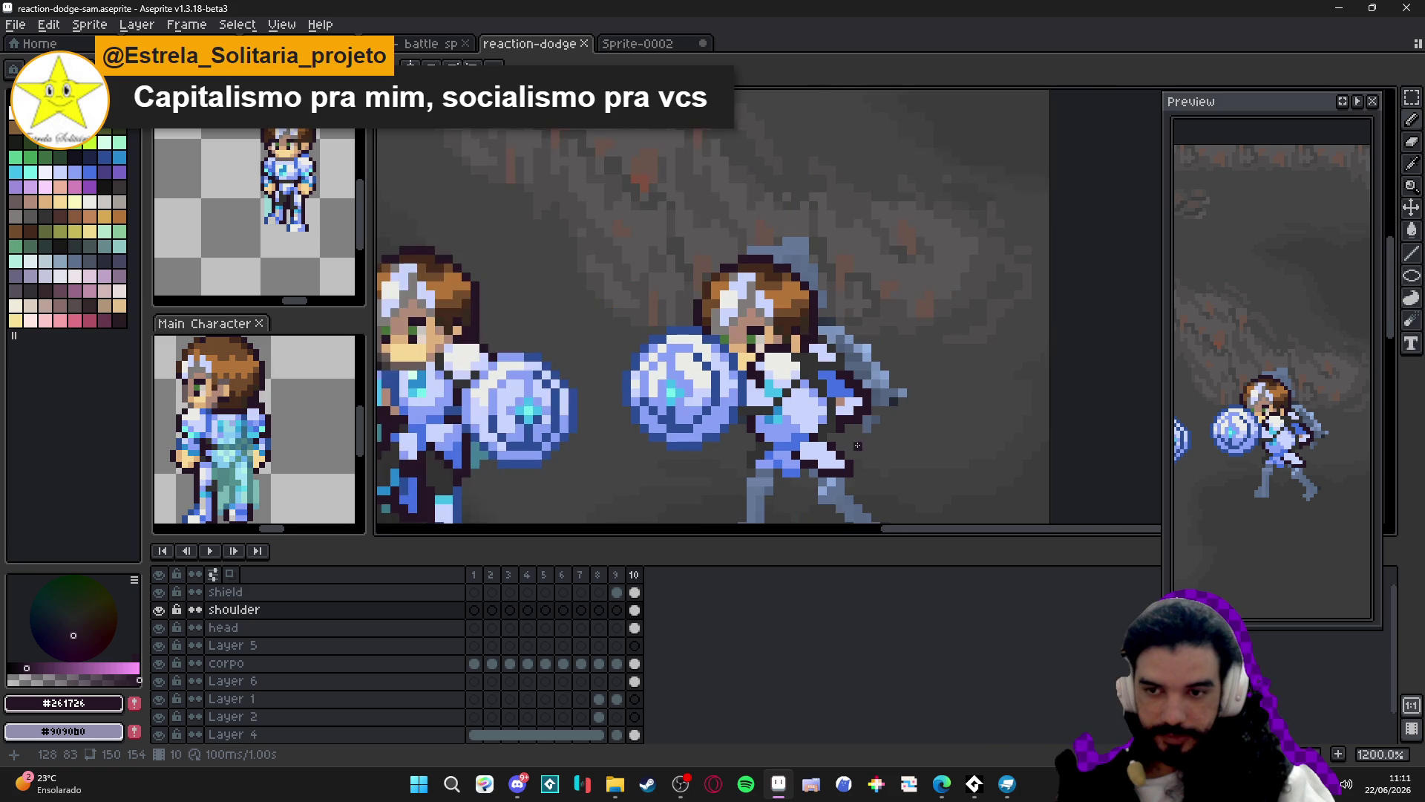
scroll(839, 411, down, 2)
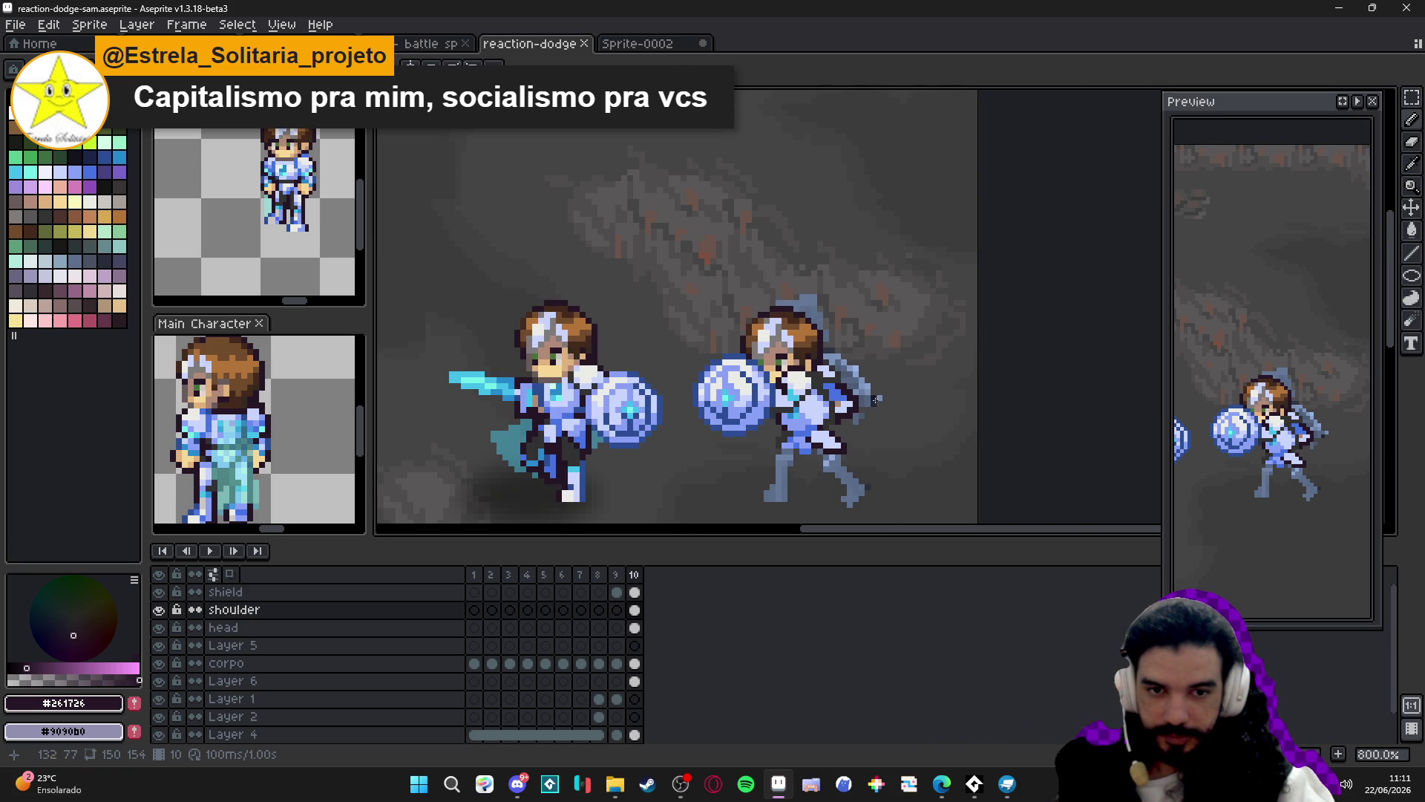
scroll(876, 400, up, 3)
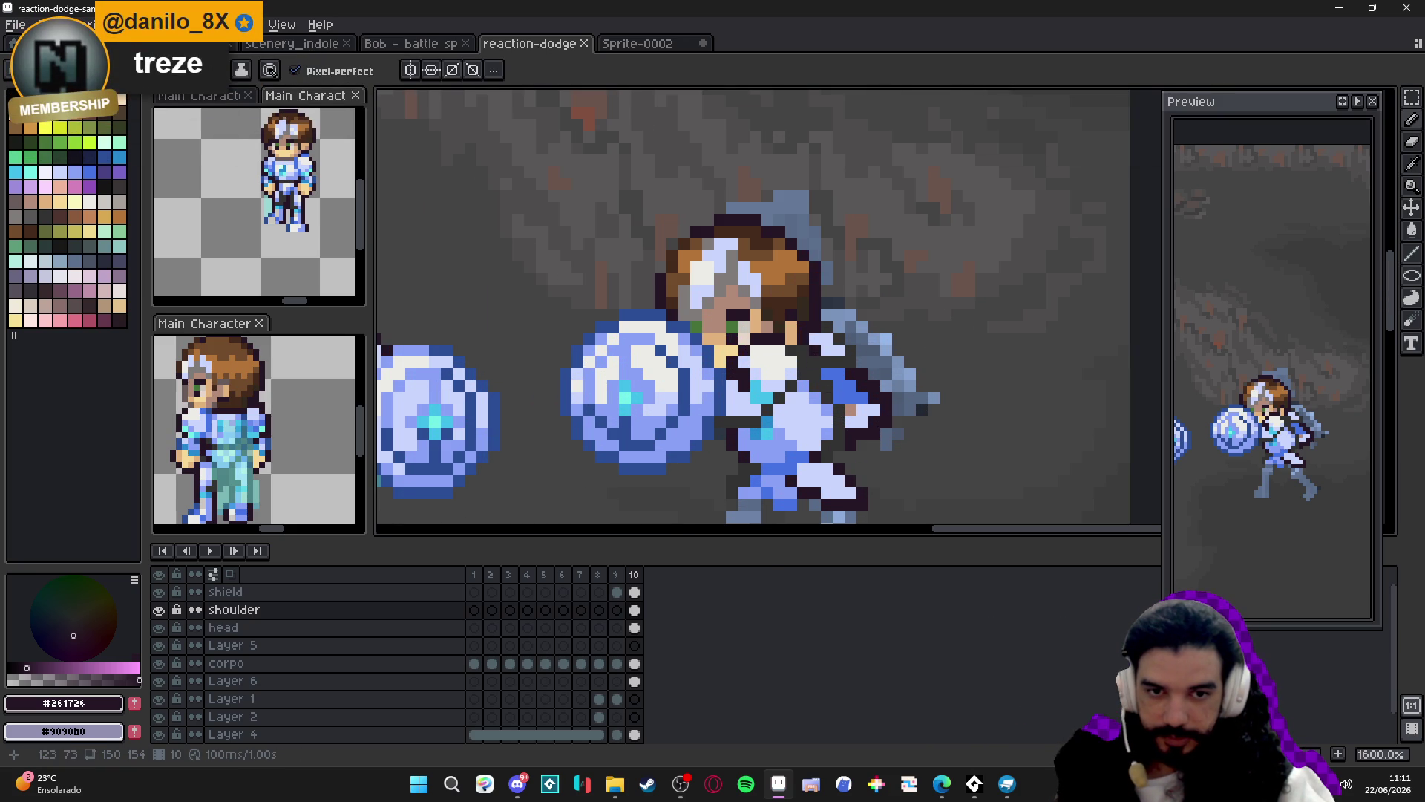
drag(816, 355, 829, 450)
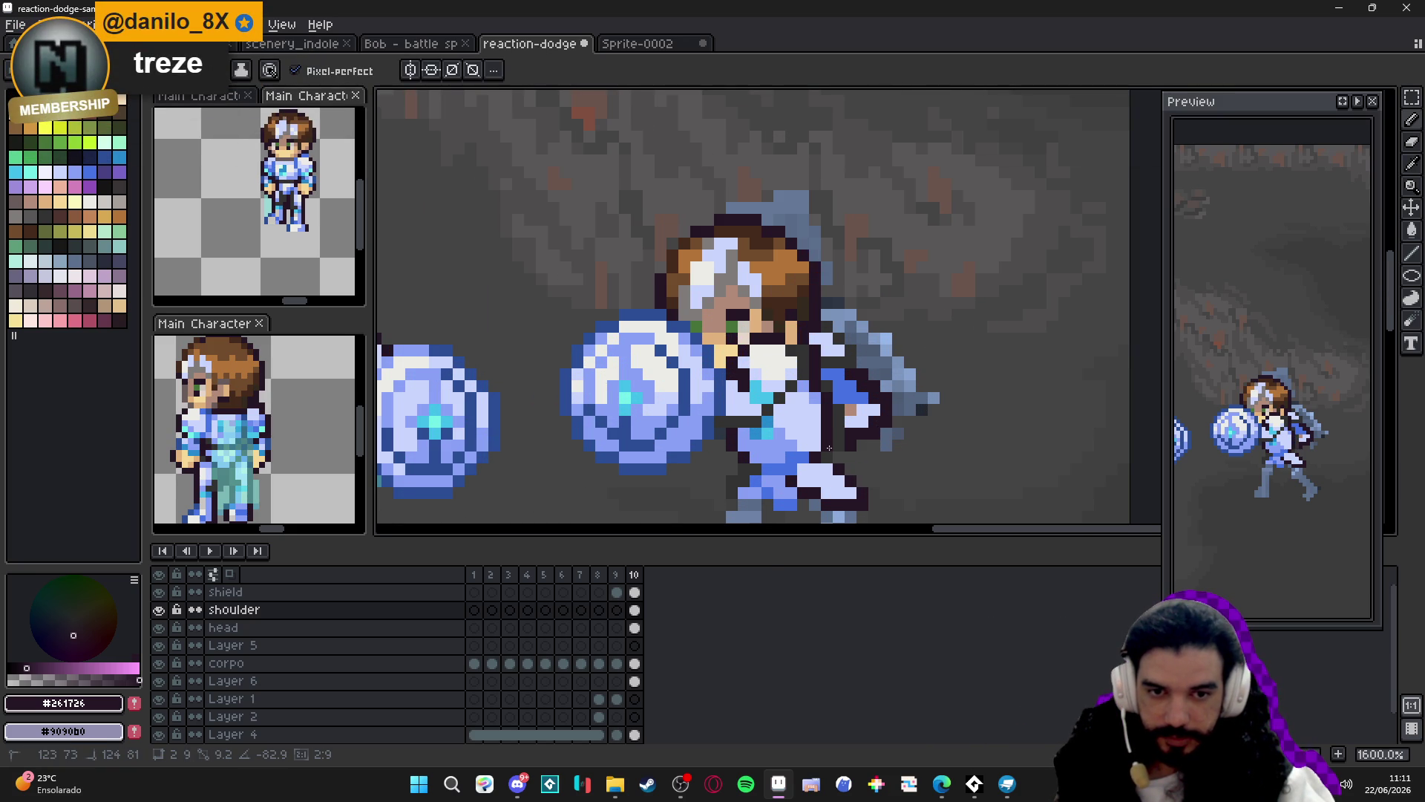
scroll(846, 408, down, 2)
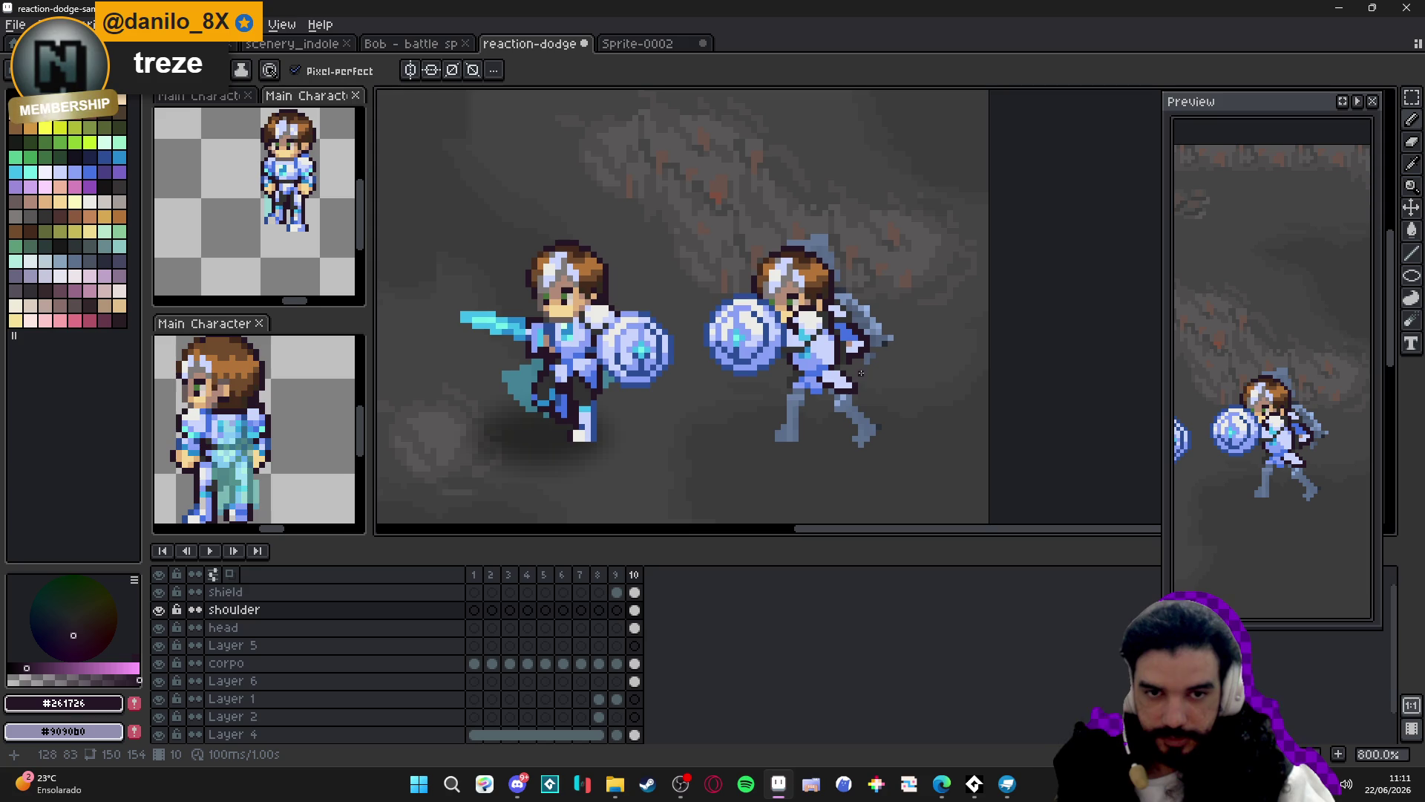
scroll(857, 365, up, 3)
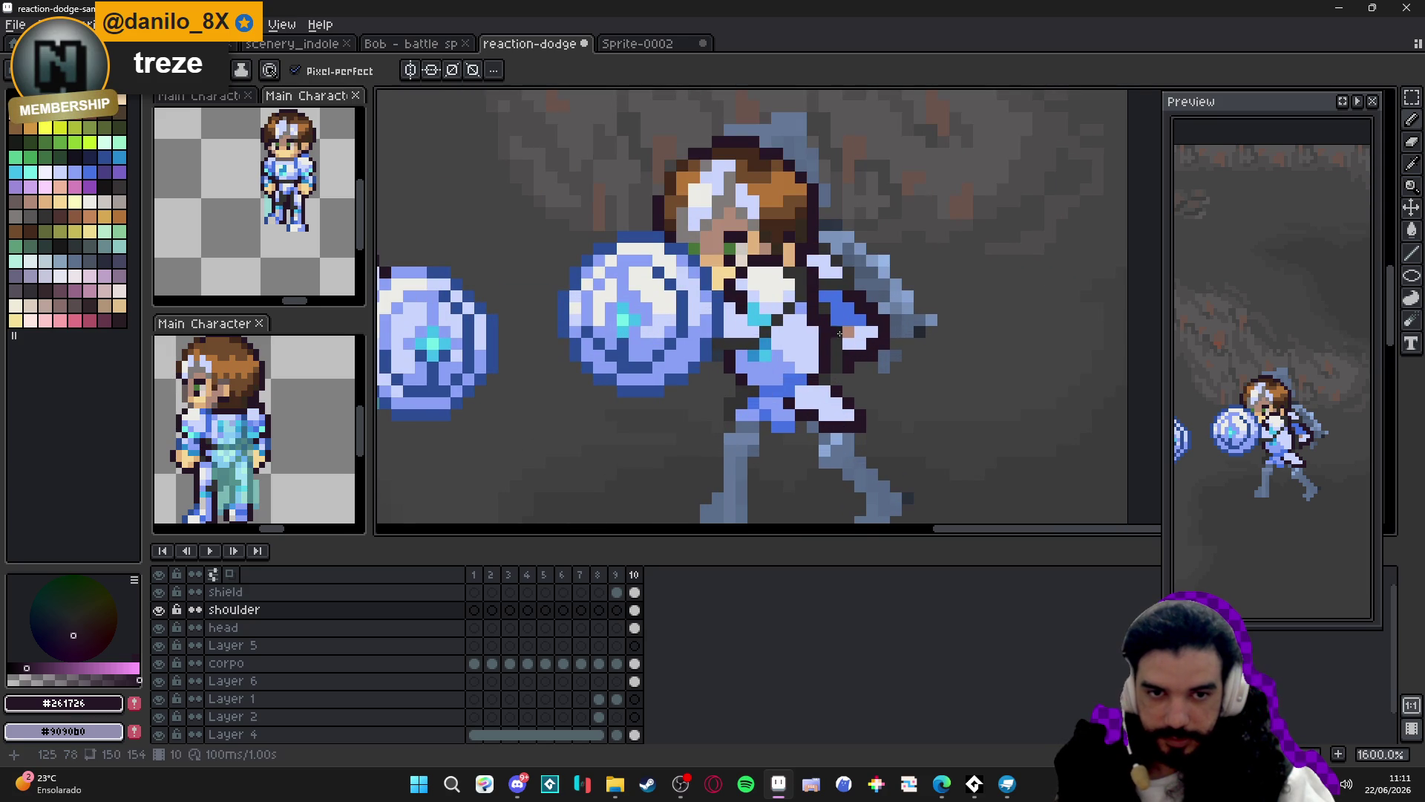
scroll(861, 390, down, 2)
scroll(846, 379, up, 2)
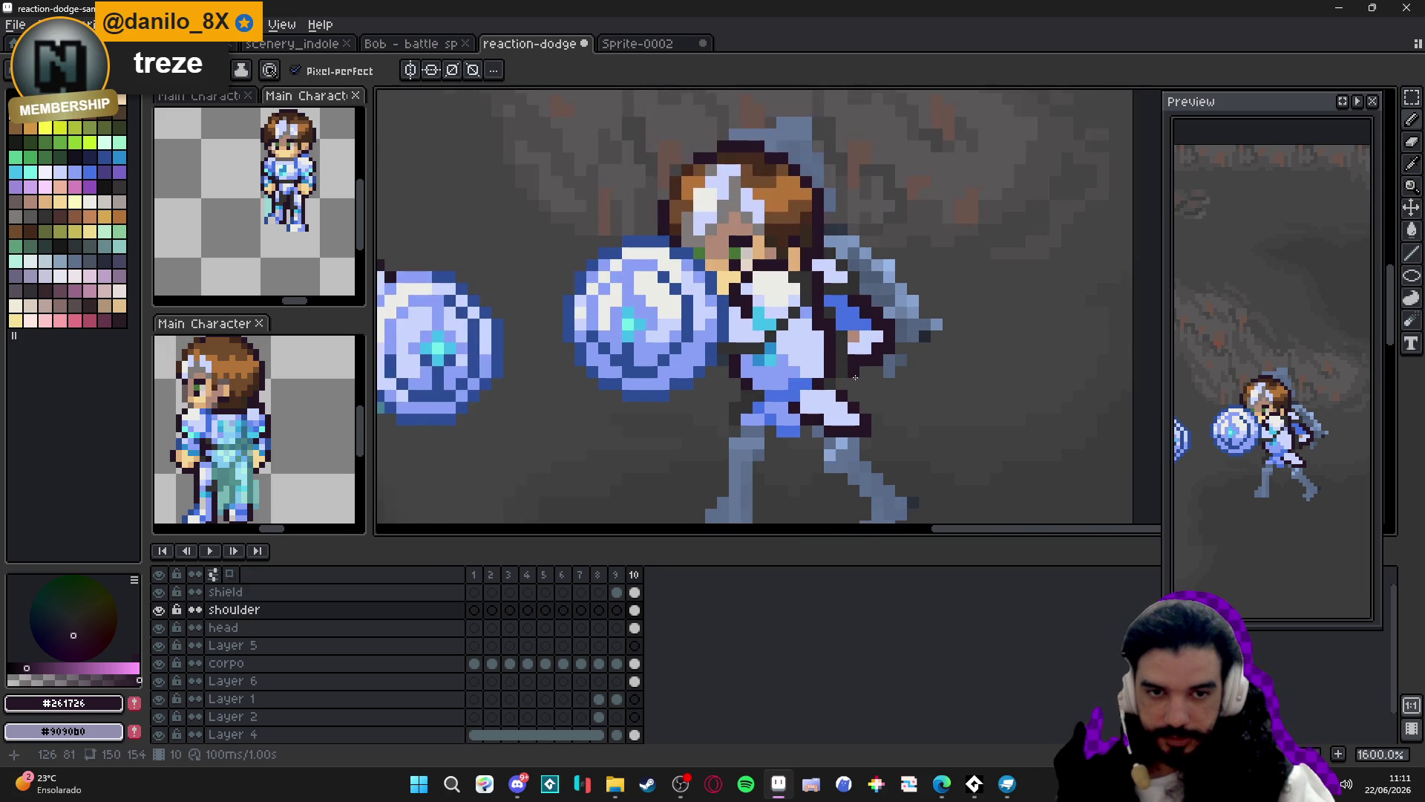
Repaint shoulder pixels in armour blue and skin tone, then take the dark #261726 outline colour.
alt+click(873, 349)
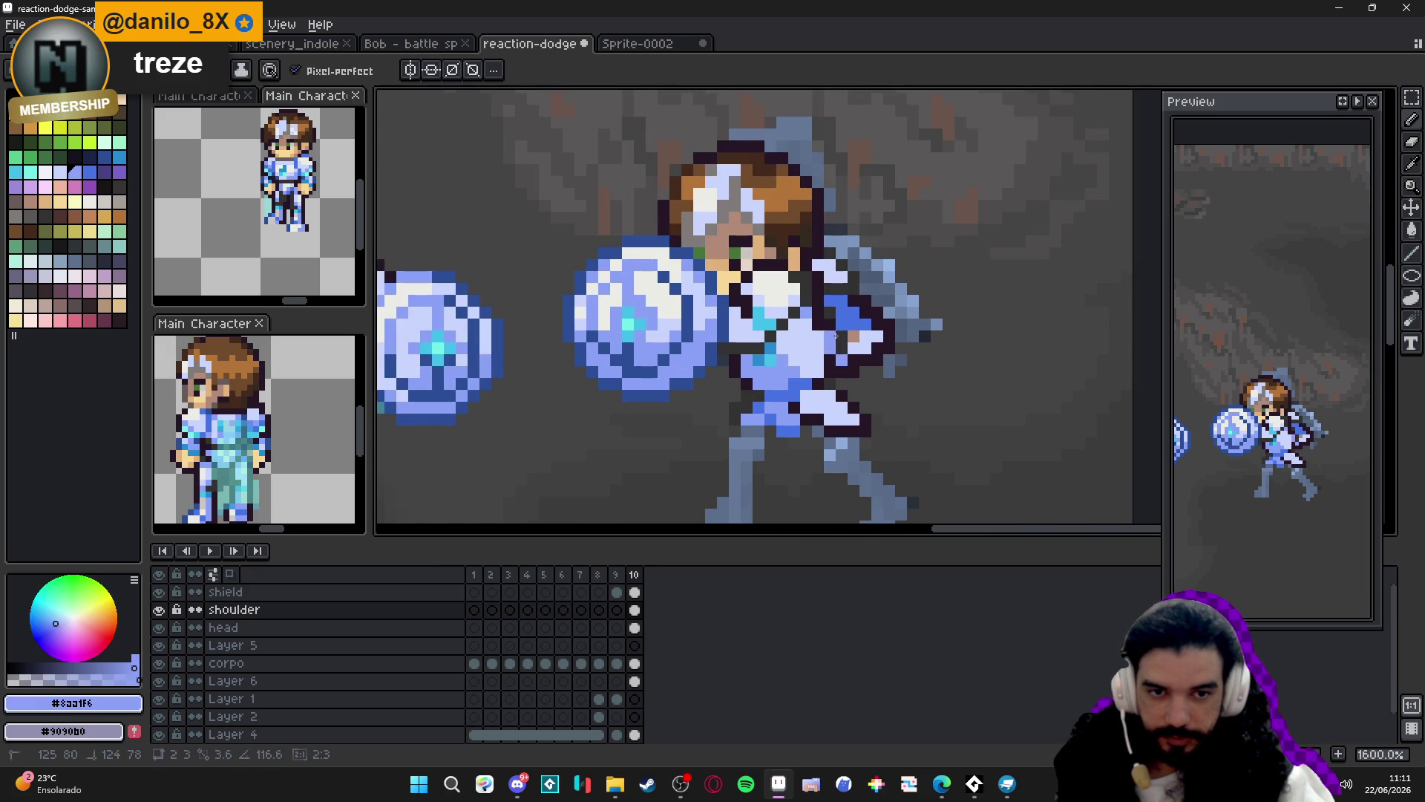
click(853, 335)
alt+click(853, 335)
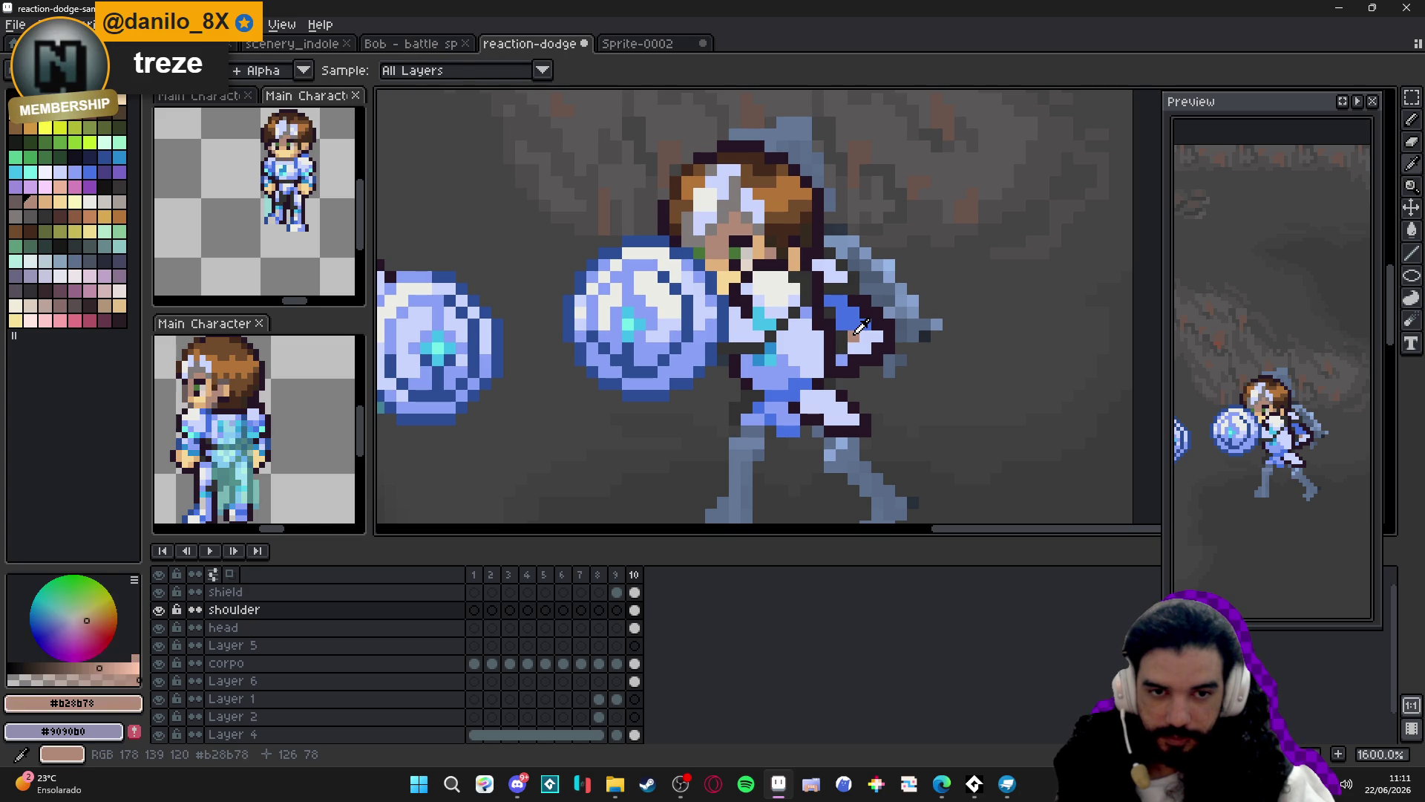
click(855, 346)
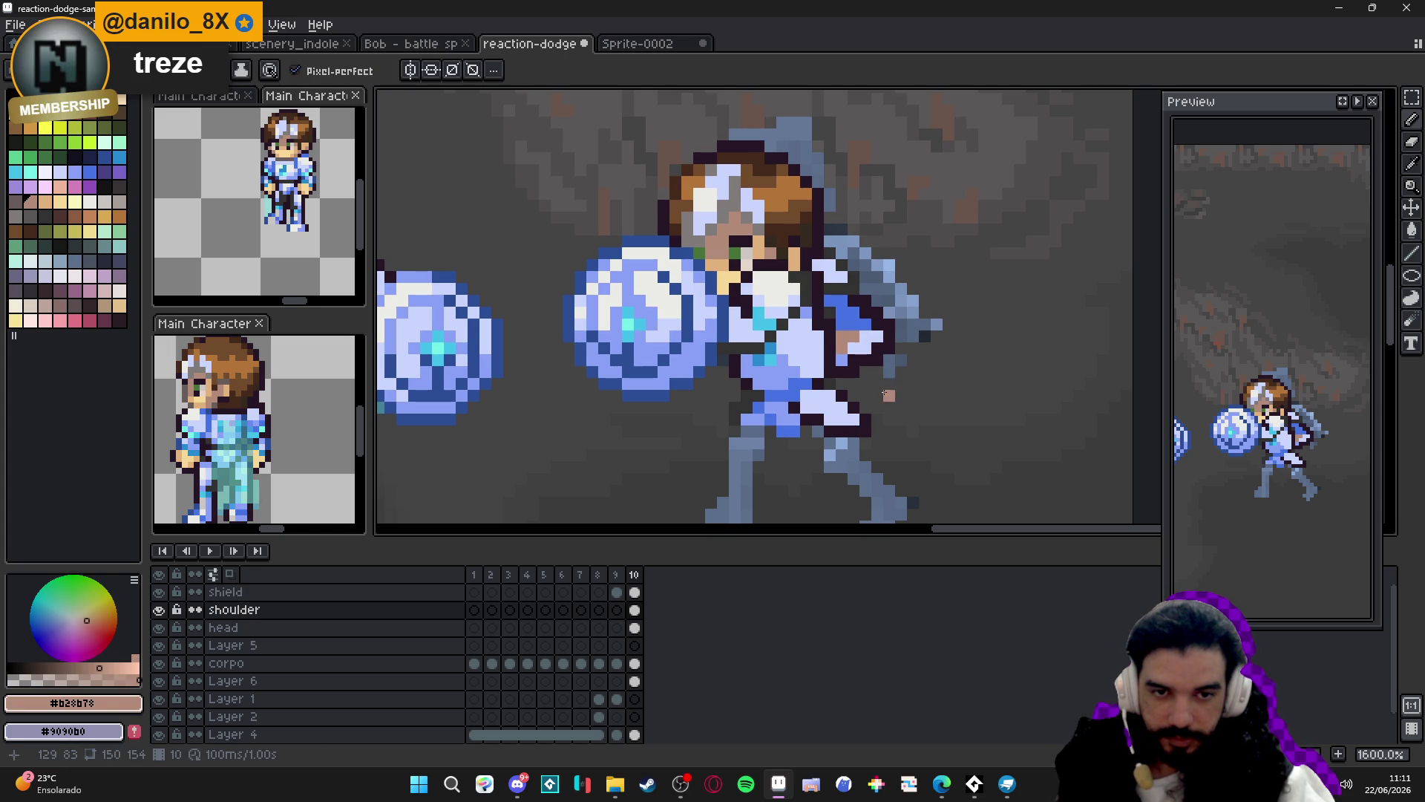
key(b)
alt+click(853, 362)
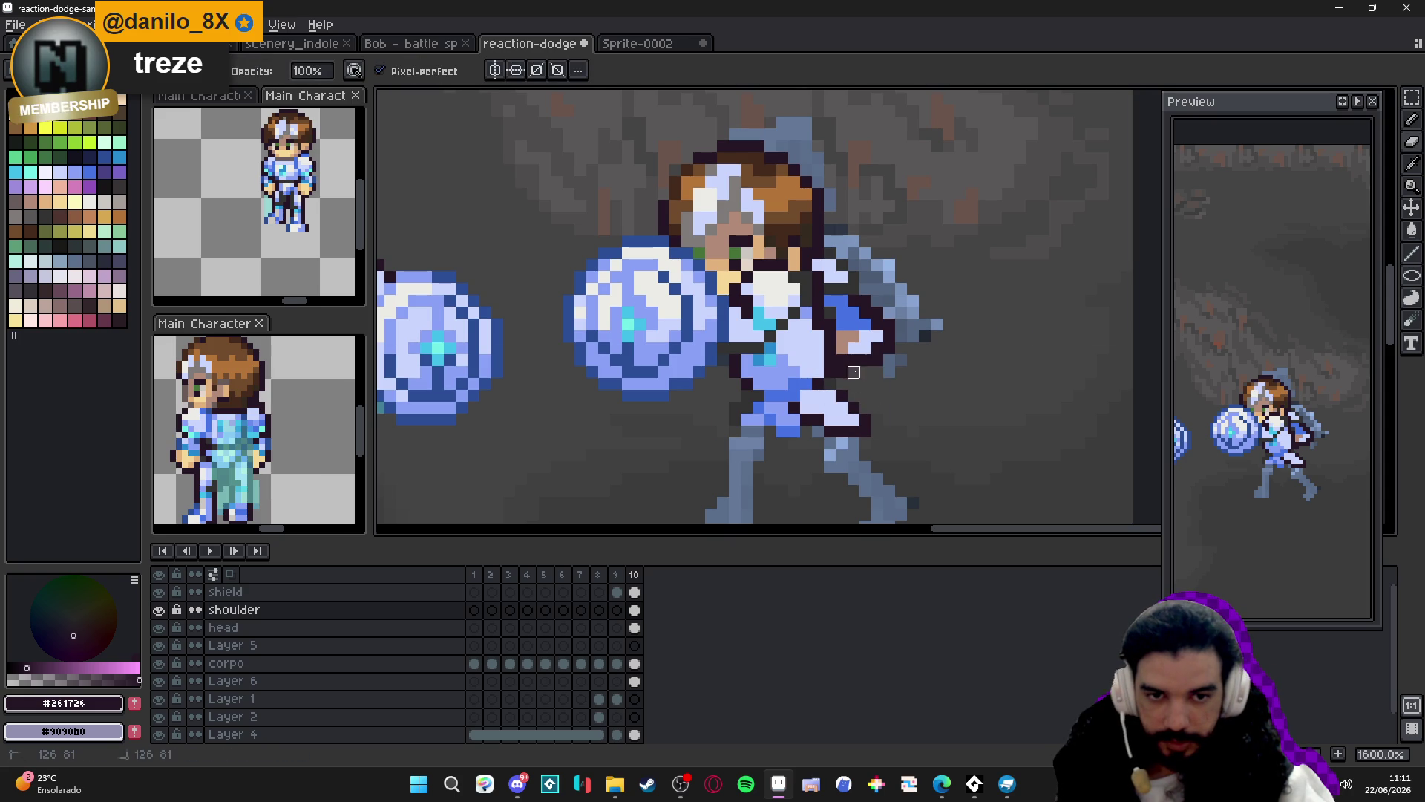
scroll(843, 369, down, 3)
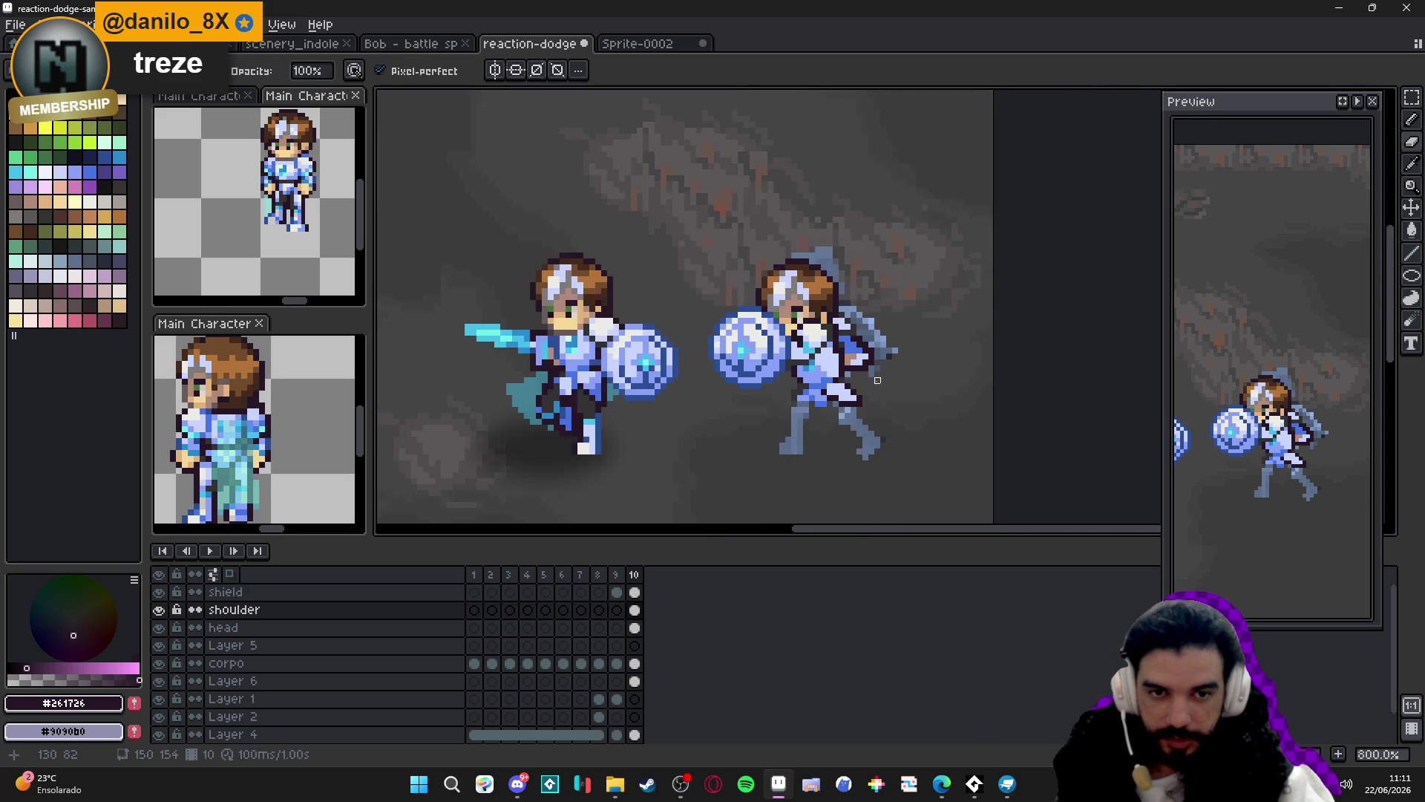
scroll(858, 357, up, 3)
scroll(859, 356, down, 3)
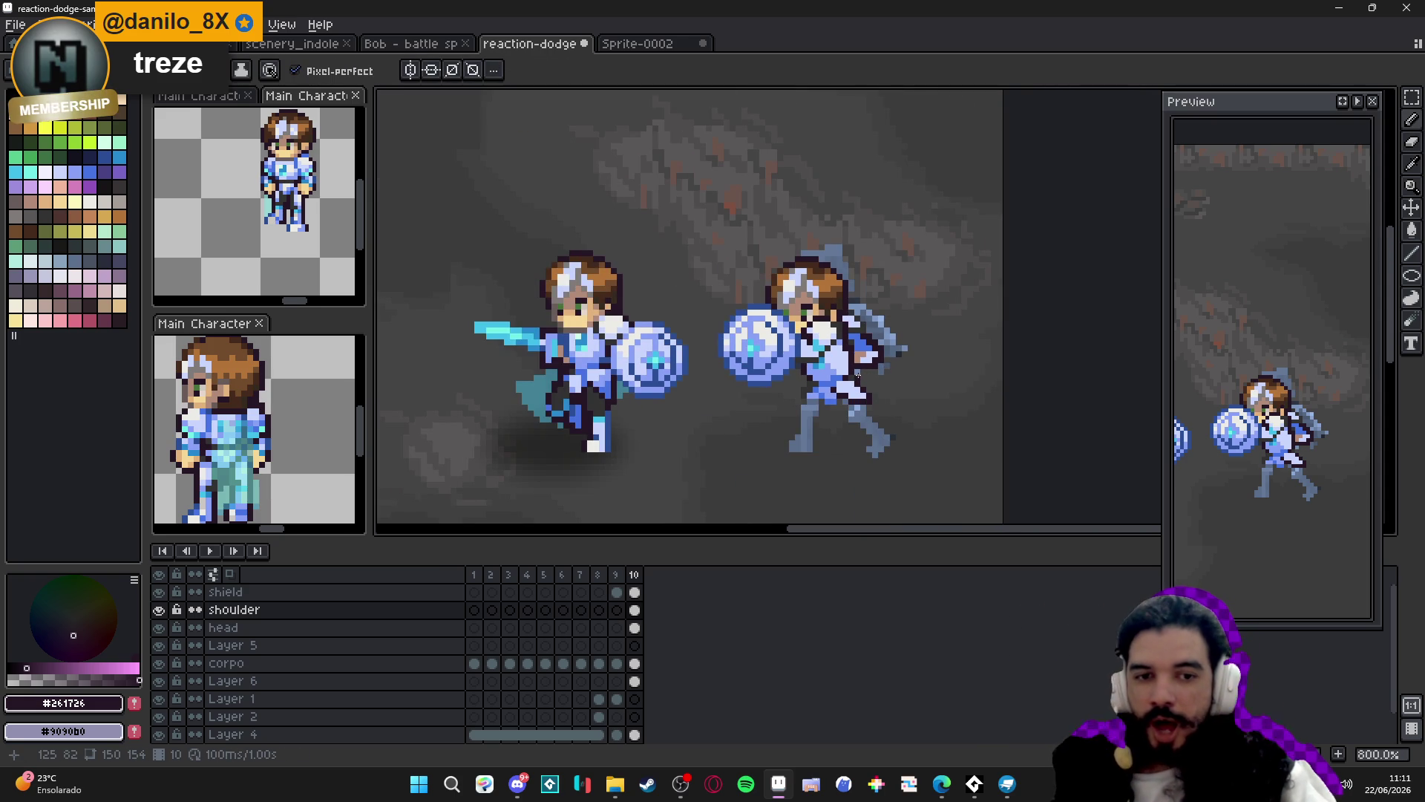
Save the sprite and repaint a shoulder pixel in lavender blue.
key(ctrl+s)
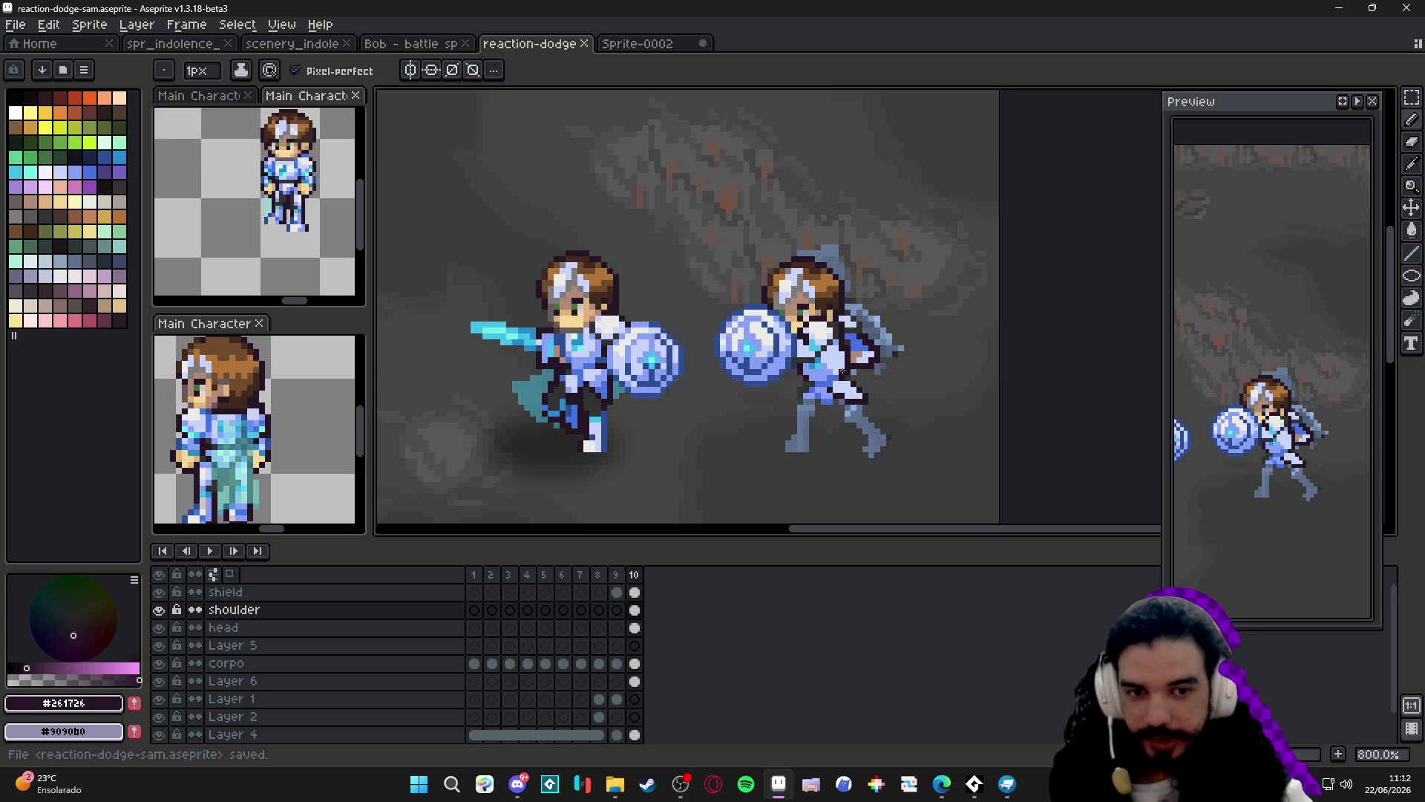
scroll(843, 375, up, 2)
scroll(843, 380, up, 1)
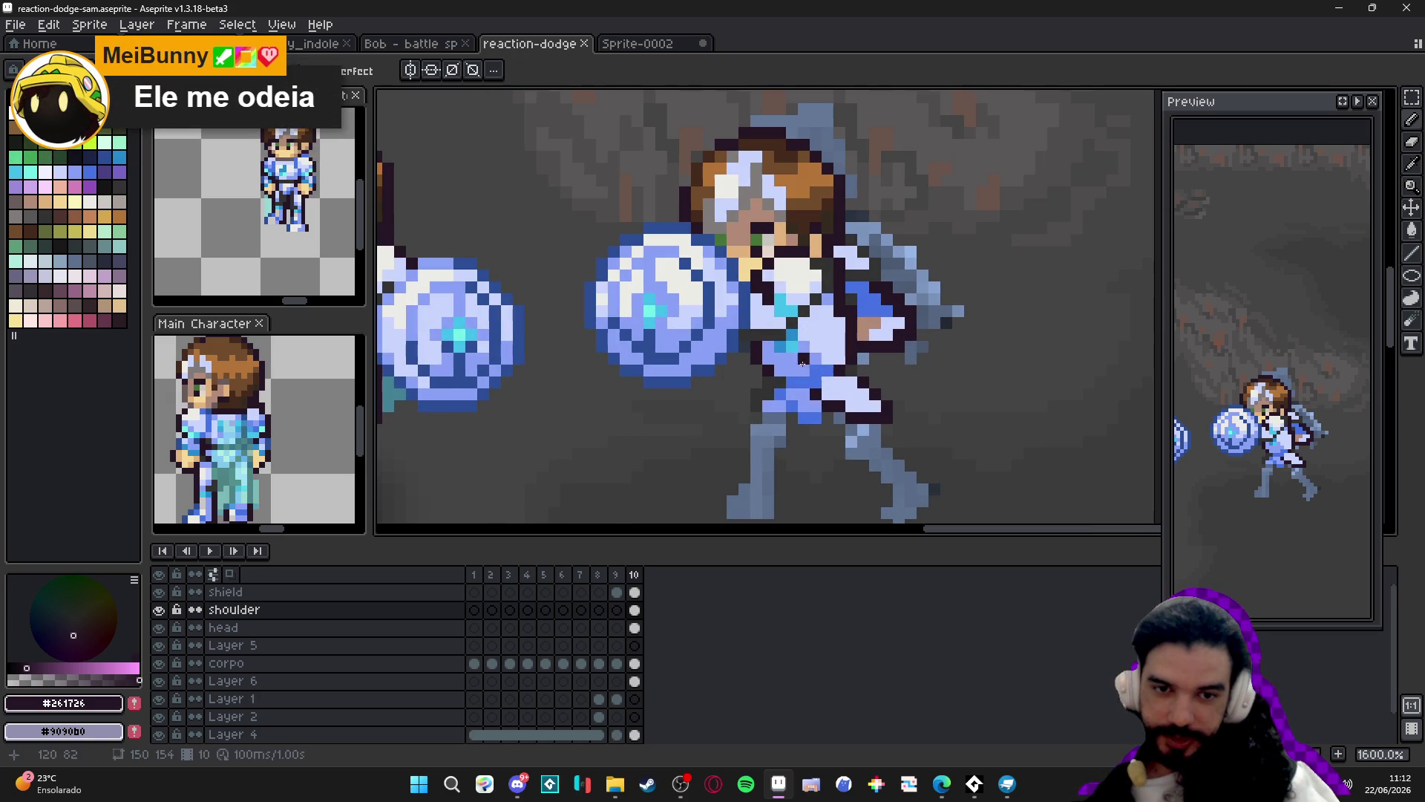
alt+click(829, 370)
click(850, 390)
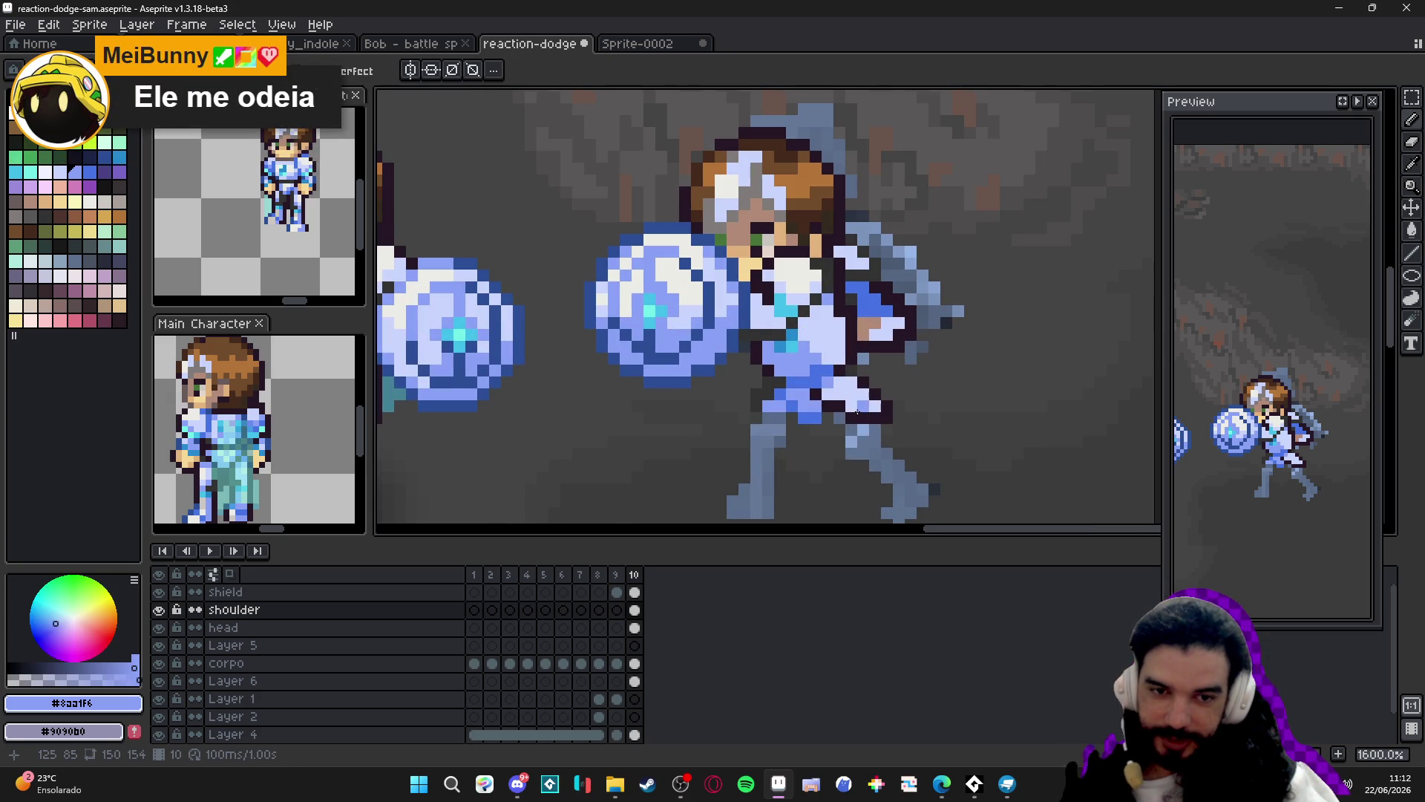
Outline the left side and bottom of the belt in the dark outline colour.
scroll(853, 399, down, 3)
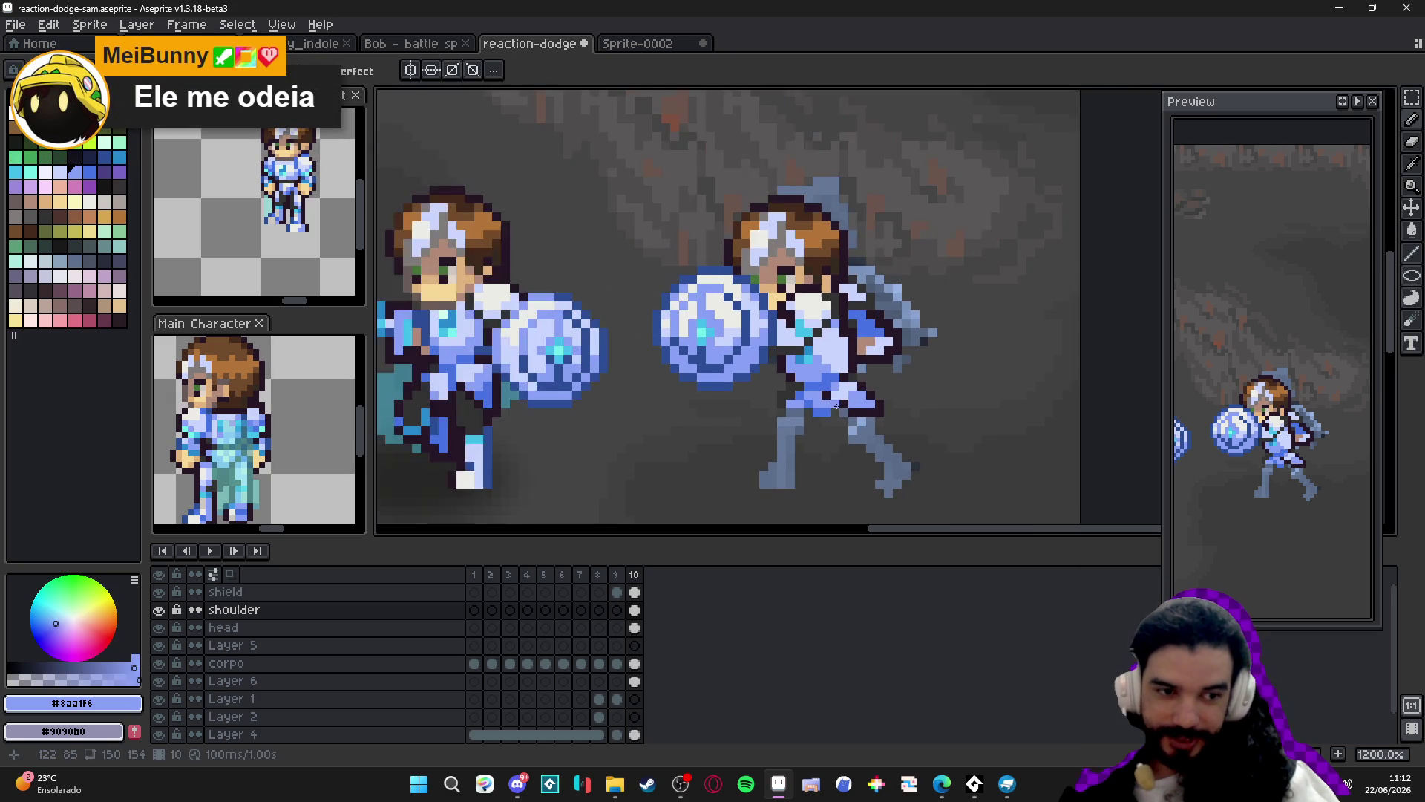
scroll(854, 405, up, 3)
scroll(853, 406, down, 1)
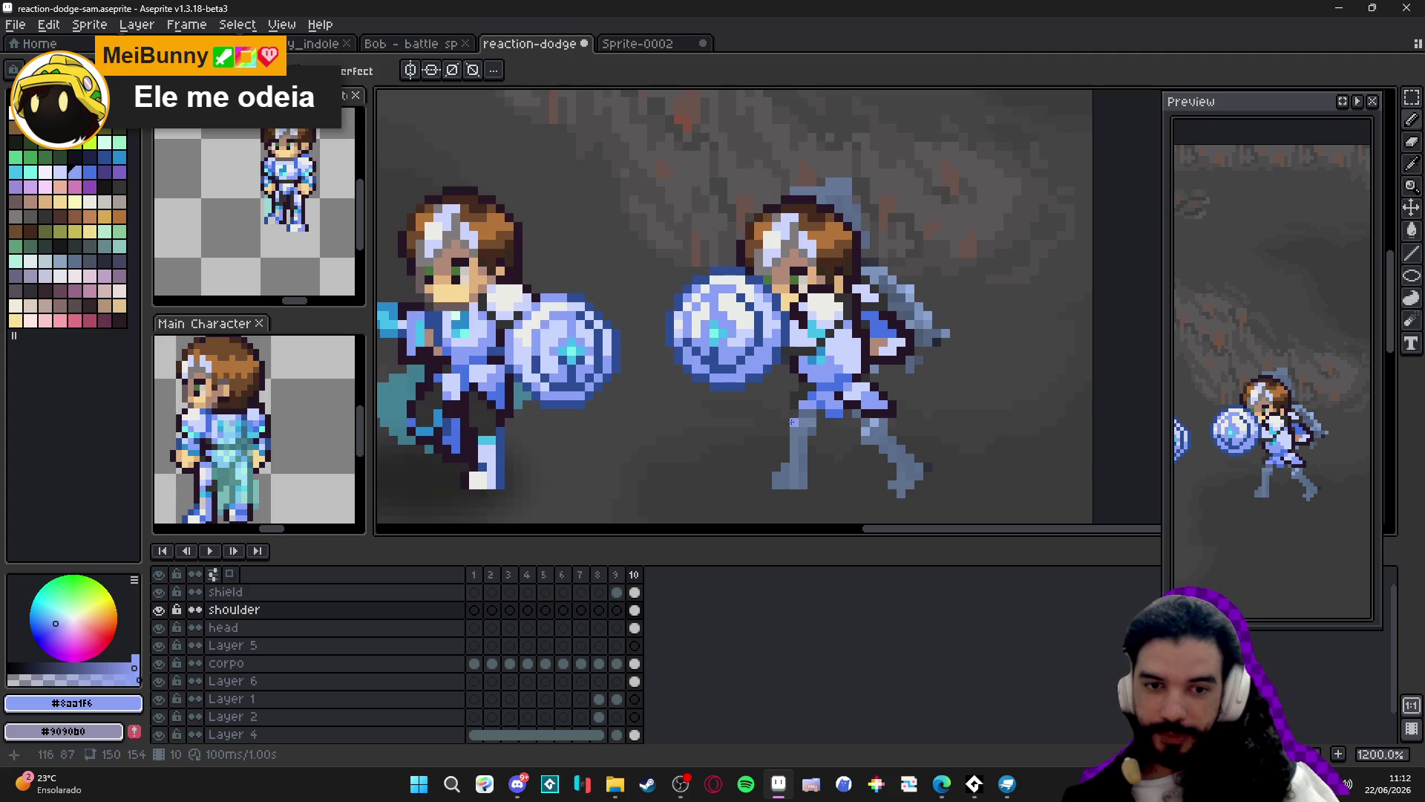
scroll(840, 415, up, 1)
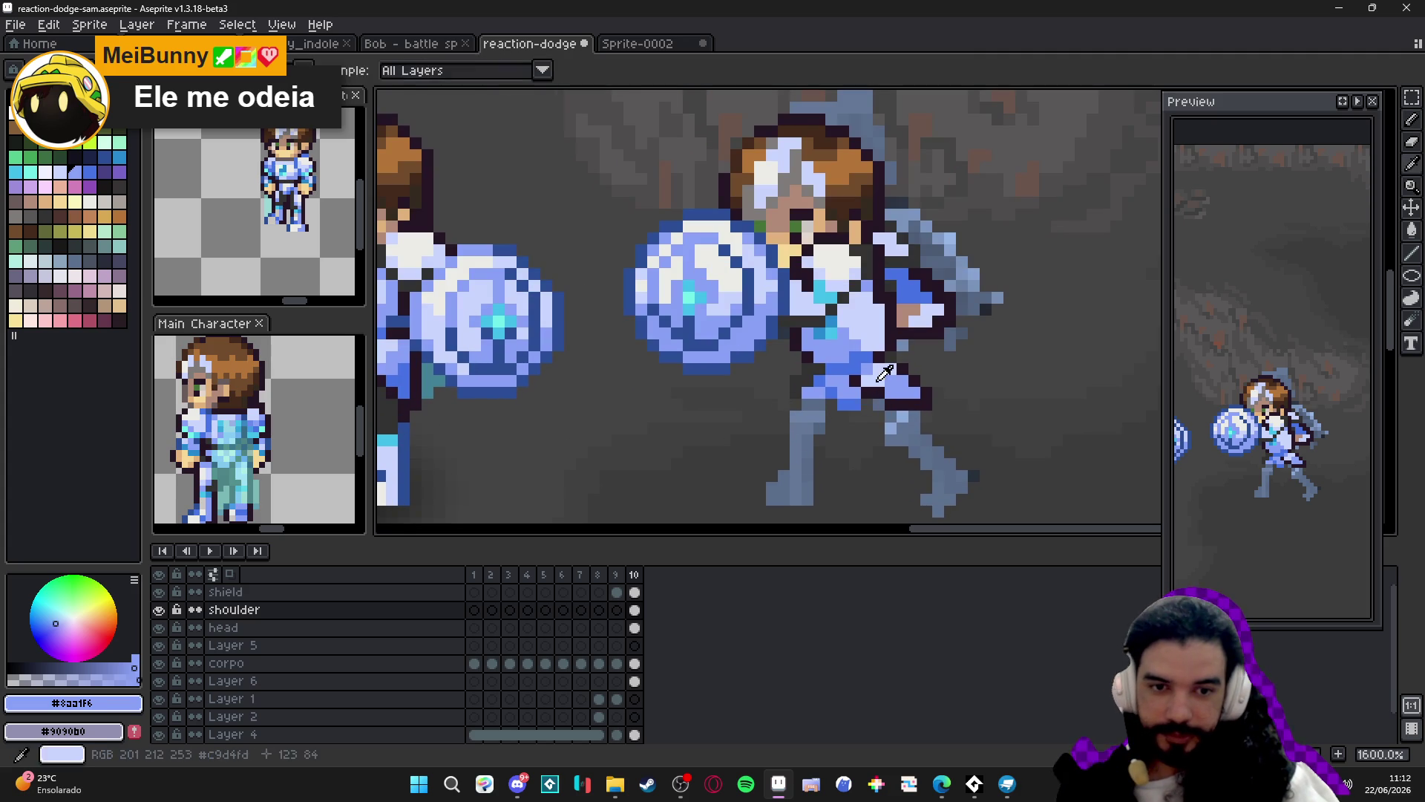
alt+click(835, 385)
scroll(833, 383, down, 3)
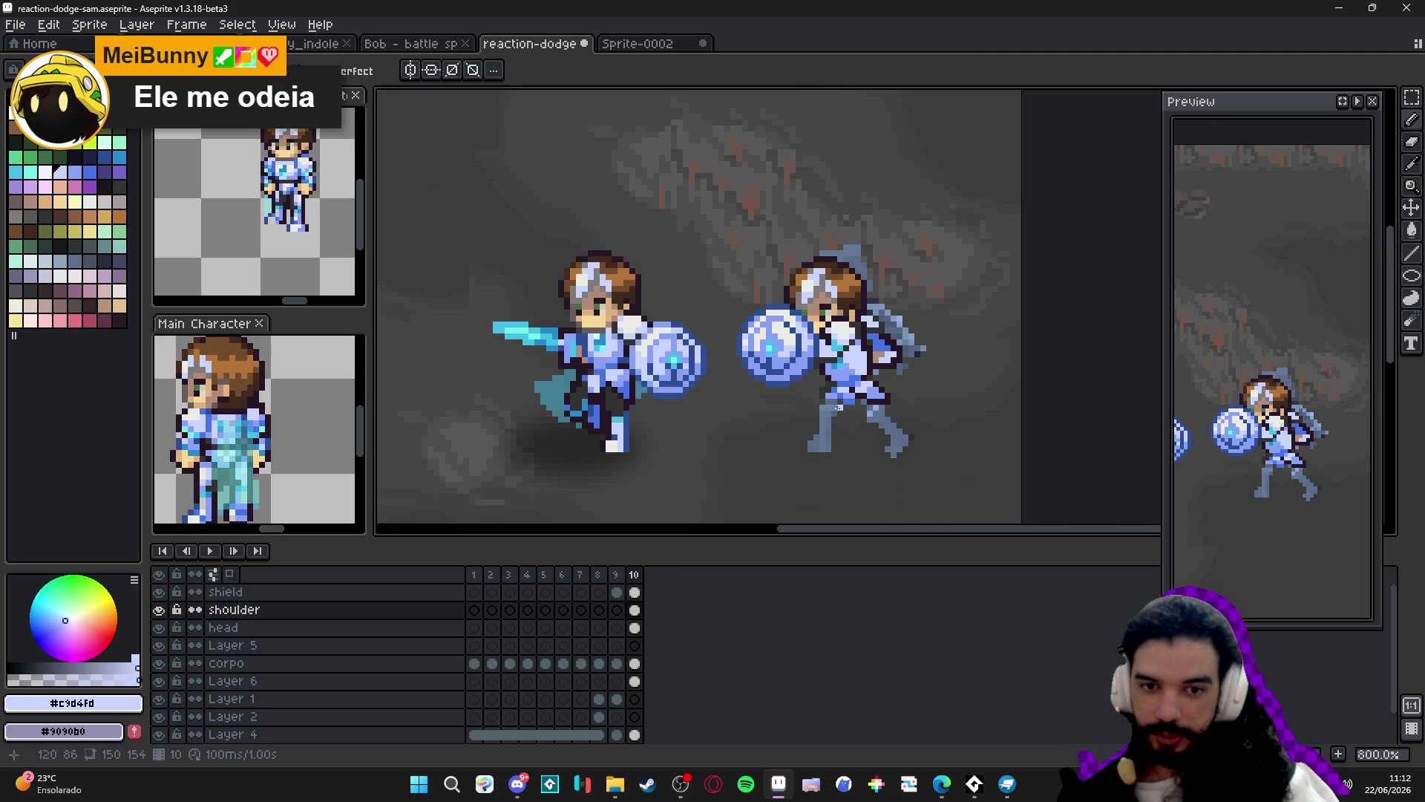
scroll(822, 408, up, 1)
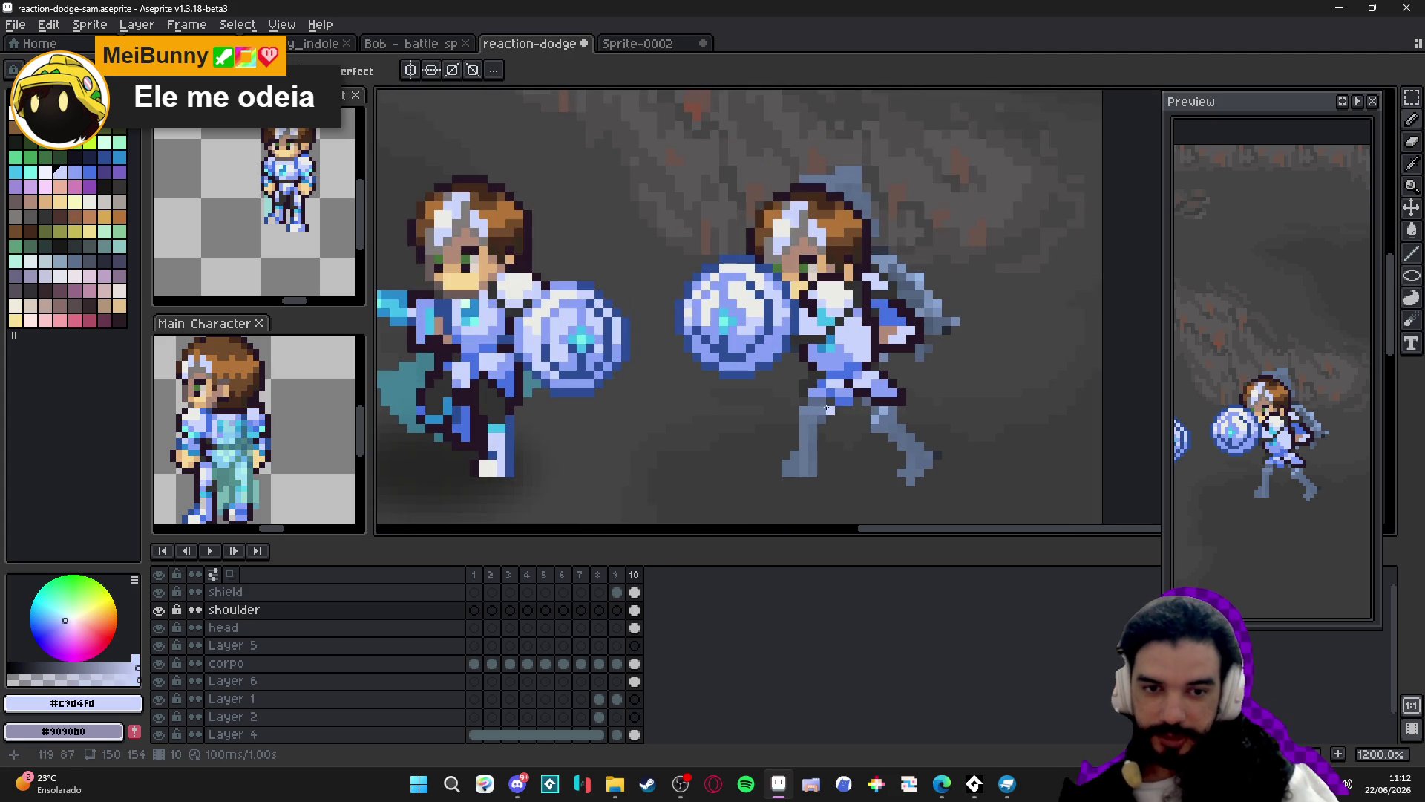
scroll(835, 386, up, 1)
alt+click(816, 375)
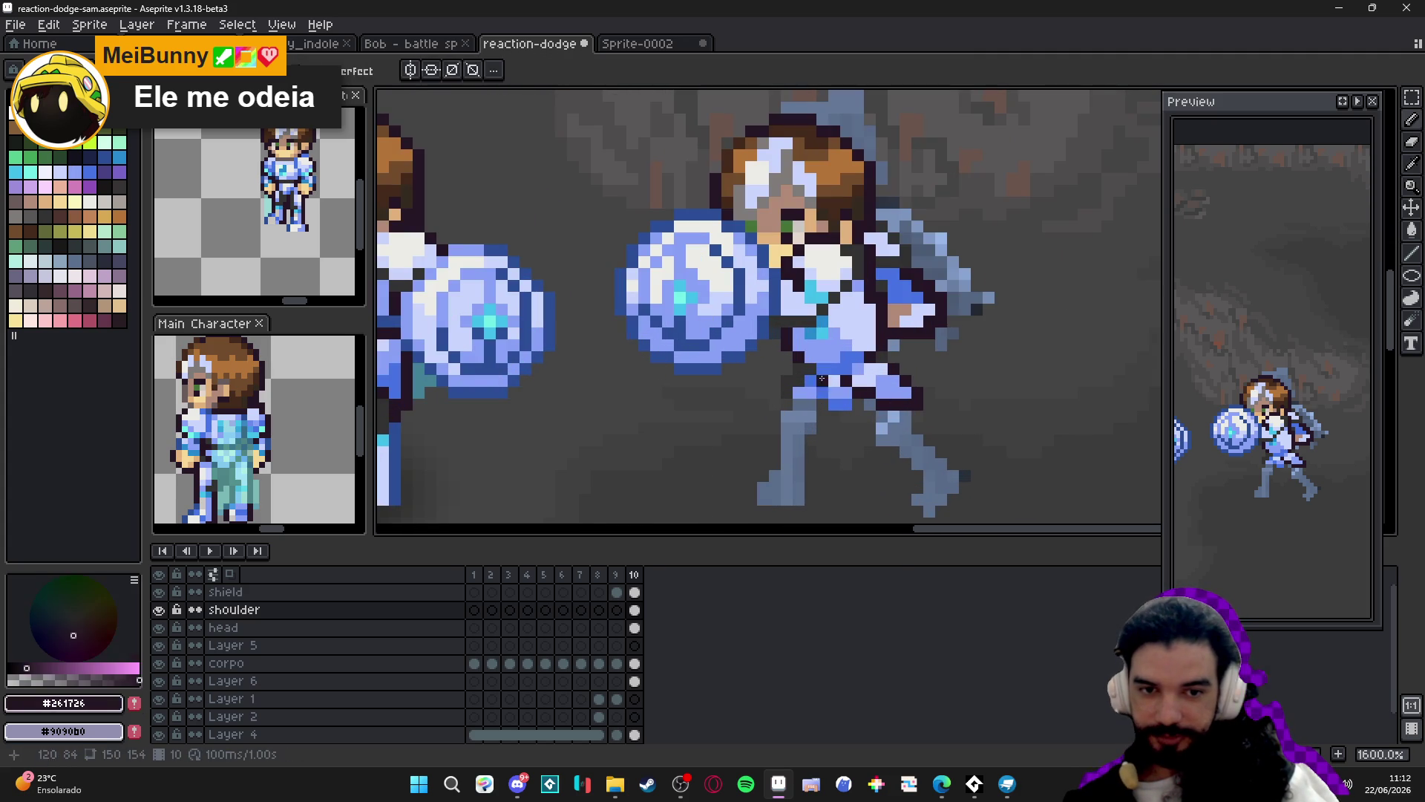
mouse_move(788, 389)
mouse_down()
mouse_move(787, 405)
mouse_move(822, 406)
mouse_up()
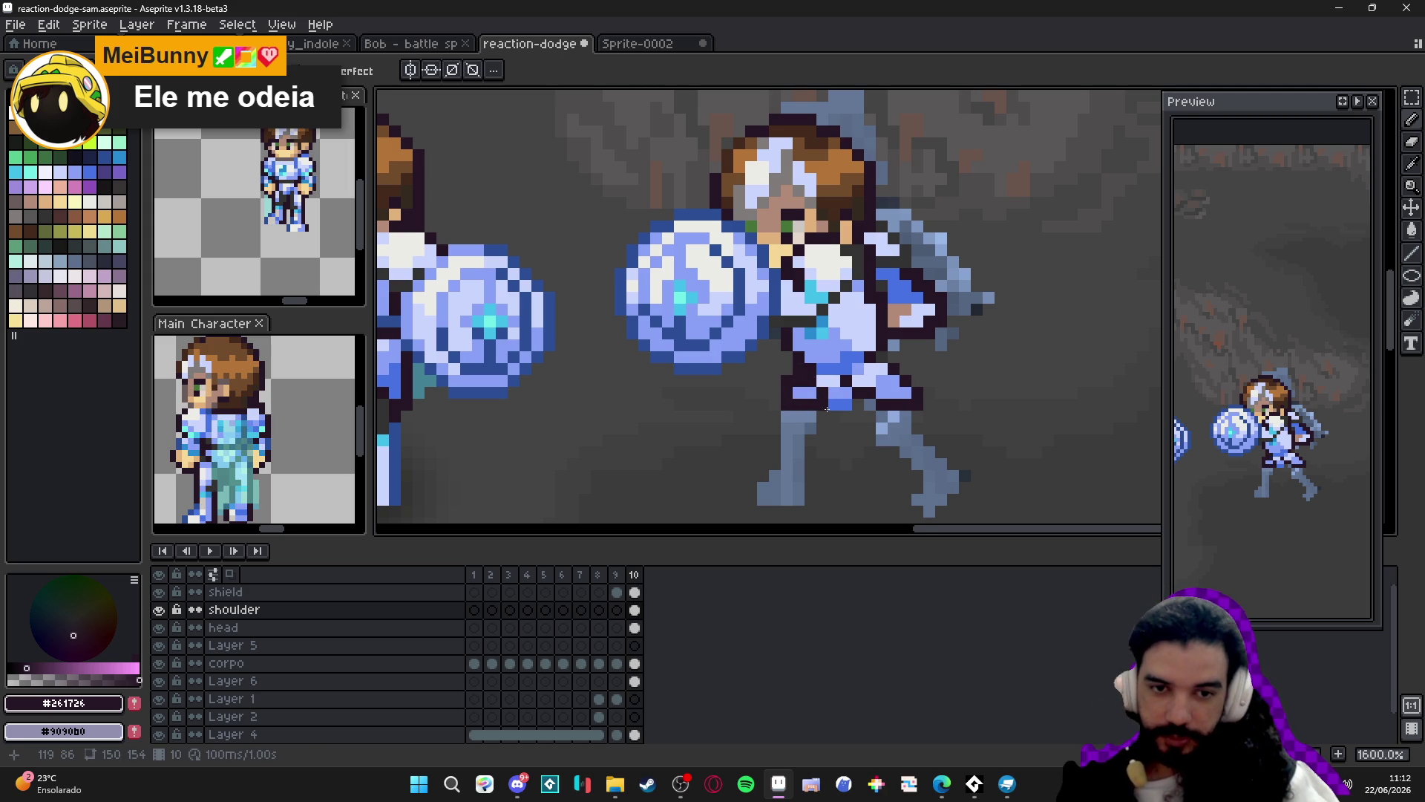
scroll(832, 415, down, 3)
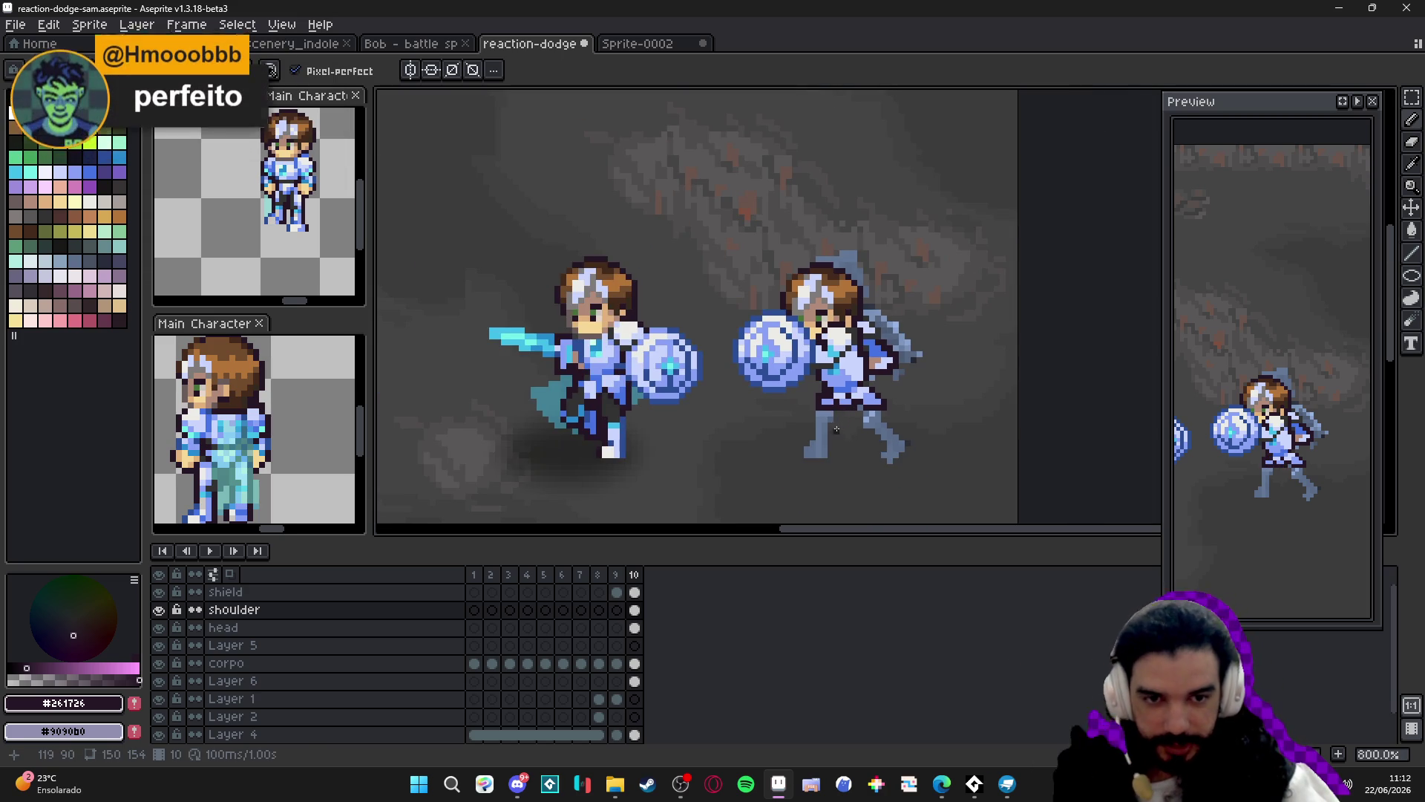
scroll(831, 410, up, 3)
Sample the belt blue and dark outline colours and switch to the eraser.
alt+click(827, 396)
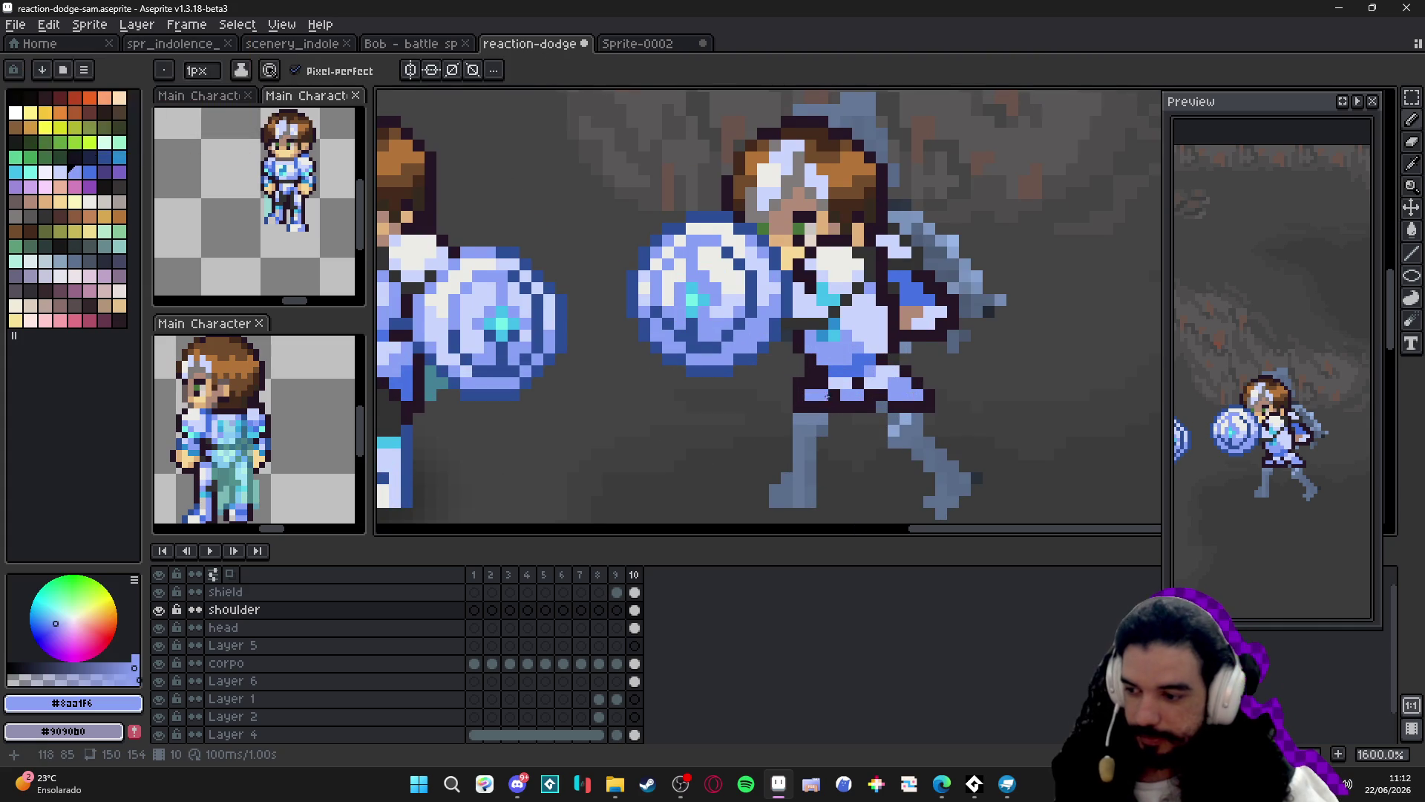
scroll(849, 374, up, 2)
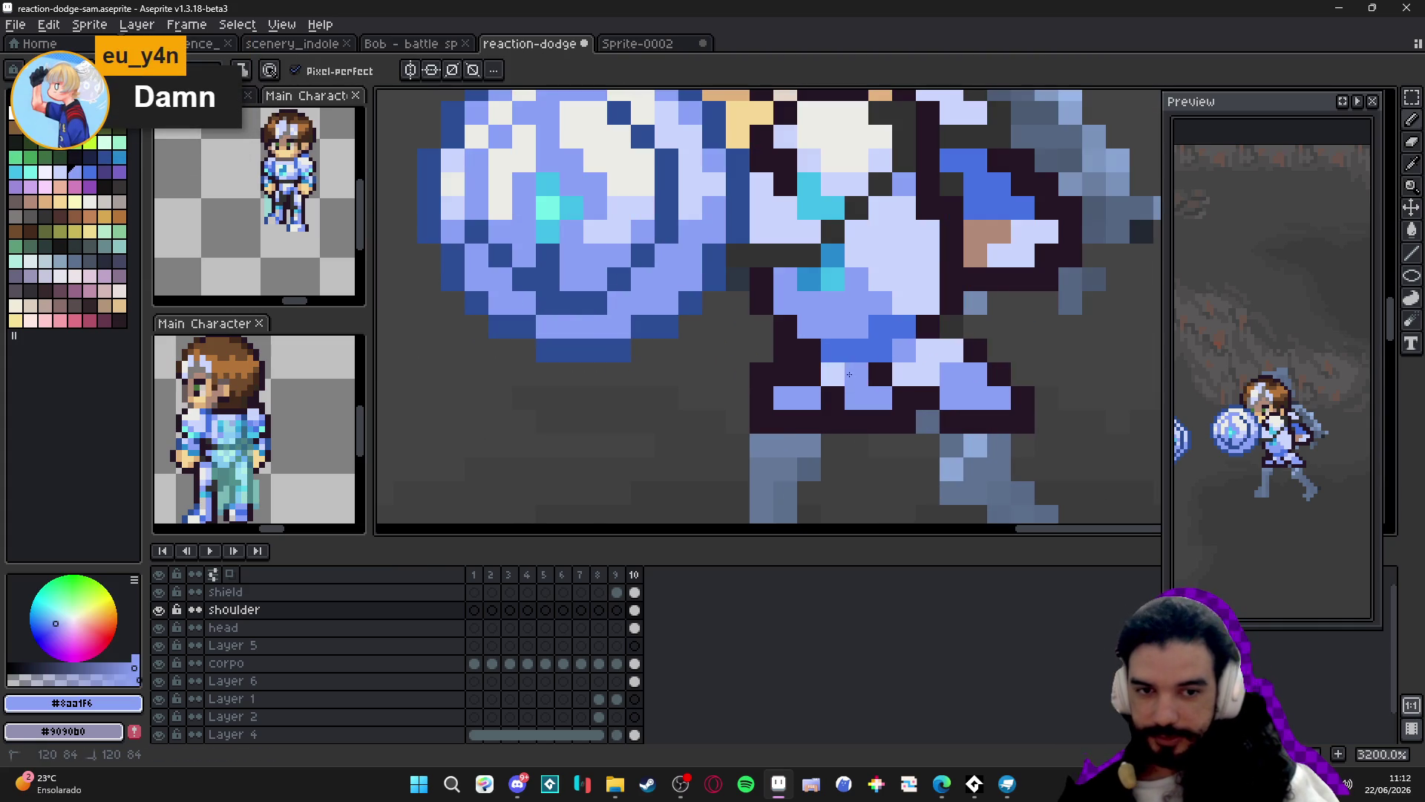
scroll(849, 374, down, 4)
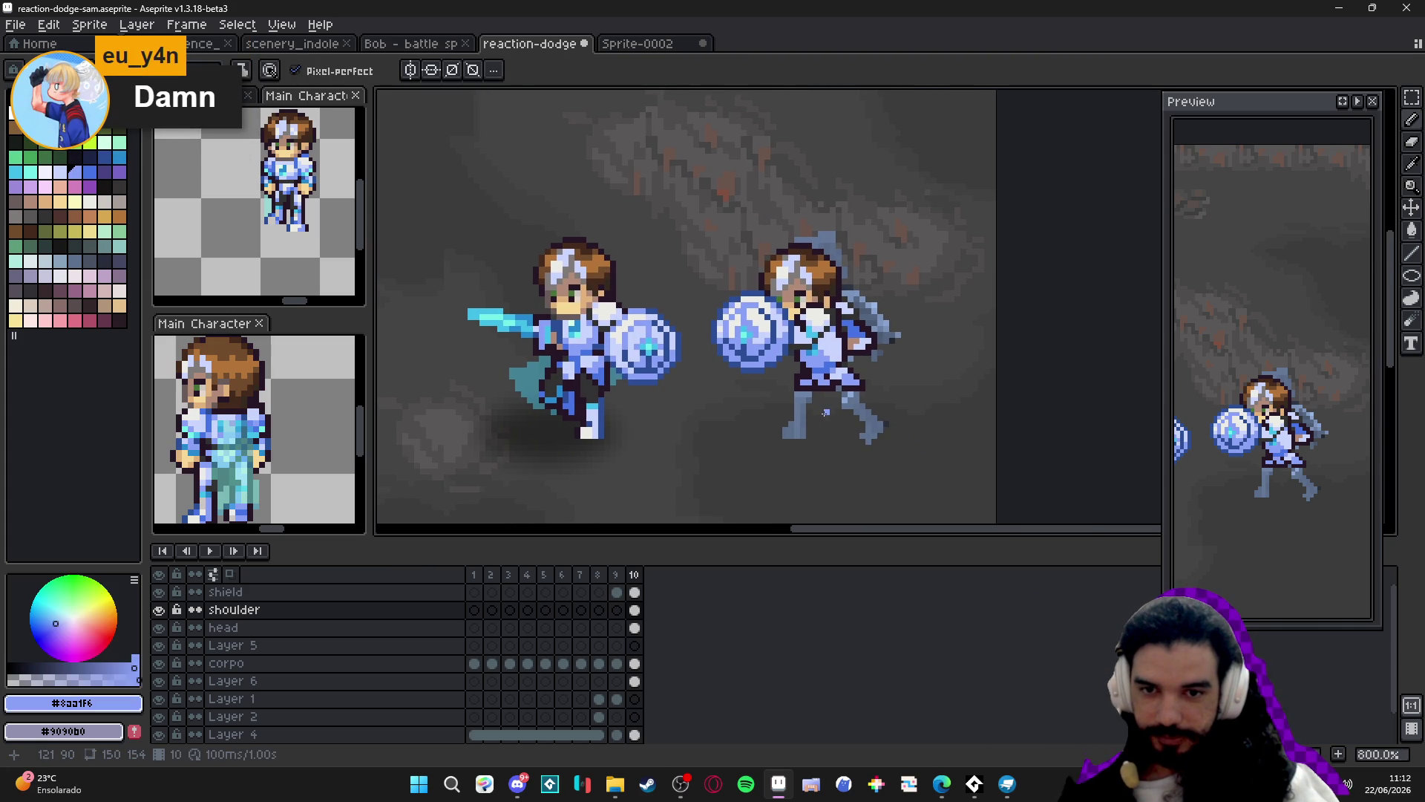
scroll(811, 399, up, 3)
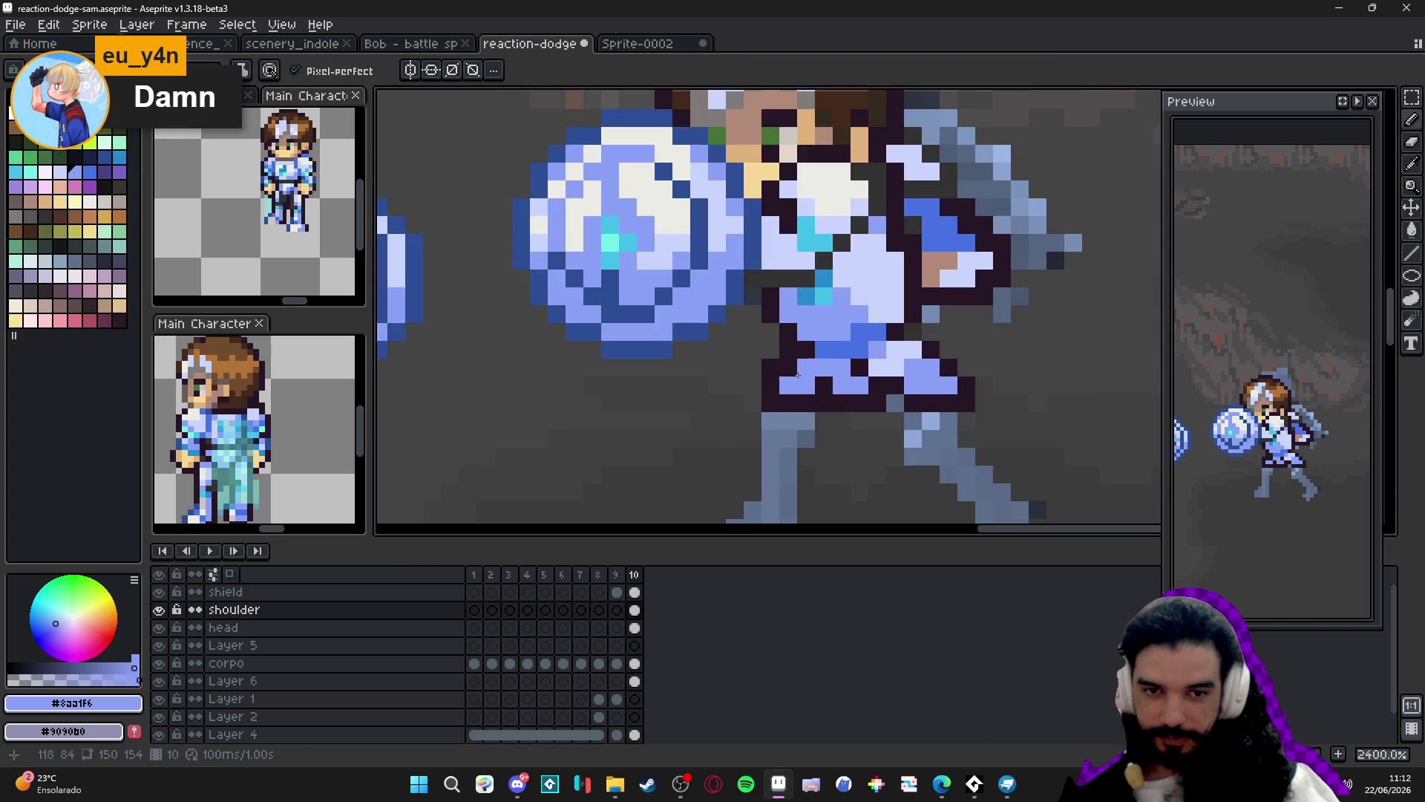
scroll(791, 373, down, 3)
scroll(791, 373, up, 2)
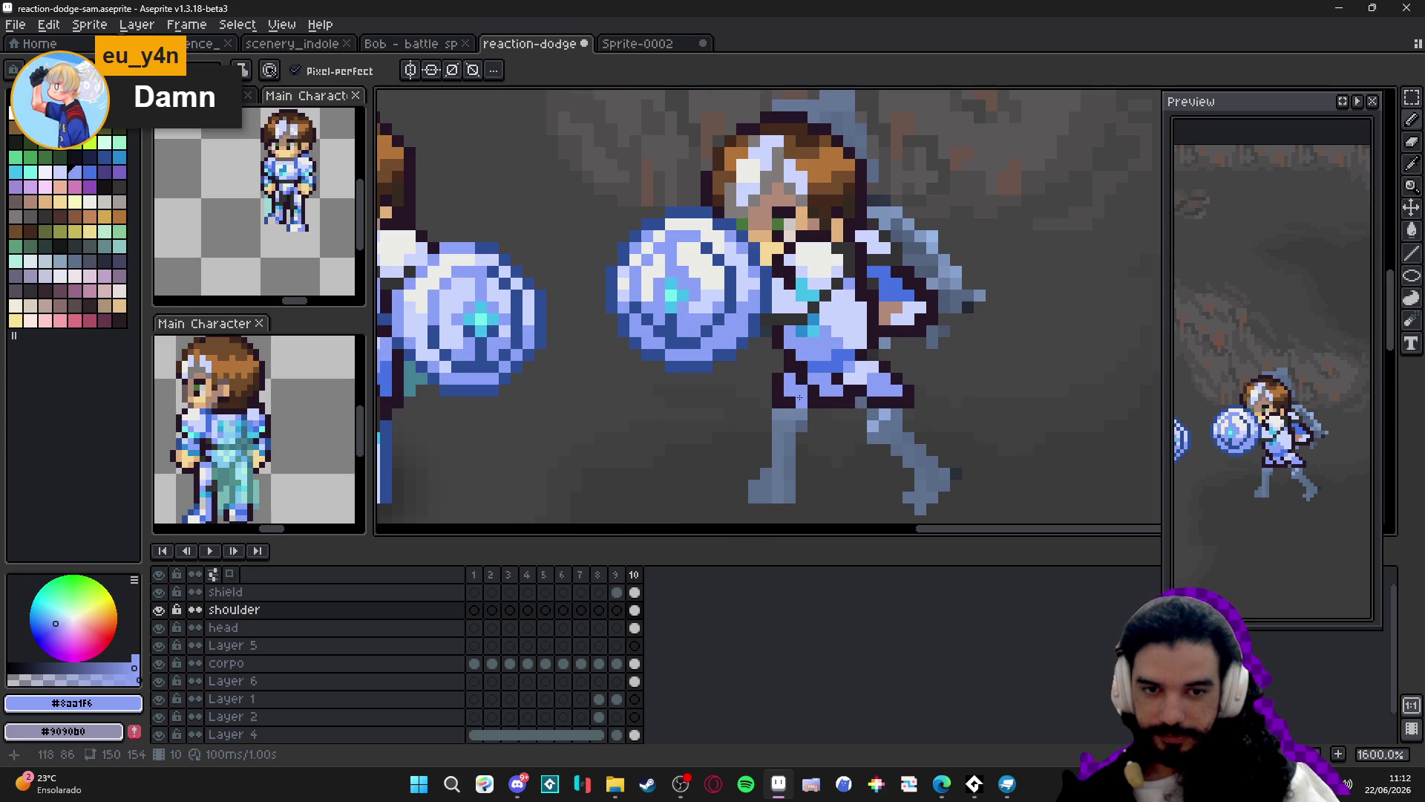
alt+click(795, 388)
key(e)
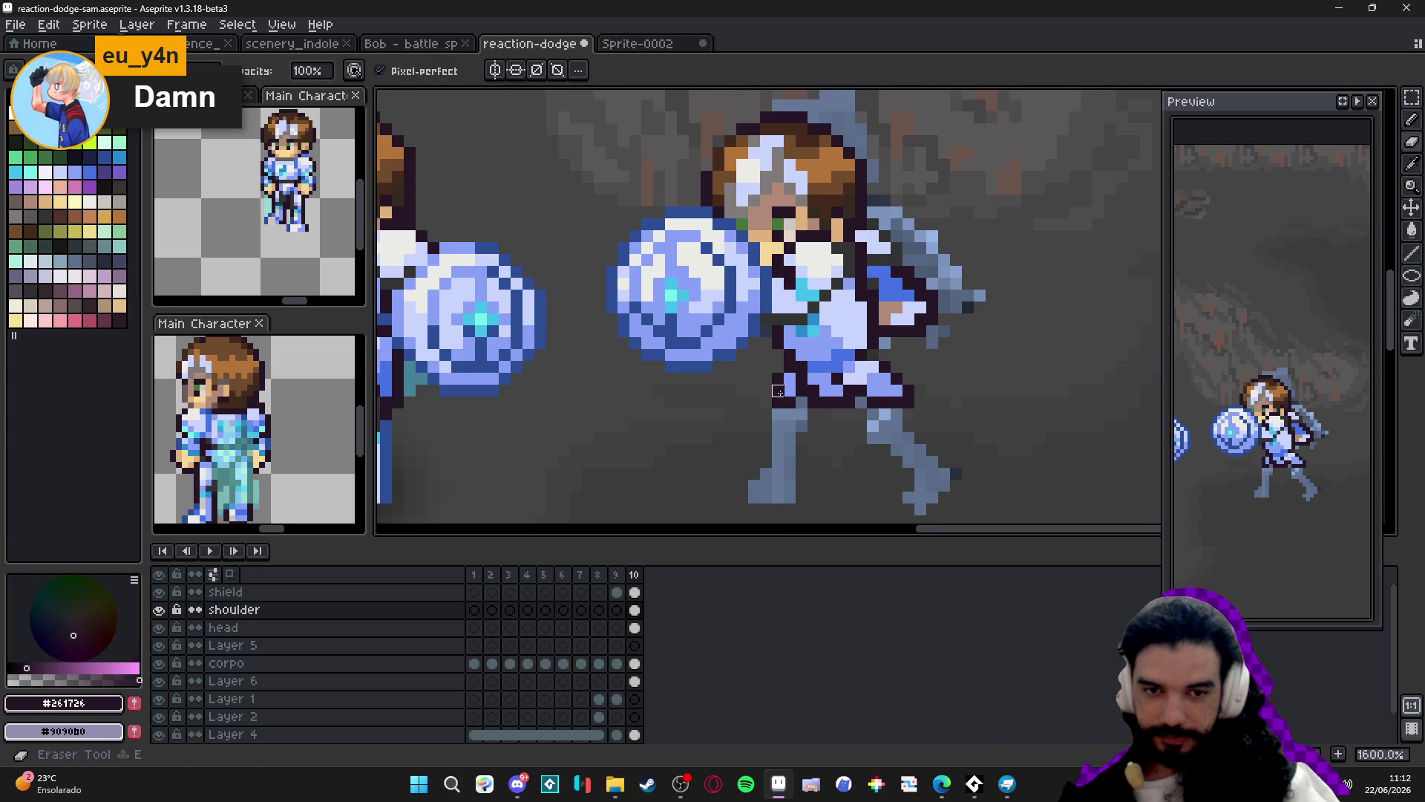
alt+click(766, 398)
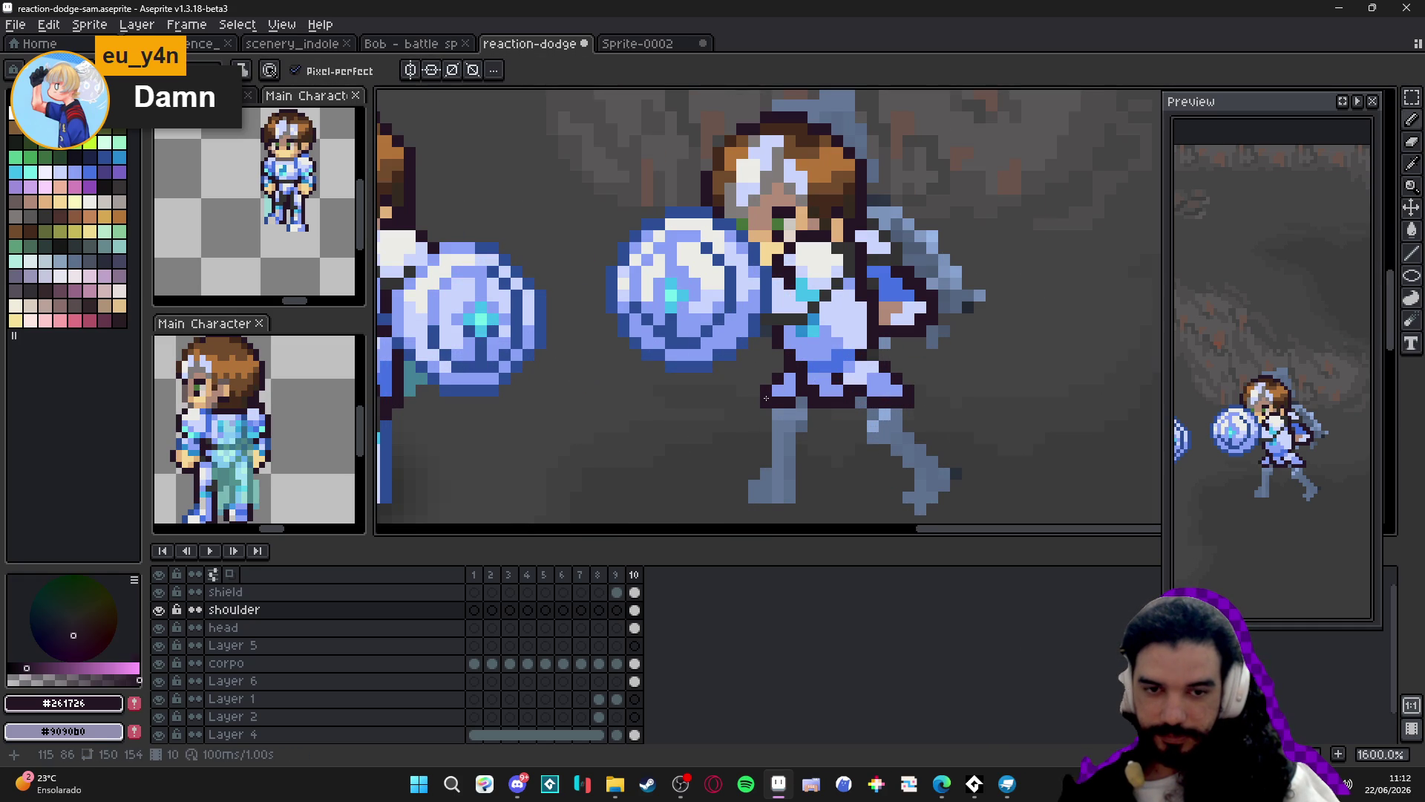
scroll(796, 407, down, 3)
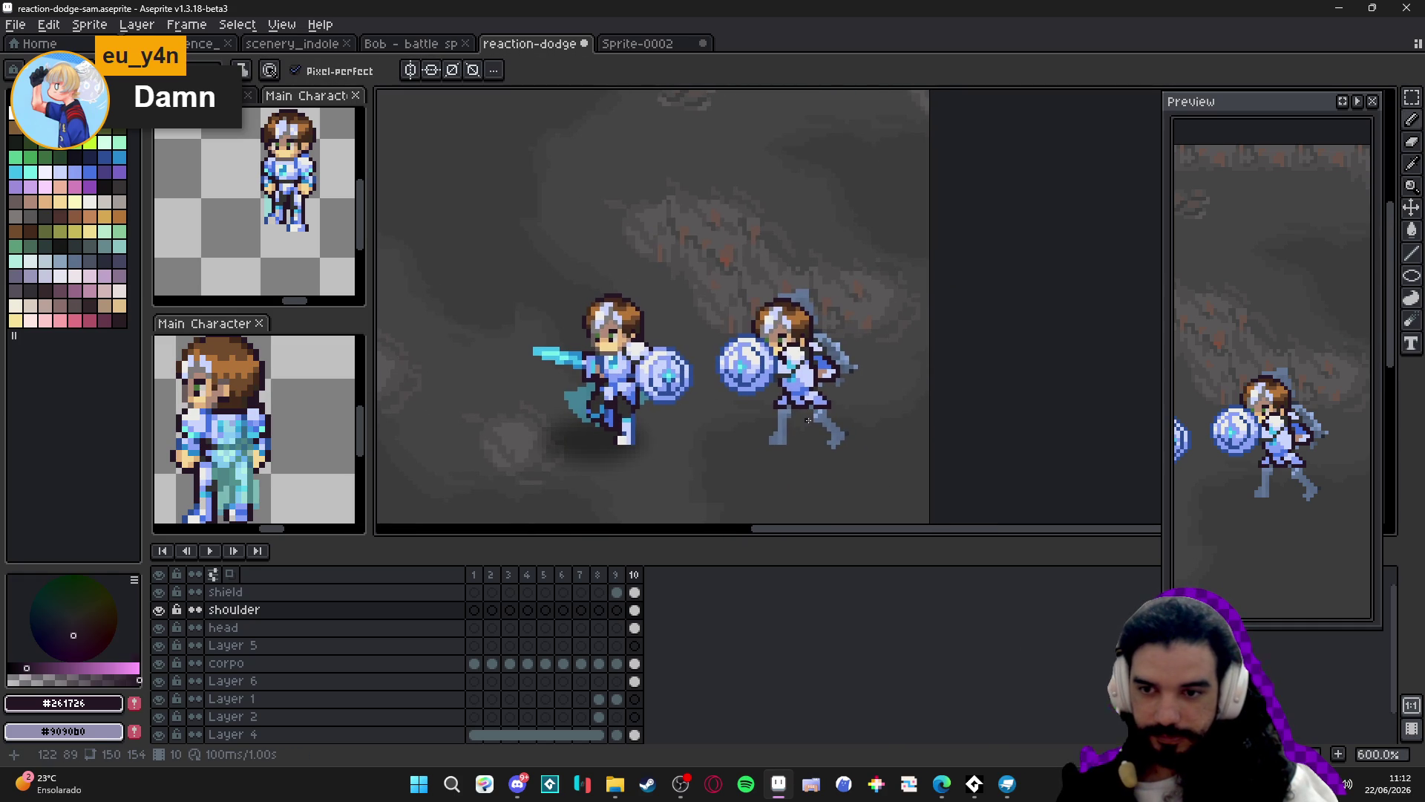
scroll(808, 421, up, 3)
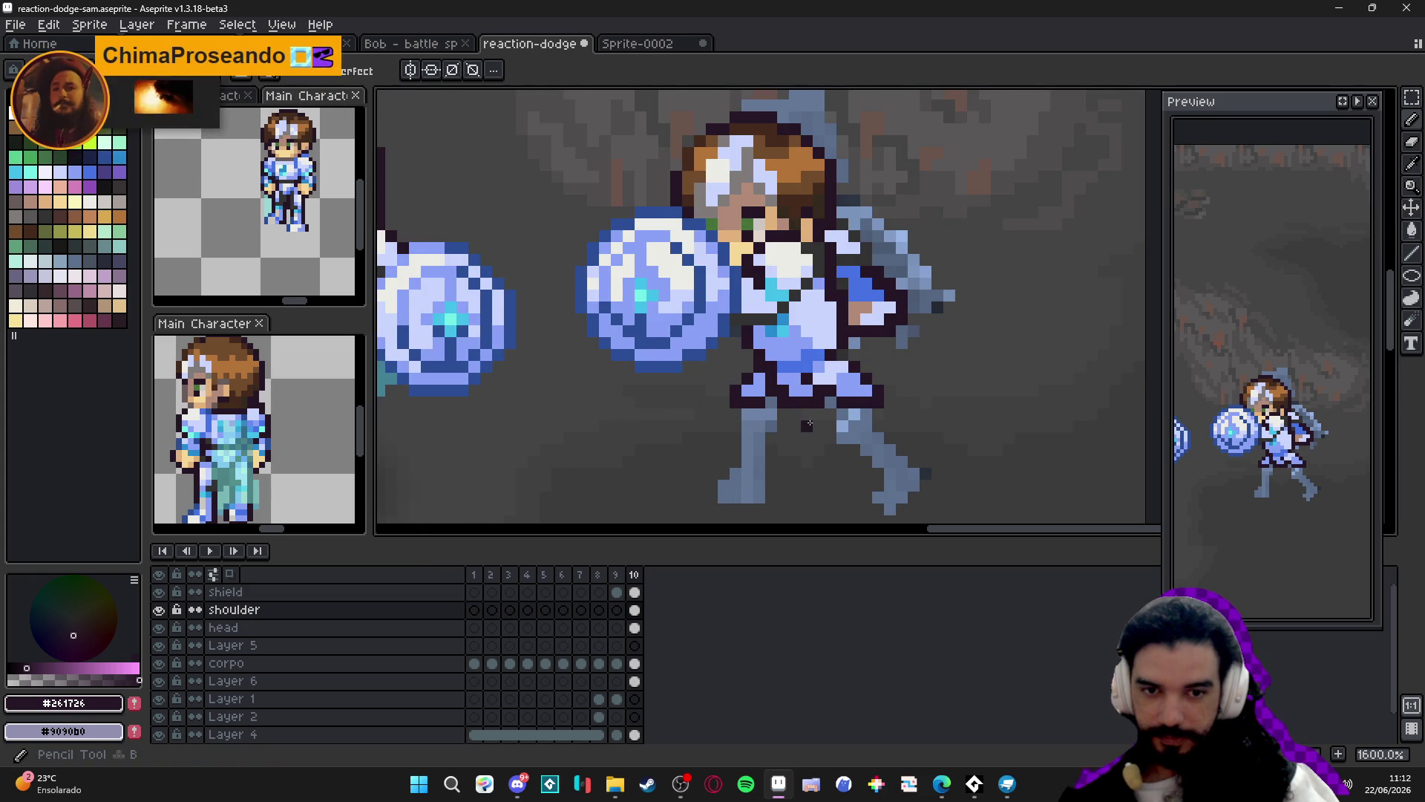
Save again and take dark grey #323232 from the cave background.
key(ctrl+s)
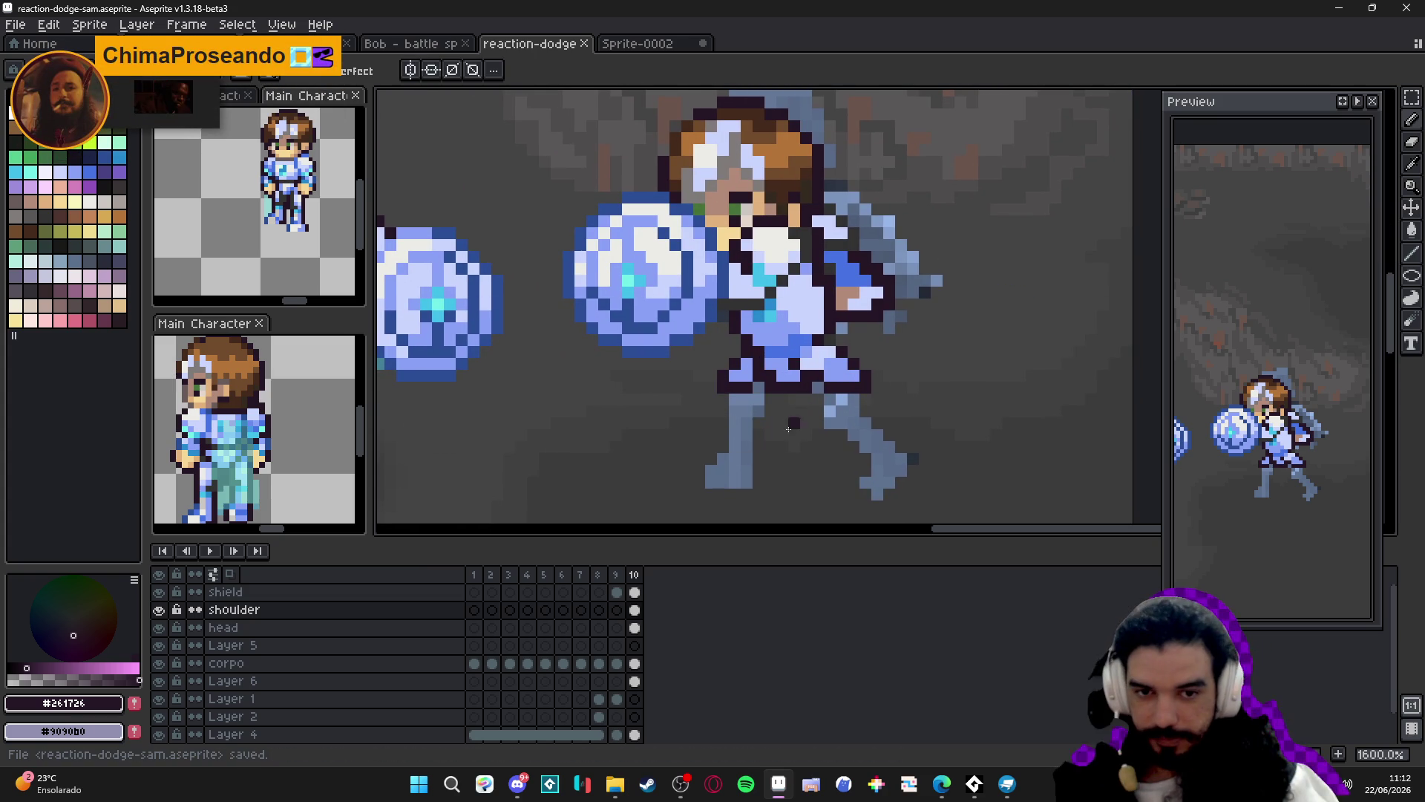
scroll(771, 429, down, 2)
scroll(541, 423, up, 2)
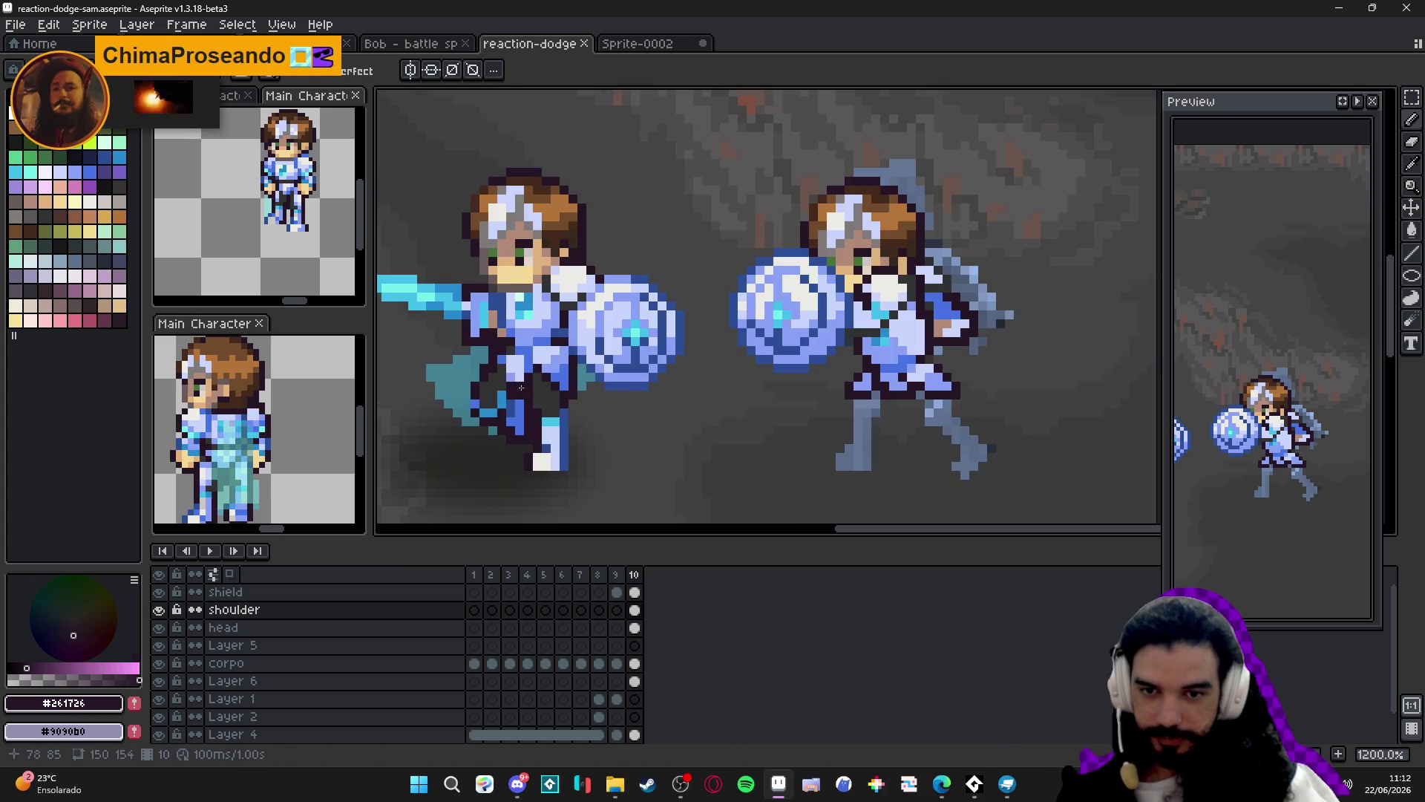
alt+click(496, 380)
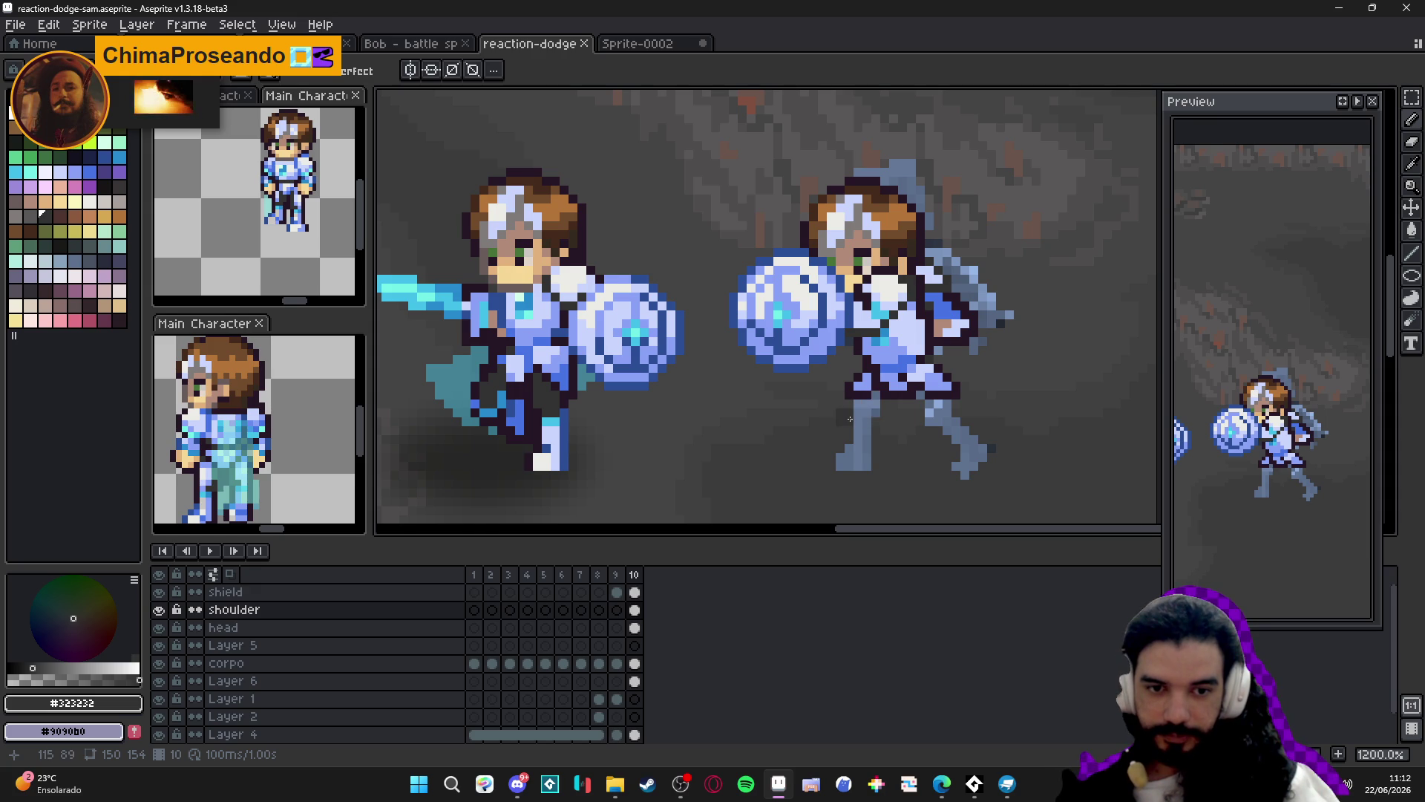
Stroke #323232 down the defender's back leg, then undo the stray stroke.
mouse_move(863, 421)
mouse_down()
mouse_move(862, 467)
mouse_move(861, 438)
mouse_up()
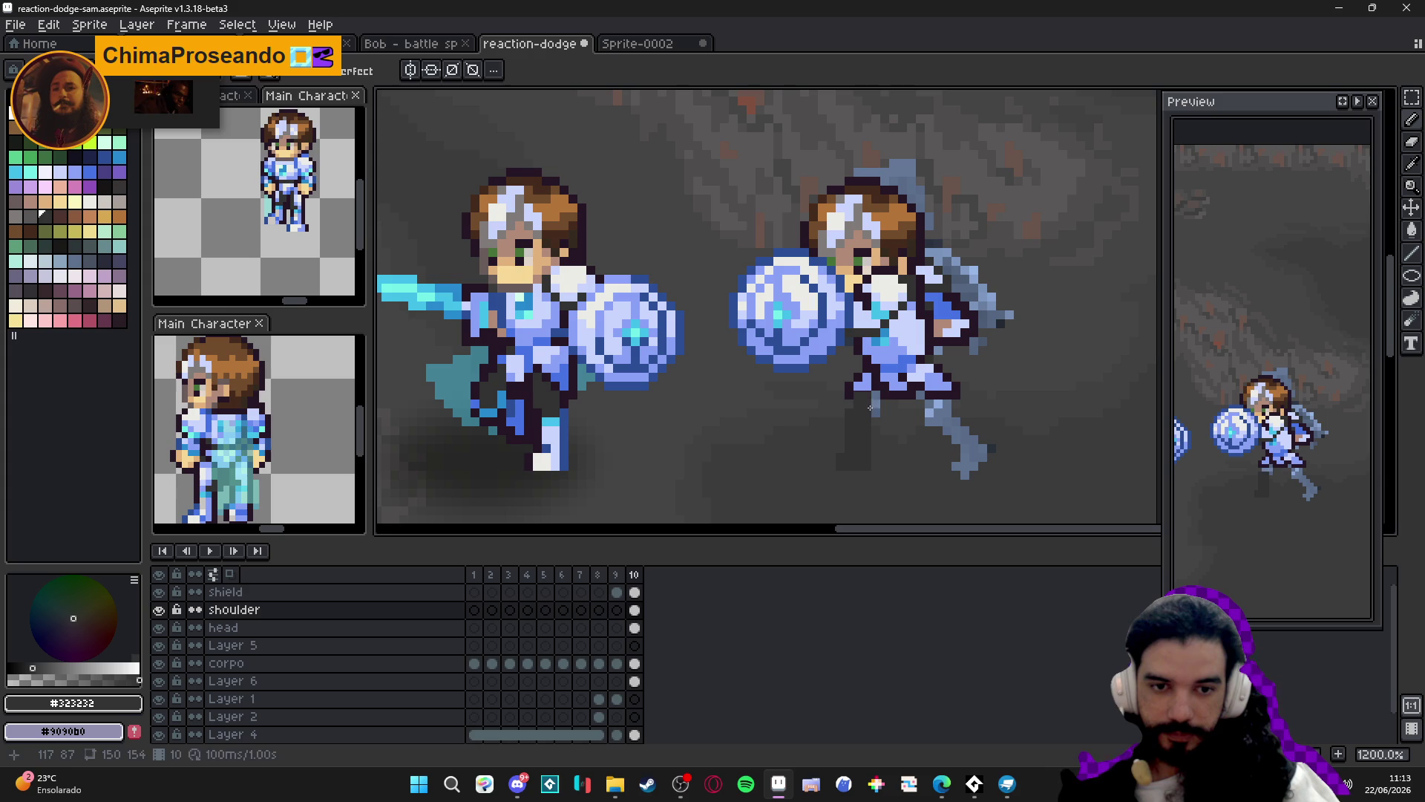
key(ctrl+z)
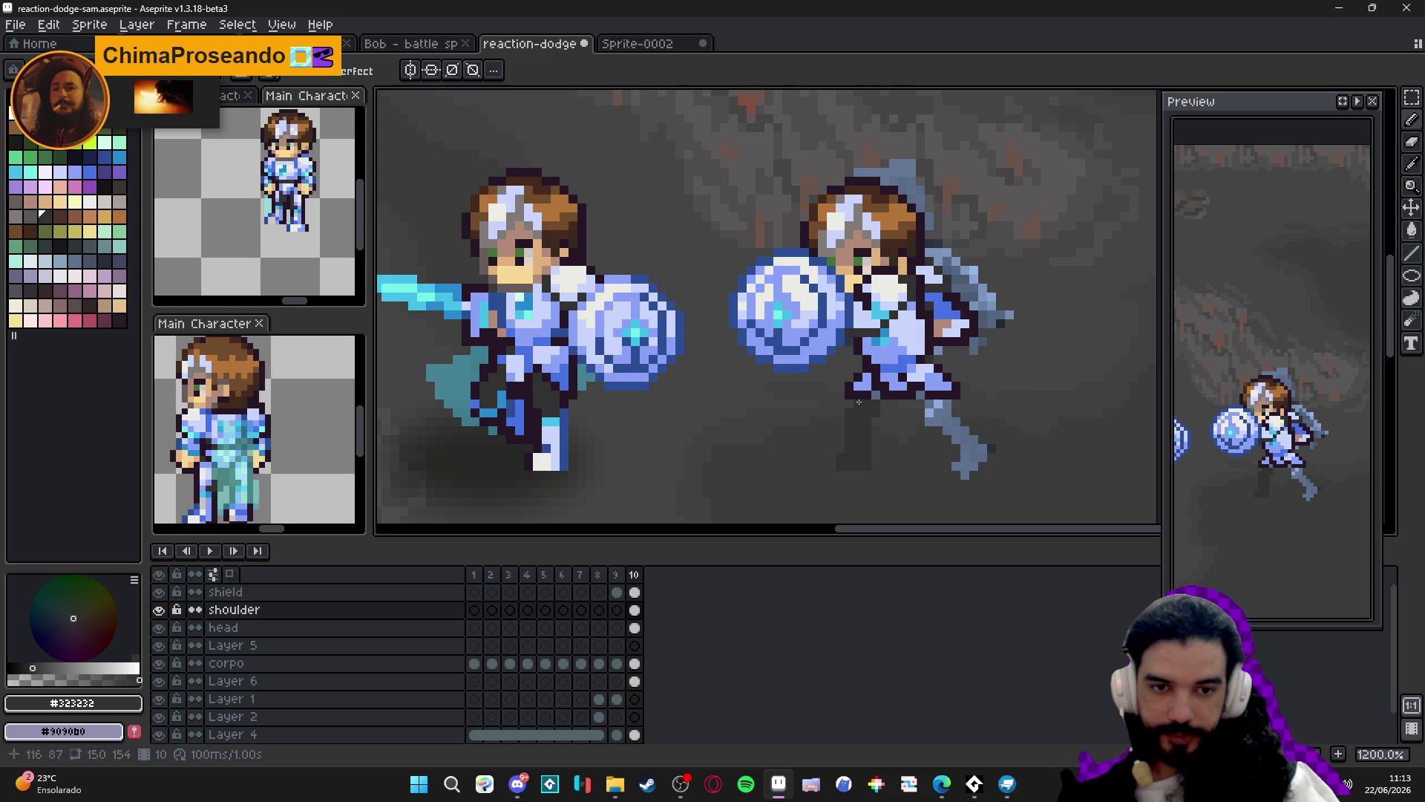
scroll(876, 401, down, 4)
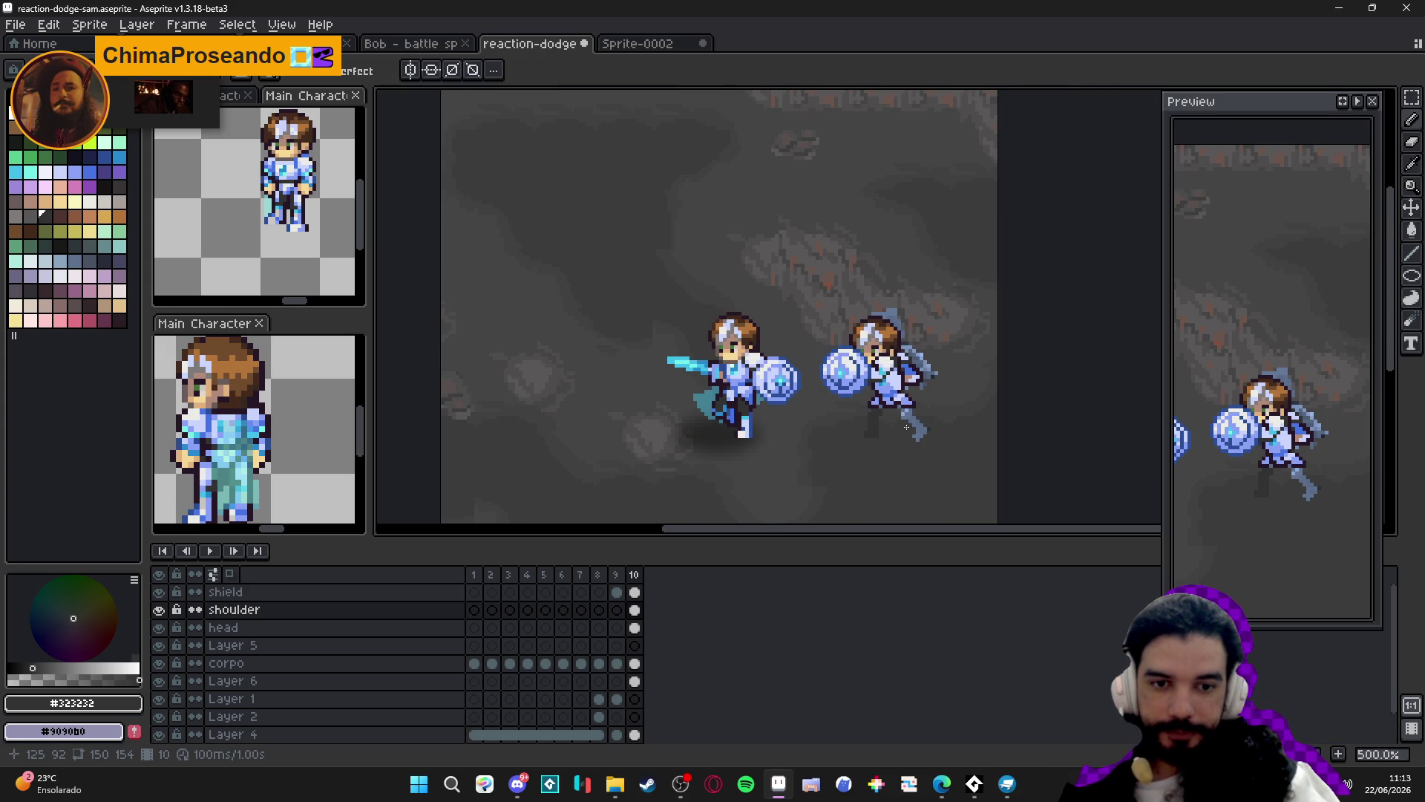
scroll(910, 426, up, 1)
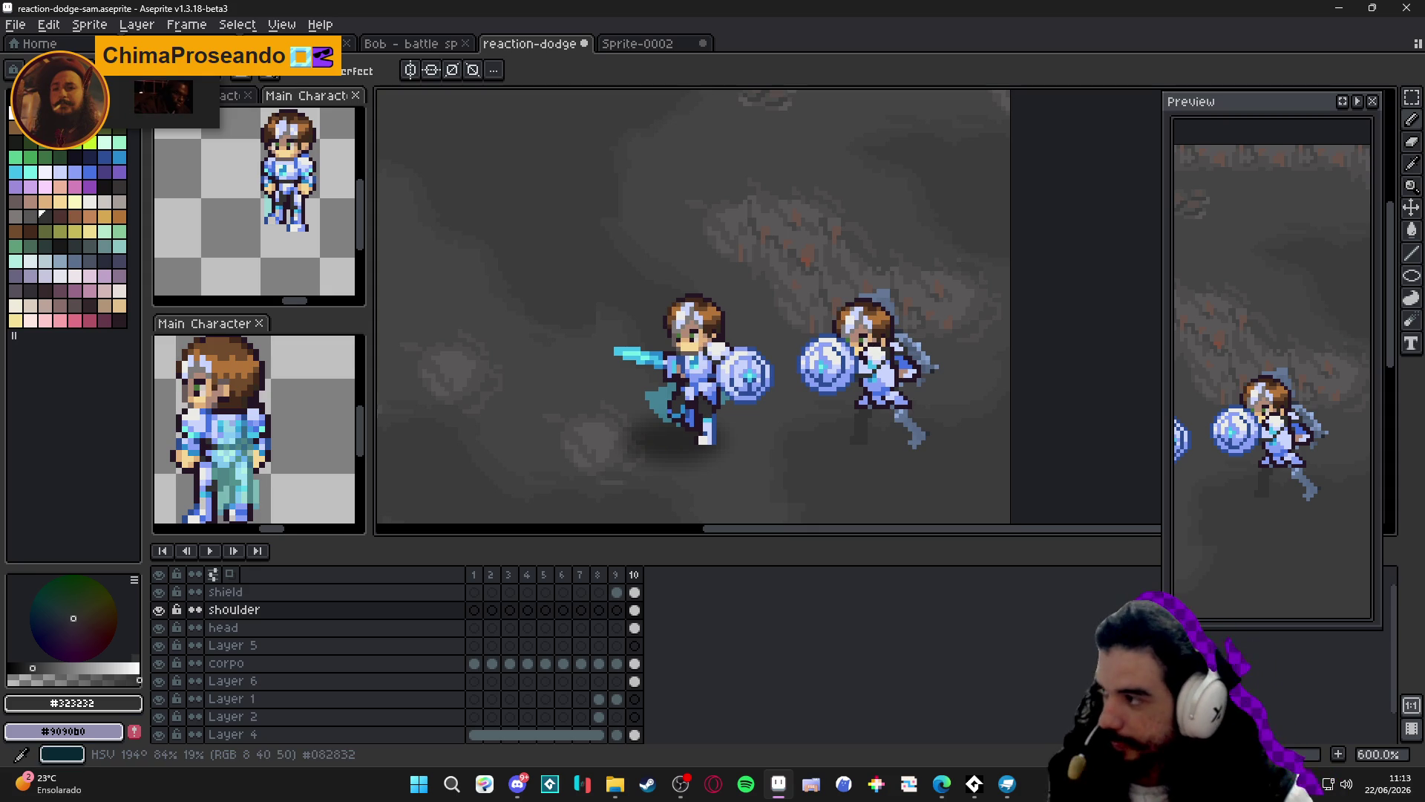
key(alt+Tab)
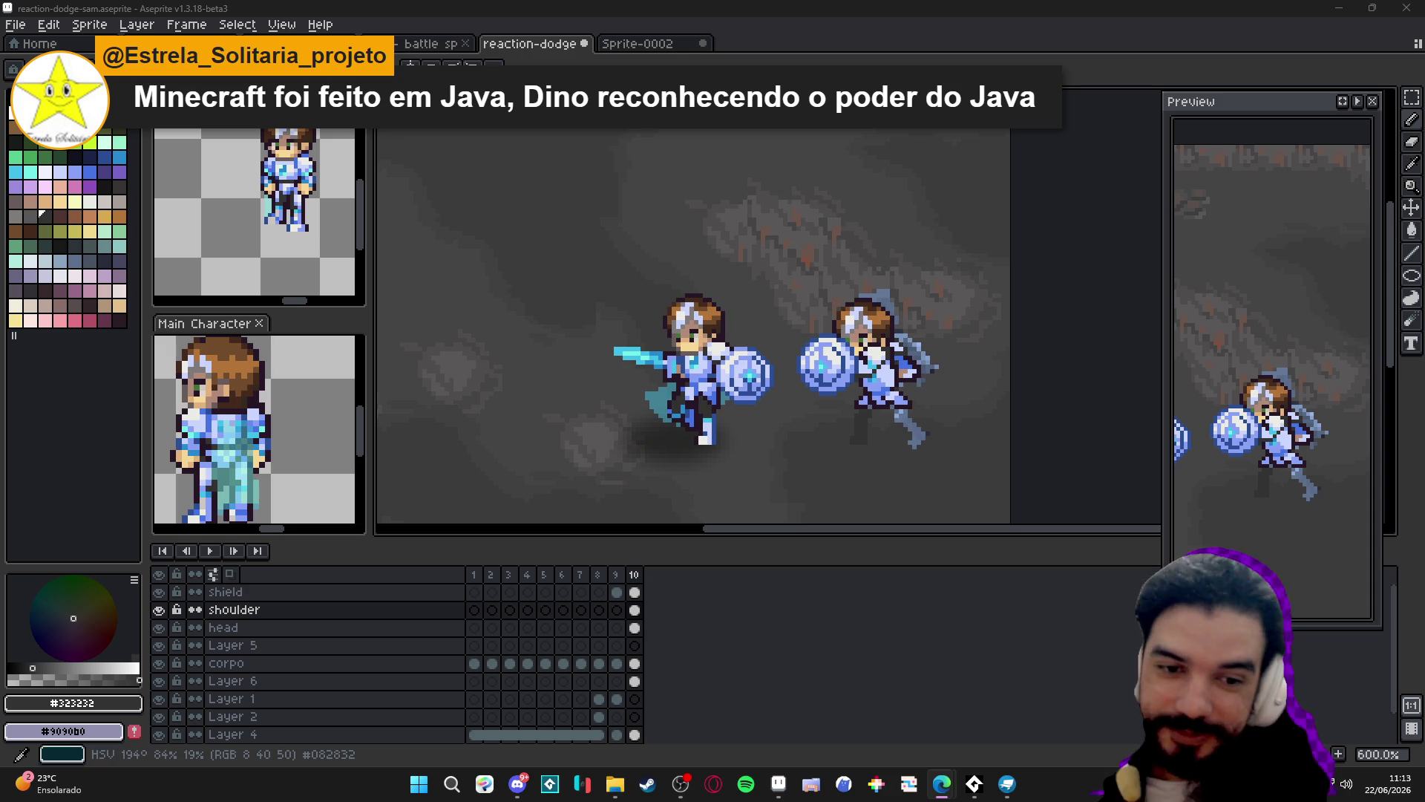
Select the defender's lower body, shift it right into place and commit the move.
drag(915, 342, 811, 333)
scroll(812, 333, up, 3)
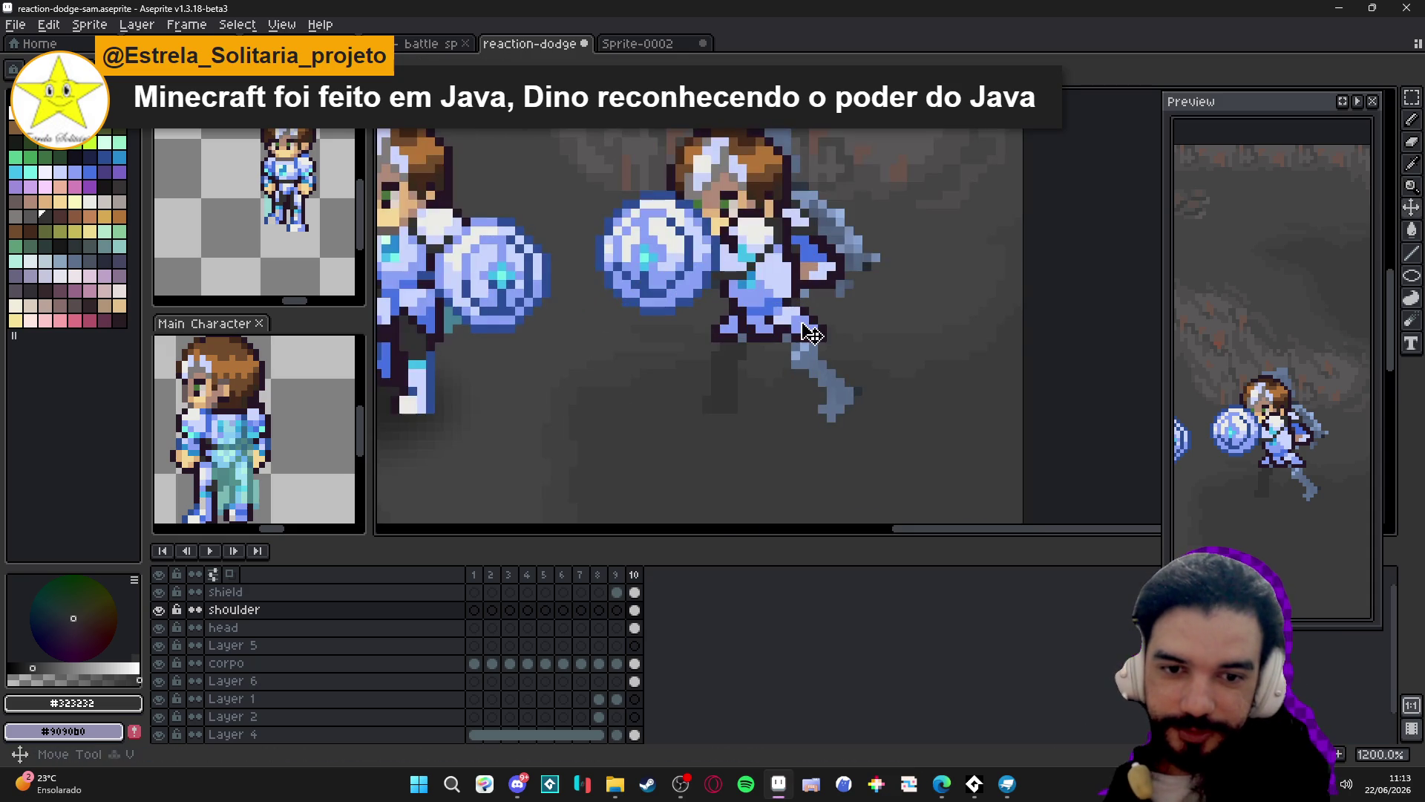
scroll(724, 317, up, 1)
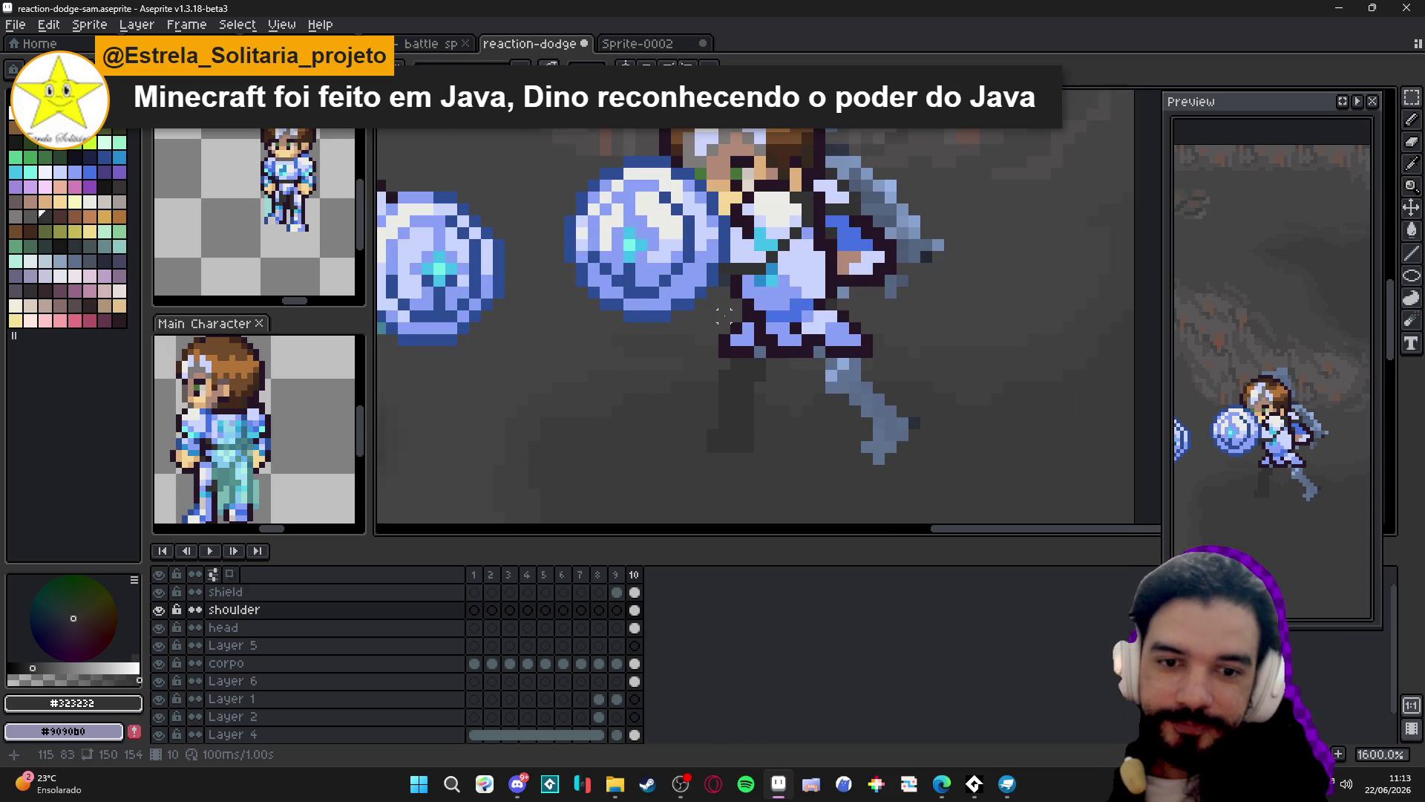
drag(716, 308, 842, 385)
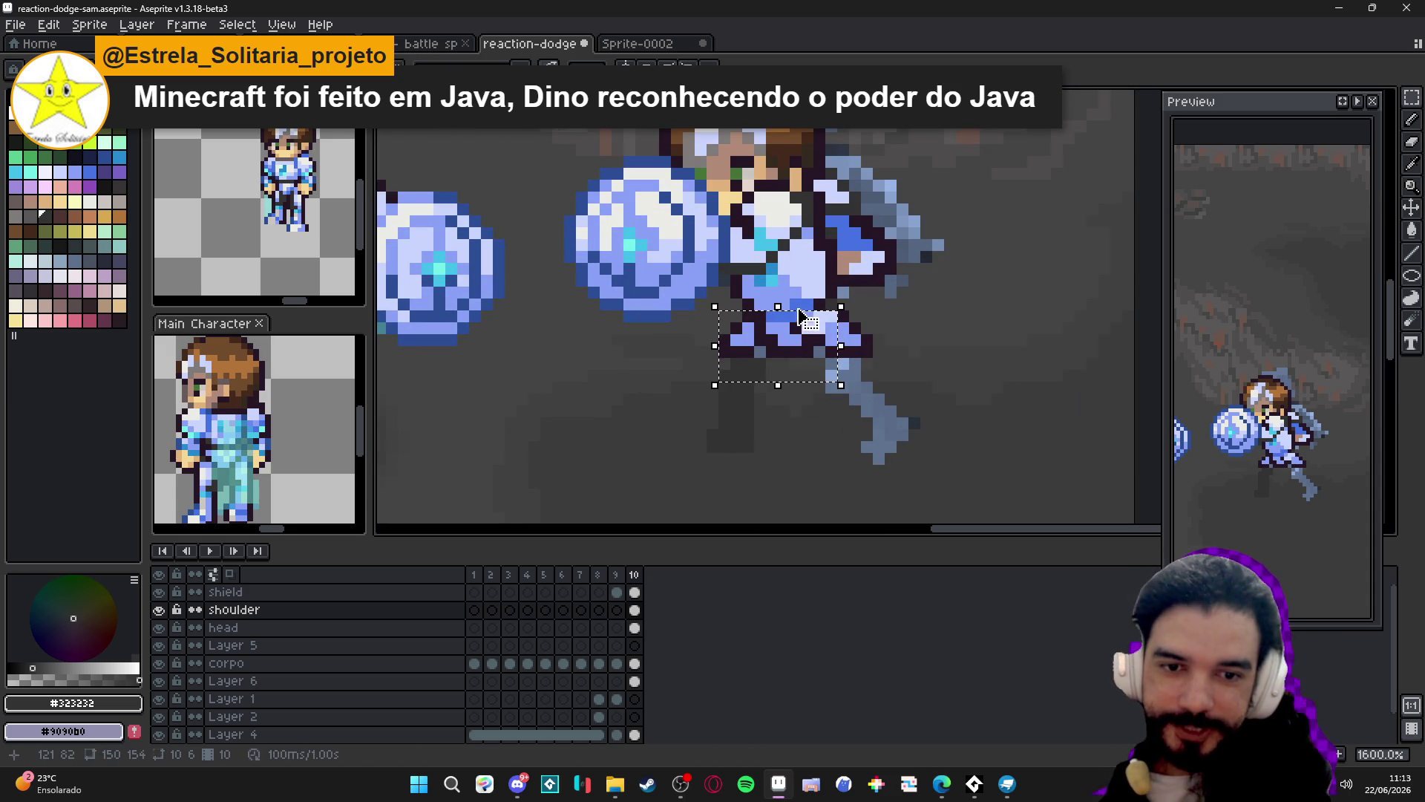
drag(794, 327, 842, 329)
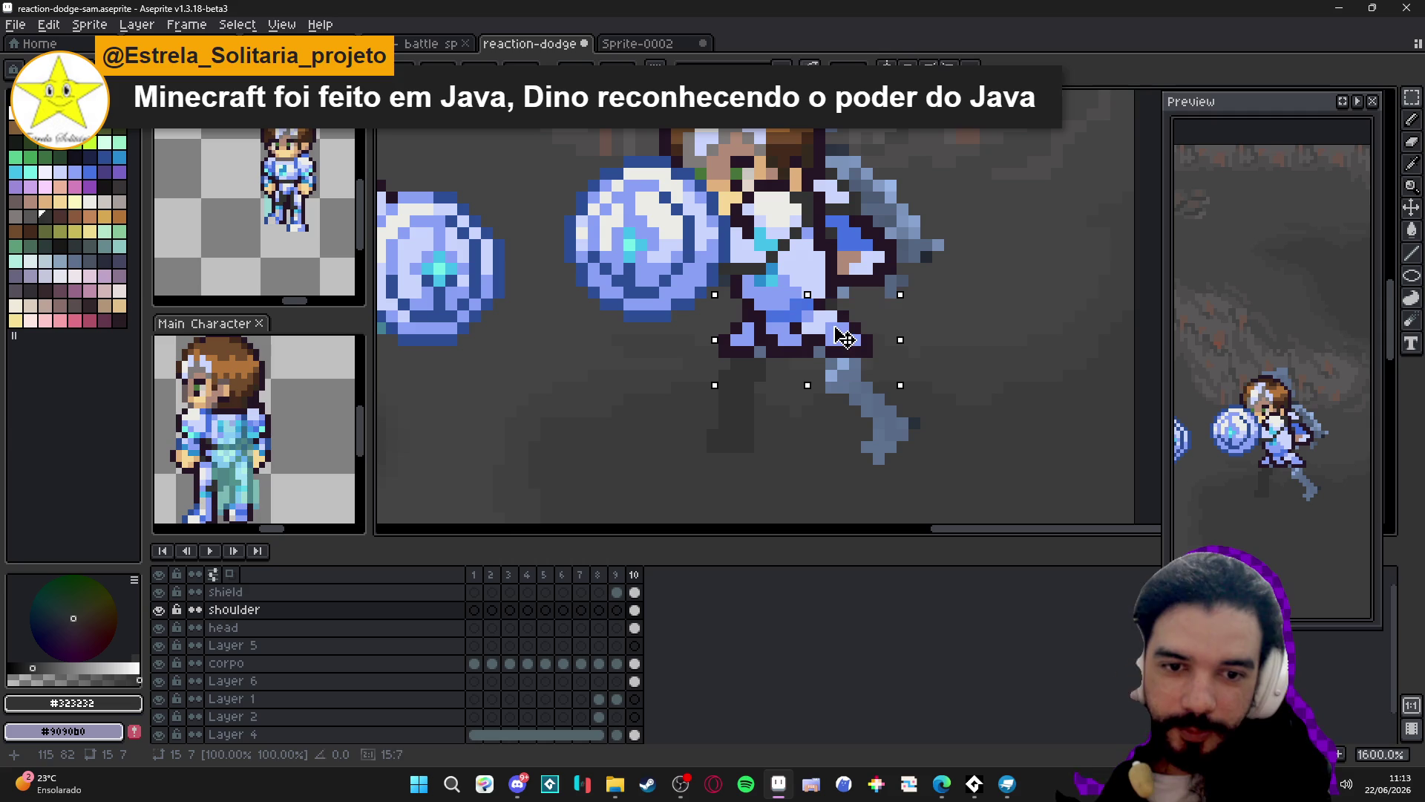
key(Return)
scroll(811, 372, down, 3)
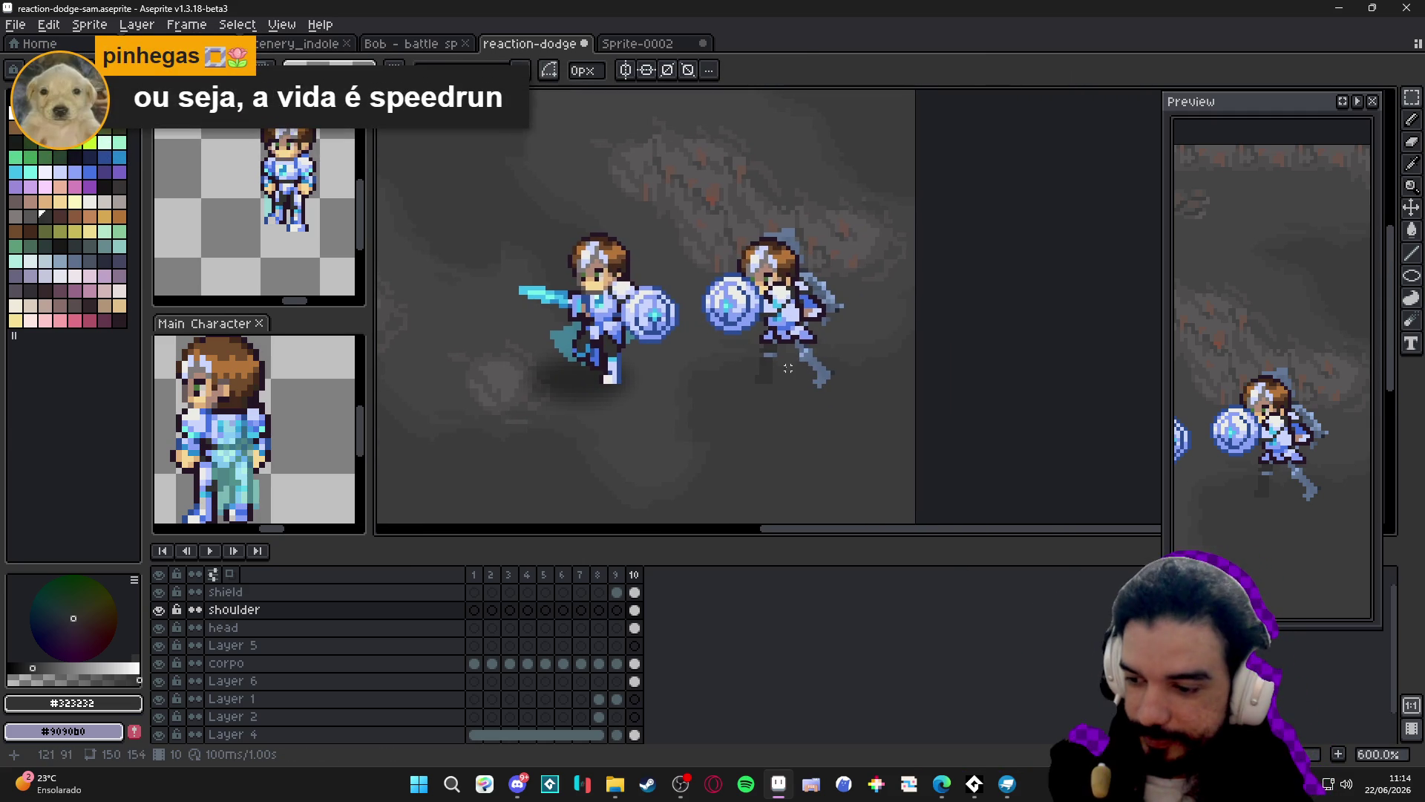
Save the sprite and switch back to the Pencil.
key(ctrl+s)
key(b)
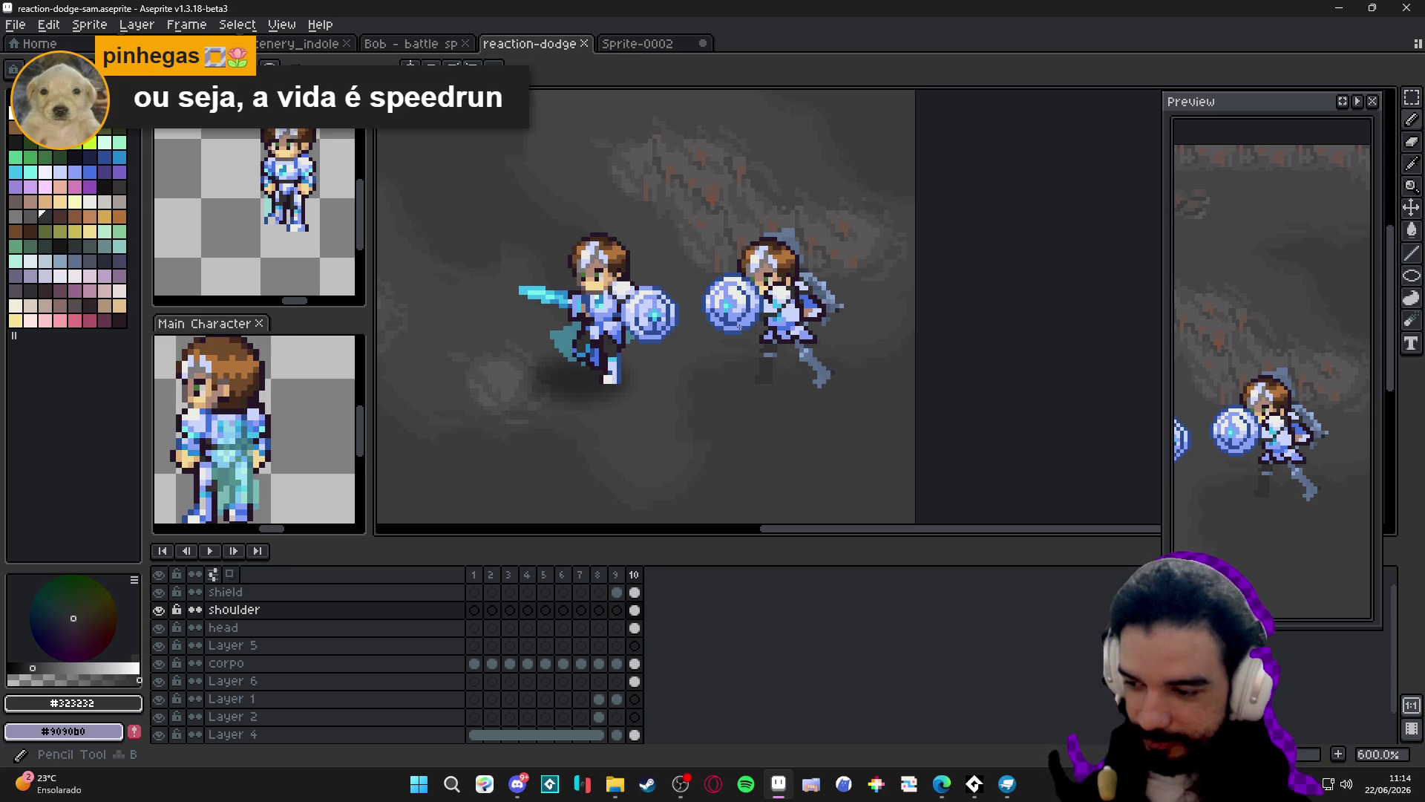
scroll(770, 361, up, 4)
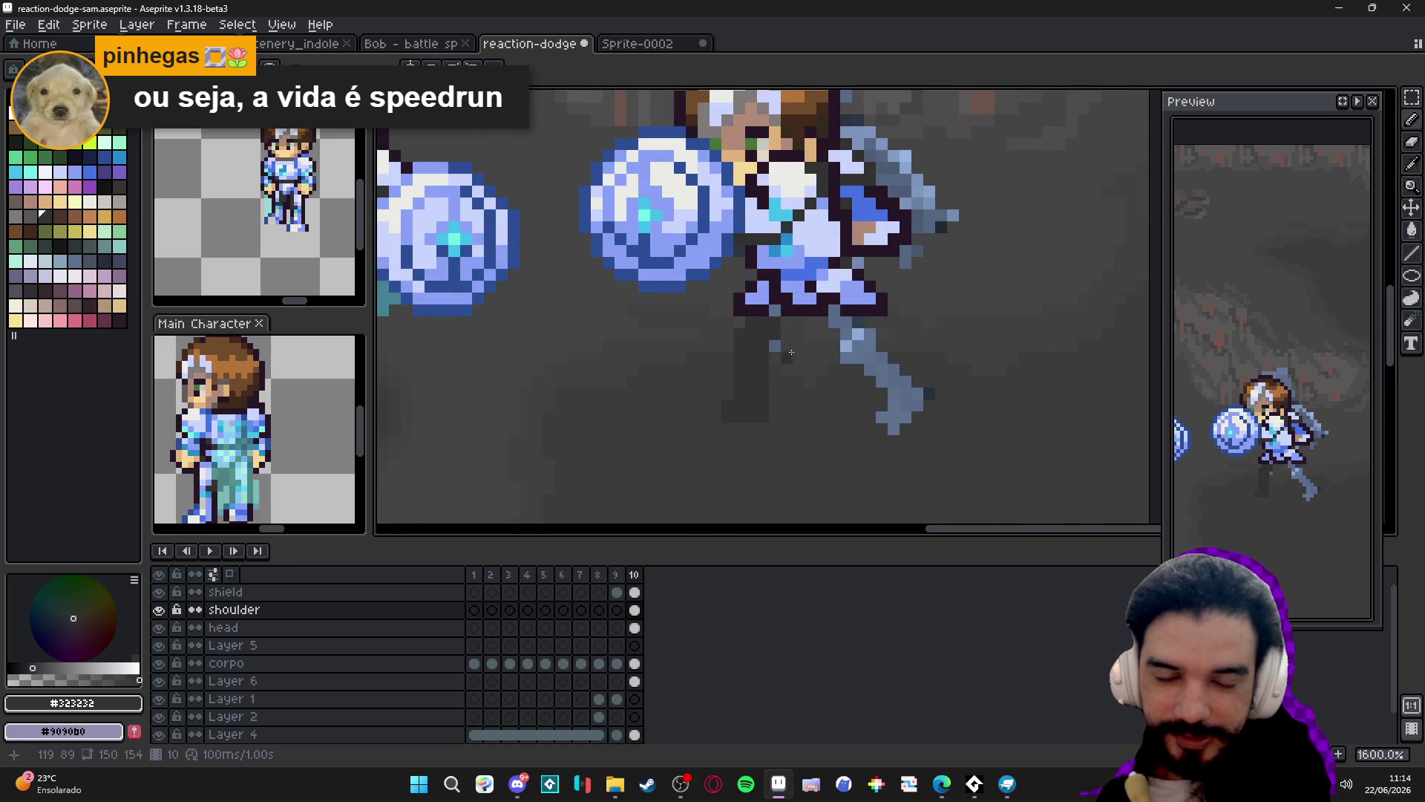
scroll(757, 347, down, 3)
scroll(776, 356, up, 2)
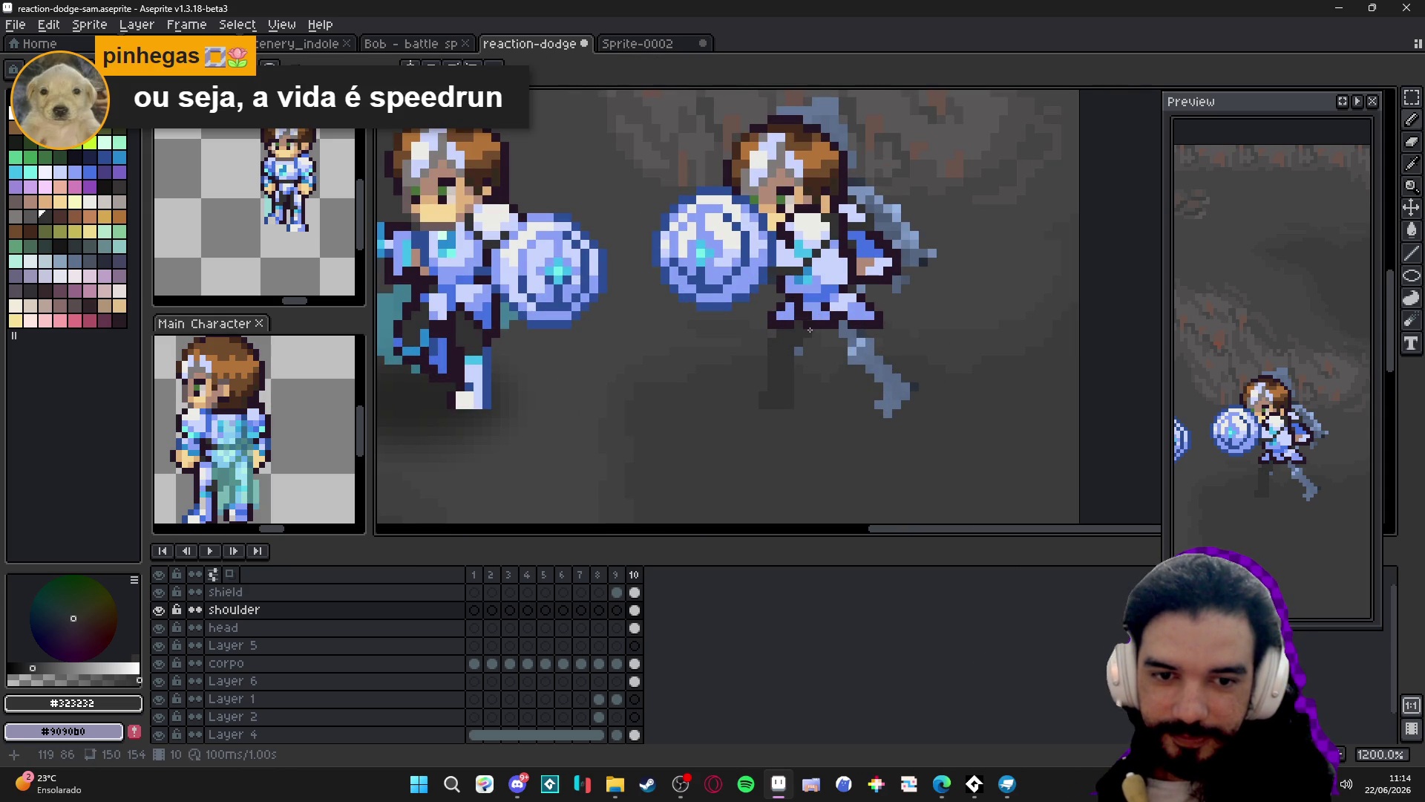
scroll(782, 379, down, 3)
scroll(796, 380, up, 1)
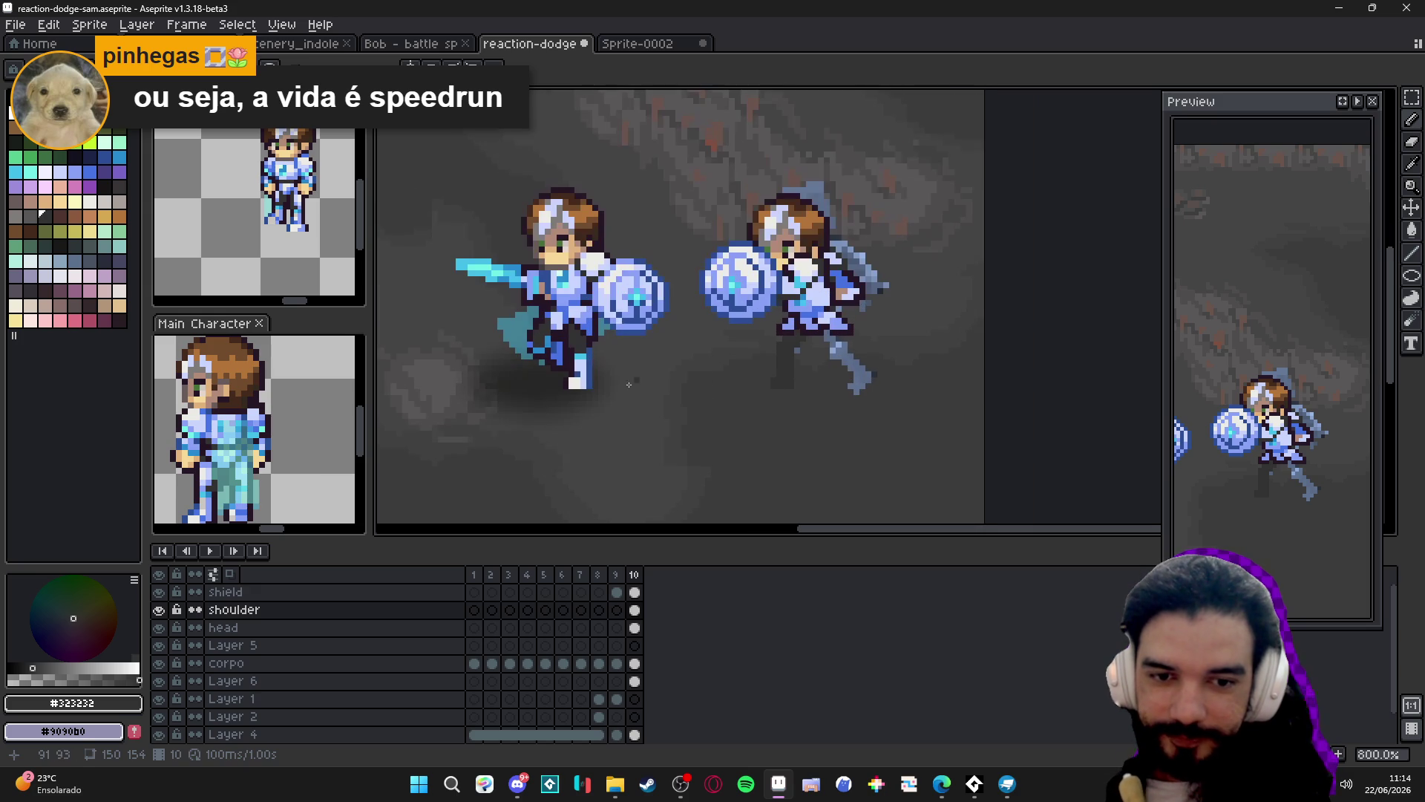
Paint the pale #c9d4fd back foot, then pick the dark #261726 outline colour.
alt+click(791, 374)
scroll(791, 374, up, 1)
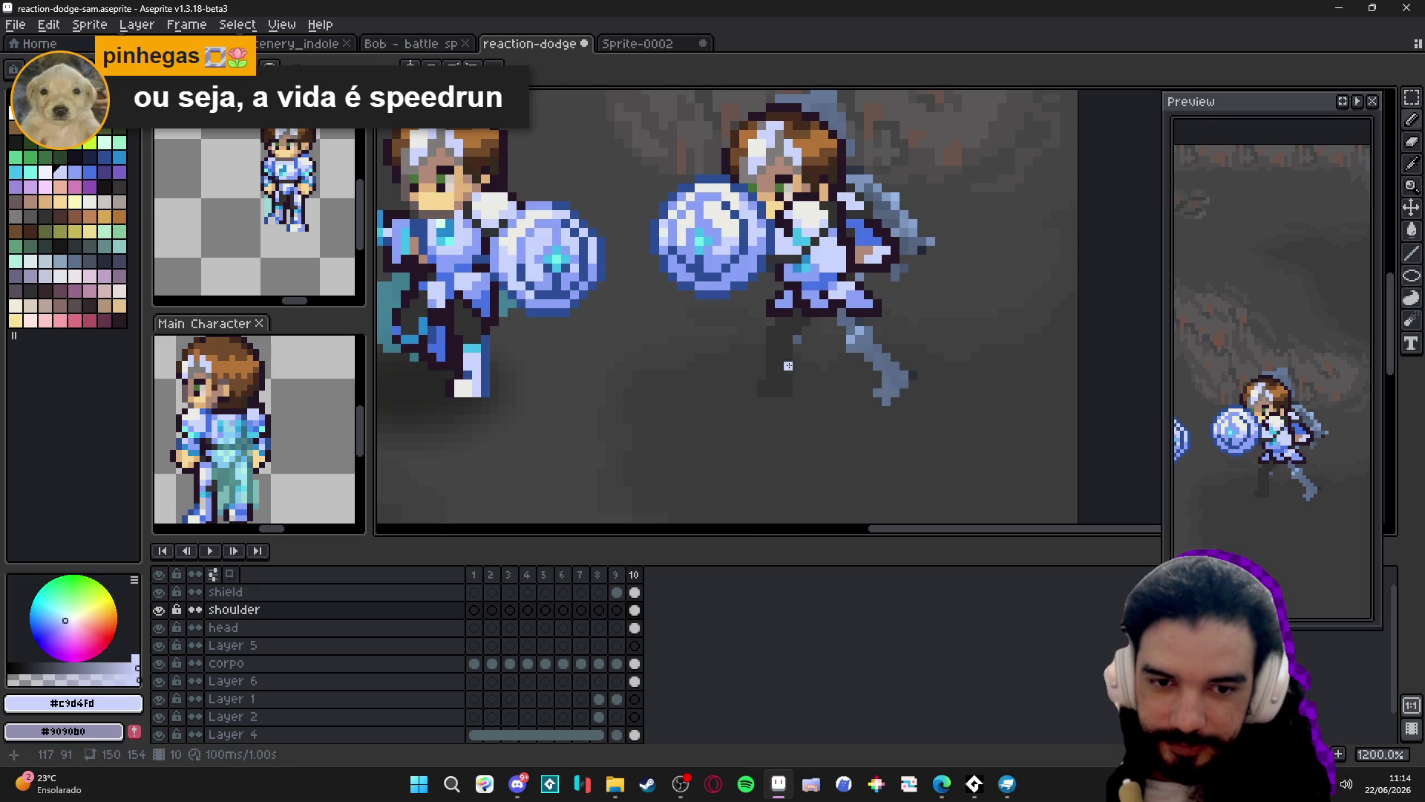
drag(772, 356, 789, 386)
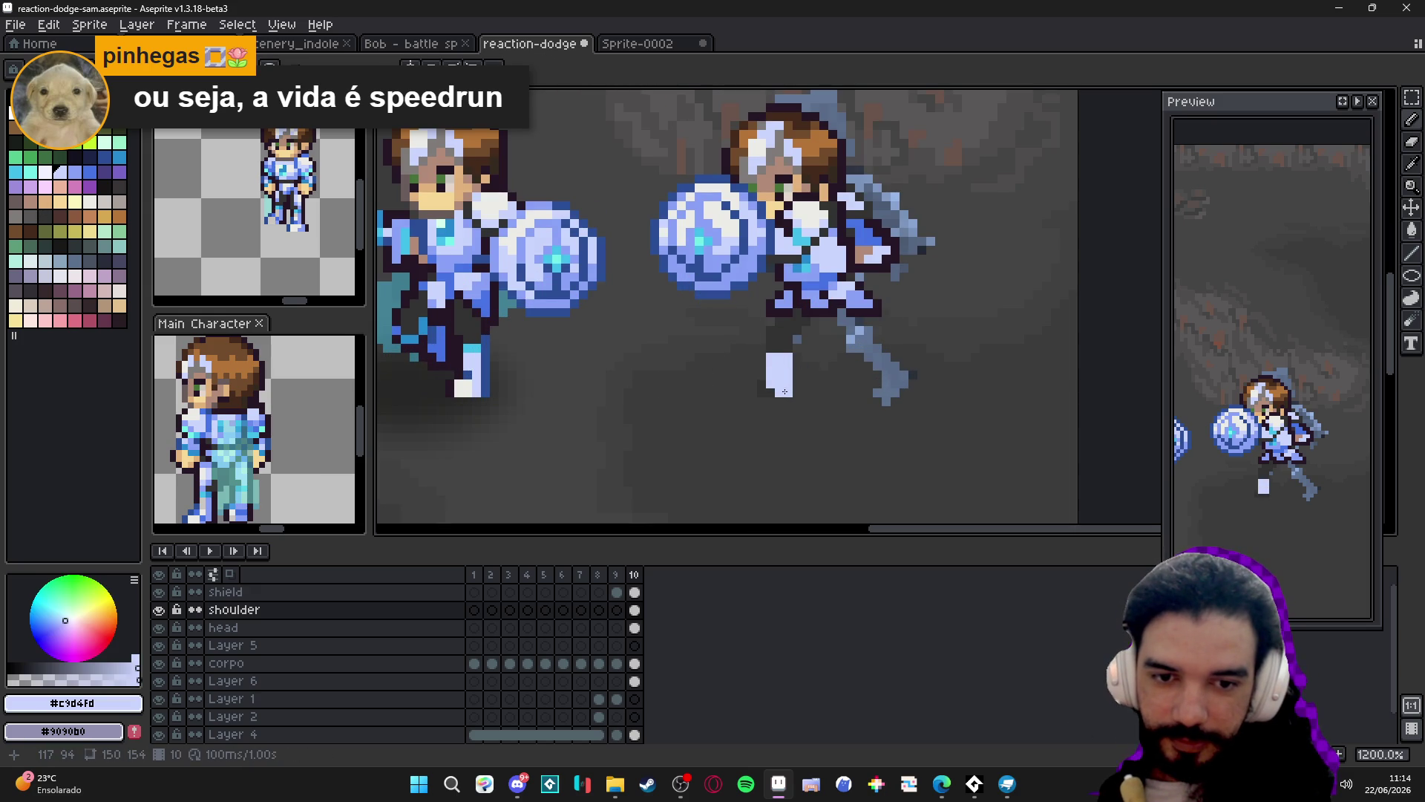
click(761, 392)
scroll(784, 384, down, 2)
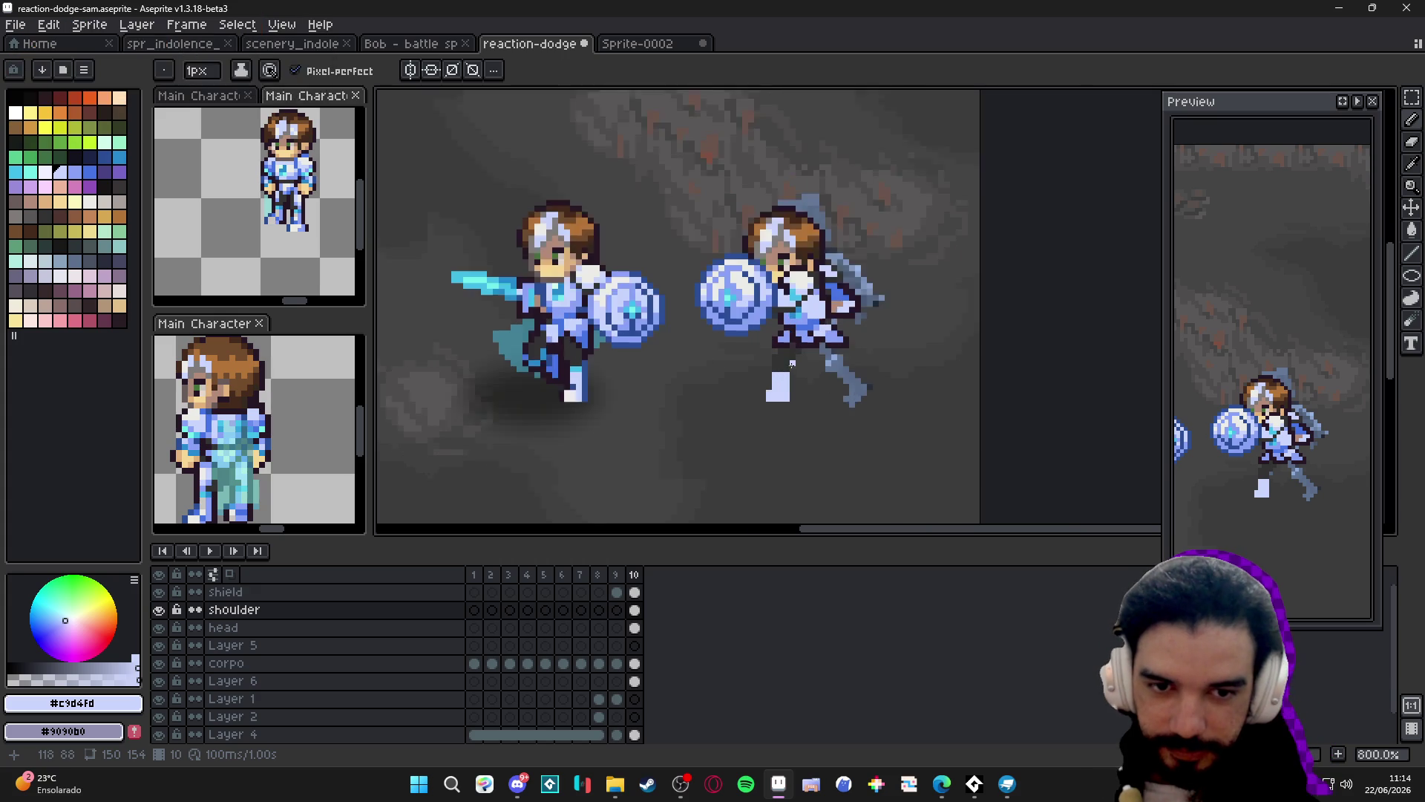
scroll(787, 368, up, 2)
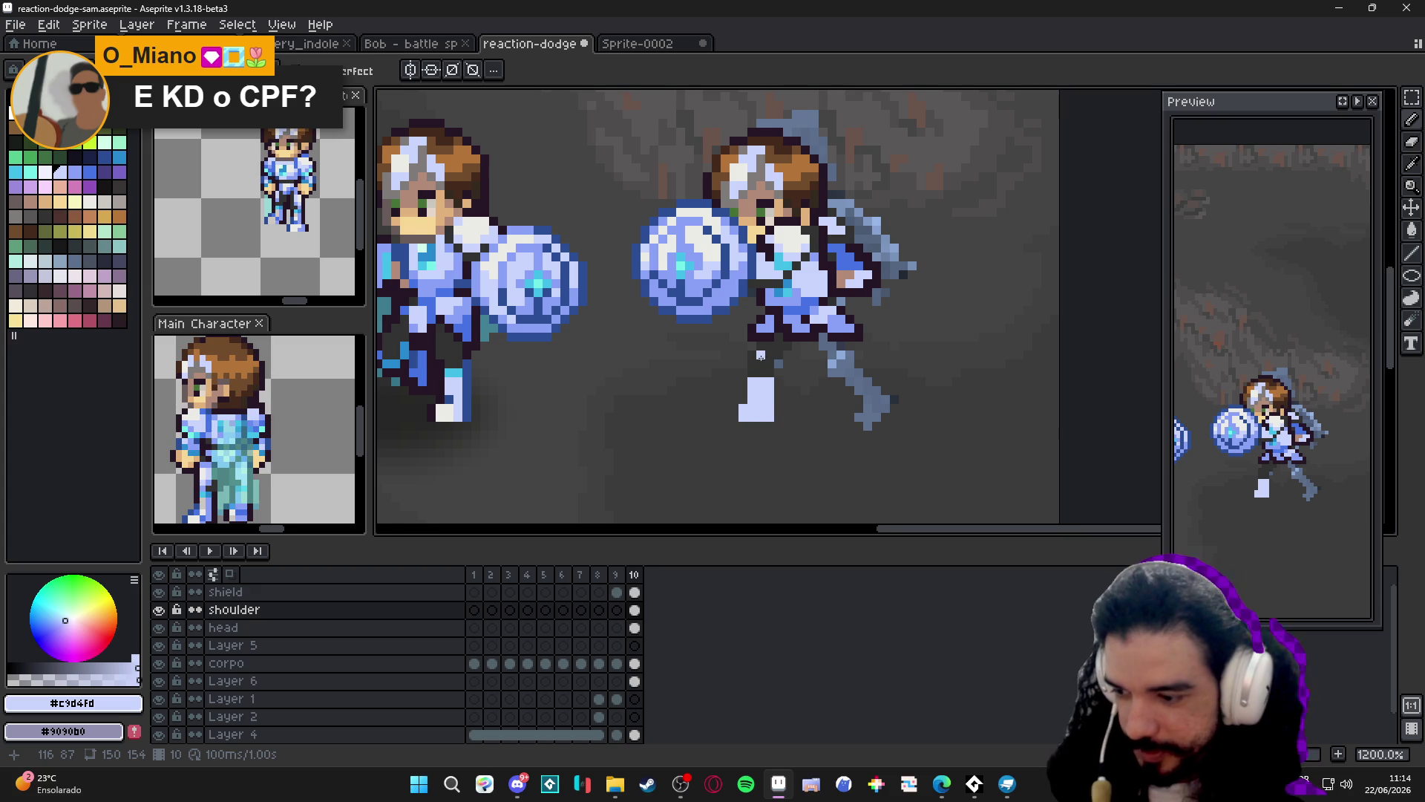
scroll(760, 357, down, 3)
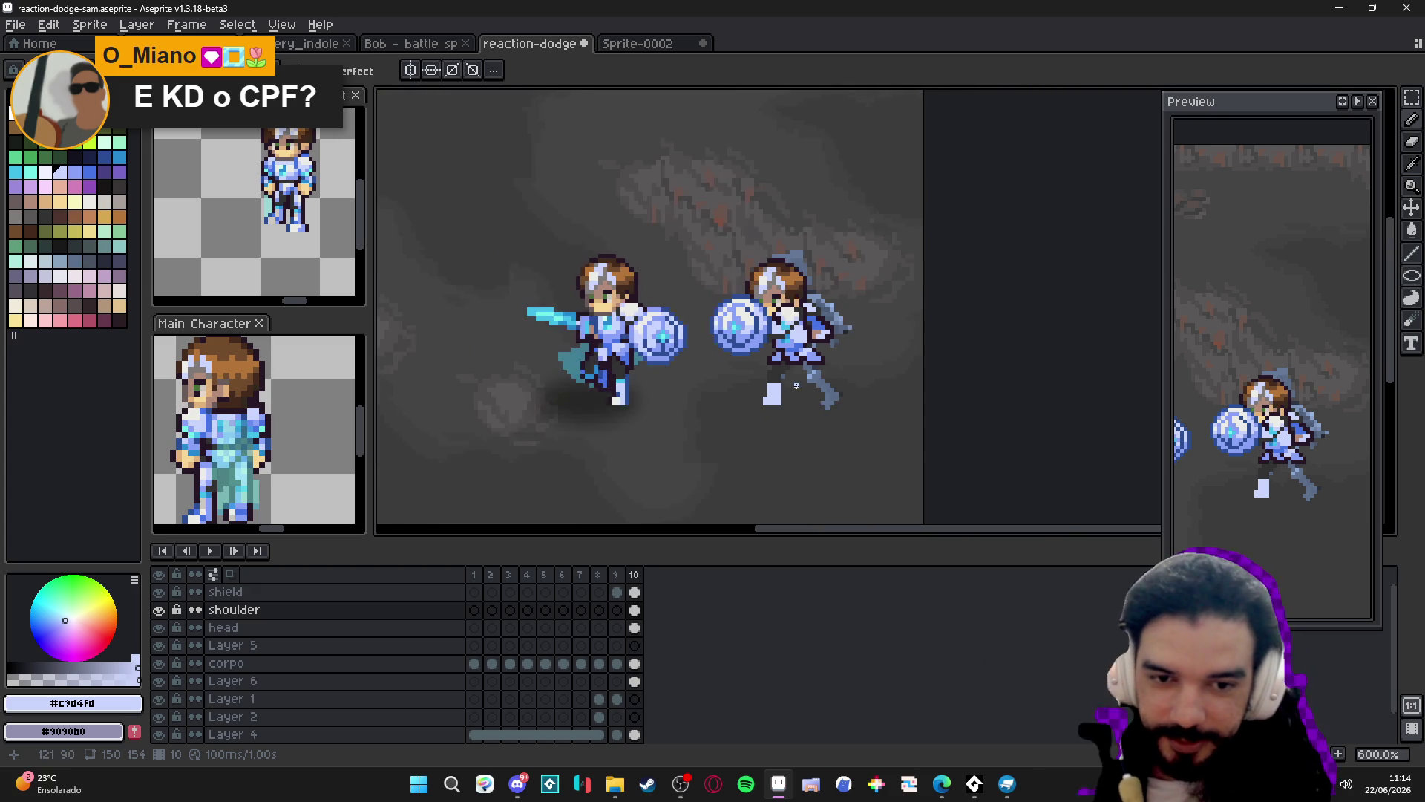
scroll(786, 350, up, 3)
alt+click(801, 344)
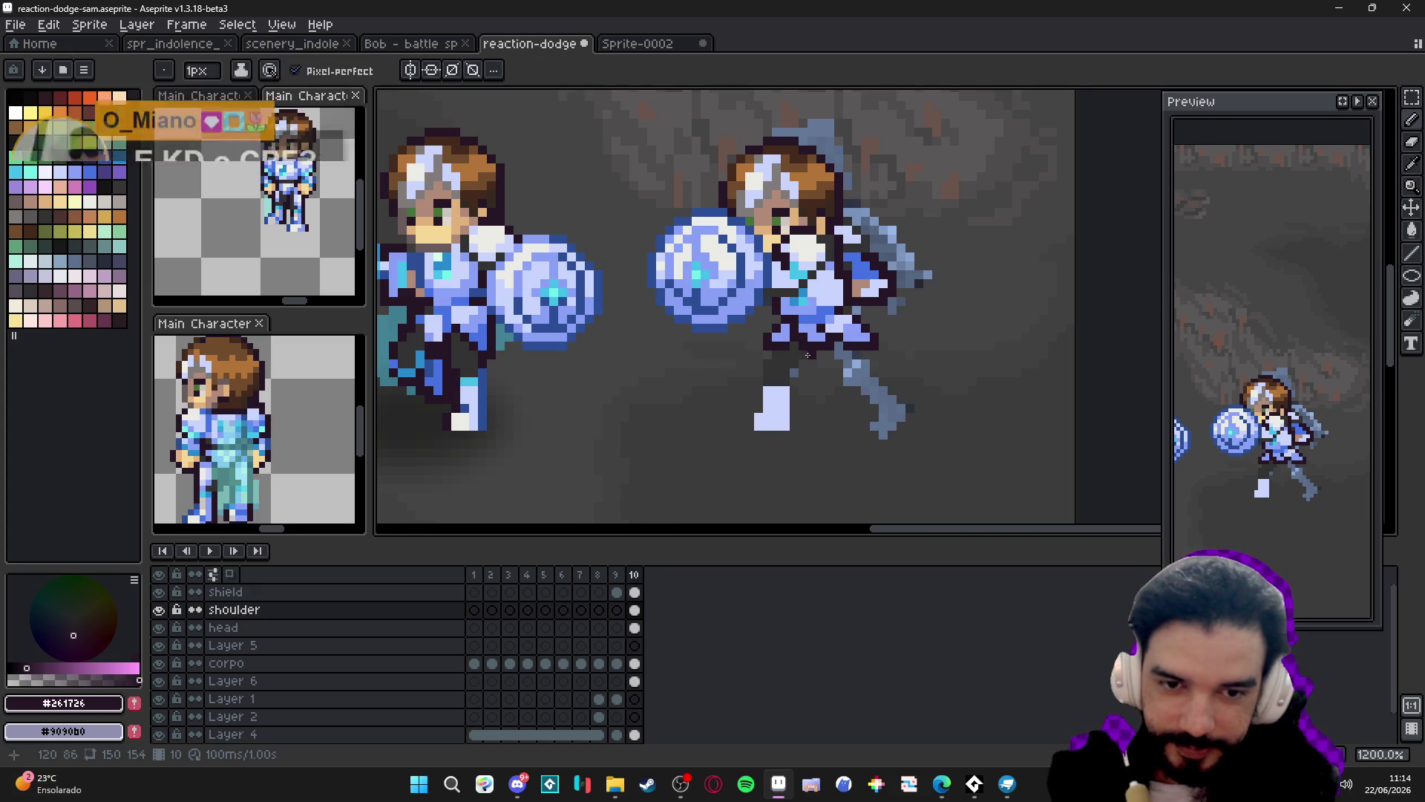
Outline the right edge of the defender's white boot with dark strokes.
mouse_move(795, 371)
mouse_down()
mouse_move(794, 429)
mouse_move(748, 416)
mouse_move(762, 373)
mouse_up()
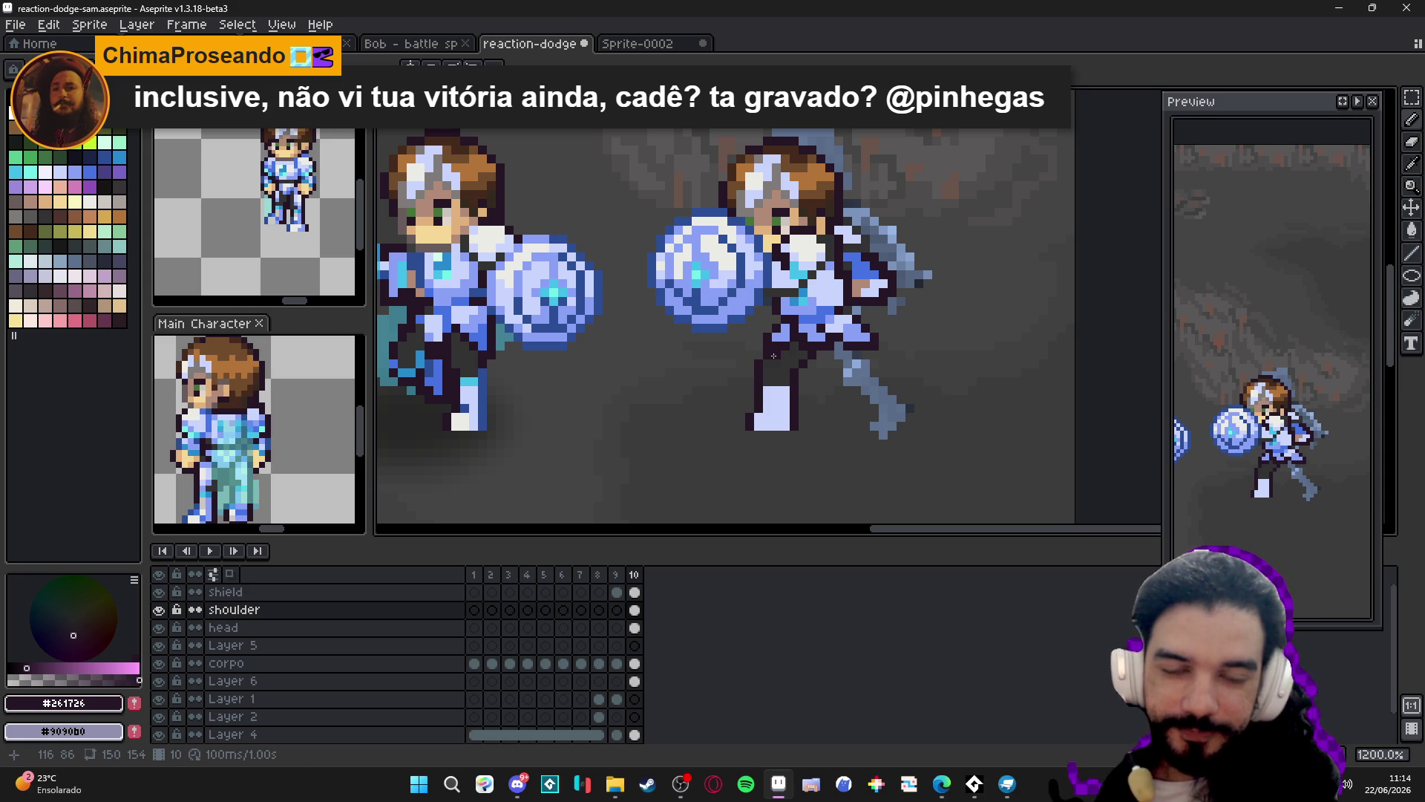
scroll(813, 406, down, 5)
scroll(798, 388, up, 5)
scroll(787, 385, down, 2)
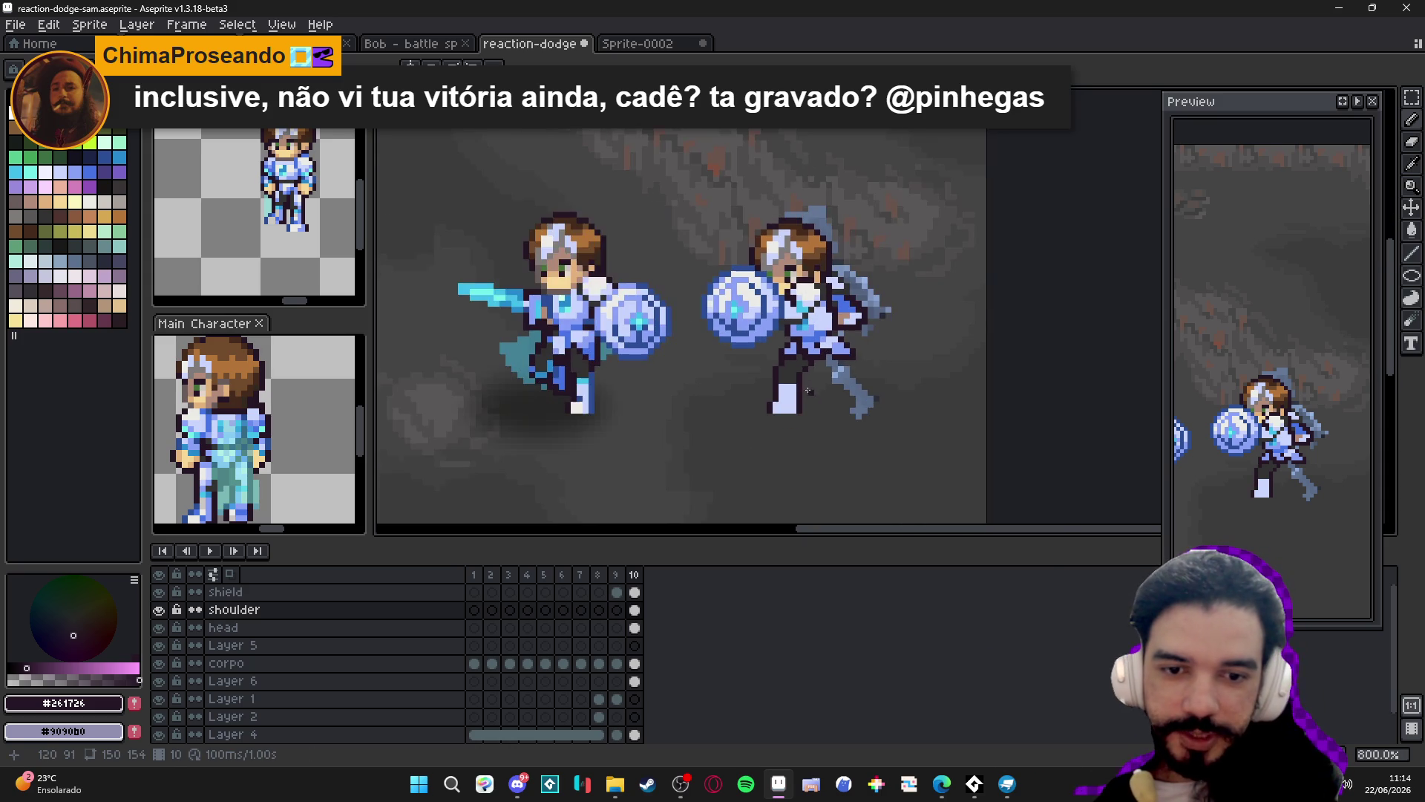
scroll(782, 383, up, 2)
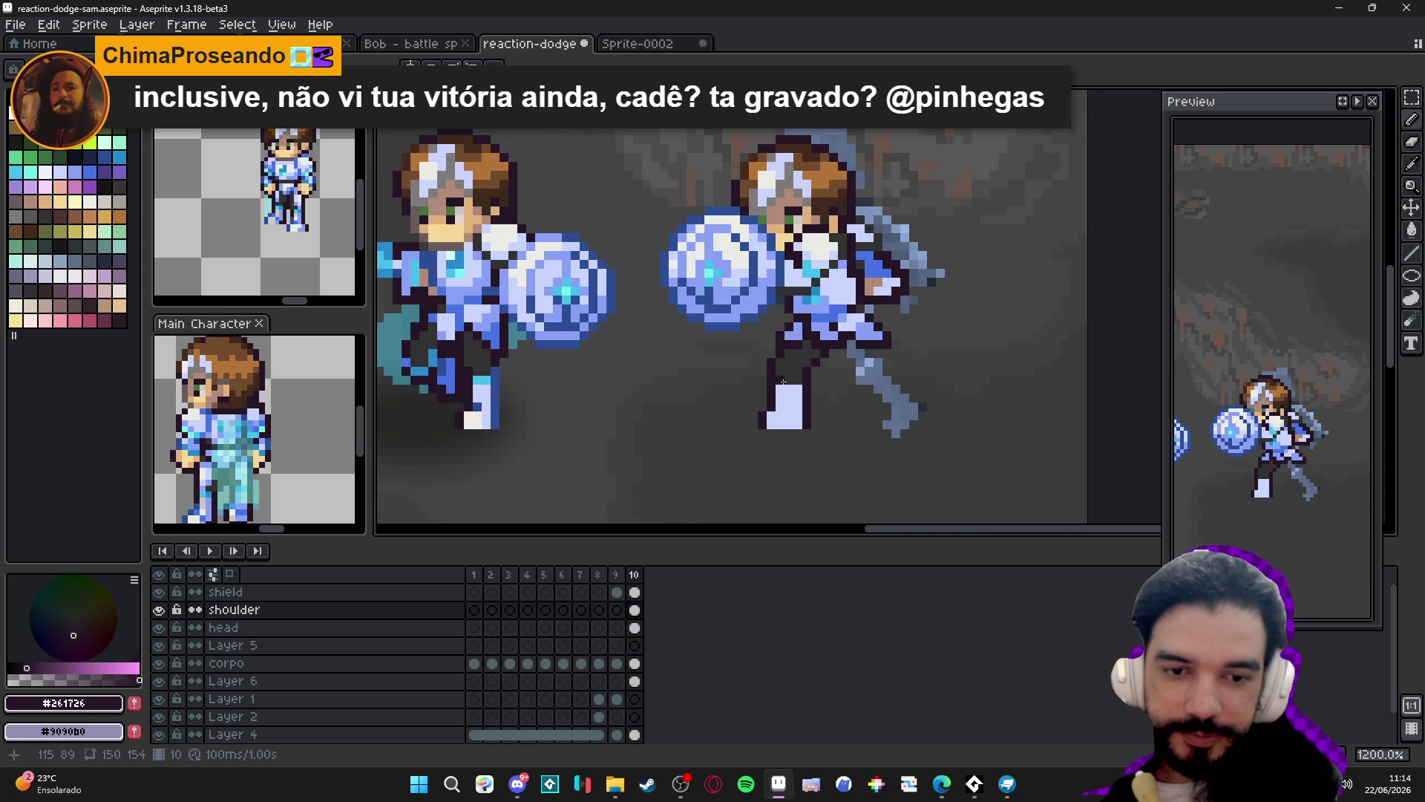
scroll(783, 382, down, 3)
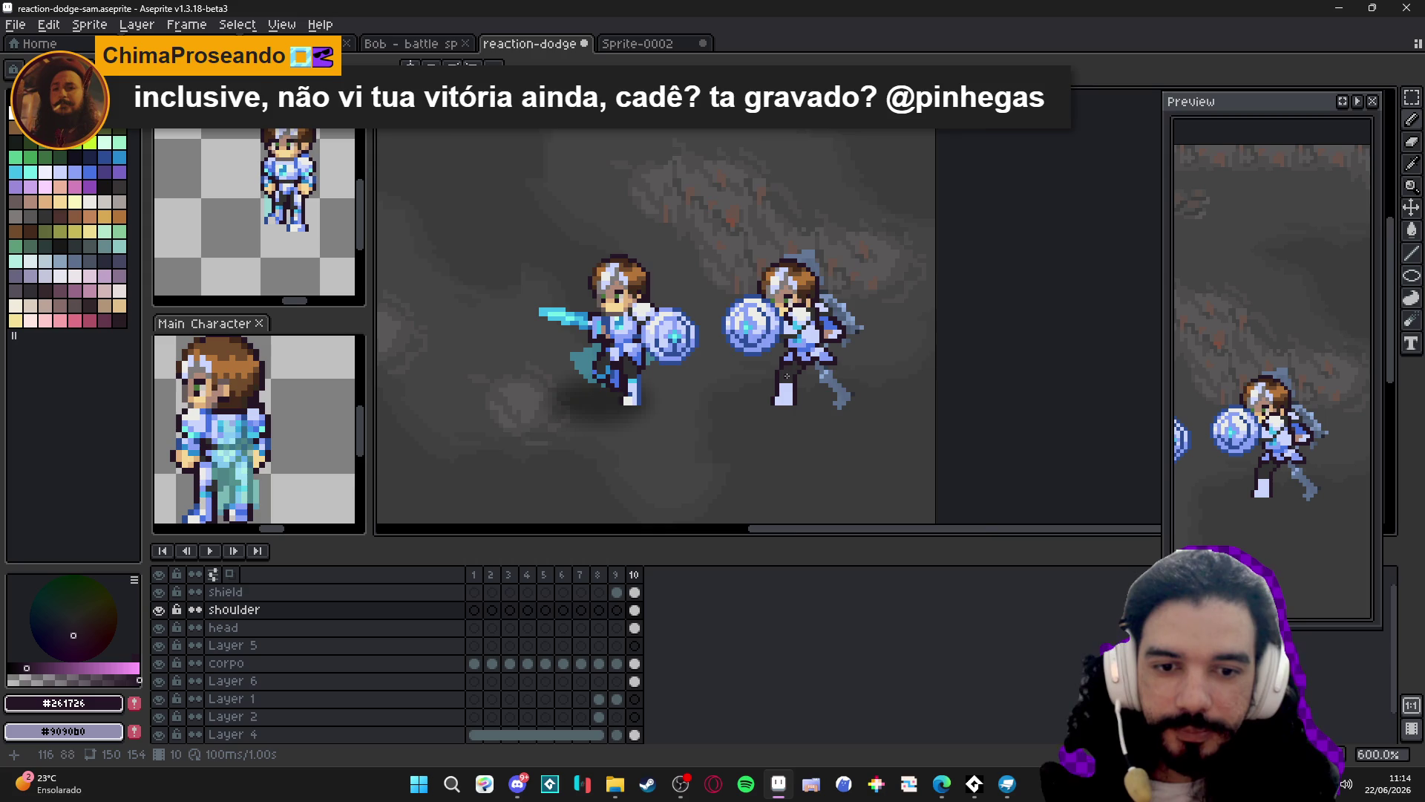
scroll(787, 375, up, 3)
scroll(788, 389, down, 2)
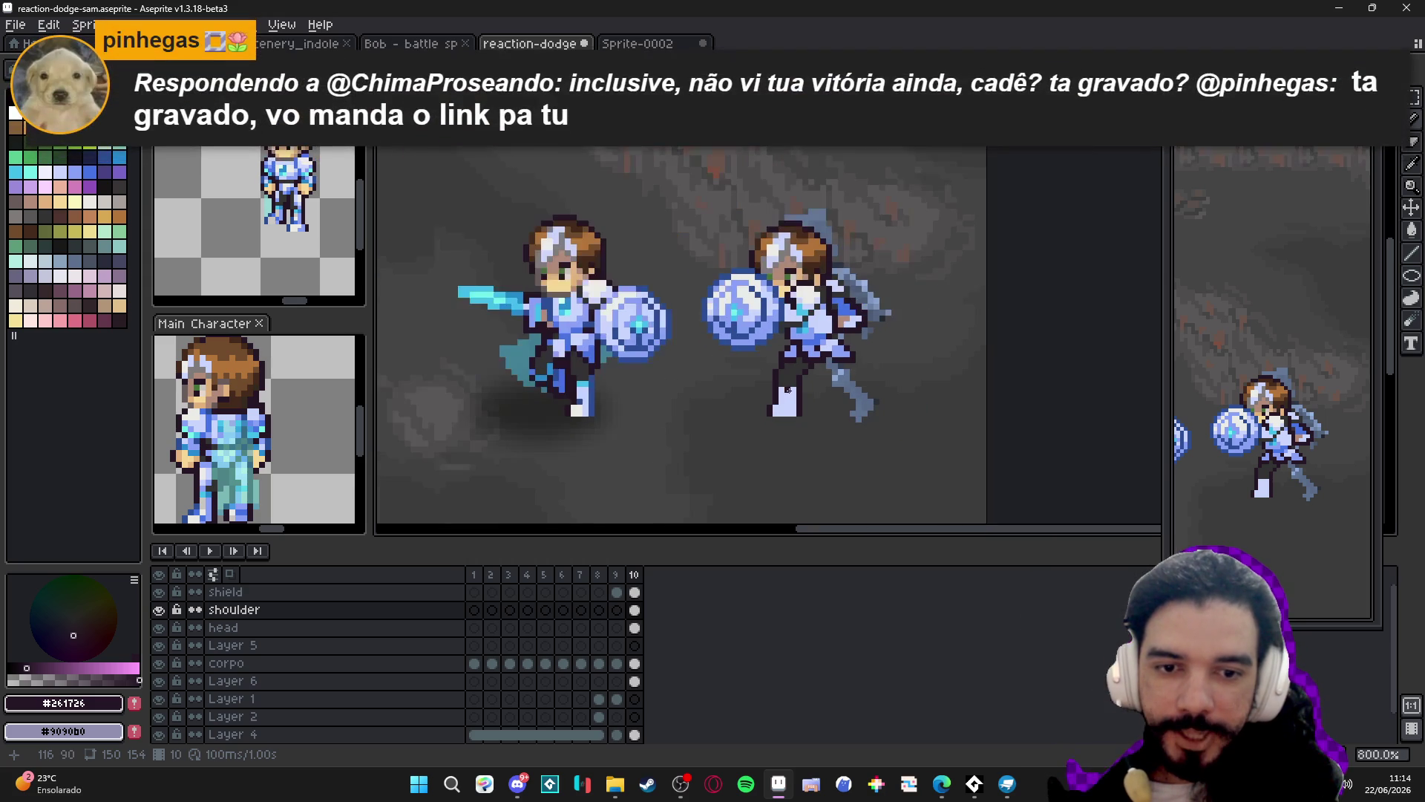
scroll(818, 377, up, 2)
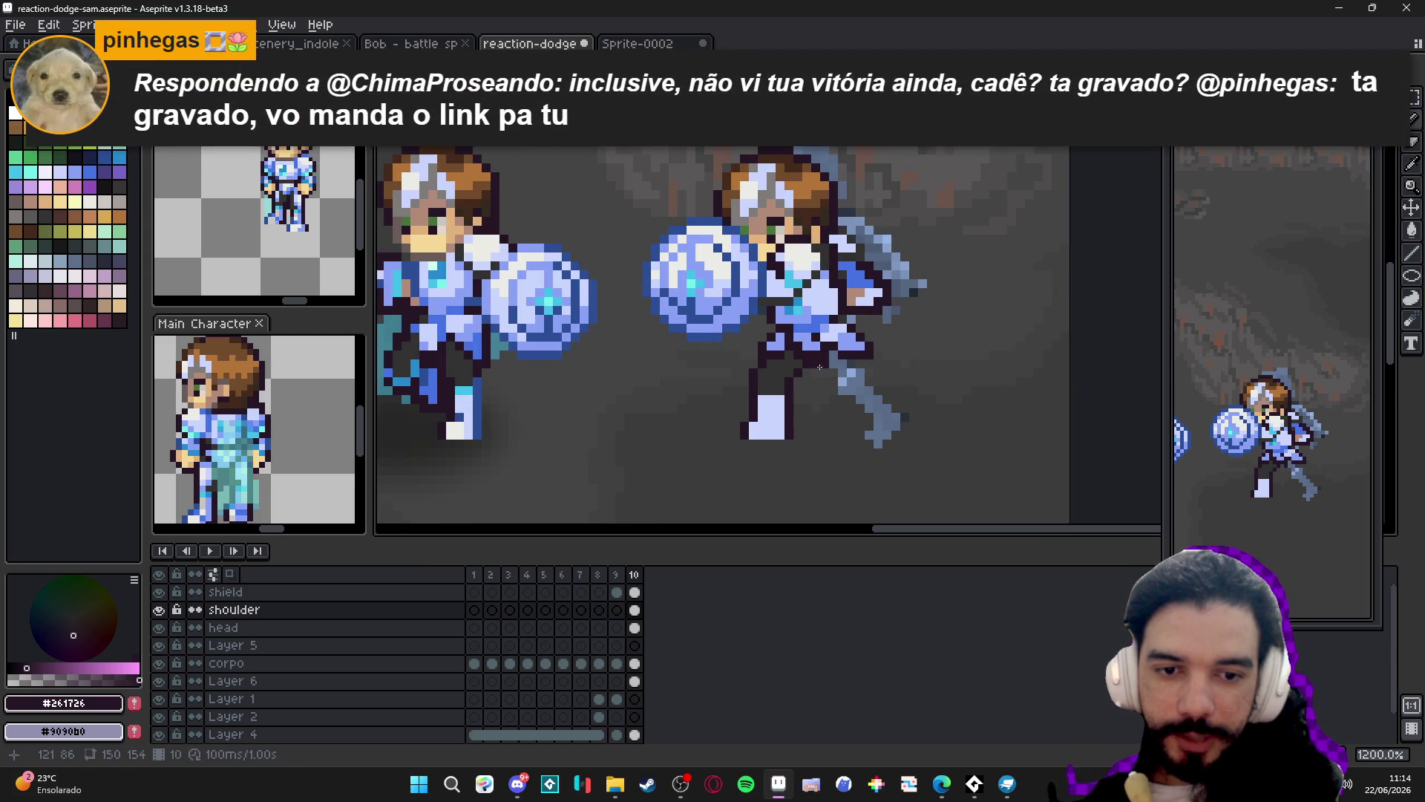
scroll(833, 363, down, 2)
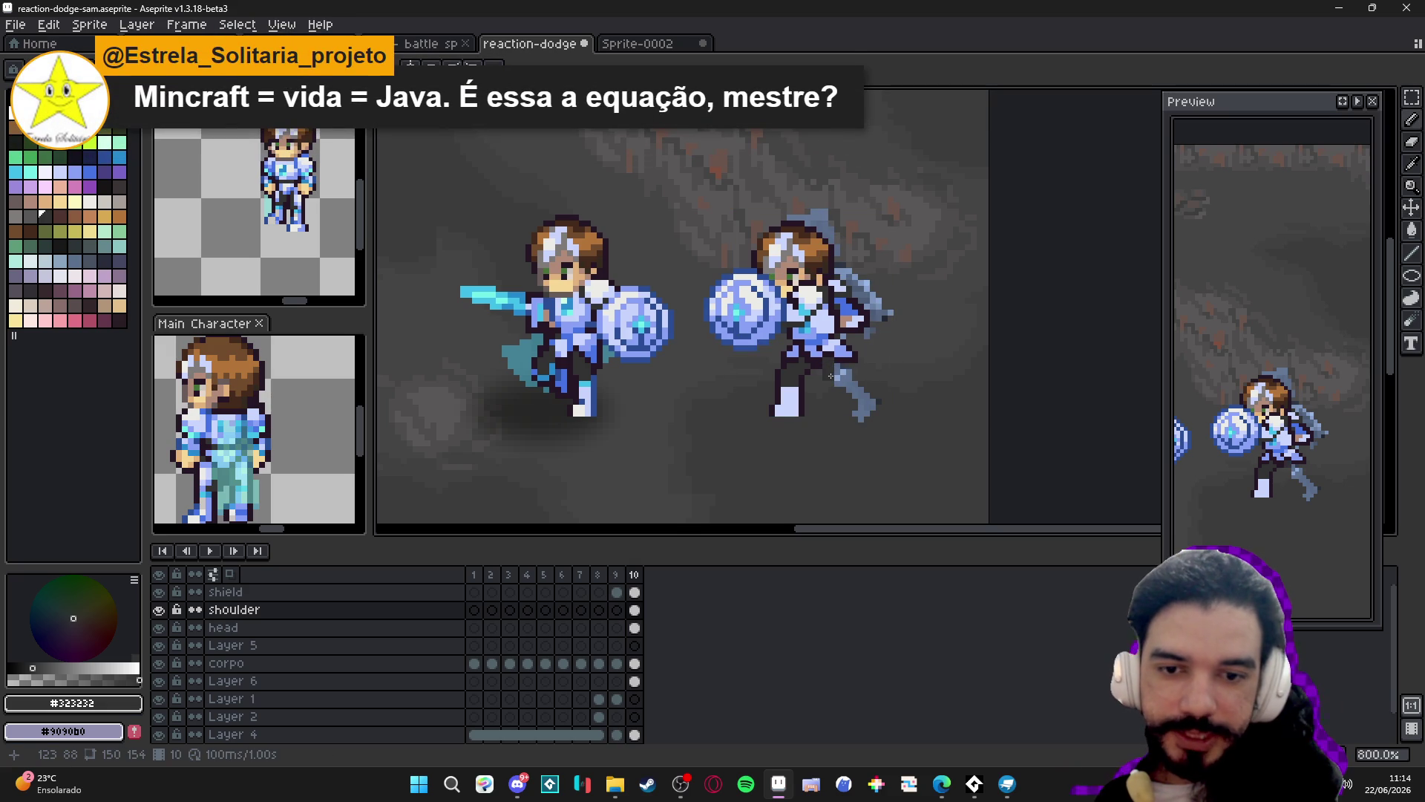
drag(831, 377, 847, 380)
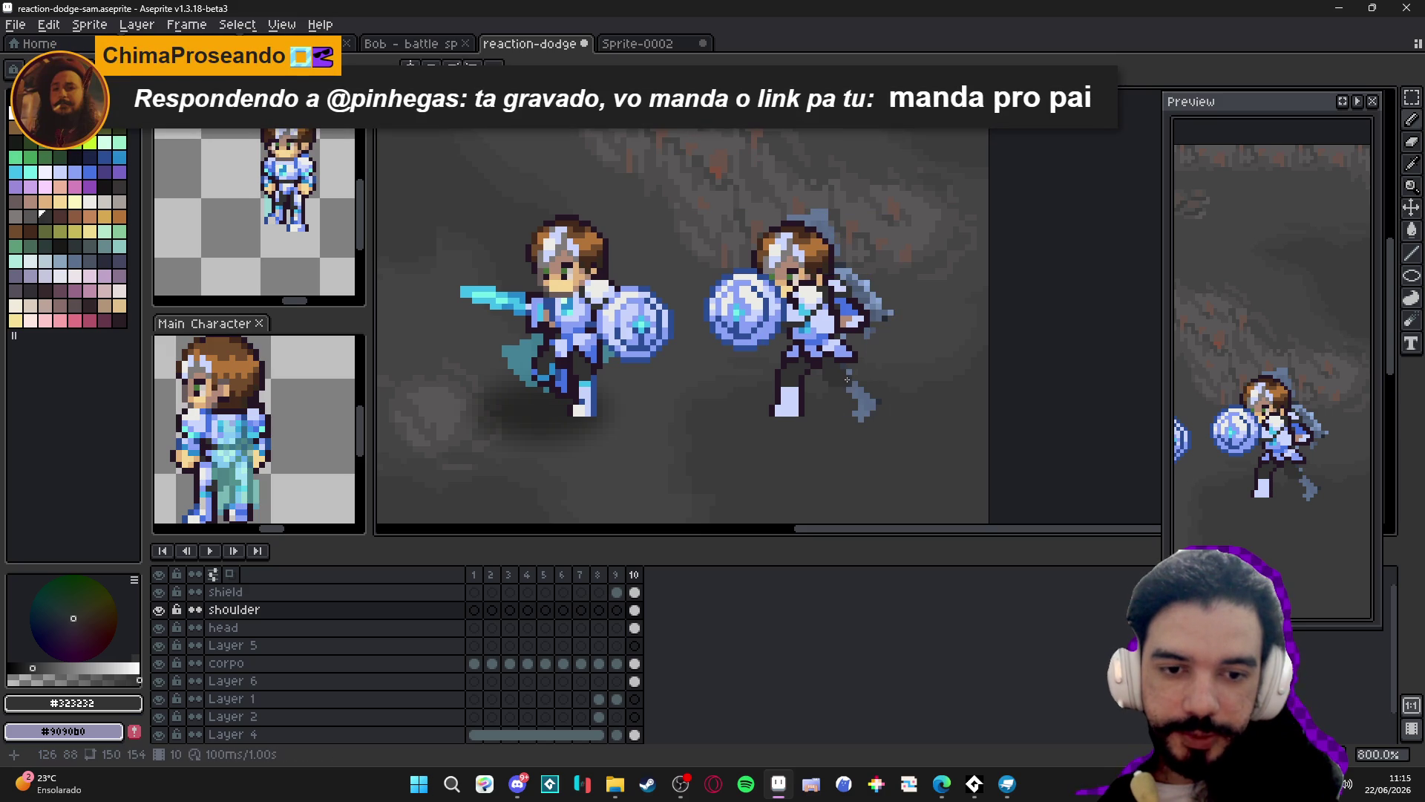
scroll(817, 379, down, 1)
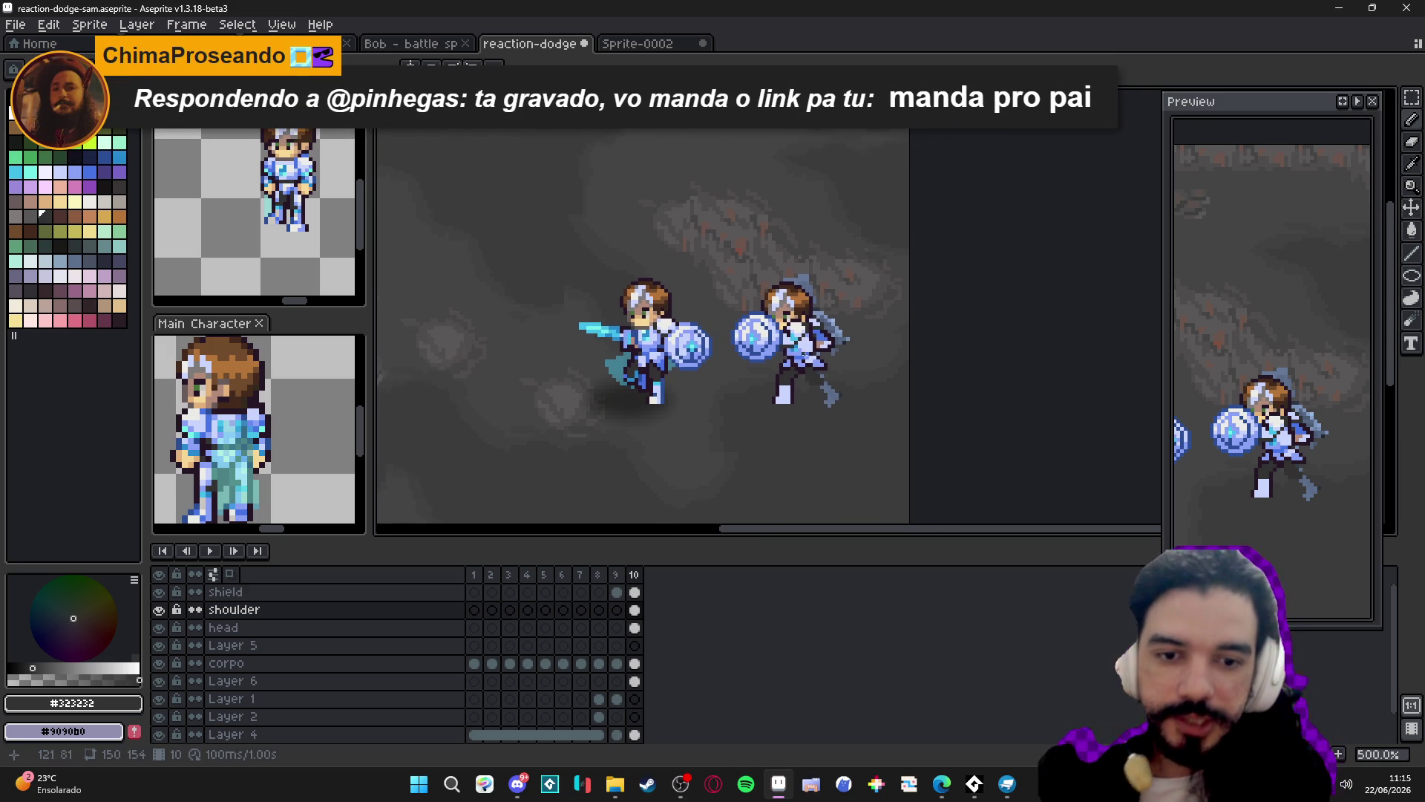
scroll(791, 342, up, 1)
Save the sprite with Ctrl+S.
key(ctrl+s)
scroll(837, 375, down, 1)
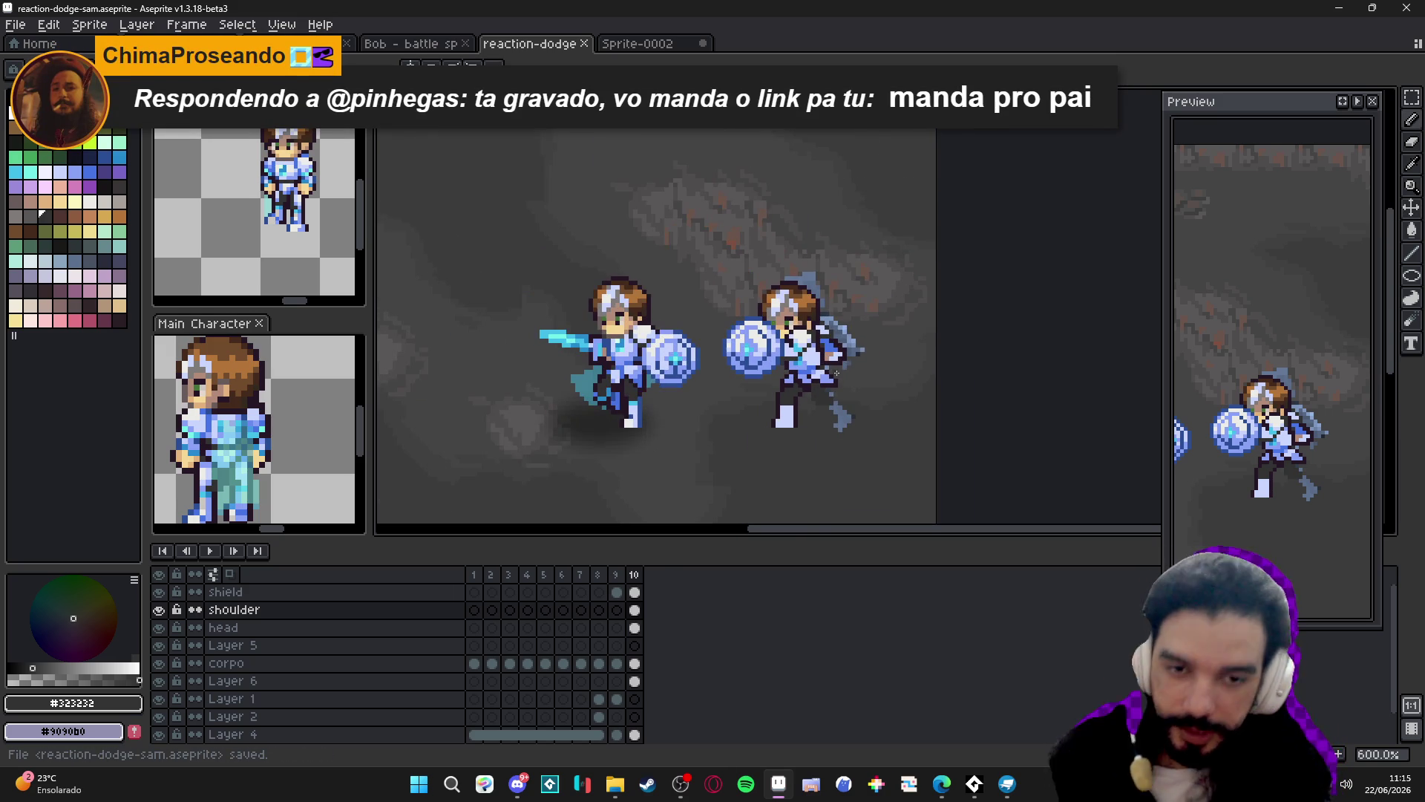
scroll(819, 383, down, 1)
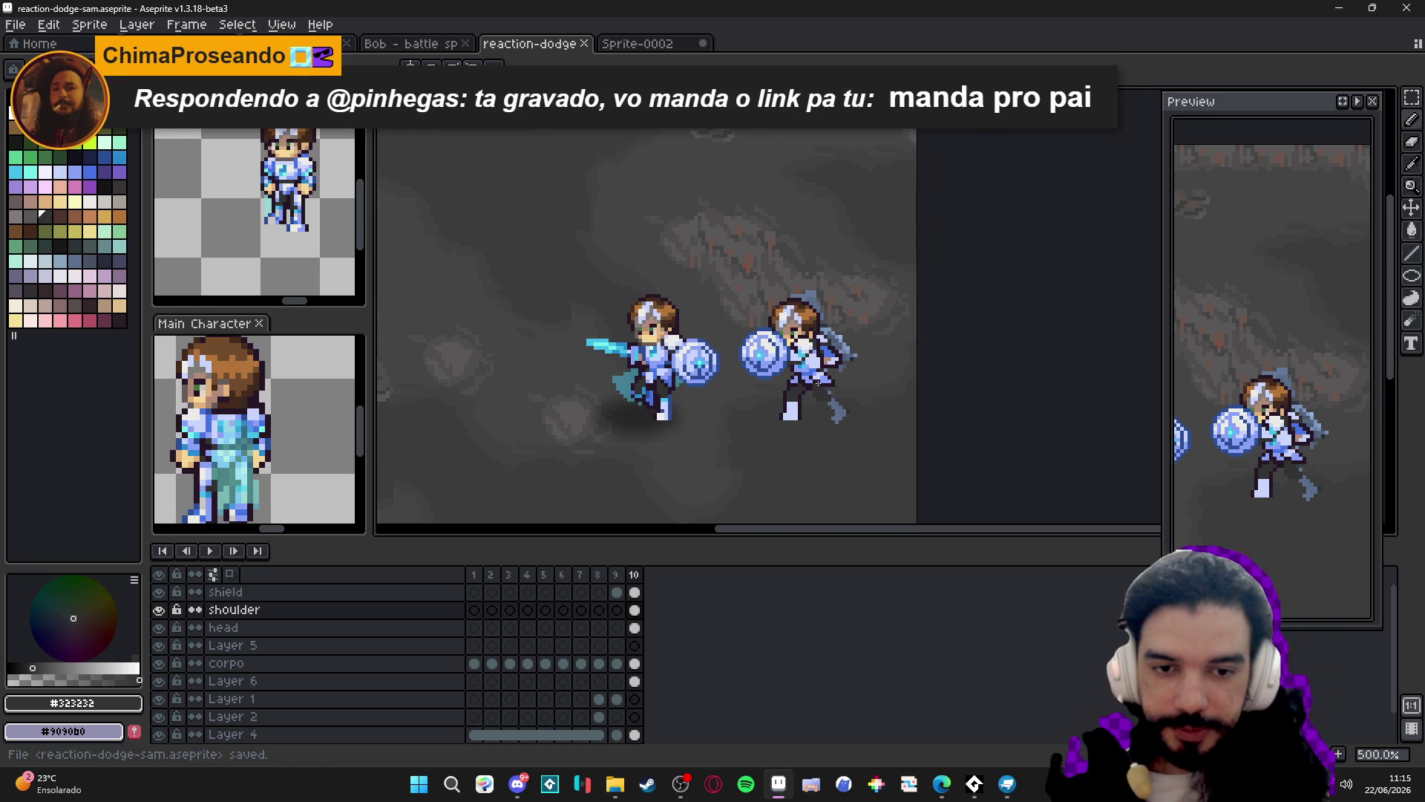
scroll(819, 383, up, 2)
scroll(839, 408, down, 1)
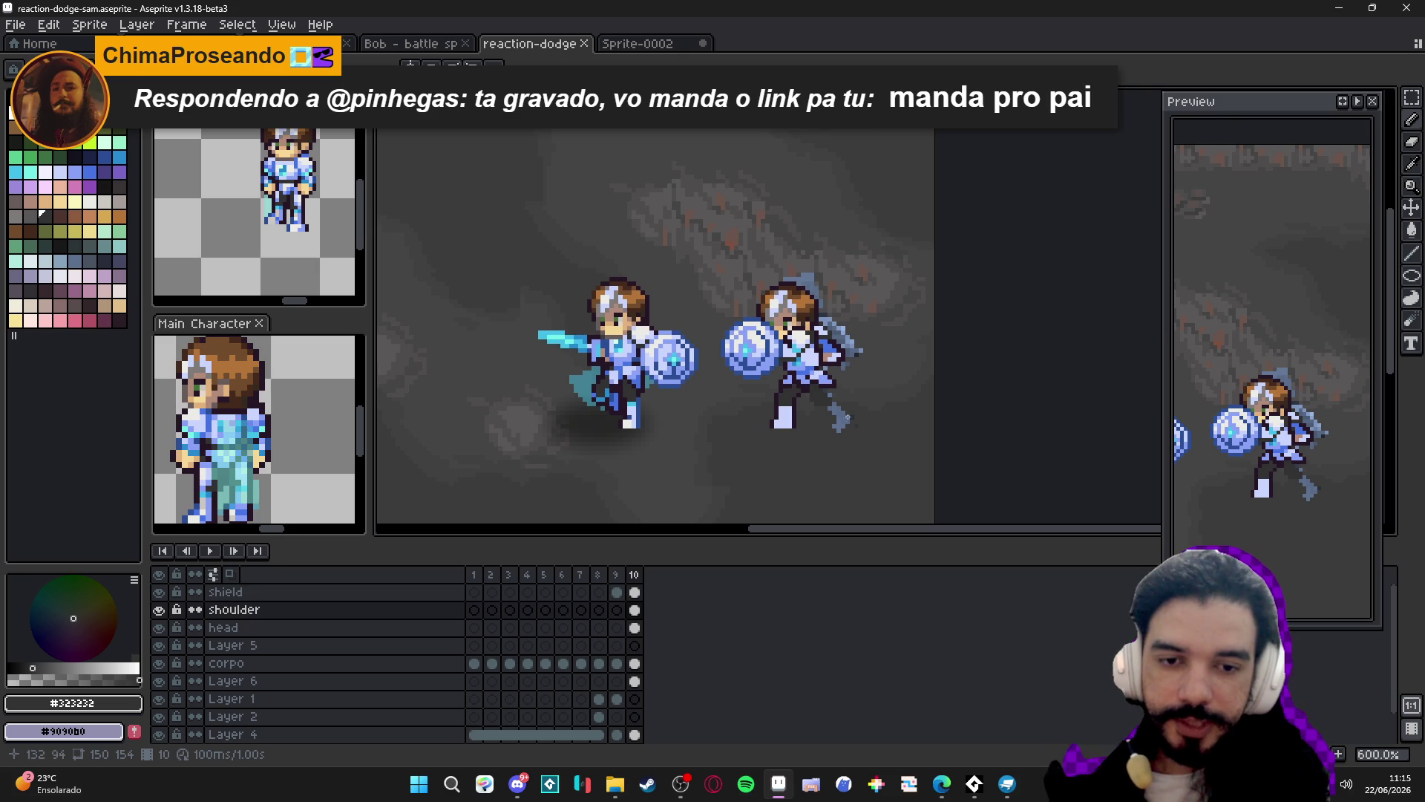
scroll(823, 387, up, 4)
Pencil a dark #261726 back-leg outline below the hip, then switch to Blockbench.
alt+click(802, 412)
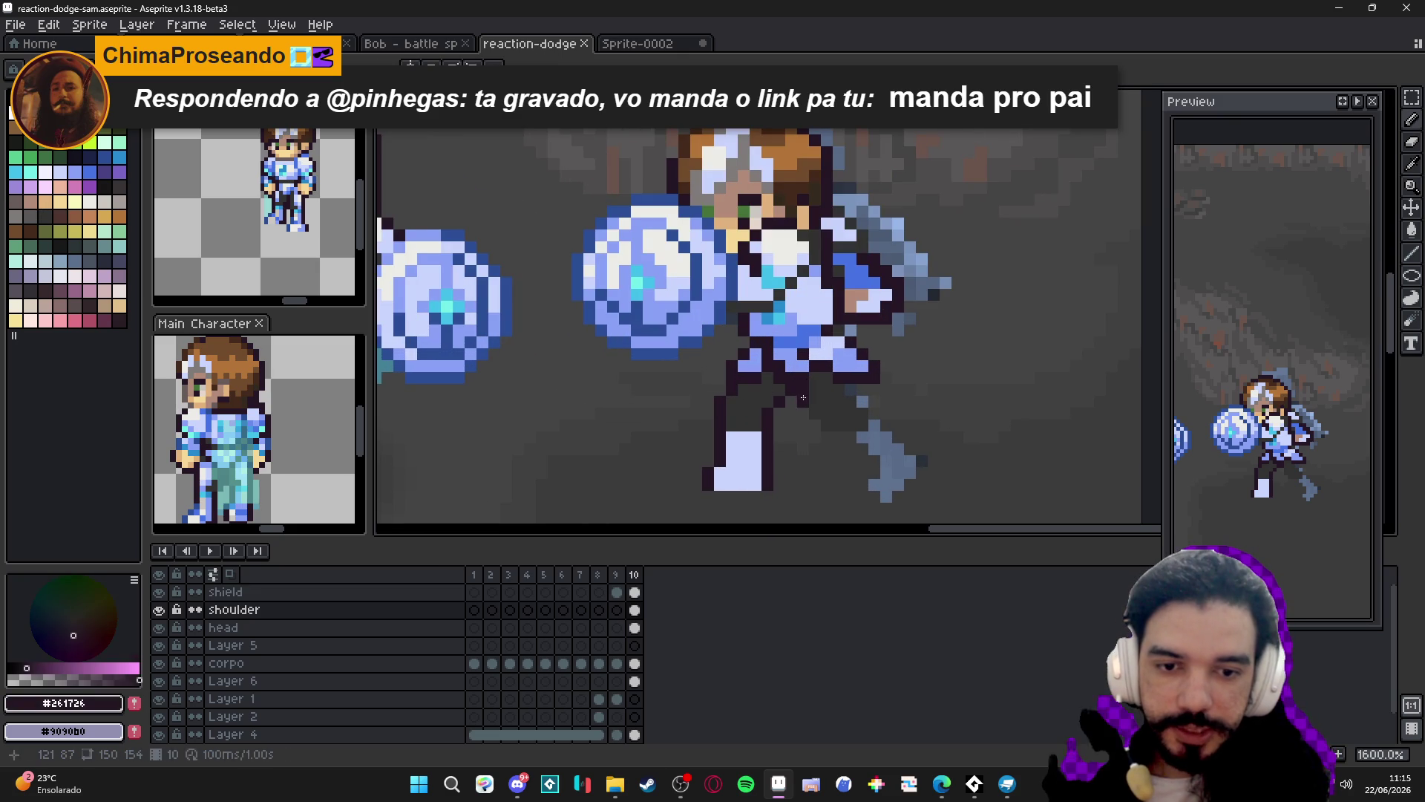
click(815, 423)
click(839, 401)
click(851, 389)
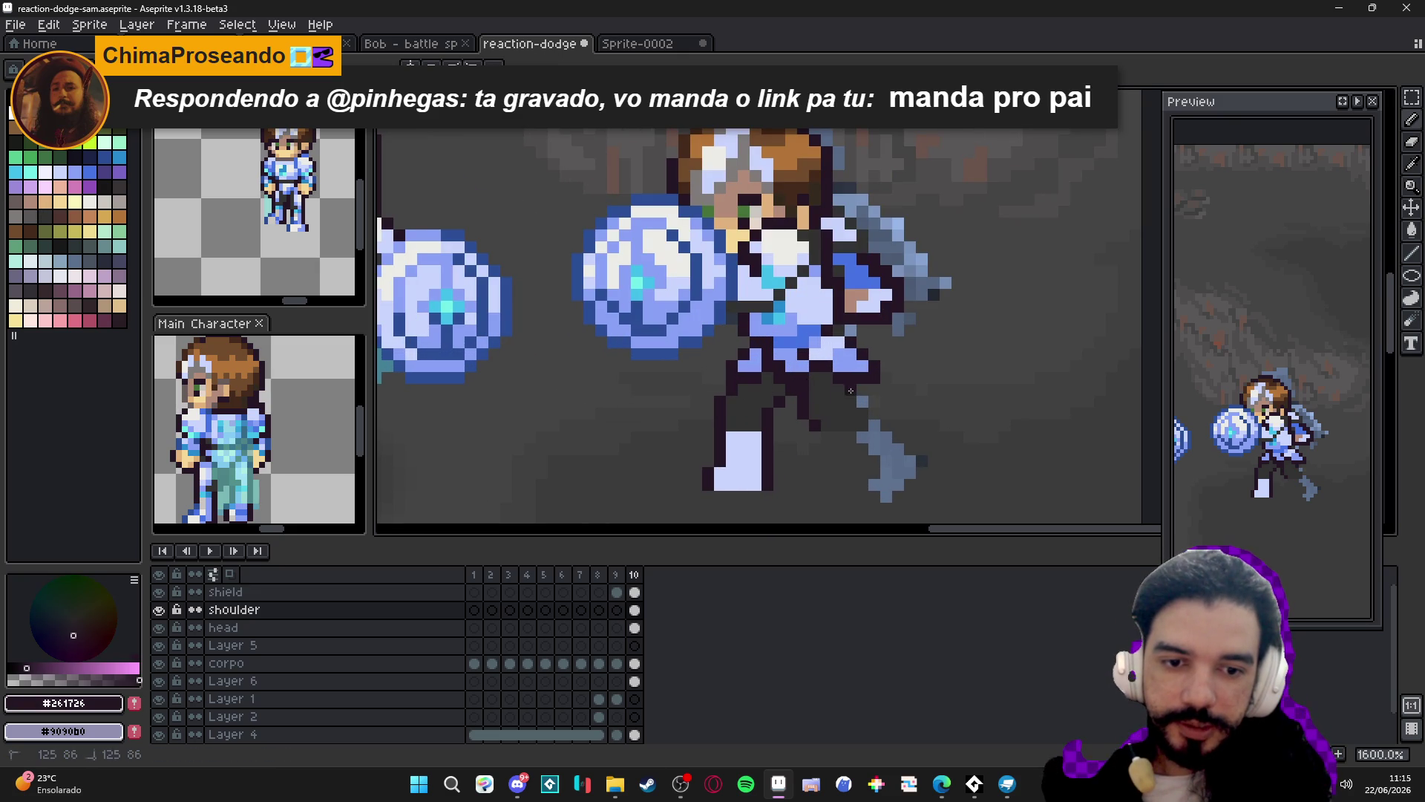
click(862, 401)
click(826, 426)
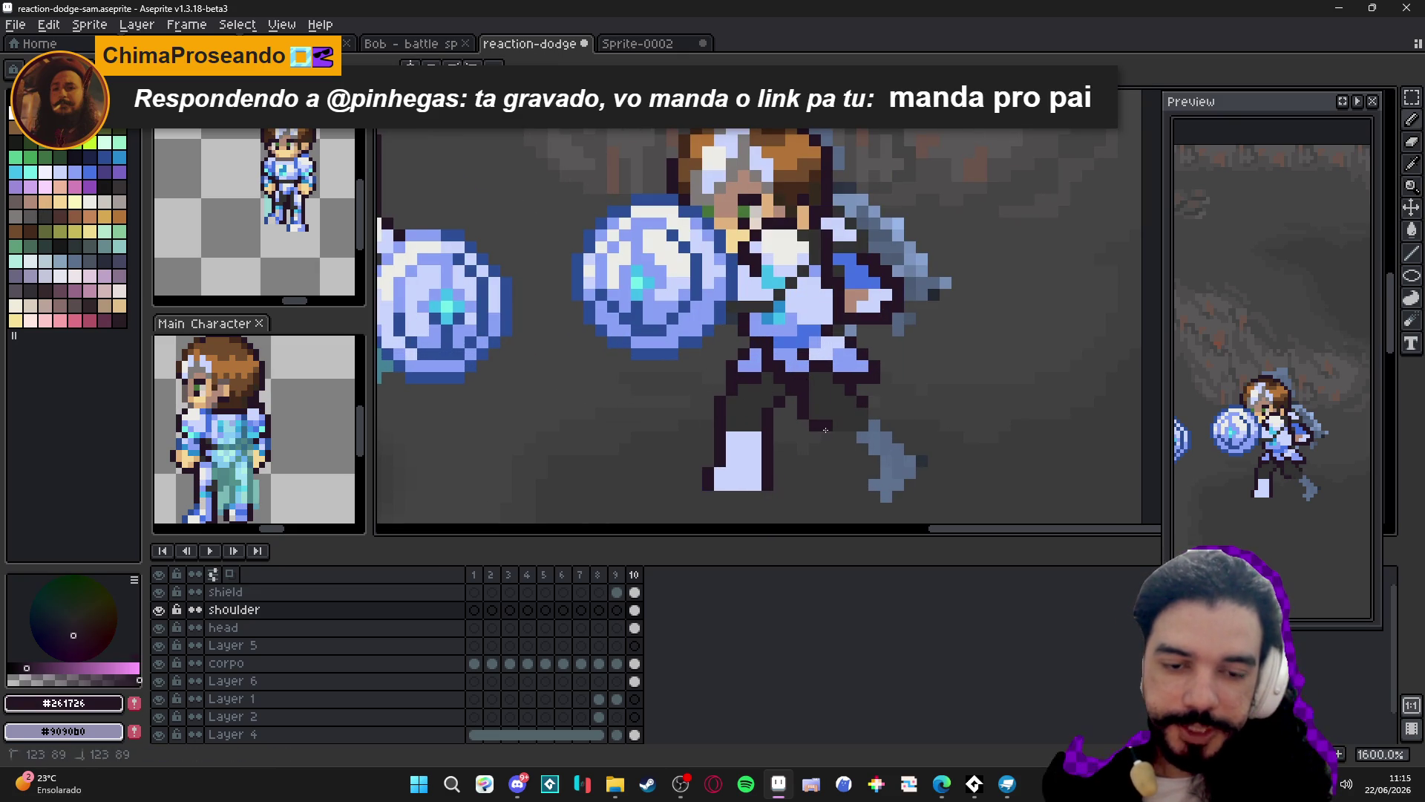
click(839, 436)
click(851, 437)
click(862, 437)
click(862, 414)
click(861, 425)
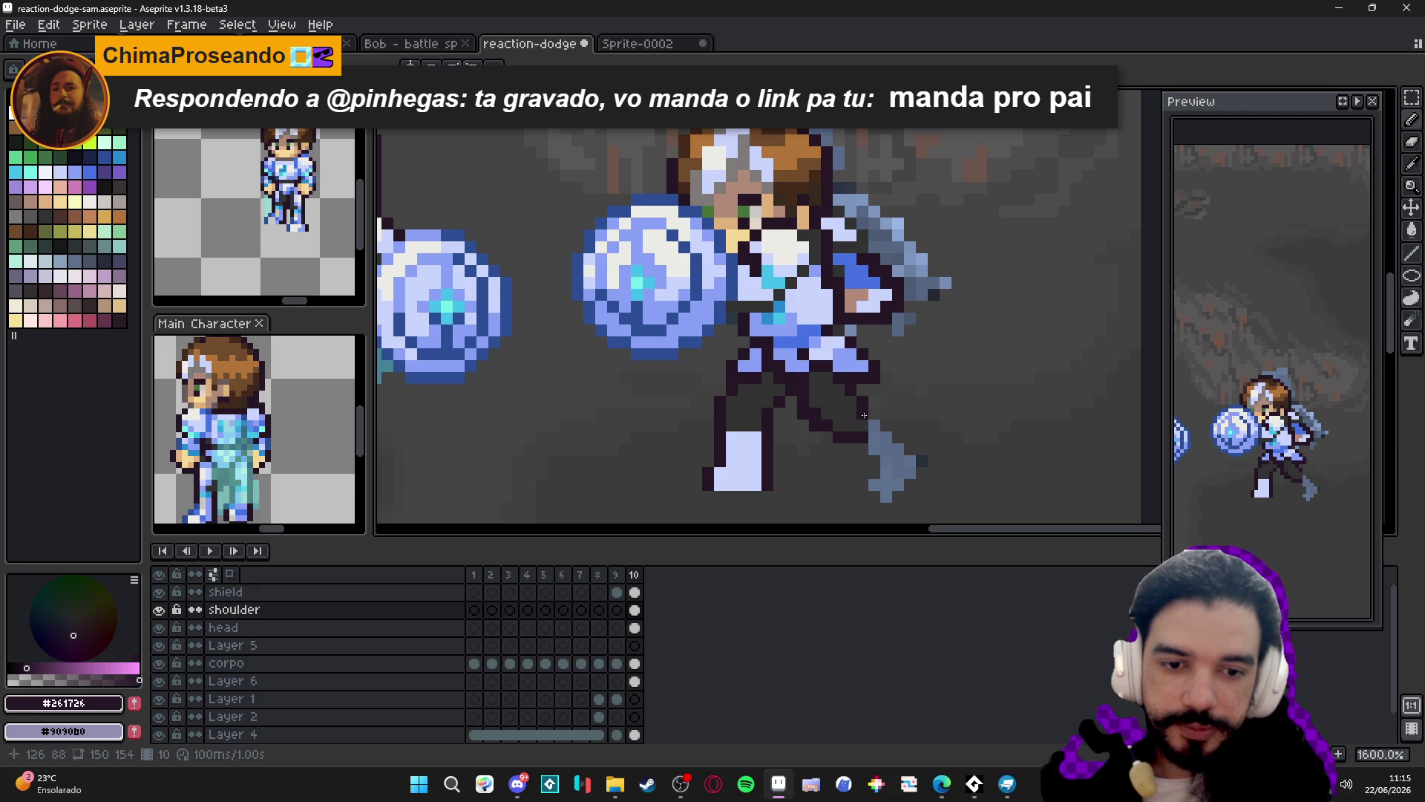
scroll(861, 439, down, 3)
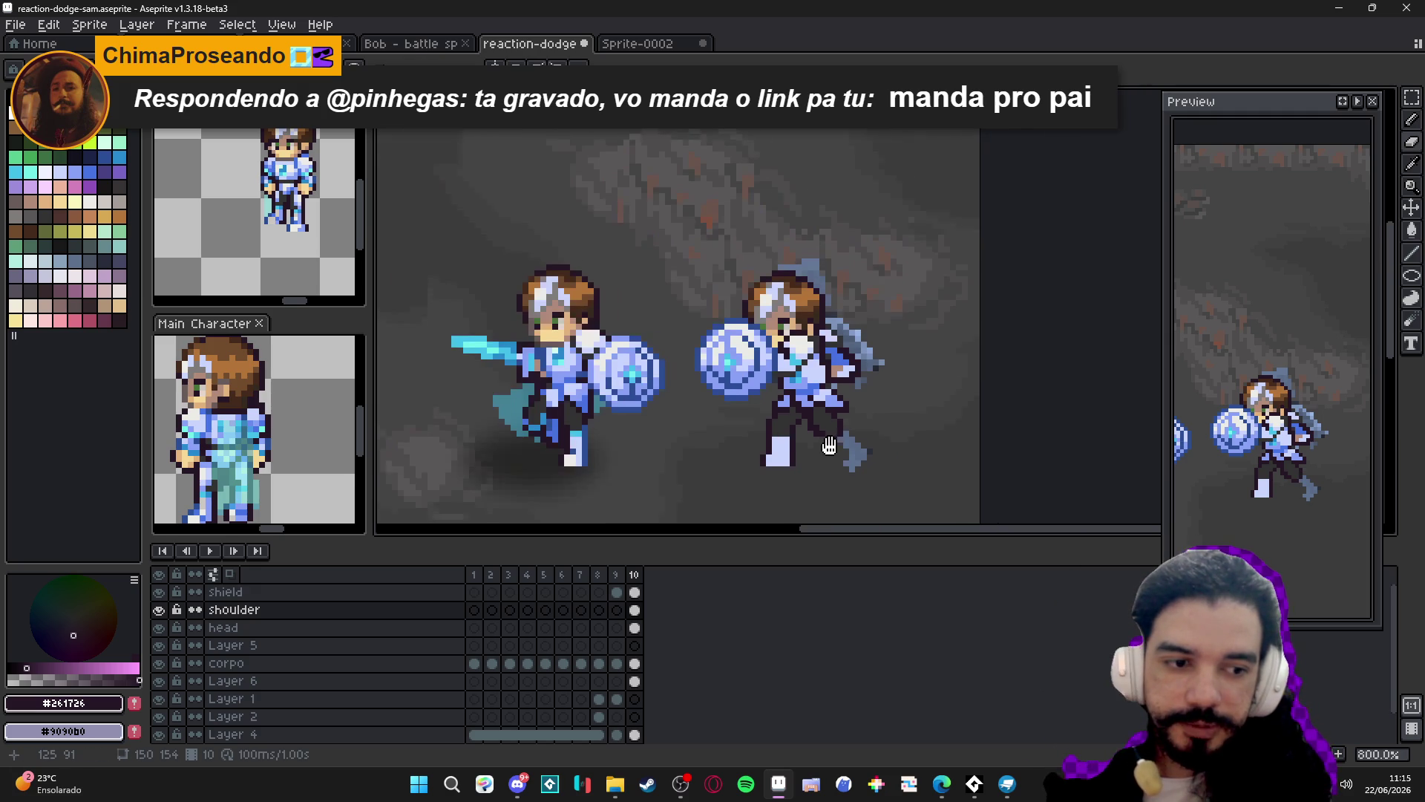
click(998, 783)
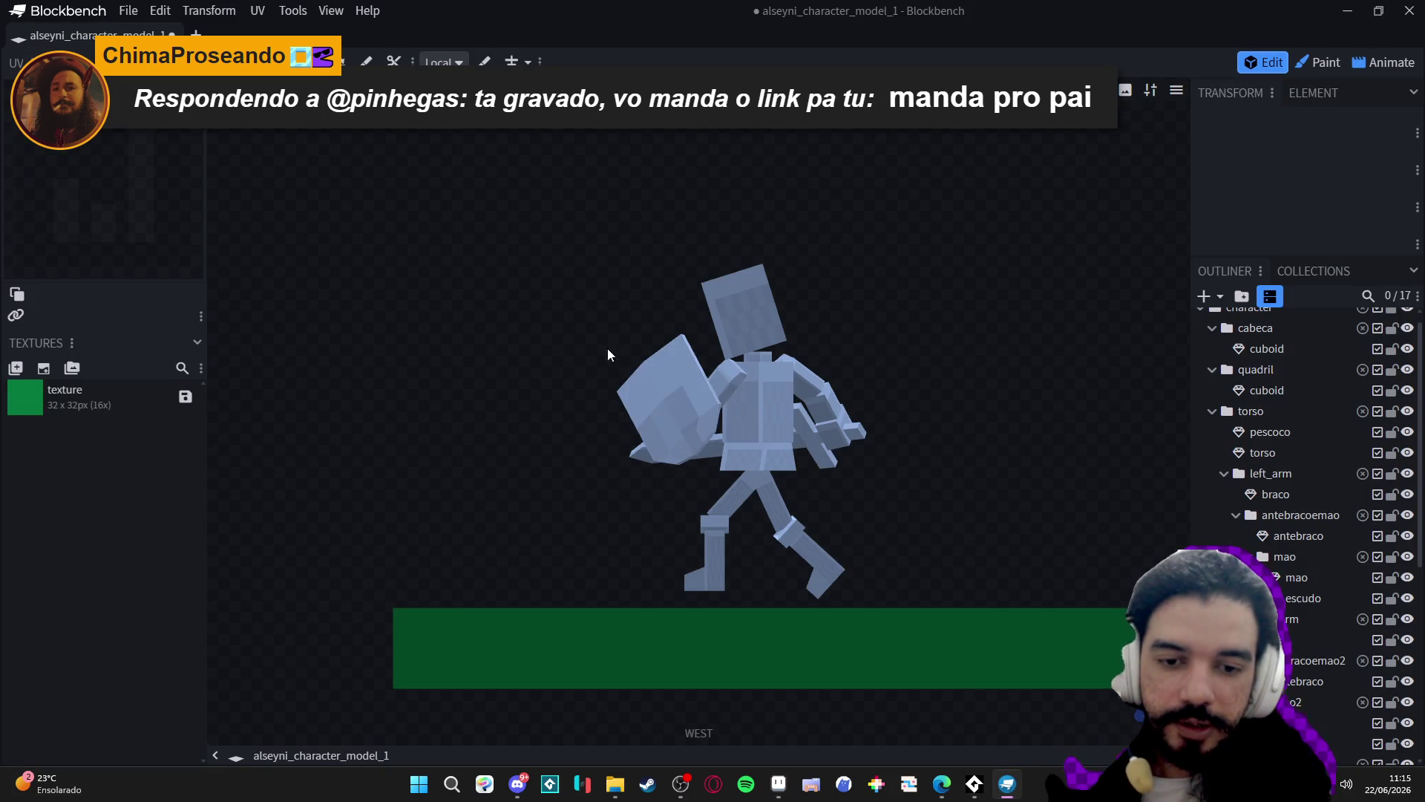
Minimize Blockbench so the Aseprite sprite canvas shows again.
click(1347, 10)
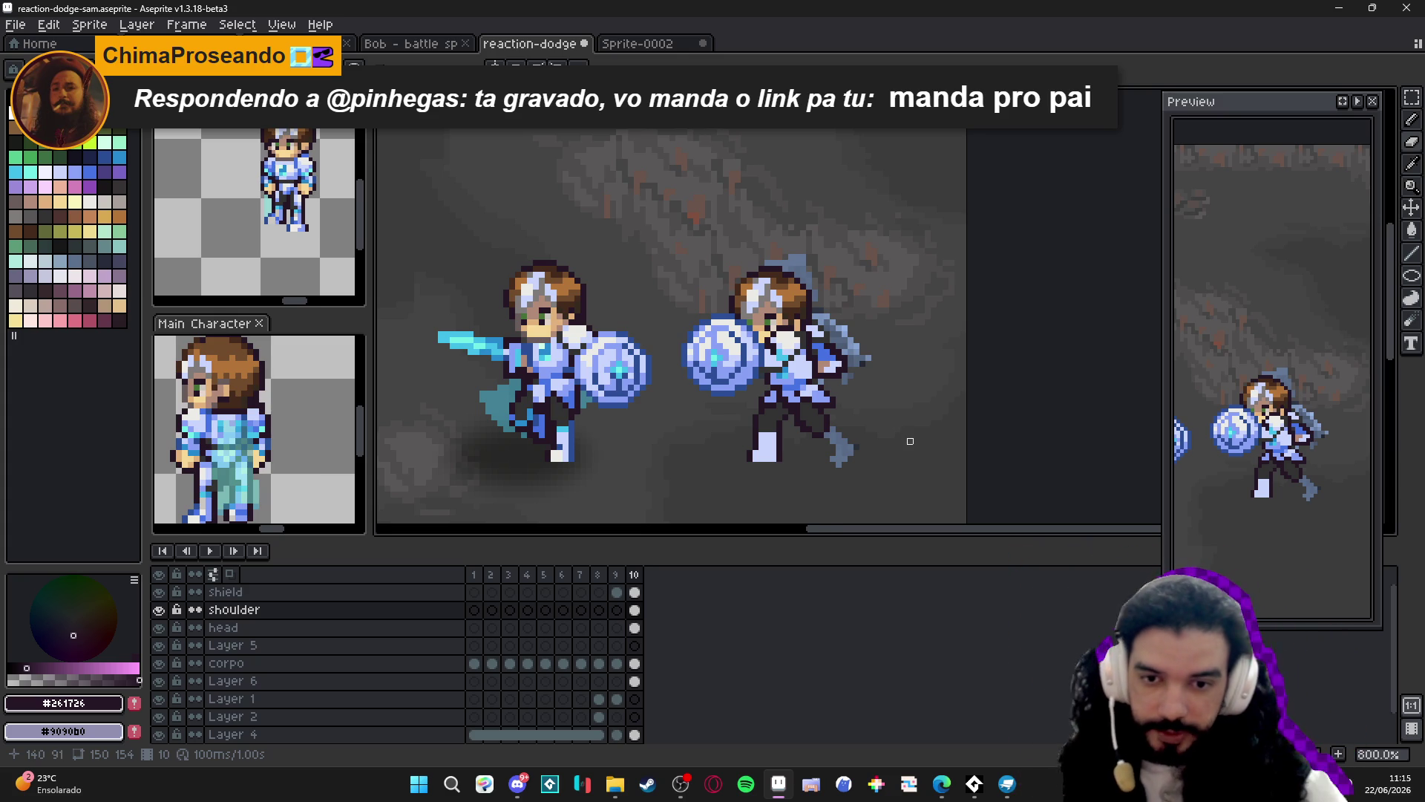
Recentre the characters and touch up a pixel on the back leg with the Pencil.
scroll(839, 373, down, 2)
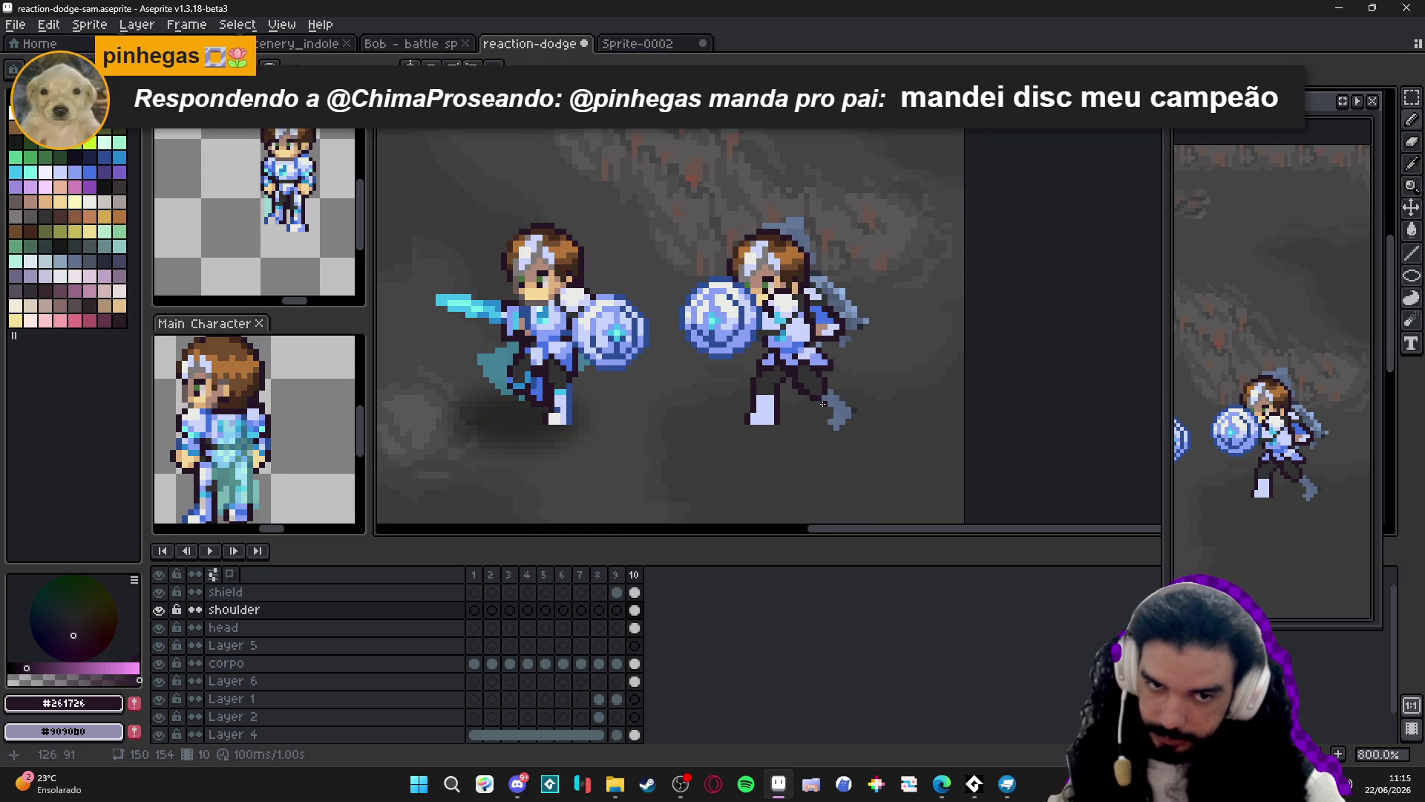
scroll(822, 408, up, 3)
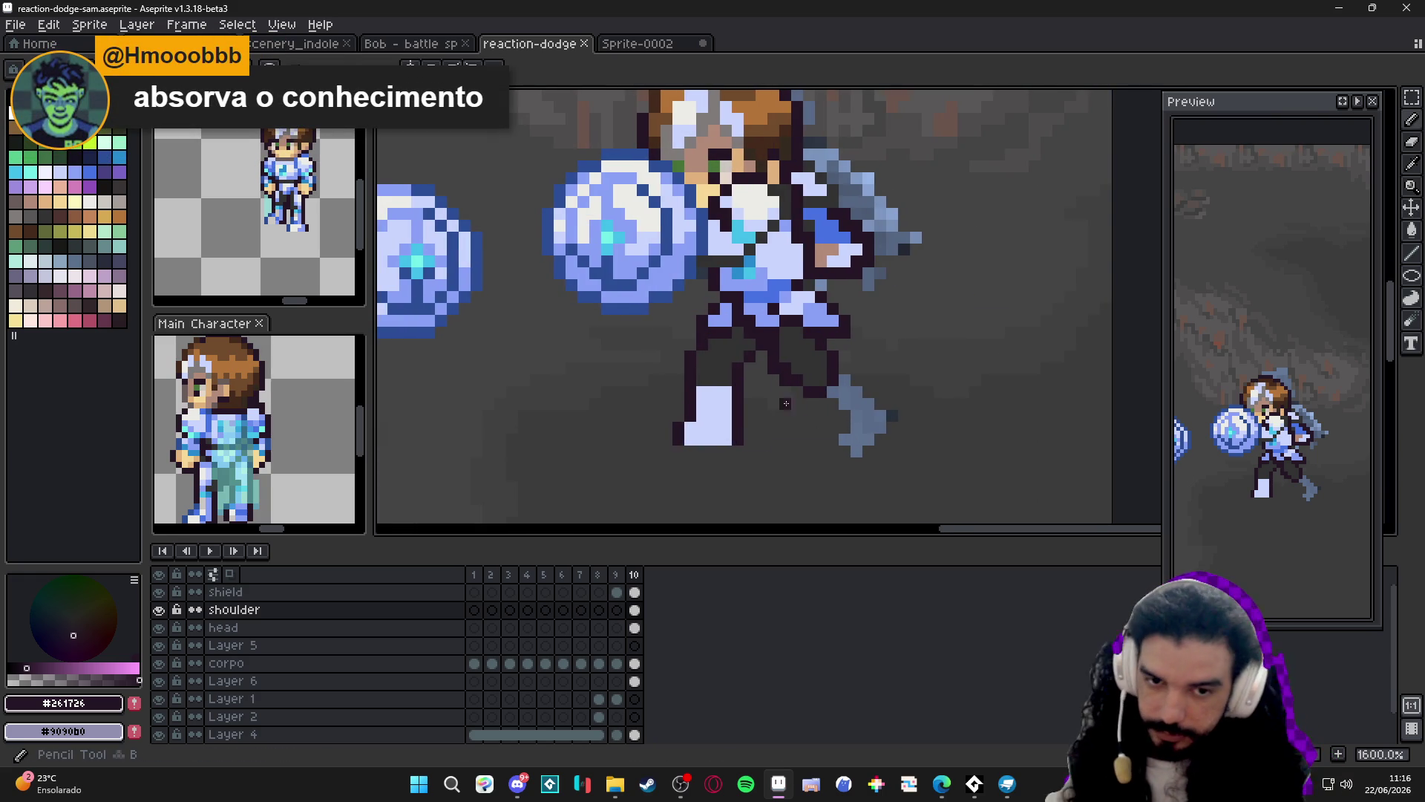
scroll(800, 405, down, 3)
drag(772, 414, 795, 417)
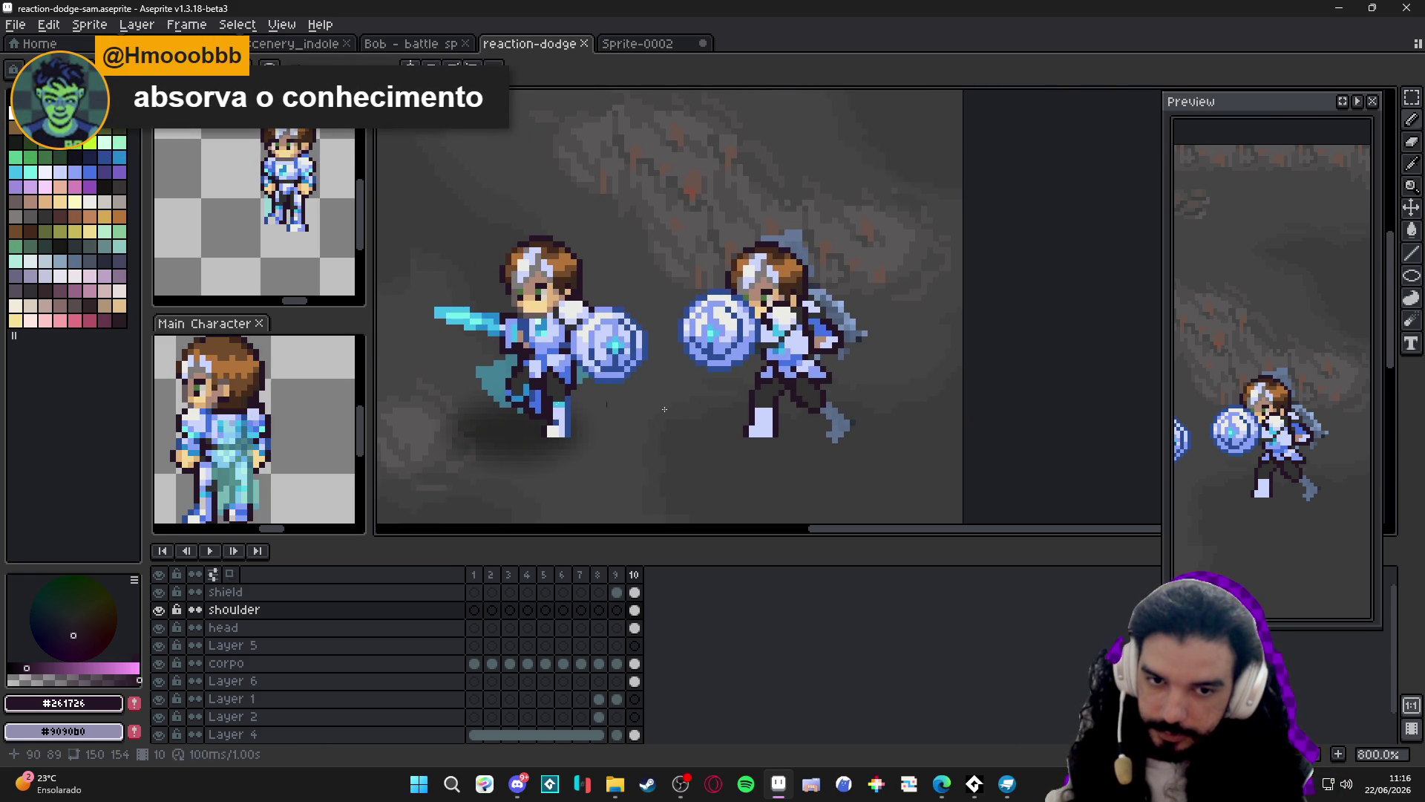
scroll(757, 413, up, 2)
key(b)
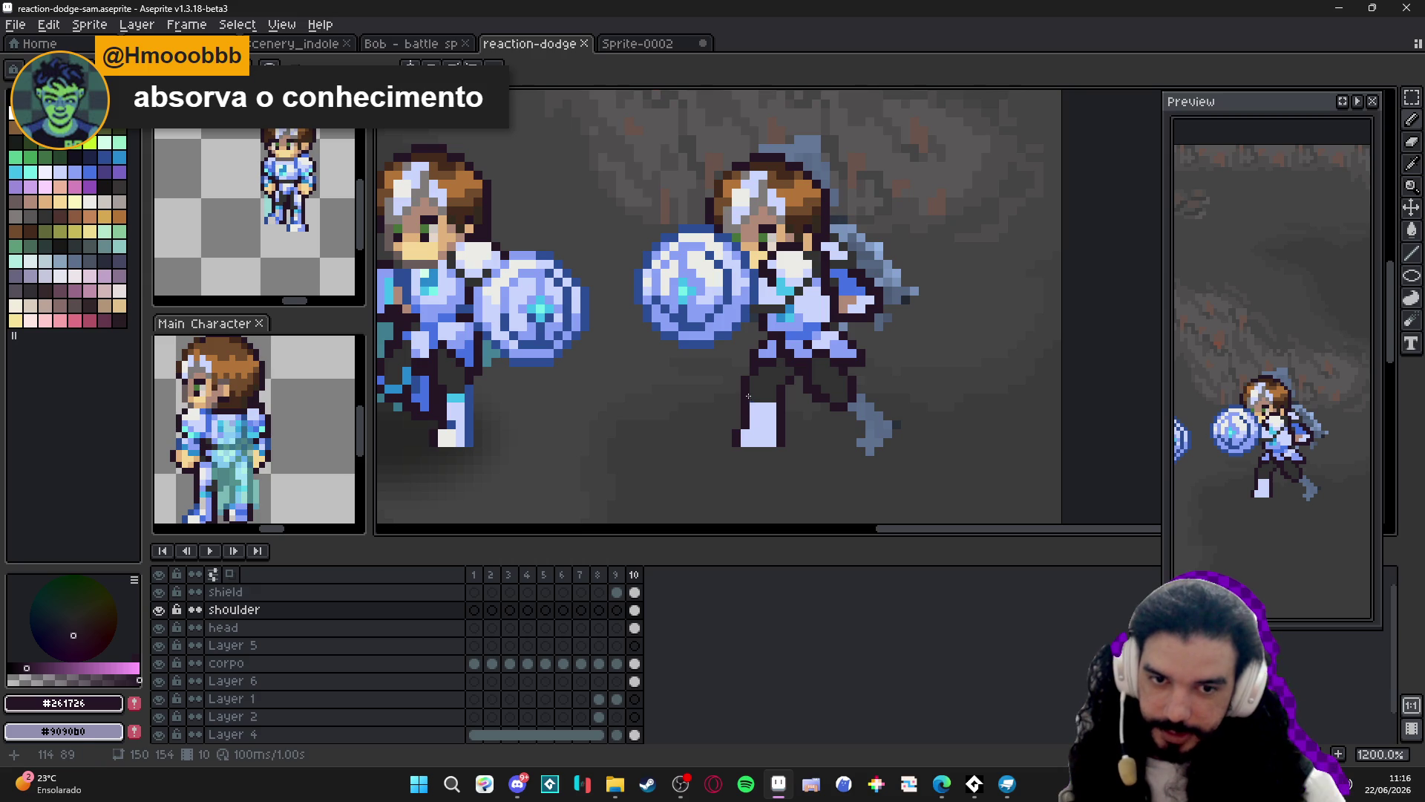
click(761, 362)
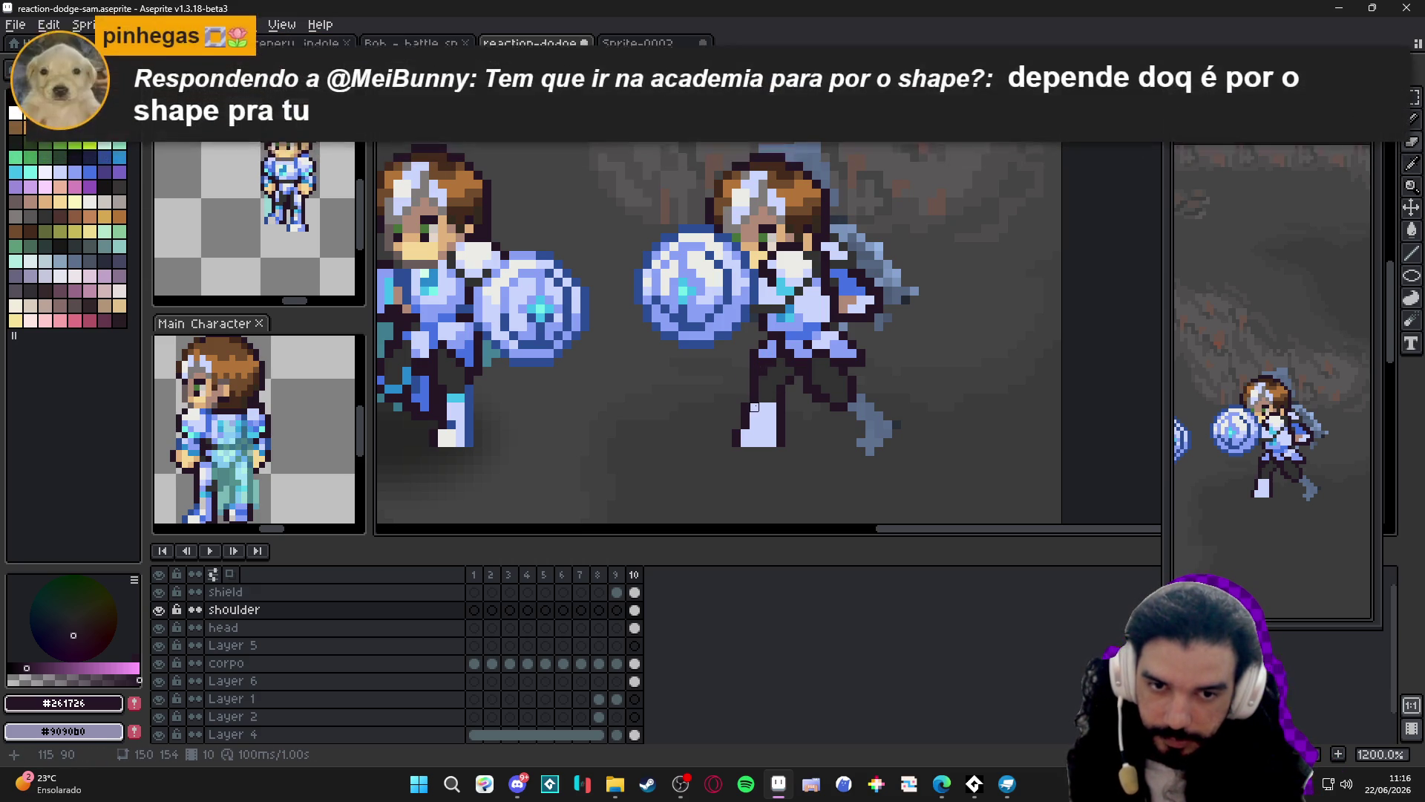
Sample dark grey #323232 and then cyan #42bfc8, and save reaction-dodge-sam.aseprite.
key(b)
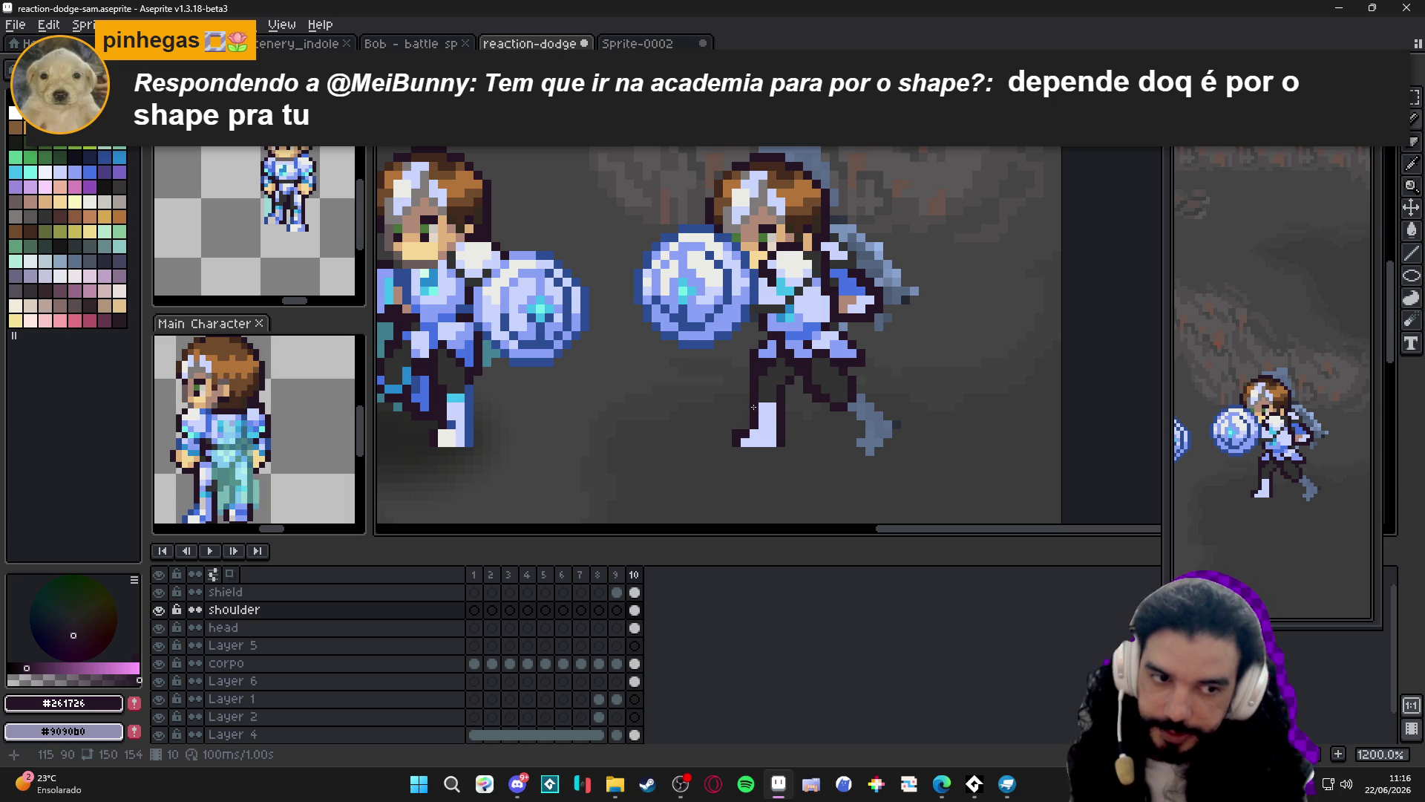
scroll(766, 391, down, 3)
scroll(766, 390, up, 3)
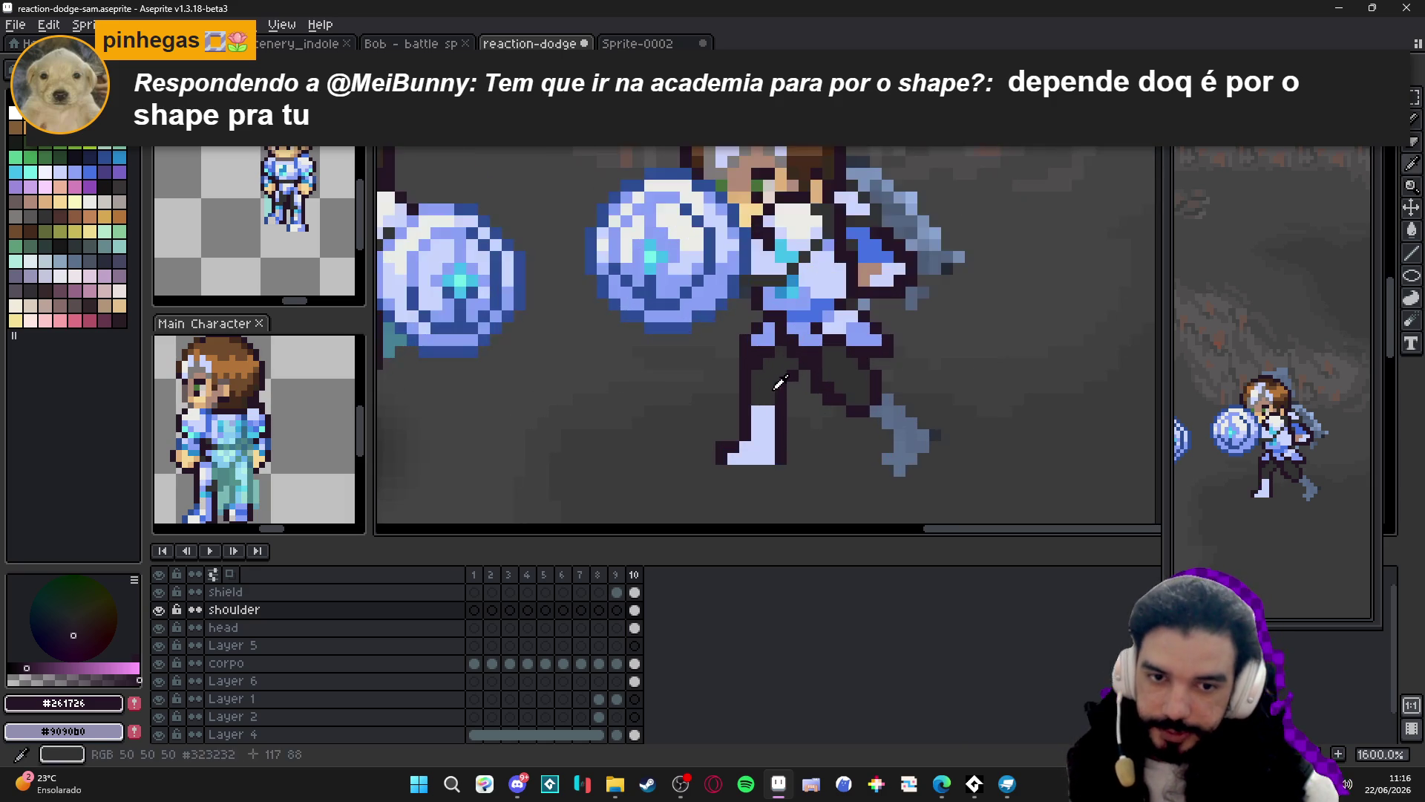
alt+click(773, 375)
scroll(761, 457, down, 2)
scroll(760, 458, up, 2)
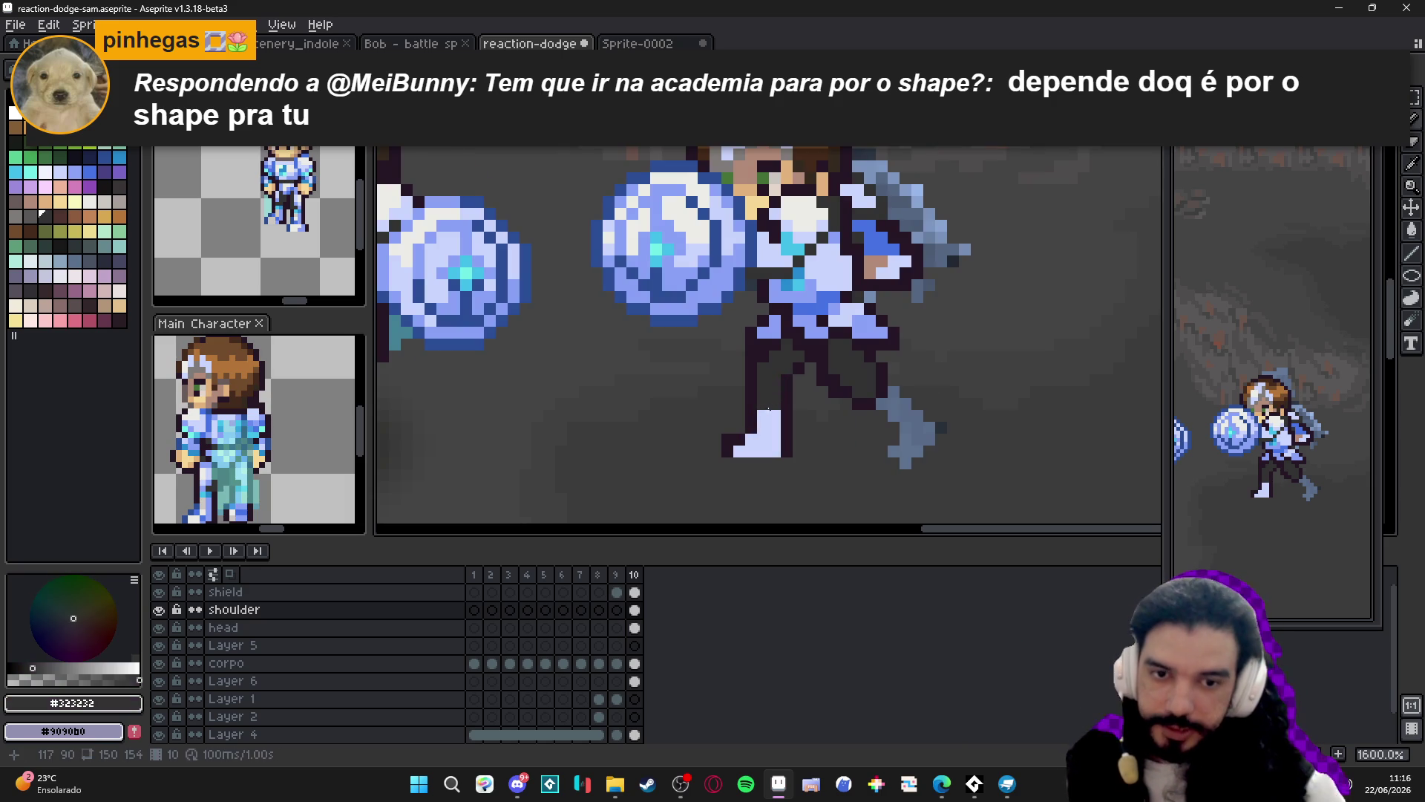
scroll(763, 414, down, 2)
scroll(550, 393, up, 2)
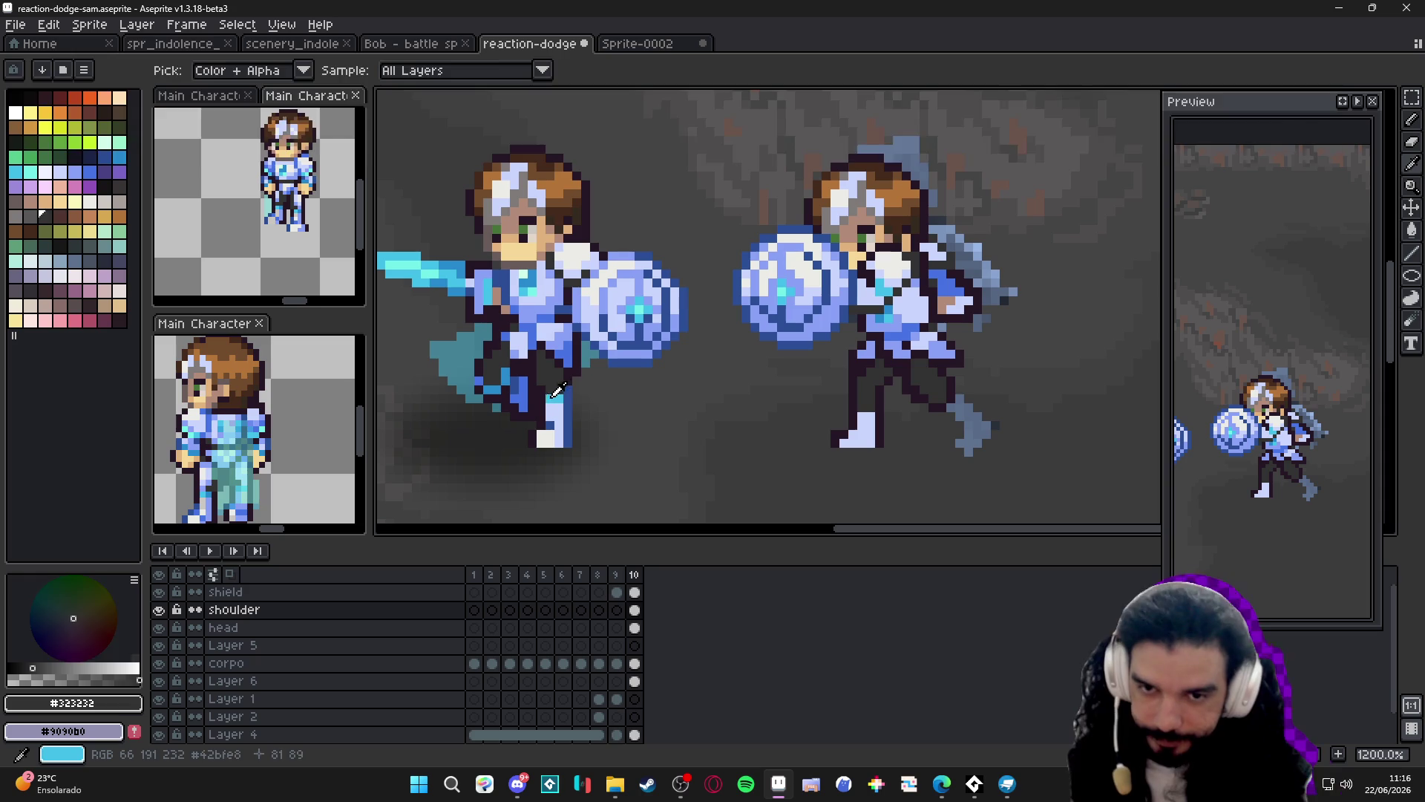
alt+click(863, 407)
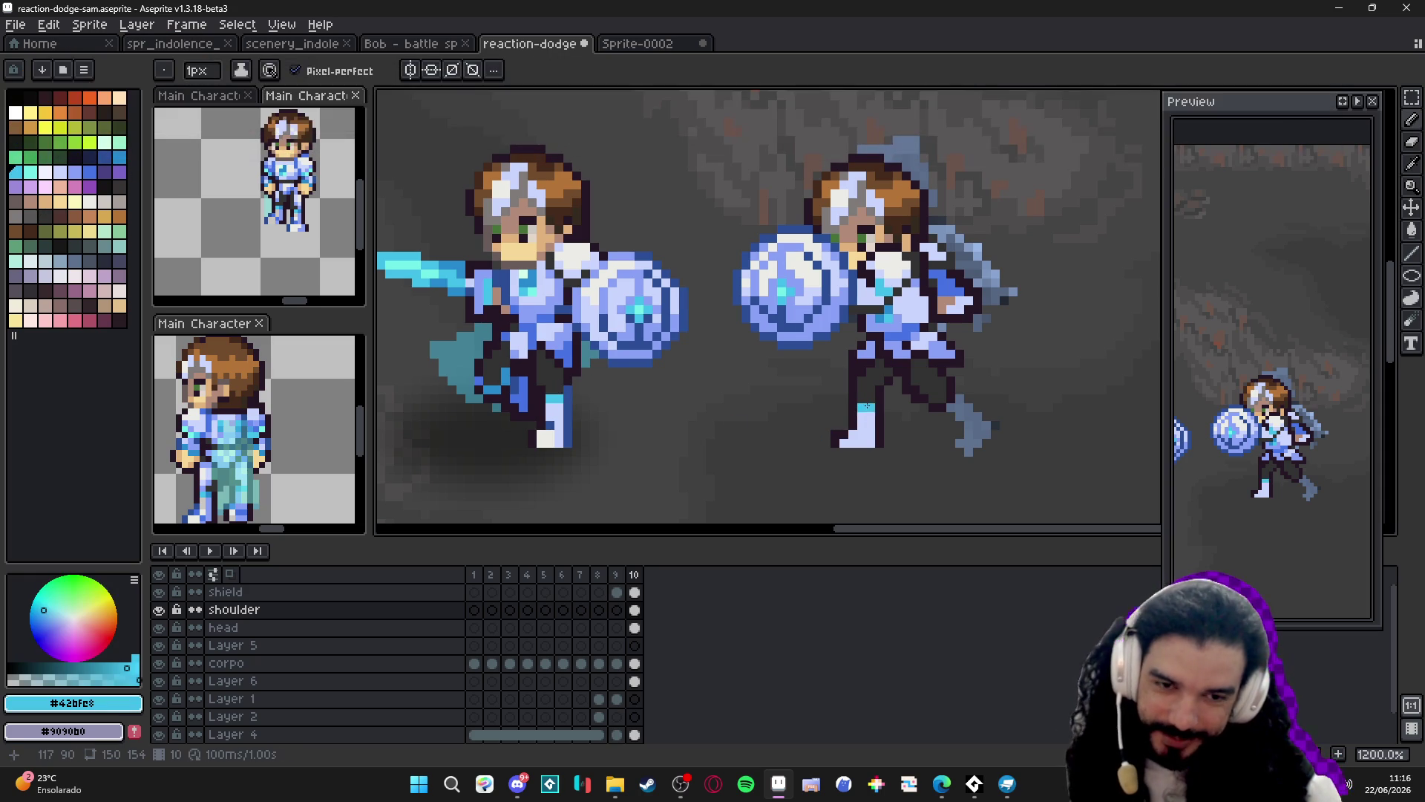
scroll(876, 434, down, 3)
scroll(867, 435, up, 1)
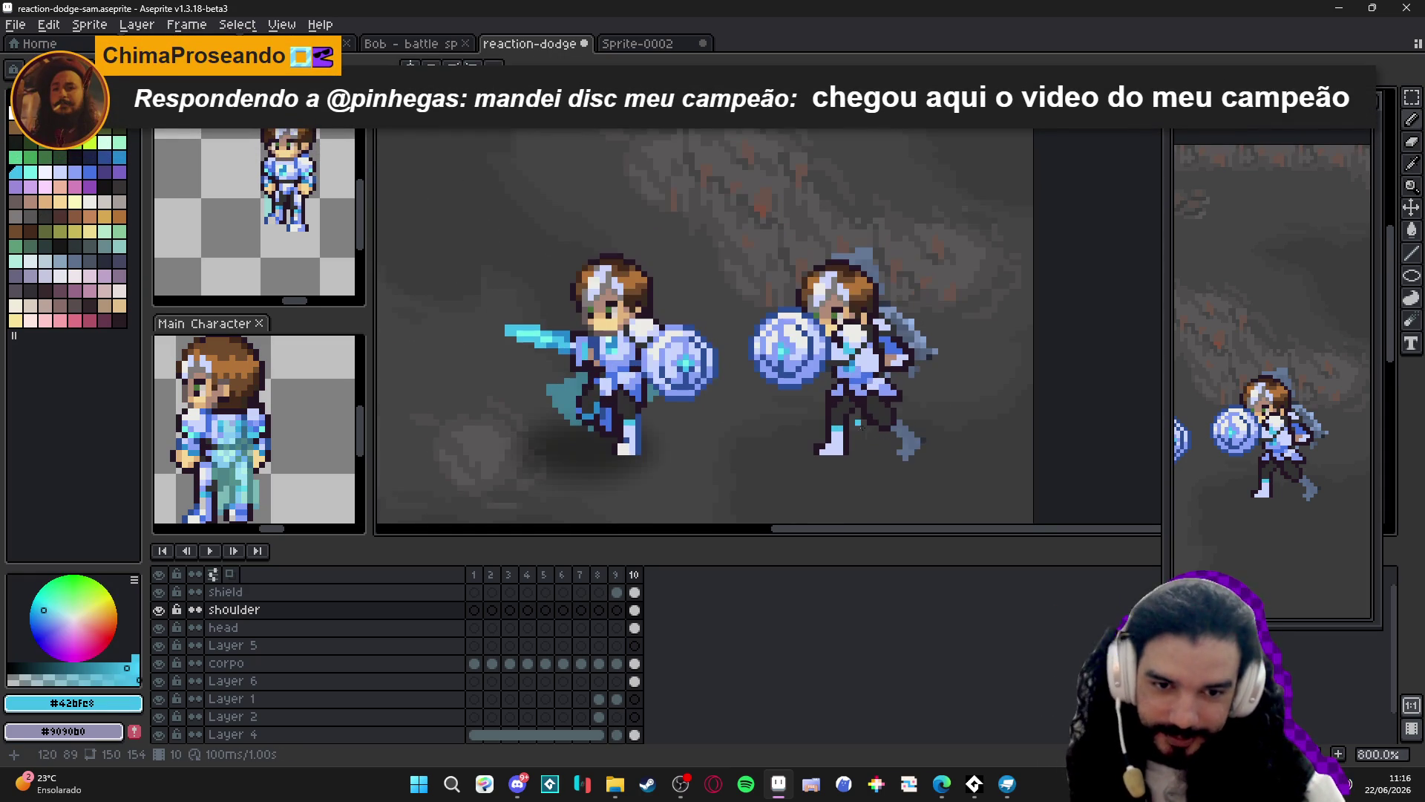
scroll(861, 414, right, 1)
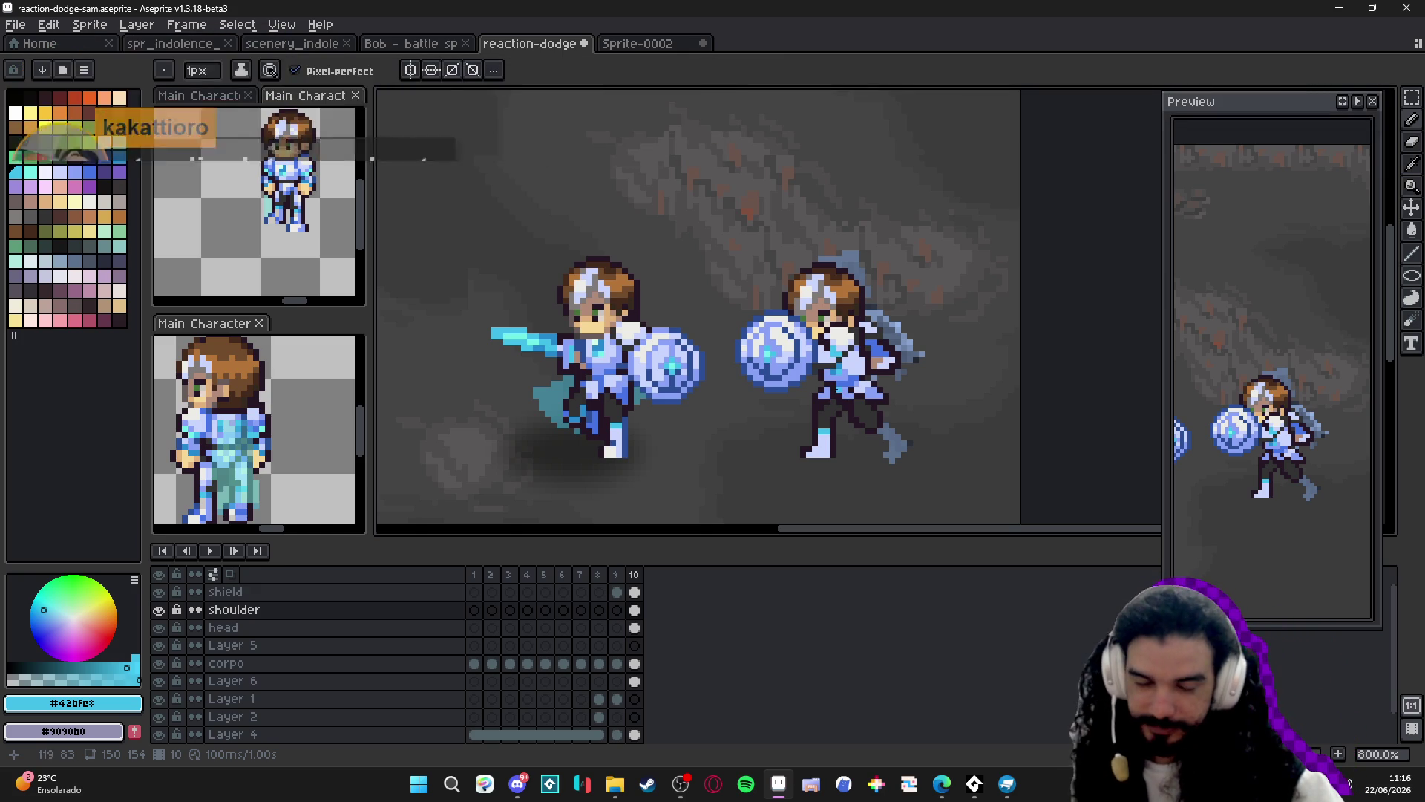
key(ctrl+s)
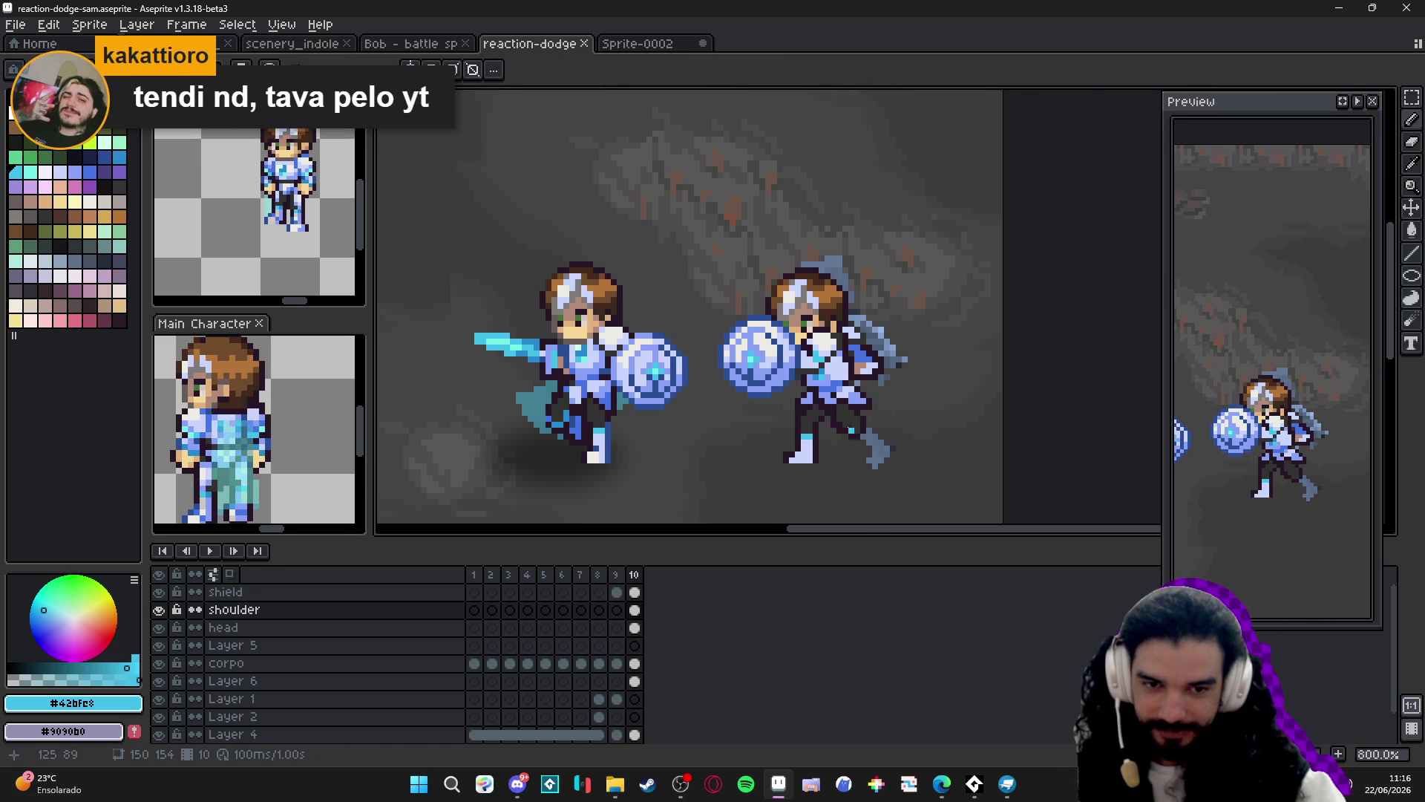
scroll(839, 411, up, 2)
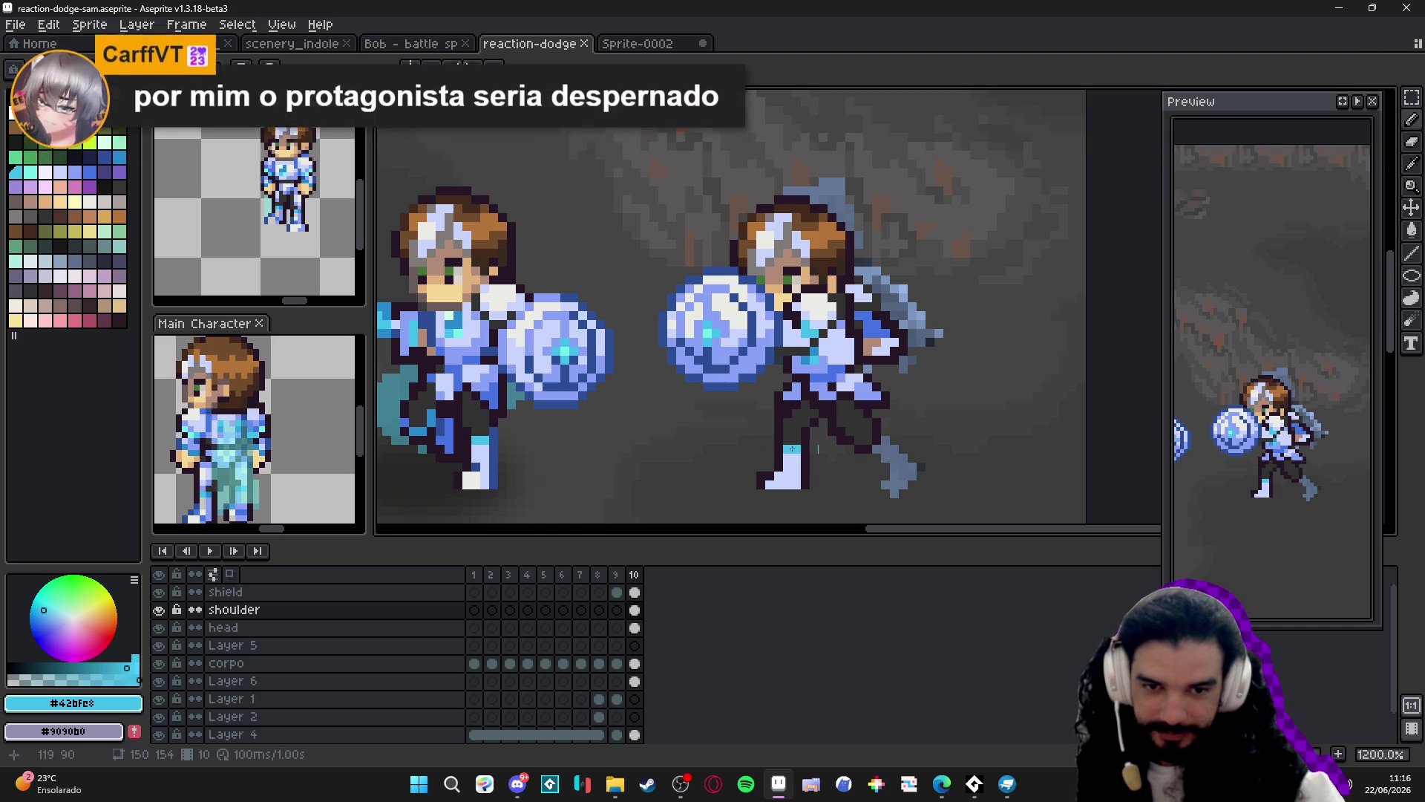
Paint light #c9d4fd highlights on the right character's back foot.
alt+click(471, 441)
alt+click(787, 475)
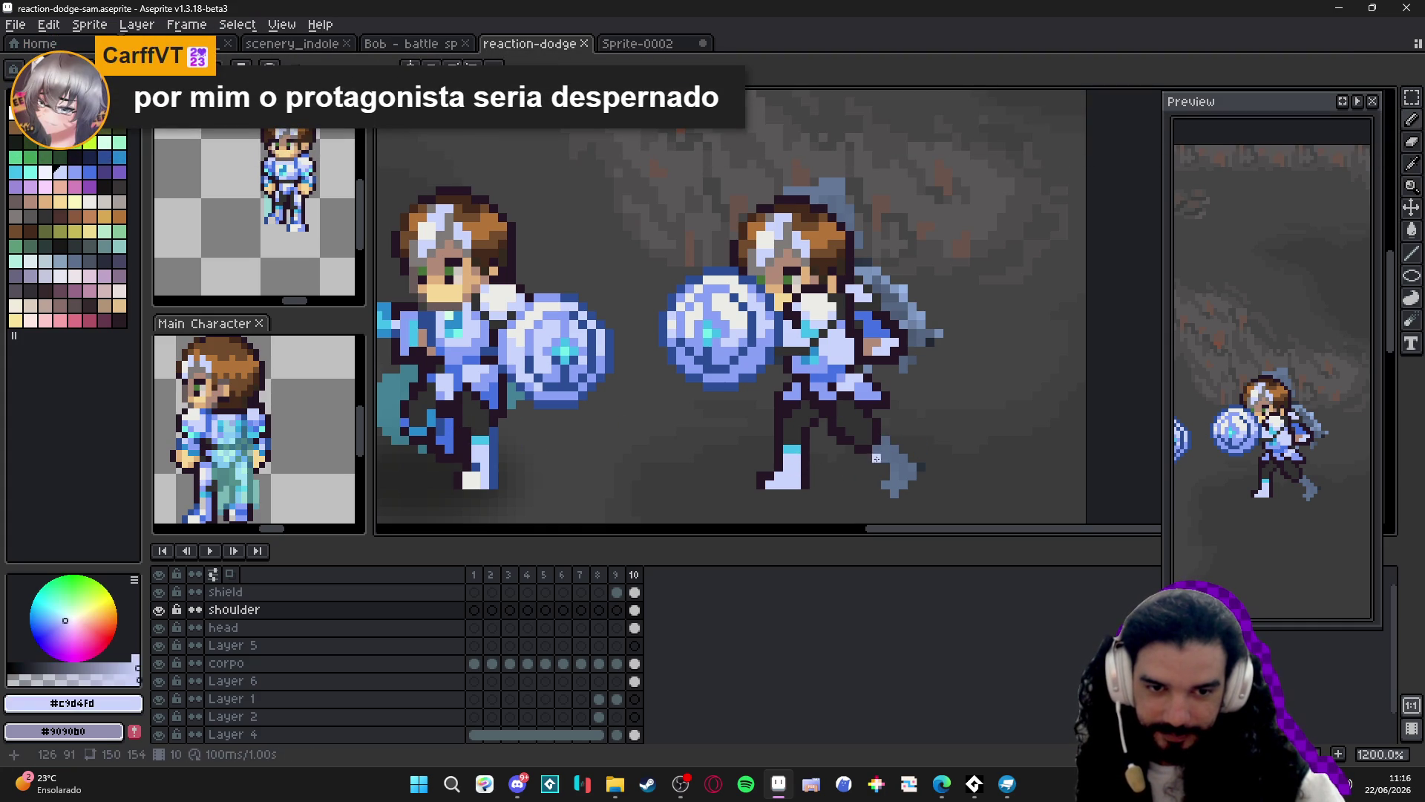
click(885, 441)
drag(883, 451, 894, 466)
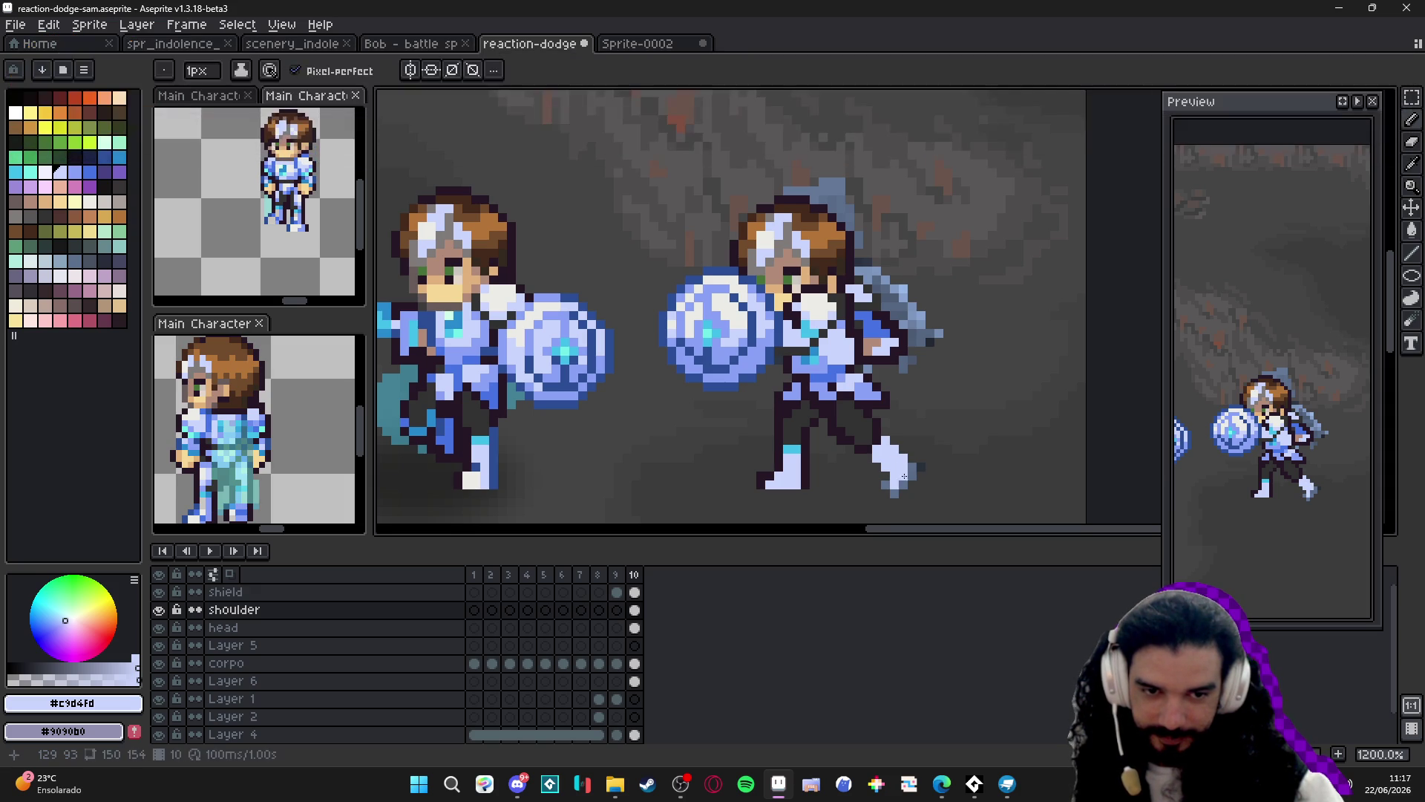
scroll(892, 464, down, 2)
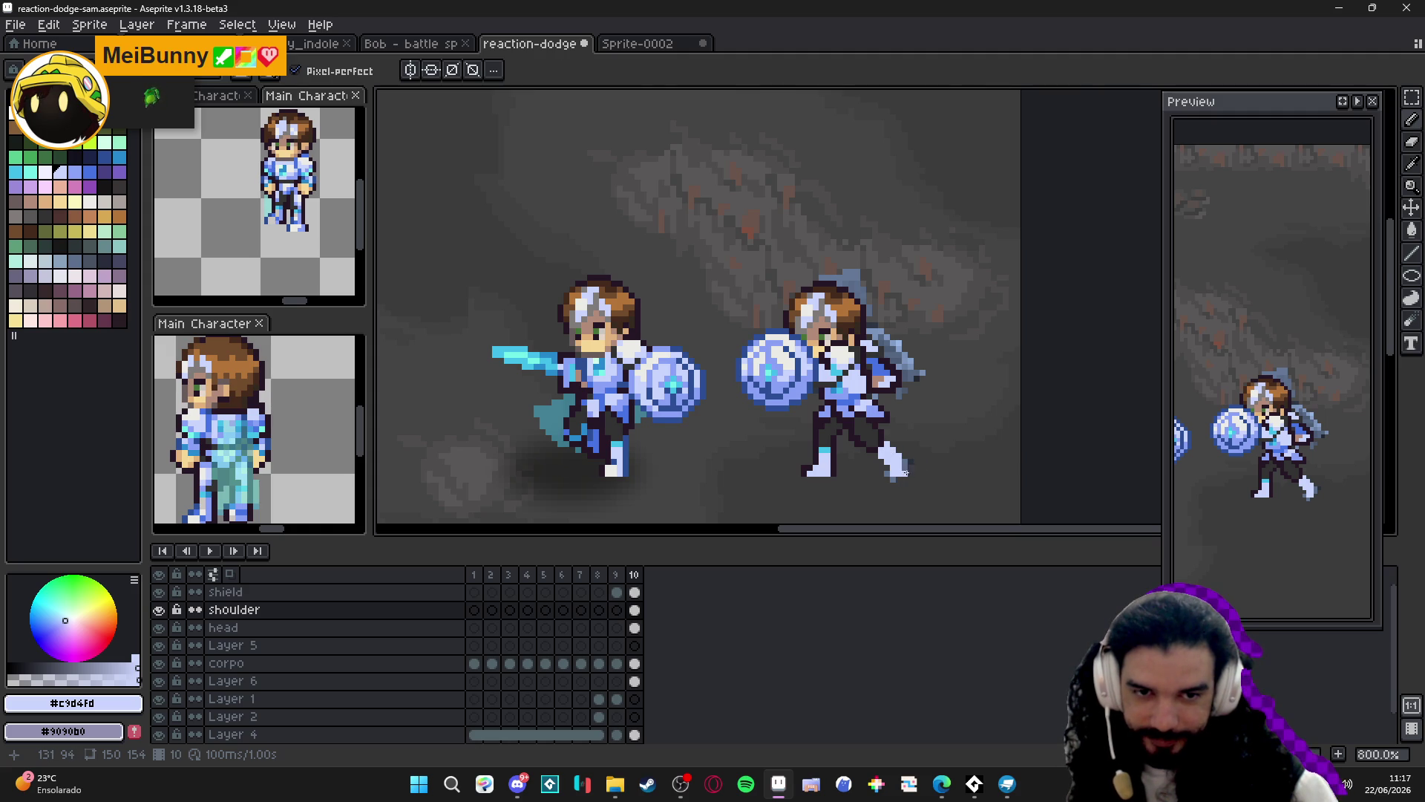
scroll(905, 473, up, 2)
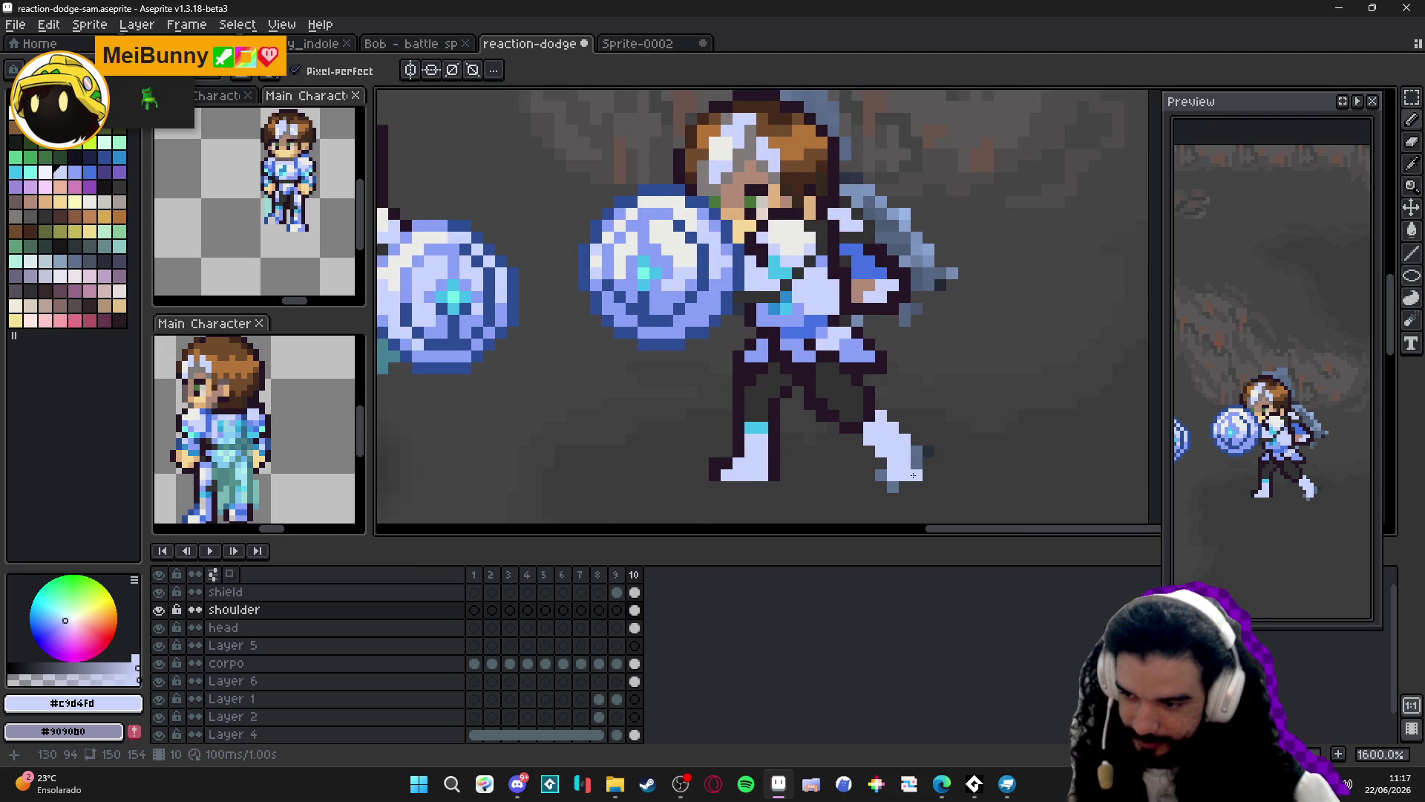
scroll(905, 468, down, 1)
Save the sprite and box-select the defender's back foot with the Rectangular Marquee.
key(ctrl+s)
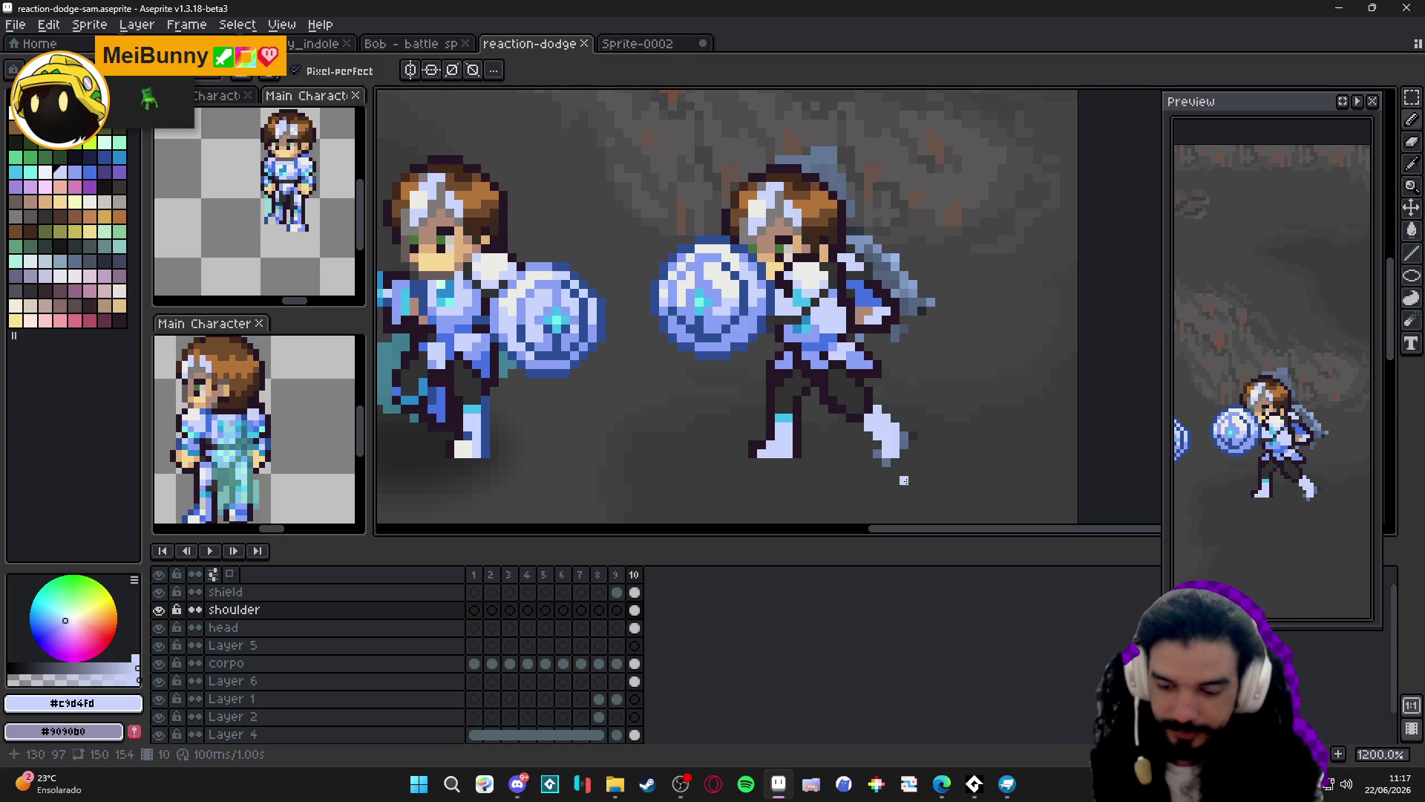
key(m)
scroll(936, 470, up, 1)
mouse_move(927, 482)
mouse_down()
mouse_move(820, 383)
mouse_move(865, 391)
mouse_move(851, 382)
mouse_move(859, 455)
mouse_up()
scroll(840, 404, up, 3)
scroll(843, 401, up, 2)
Commit the moved foot and outline its bottom and right edges in dark #261726.
scroll(859, 455, down, 3)
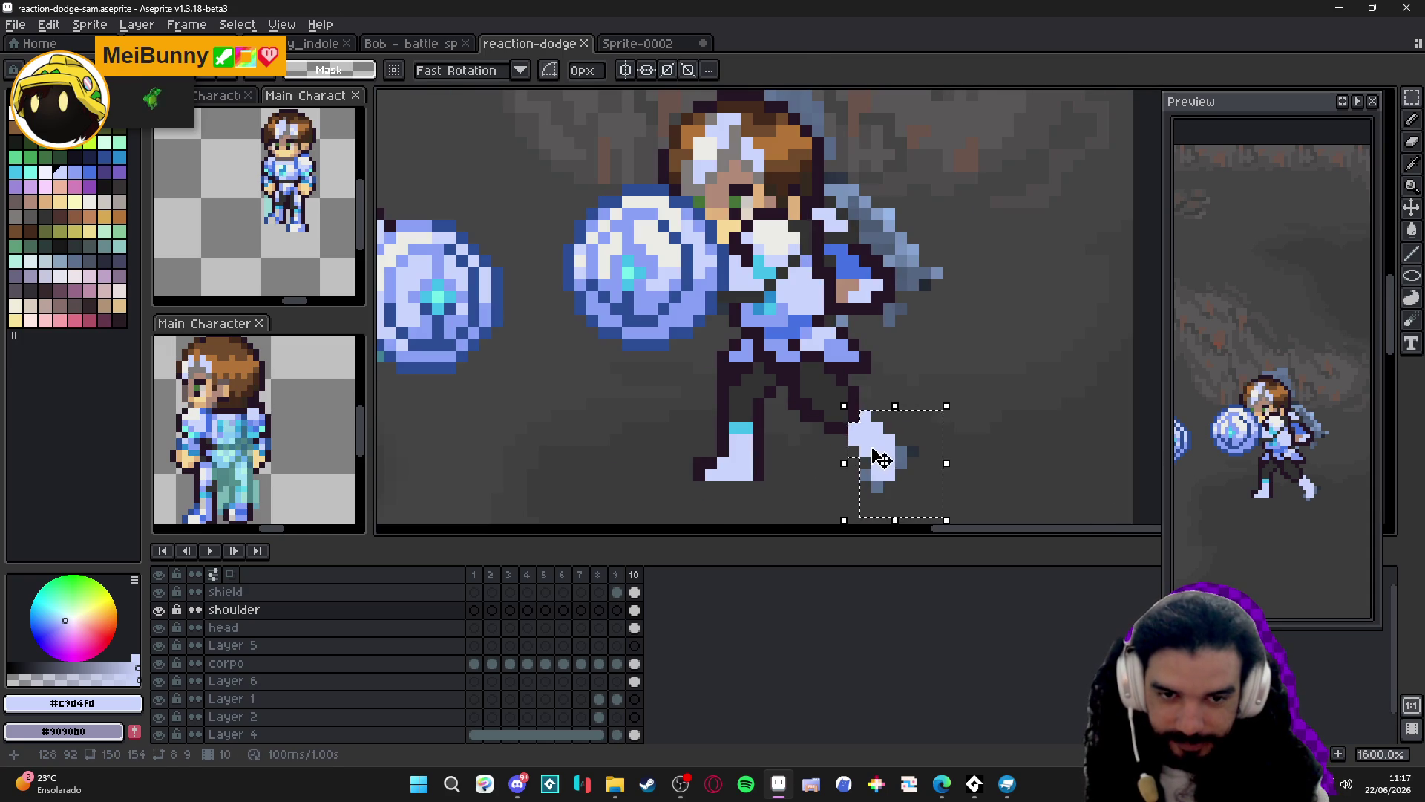
click(868, 454)
key(ctrl+d)
key(b)
alt+click(855, 466)
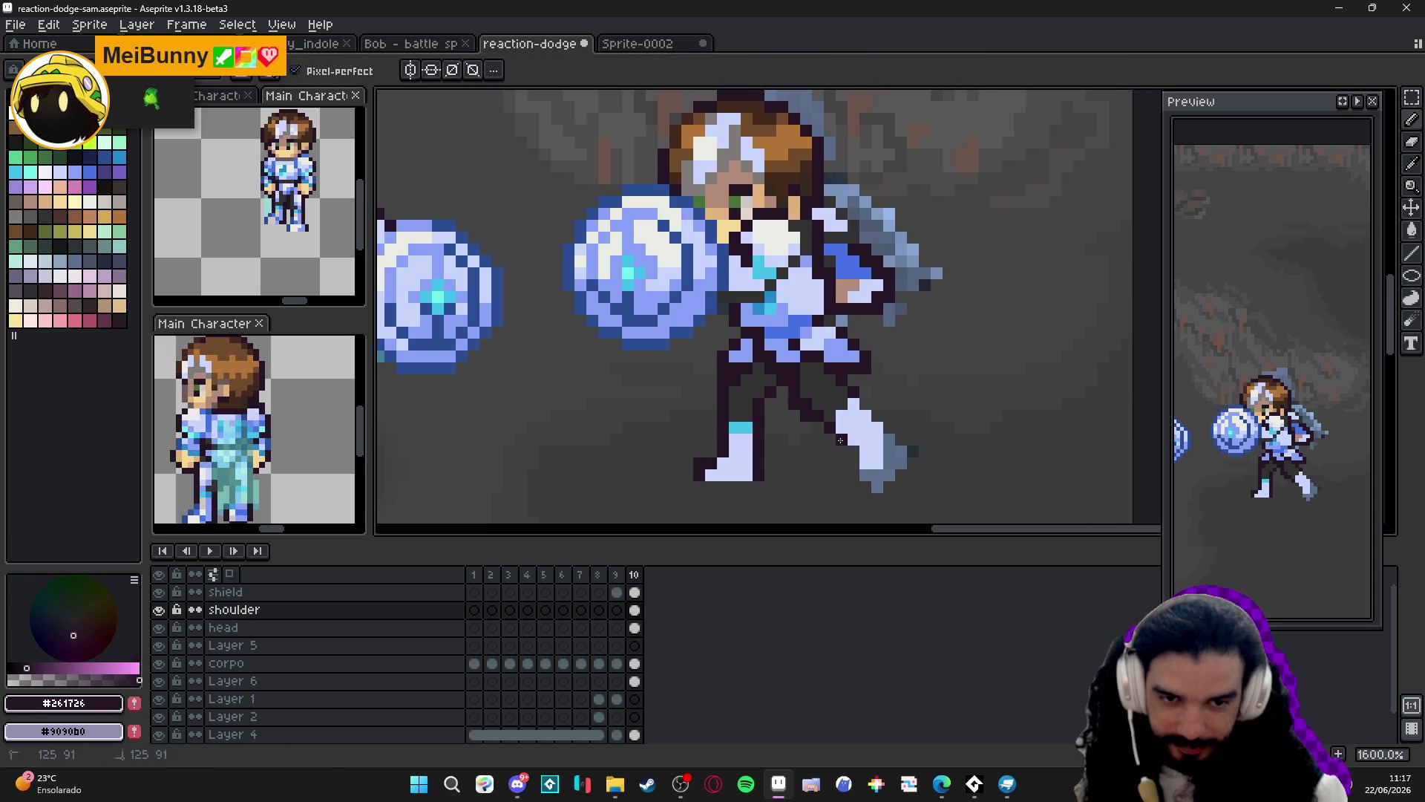
click(864, 474)
click(877, 474)
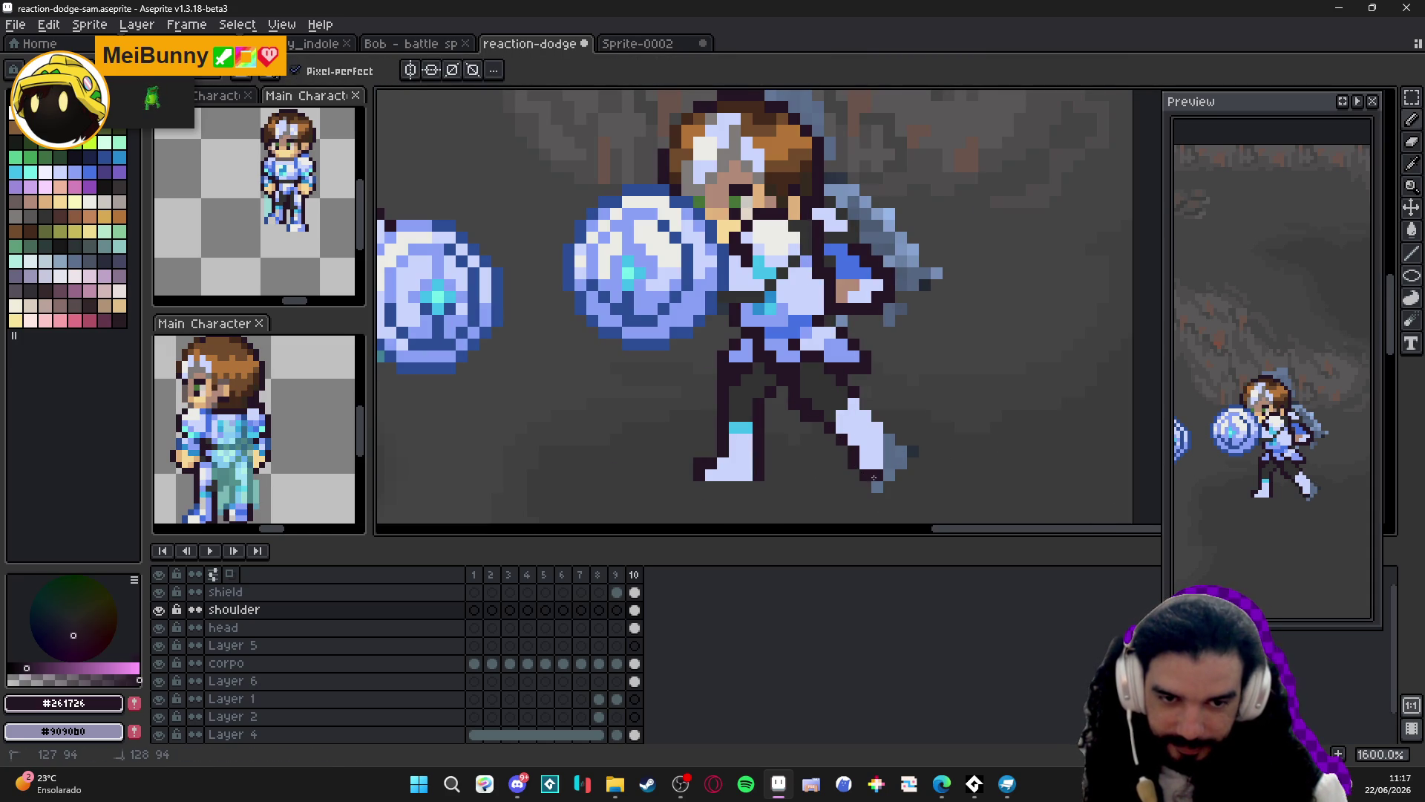
click(854, 474)
click(888, 463)
shift+click(883, 425)
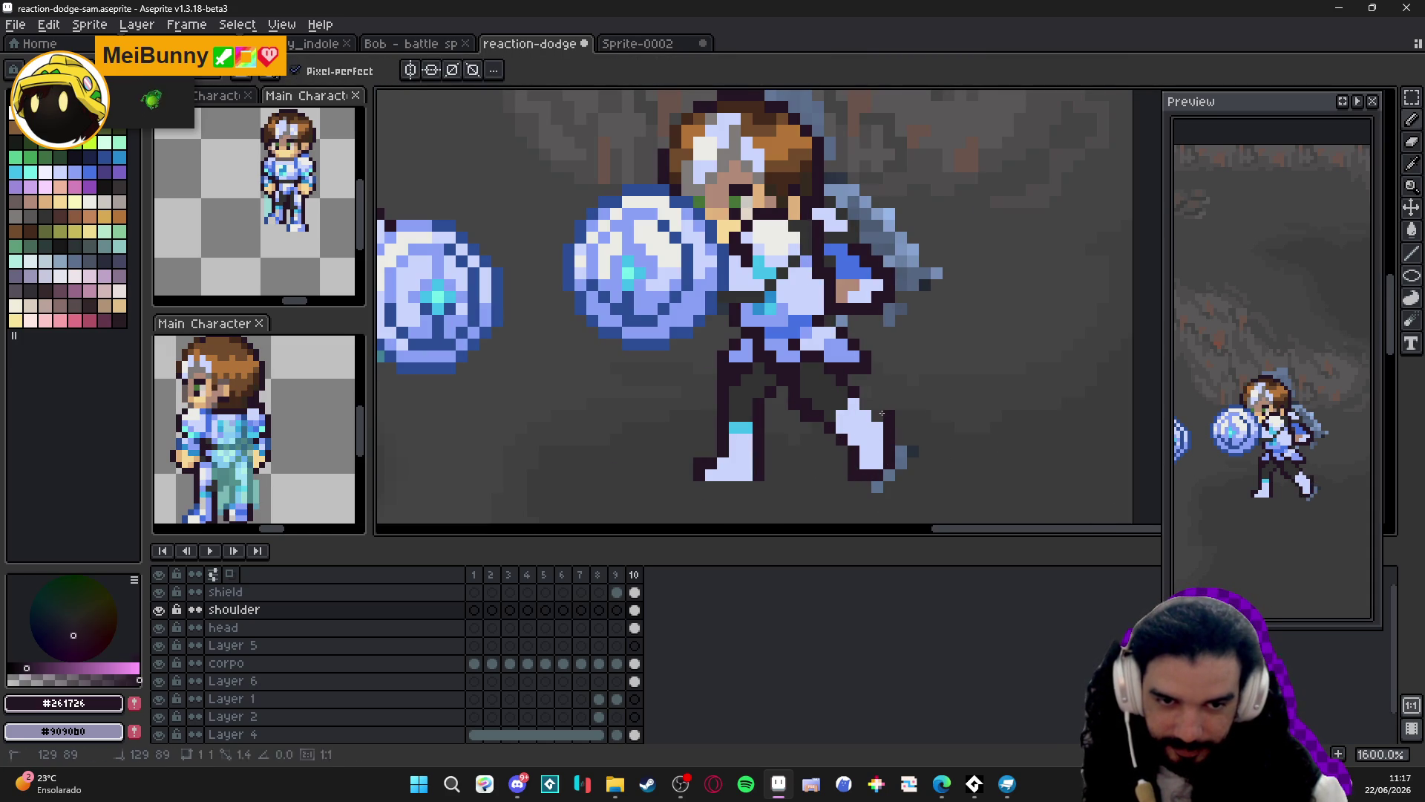
Save the sprite, then darken a pixel on the back leg with the outline colour.
scroll(867, 414, down, 3)
scroll(866, 412, up, 2)
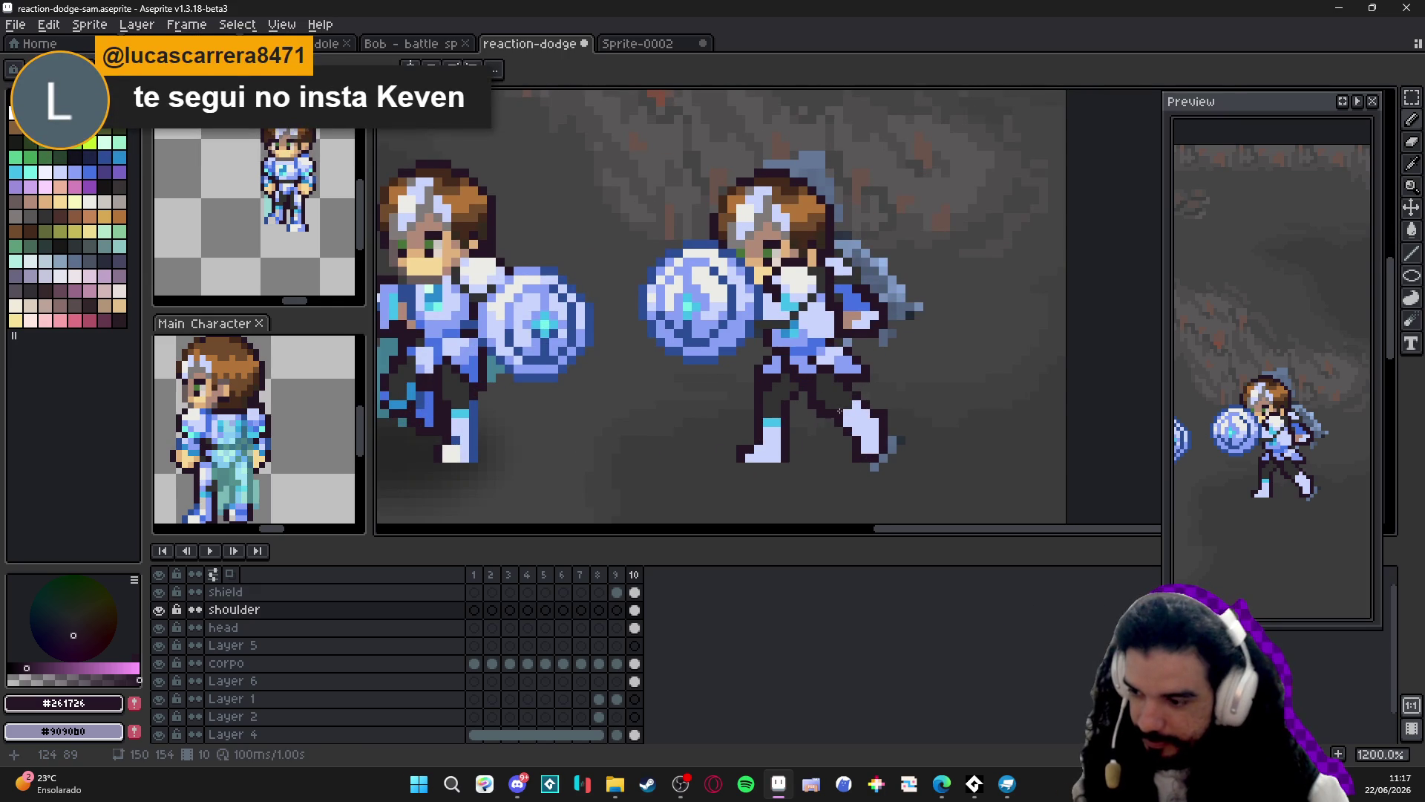
drag(853, 422, 875, 437)
key(ctrl+s)
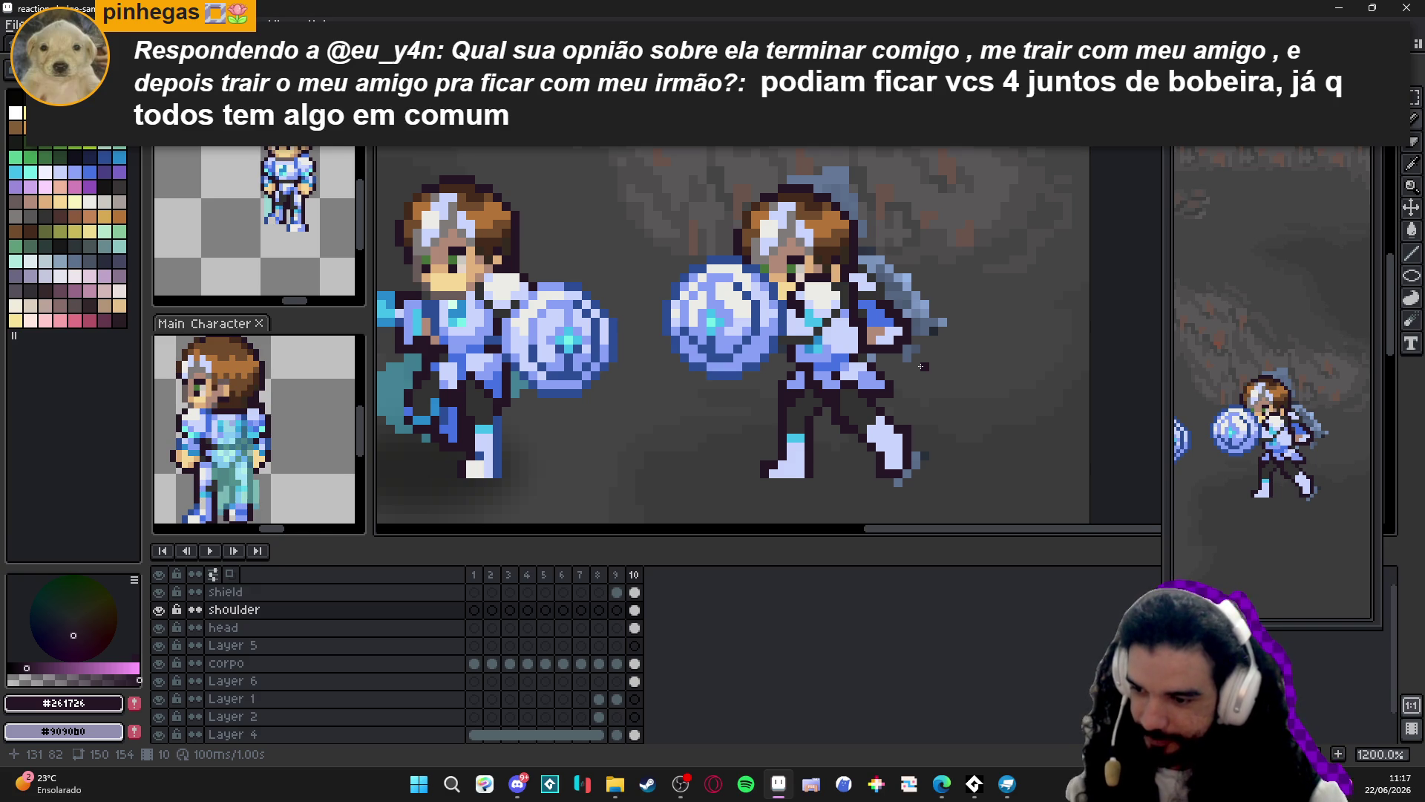
scroll(921, 366, down, 1)
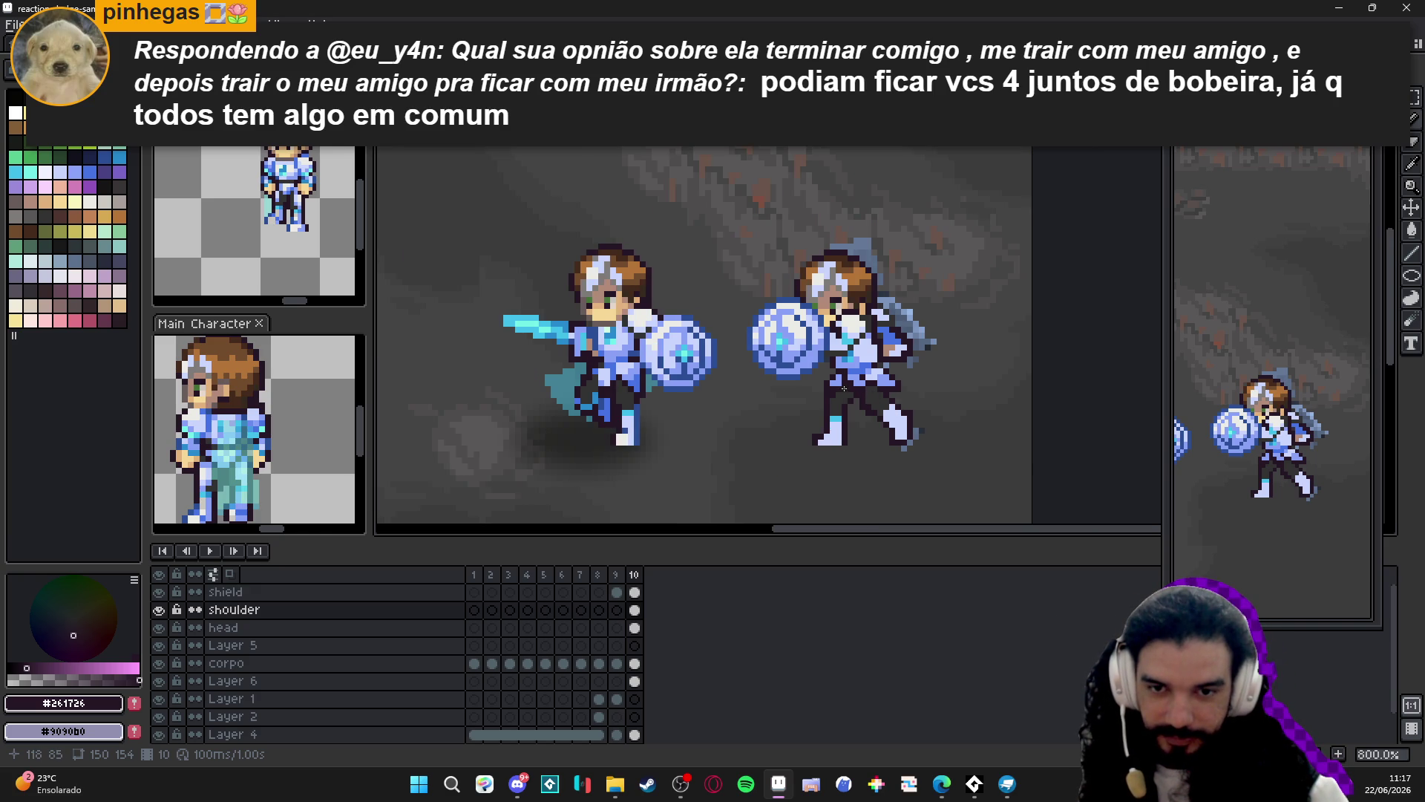
scroll(844, 387, up, 3)
alt+click(868, 388)
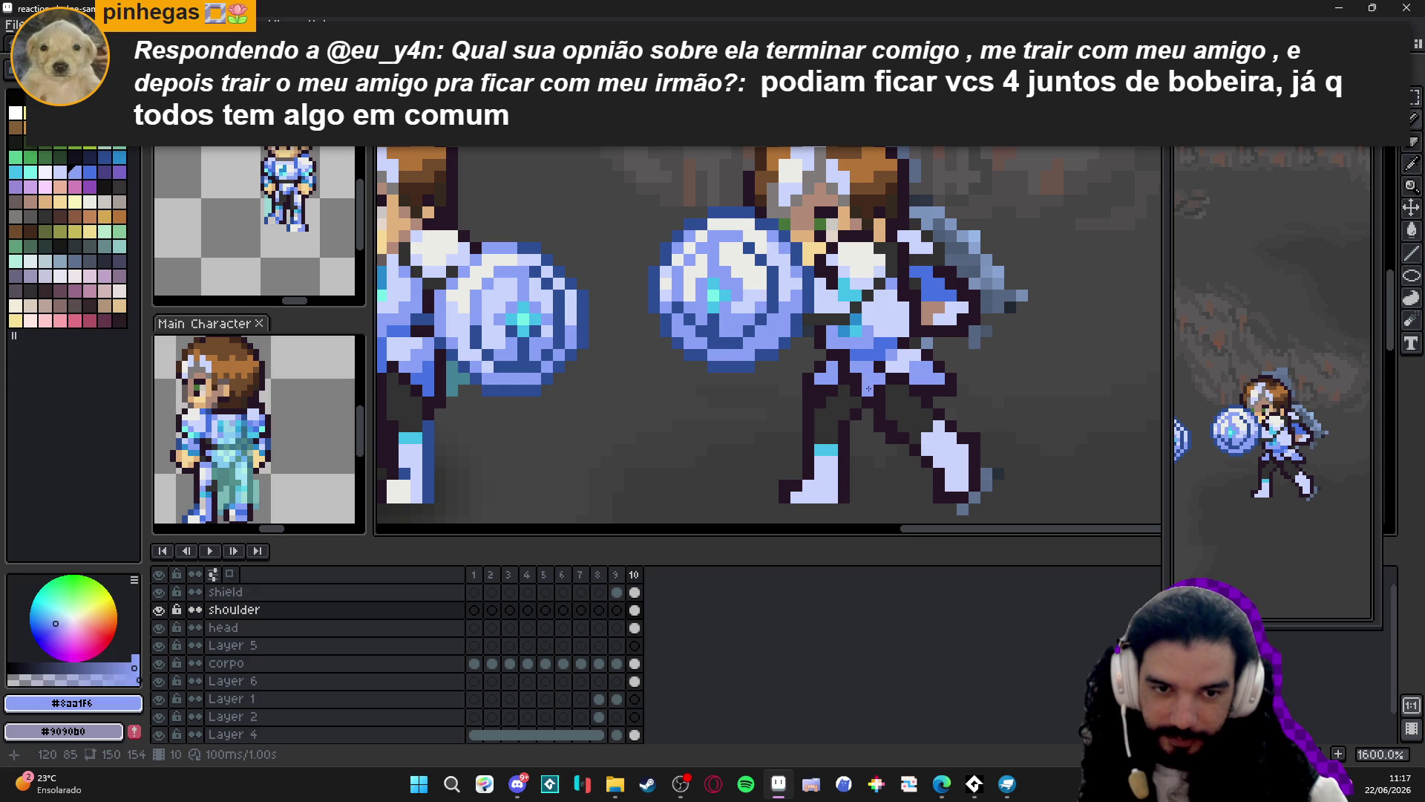
alt+click(848, 365)
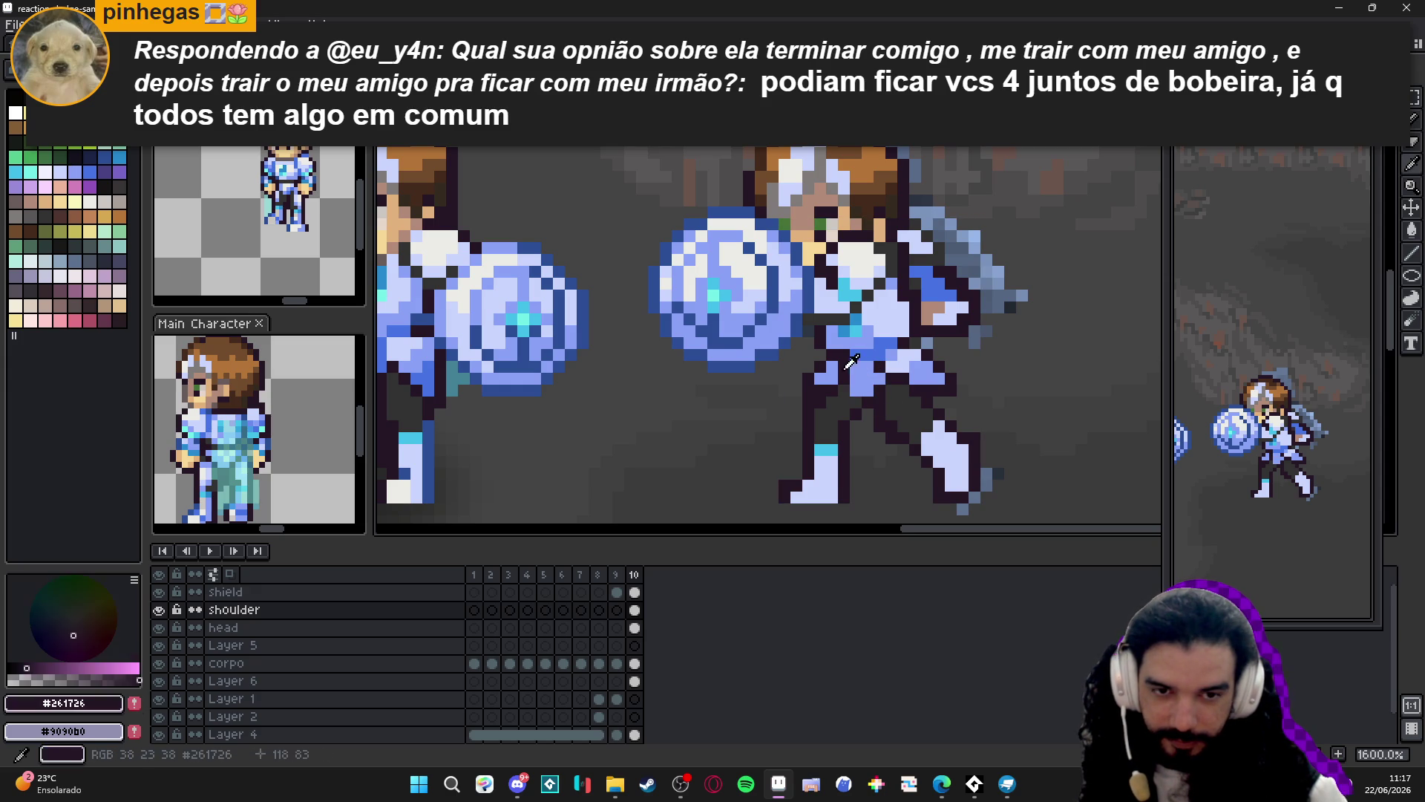
click(850, 395)
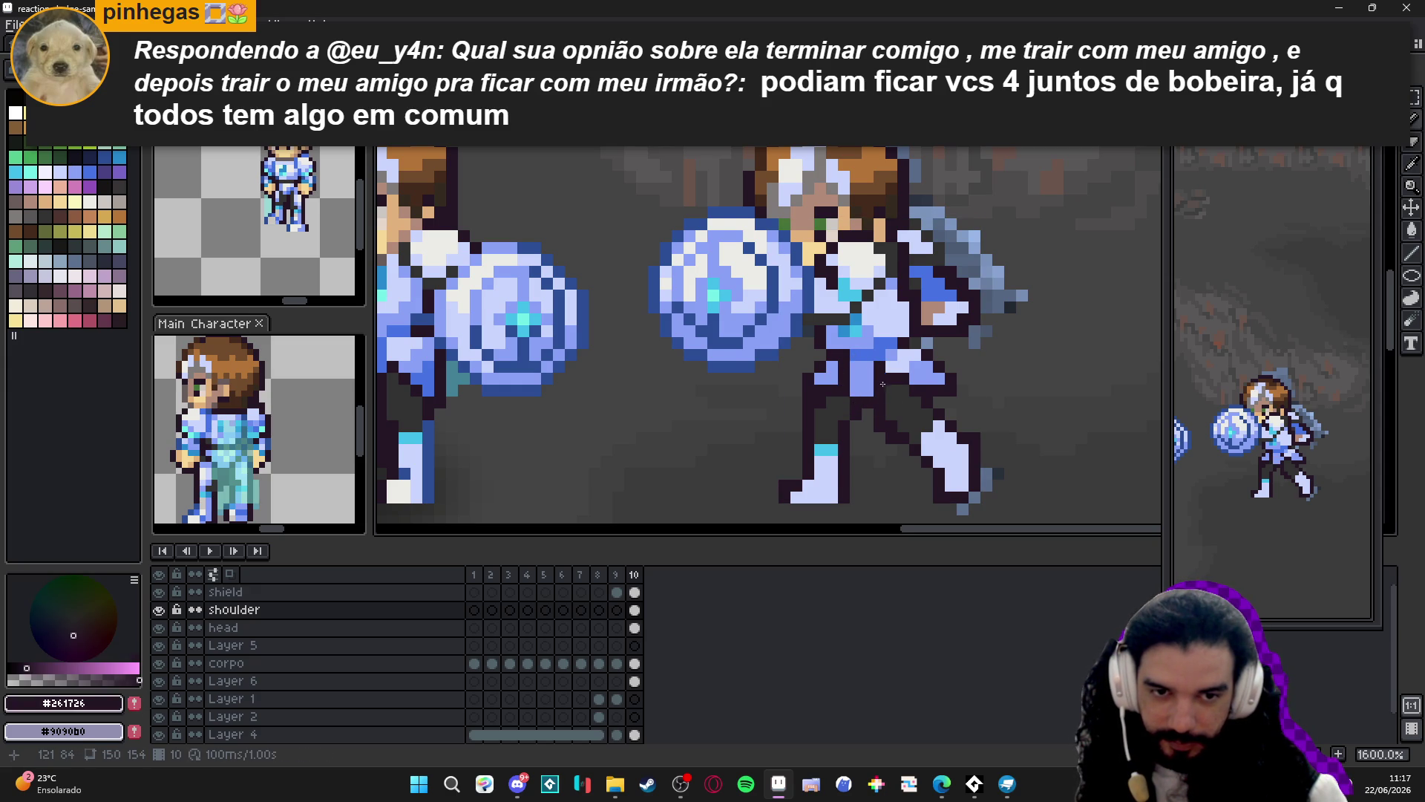
scroll(891, 393, down, 1)
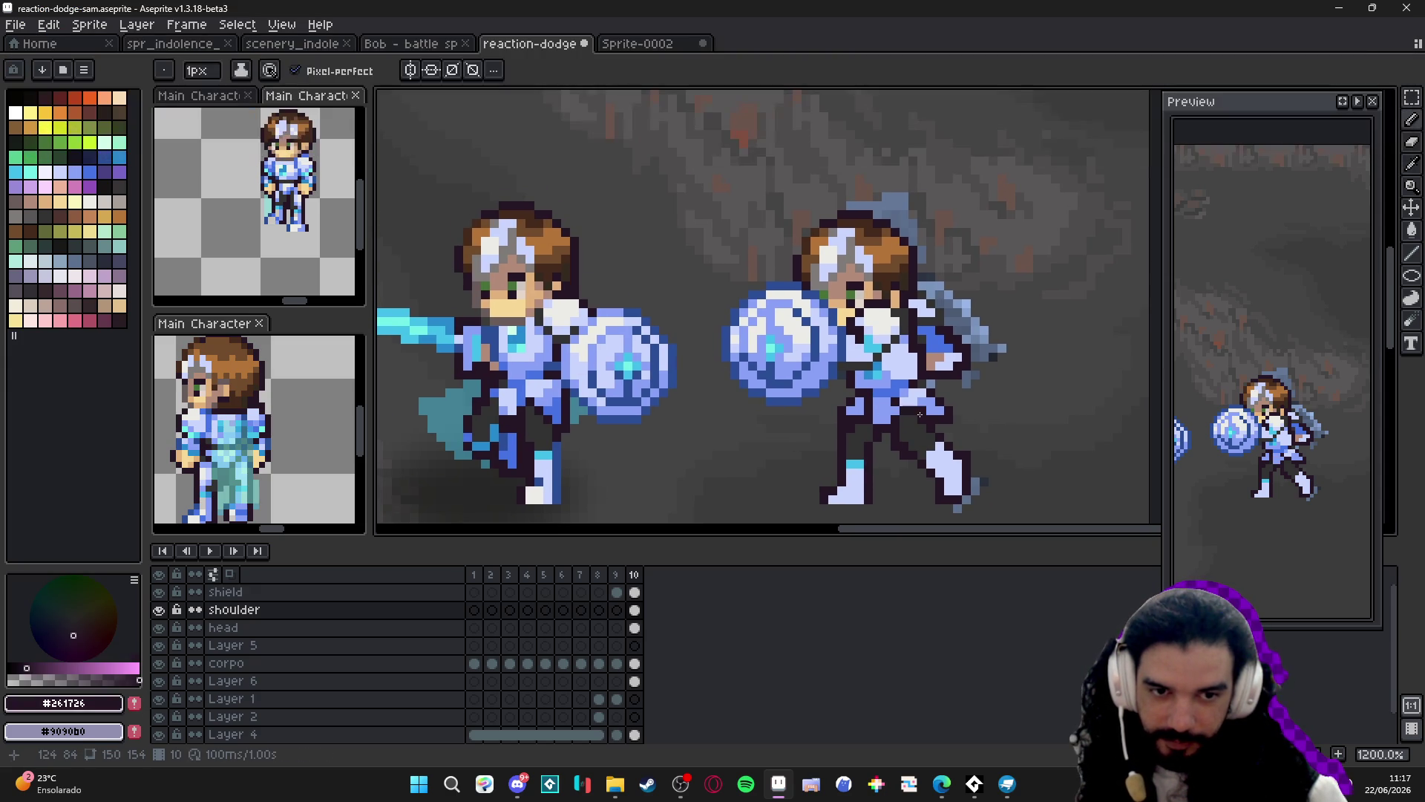
scroll(921, 413, down, 2)
scroll(925, 412, up, 2)
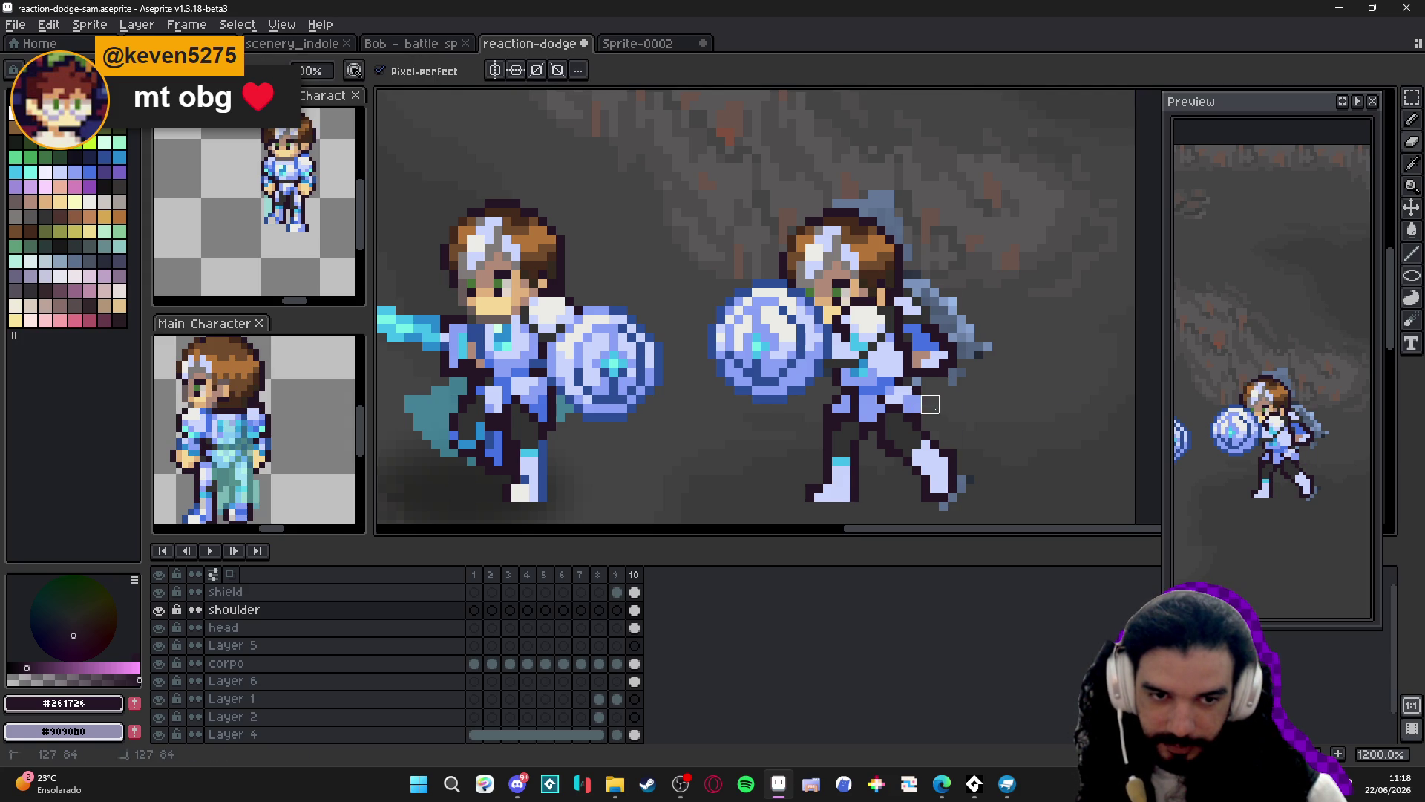
Save, then paint a cyan pixel sampled from the sword onto the defender.
key(ctrl+s)
scroll(943, 414, down, 2)
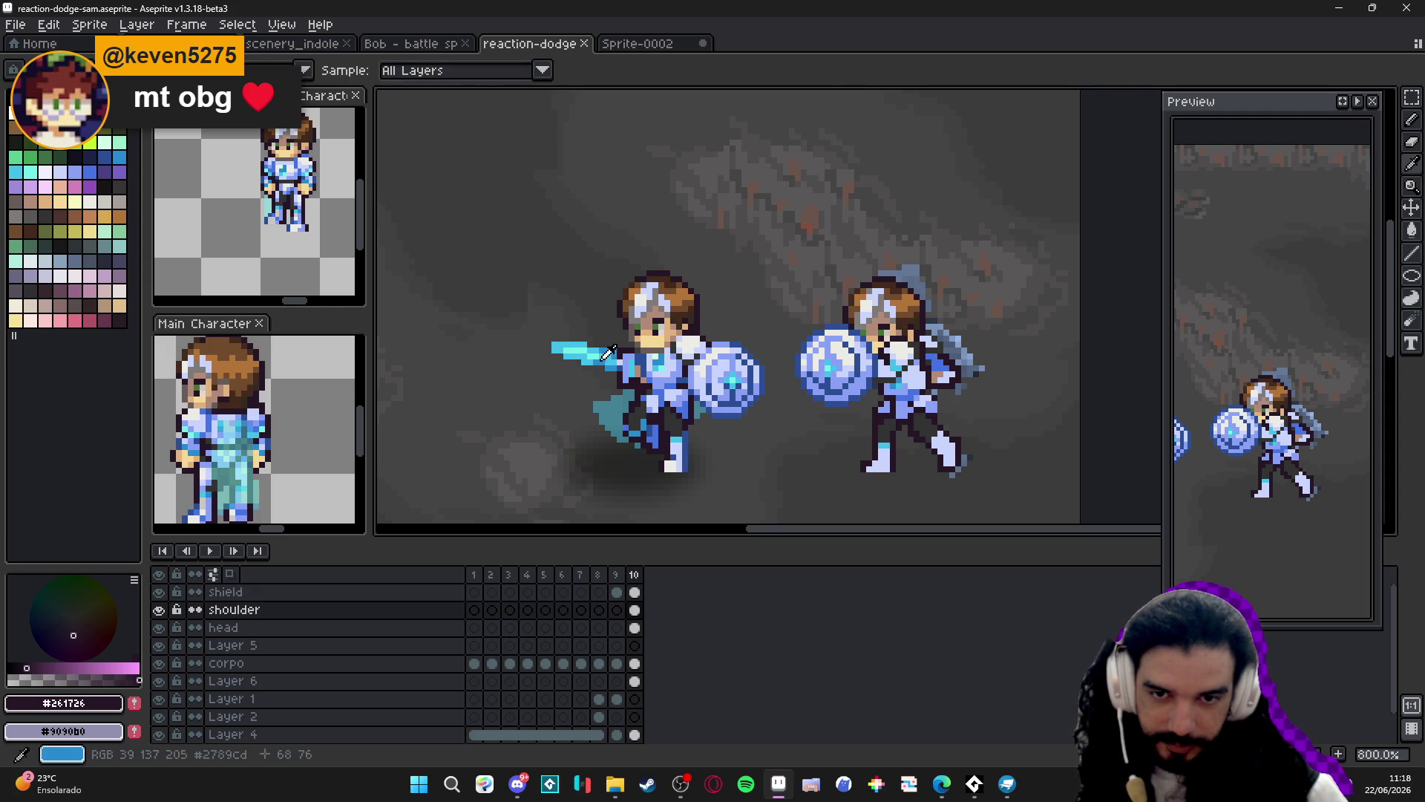
alt+click(894, 400)
scroll(894, 399, up, 2)
click(865, 388)
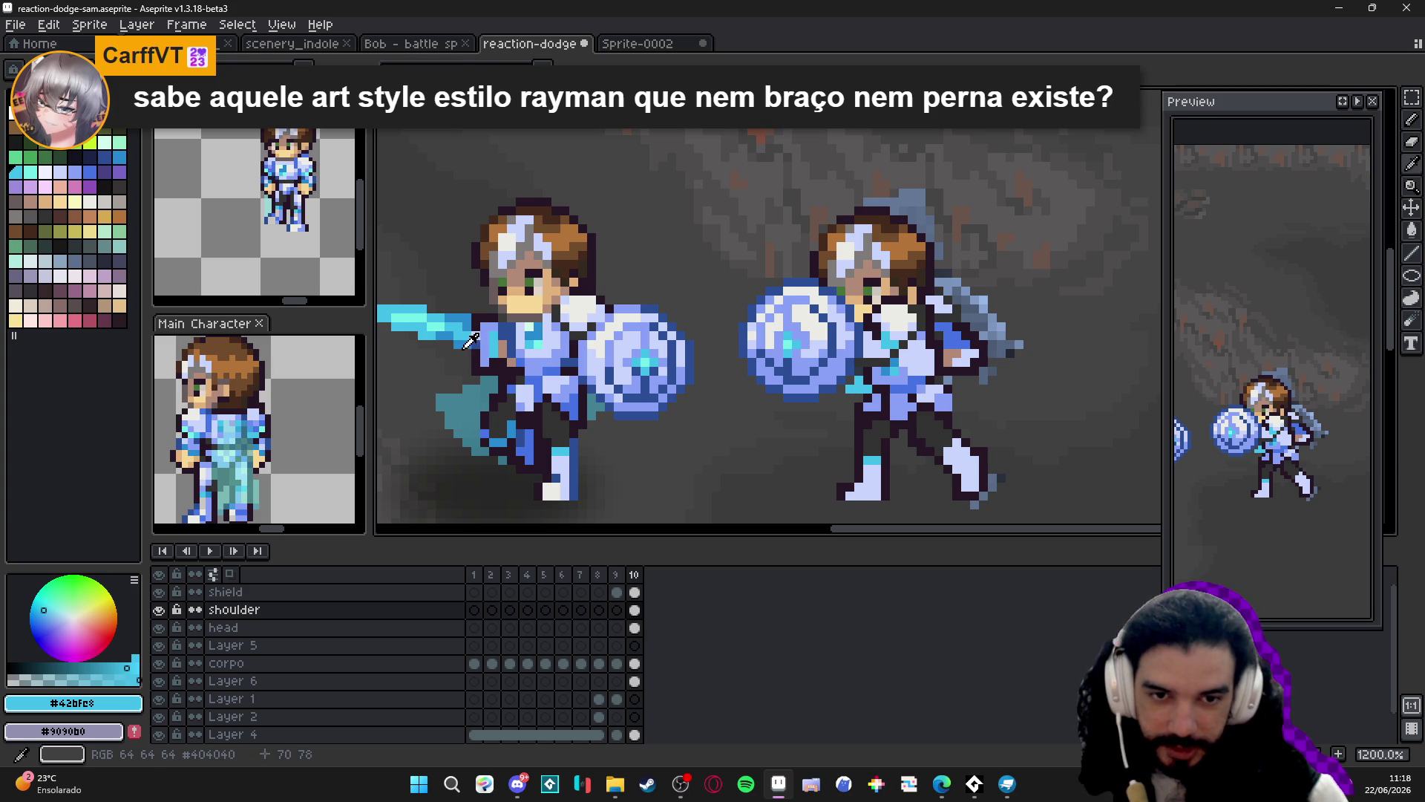
Sample the dark grey and shield-edge dark blue, then undo the last pencil stroke.
alt+click(819, 401)
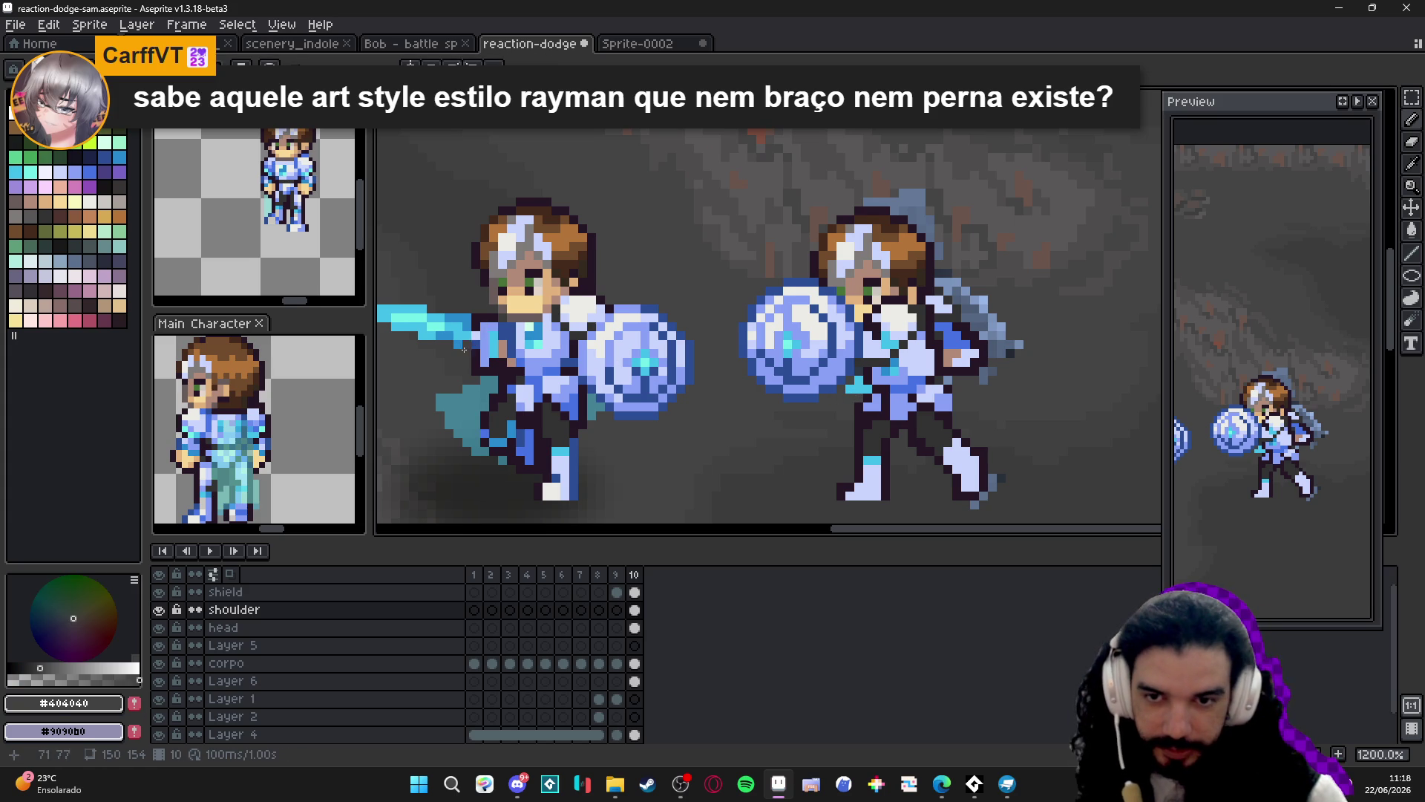
alt+click(839, 391)
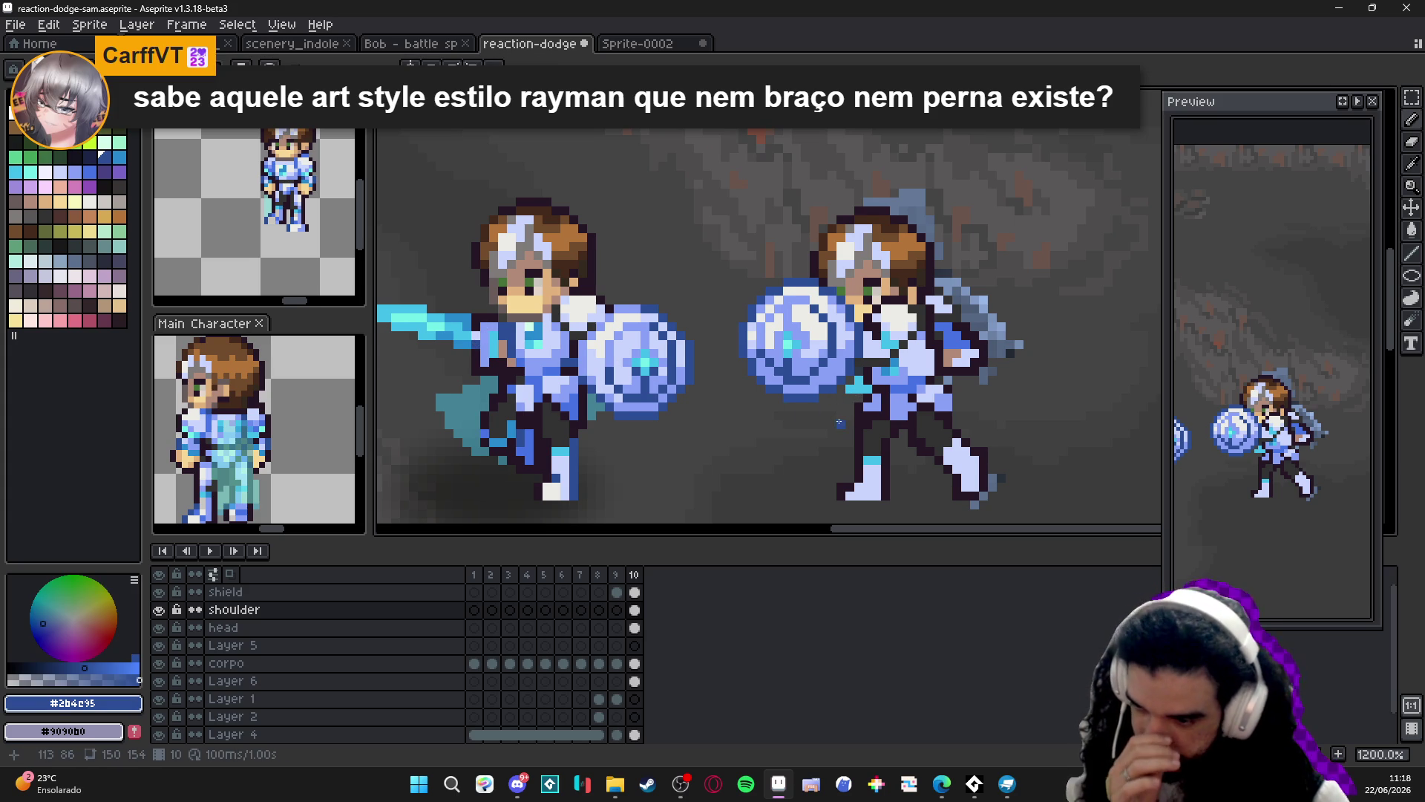
scroll(840, 423, up, 1)
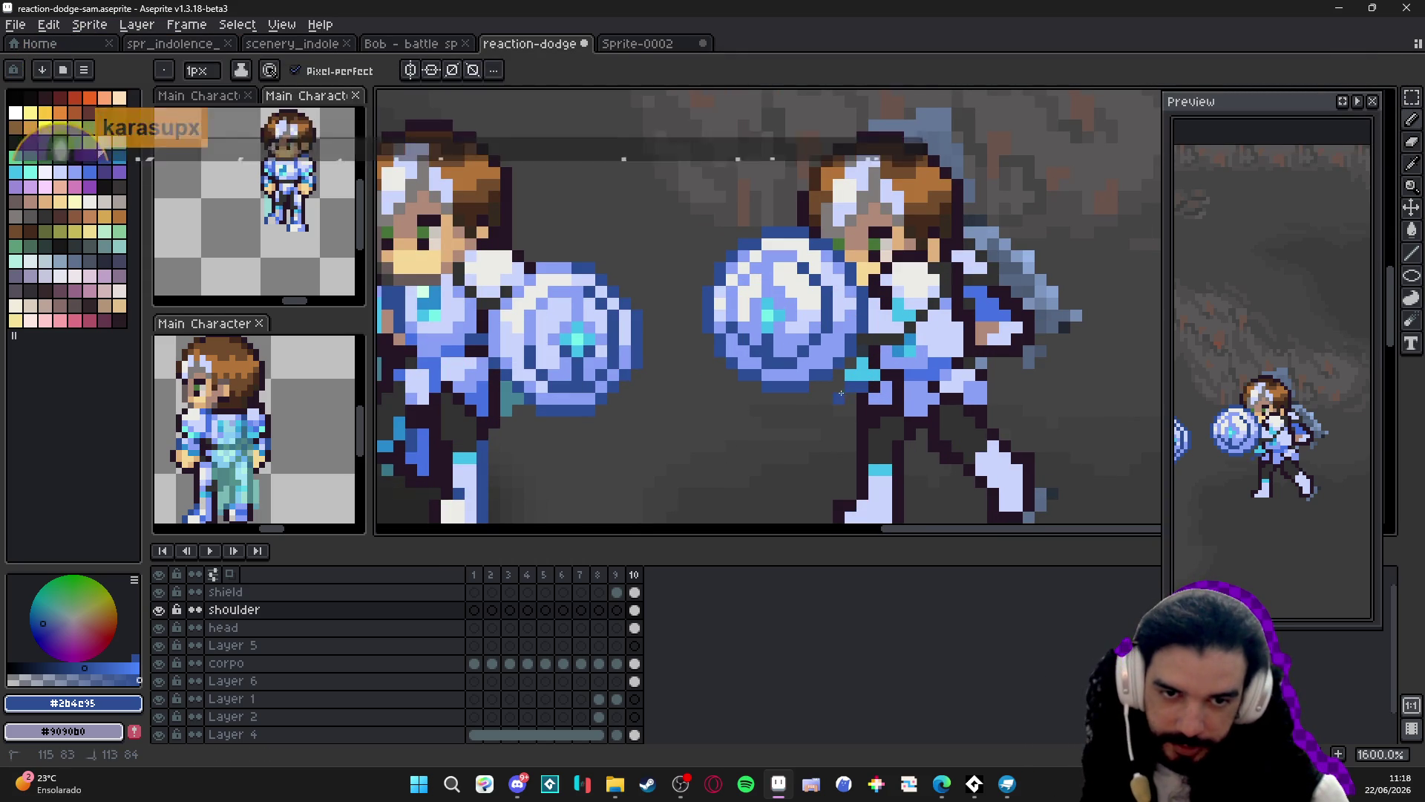
key(ctrl+z)
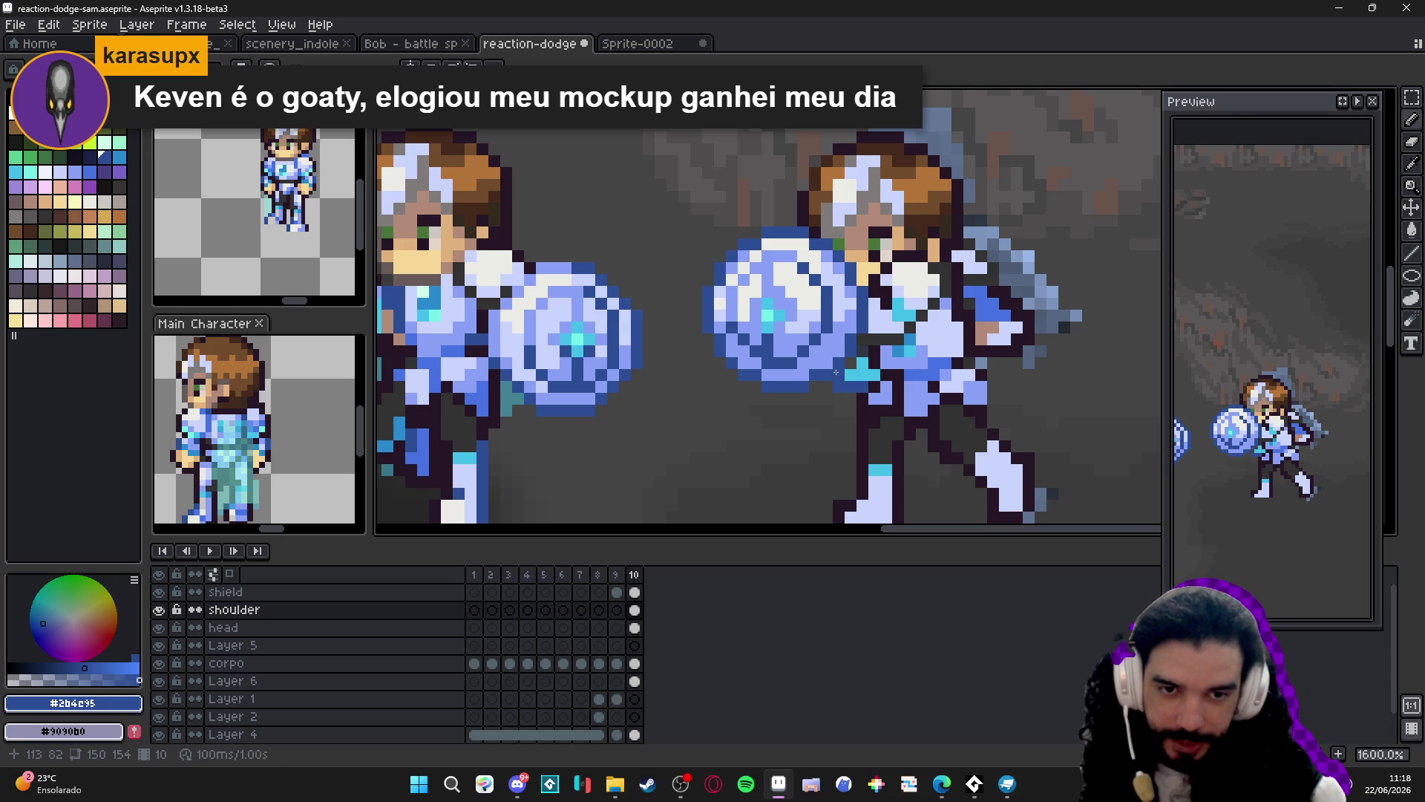
scroll(887, 356, down, 1)
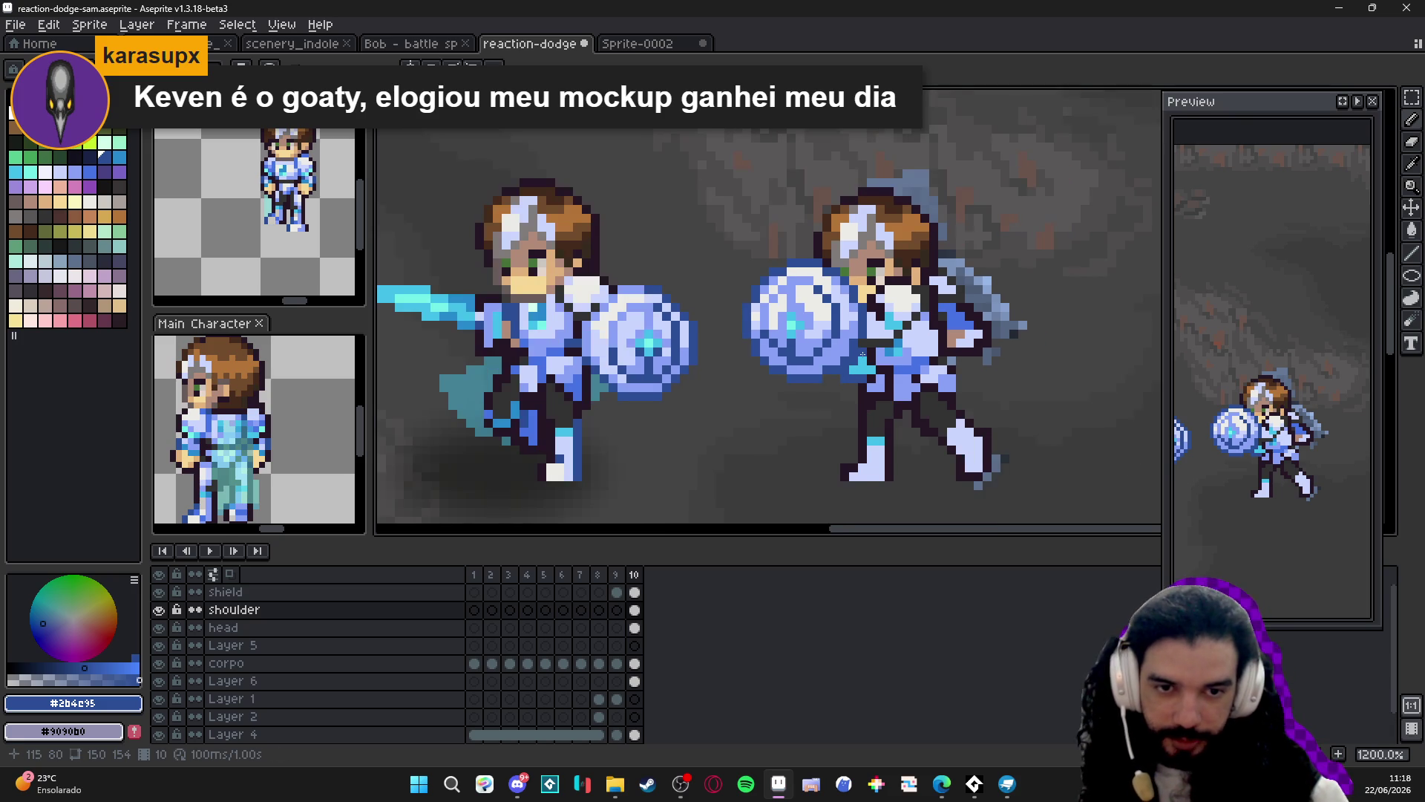
scroll(867, 371, down, 1)
scroll(864, 376, up, 2)
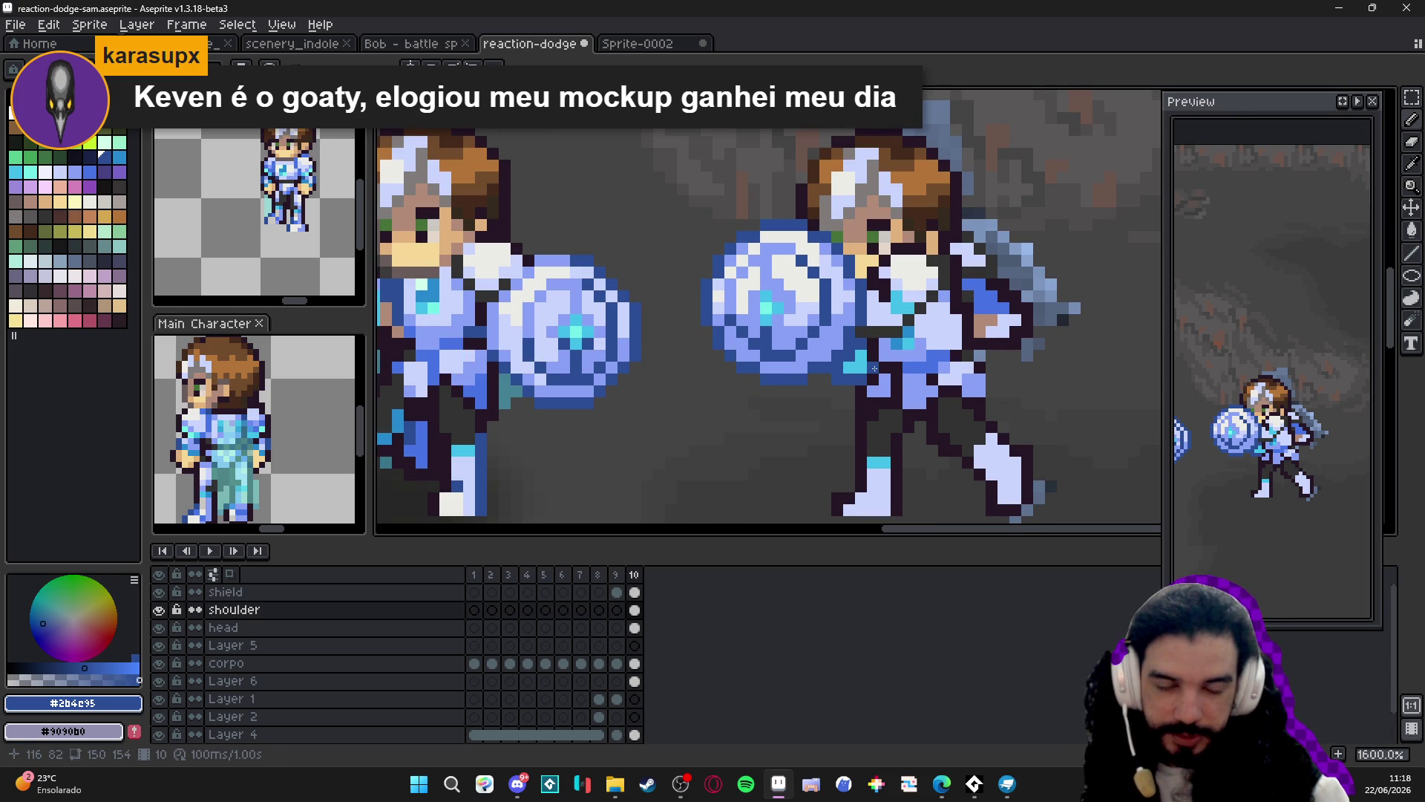
scroll(856, 391, down, 2)
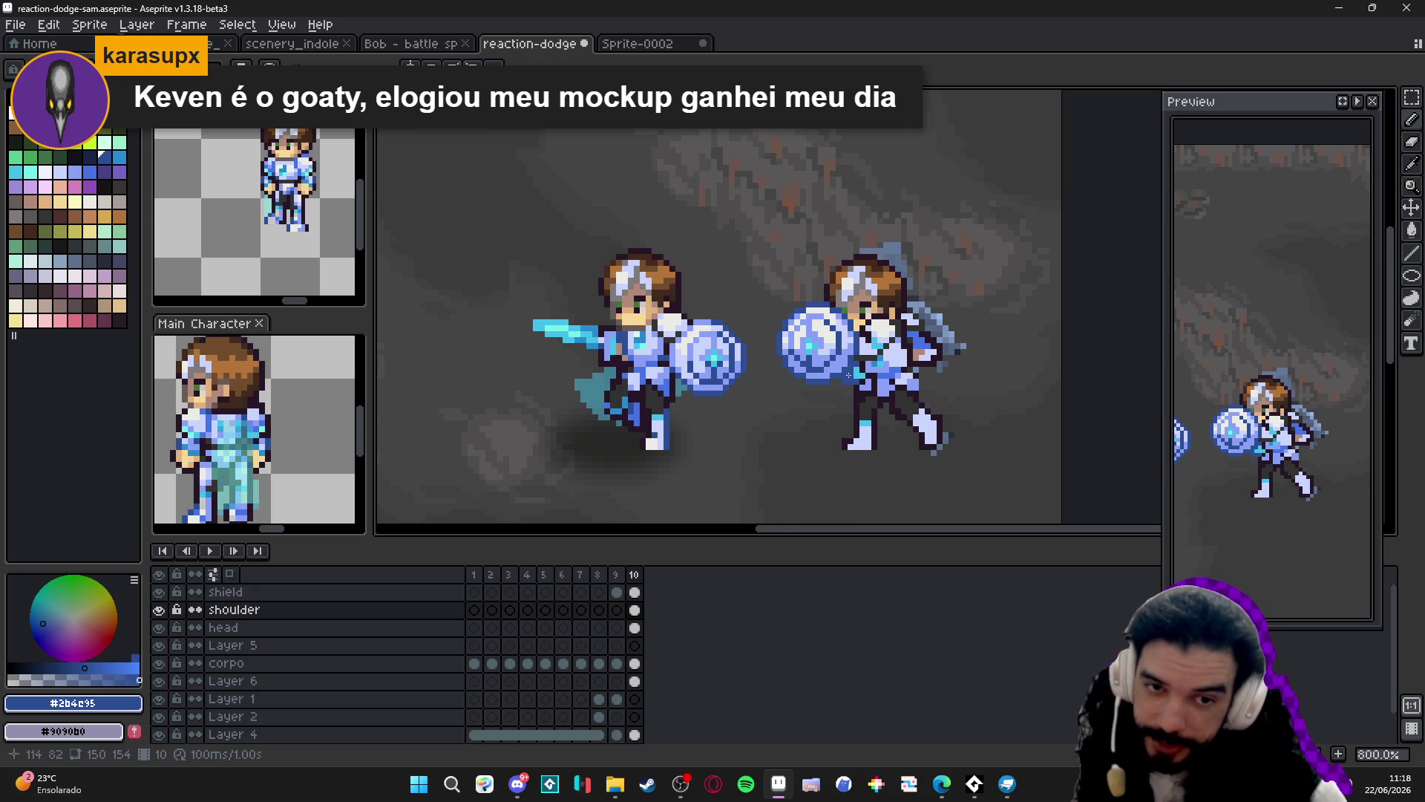
scroll(850, 375, up, 2)
scroll(854, 376, down, 1)
scroll(859, 377, up, 1)
scroll(865, 376, up, 1)
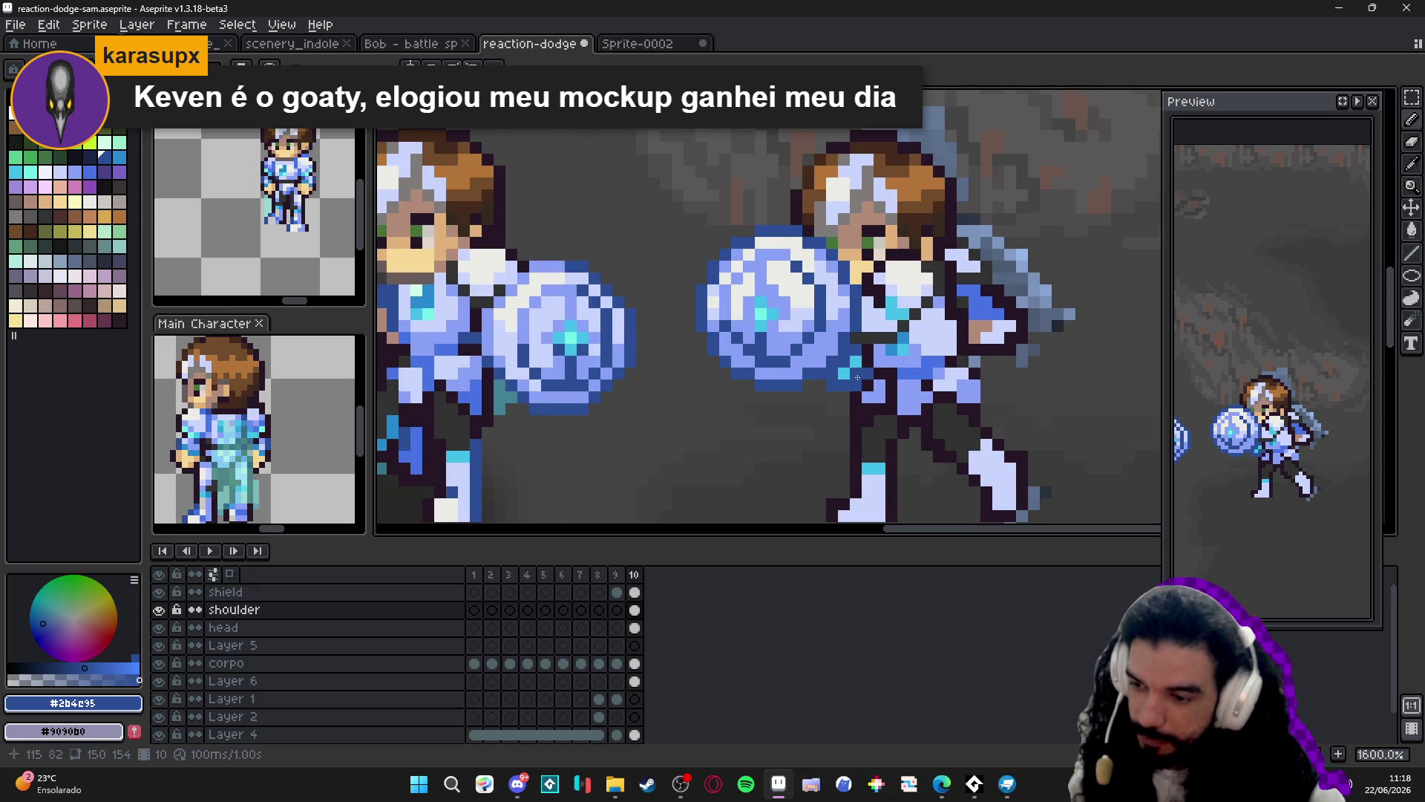
scroll(857, 377, down, 3)
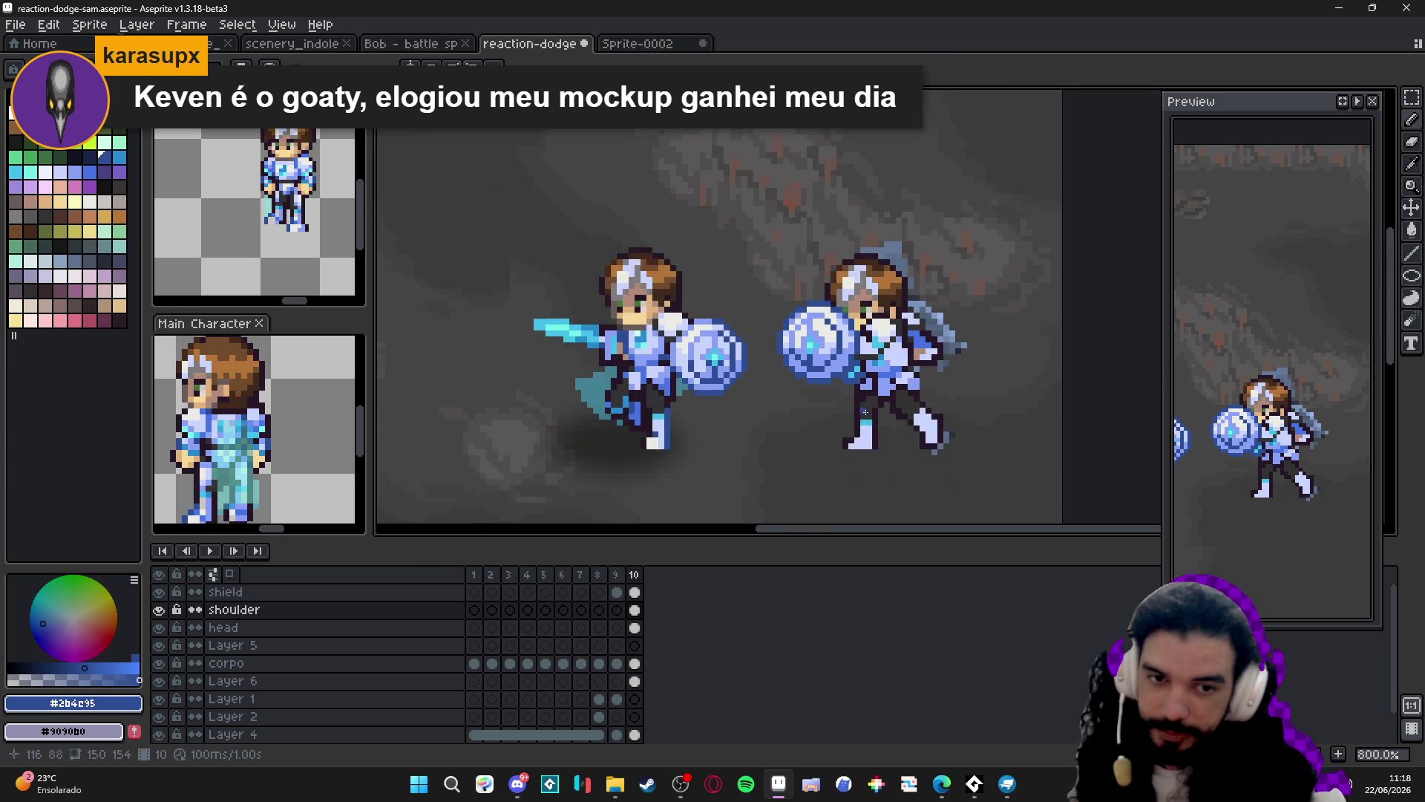
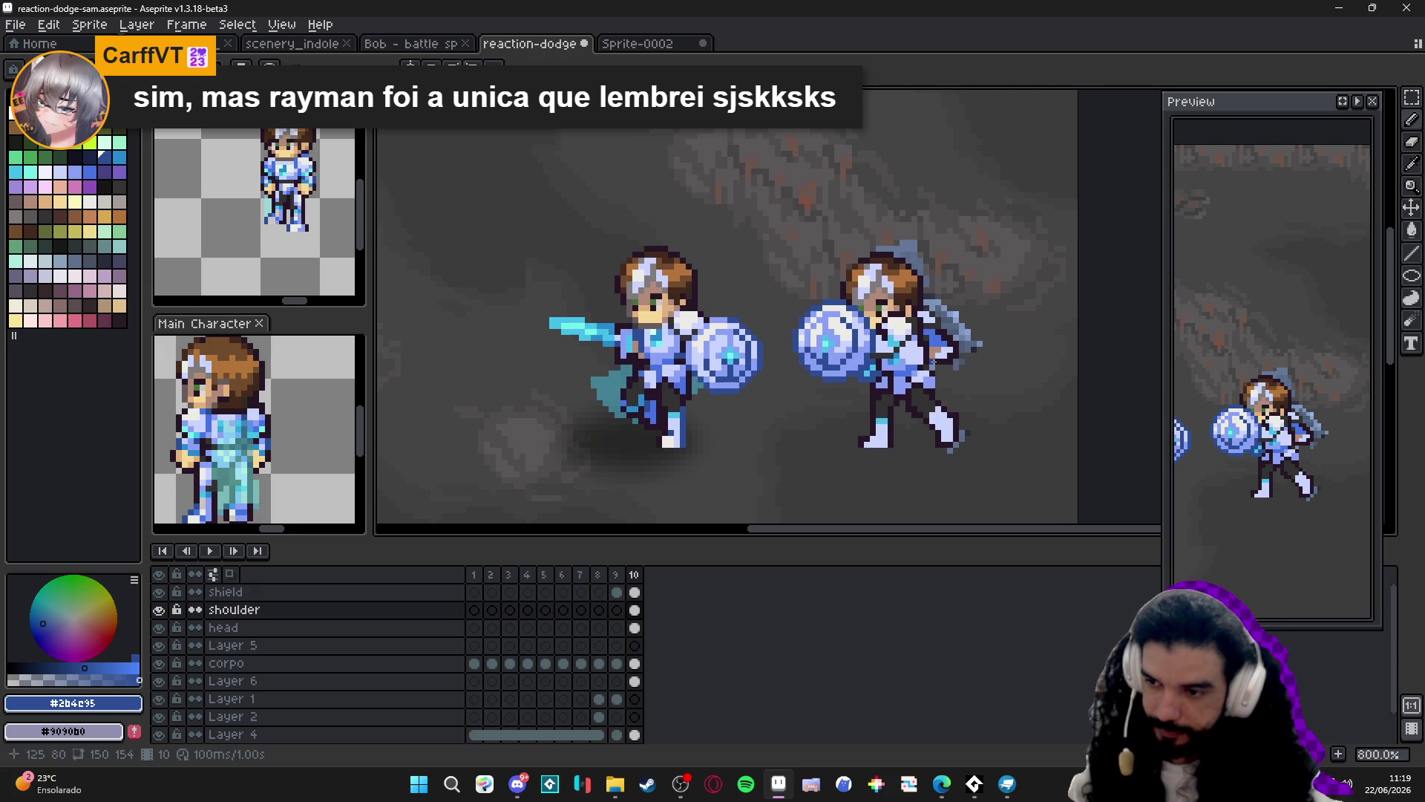
Erase the stray cyan pixels beside the right knight's shield.
scroll(943, 384, down, 1)
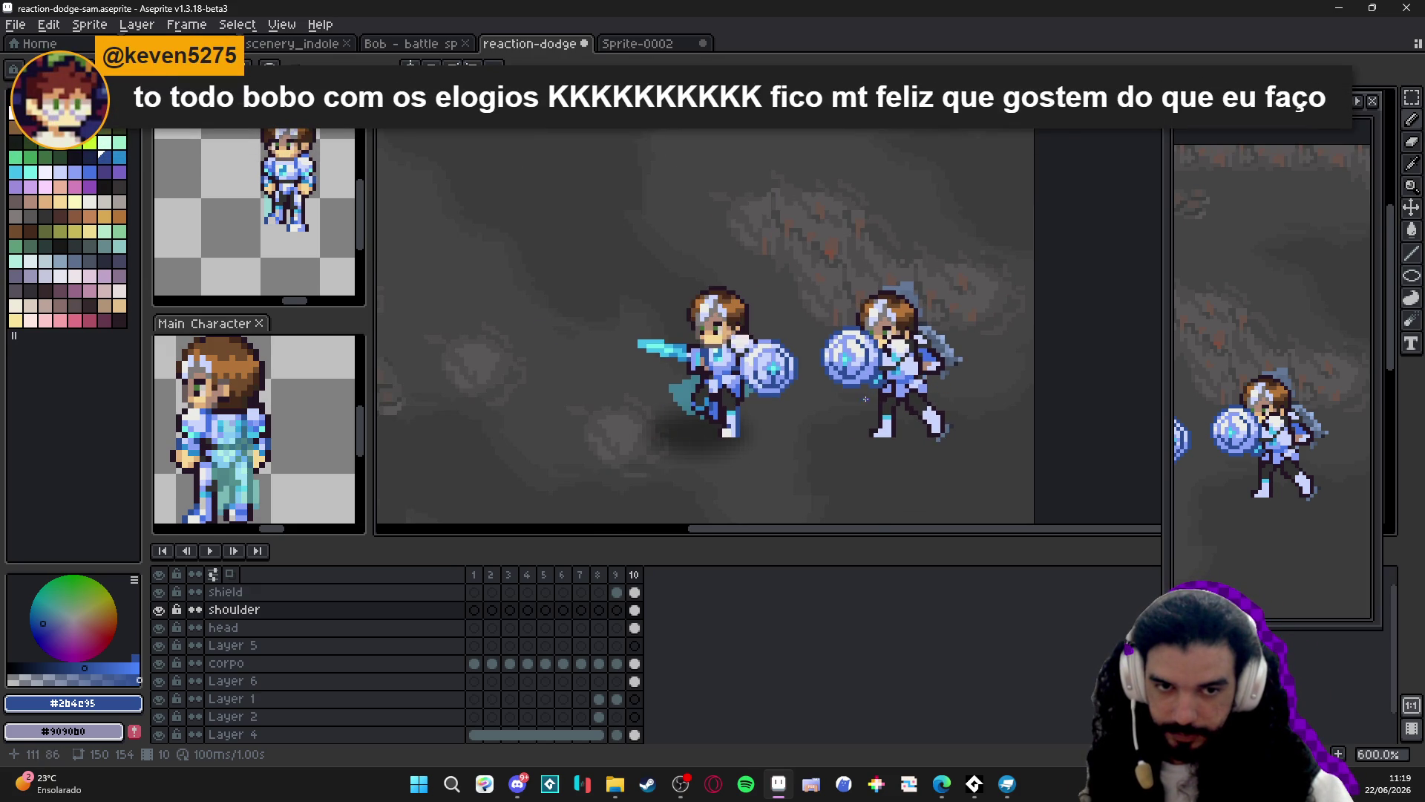
scroll(869, 380, up, 4)
key(e)
click(860, 369)
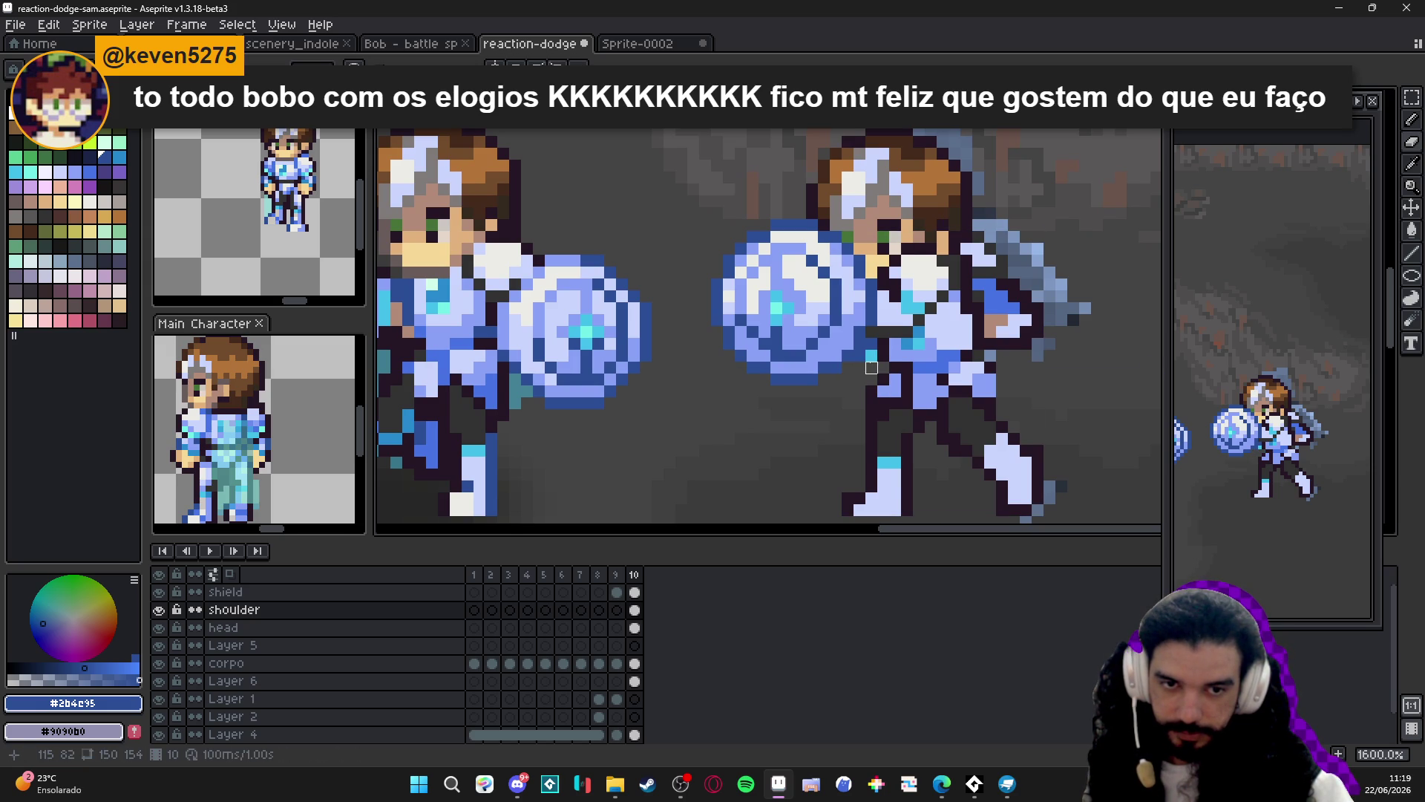
click(871, 344)
Pick the artwork's cyan and draw a straight streak down-left from the arm.
key(b)
scroll(870, 364, down, 2)
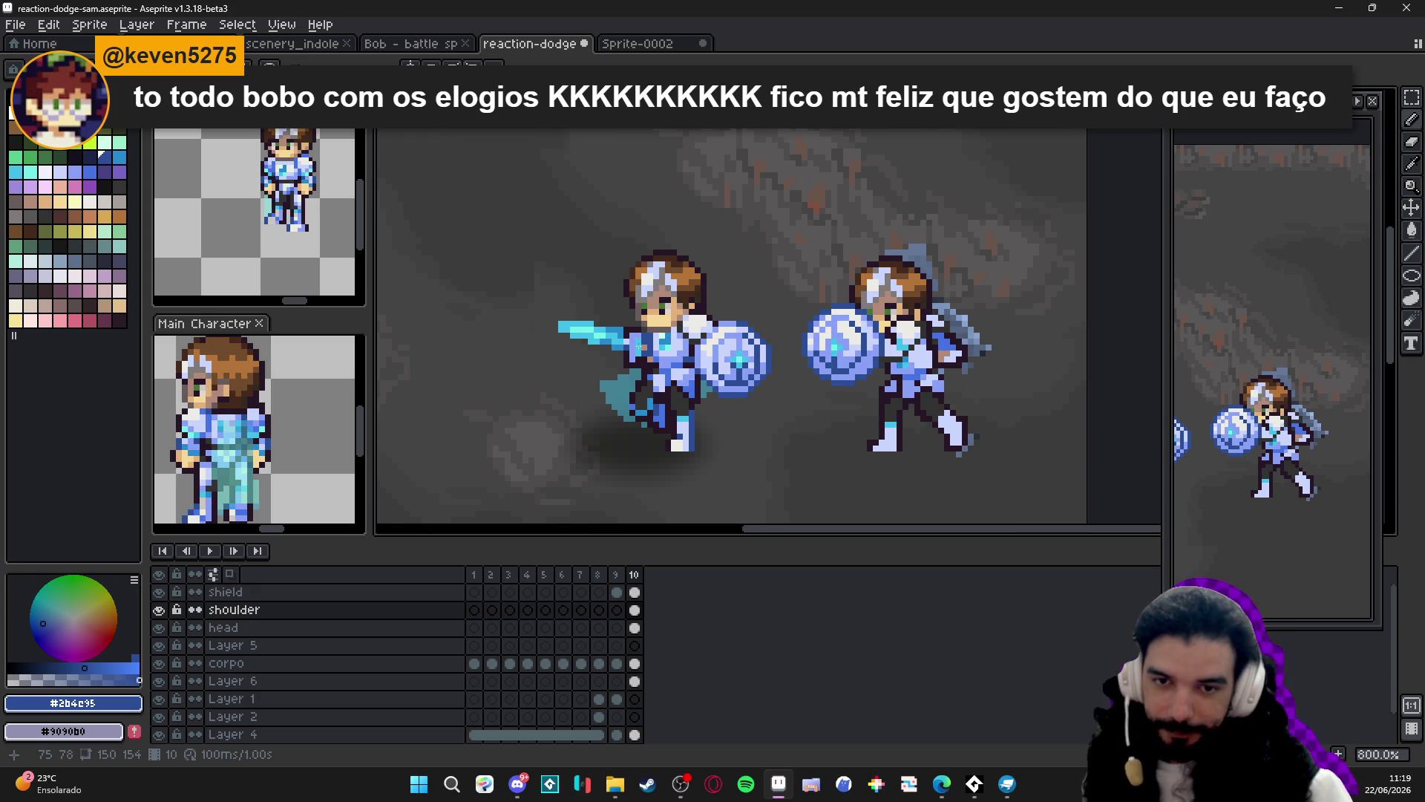
scroll(782, 401, up, 2)
alt+click(1000, 333)
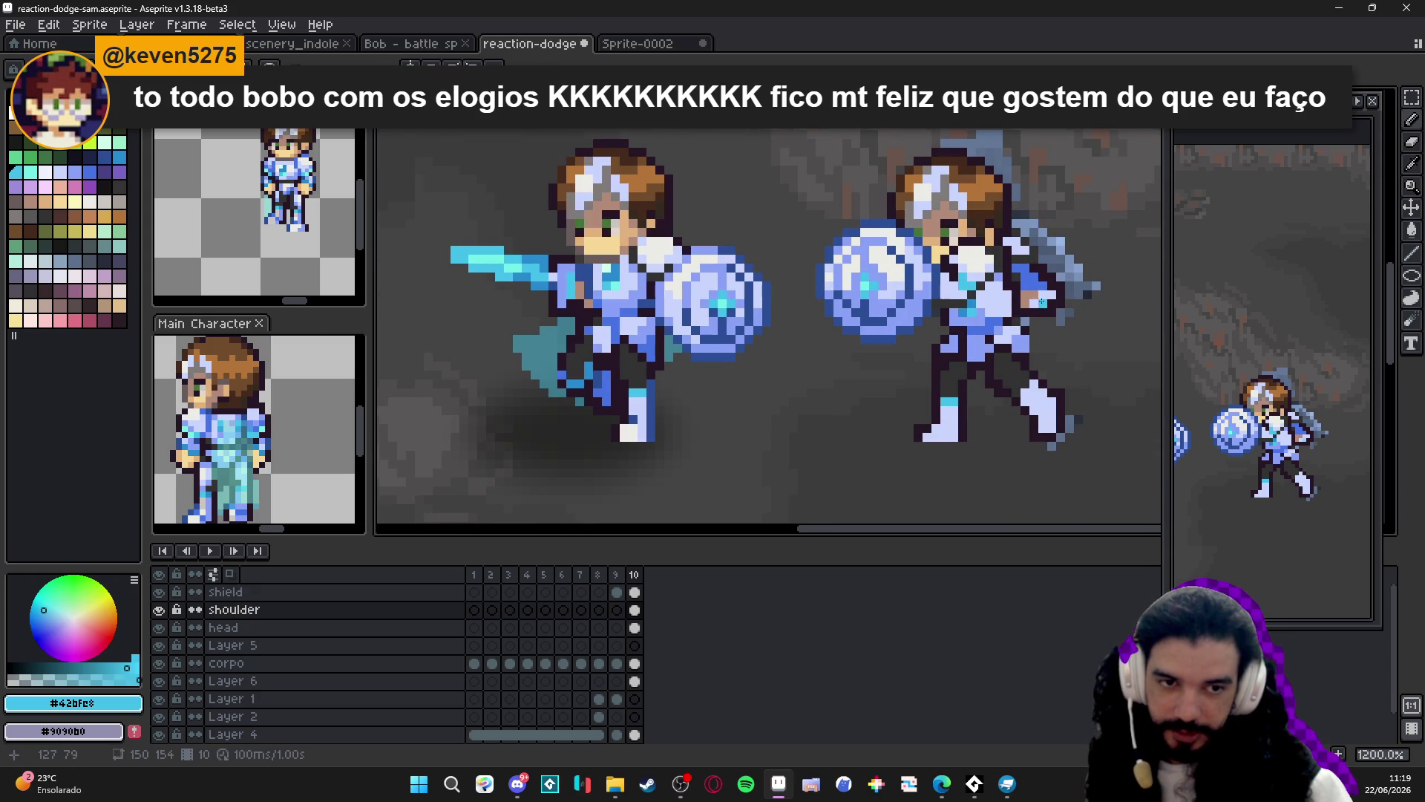
shift+click(890, 348)
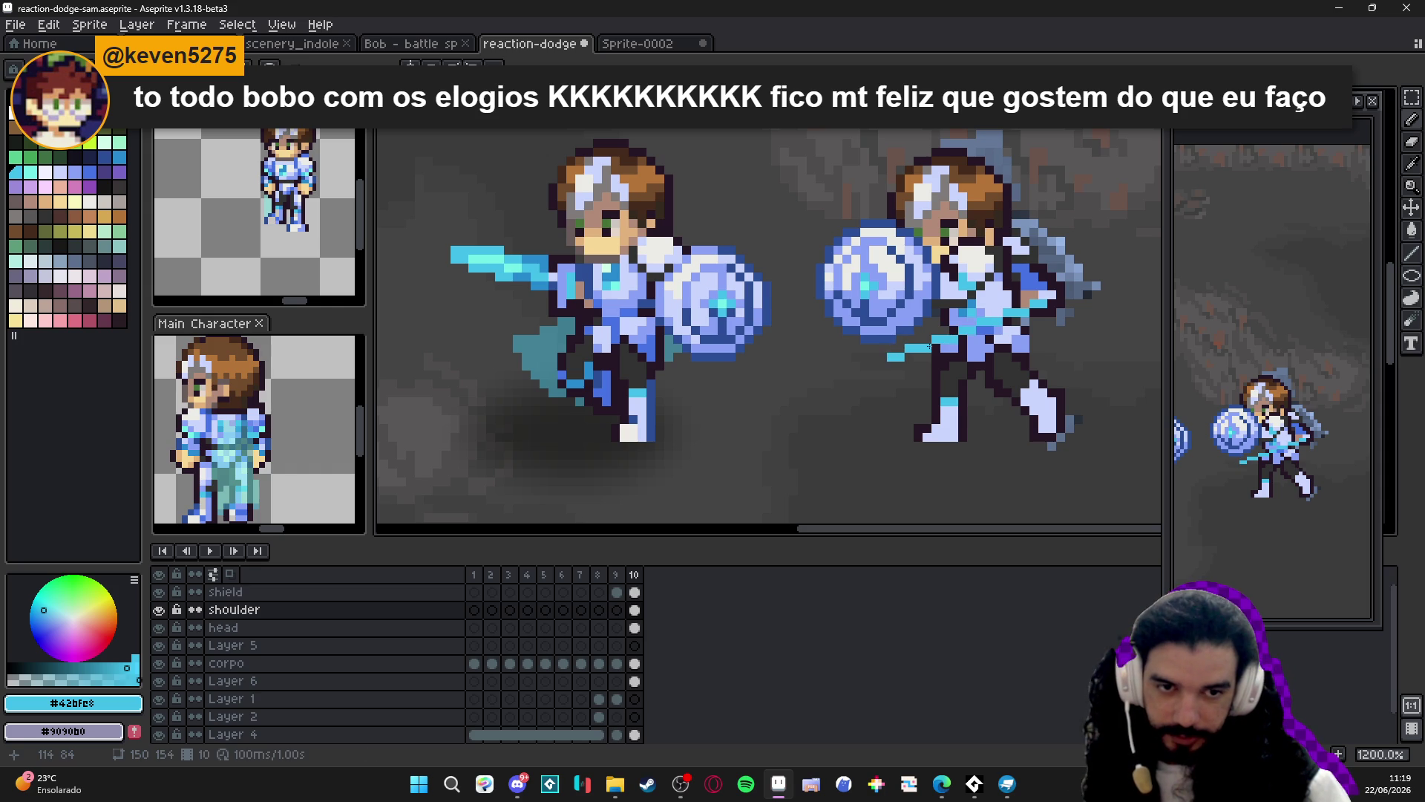
Replace the straight cyan line with a longer stepped streak from the arm.
key(ctrl+z)
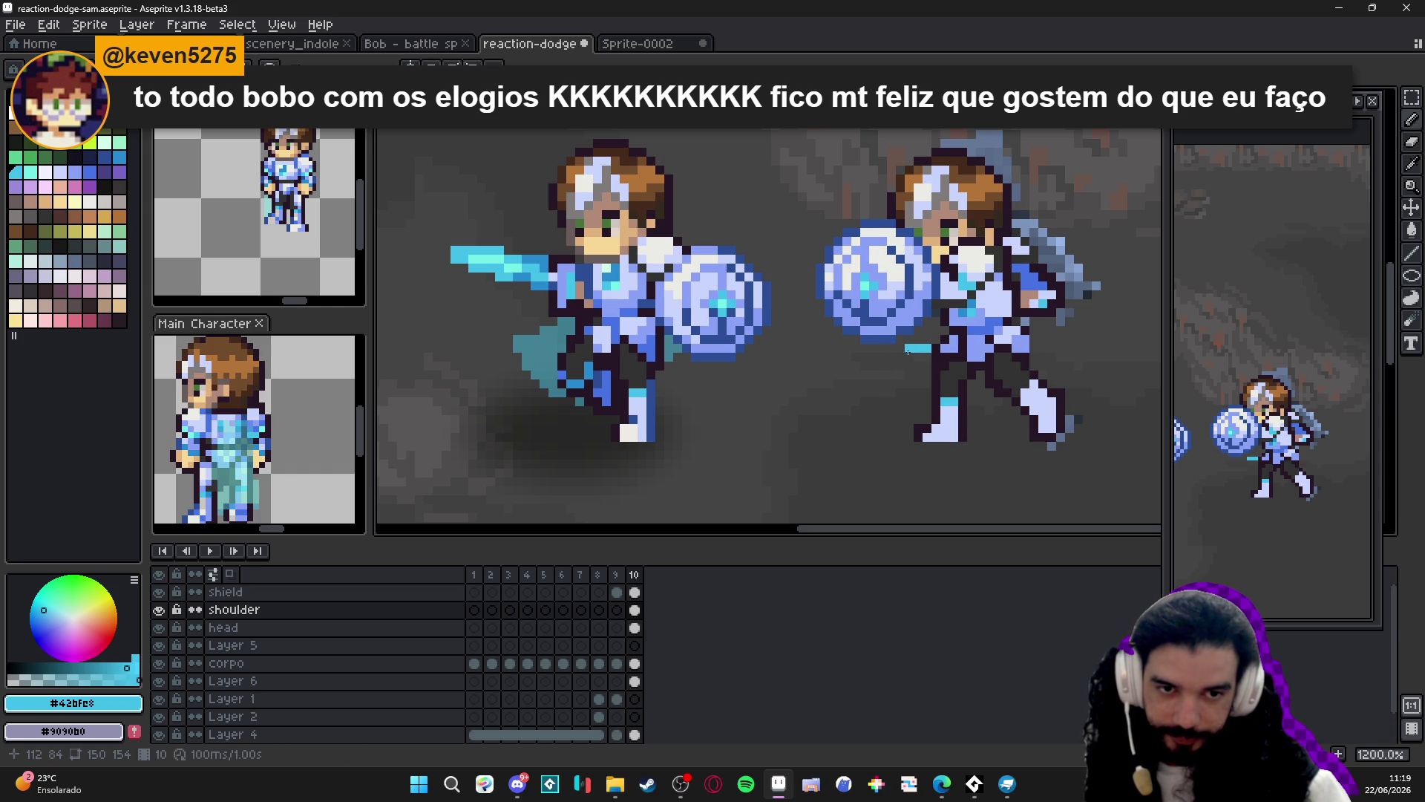
mouse_move(895, 356)
mouse_down()
mouse_move(928, 342)
mouse_move(897, 349)
mouse_up()
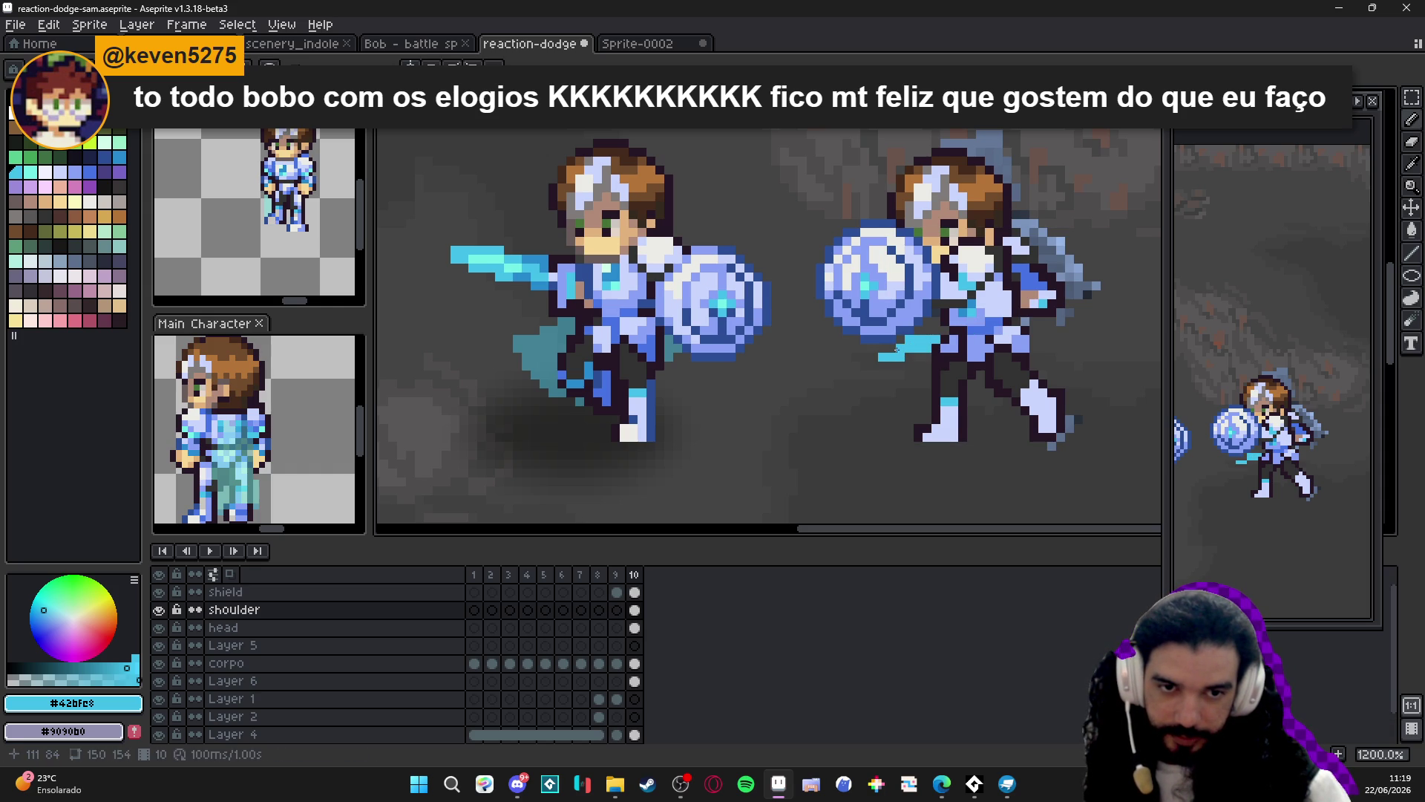
click(935, 332)
scroll(934, 332, down, 3)
scroll(932, 338, down, 1)
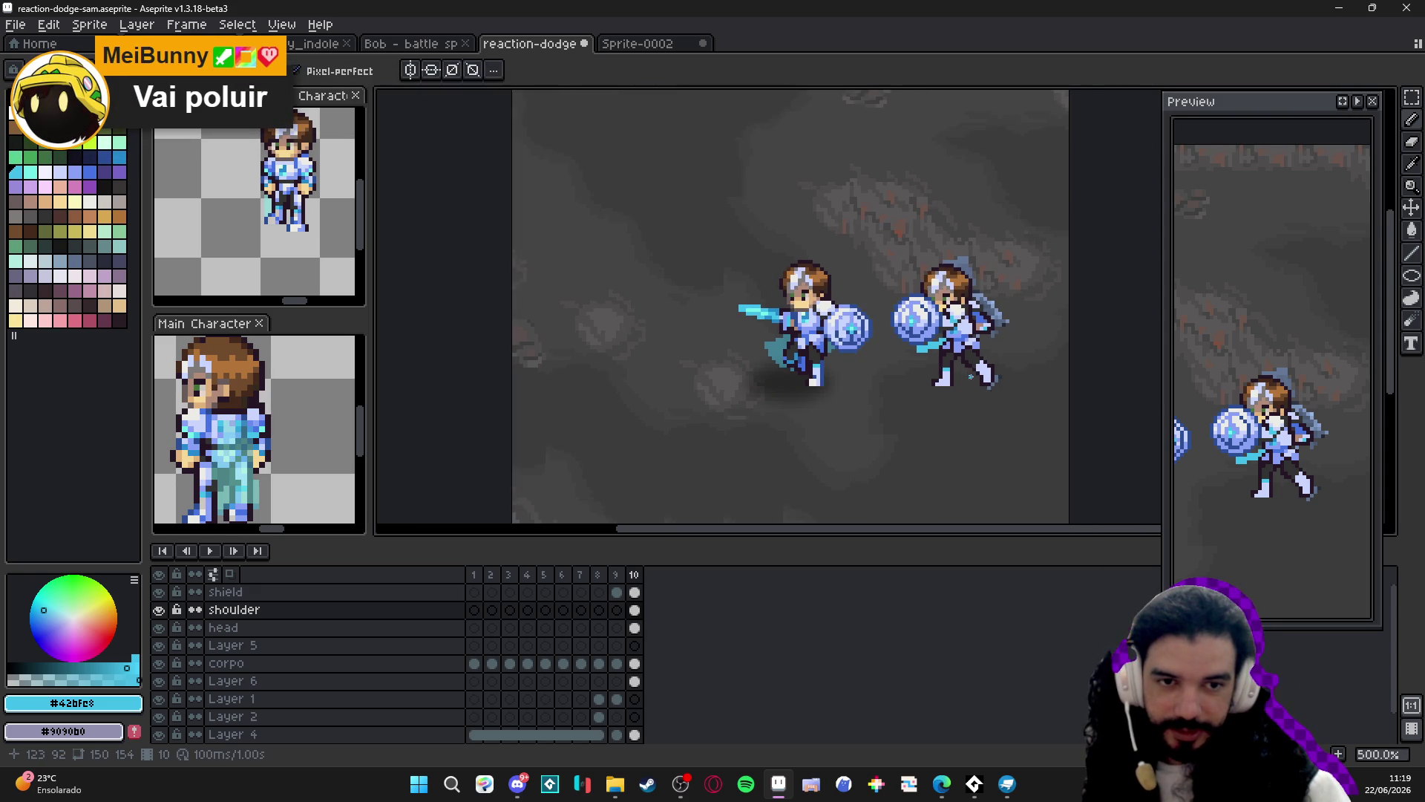
scroll(928, 343, up, 4)
Add a cyan pixel to the sword tip and compare against frame 2's pose.
click(864, 345)
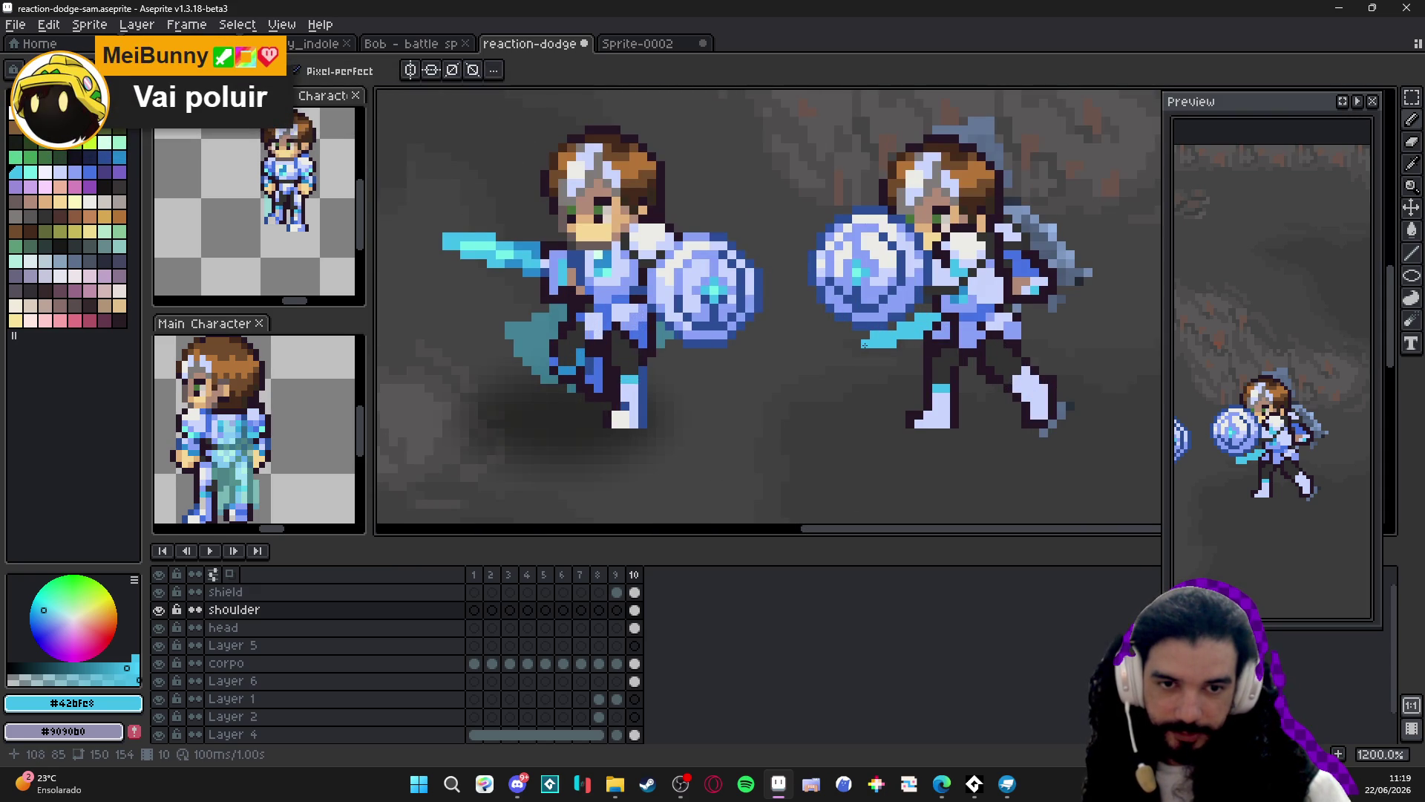
scroll(926, 381, down, 3)
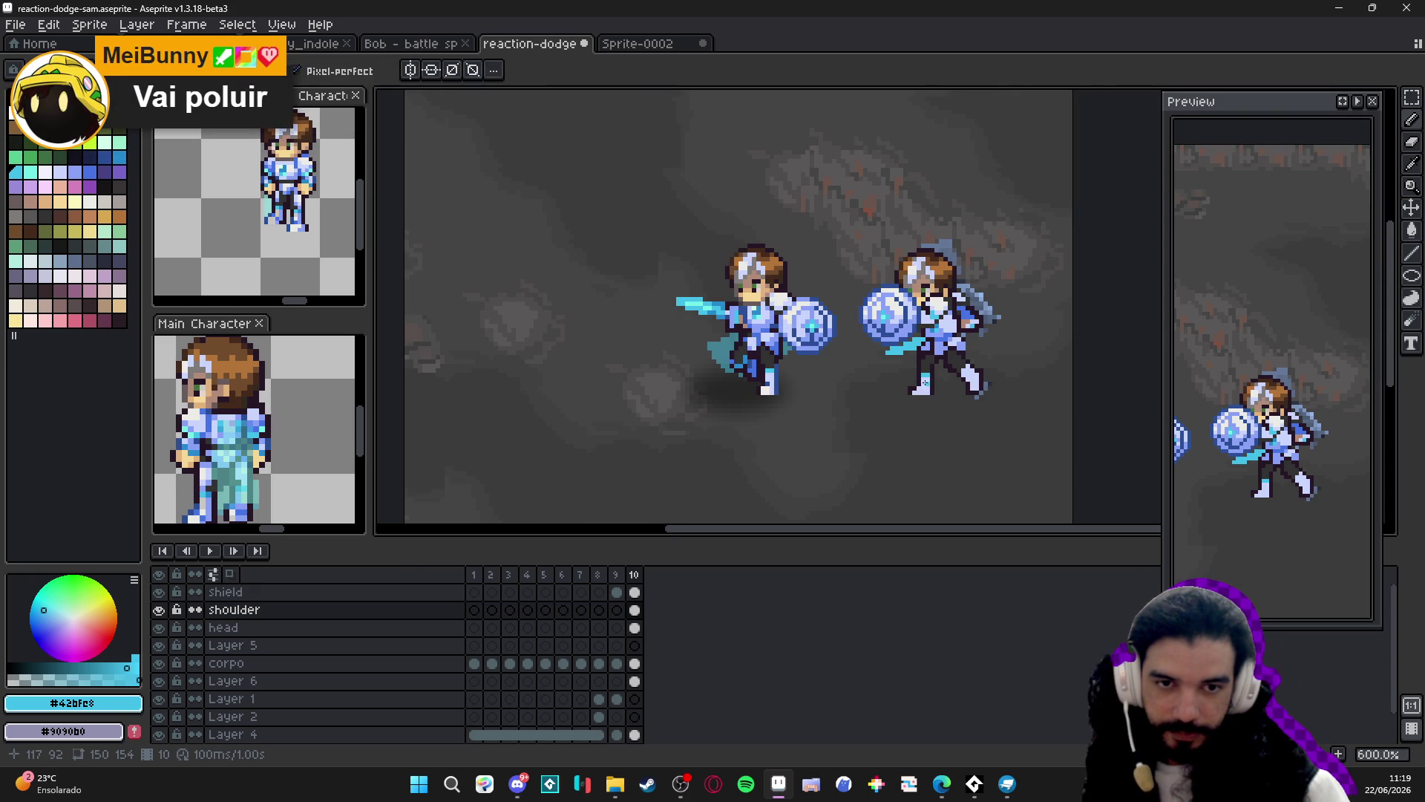
click(493, 574)
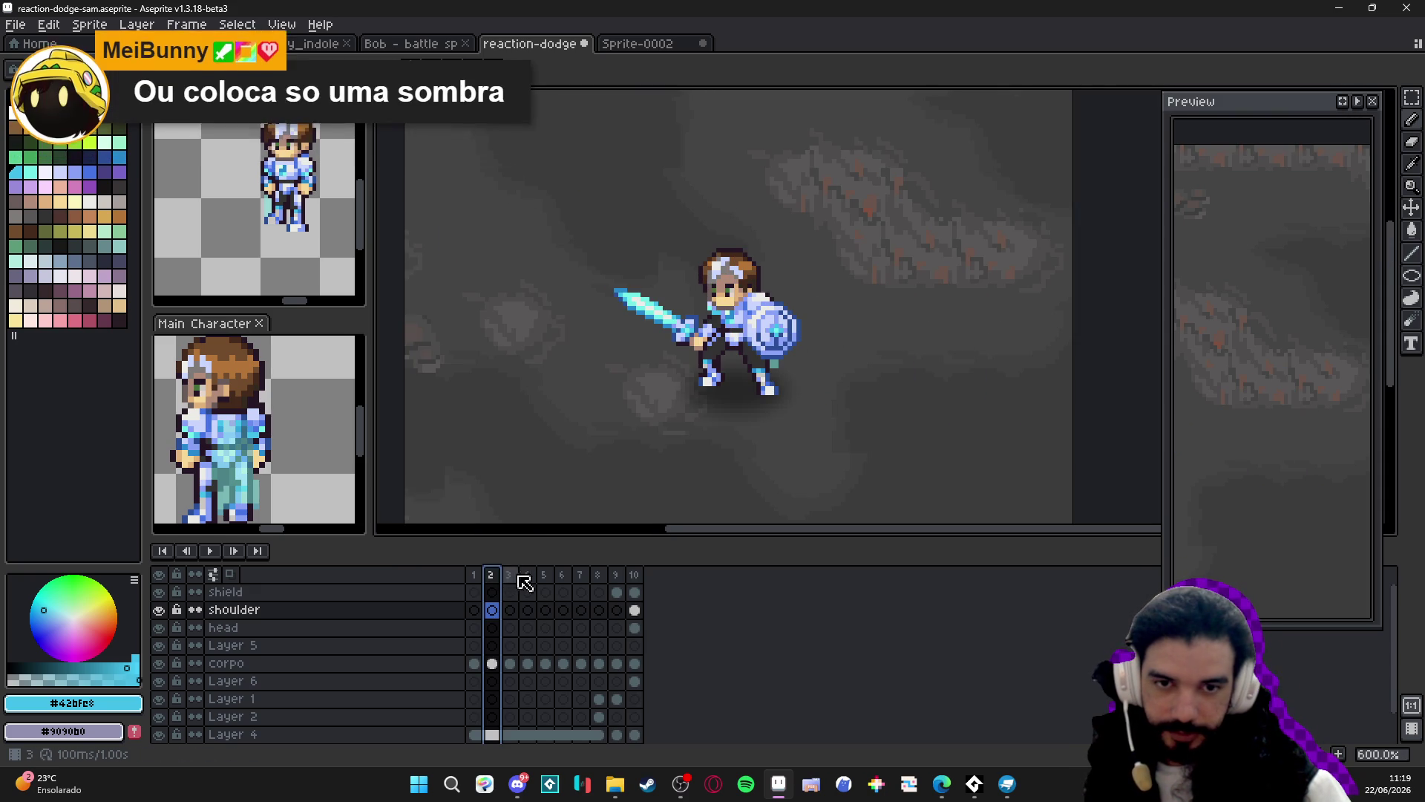
click(636, 576)
Thicken the streak below the right knight's shield in a darker blue (#2789cd).
scroll(910, 349, up, 3)
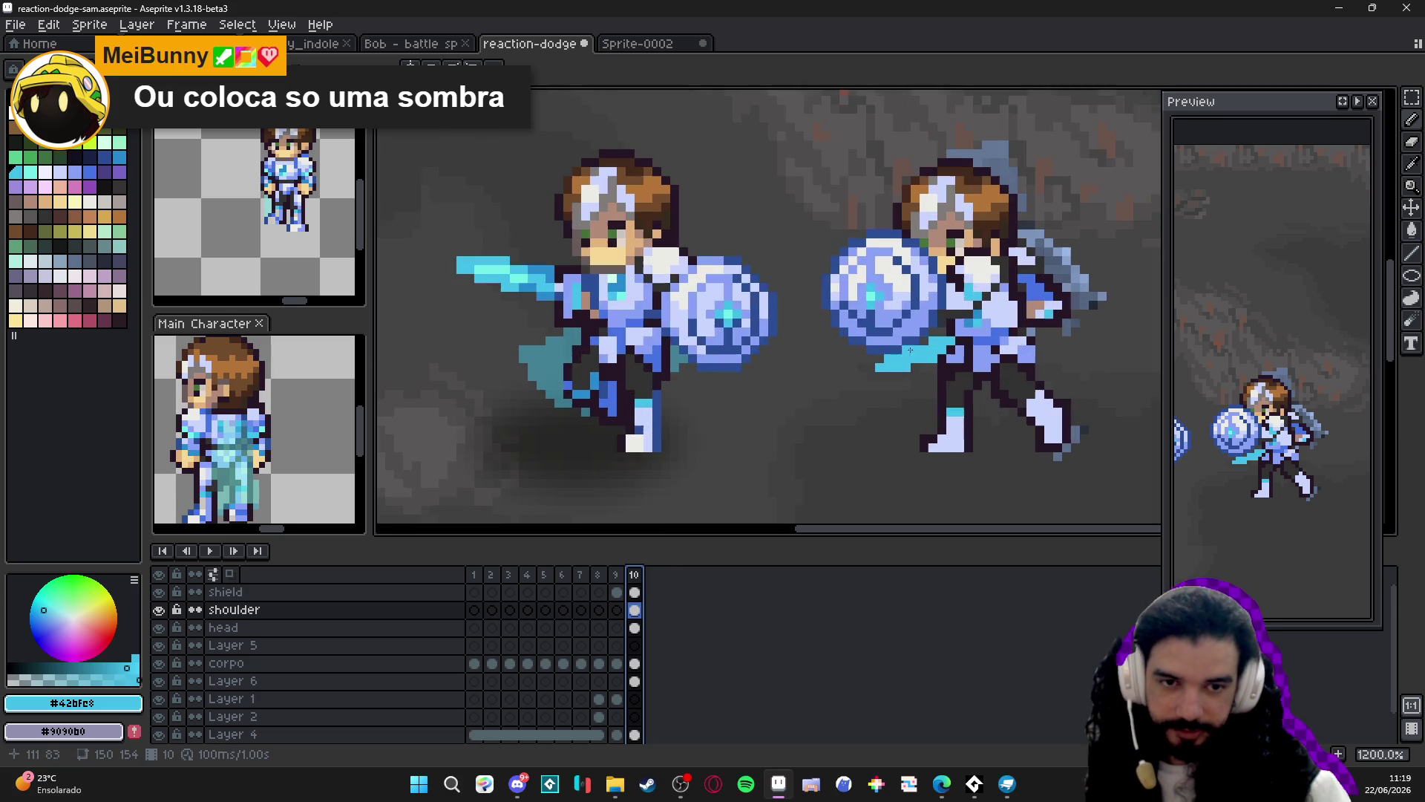
scroll(913, 363, down, 3)
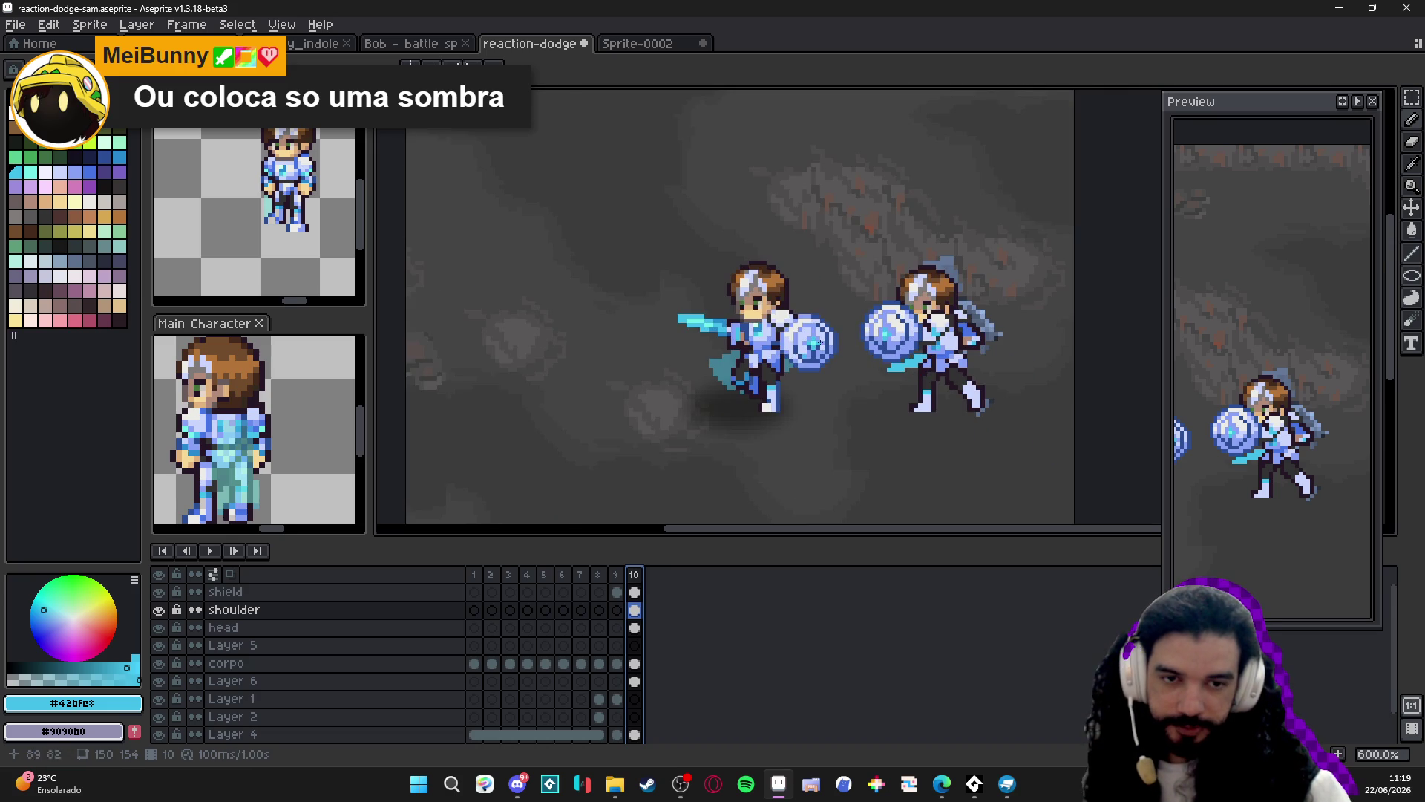
scroll(860, 374, up, 1)
scroll(861, 374, up, 3)
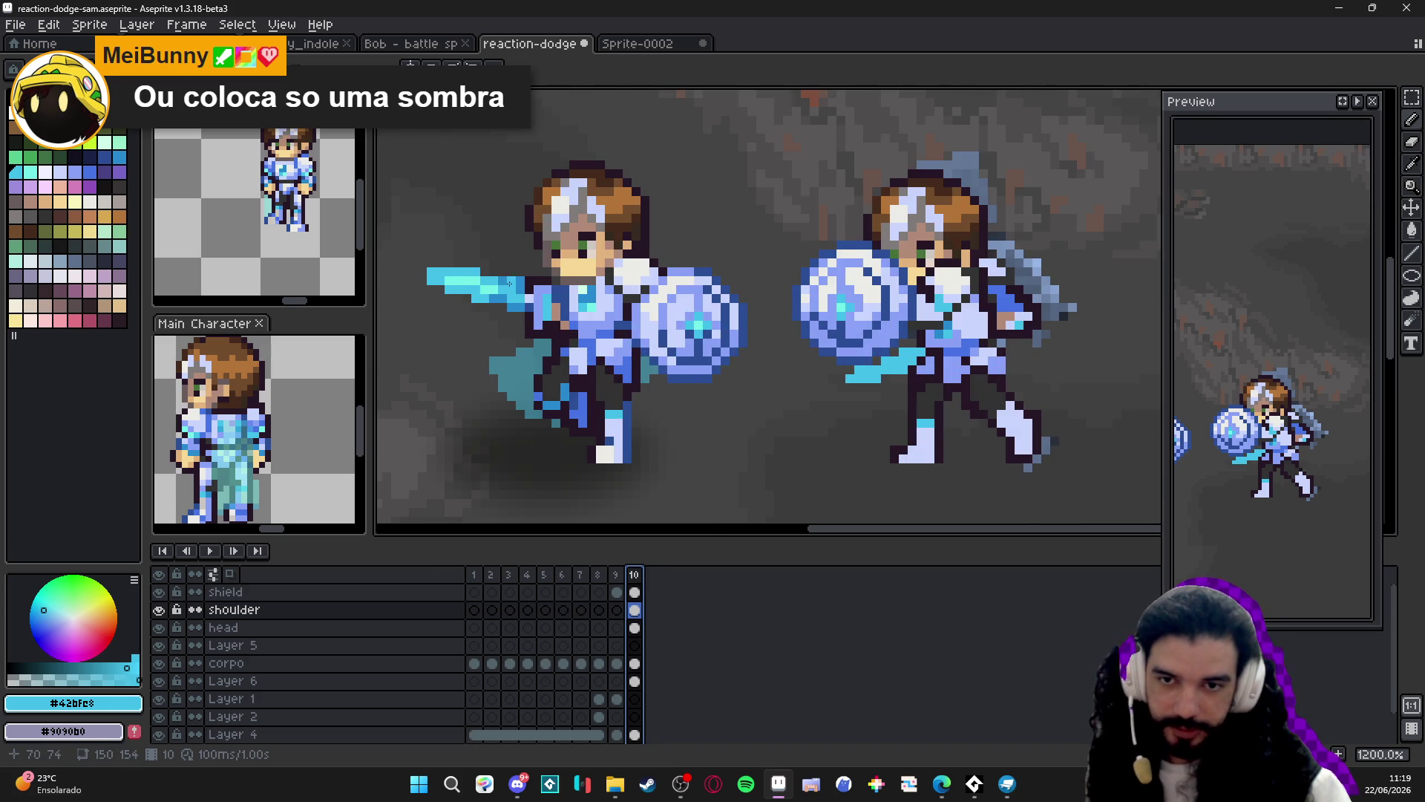
alt+click(1043, 369)
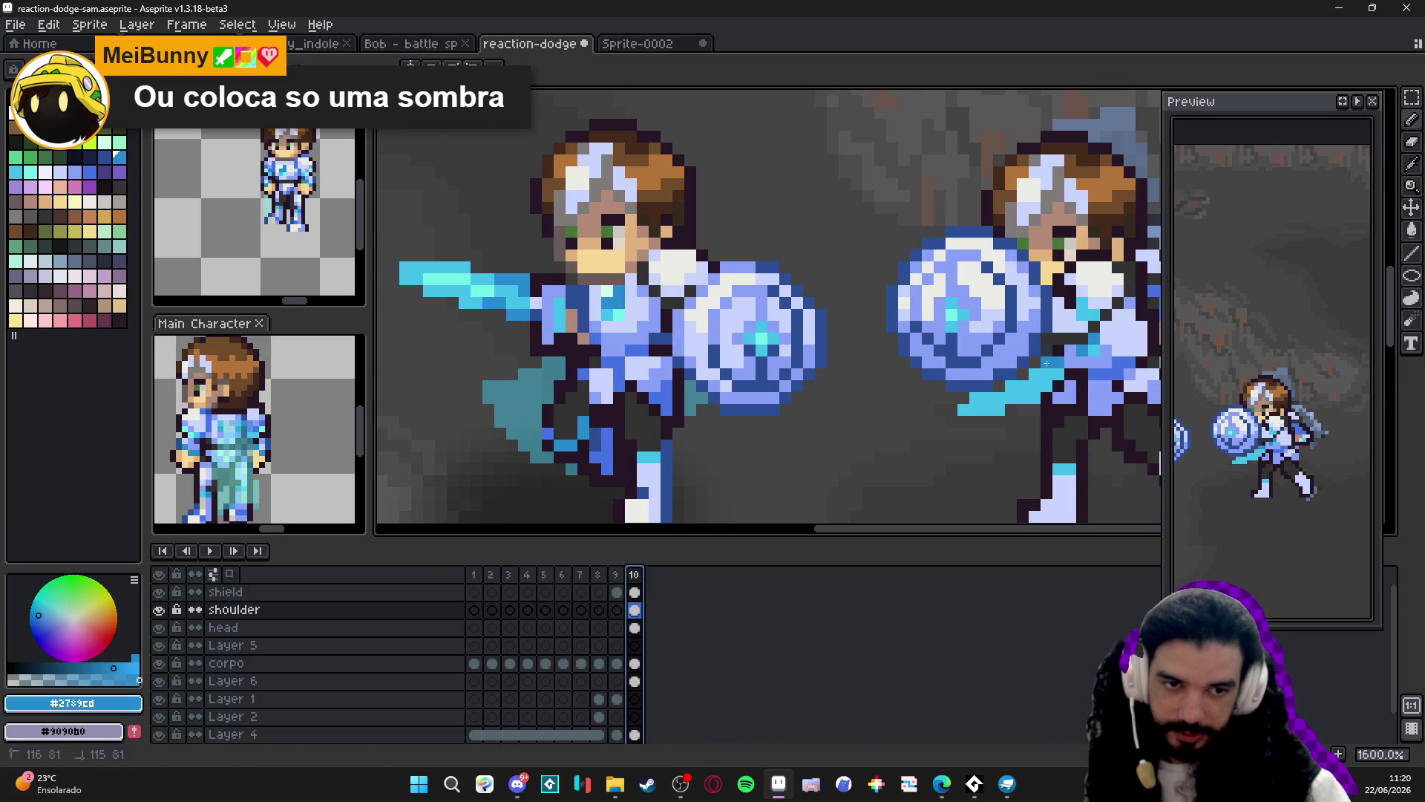
mouse_move(1019, 378)
mouse_down()
mouse_move(951, 398)
mouse_move(1006, 421)
mouse_up()
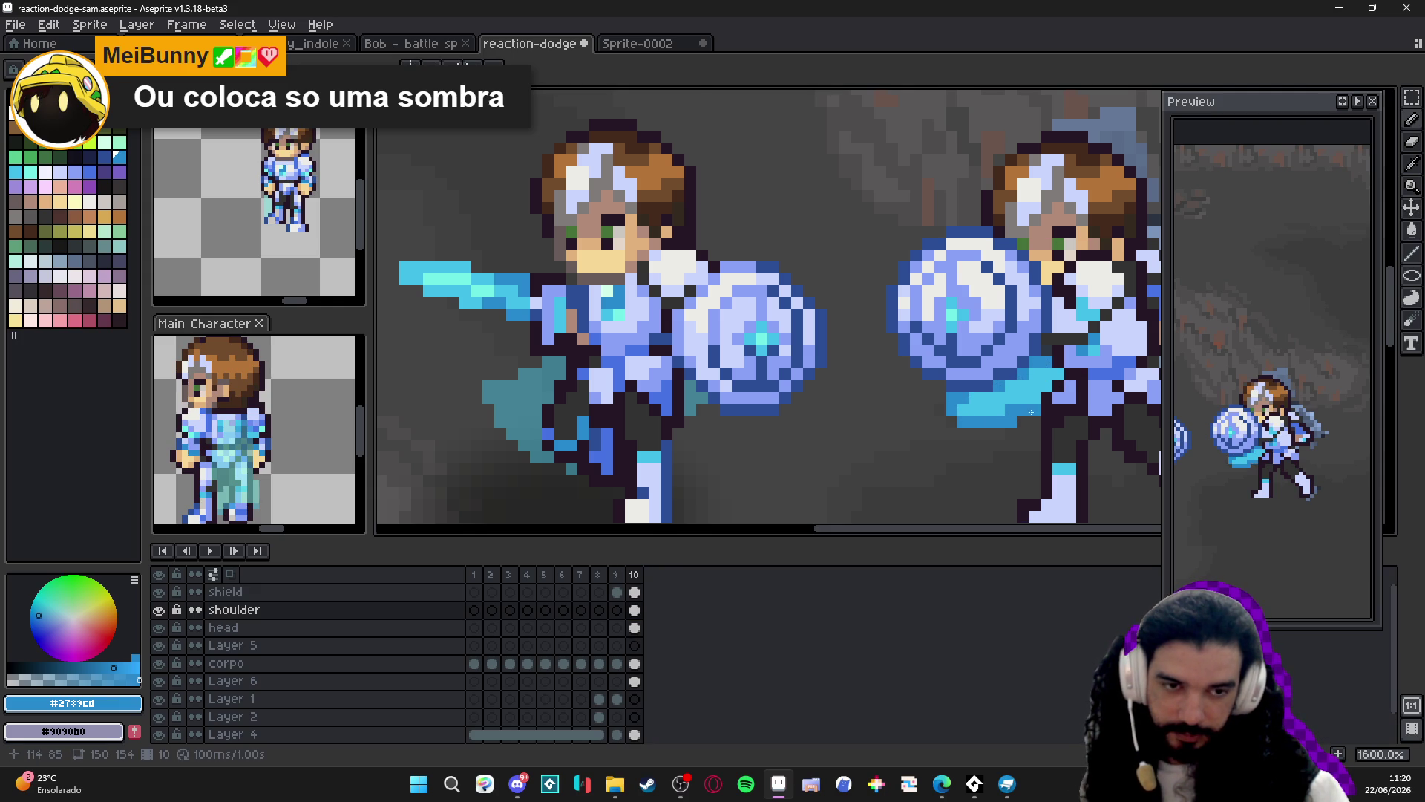
scroll(1012, 411, down, 4)
scroll(916, 448, up, 3)
Erase a short horizontal run of pixels near the knight's legs.
key(e)
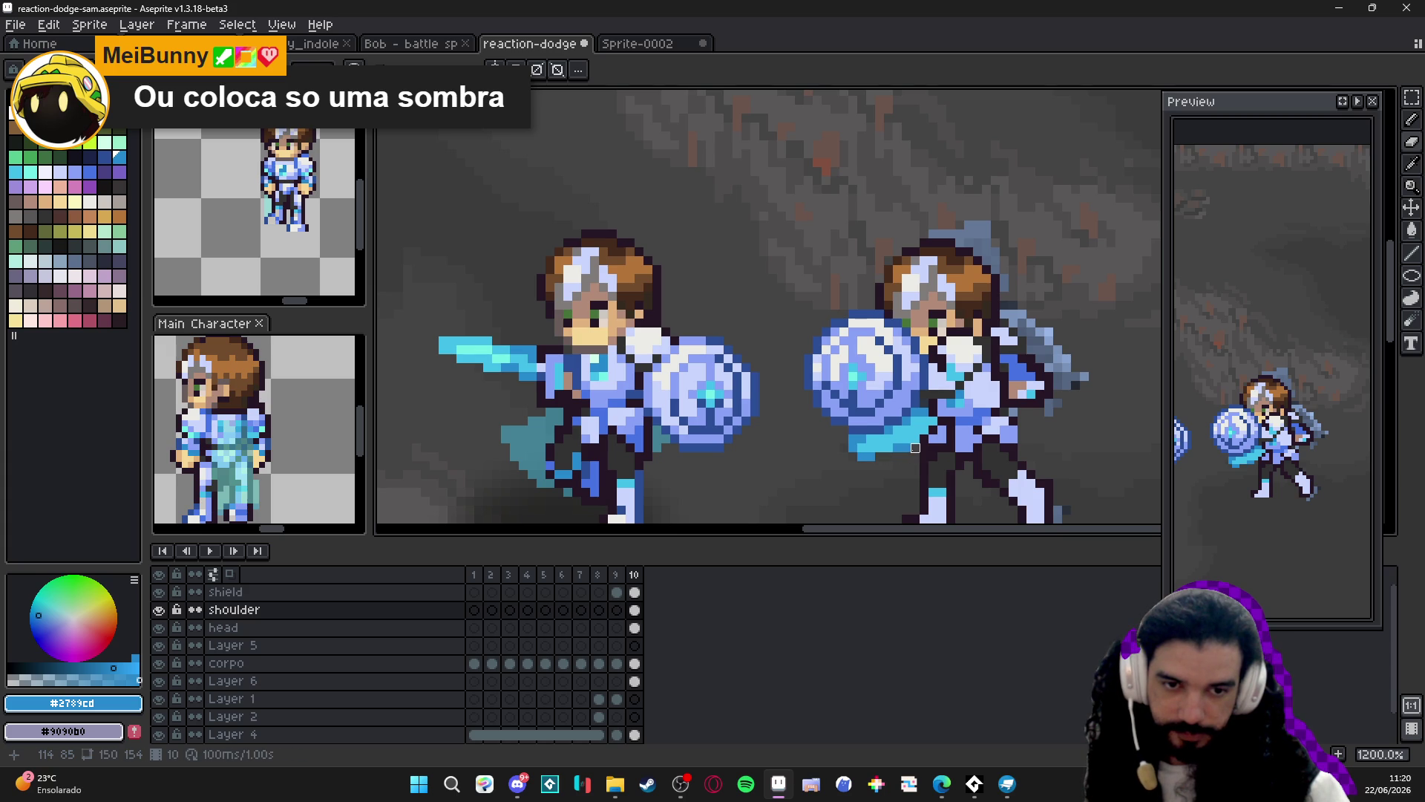
drag(876, 456, 862, 456)
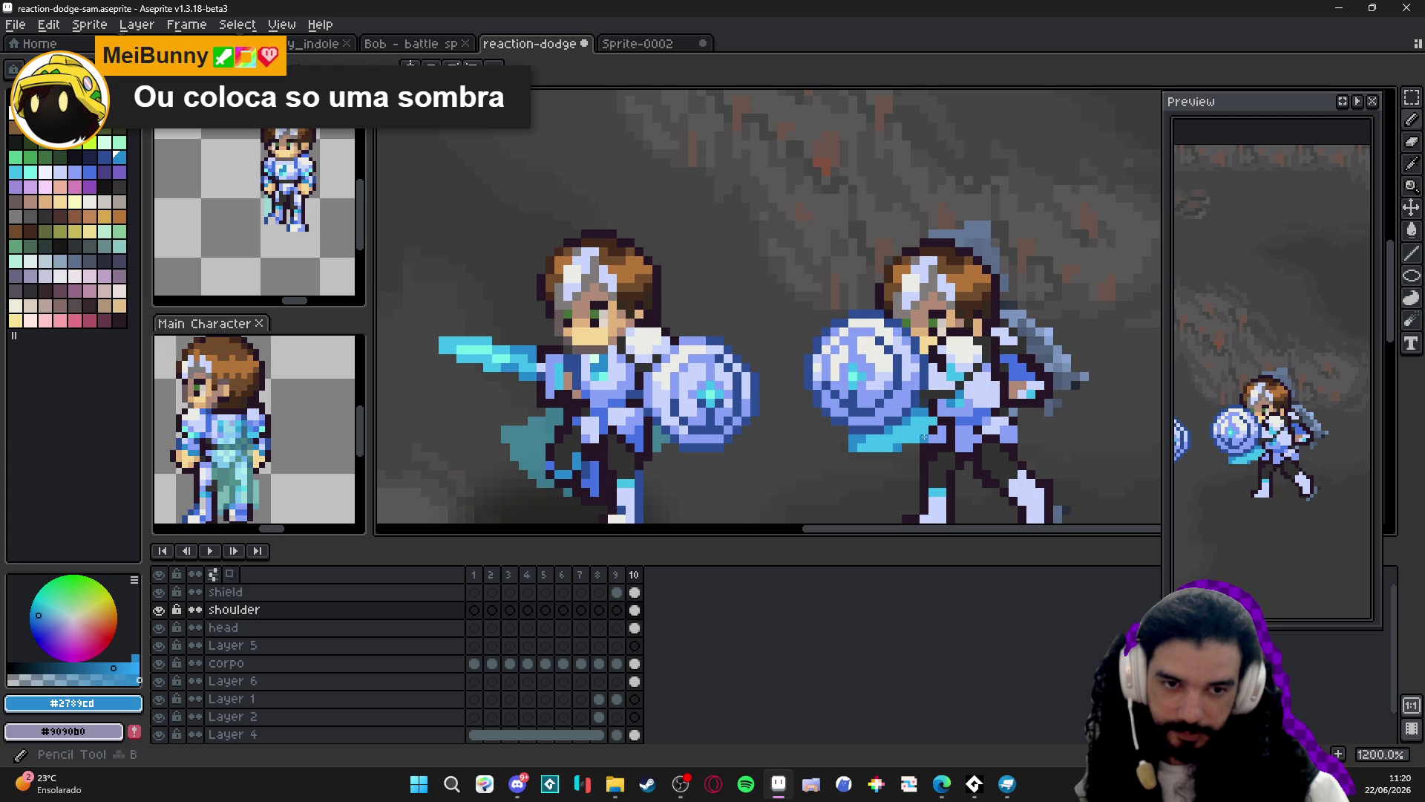
scroll(943, 456, down, 2)
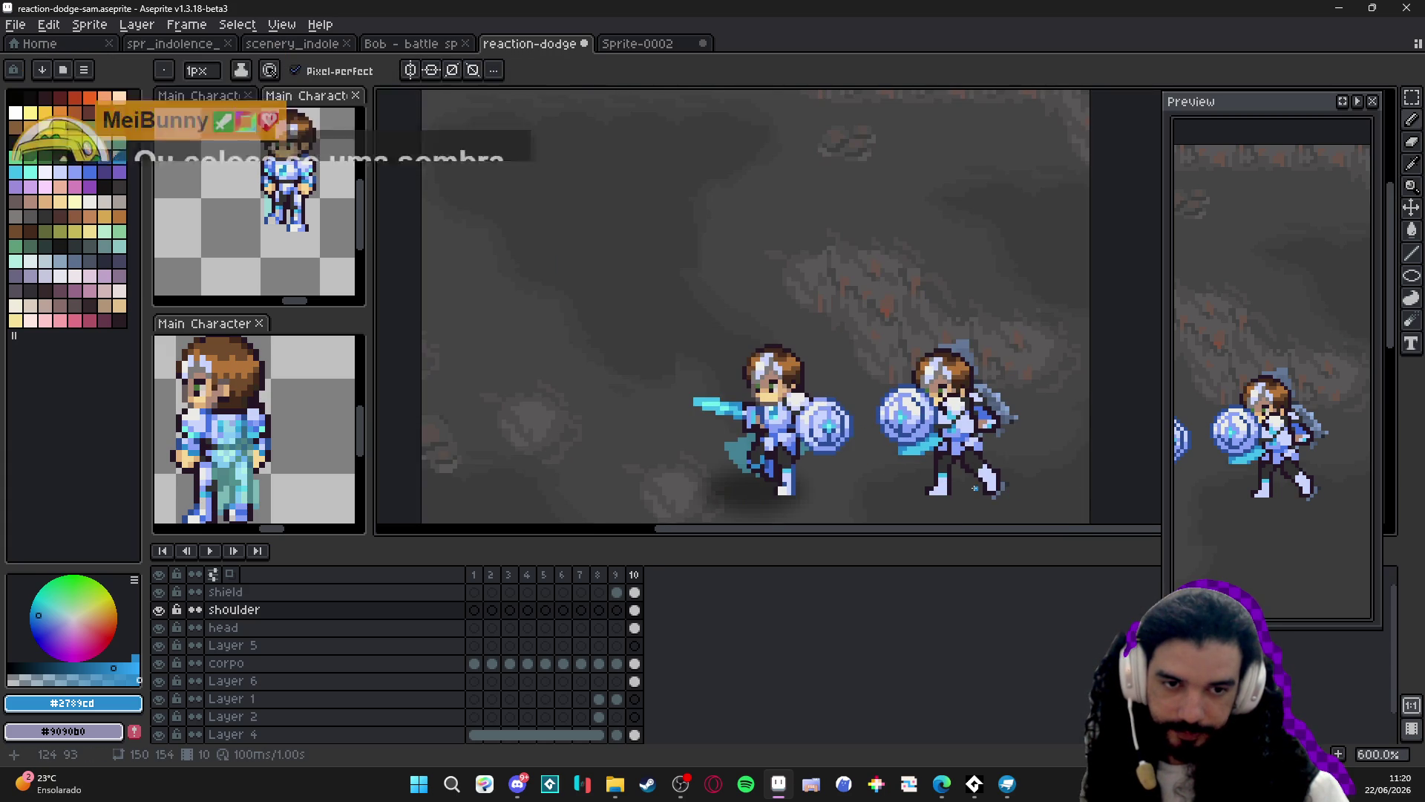
scroll(957, 482, right, 1)
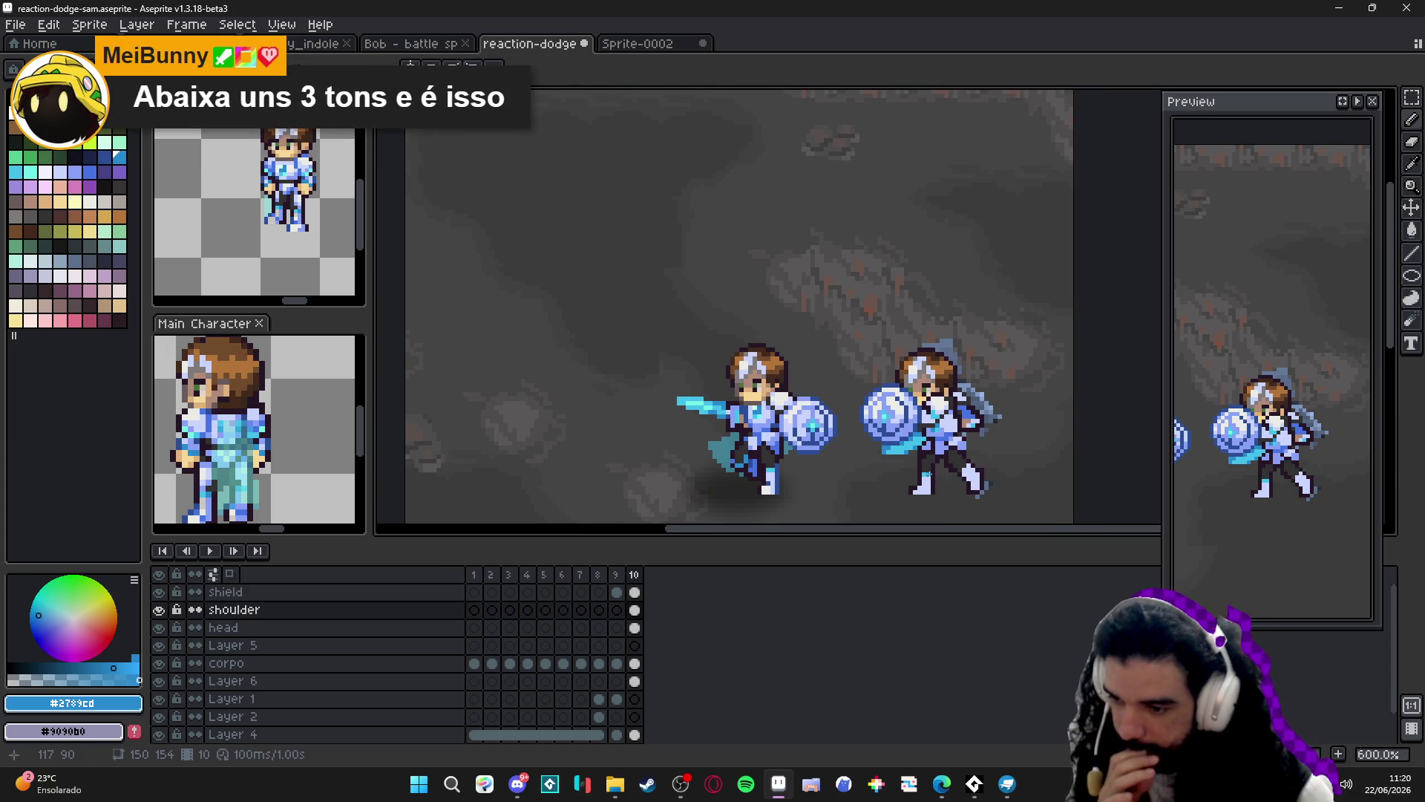
scroll(928, 475, right, 1)
scroll(866, 436, up, 4)
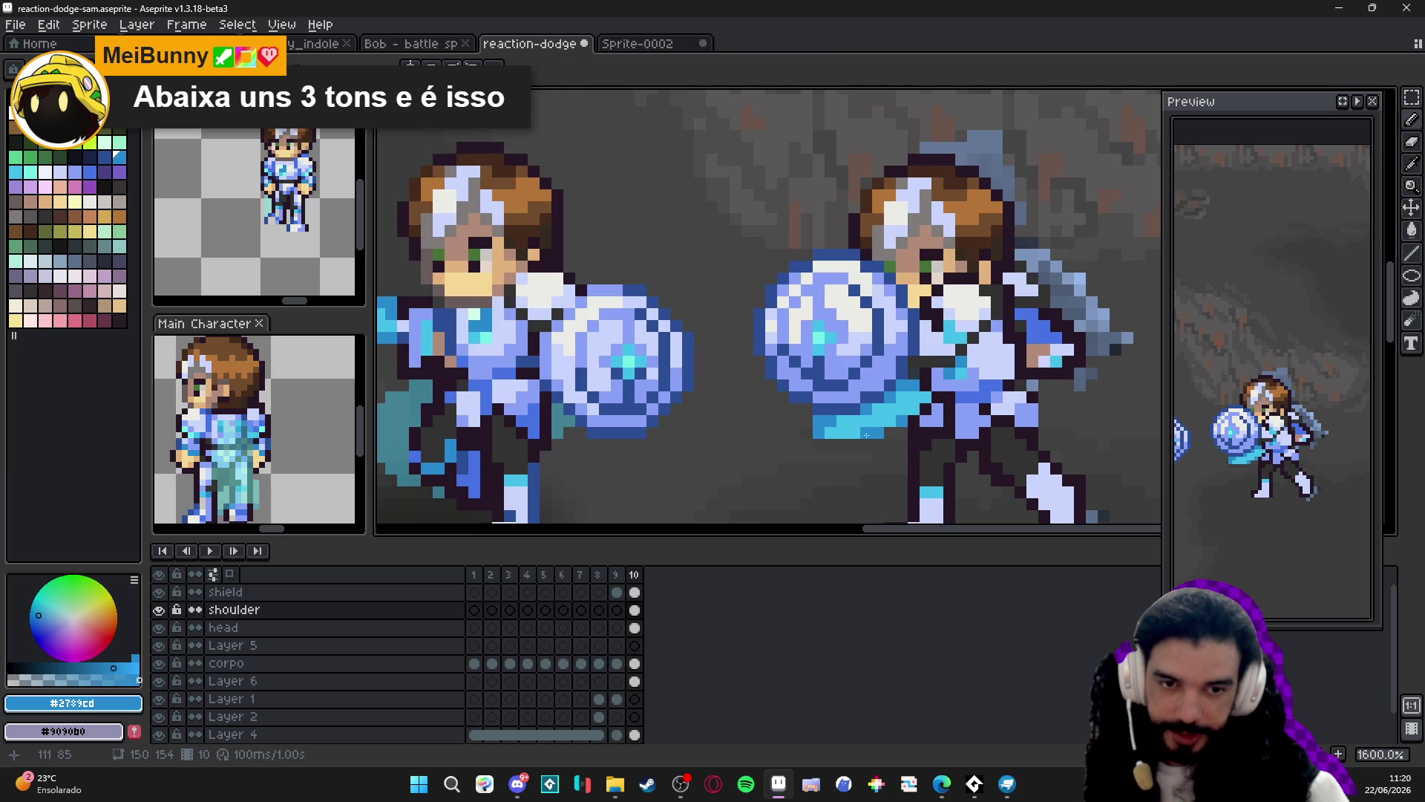
scroll(867, 436, down, 3)
scroll(870, 438, up, 2)
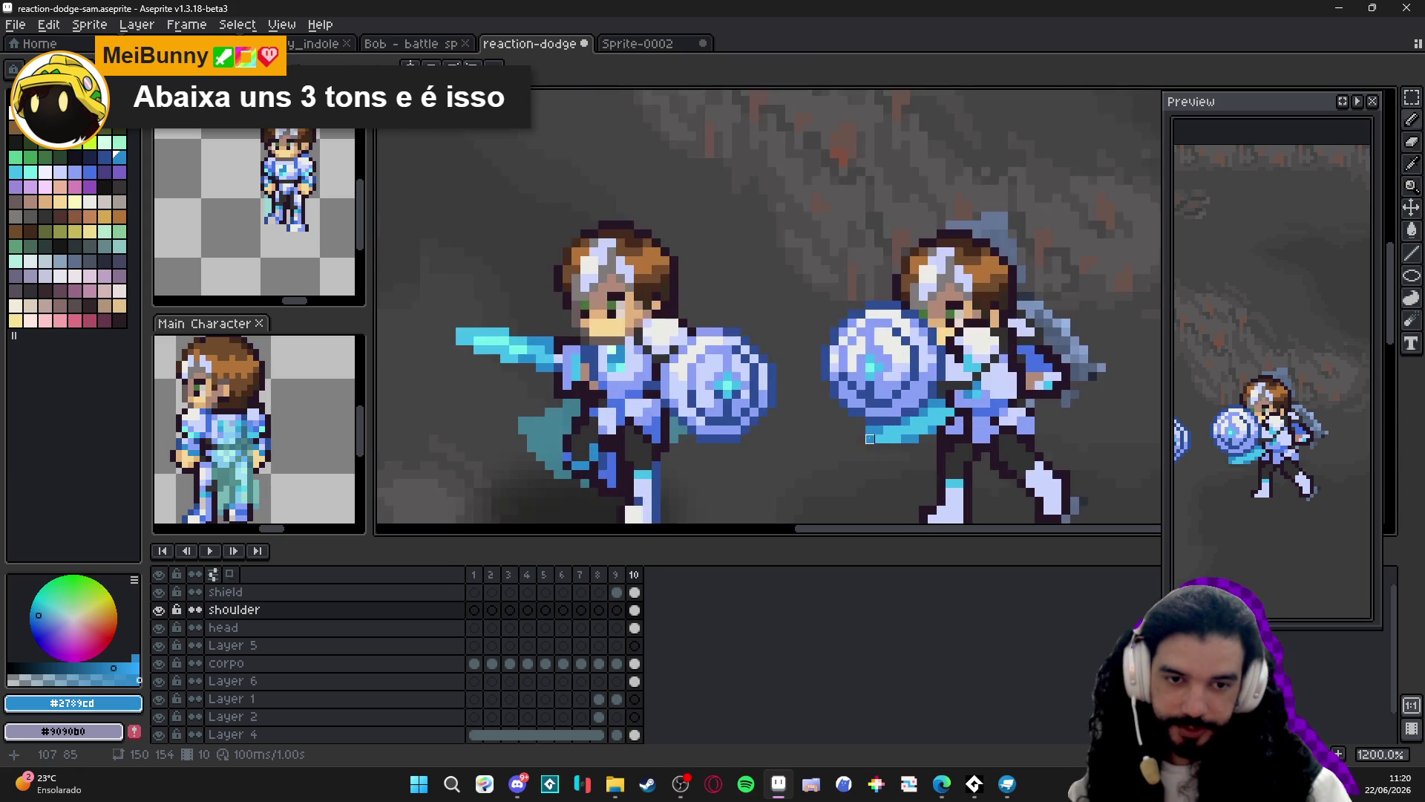
scroll(869, 497, down, 2)
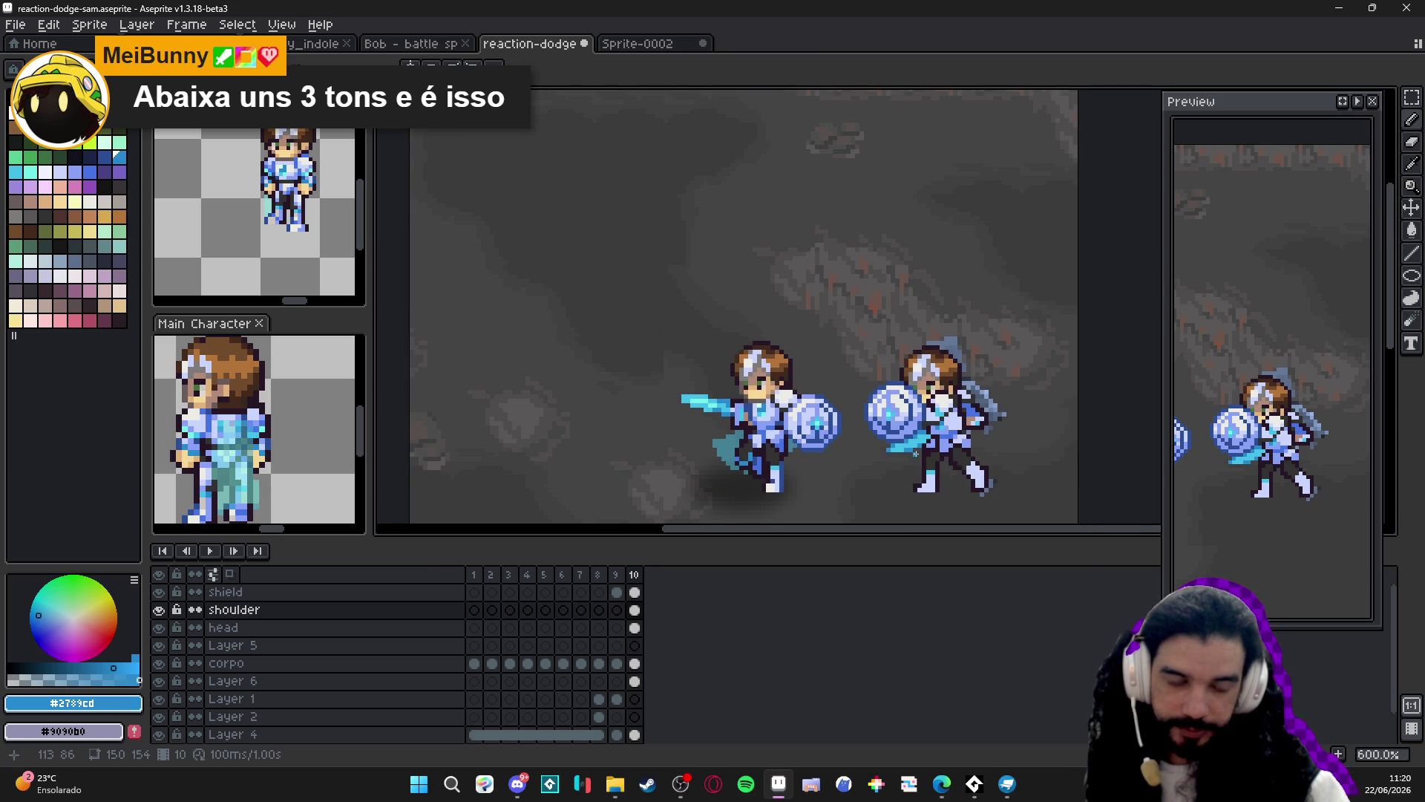
Reshape the dodging knight's rear foot pixels and save reaction-dodge-sam.aseprite.
drag(916, 453, 861, 427)
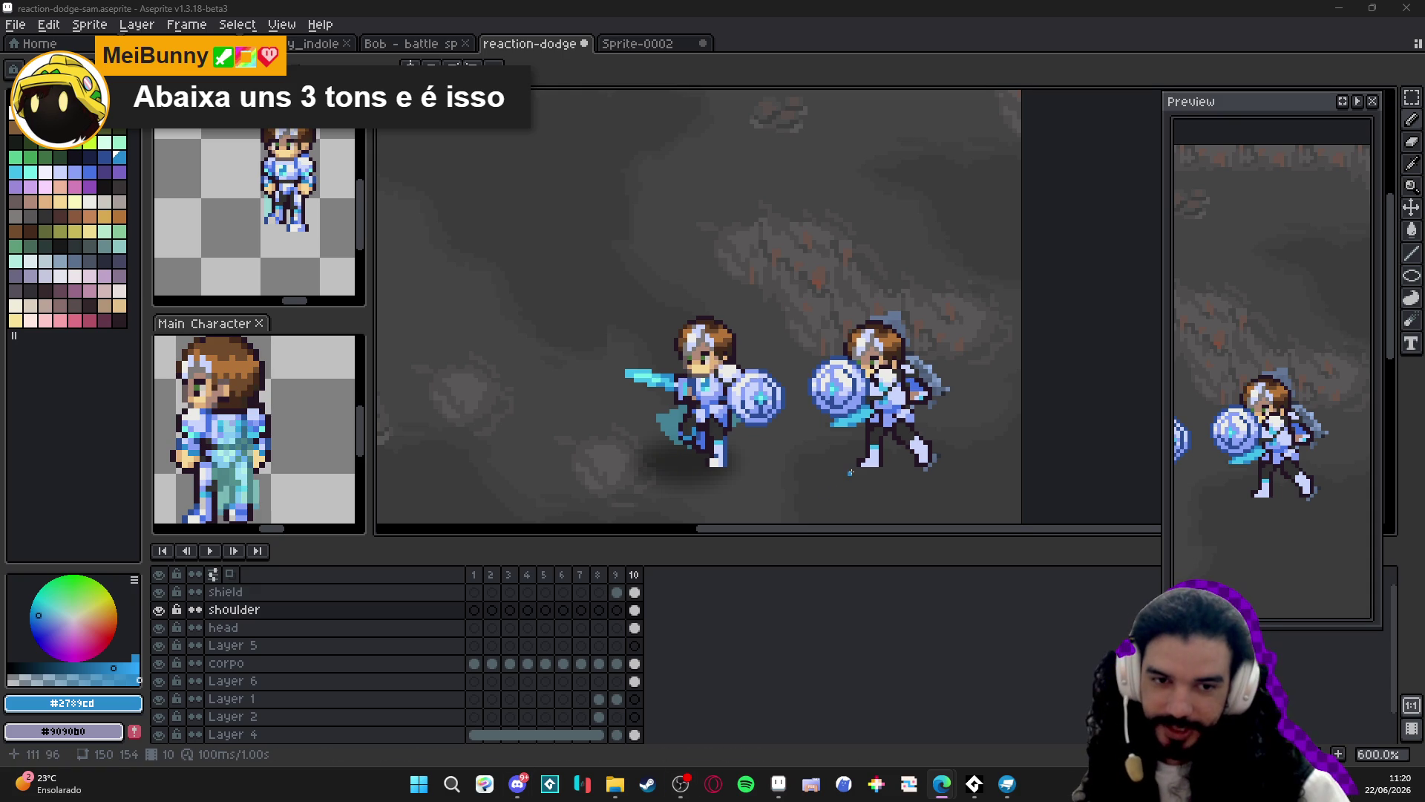
scroll(852, 423, up, 1)
scroll(851, 423, up, 5)
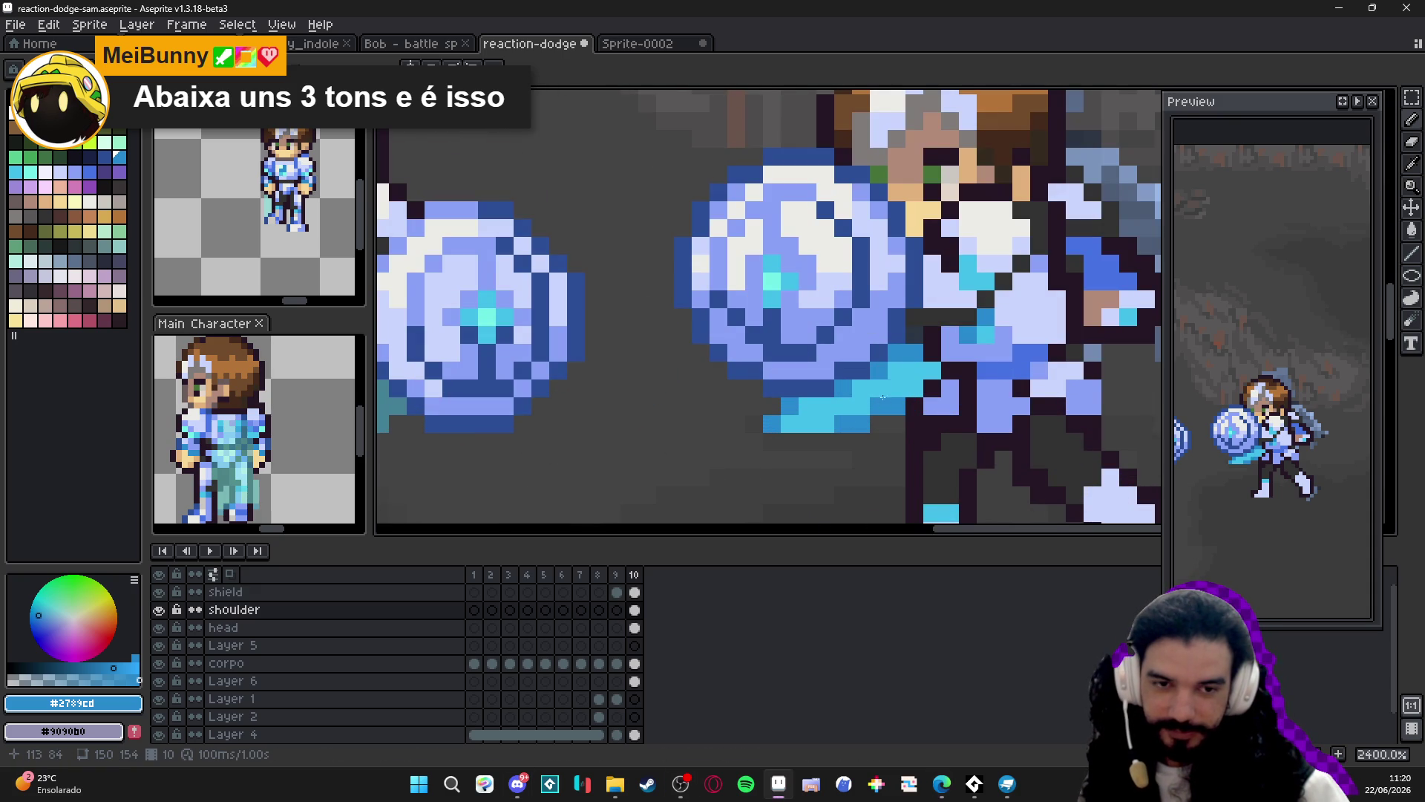
scroll(923, 386, down, 6)
scroll(844, 432, up, 4)
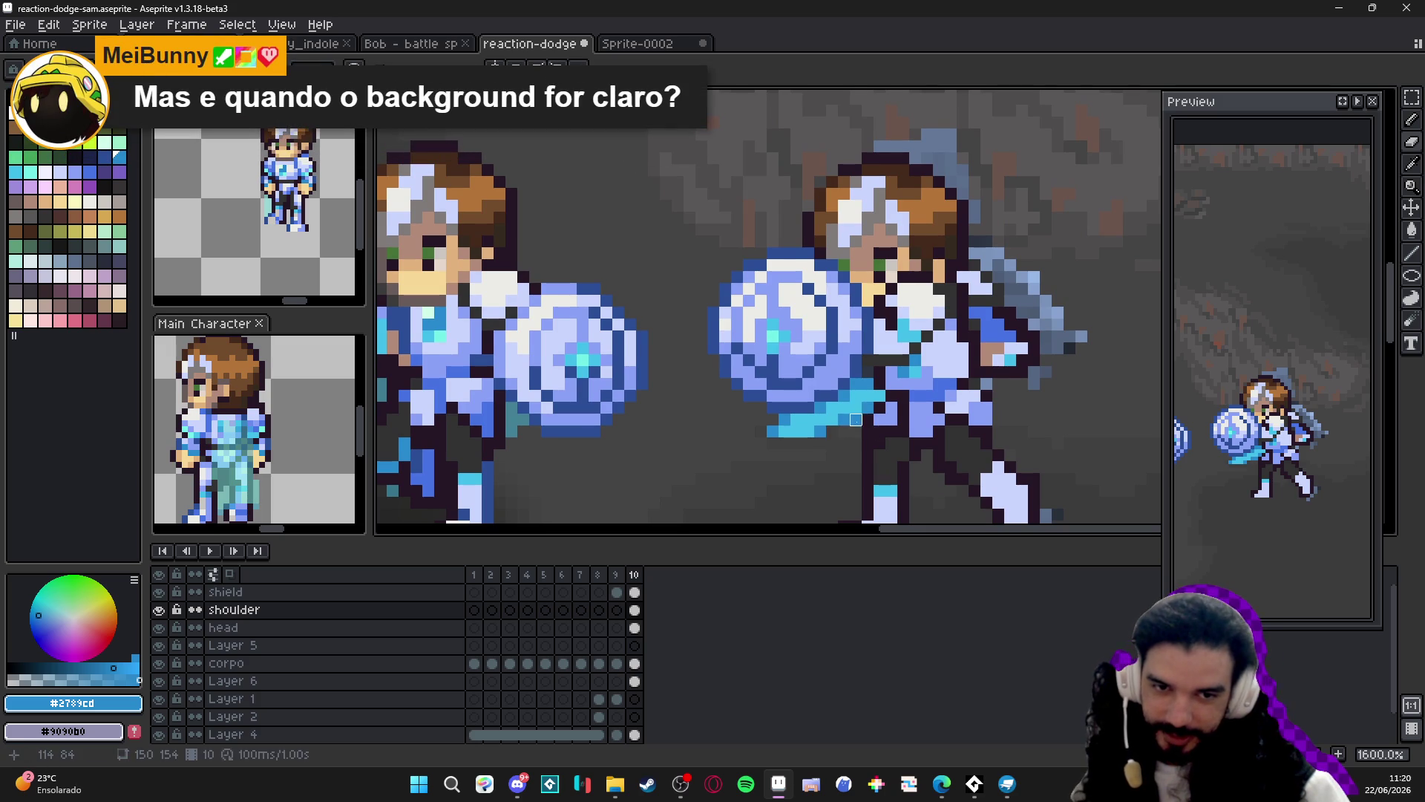
scroll(854, 425, down, 3)
scroll(847, 470, down, 1)
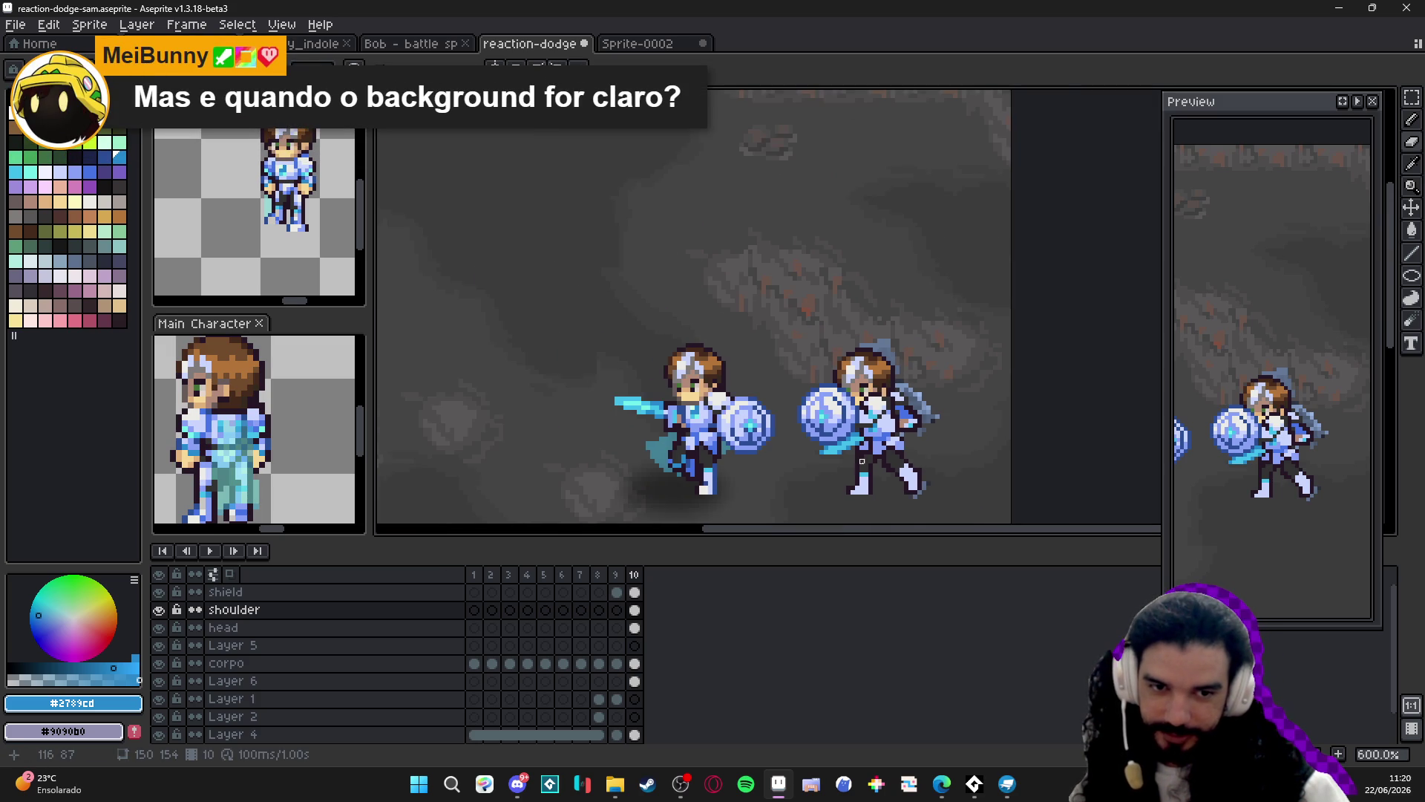
scroll(821, 453, up, 1)
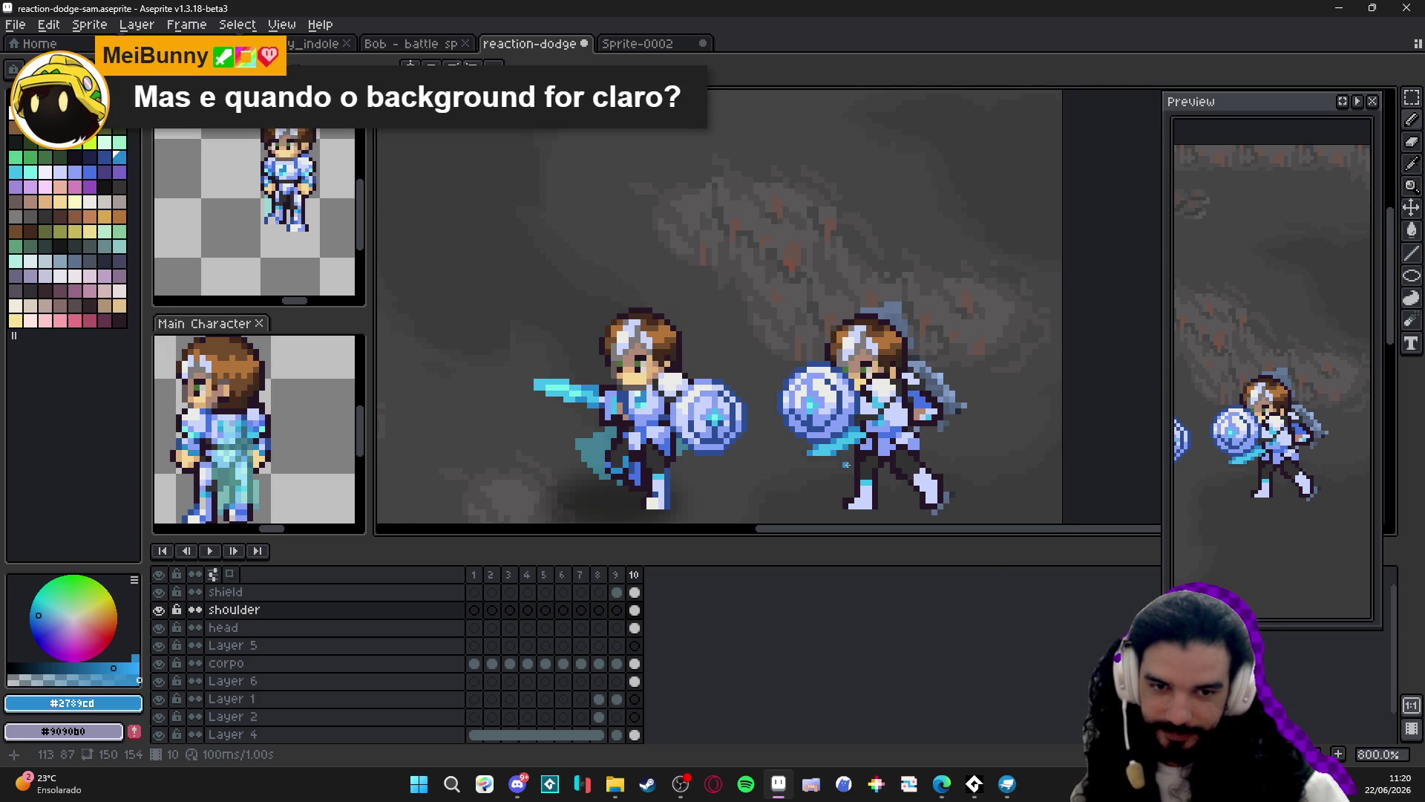
scroll(859, 482, down, 2)
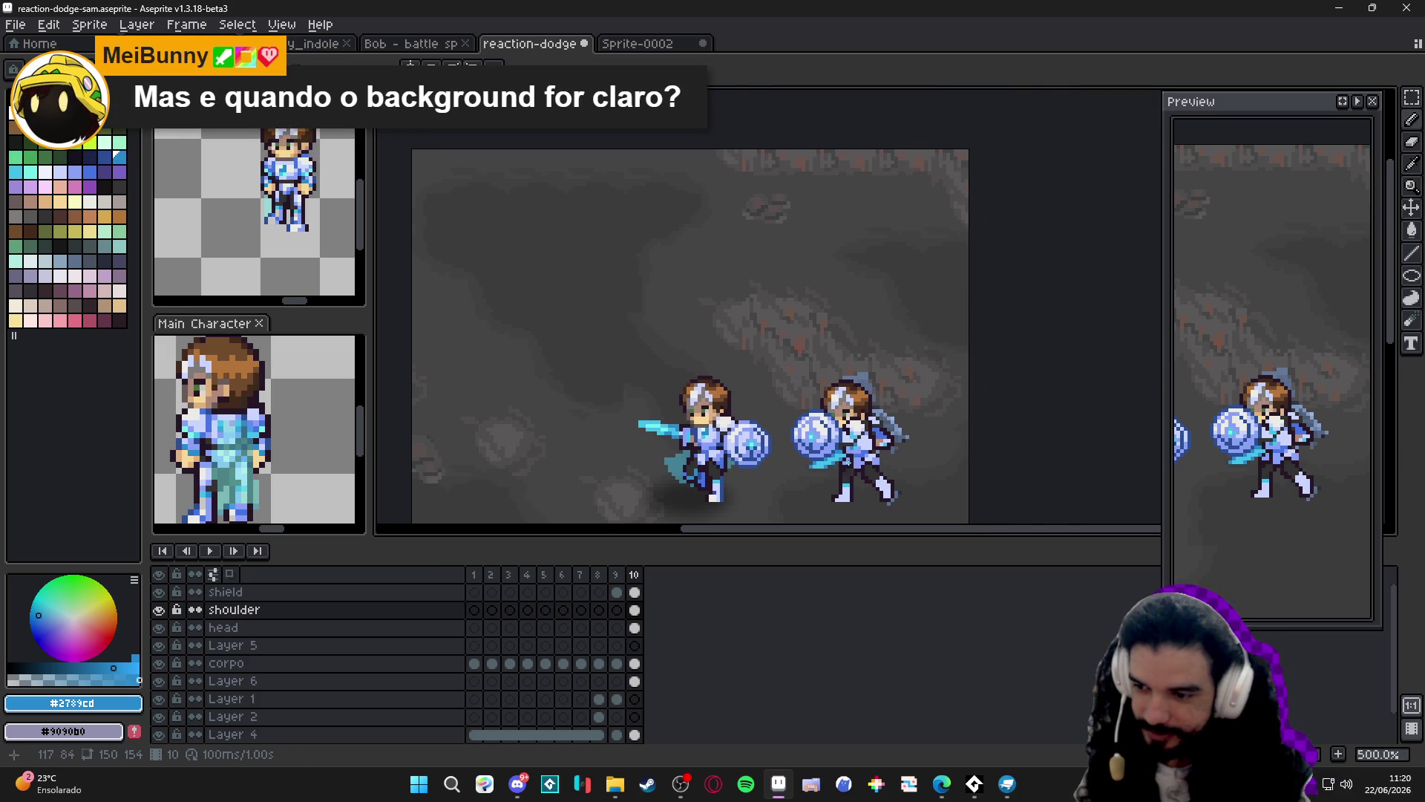
key(ctrl+s)
scroll(855, 461, up, 2)
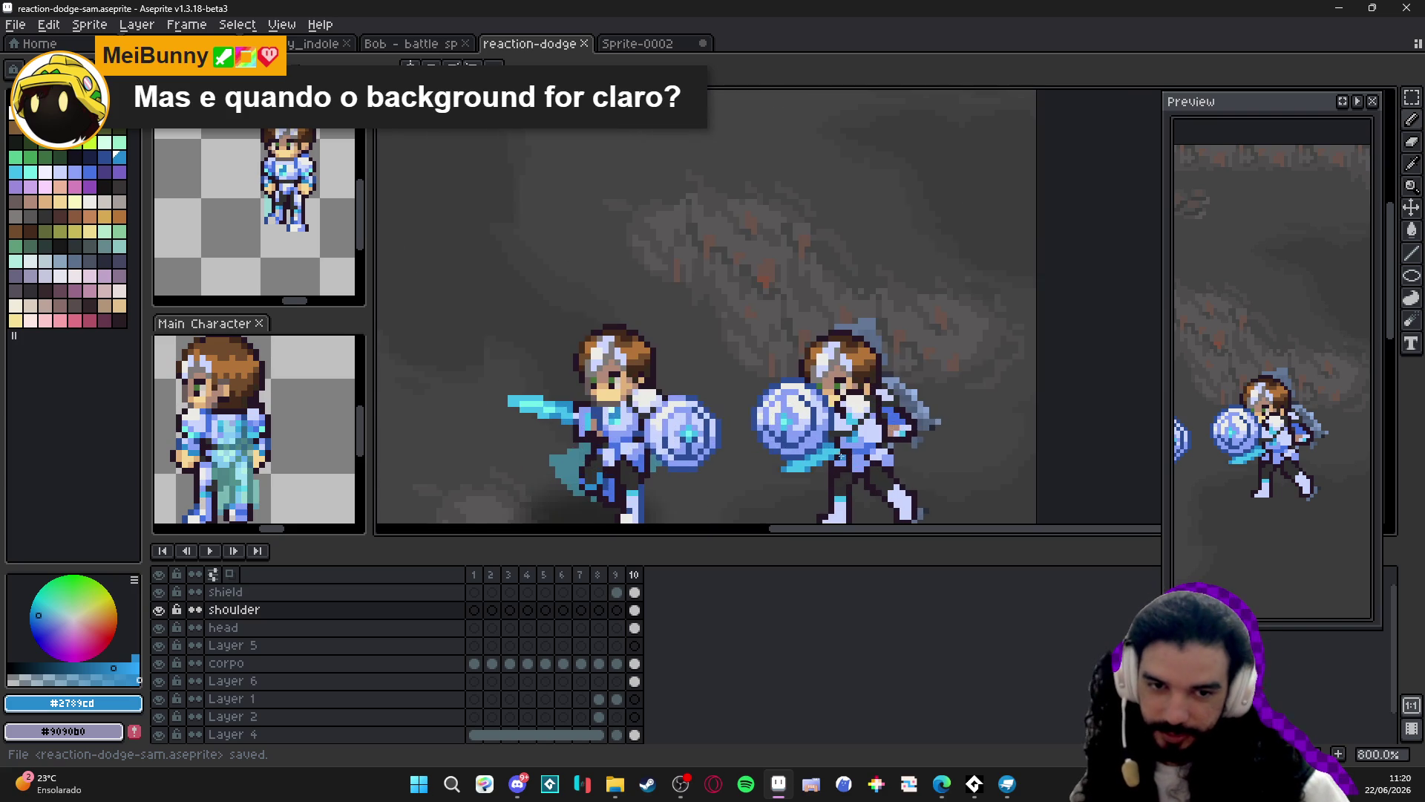
scroll(840, 456, down, 2)
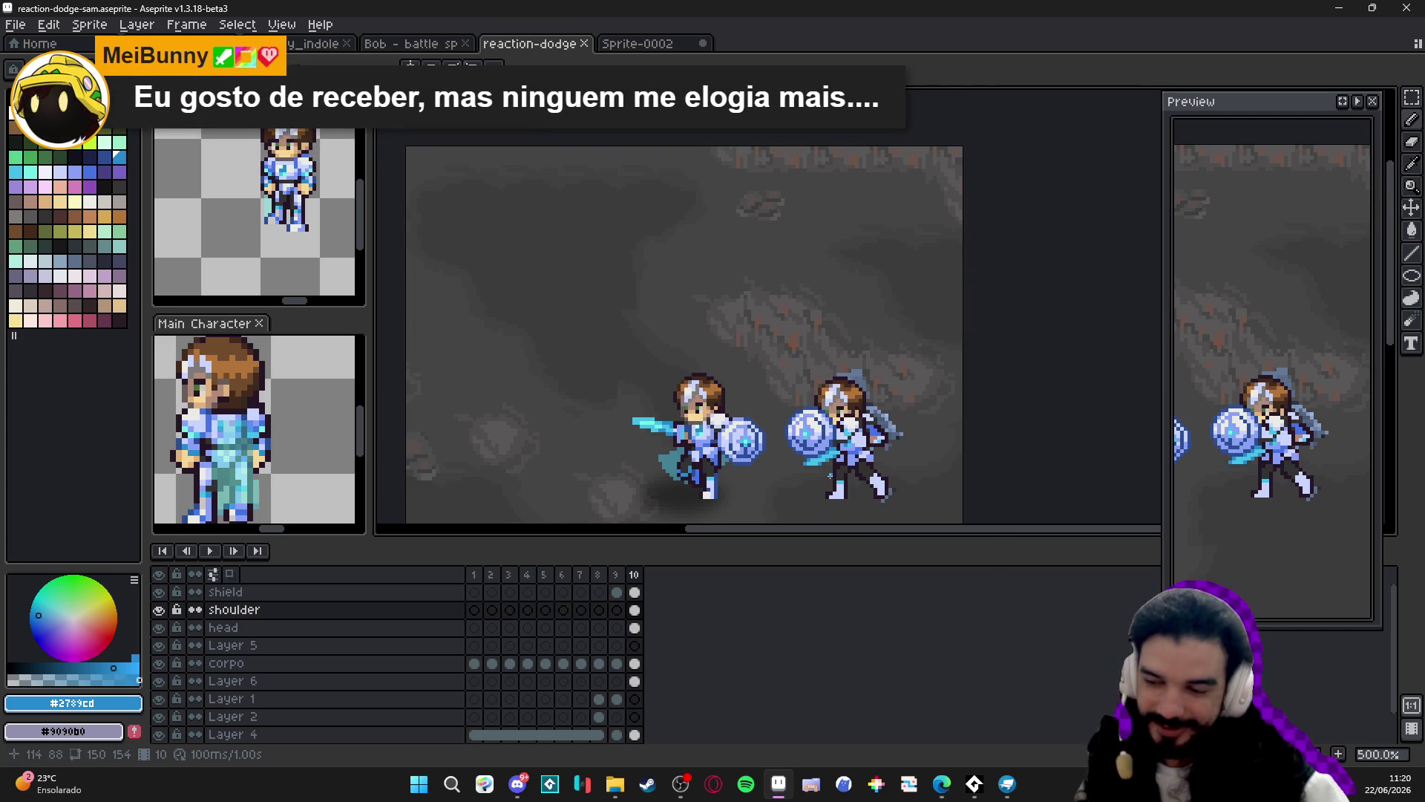
key(ctrl+s)
Select the layer holding the boot pixels and save again.
scroll(841, 473, down, 1)
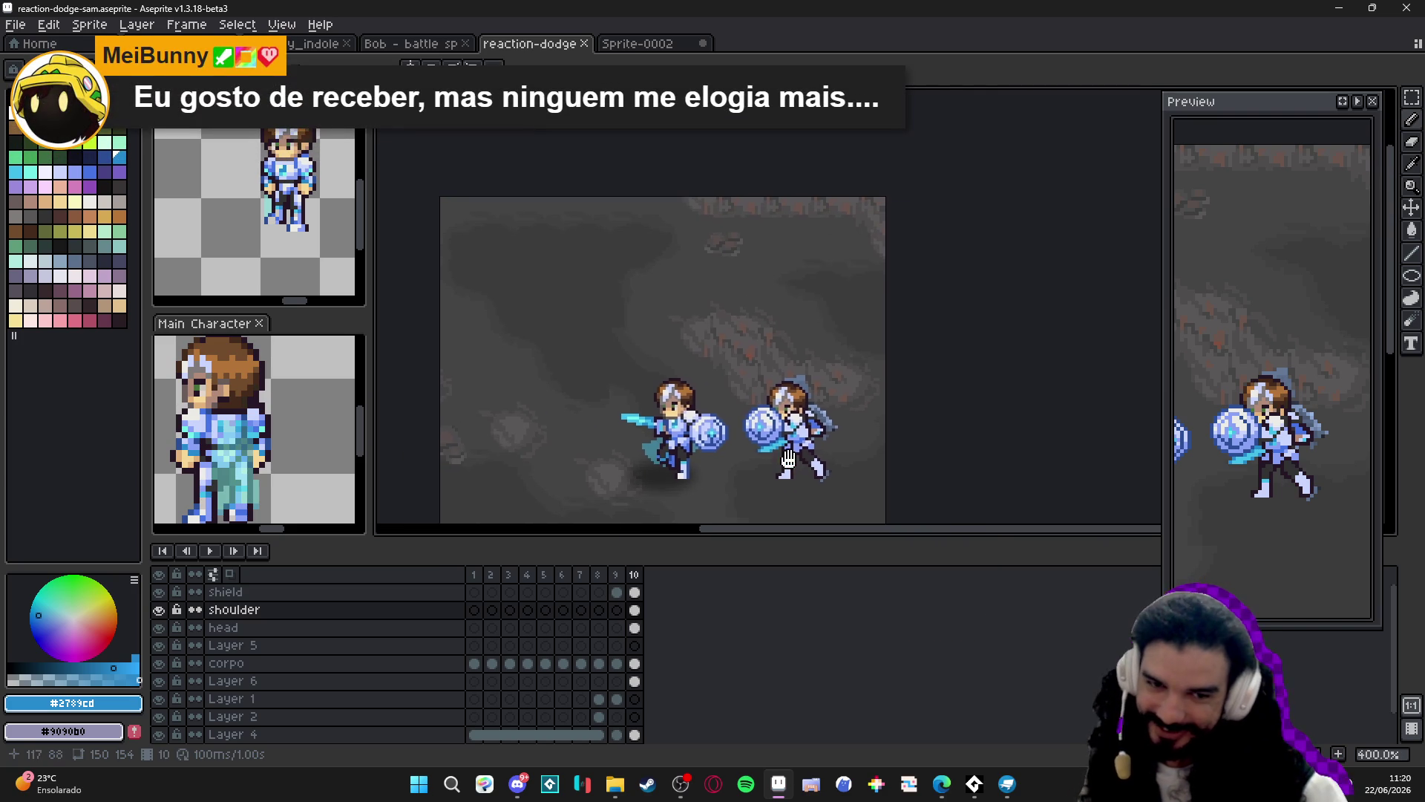
scroll(785, 440, up, 3)
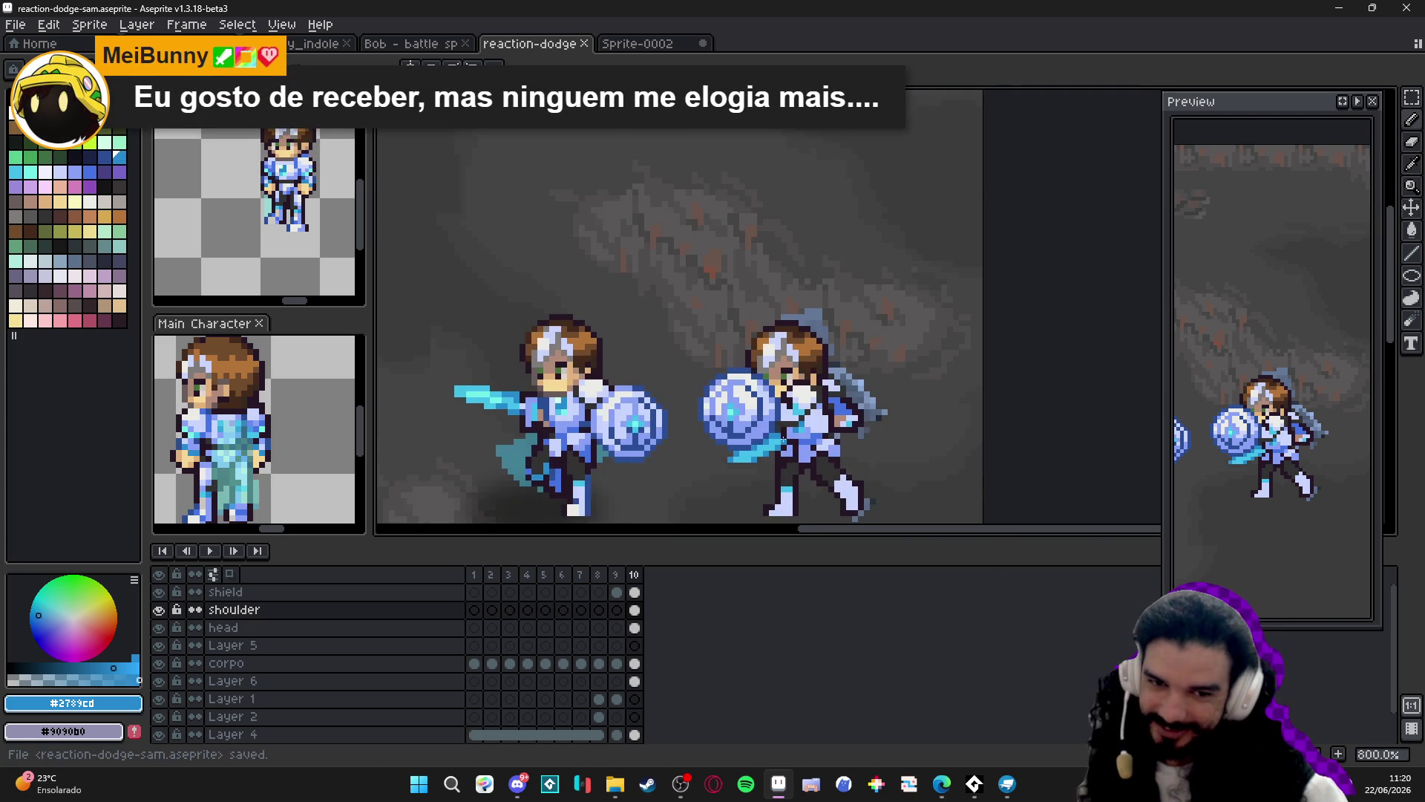
scroll(807, 389, up, 2)
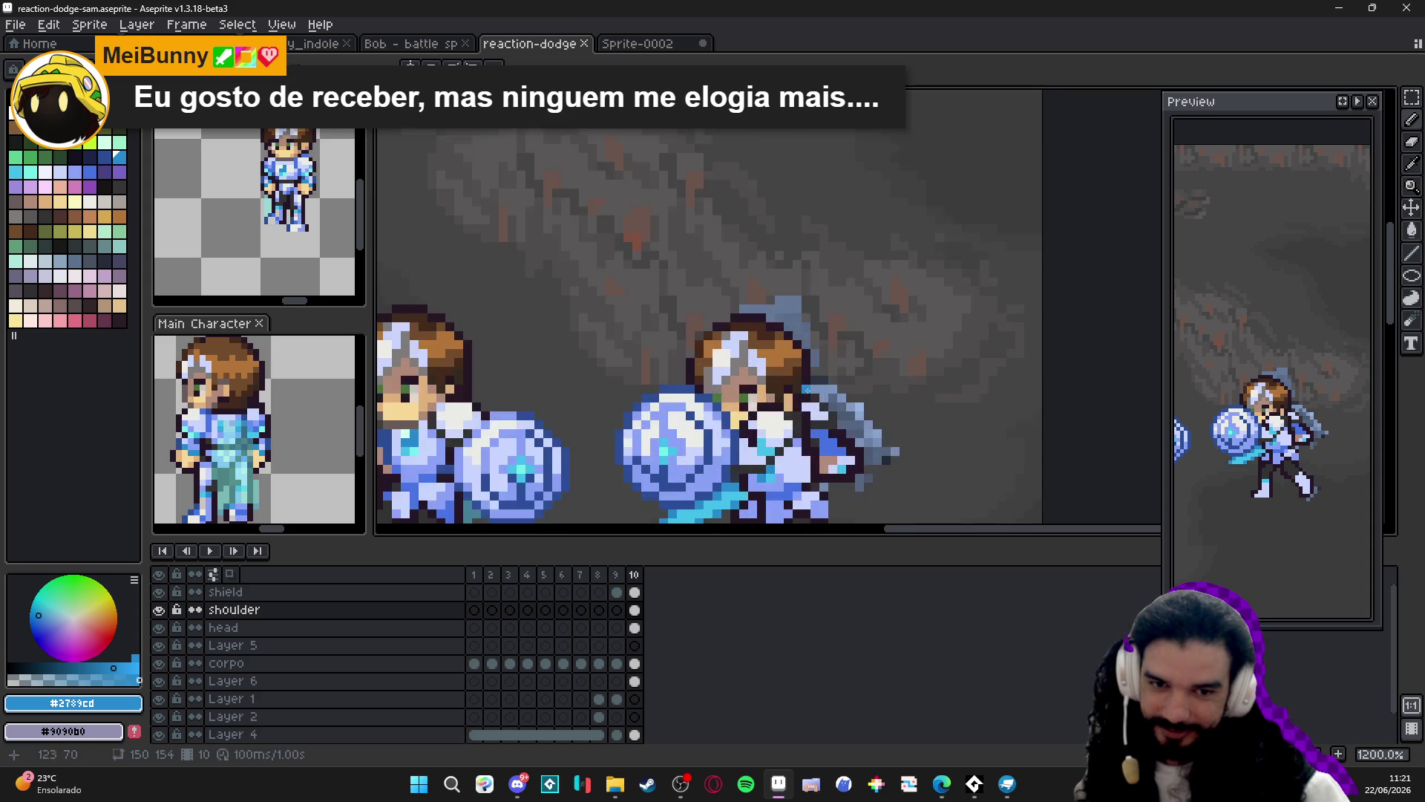
scroll(807, 389, down, 4)
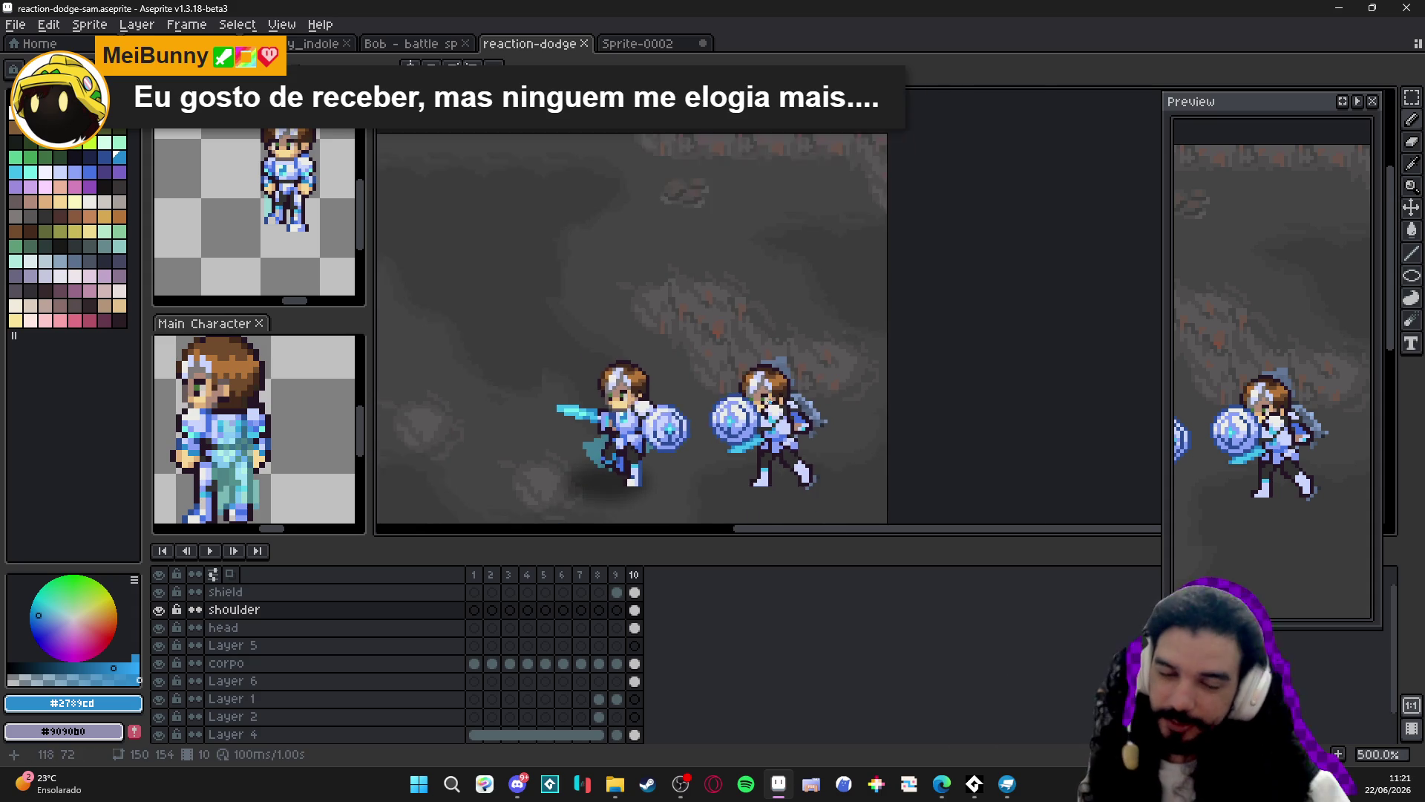
scroll(769, 401, down, 3)
scroll(803, 380, up, 3)
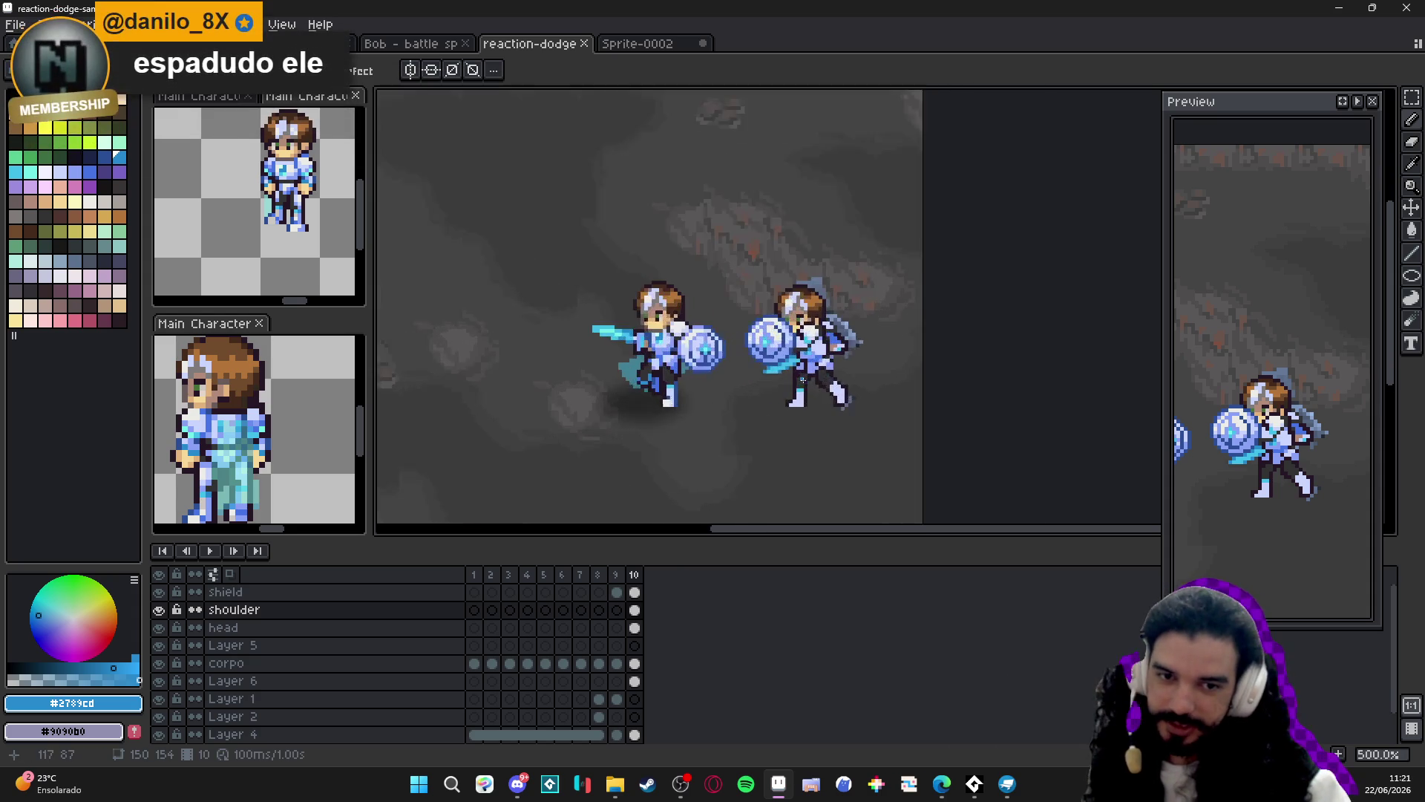
scroll(802, 380, up, 4)
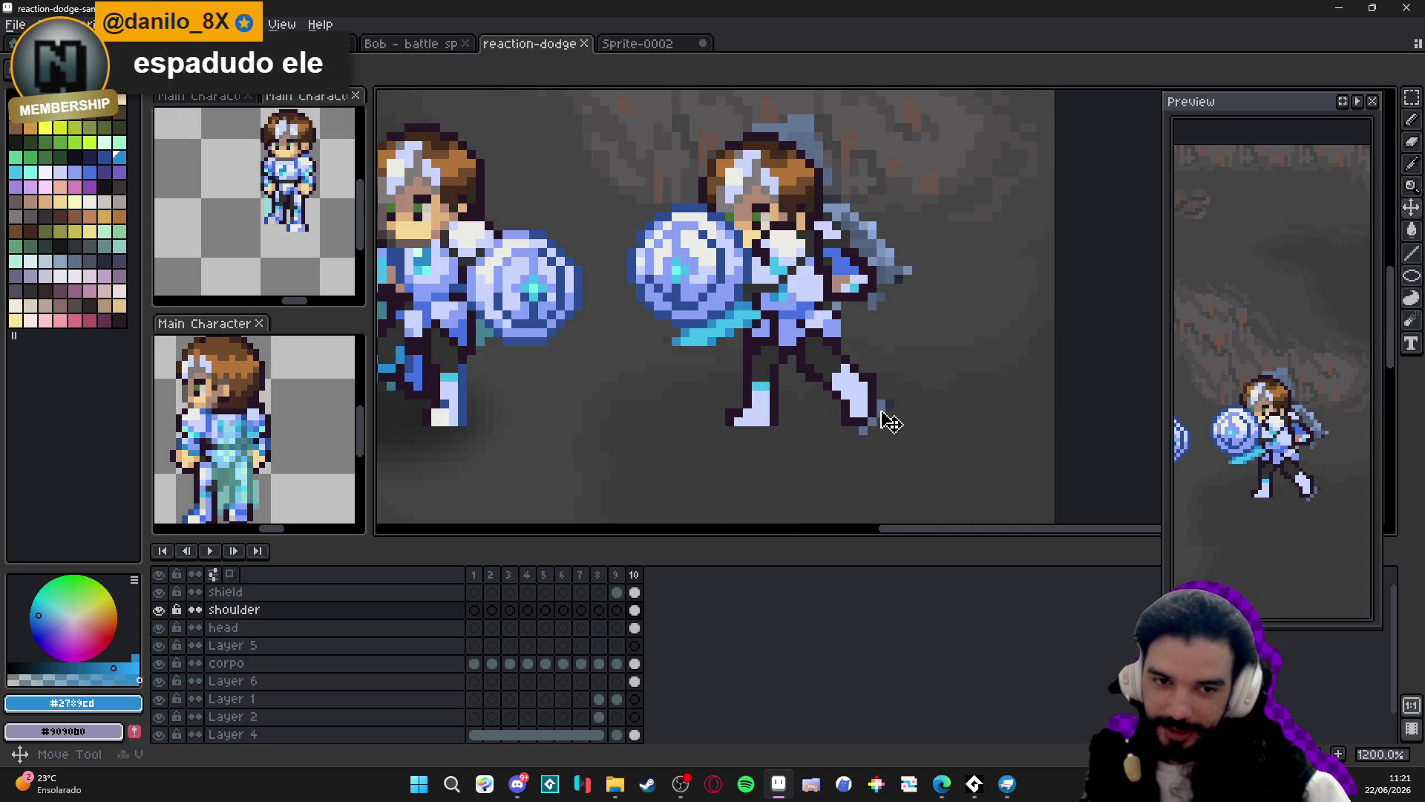
ctrl+click(880, 414)
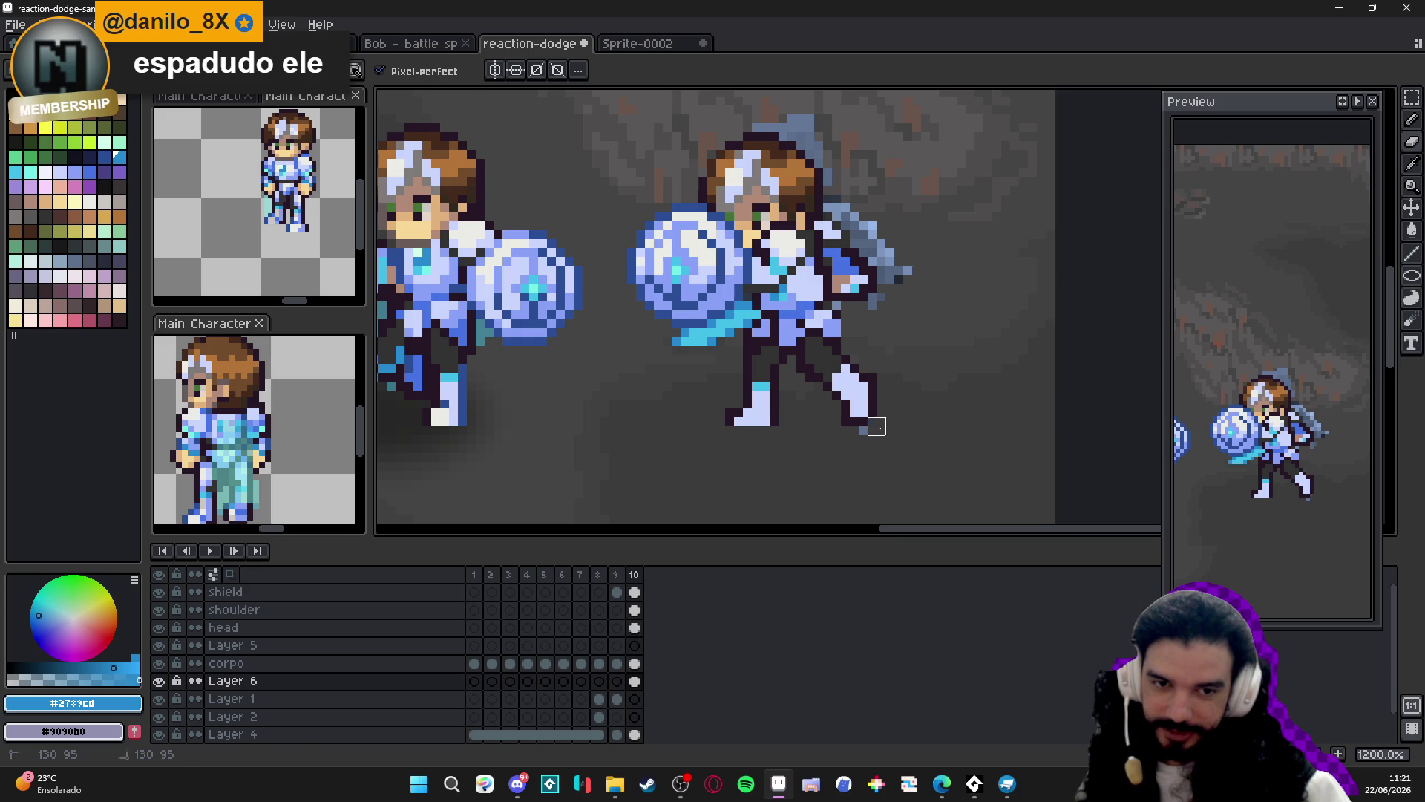
scroll(876, 417, down, 1)
scroll(842, 426, down, 1)
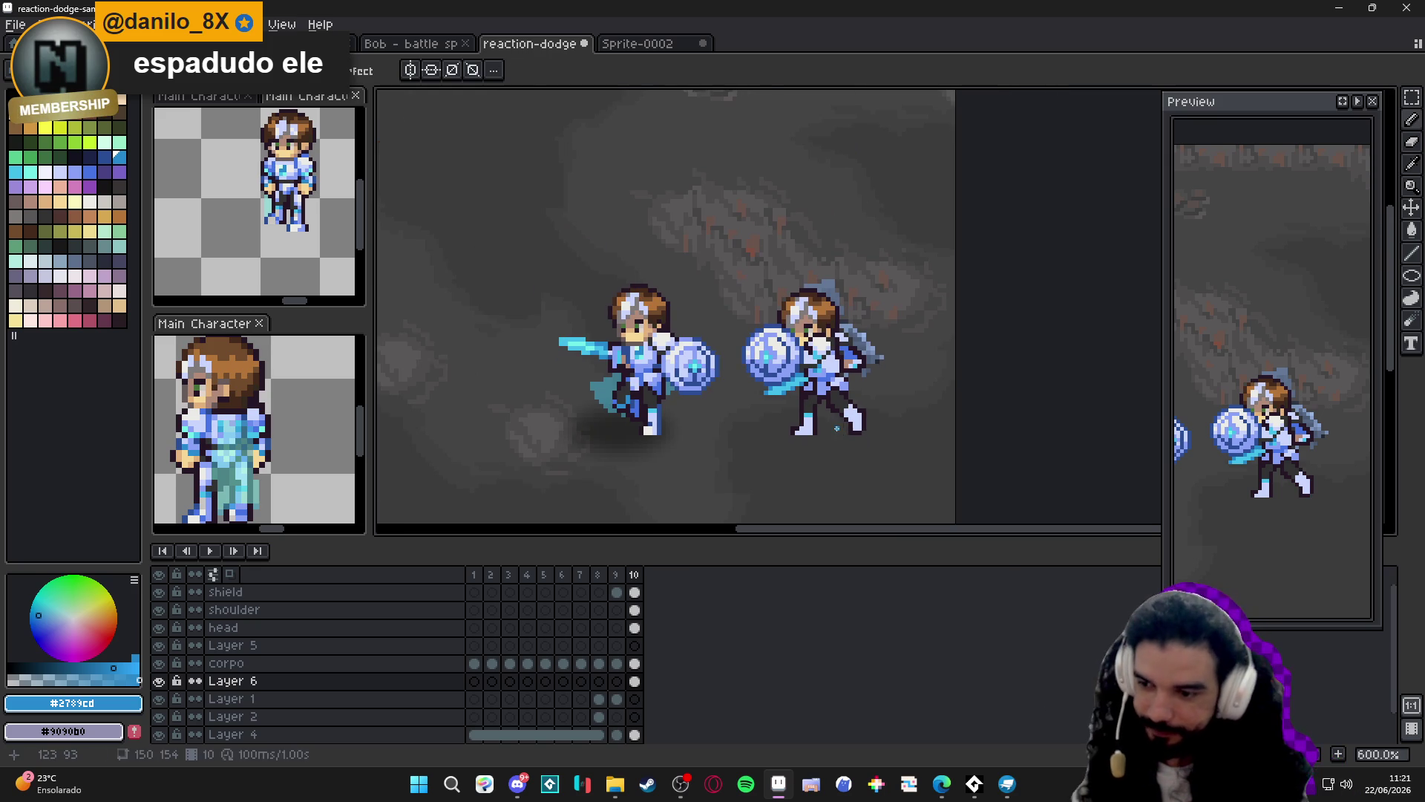
key(ctrl+s)
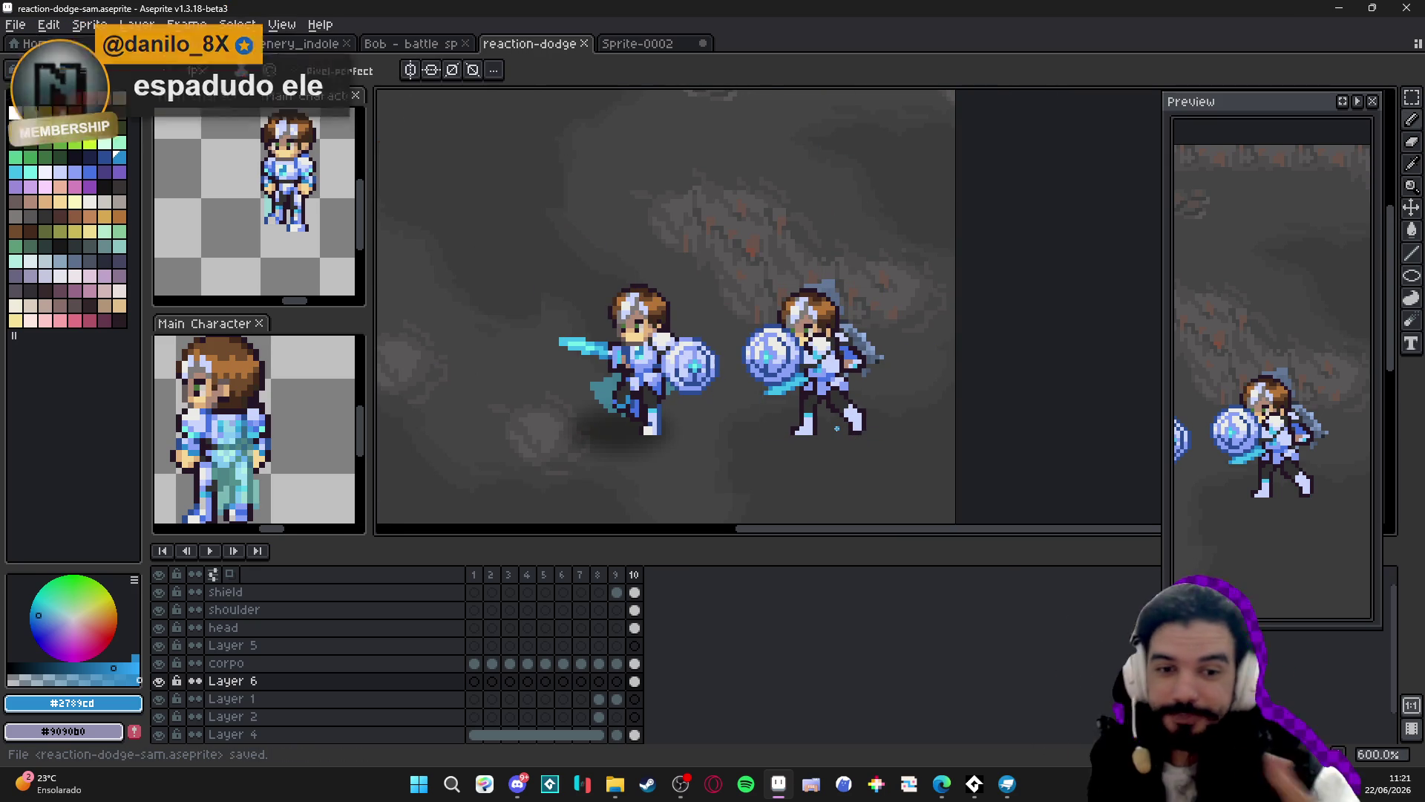
Return to the shoulder layer, sample the light boot and dark outline colours, and save.
scroll(836, 428, up, 3)
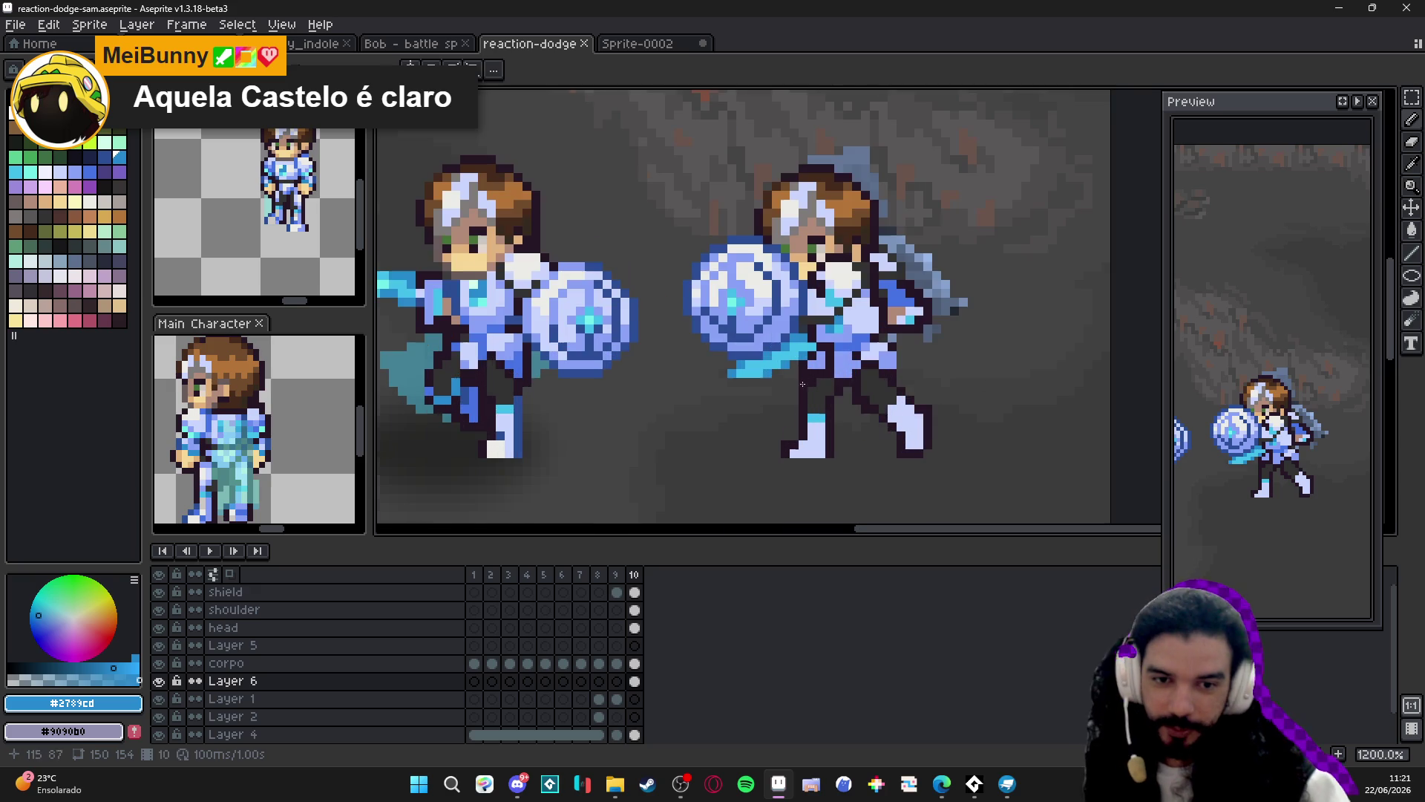
ctrl+click(895, 405)
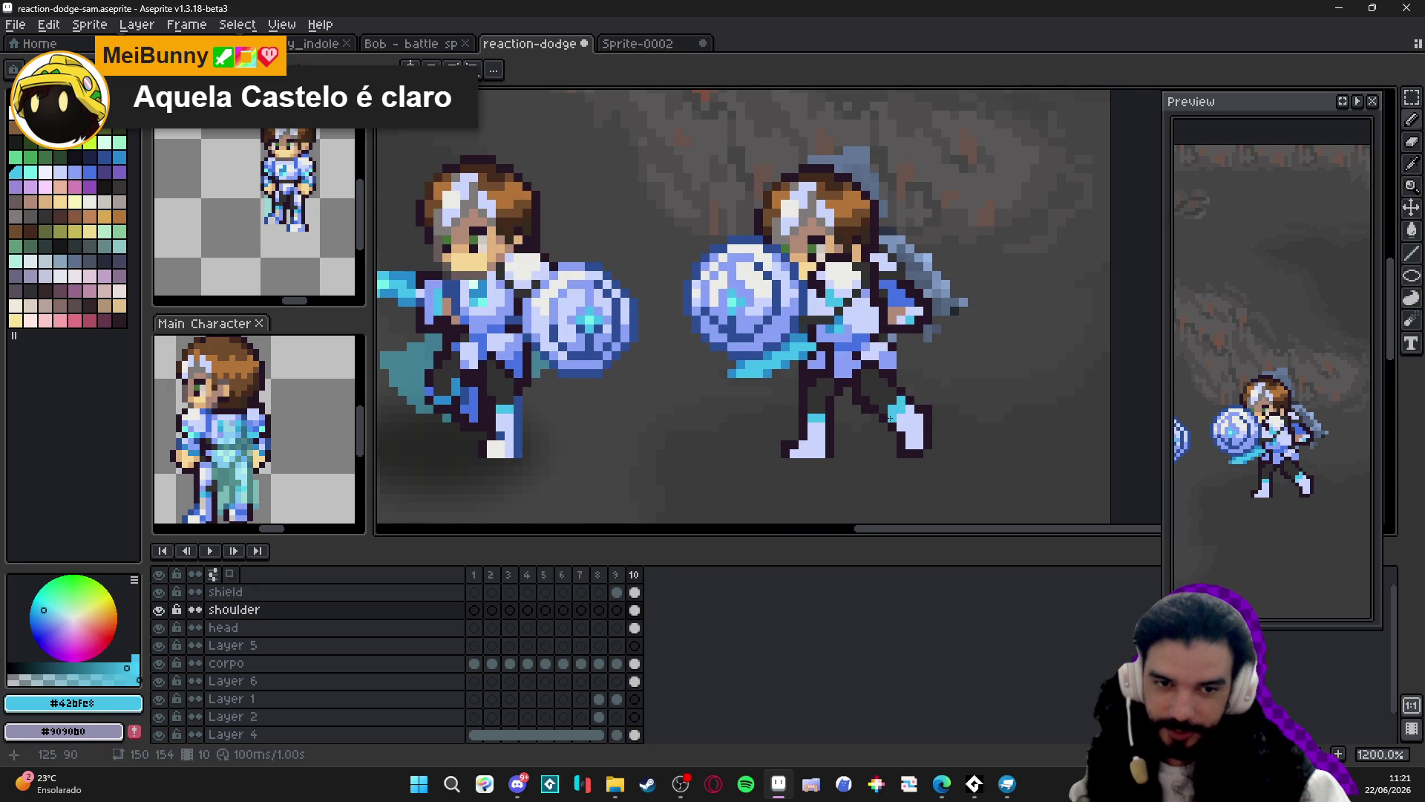
scroll(891, 417, down, 4)
scroll(885, 423, up, 2)
scroll(888, 423, up, 3)
scroll(888, 423, down, 3)
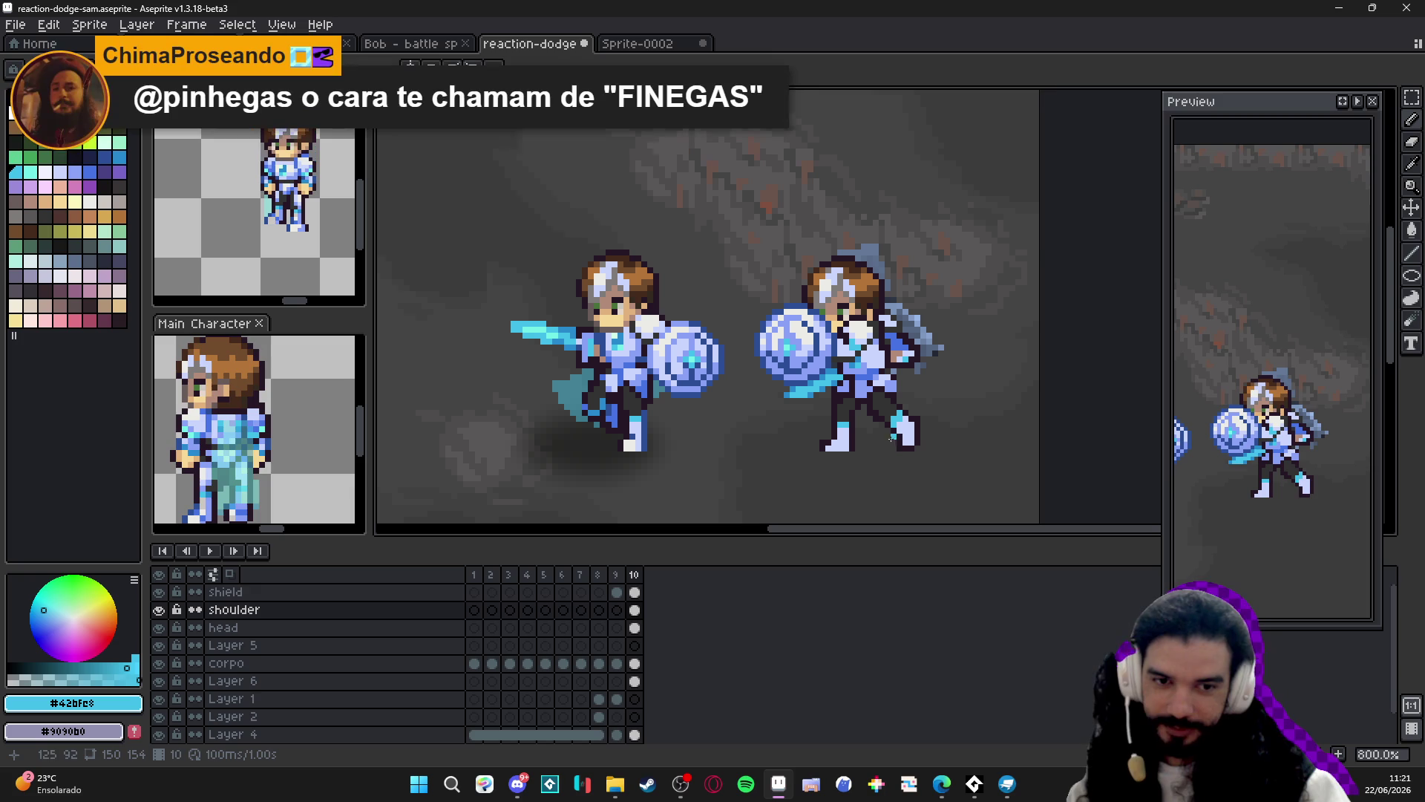
scroll(839, 416, up, 1)
scroll(836, 429, down, 1)
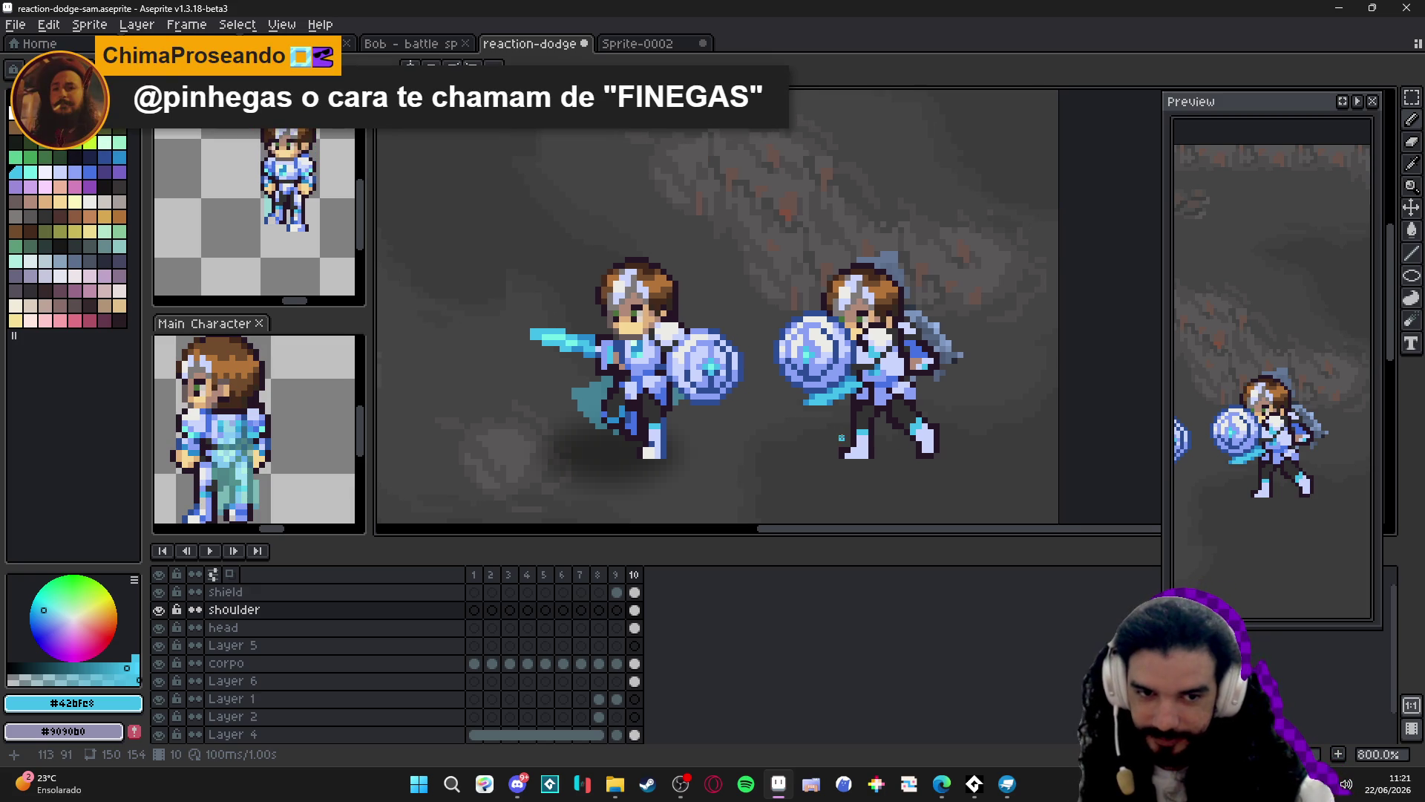
scroll(944, 470, up, 3)
alt+click(888, 431)
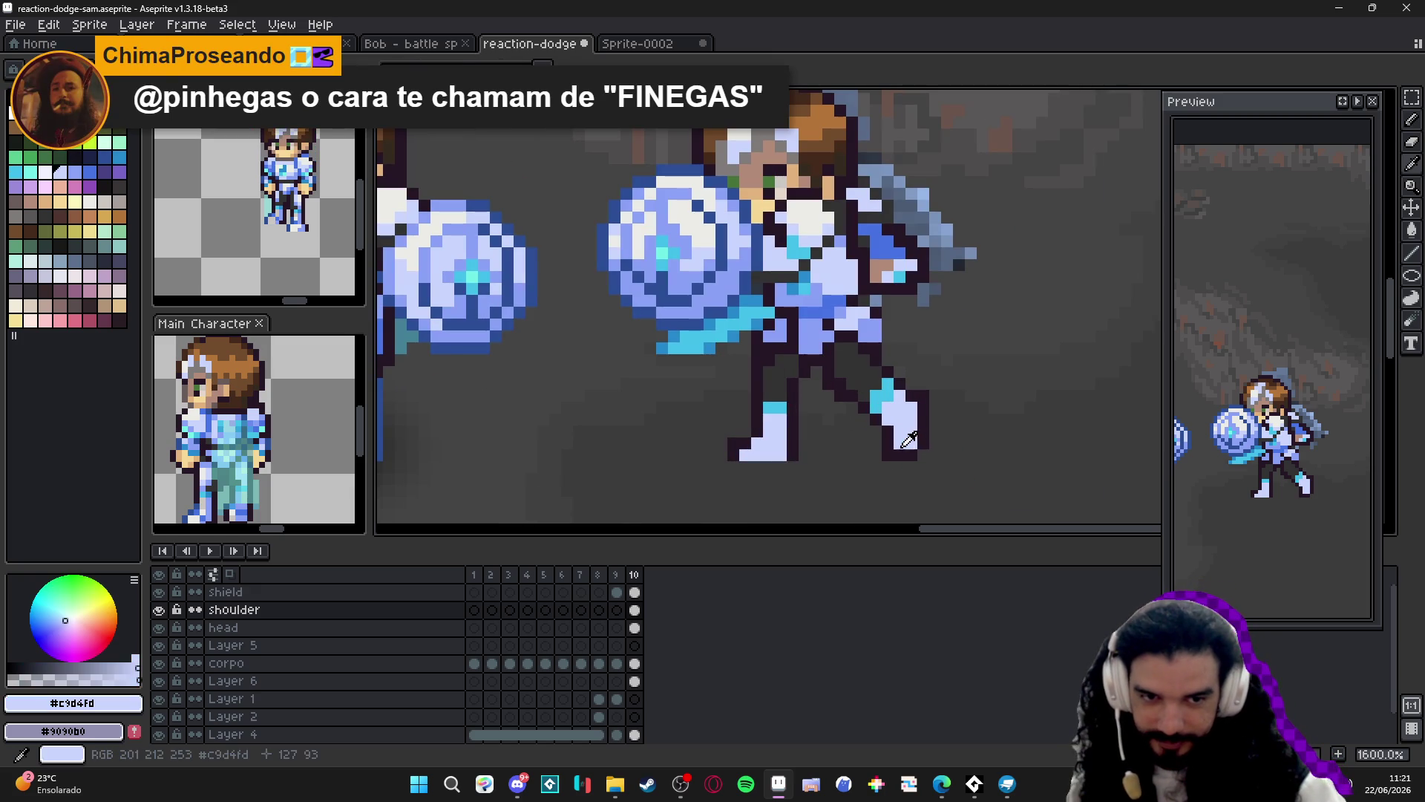
alt+click(875, 428)
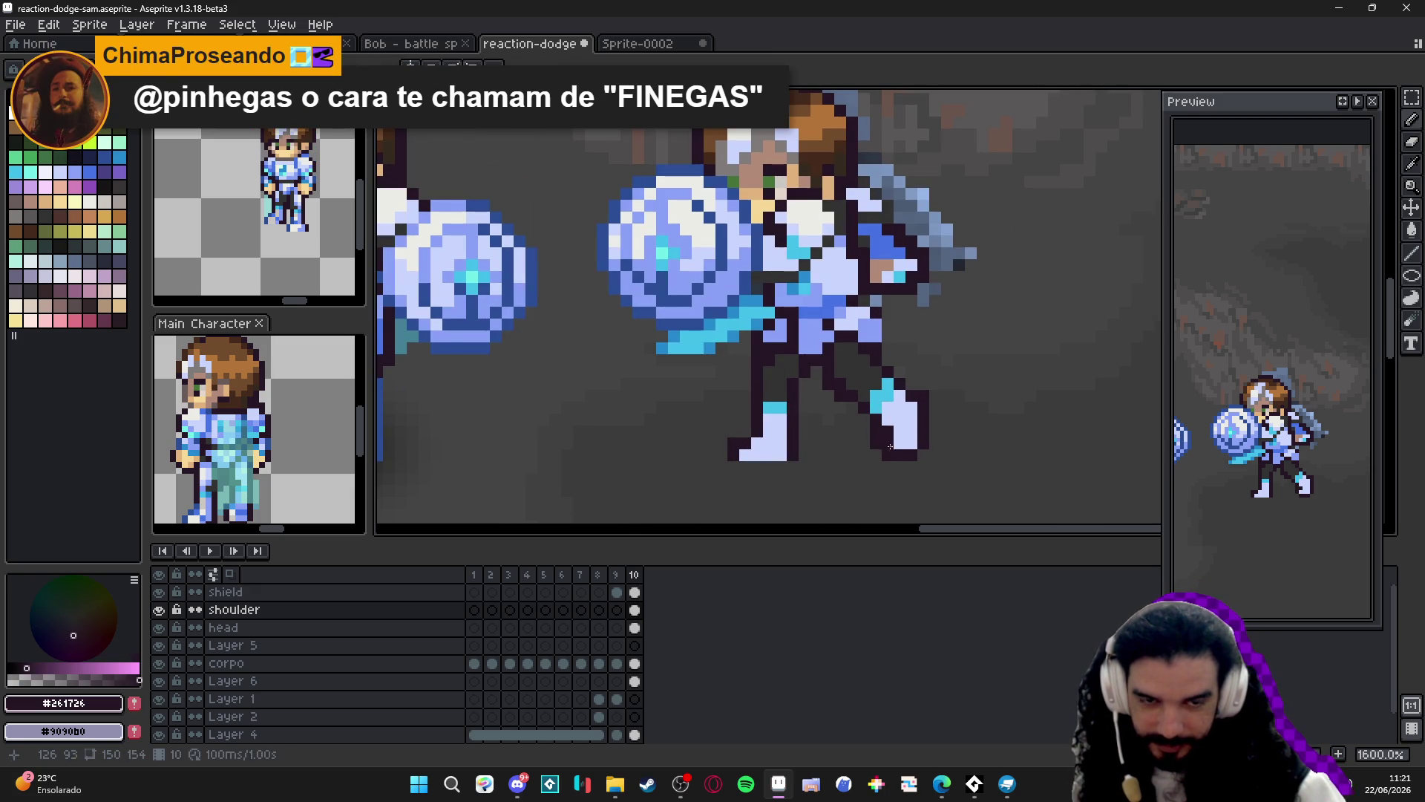
scroll(912, 513, down, 3)
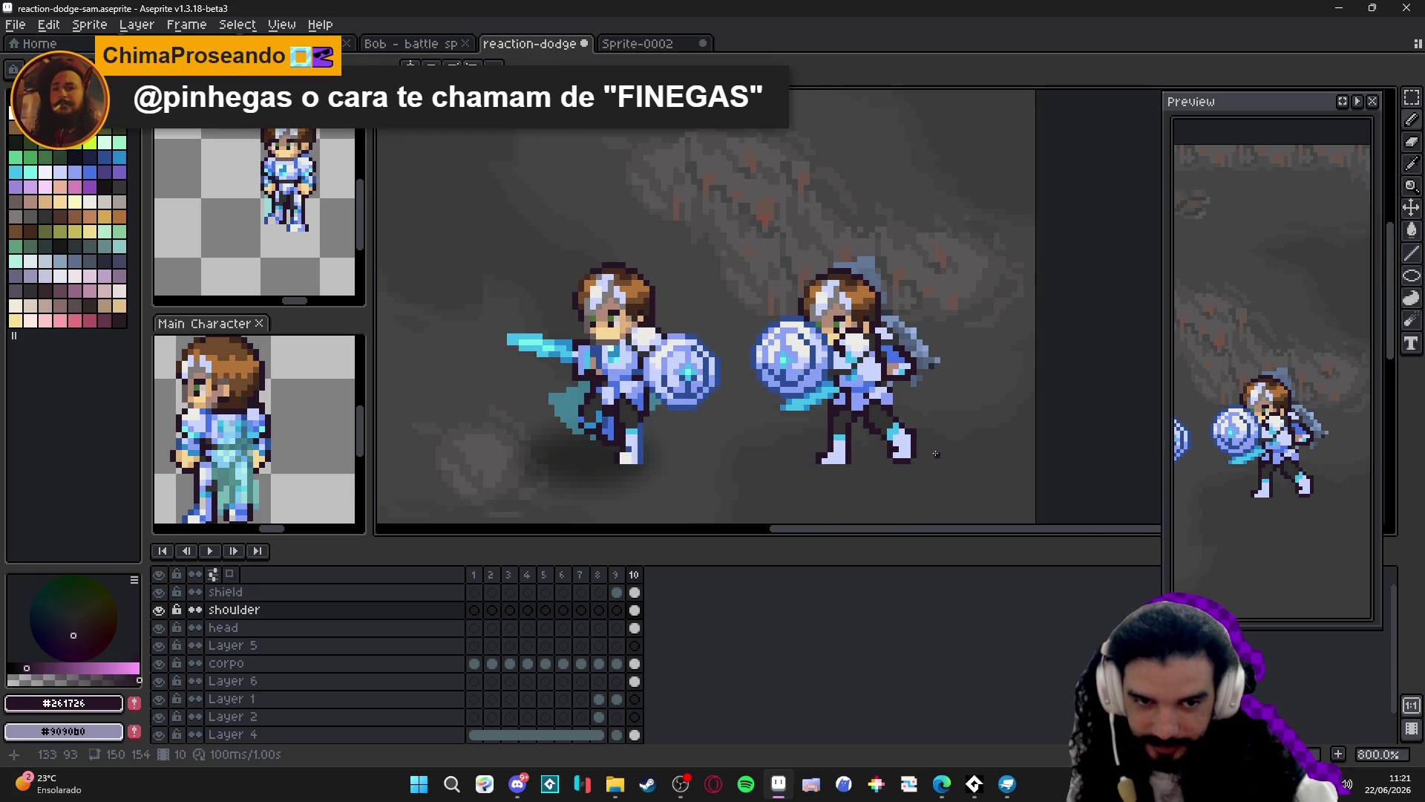
scroll(902, 448, up, 2)
alt+click(898, 449)
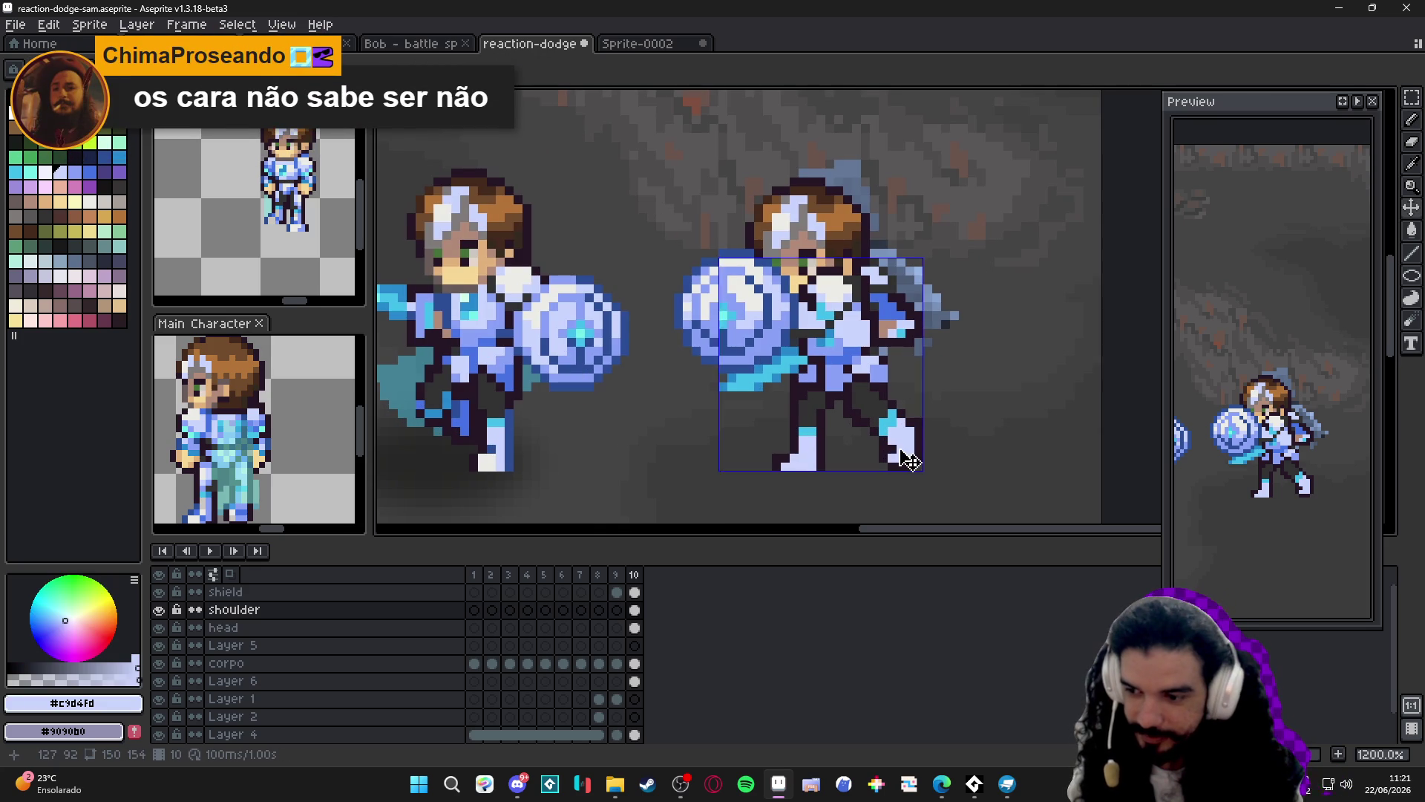
key(ctrl+s)
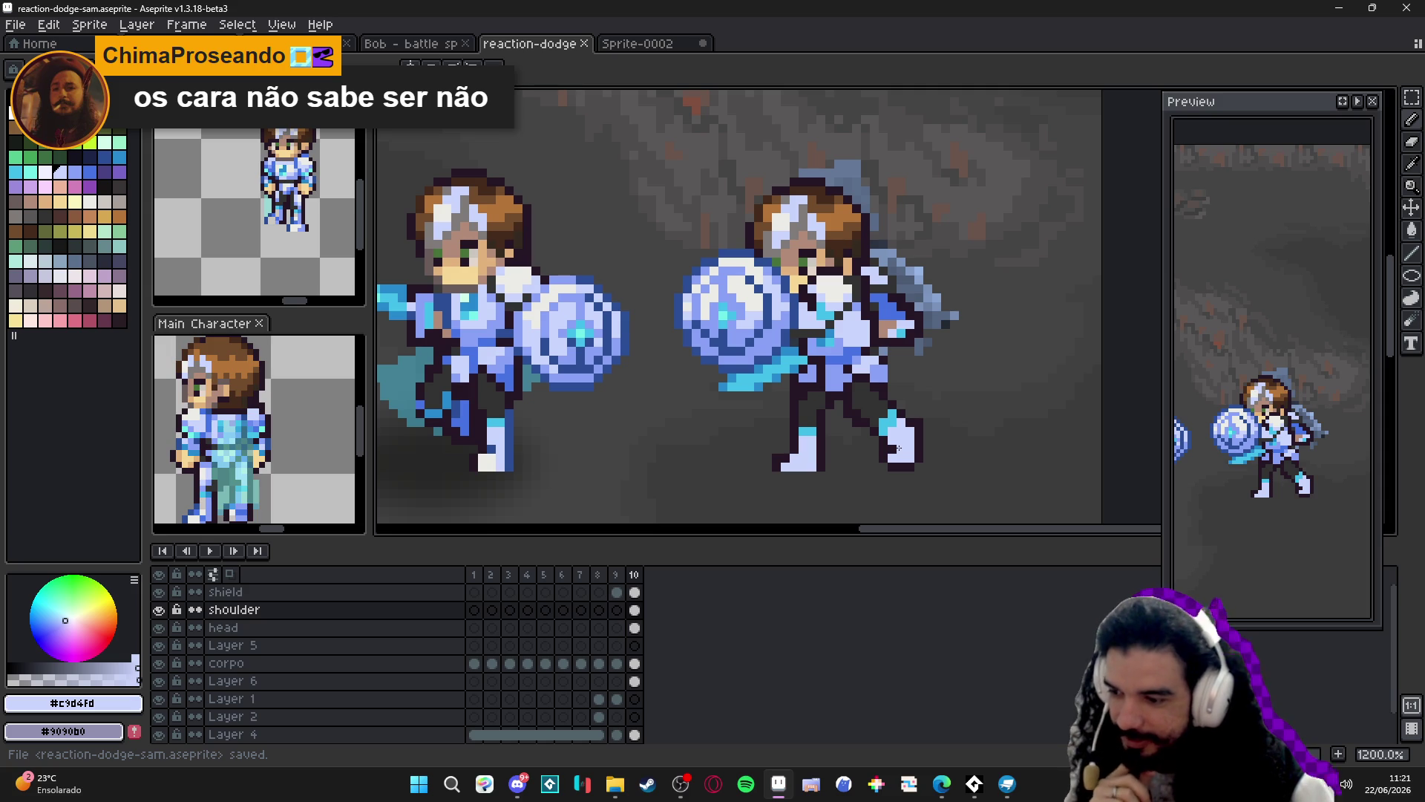
Fill the right knight's foot with the left knight's blue armour colour and save.
scroll(898, 447, down, 2)
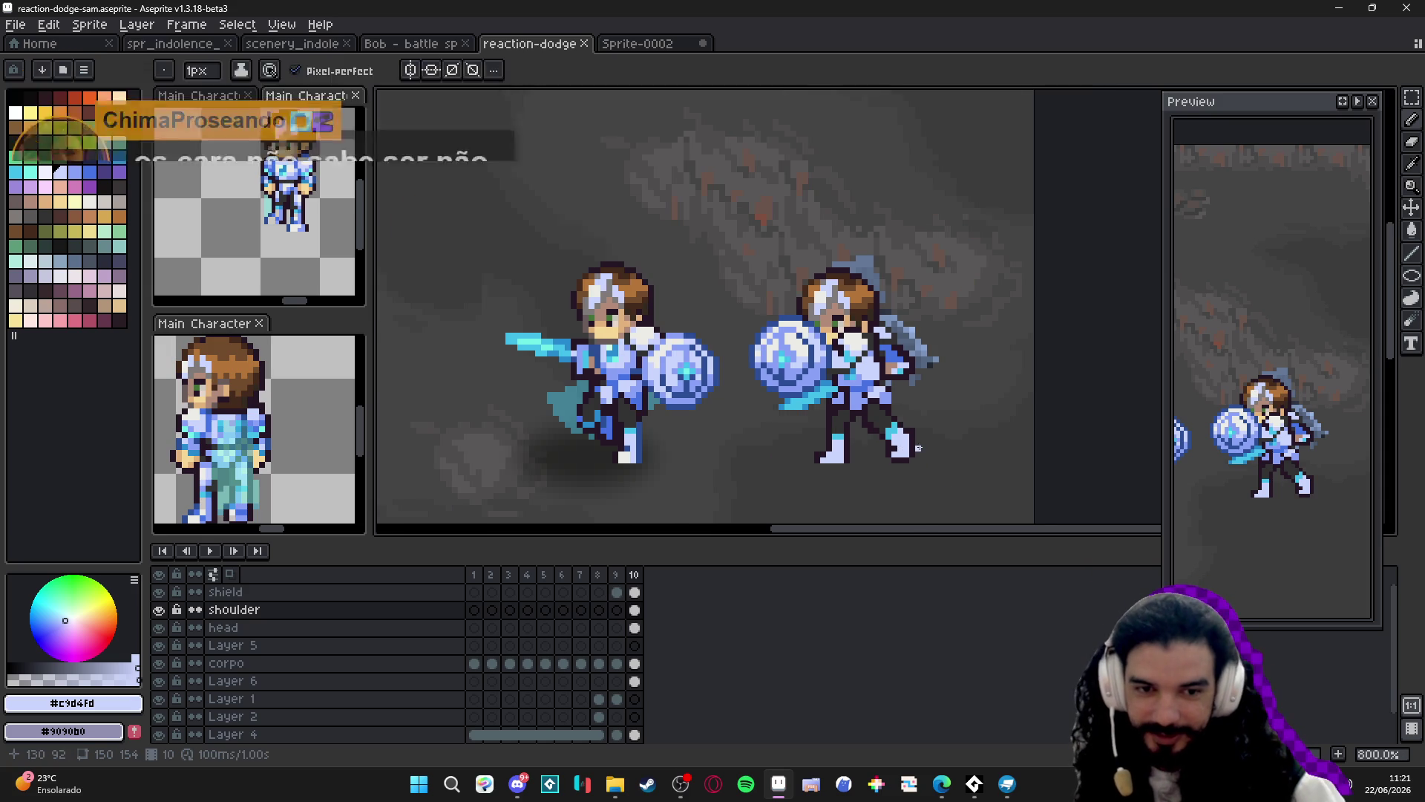
scroll(798, 441, up, 3)
scroll(798, 441, down, 3)
scroll(601, 441, up, 2)
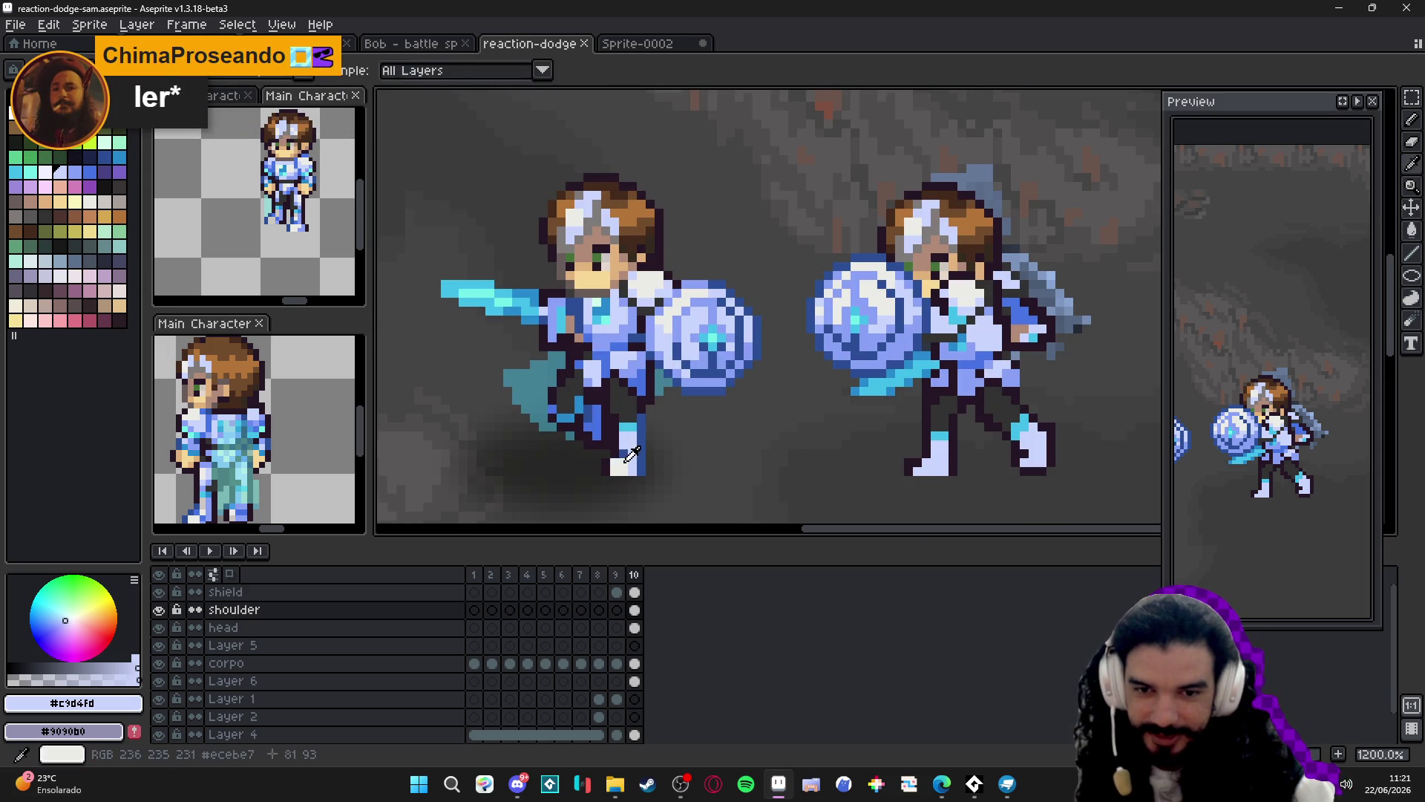
alt+click(604, 420)
key(g)
click(1034, 442)
scroll(1040, 450, down, 4)
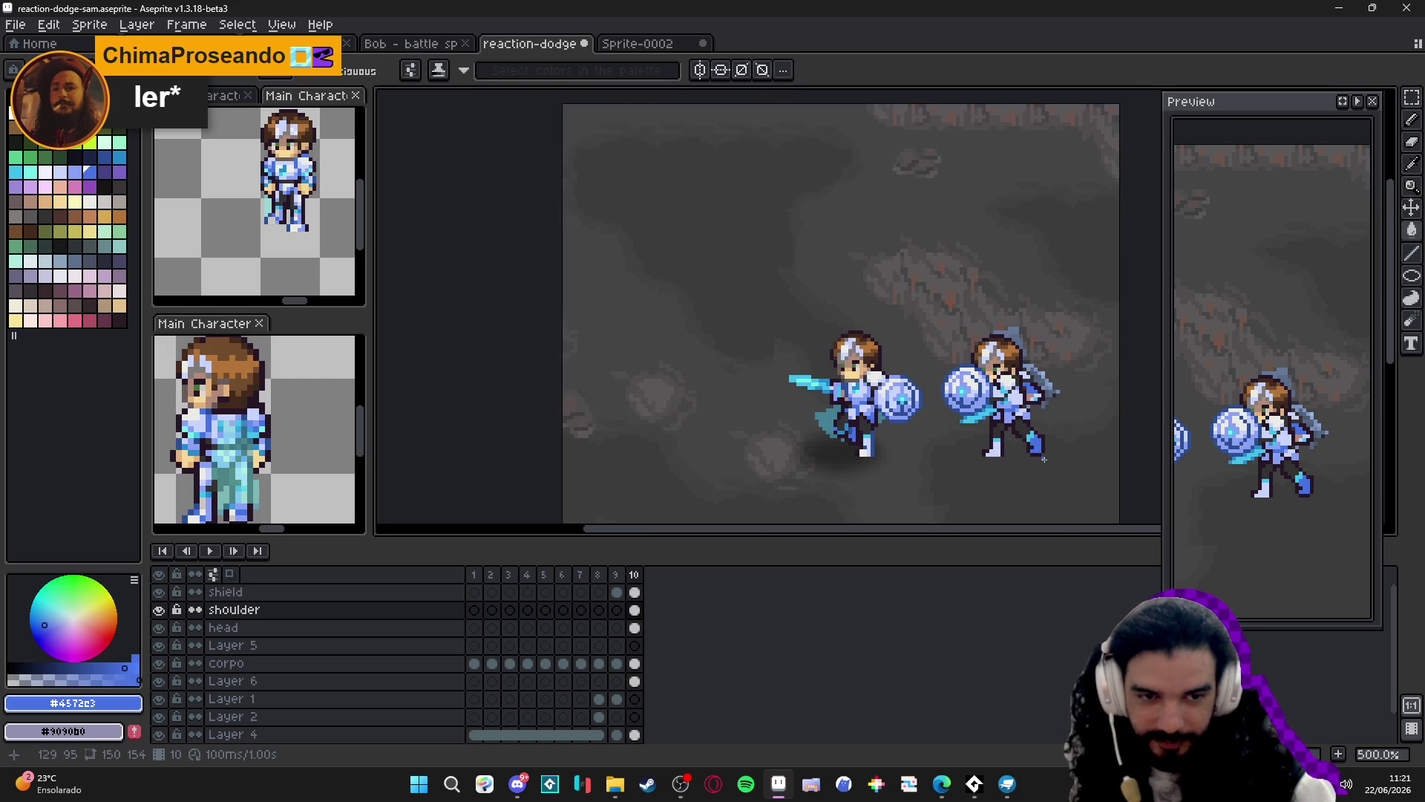
scroll(1036, 450, up, 2)
key(ctrl+s)
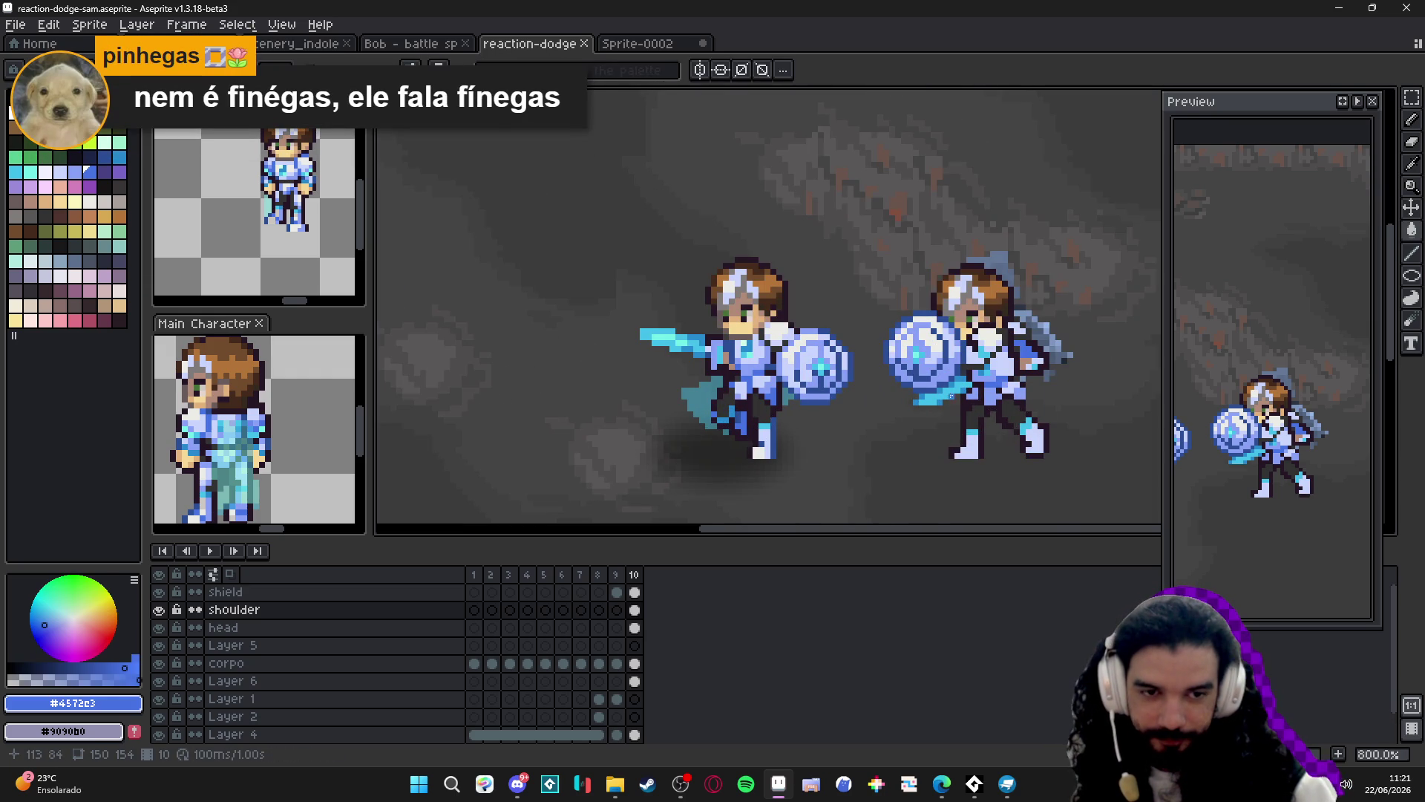
Pan to the legs, sample the dark outline, and undo an accidental dark fill.
scroll(1024, 428, up, 2)
scroll(1031, 431, down, 3)
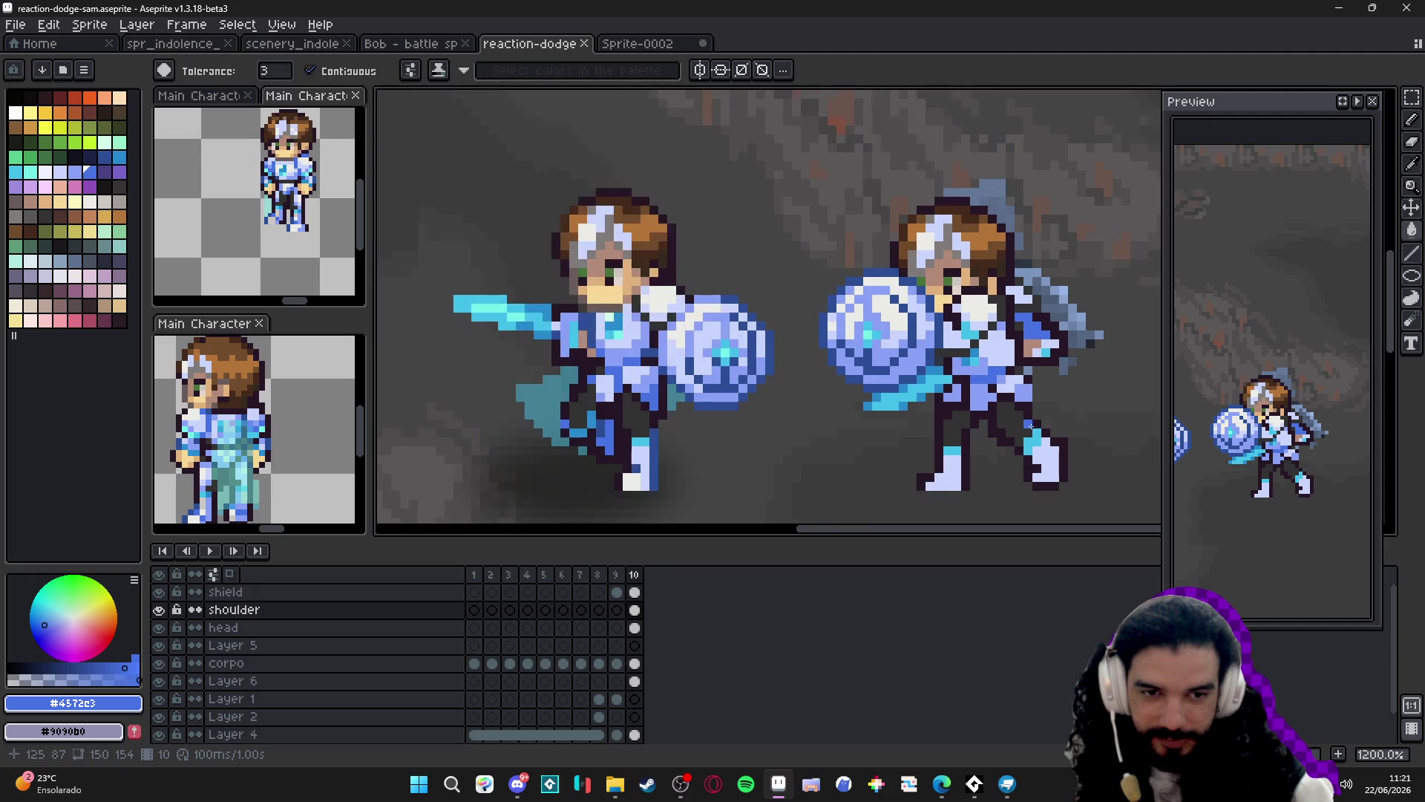
scroll(1034, 431, up, 3)
scroll(1054, 438, down, 2)
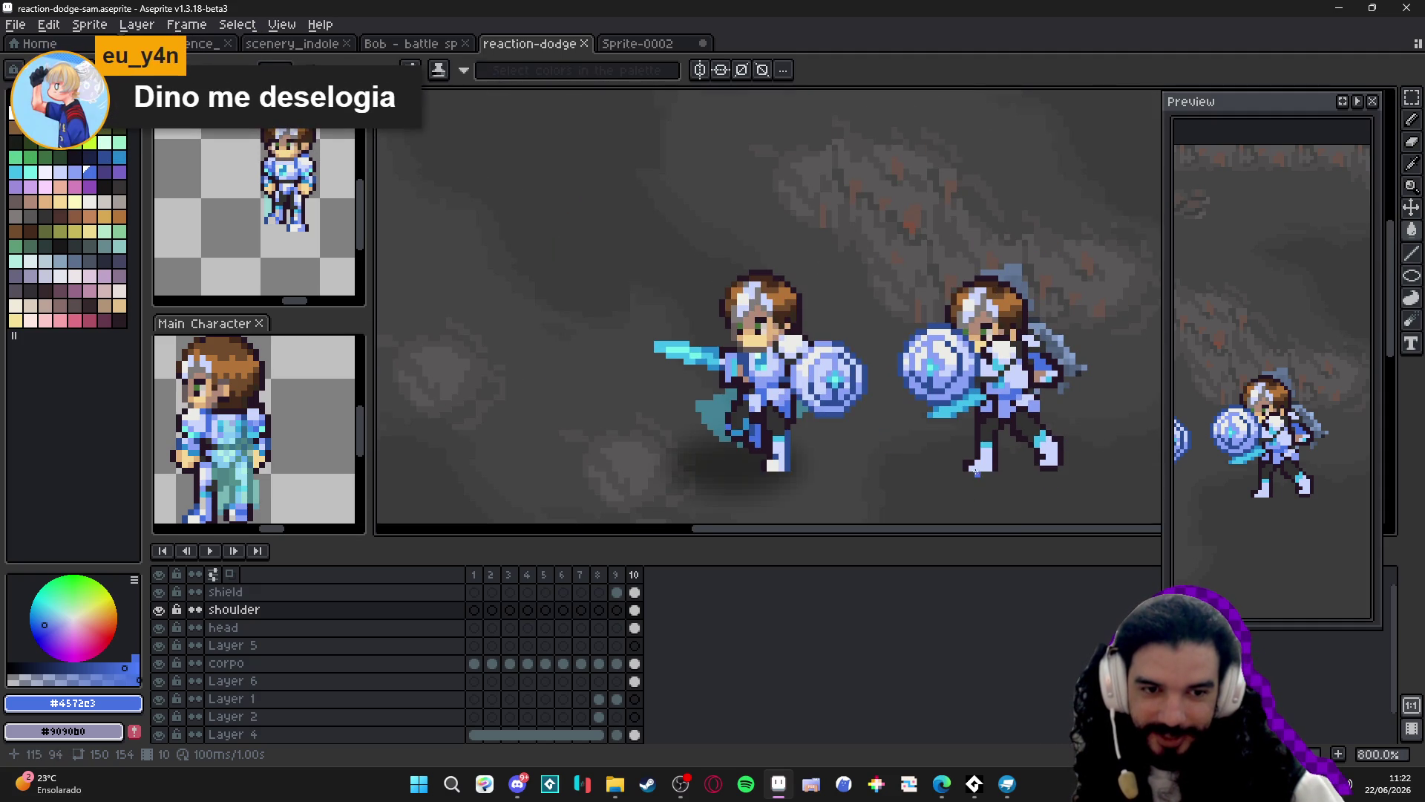
scroll(943, 502, down, 3)
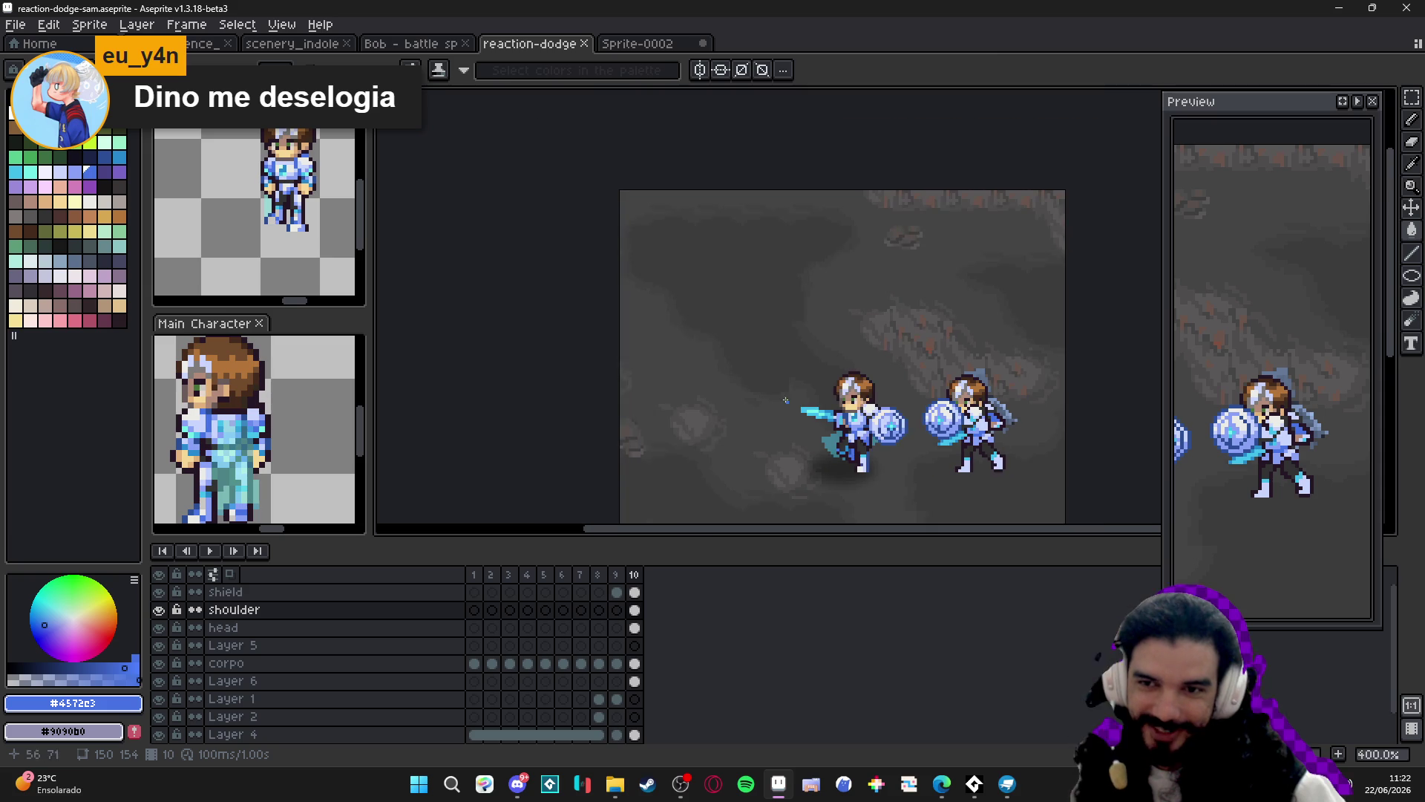
drag(971, 481, 927, 423)
scroll(274, 388, down, 2)
scroll(858, 460, up, 4)
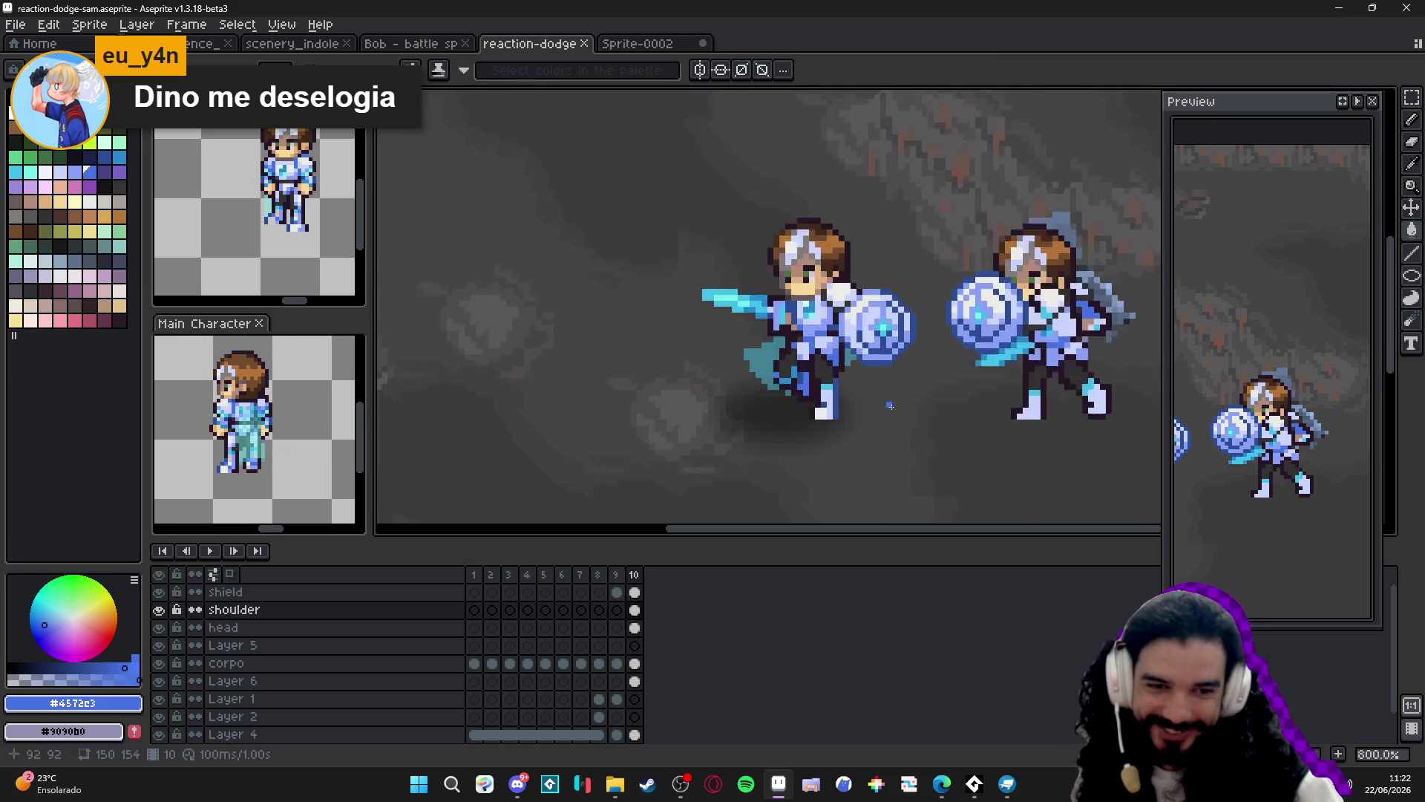
scroll(744, 422, up, 1)
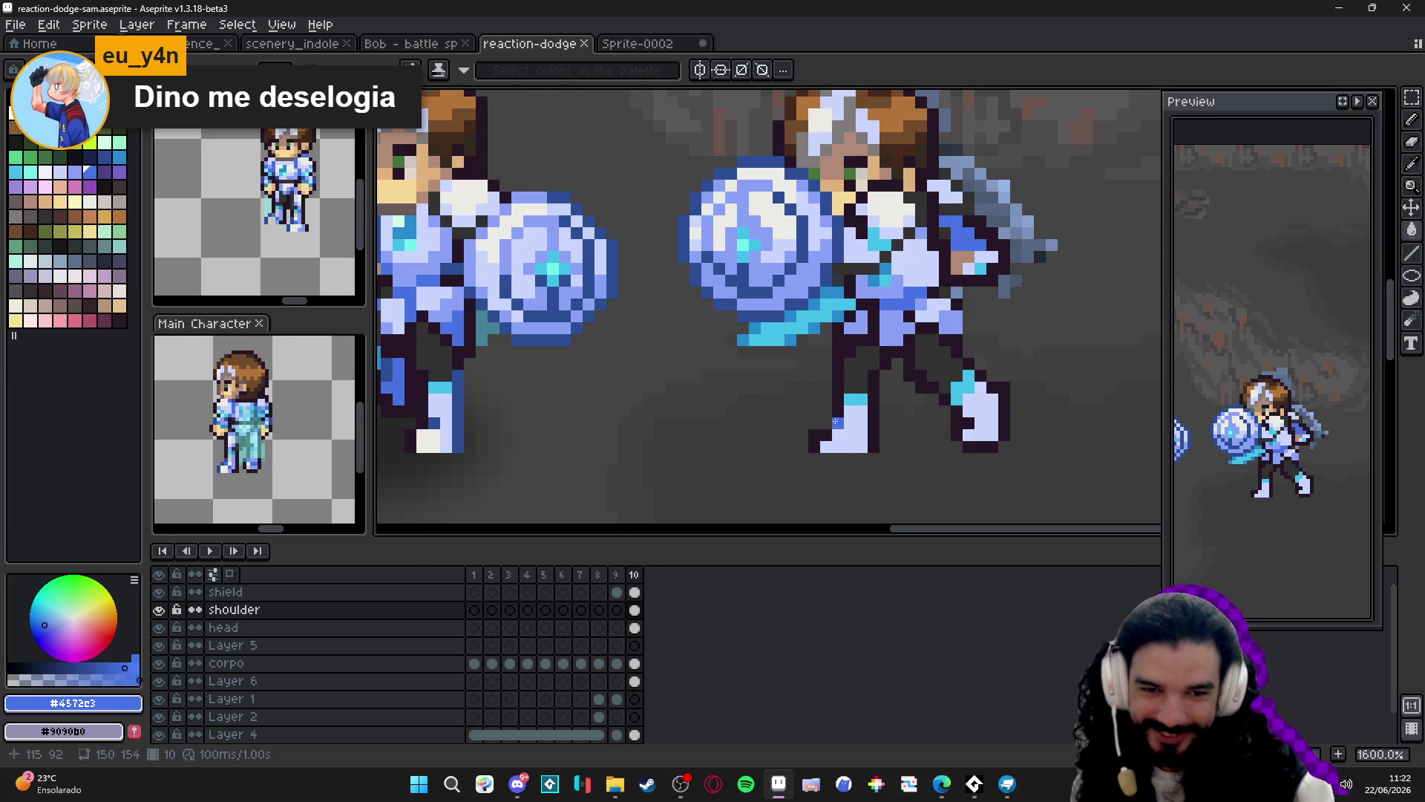
alt+click(823, 419)
key(ctrl+z)
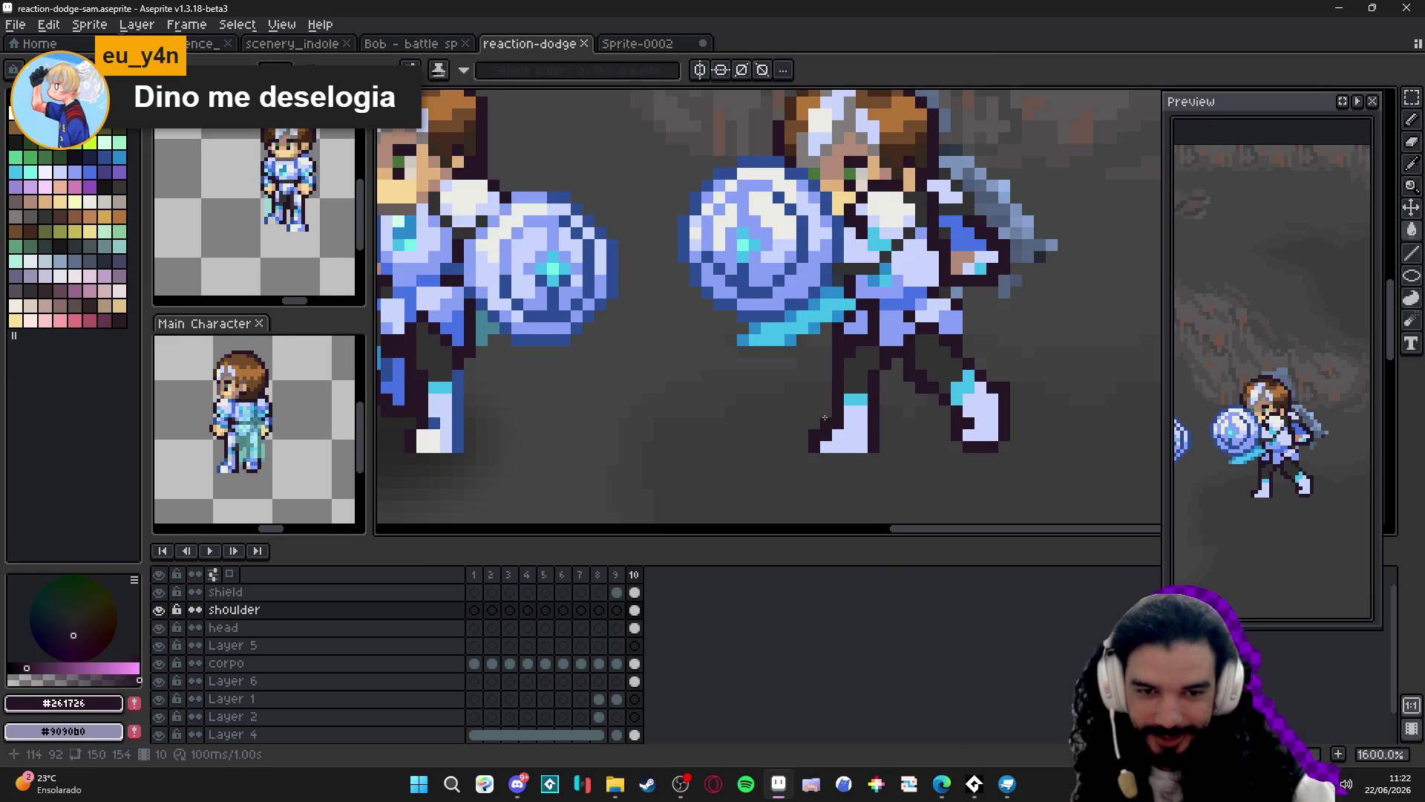
Sample the pale boot, dark outline and grey background colours around the legs.
alt+click(827, 434)
scroll(826, 434, down, 3)
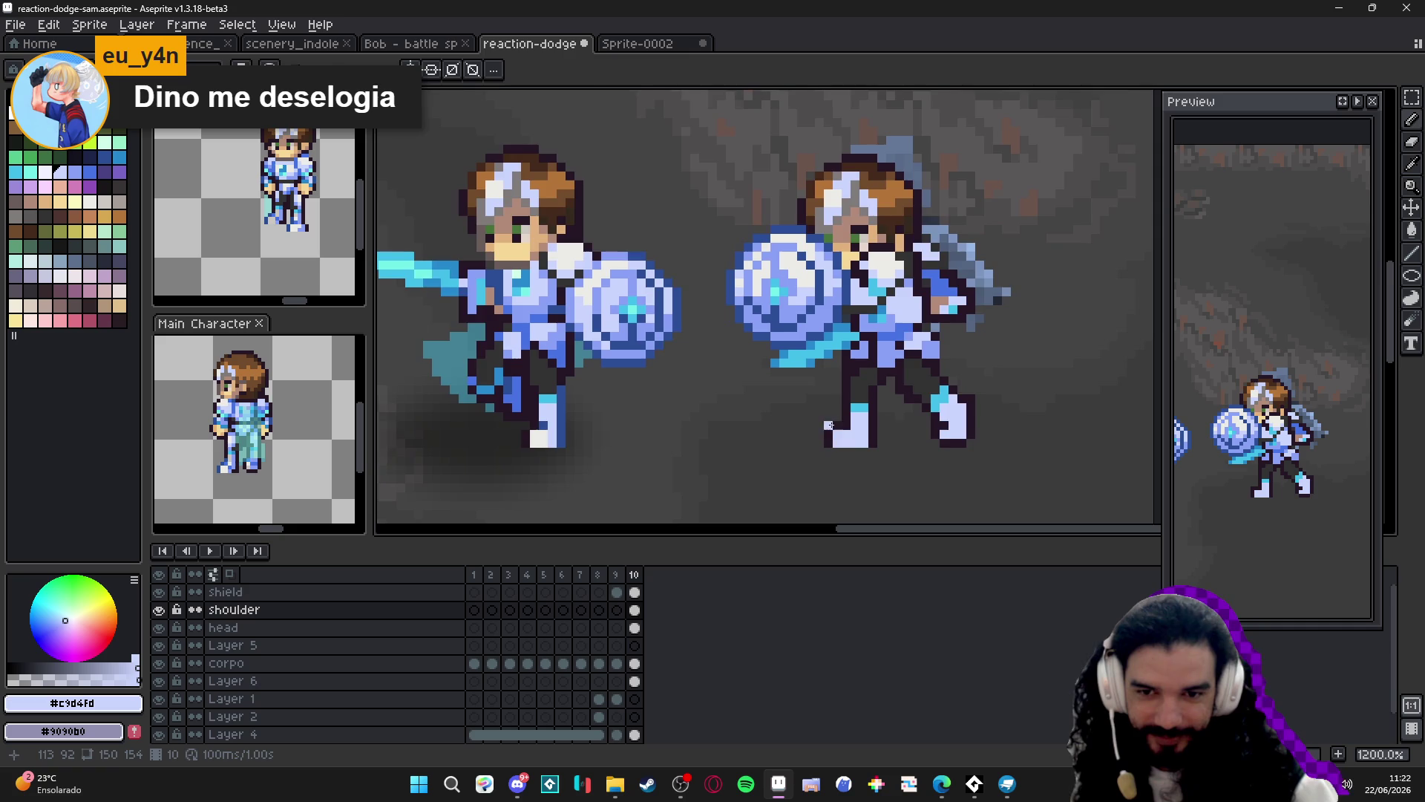
scroll(854, 455, up, 1)
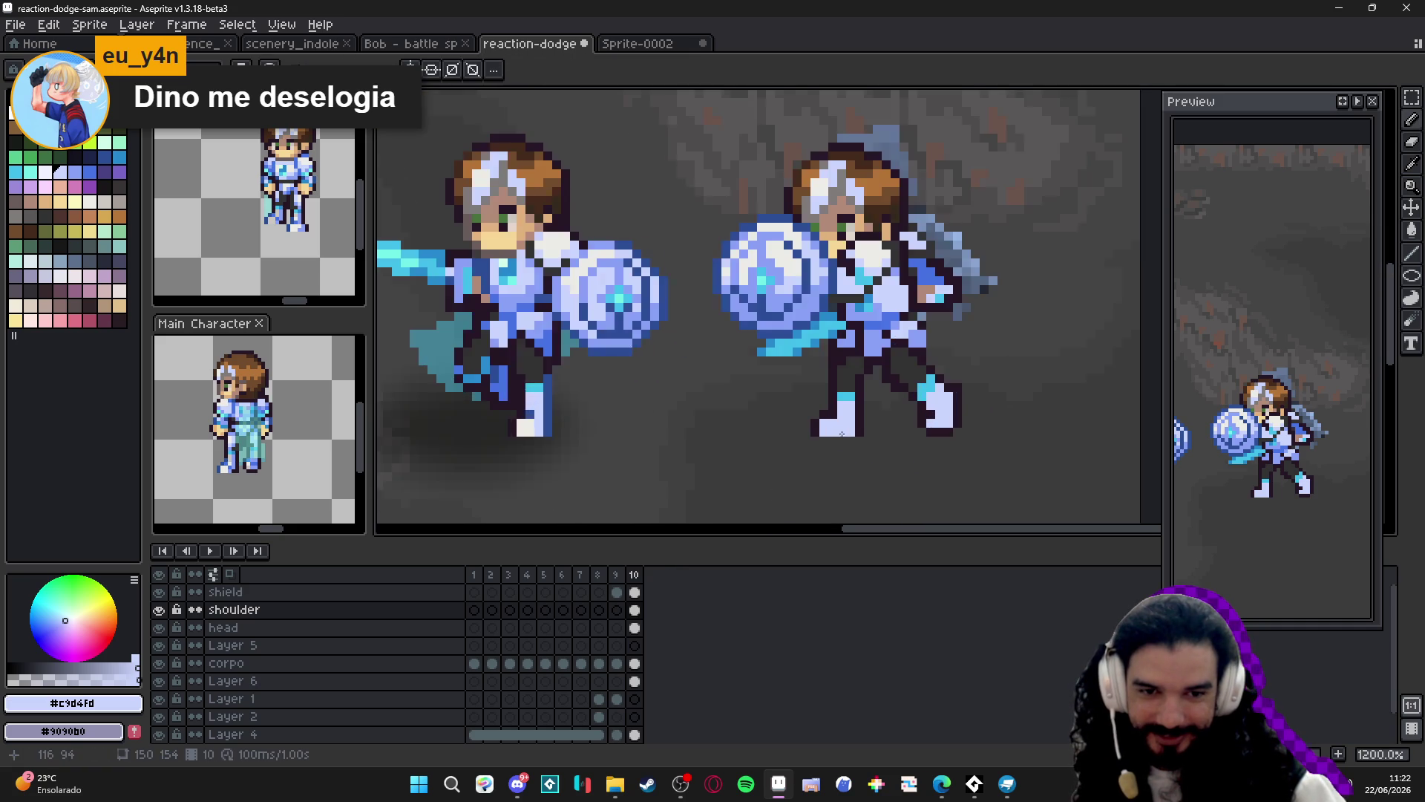
scroll(880, 425, down, 1)
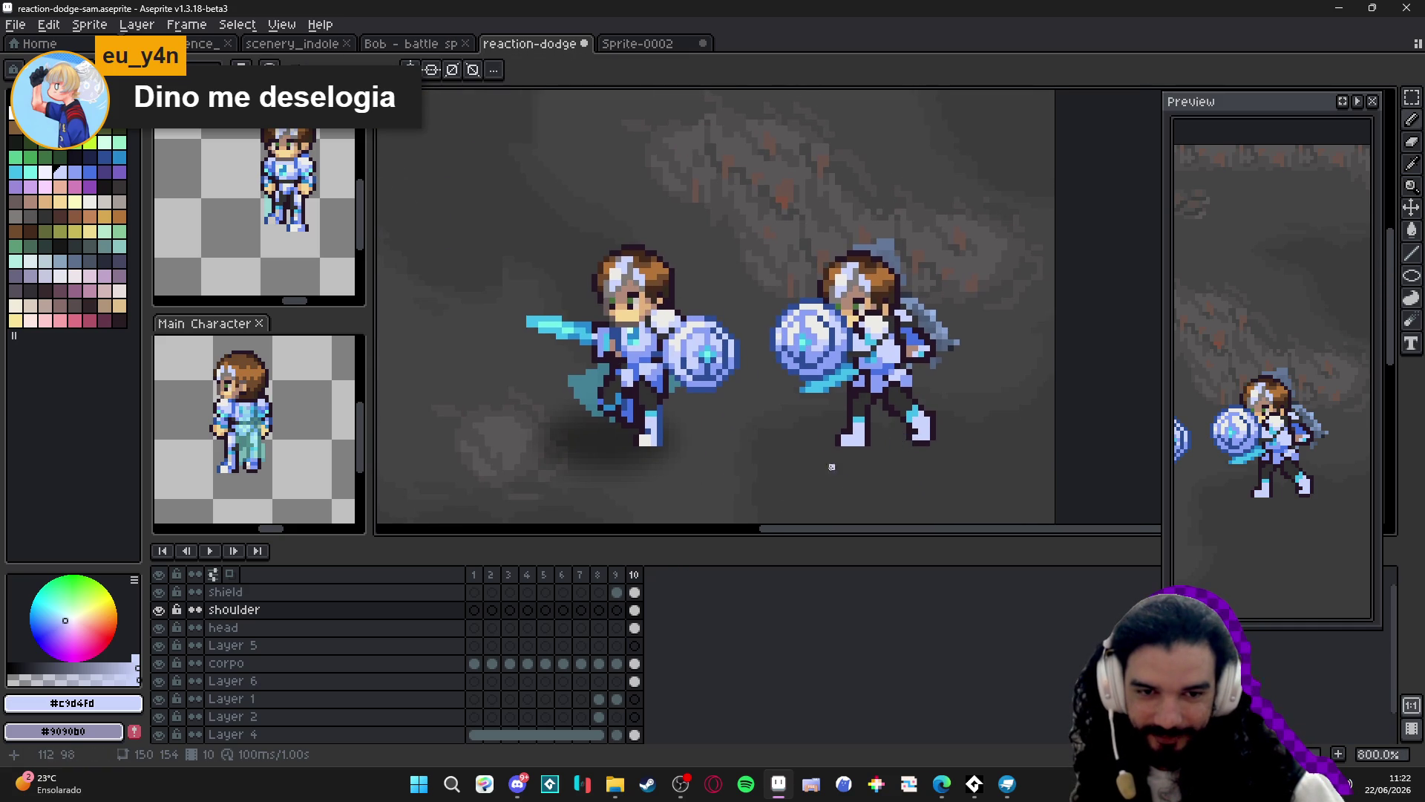
scroll(899, 422, up, 2)
alt+click(880, 395)
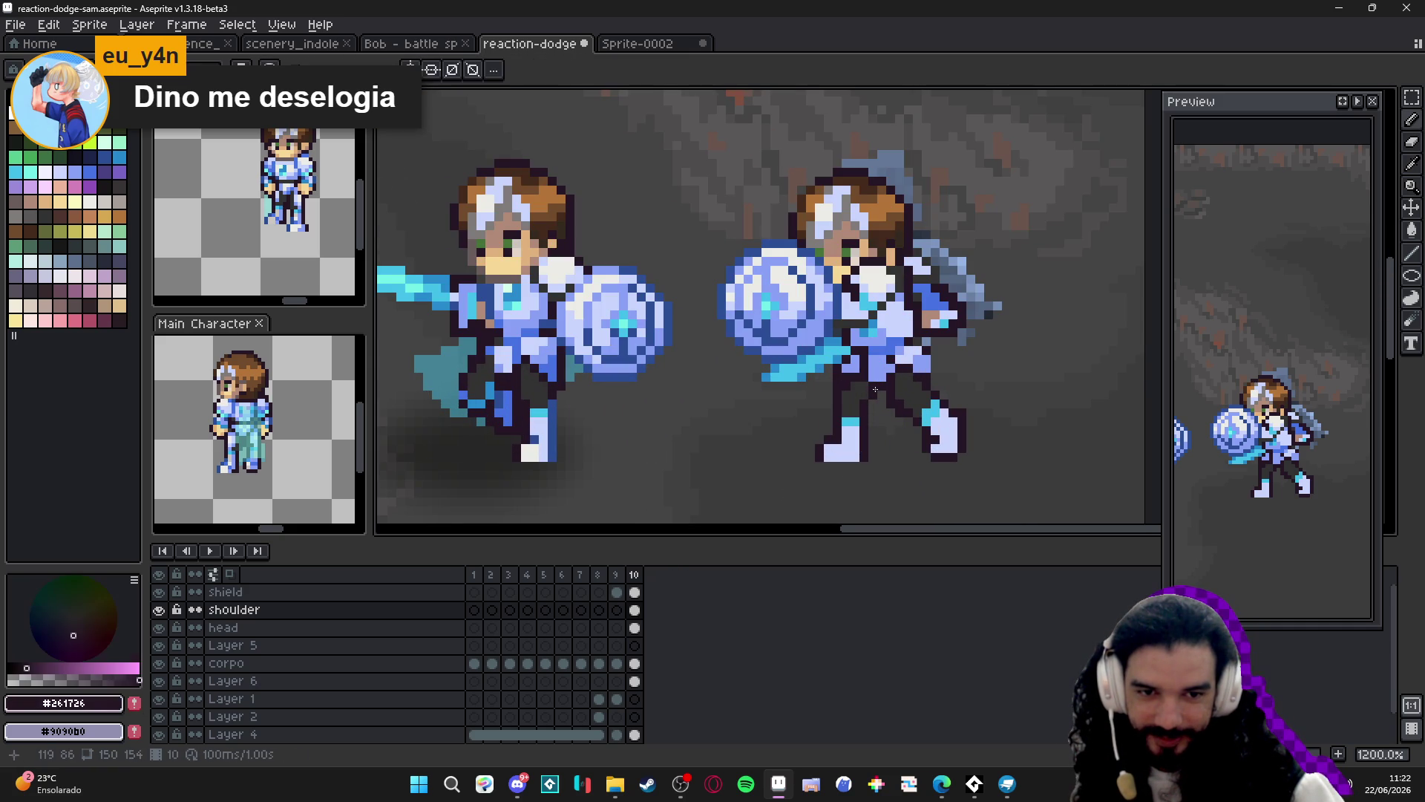
alt+click(859, 394)
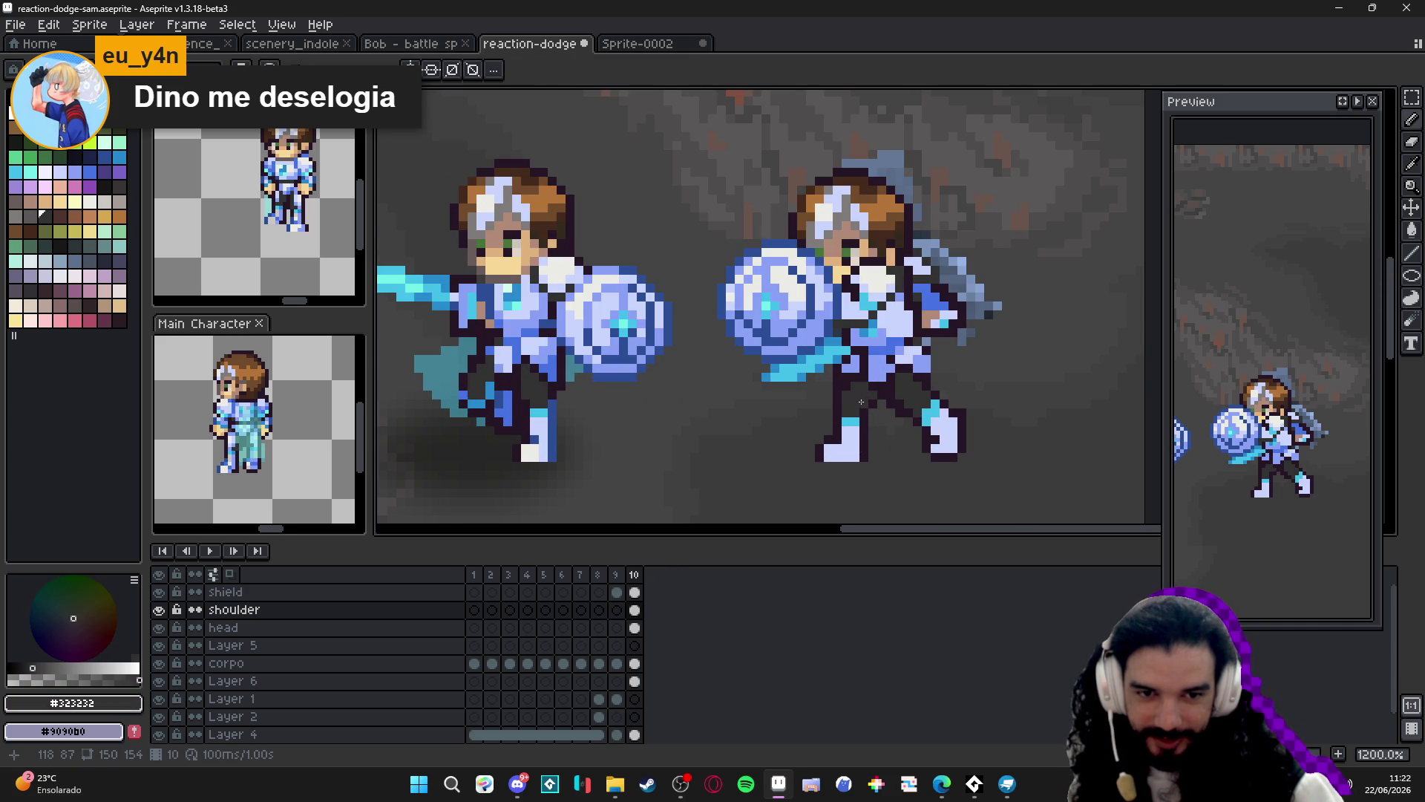
scroll(866, 418, down, 4)
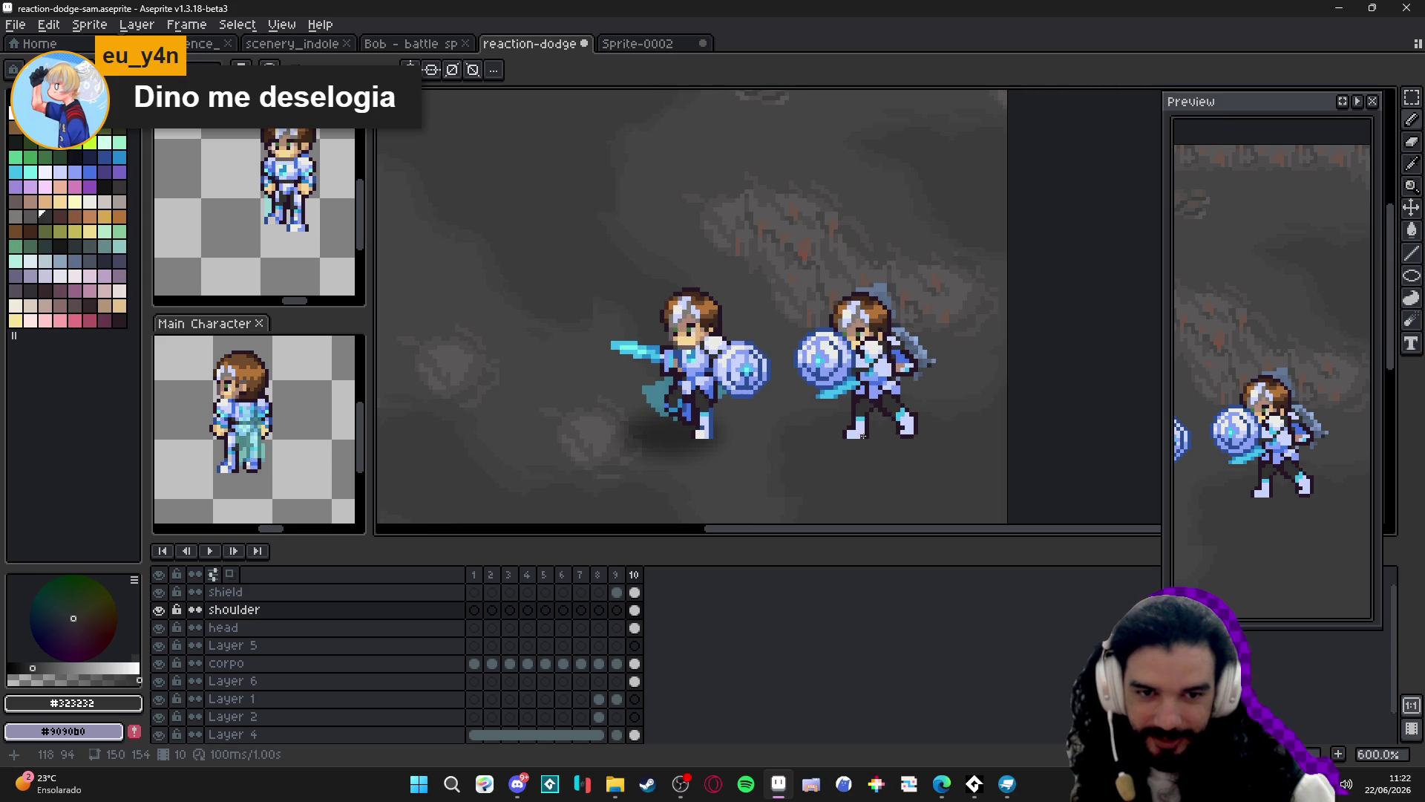
scroll(867, 436, up, 1)
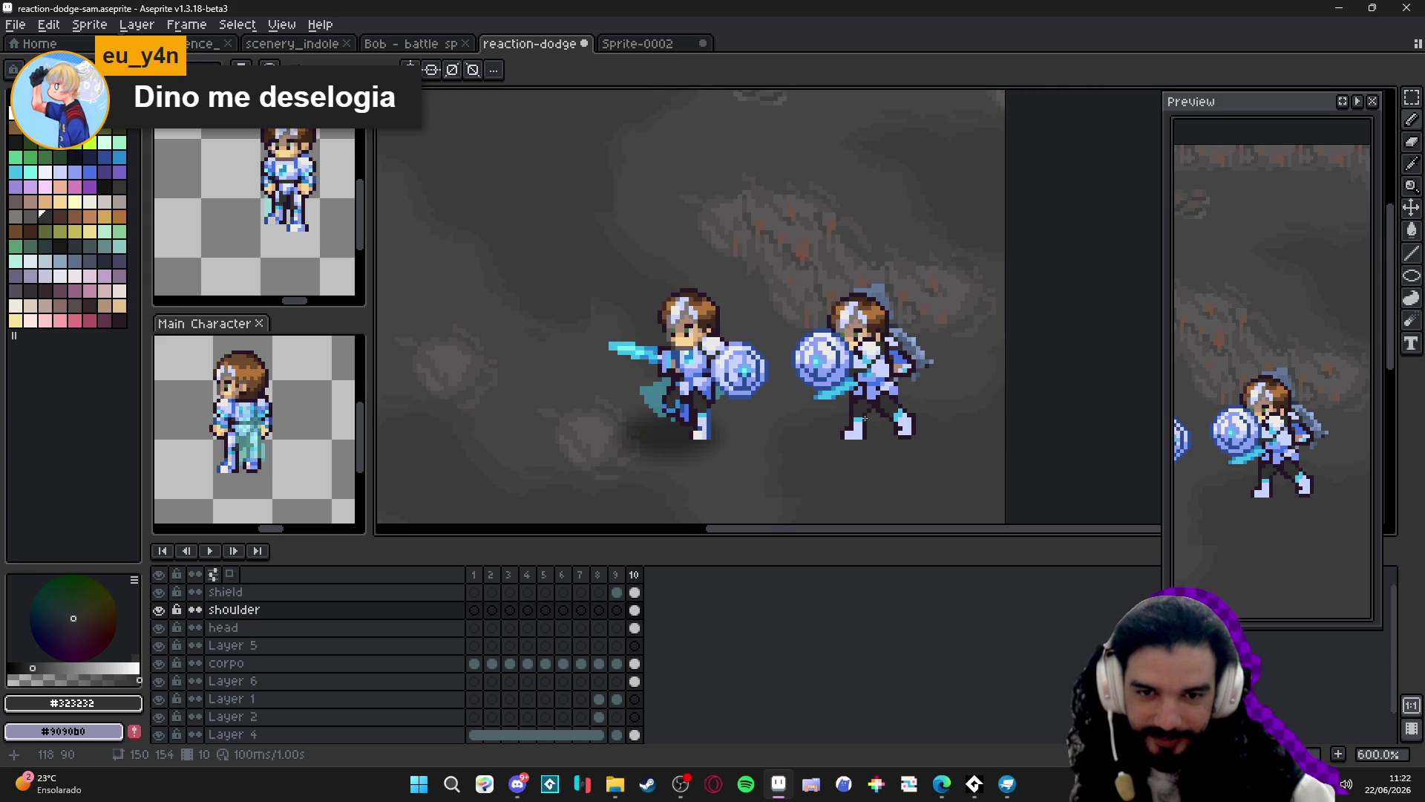
scroll(868, 415, up, 3)
alt+click(890, 392)
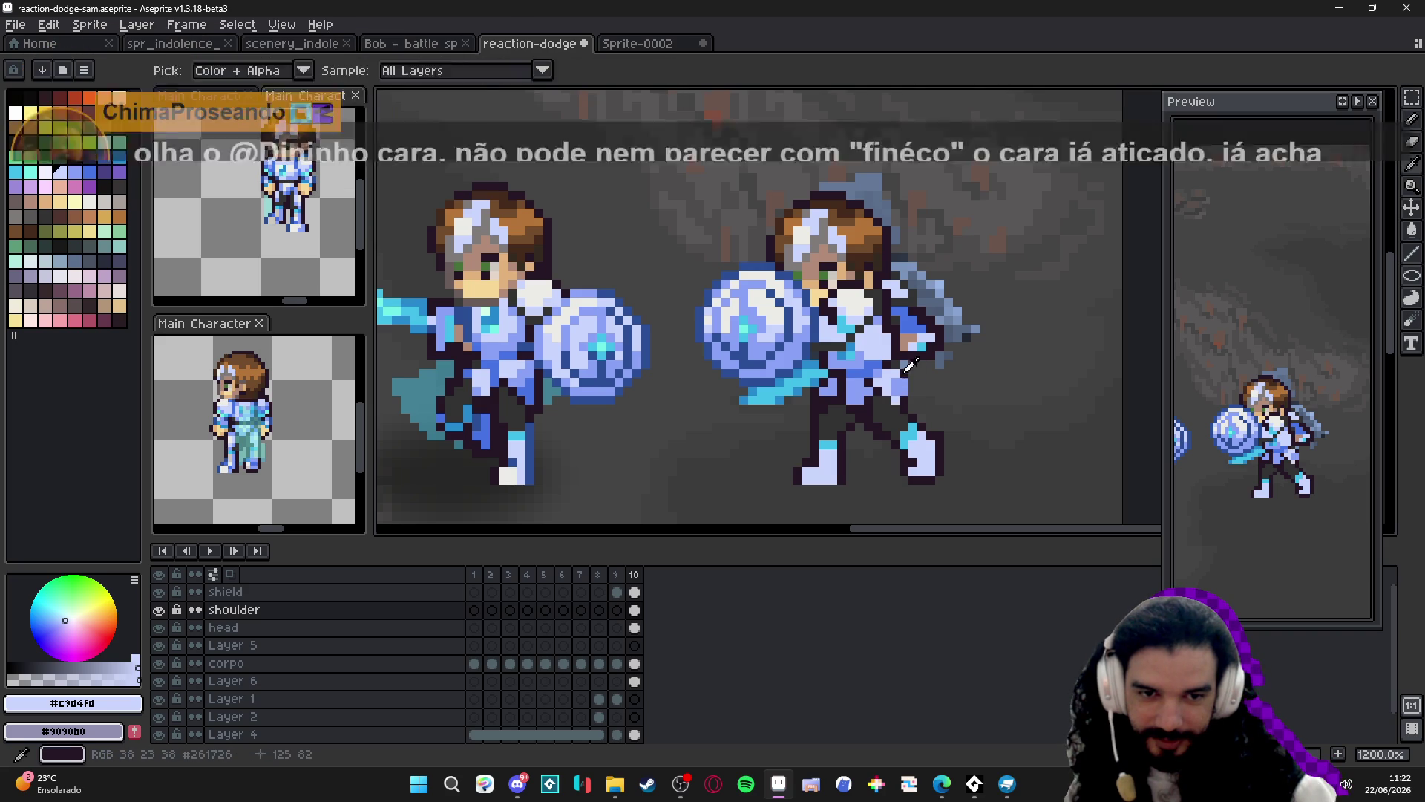
alt+click(895, 373)
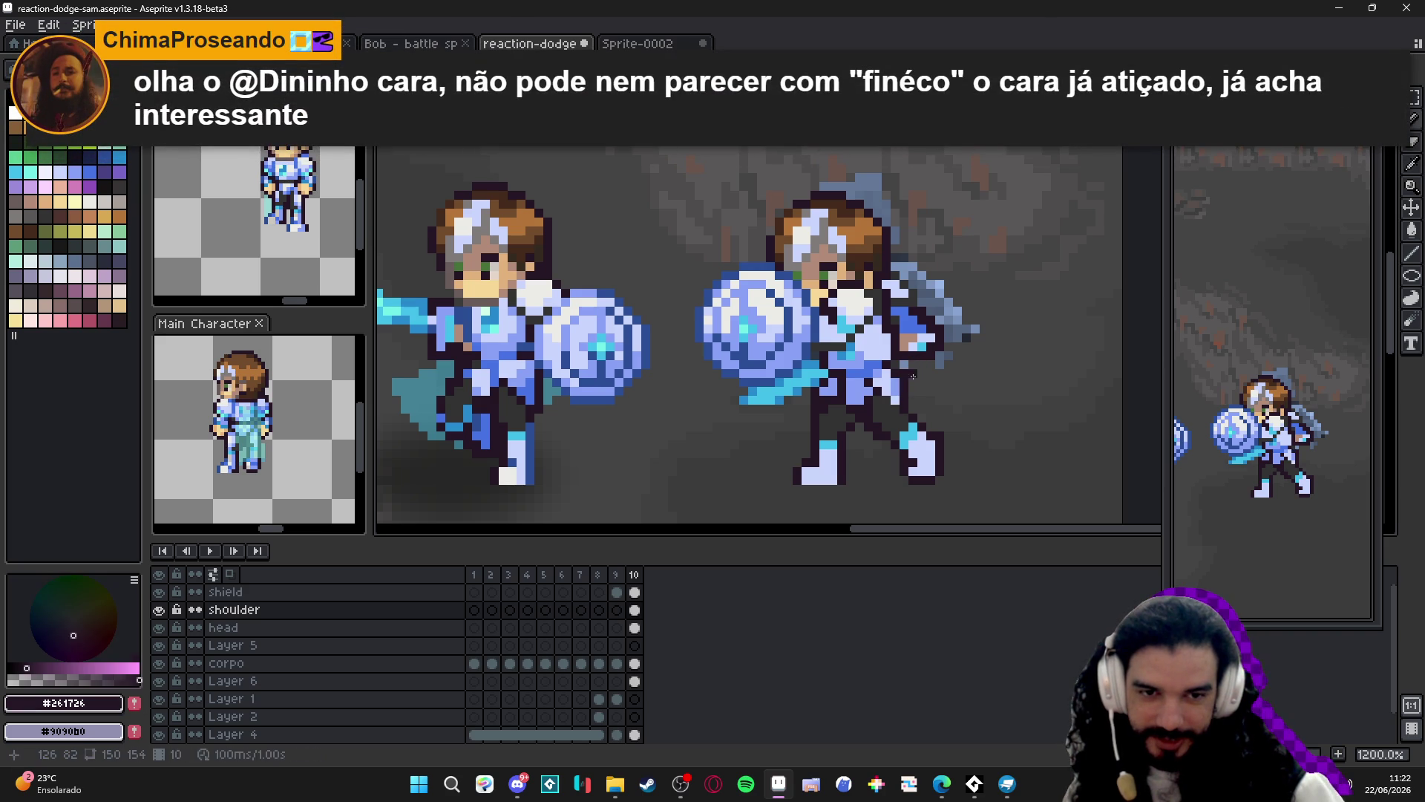
key(e)
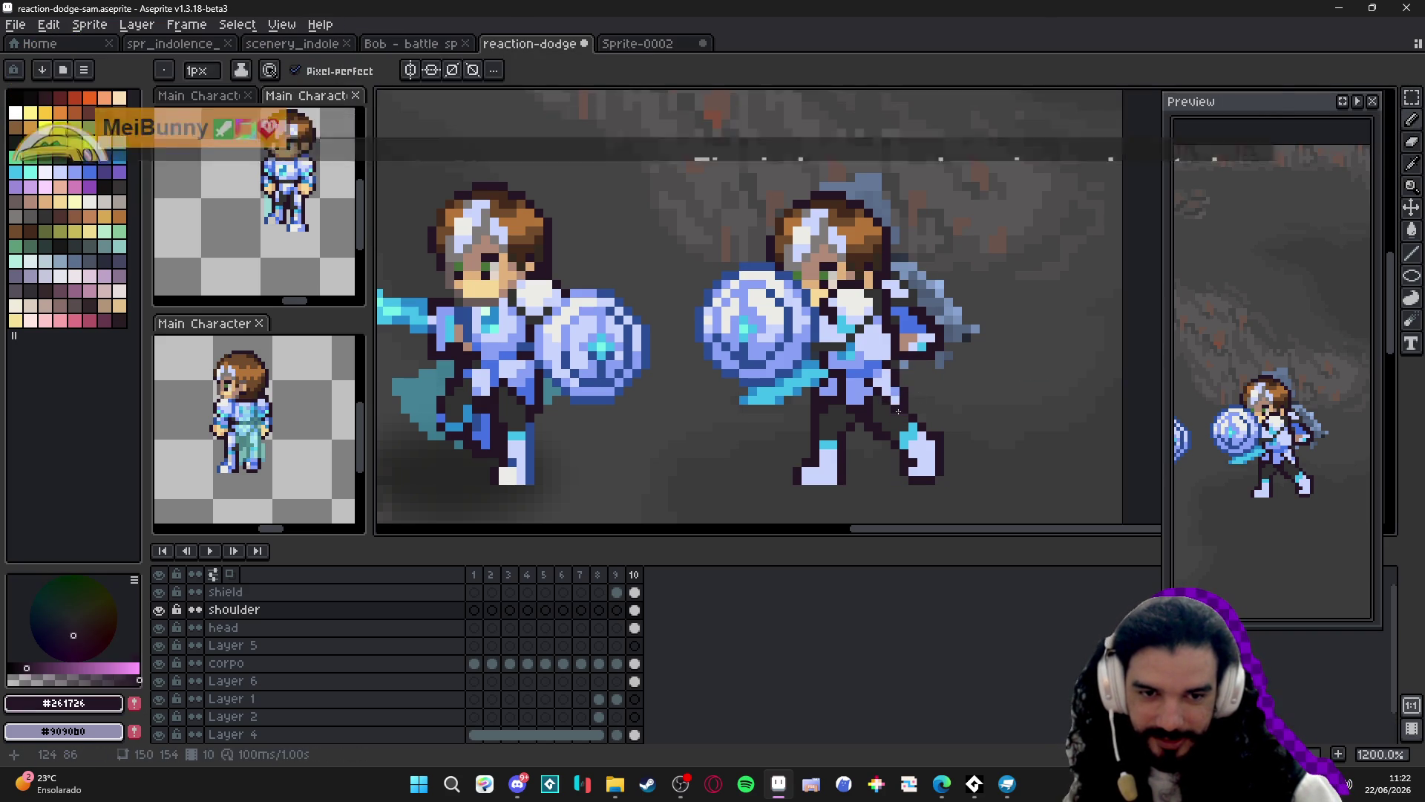
Save the touched-up legs to reaction-dodge-sam.aseprite.
key(ctrl+s)
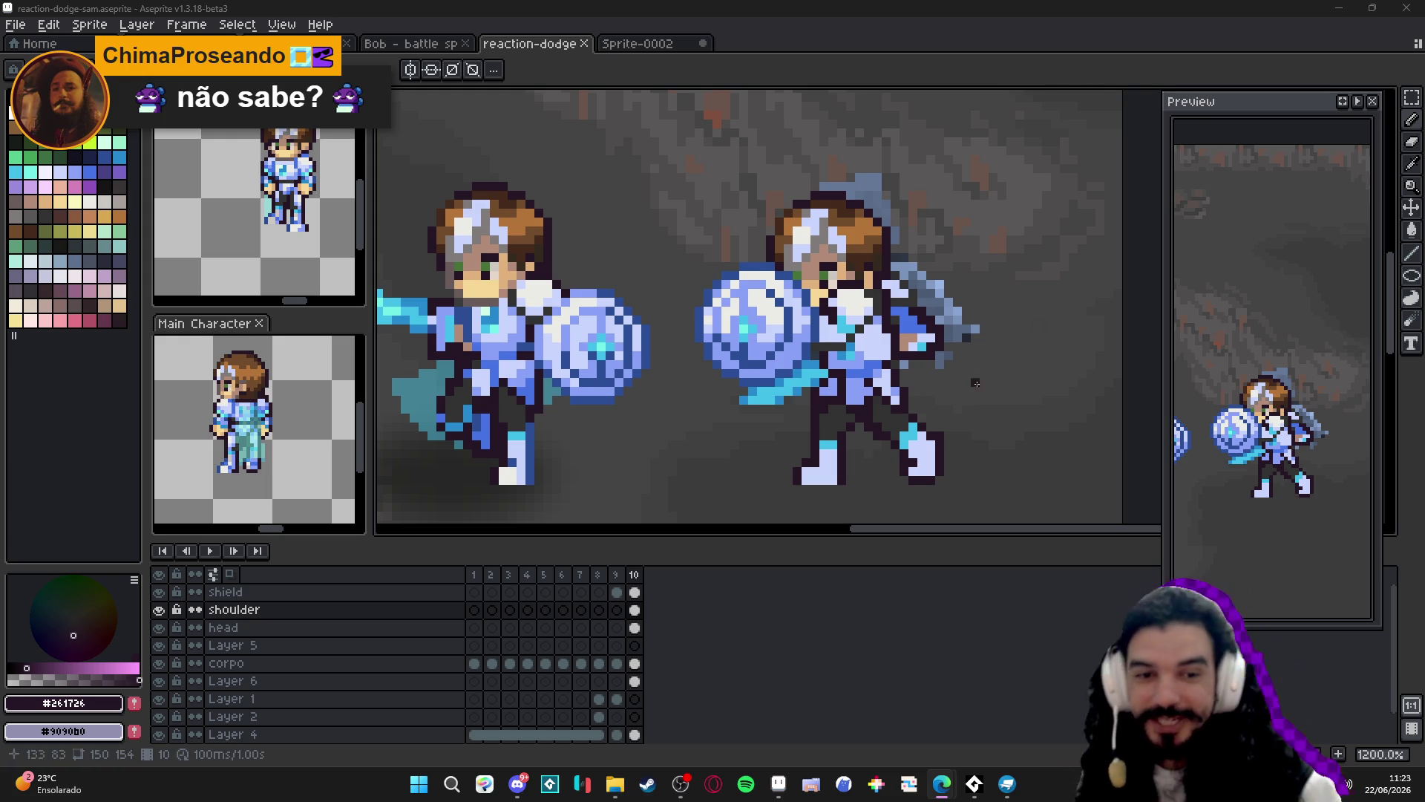
Place a pixel on the knight's foot and centre both knights in view.
scroll(943, 374, down, 1)
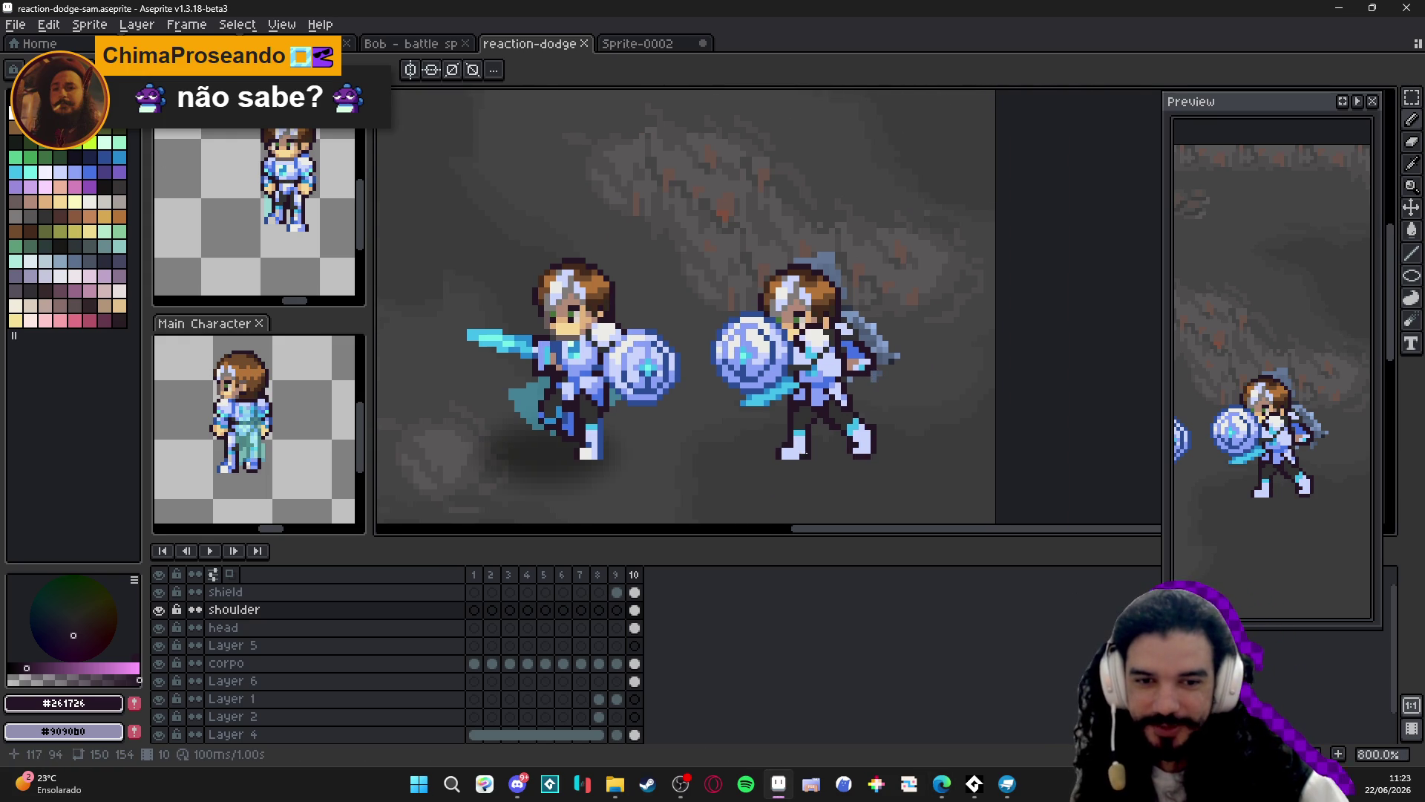
scroll(805, 445, up, 3)
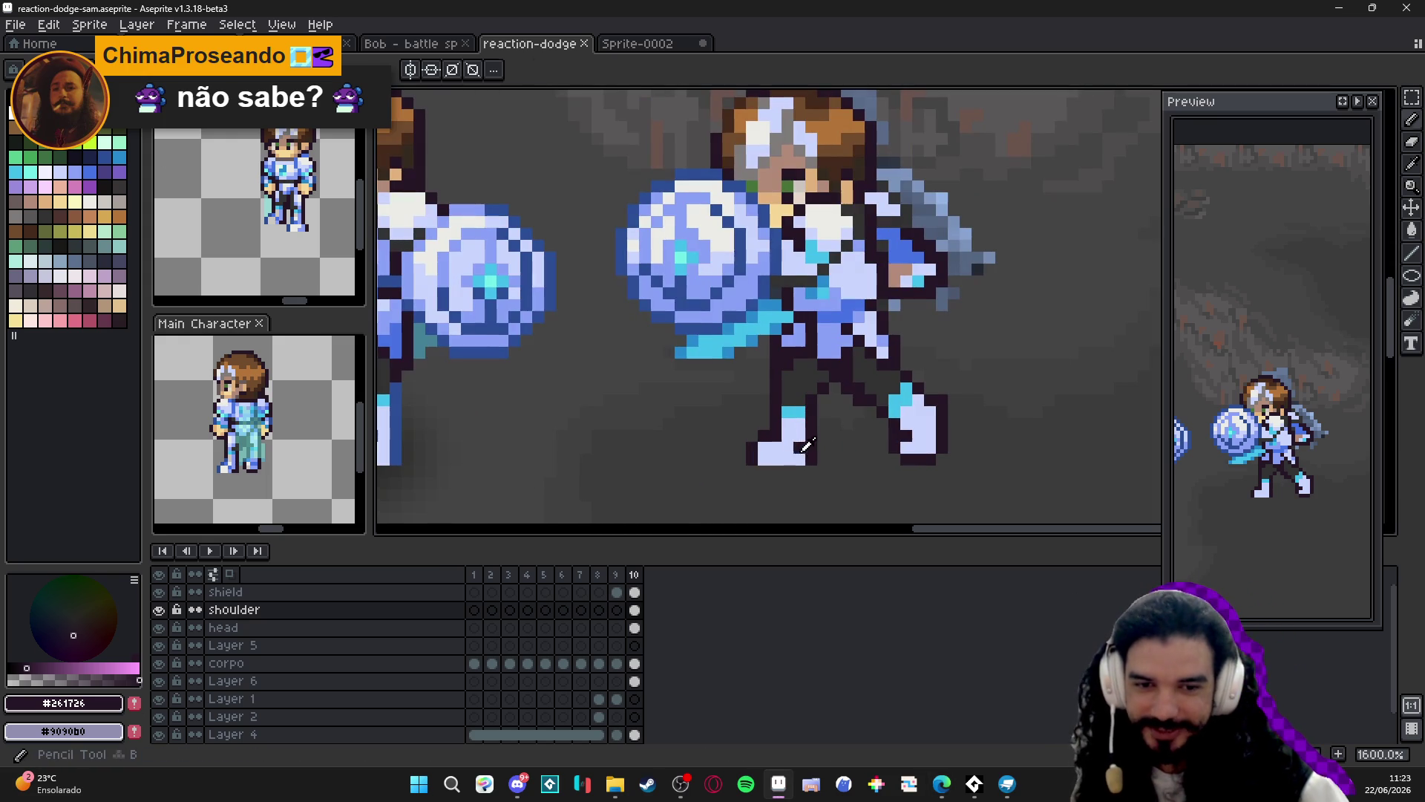
click(764, 449)
scroll(764, 453, down, 3)
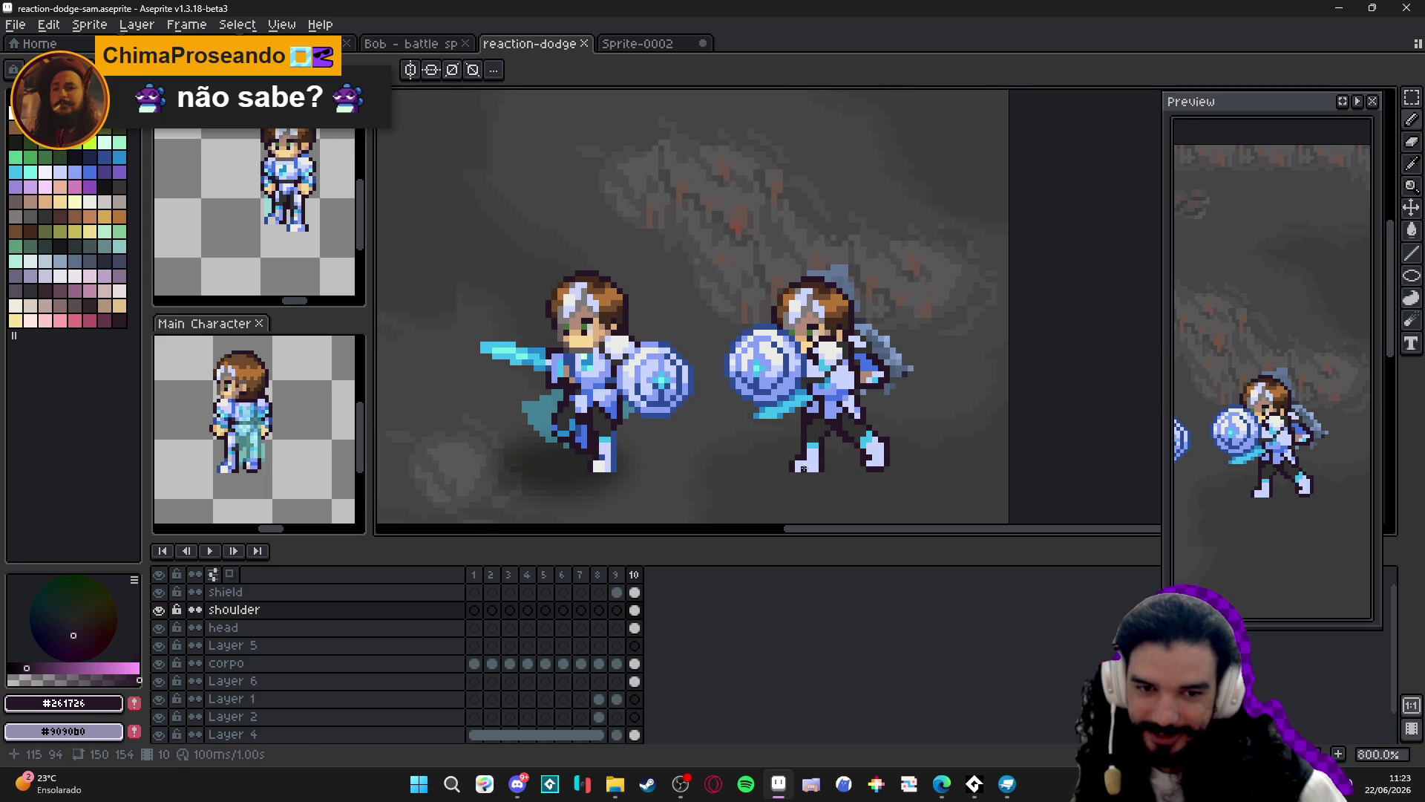
scroll(796, 465, down, 2)
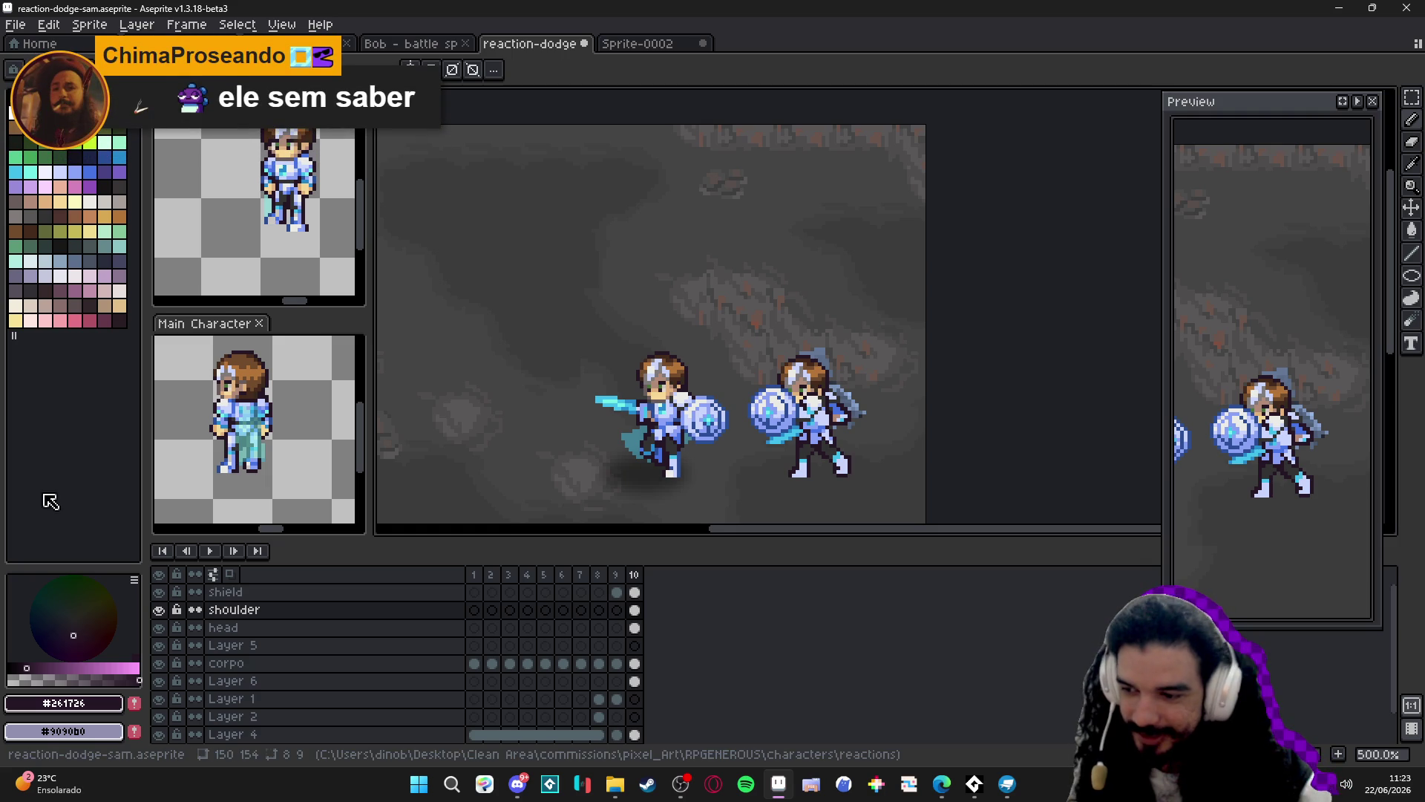
drag(748, 445, 713, 409)
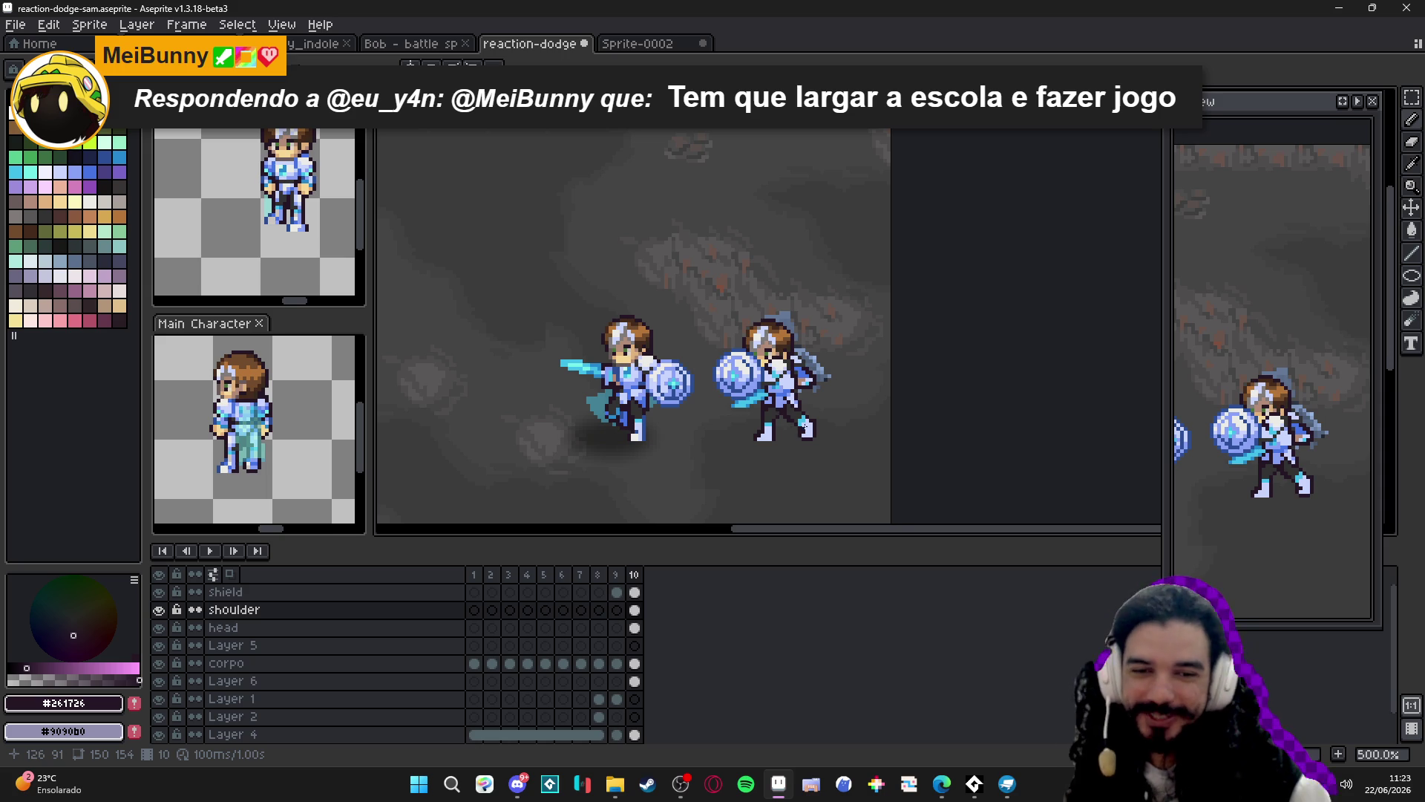
Sample the pale pinkish boot colour and retouch two pixels on the boot.
scroll(714, 410, up, 4)
scroll(708, 461, down, 2)
scroll(623, 458, up, 2)
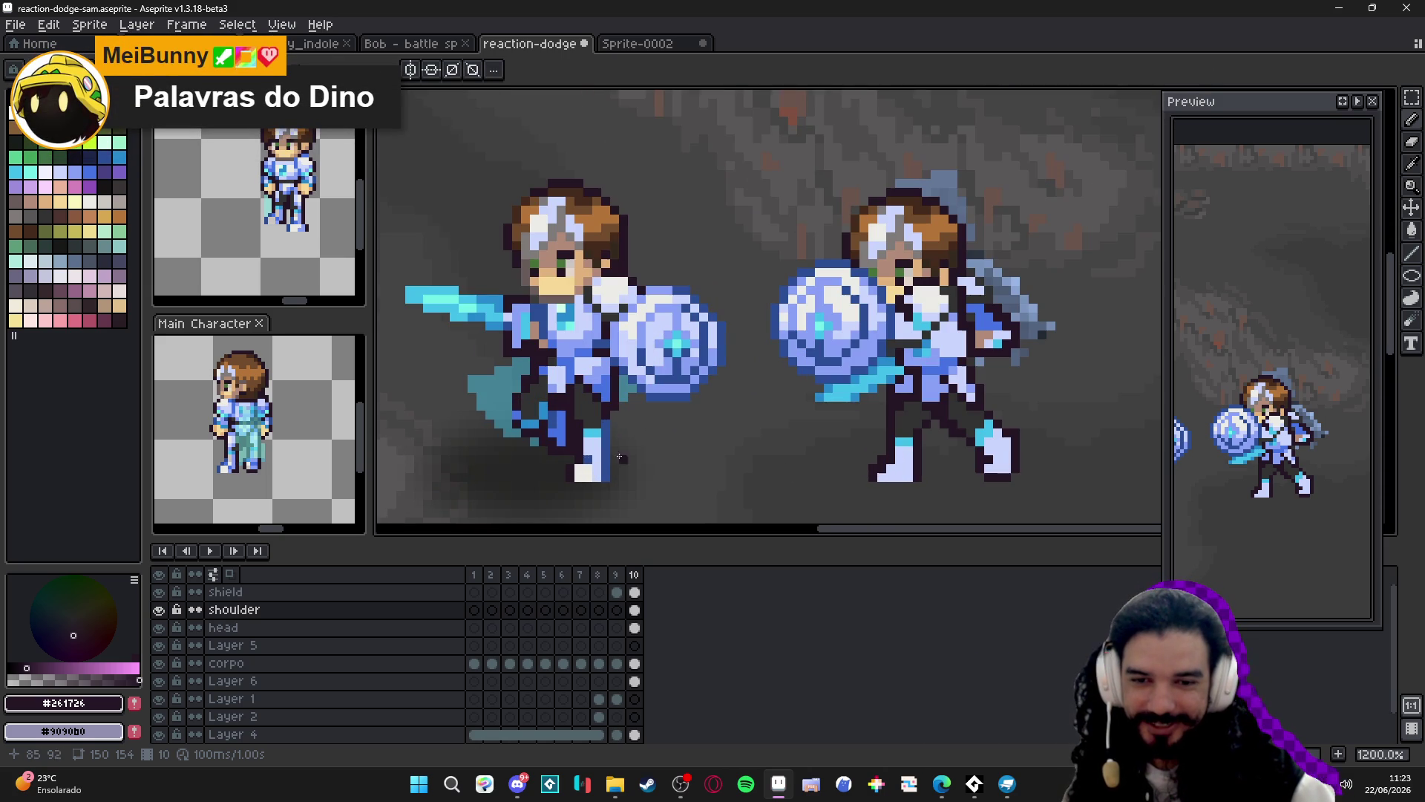
alt+click(888, 471)
scroll(888, 470, up, 1)
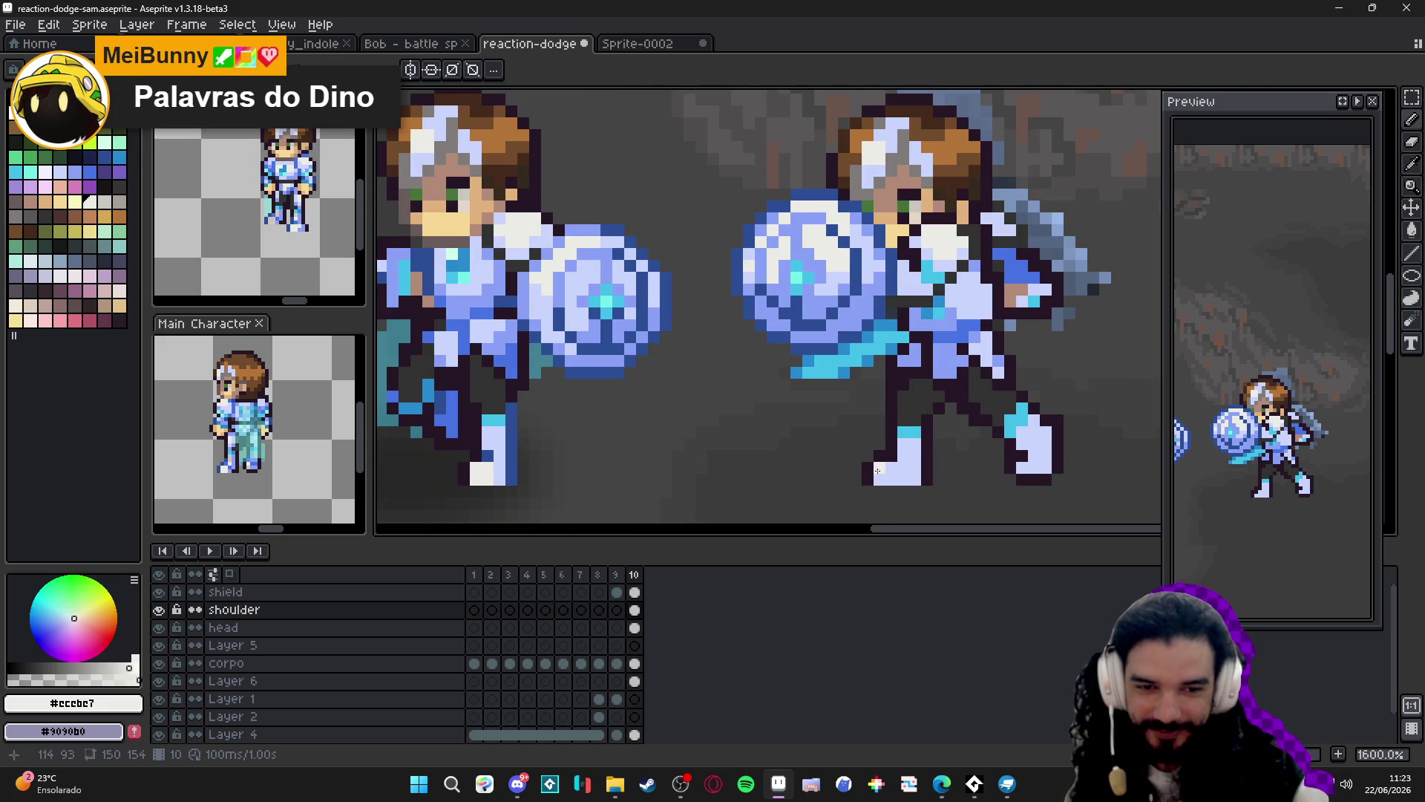
click(904, 468)
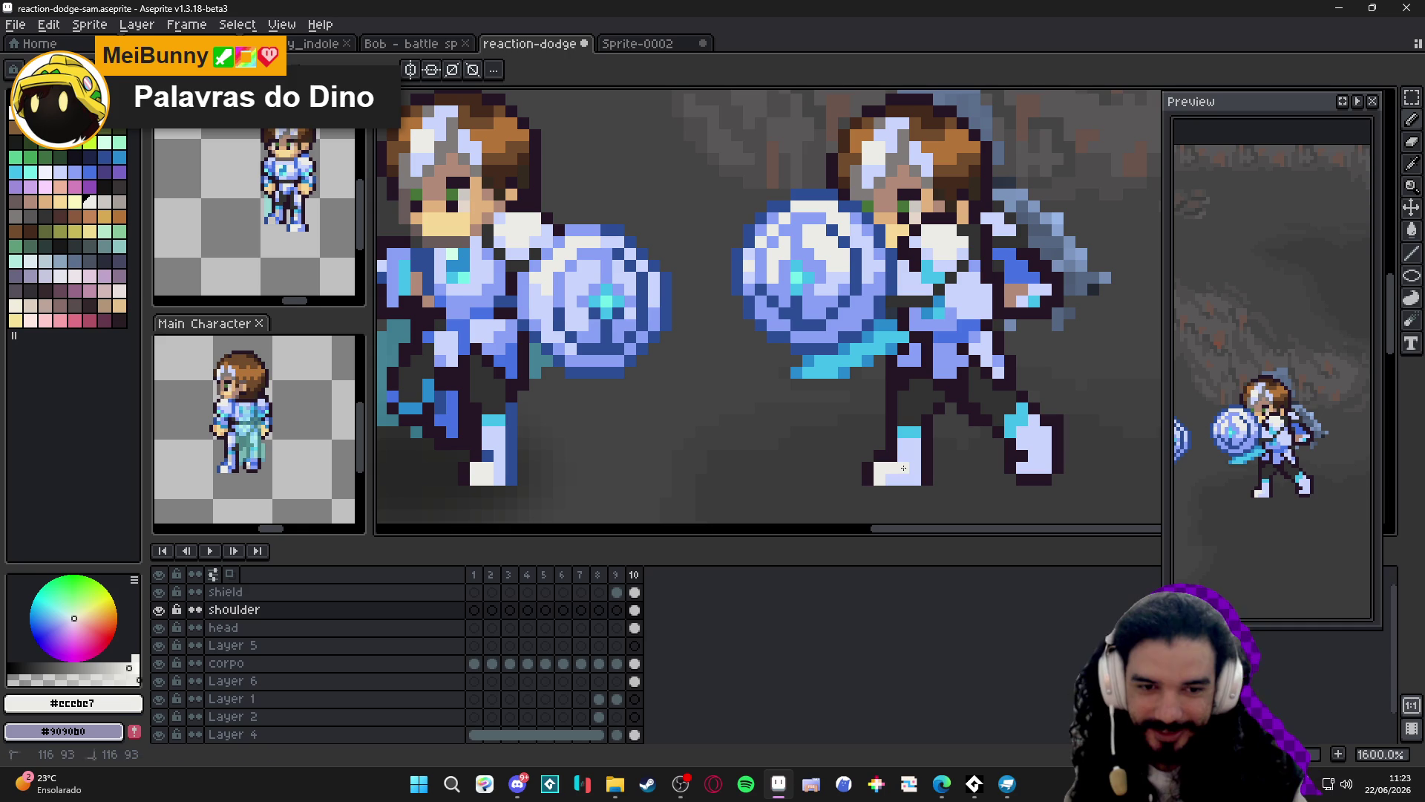
click(890, 479)
scroll(890, 479, down, 3)
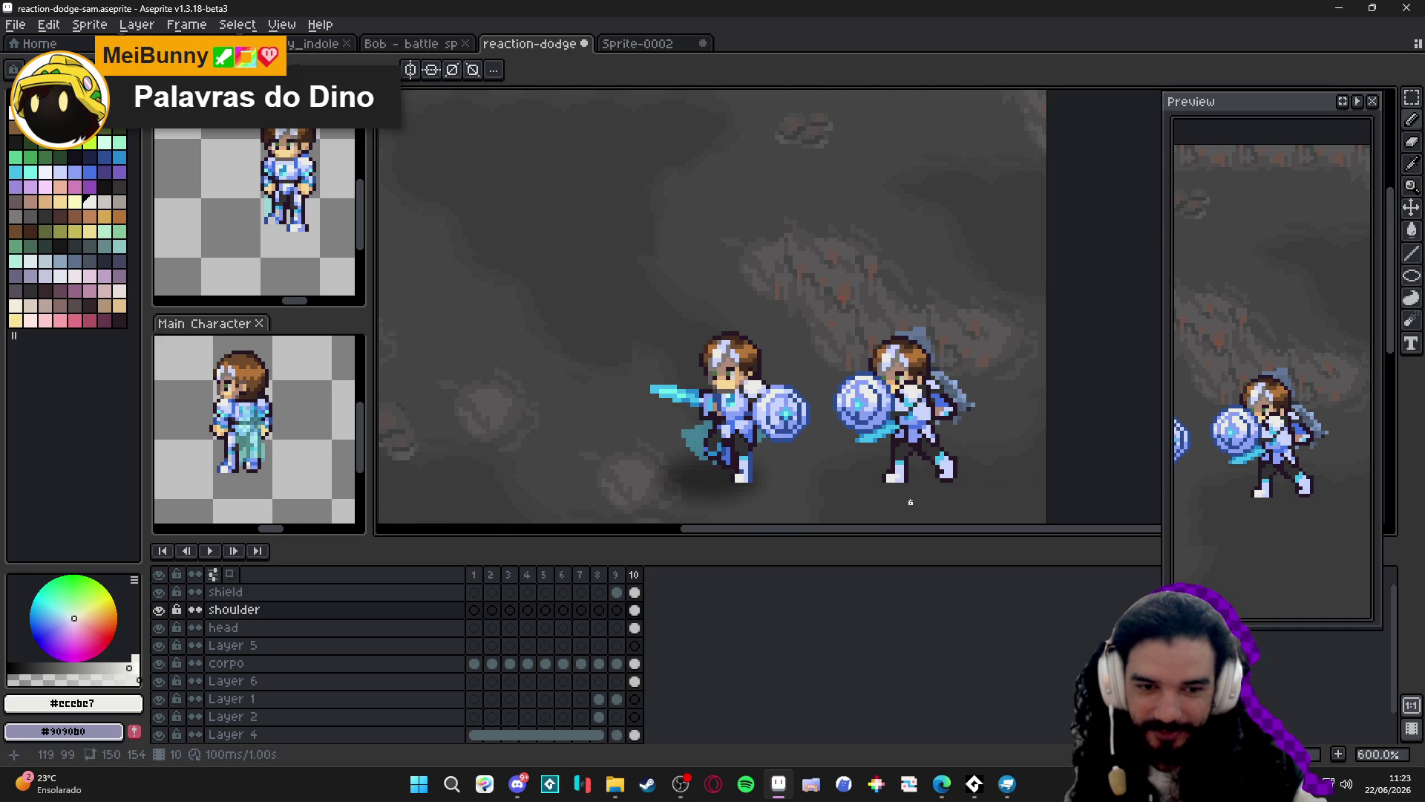
scroll(932, 490, up, 2)
Try boot colours: pale armour, palette light blue, cyan, dark grey and dark outline.
alt+click(932, 489)
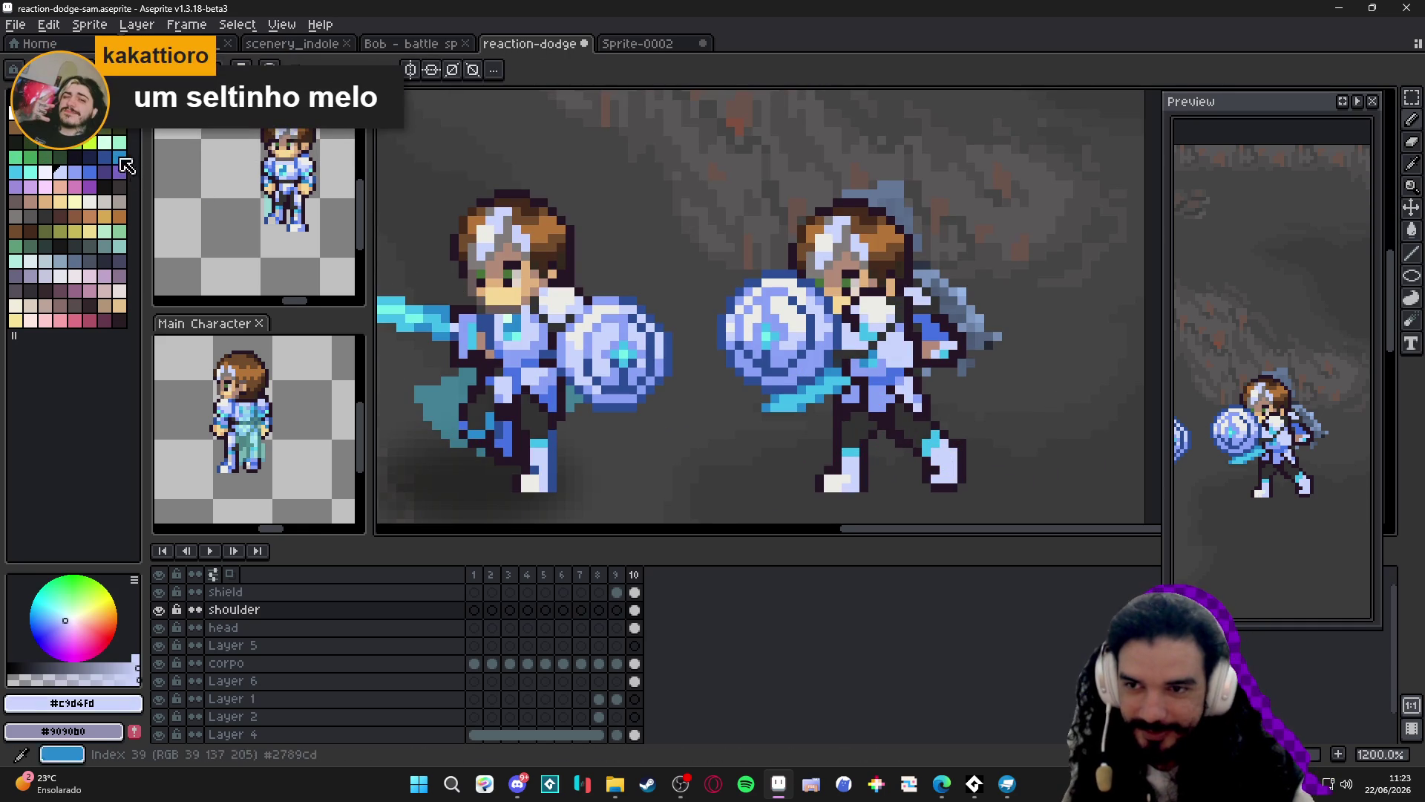
click(86, 175)
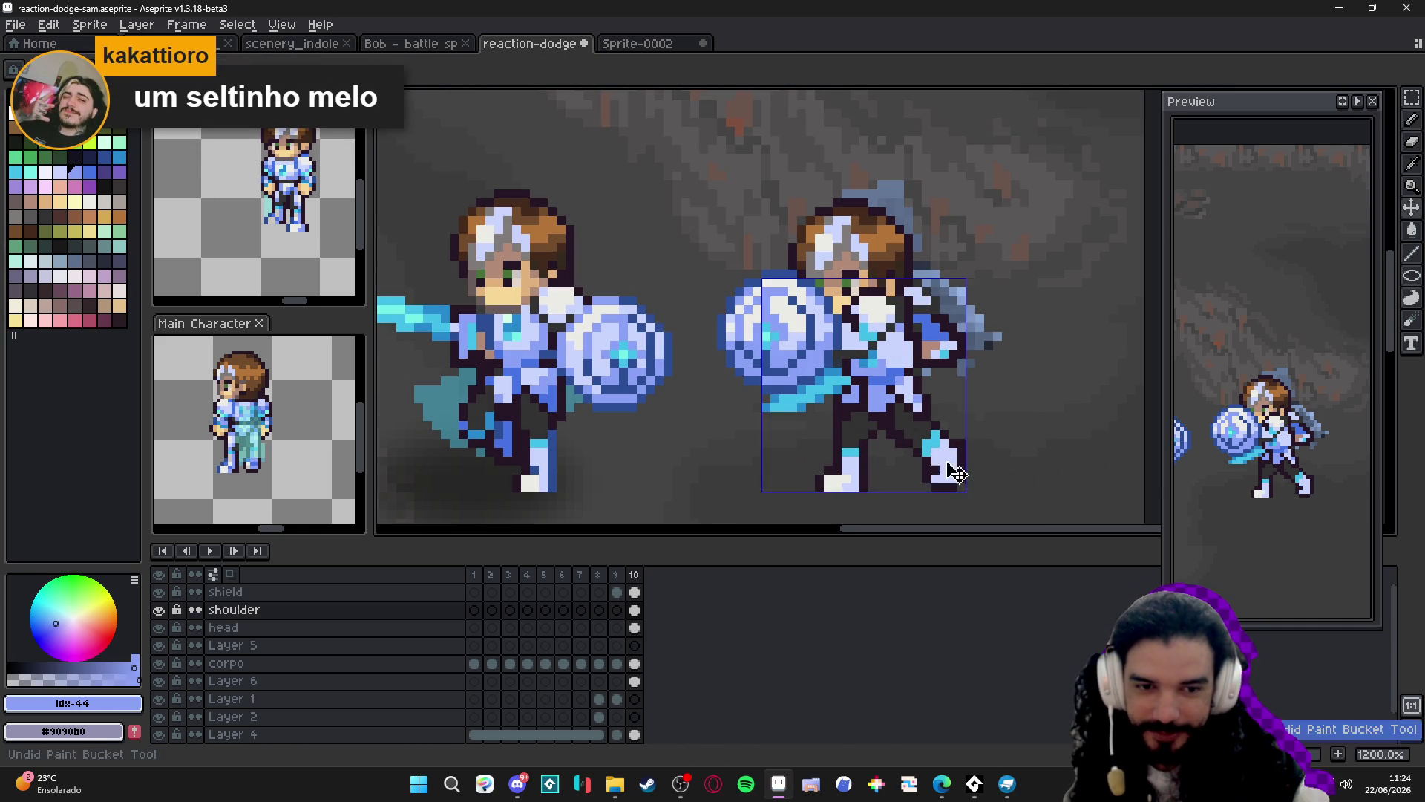
alt+click(931, 441)
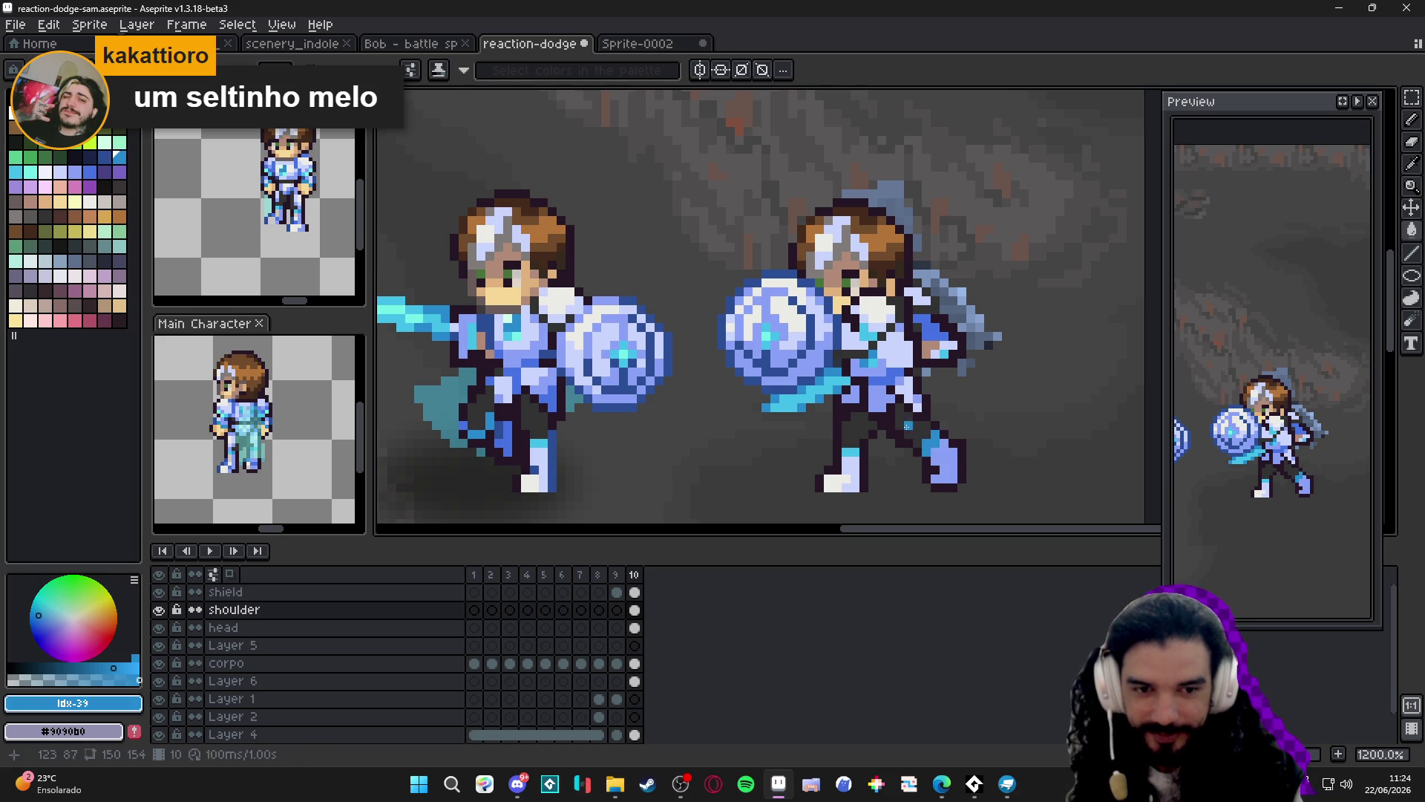
click(42, 214)
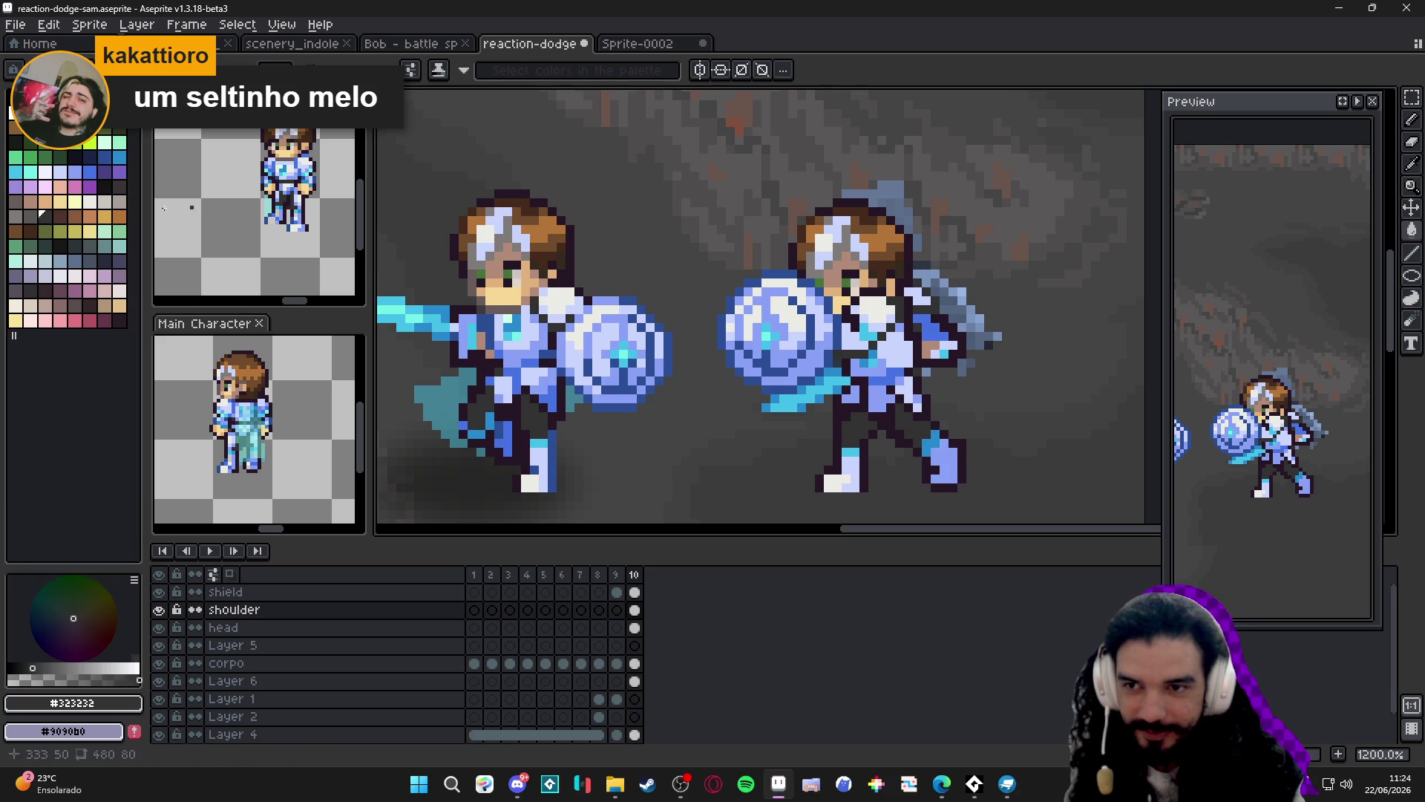
click(31, 290)
scroll(763, 412, down, 3)
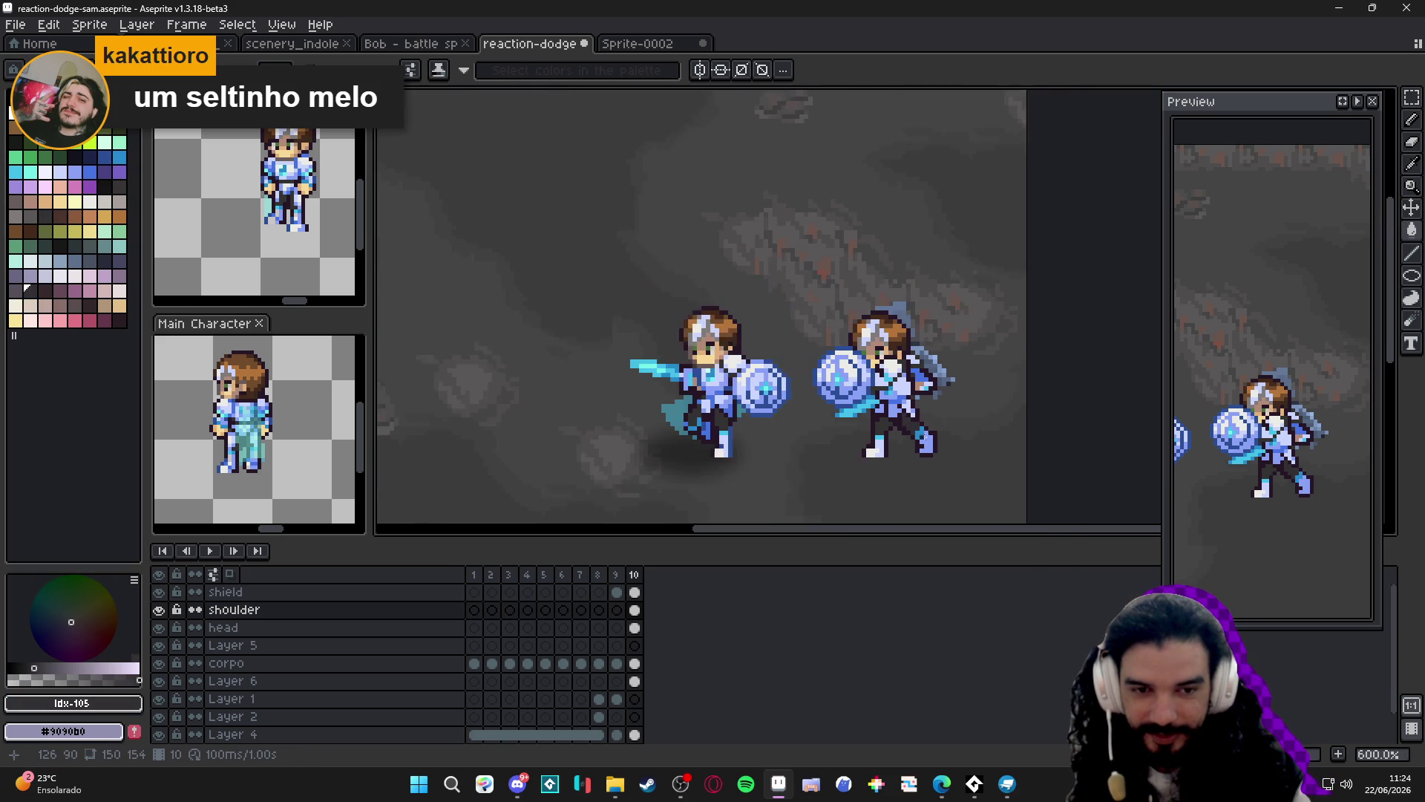
scroll(856, 342, up, 4)
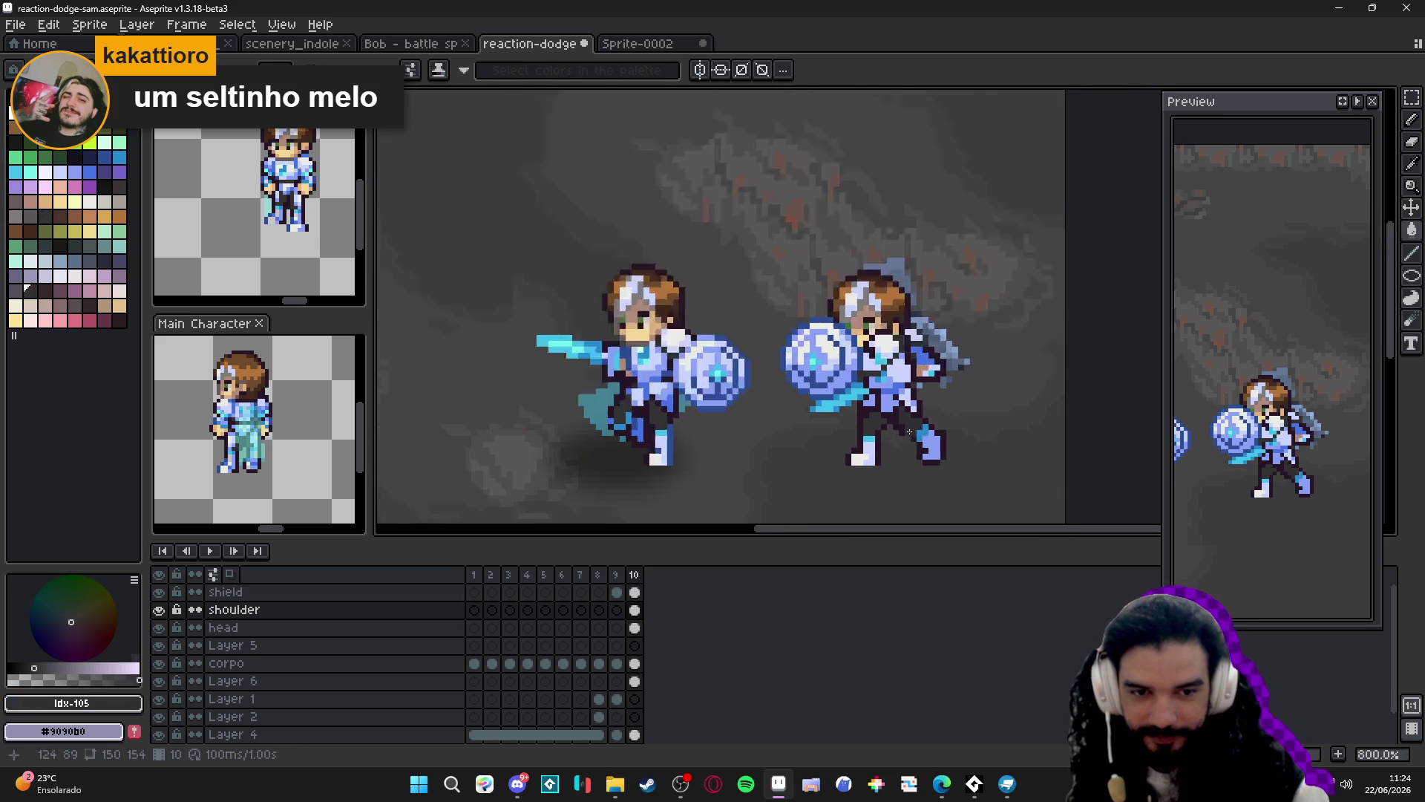
alt+click(898, 428)
Bucket-fill the rear boot with a pale lavender palette colour.
key(g)
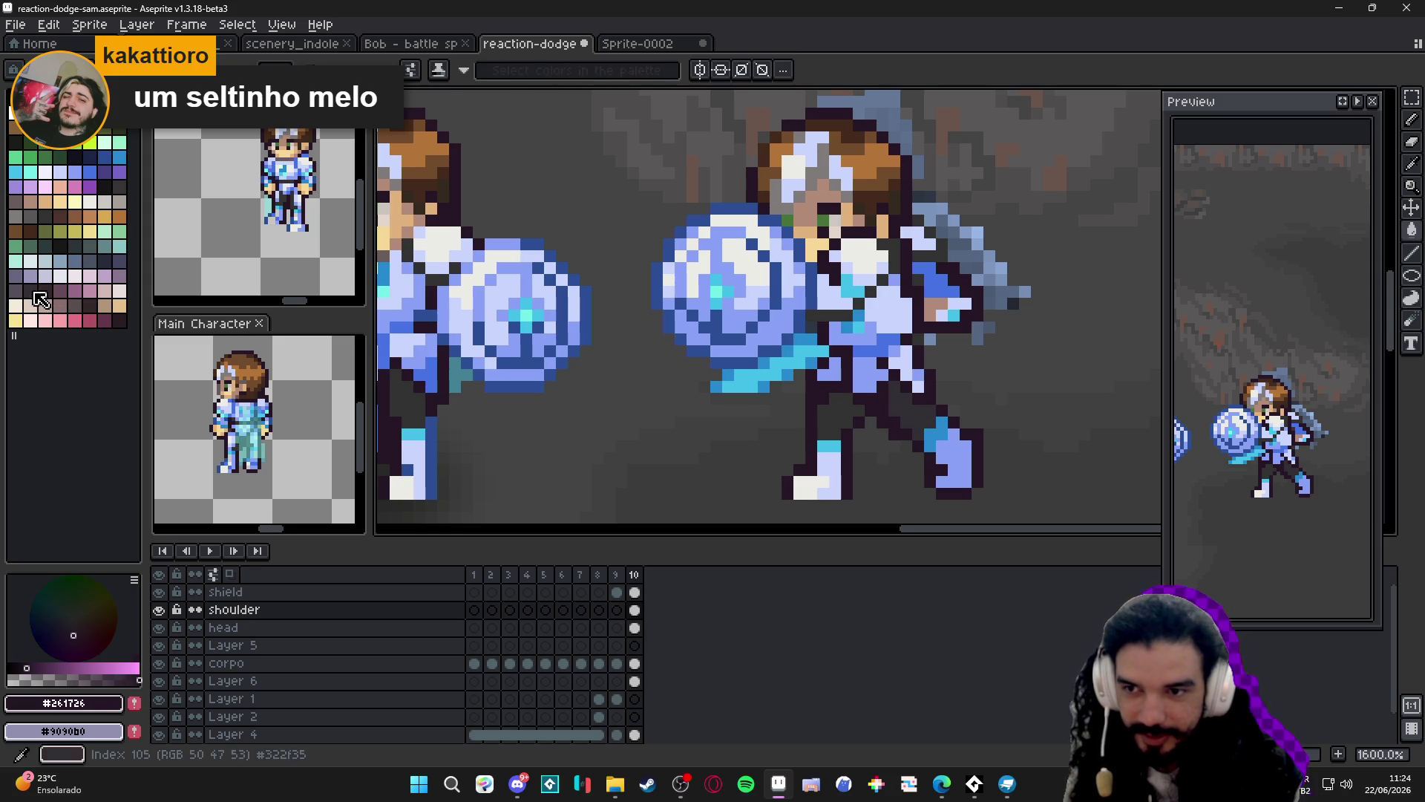
click(104, 261)
scroll(873, 458, down, 3)
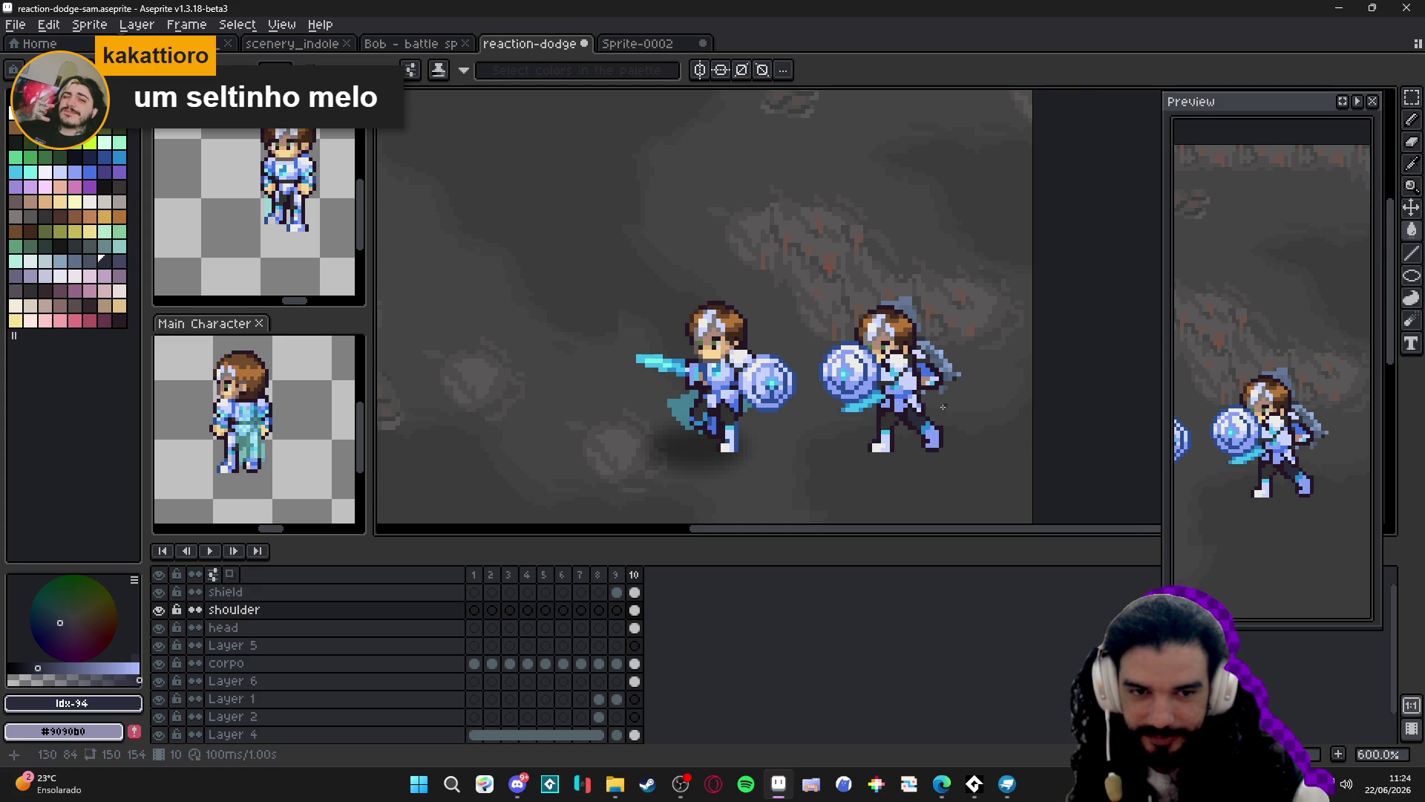
scroll(923, 396, up, 2)
alt+click(923, 394)
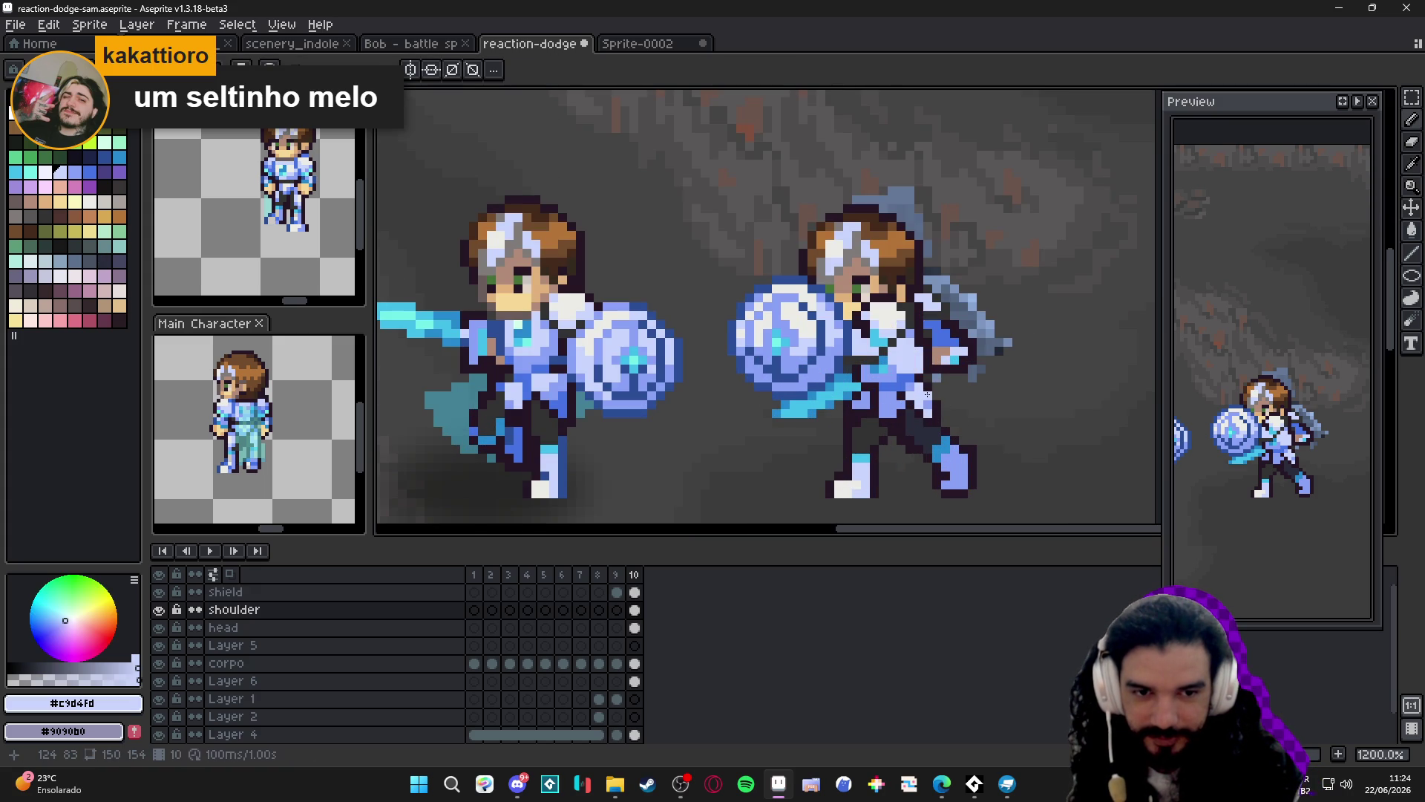